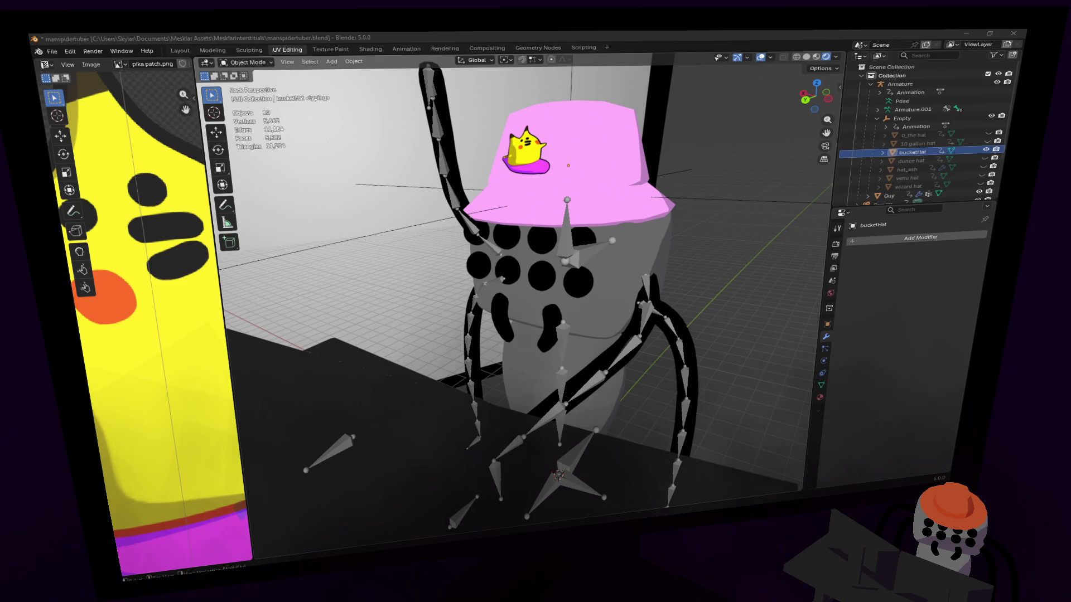
- Bring the Majora's Mask reference image into the scene, shrink it, shift it on X and rotate it on Z
drag(738, 304, 519, 293)
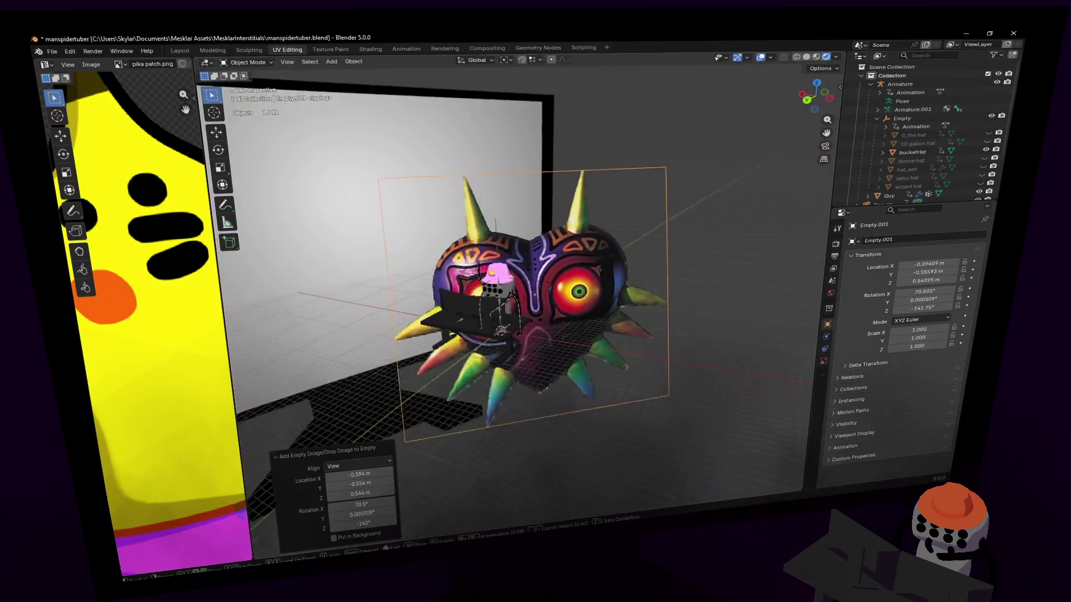
key(s)
click(677, 267)
key(g)
key(x)
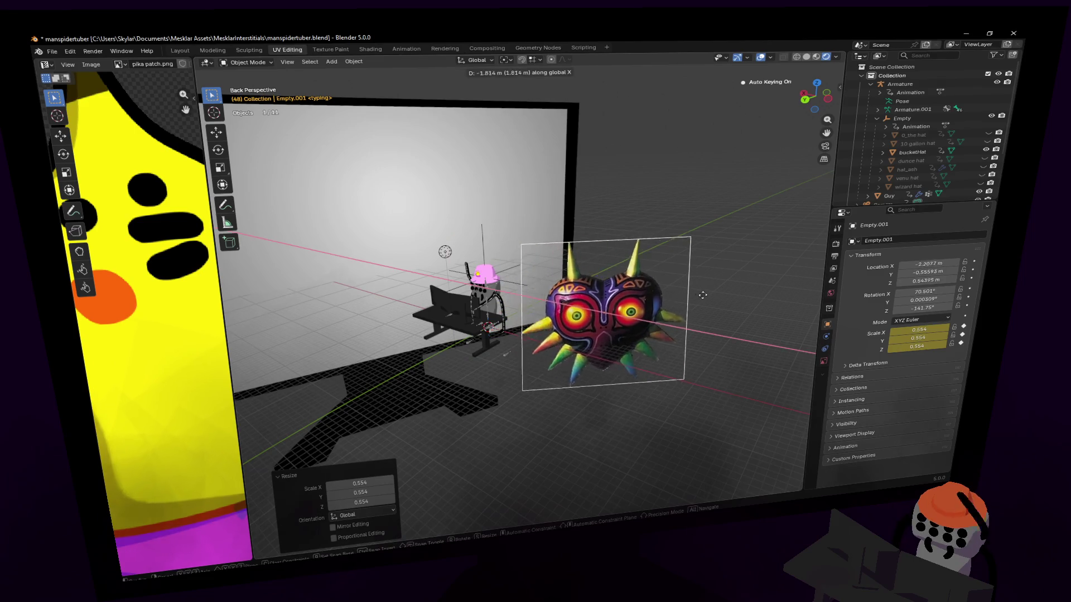
click(753, 267)
key(r)
key(z)
click(758, 266)
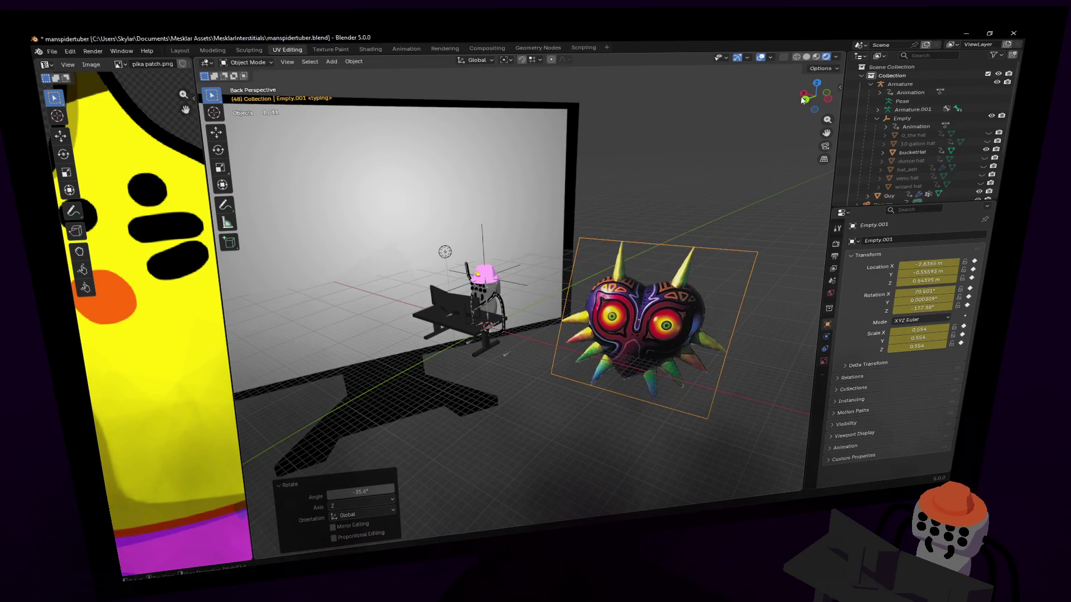
scroll(636, 319, up, 4)
scroll(636, 317, up, 3)
scroll(637, 318, down, 4)
scroll(636, 319, down, 2)
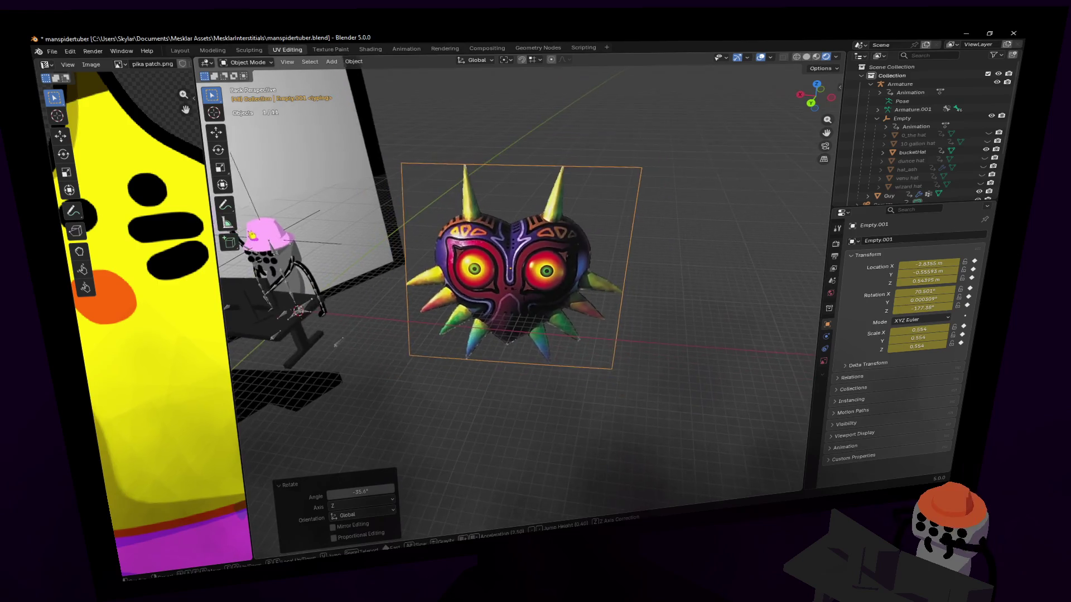
- Move the reference image along Y away from the character and save the file
key(g)
key(z)
key(y)
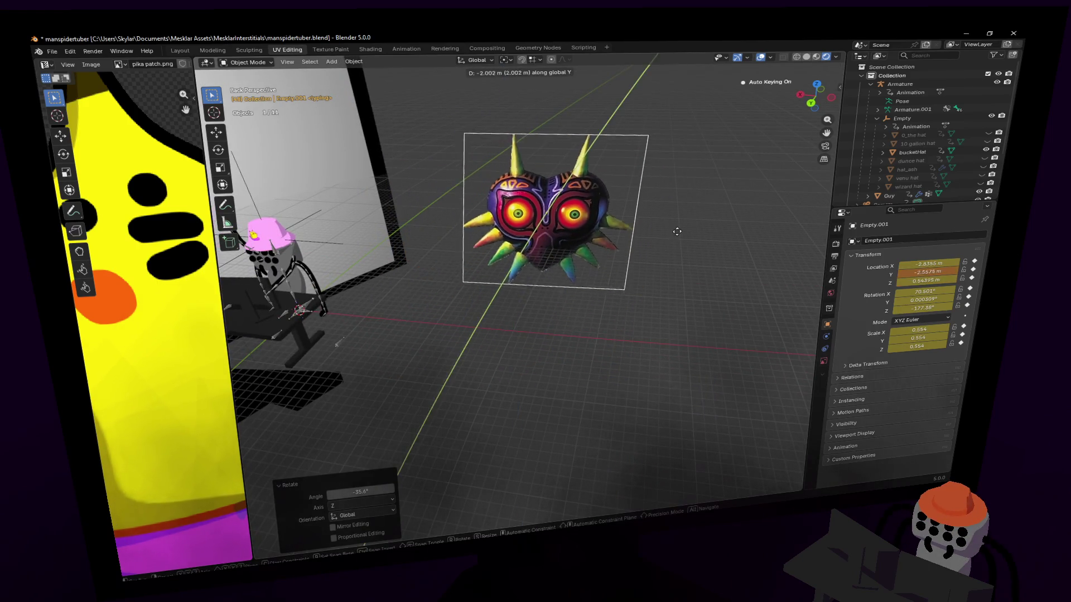
click(675, 235)
key(ctrl+s)
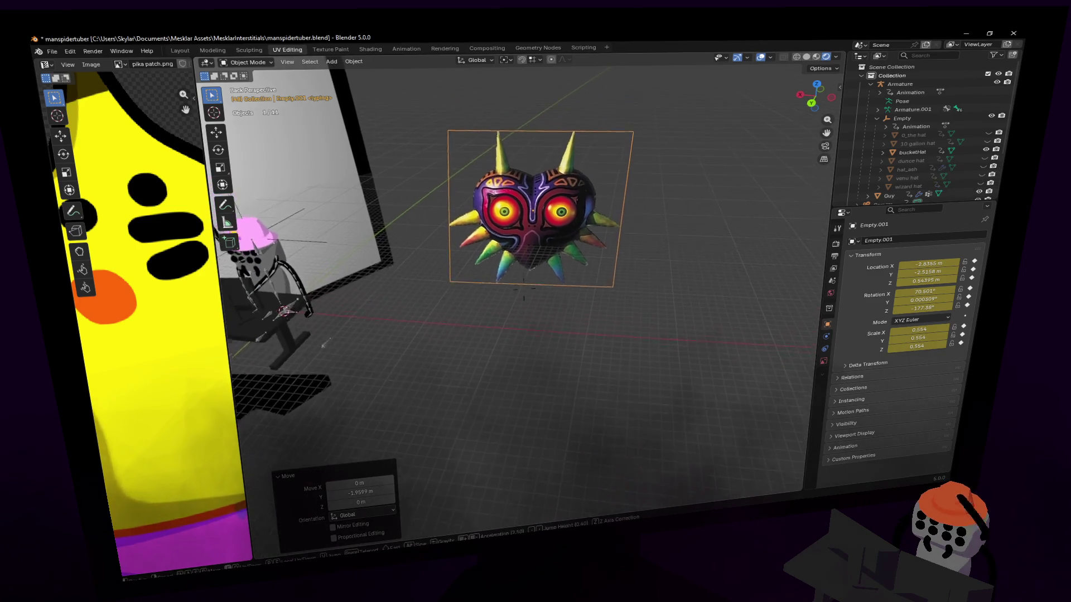
- Rotate the mask reference to face the view and bring up the Add menu
middle_drag(553, 227, 575, 232)
mouse_move(625, 142)
middle_down()
mouse_move(674, 148)
mouse_move(616, 155)
mouse_move(603, 310)
middle_up()
key(r)
click(660, 150)
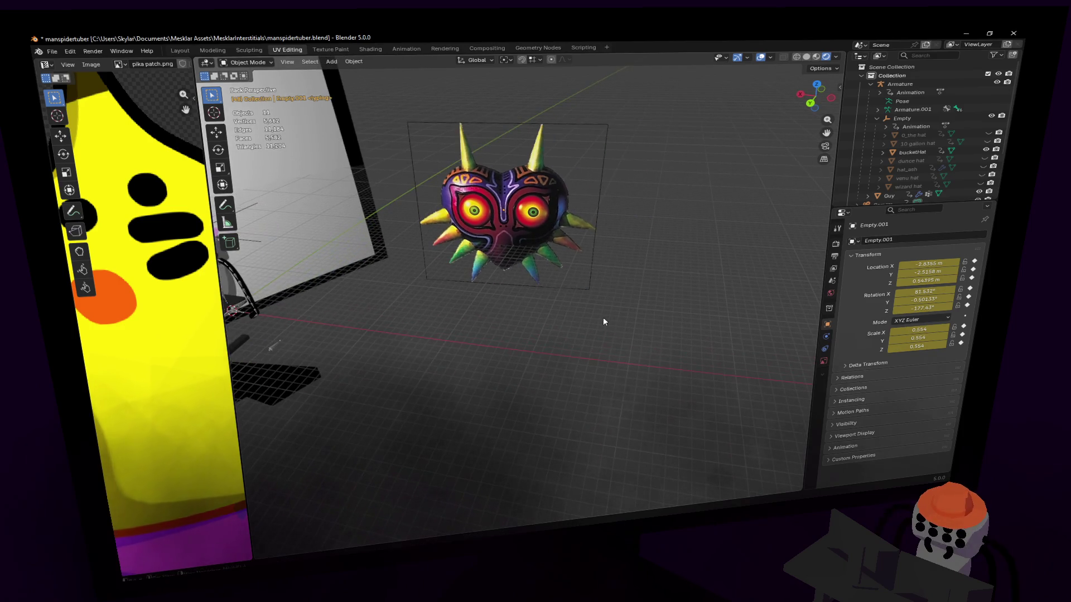
key(shift+a)
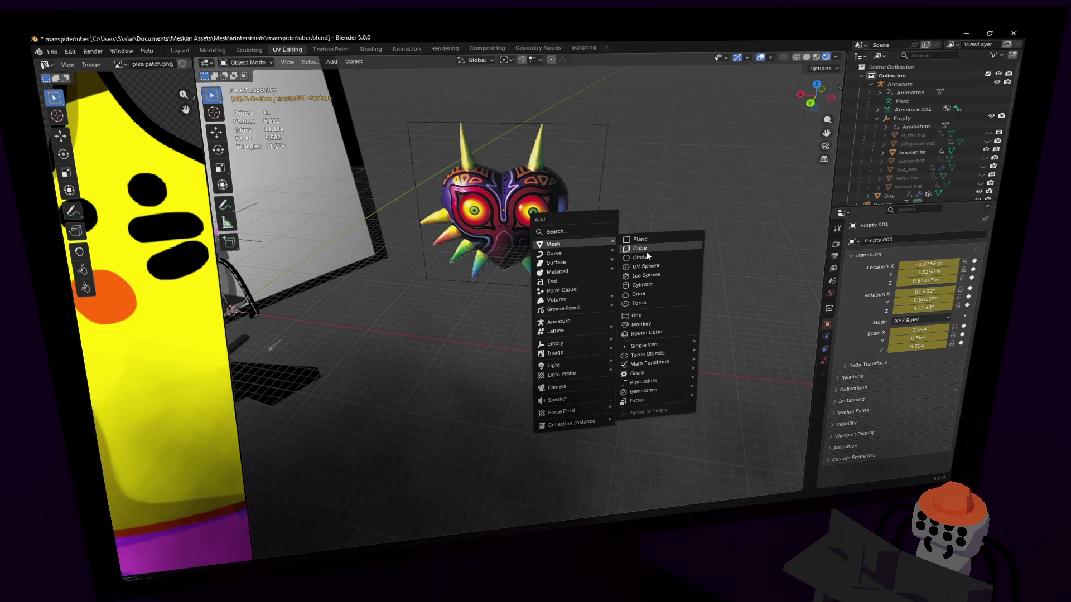
- Add a cube beneath the mask reference, shift it on X and squash it flat on Z
click(639, 249)
middle_drag(633, 249, 518, 293)
key(g)
key(x)
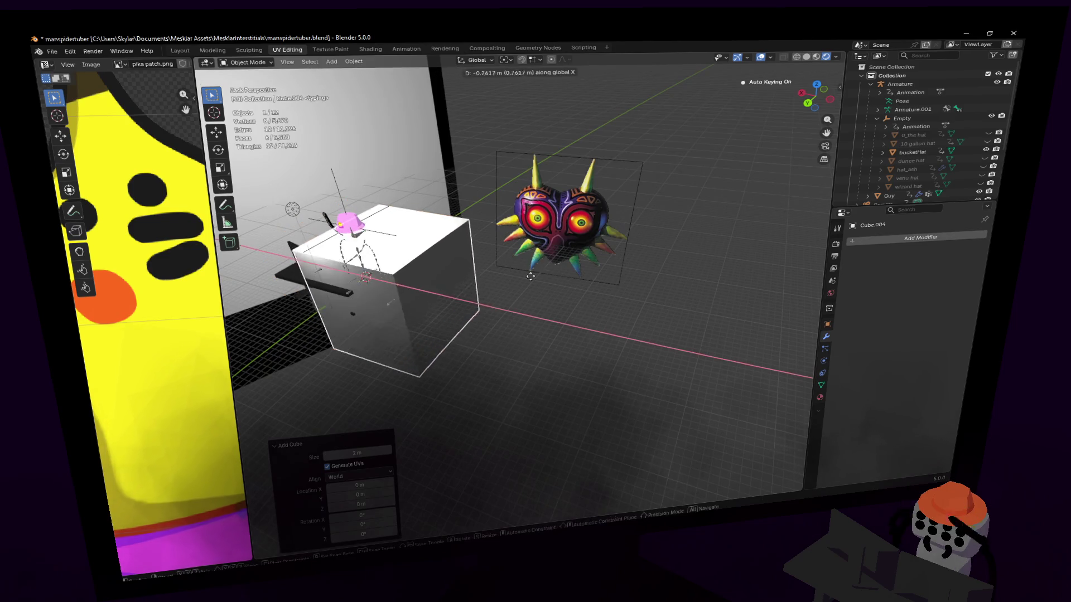
click(514, 302)
middle_drag(514, 302, 573, 219)
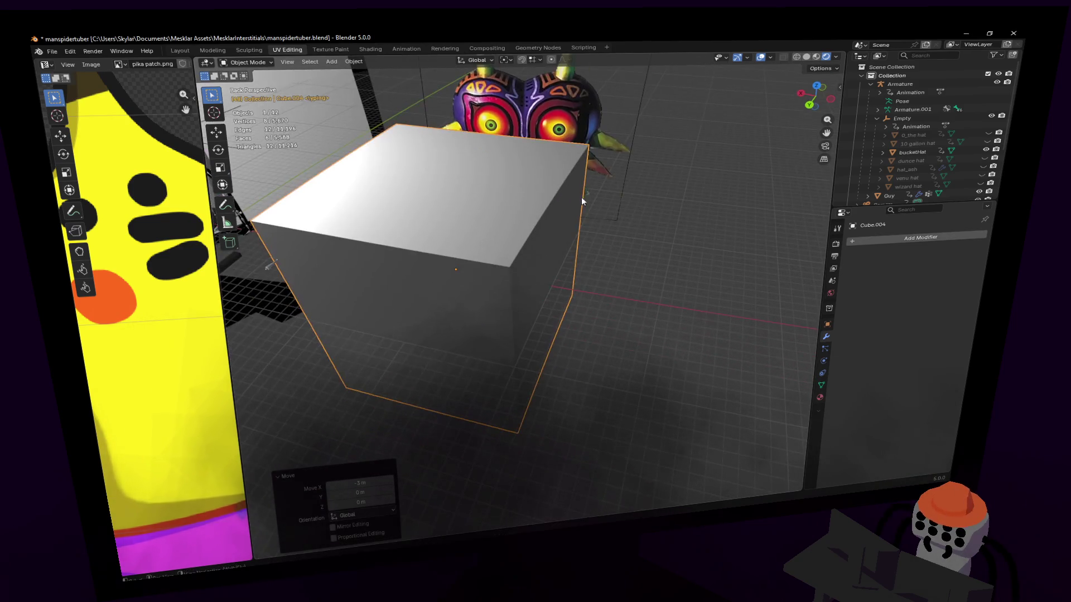
key(s)
key(z)
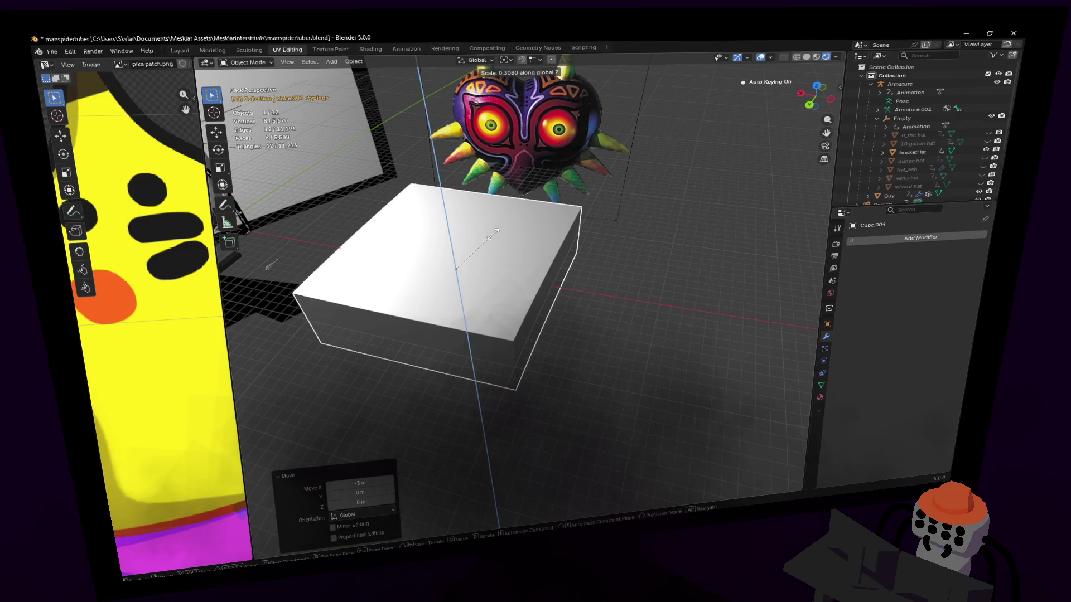
click(486, 231)
scroll(480, 248, down, 3)
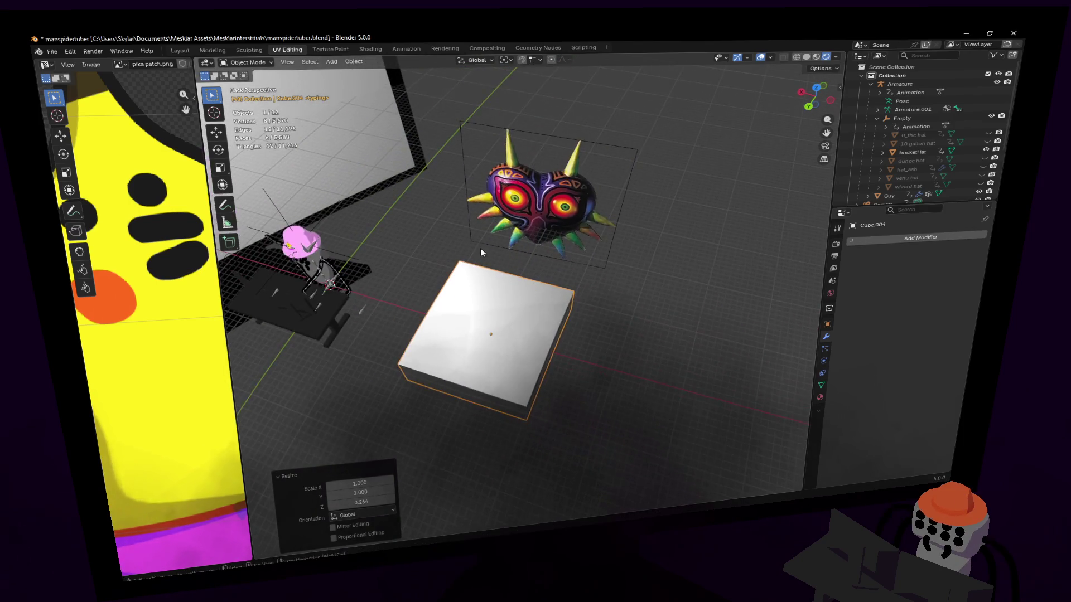
- In Edit Mode delete the cube's faces down to a single plane and scale it up
key(Tab)
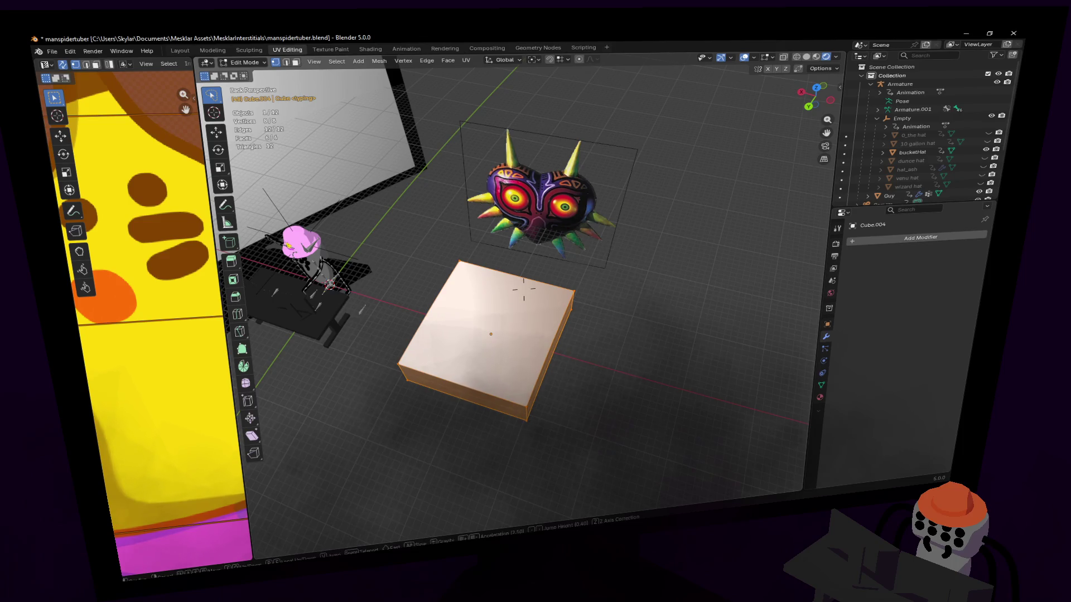
scroll(509, 292, up, 4)
middle_drag(536, 207, 573, 212)
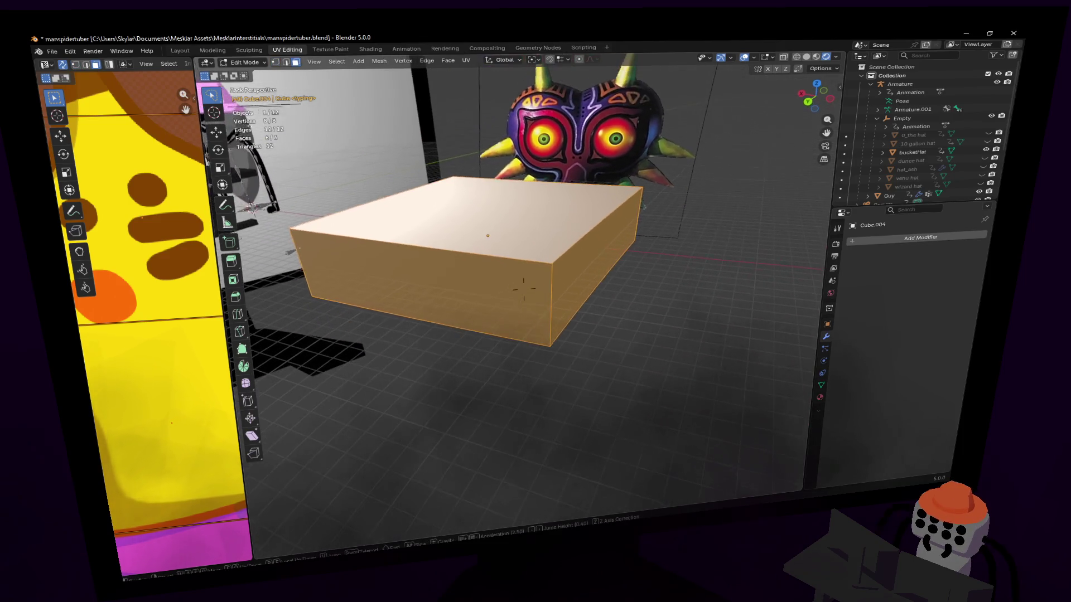
click(532, 208)
key(x)
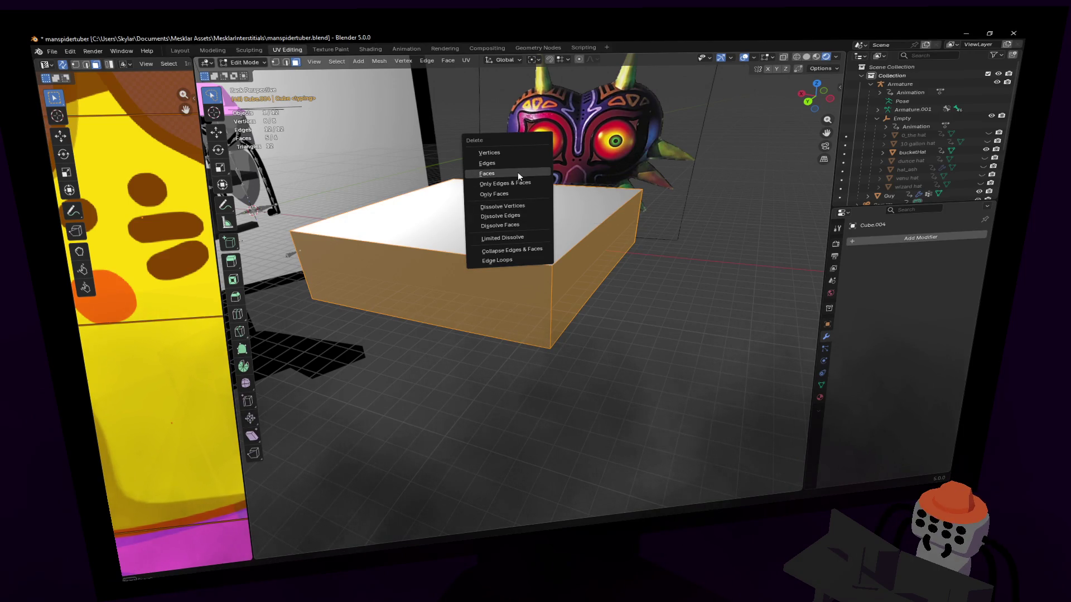
click(518, 172)
key(a)
key(s)
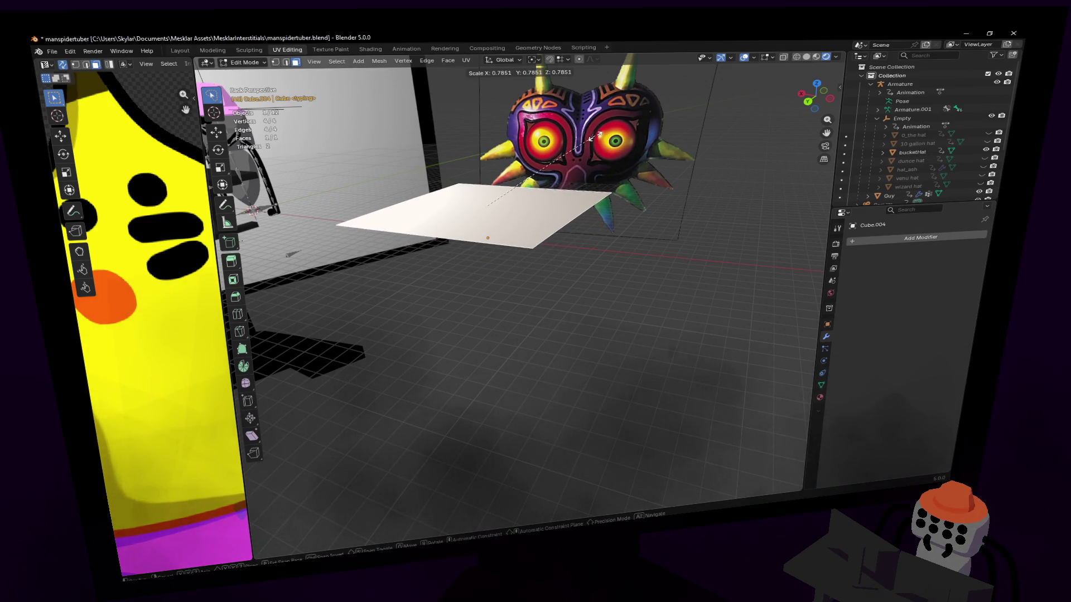
click(578, 126)
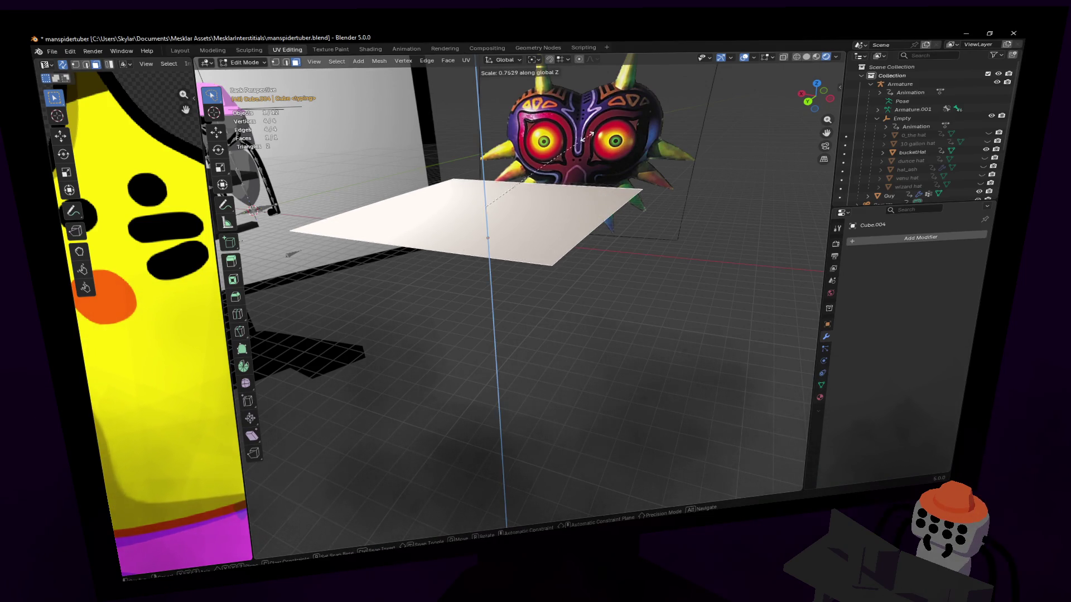
- With Individual Origins pivot, flatten the plane completely by setting its Z scale to 0
click(534, 61)
click(566, 103)
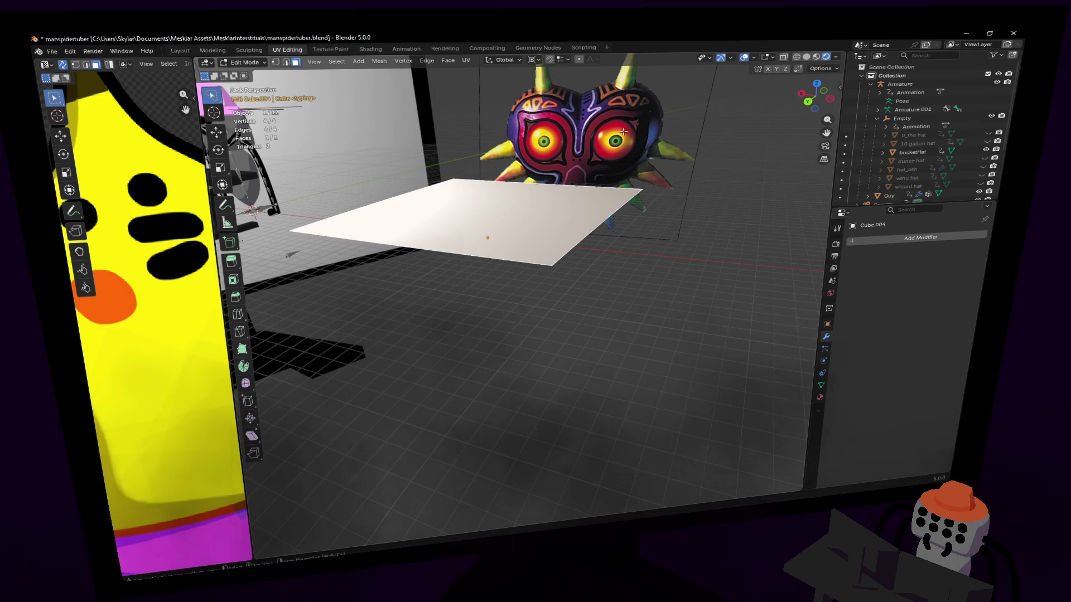
key(s)
key(z)
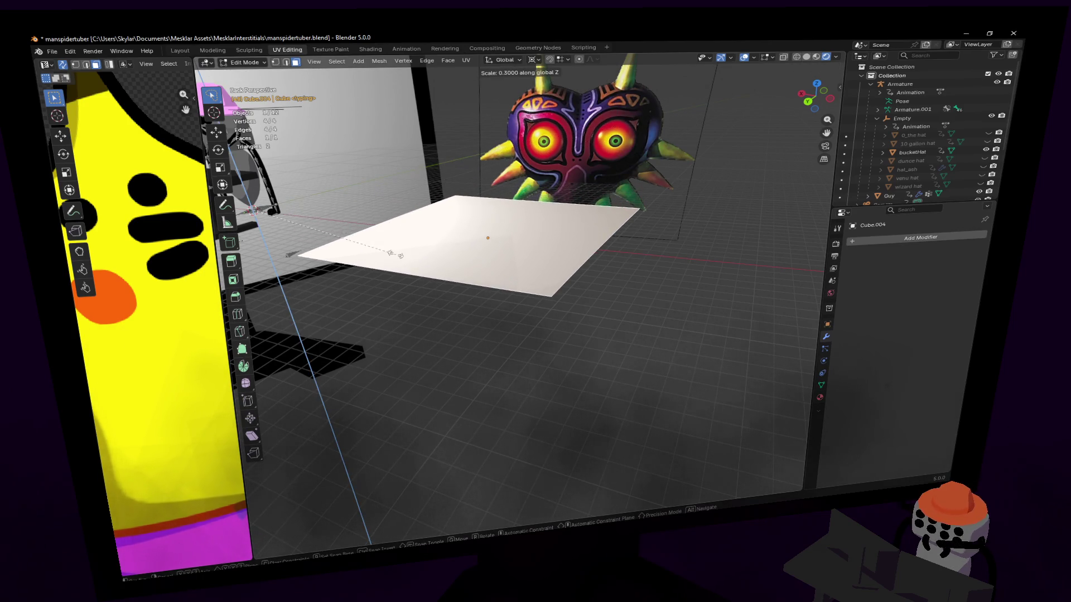
click(540, 153)
double_click(361, 502)
text(0.)
key(Return)
double_click(361, 503)
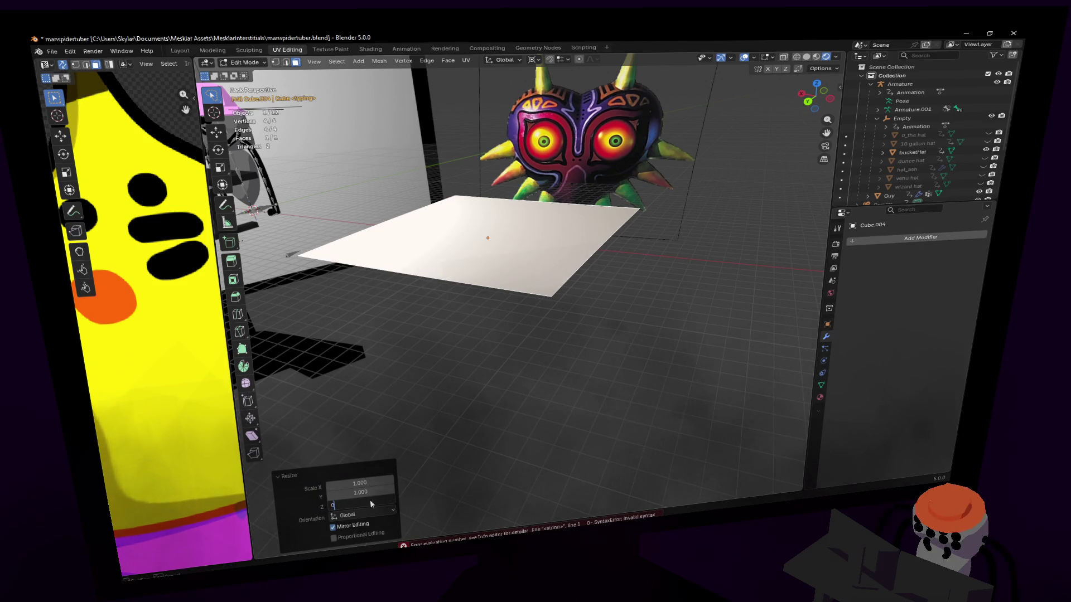
text(0)
key(Return)
middle_drag(469, 252, 485, 244)
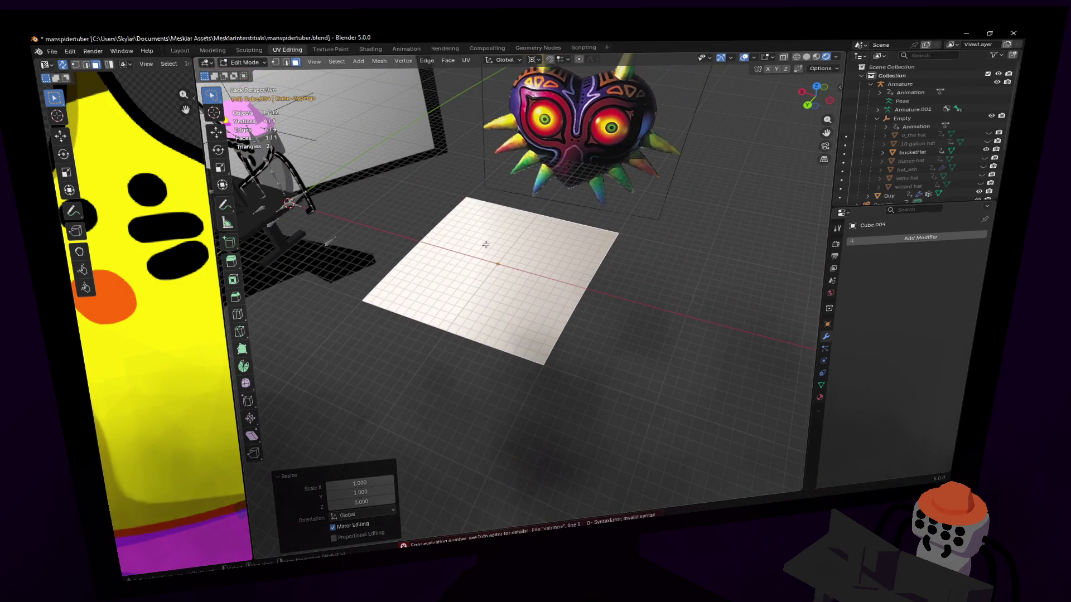
- Add centred loop cuts across the plane and slide the middle edge loop along Y
mouse_move(485, 244)
middle_down()
mouse_move(523, 289)
mouse_move(536, 285)
middle_up()
key(g)
key(g)
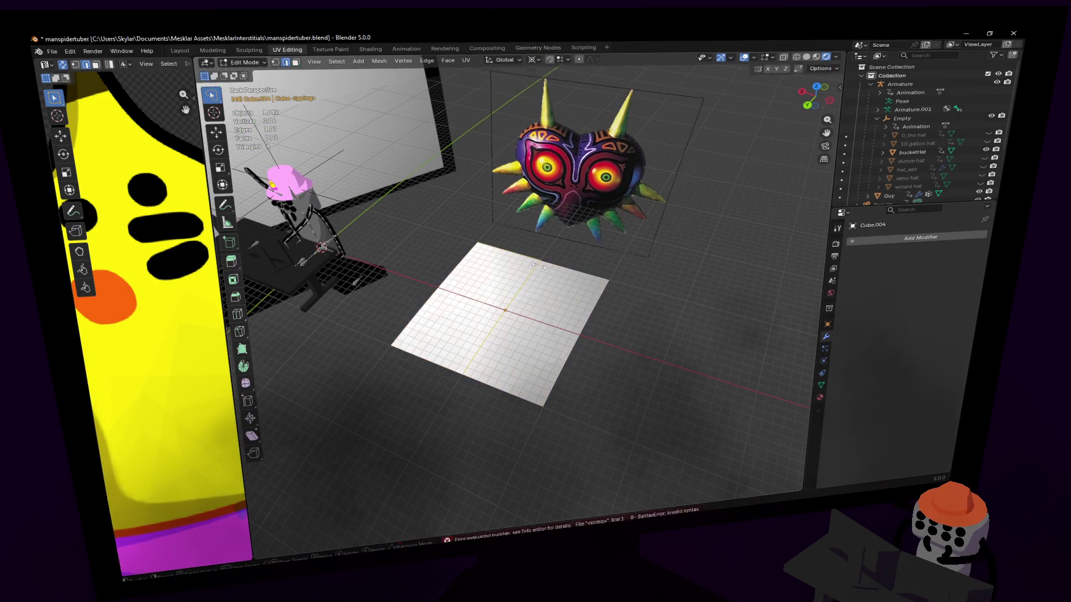
right_click(581, 249)
key(g)
key(y)
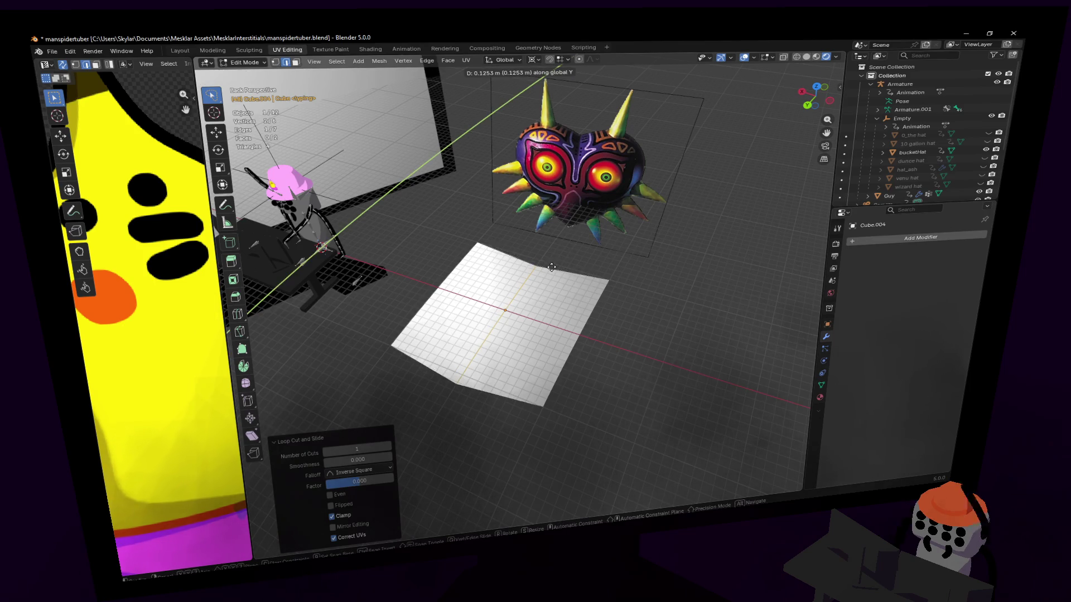
click(540, 278)
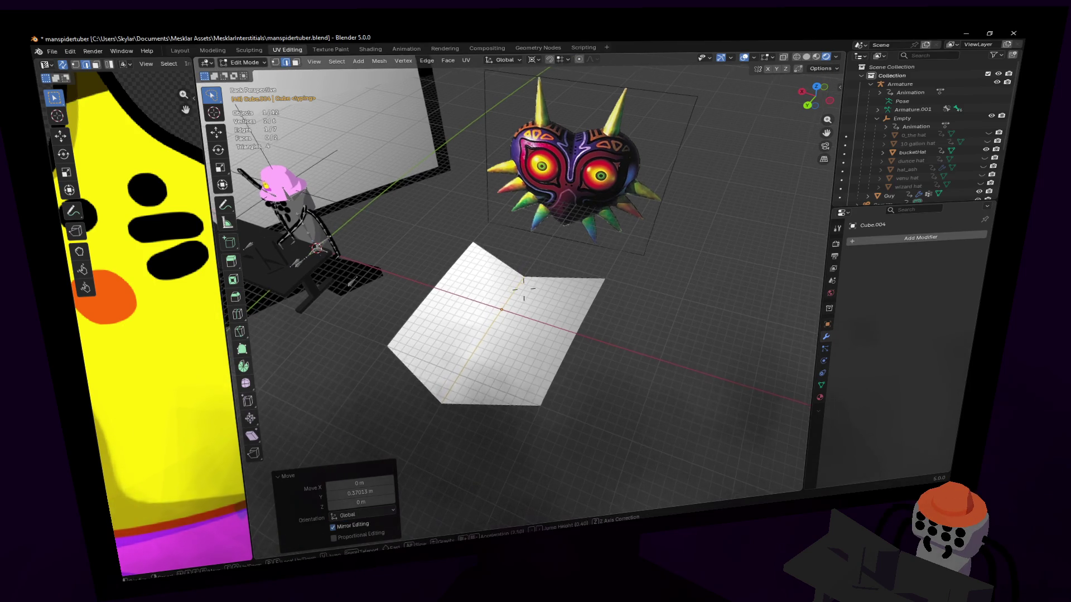
middle_drag(539, 278, 541, 330)
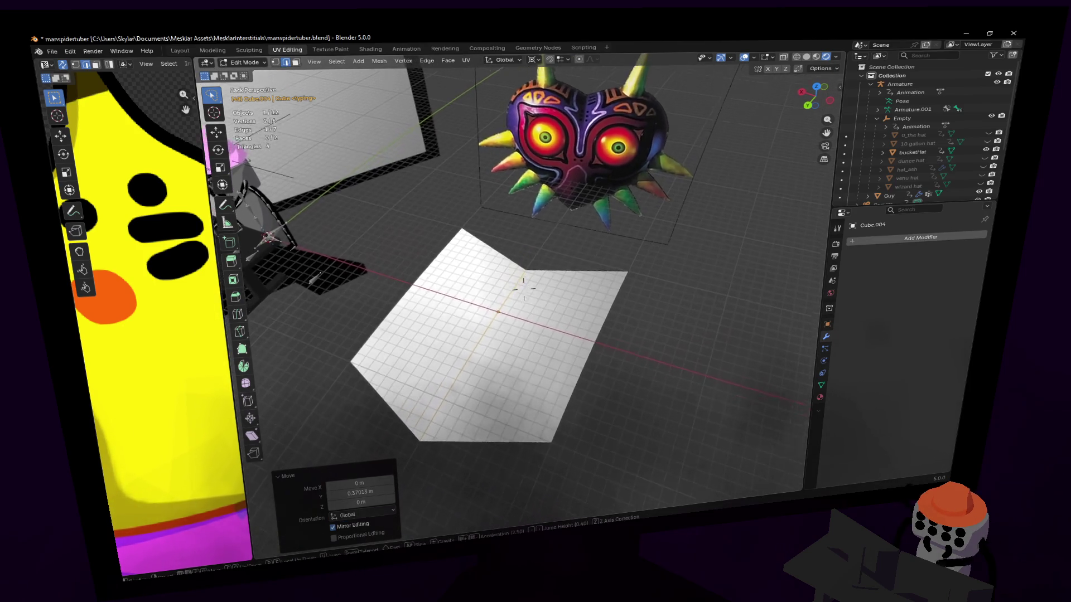
key(ctrl+r)
click(496, 327)
right_click(582, 306)
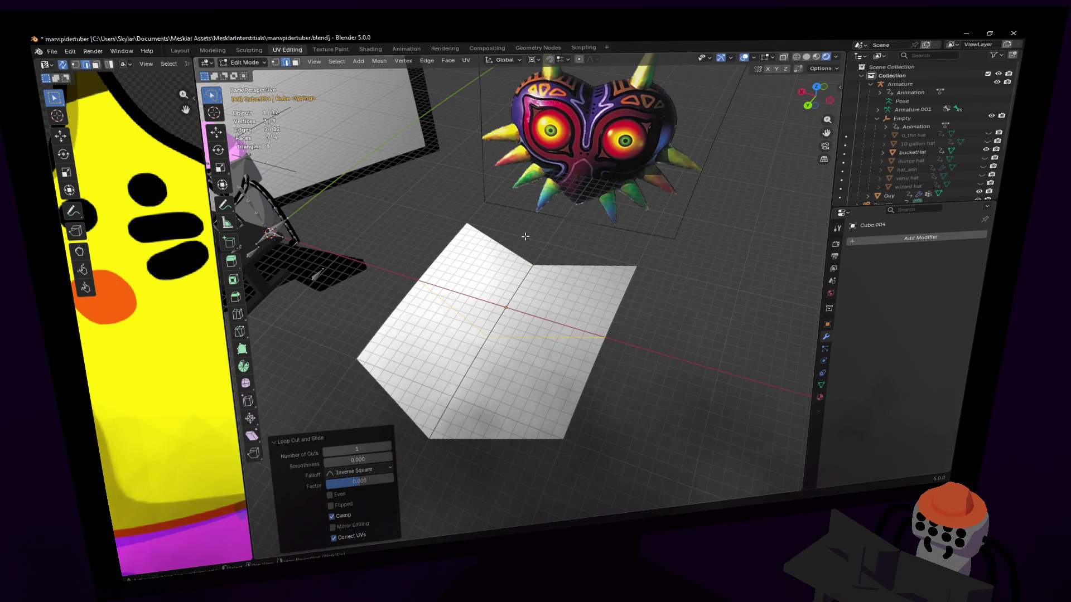
- Widen the outline into a heart by scaling edges about their own origins, then shrink the whole mesh to about 0.457
click(533, 61)
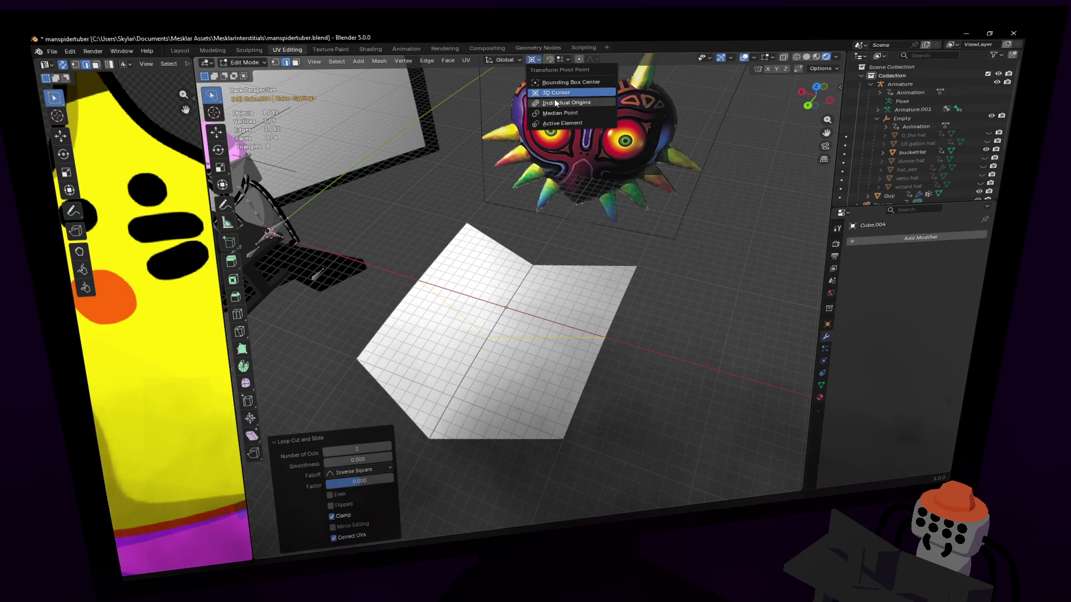
click(565, 102)
key(s)
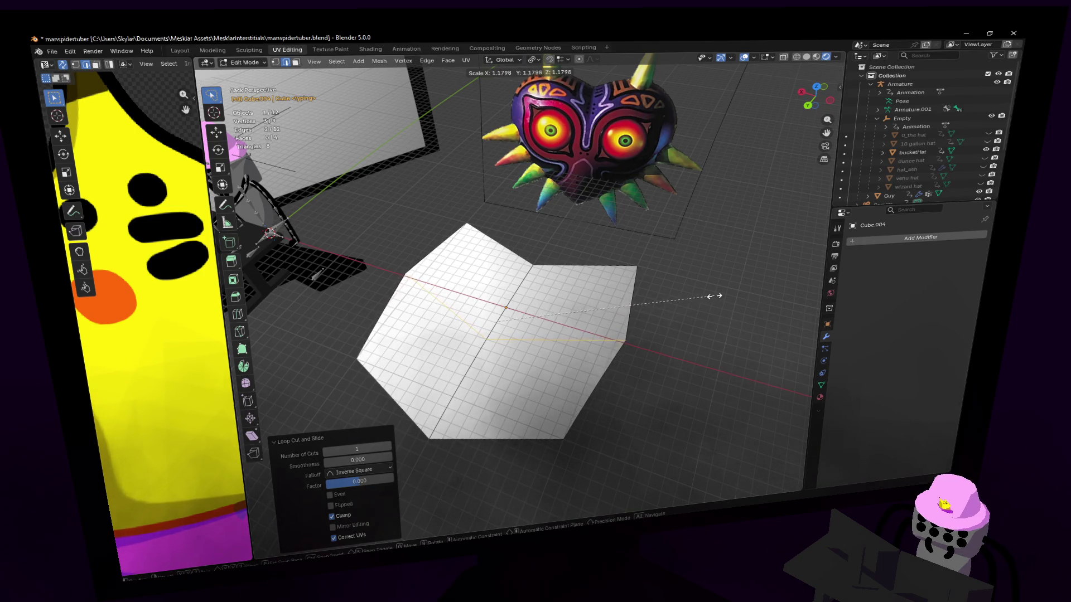
click(714, 297)
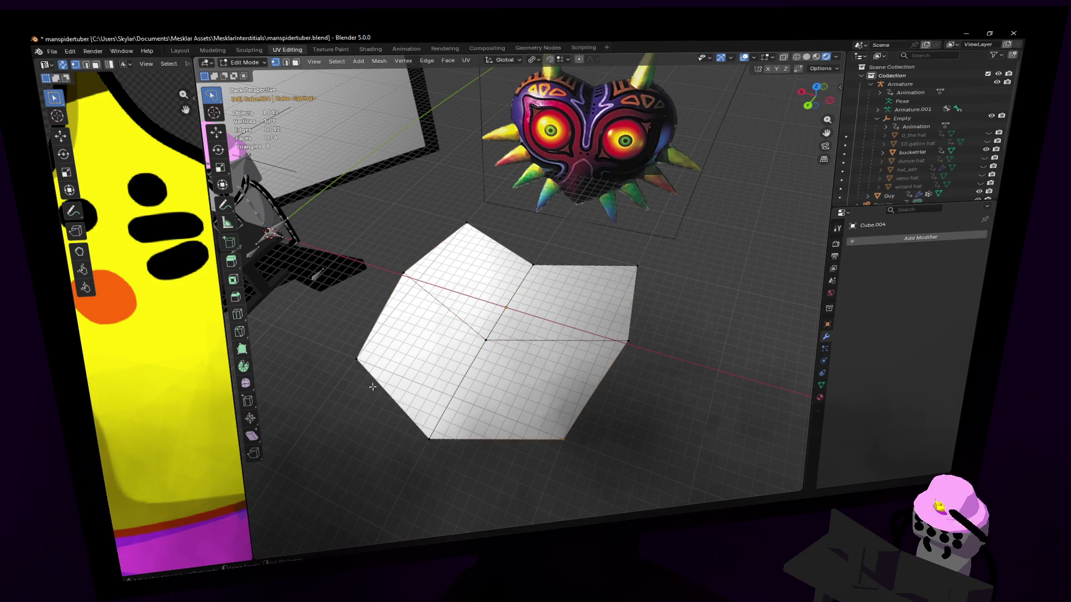
shift+click(358, 359)
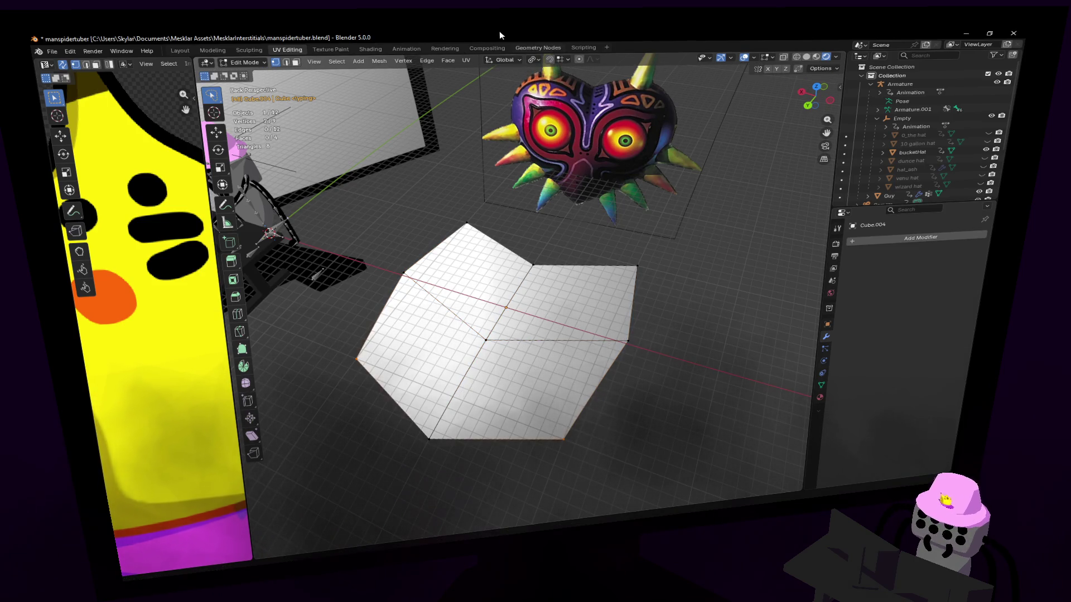
click(550, 61)
click(569, 117)
key(s)
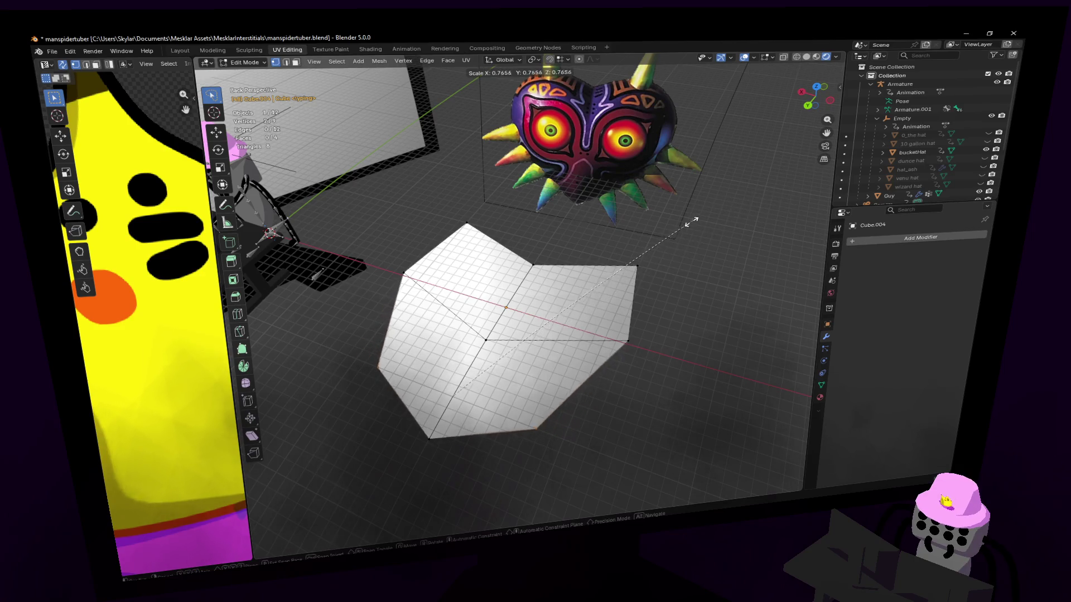
click(669, 243)
mouse_move(636, 251)
middle_down()
mouse_move(522, 289)
mouse_move(565, 242)
mouse_move(497, 221)
middle_up()
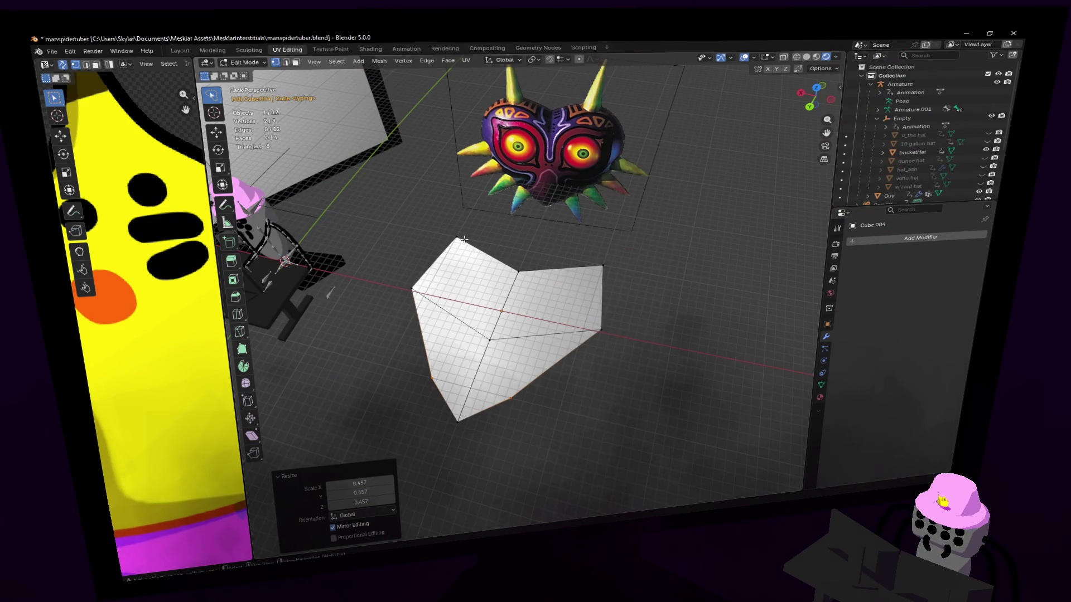
- Bevel the heart's upper-right corner round and nudge a single vertex along Y
click(602, 269)
key(ctrl+b)
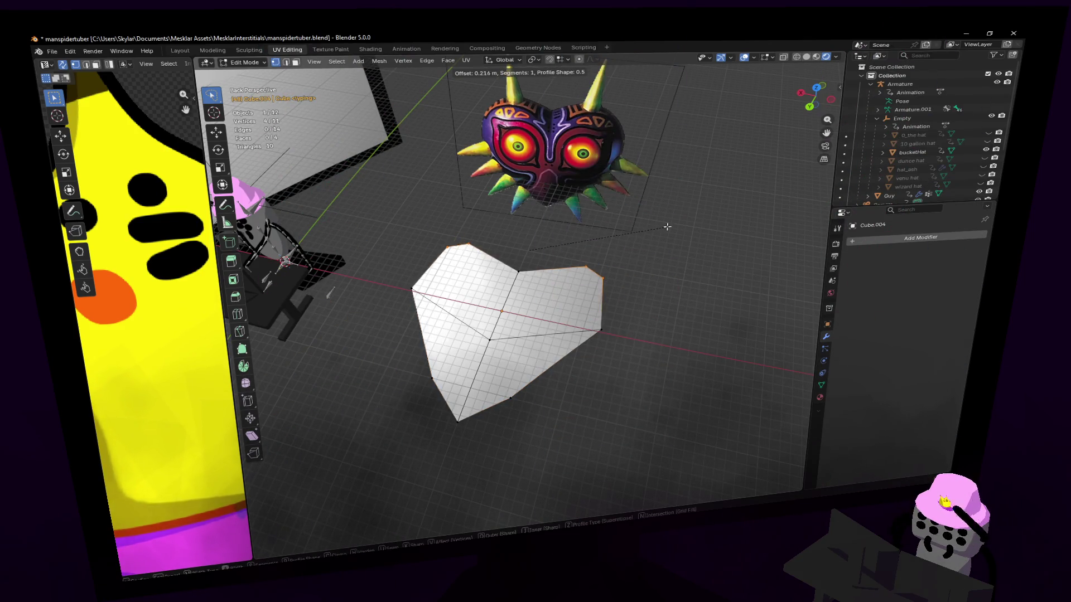
click(670, 225)
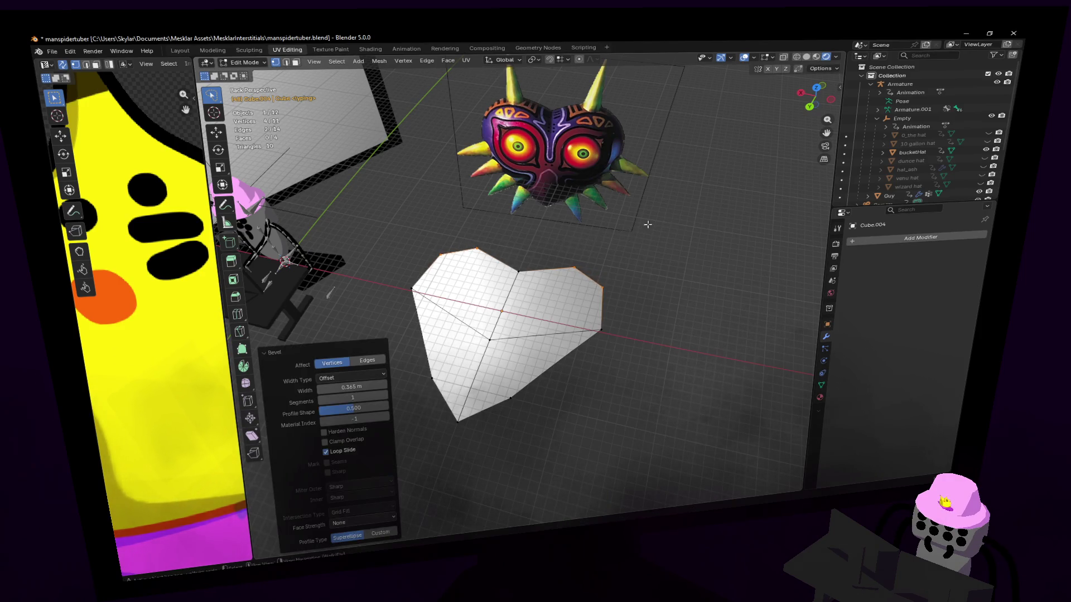
middle_drag(653, 235, 524, 295)
scroll(524, 295, up, 2)
click(488, 320)
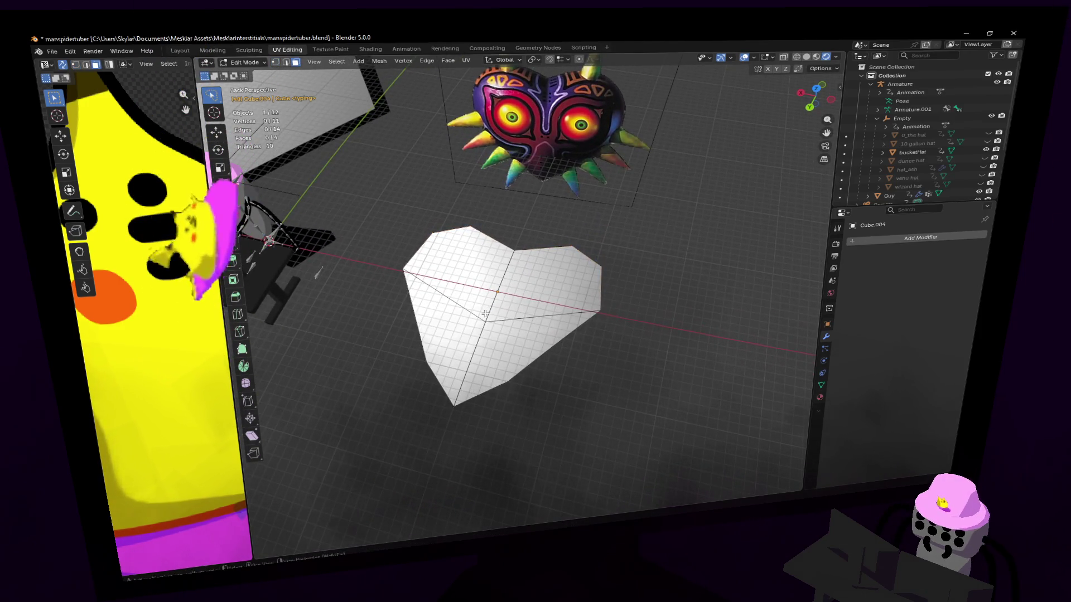
click(515, 303)
key(g)
key(y)
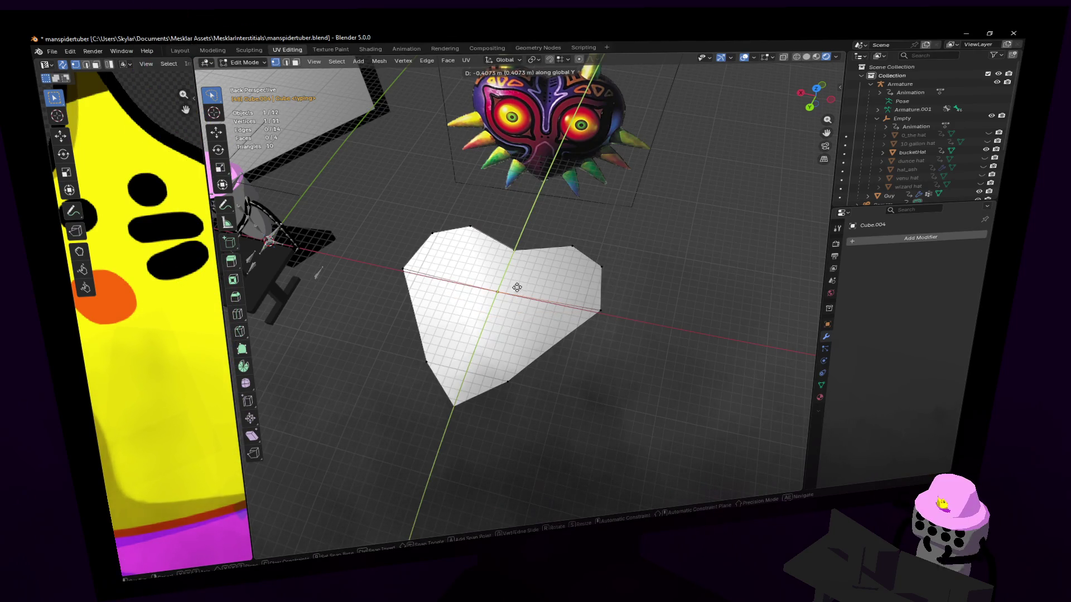
click(518, 285)
- Scale and shift the chosen vertices on Y, then add an edge loop across the heart
middle_drag(518, 286, 561, 311)
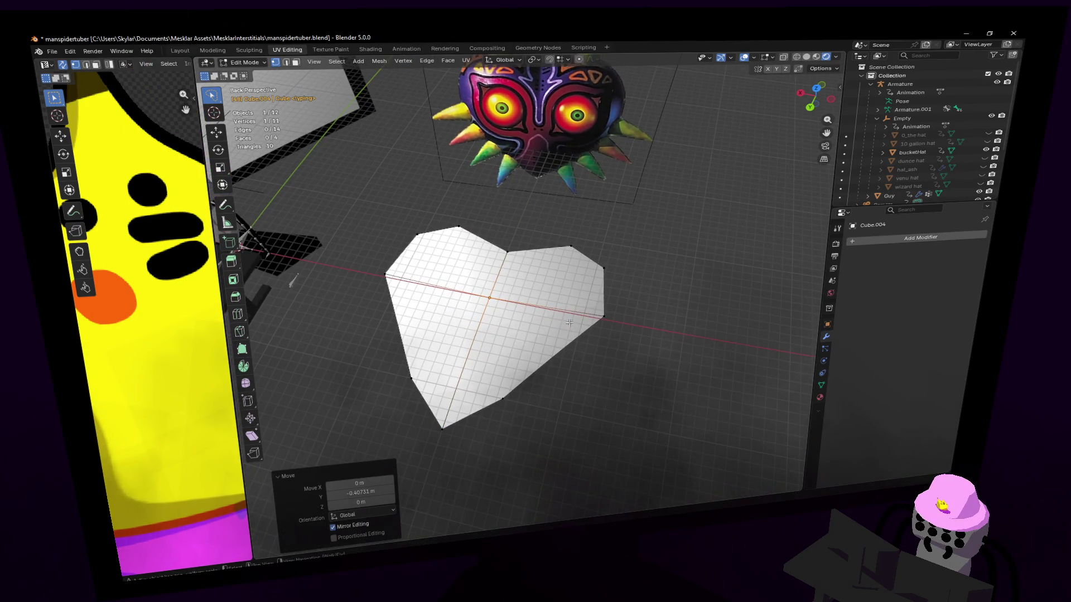
key(s)
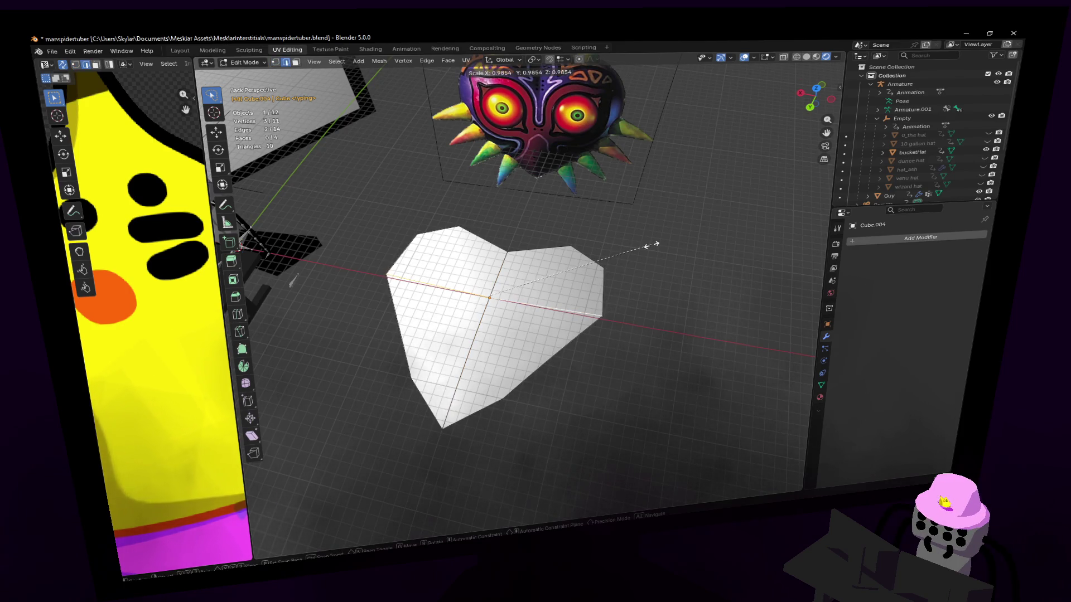
click(654, 245)
middle_drag(653, 251, 623, 228)
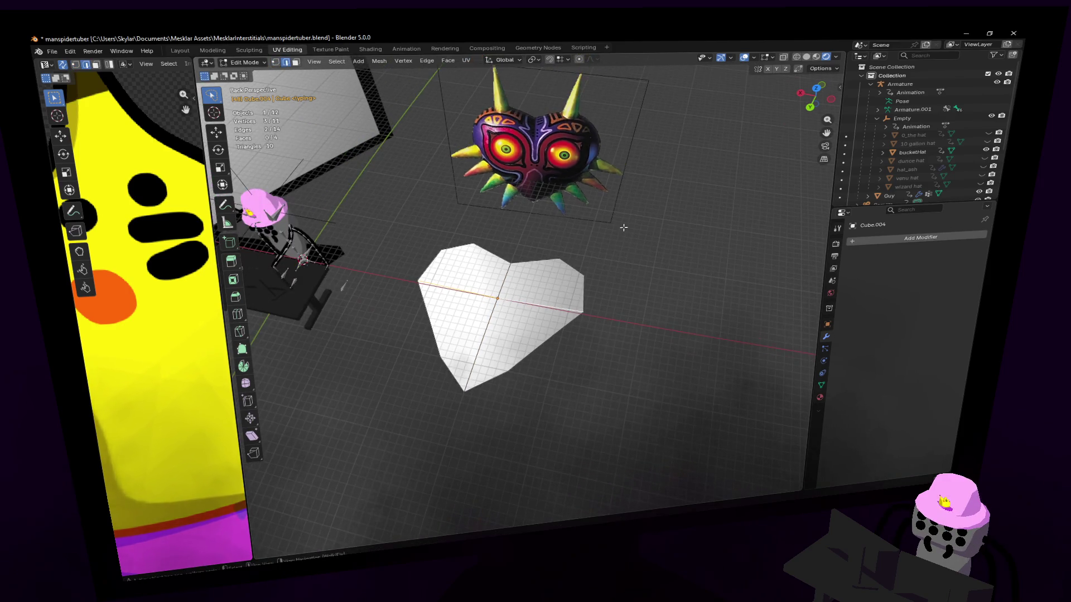
key(g)
key(y)
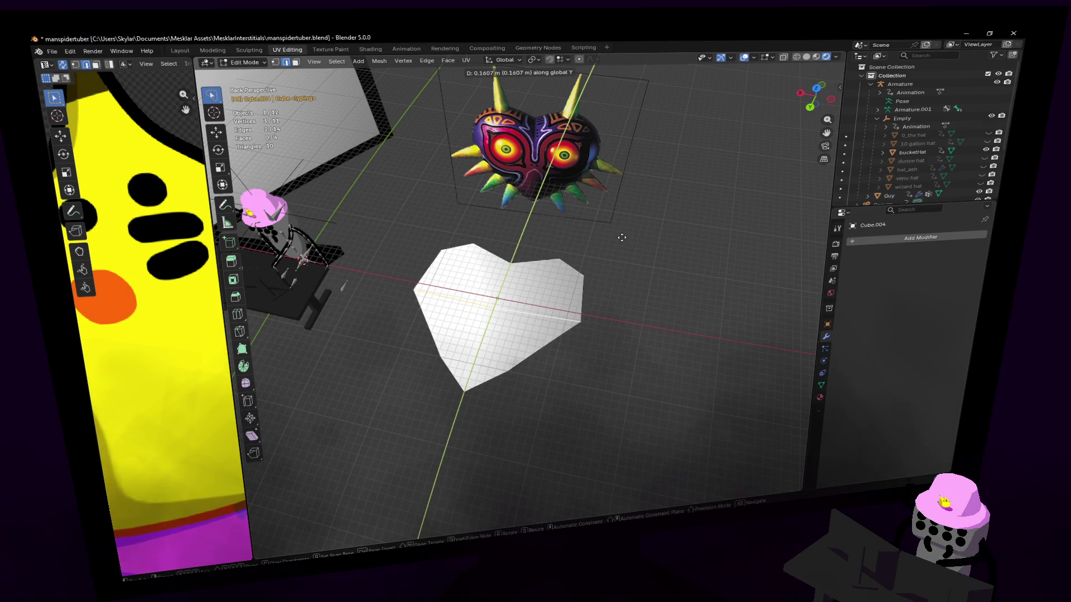
click(619, 239)
key(ctrl+r)
click(576, 298)
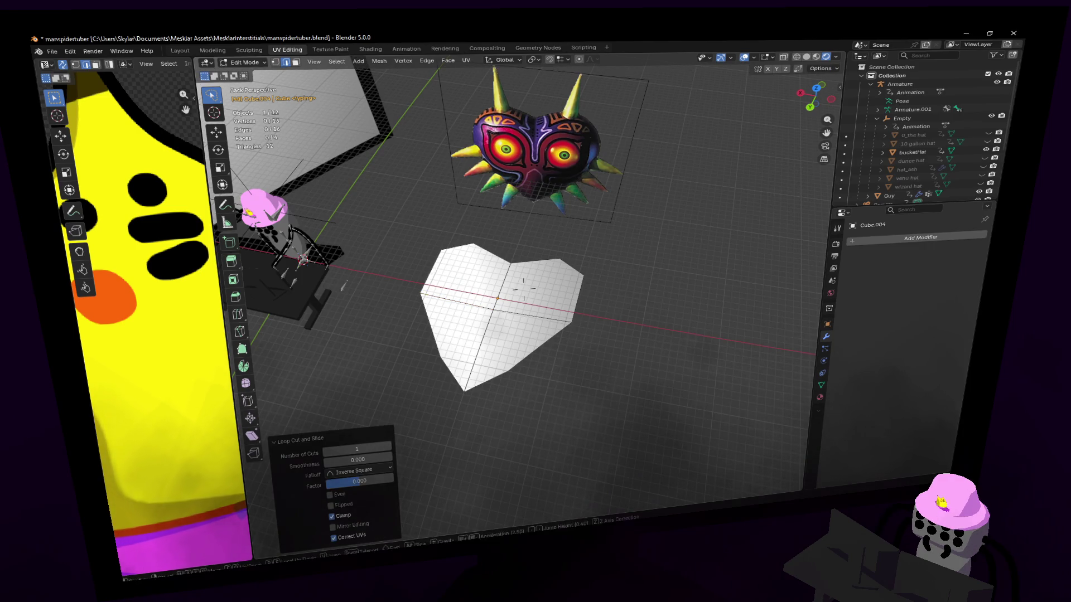
- Reshape the right-side edges by scaling, moving them on Y and scaling again
click(578, 297)
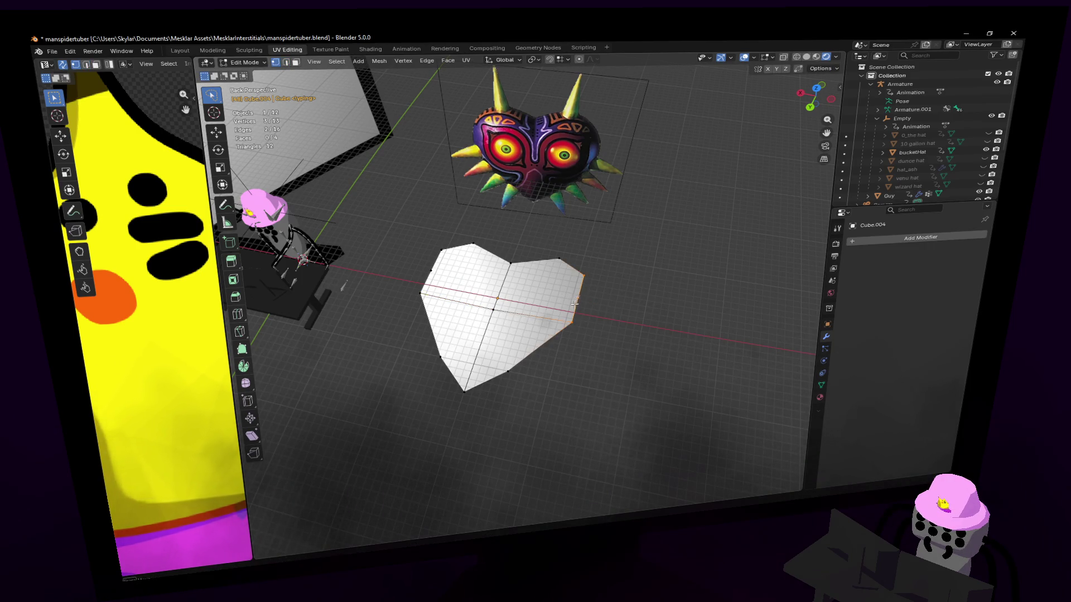
key(s)
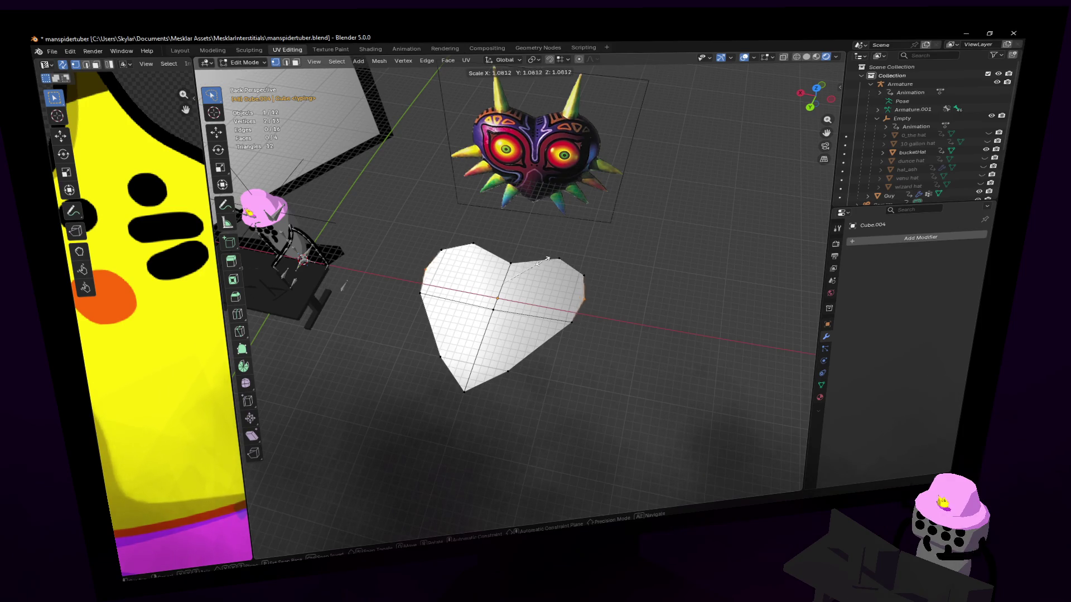
click(548, 280)
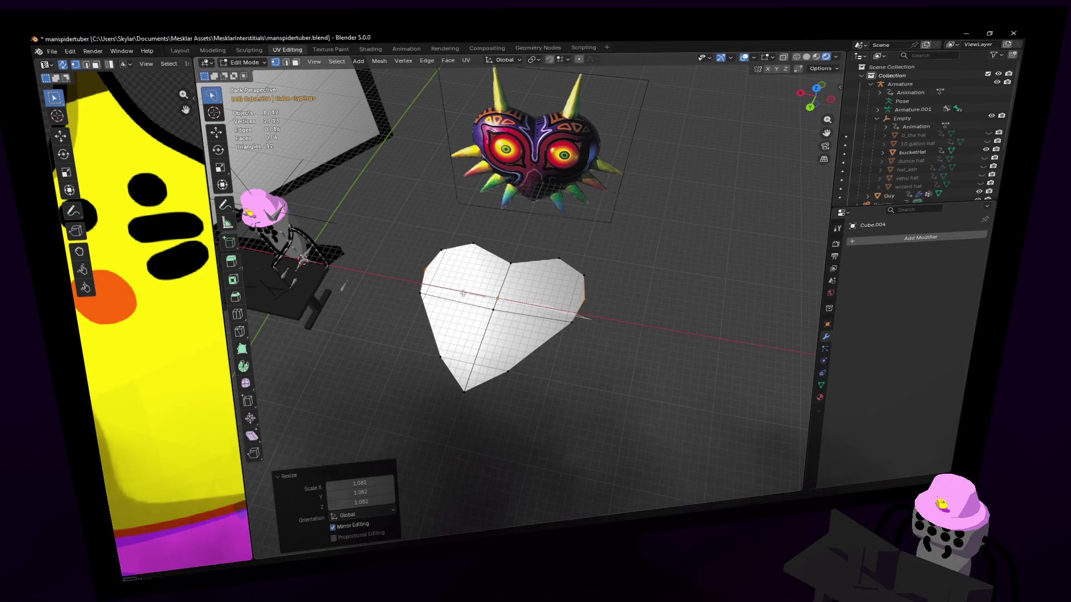
key(g)
key(y)
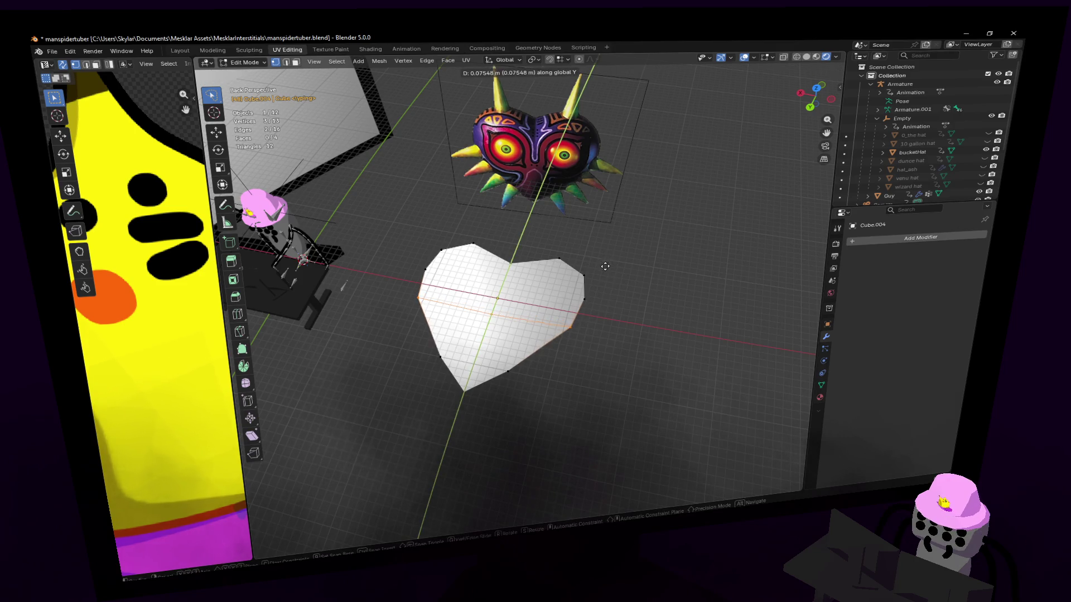
click(605, 267)
key(s)
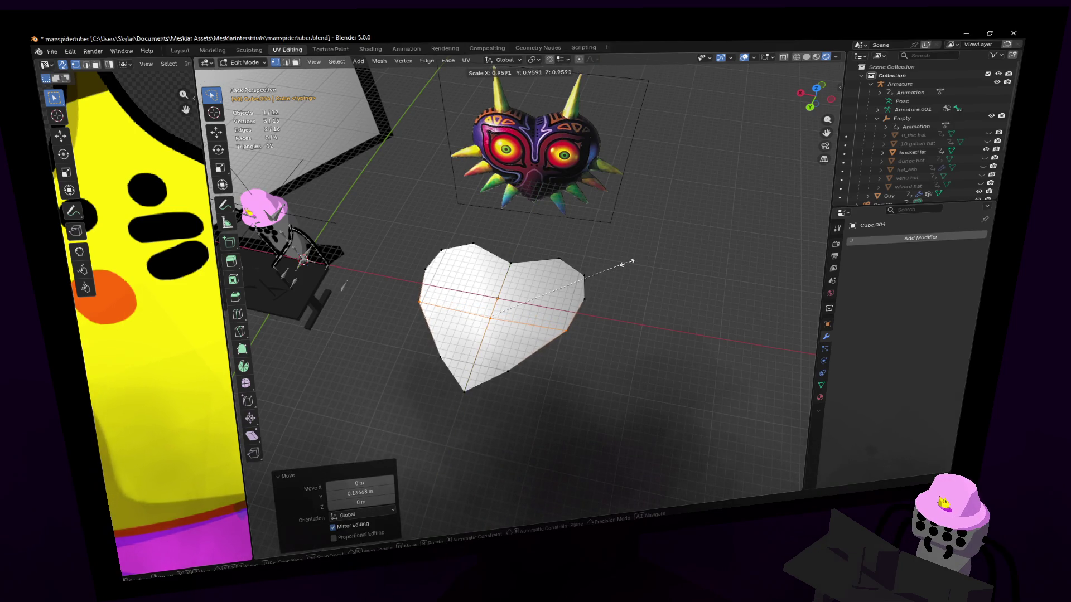
click(626, 264)
scroll(619, 266, up, 3)
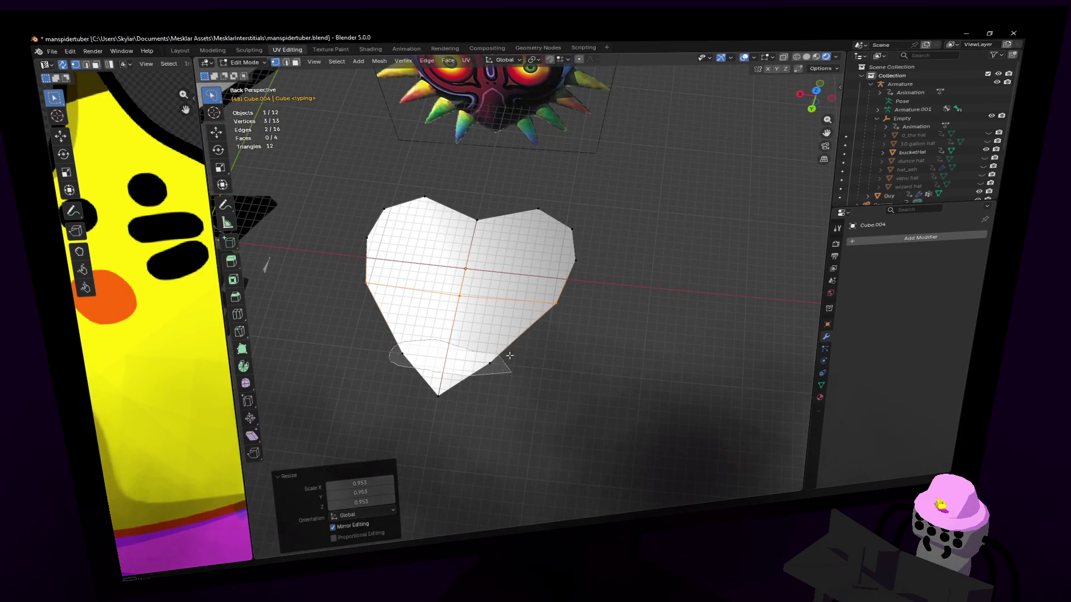
- Scale the vertices at the heart's bottom into a pointed base
drag(418, 373, 565, 344)
key(s)
click(564, 344)
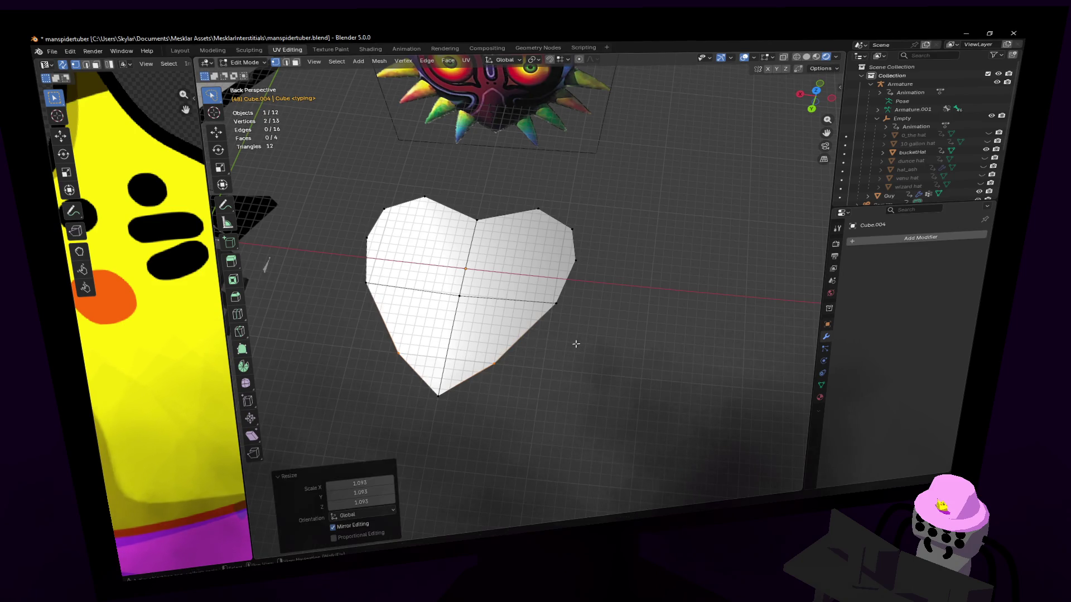
mouse_move(564, 343)
middle_down()
mouse_move(523, 289)
mouse_move(477, 369)
middle_up()
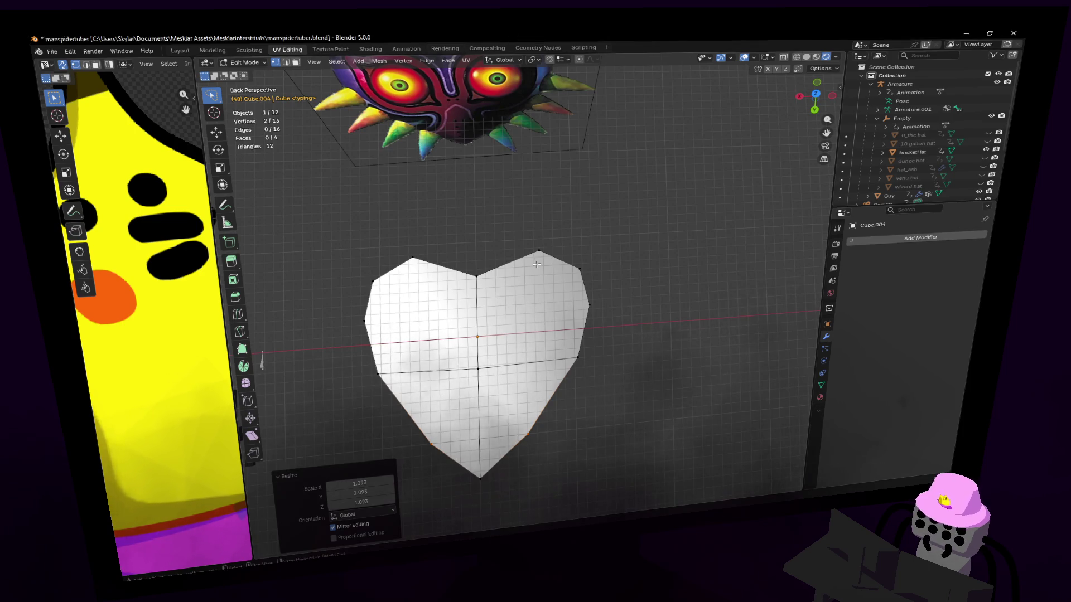
middle_drag(536, 264, 536, 235)
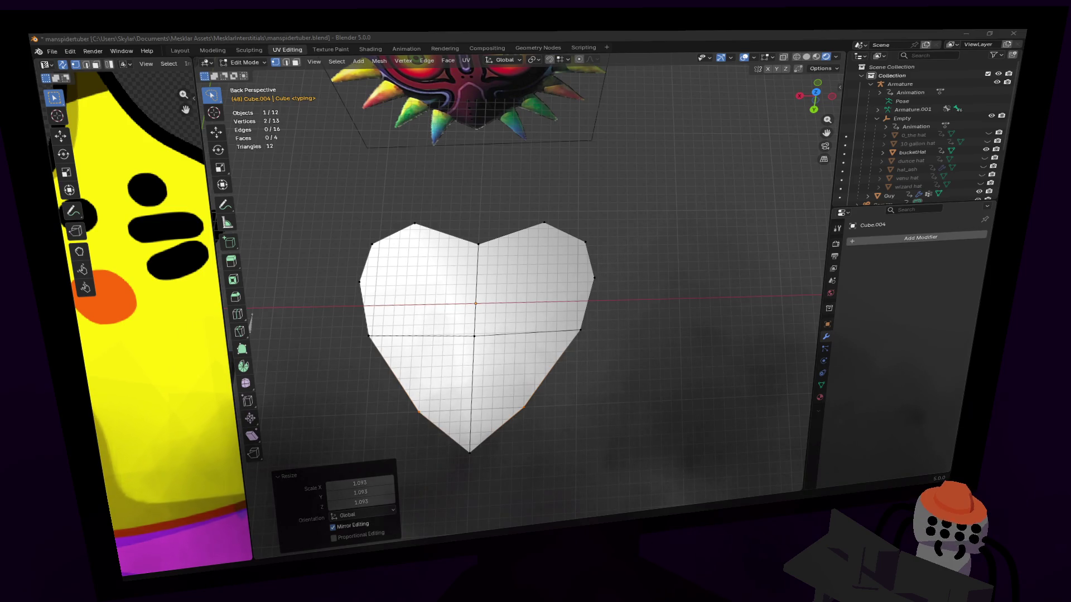
middle_drag(502, 251, 535, 318)
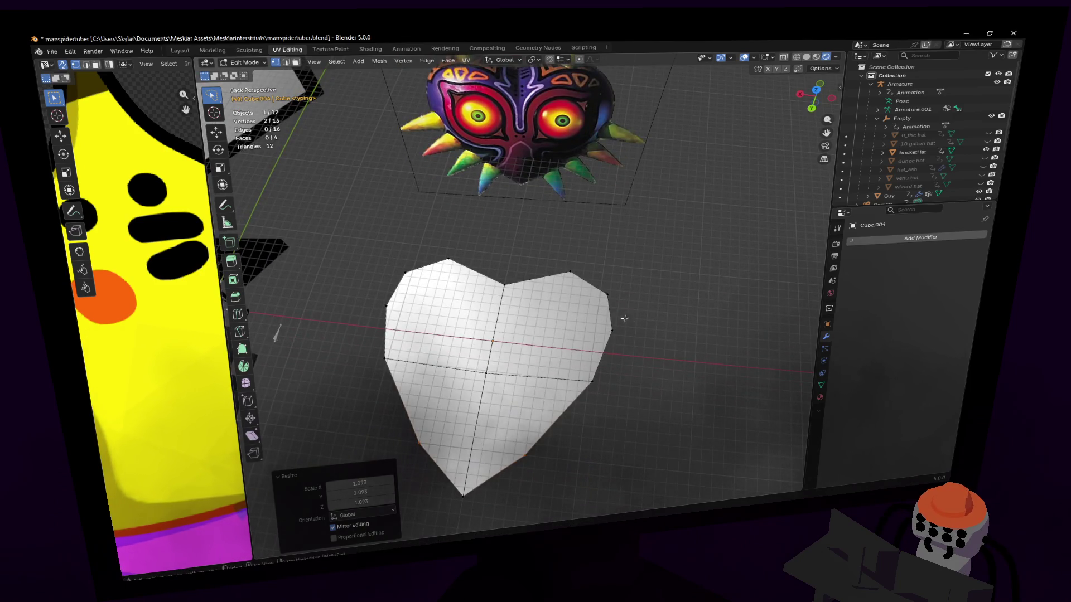
- Move the heart's two side edges and a top vertex along Y to broaden the lobes
click(586, 360)
shift+click(393, 334)
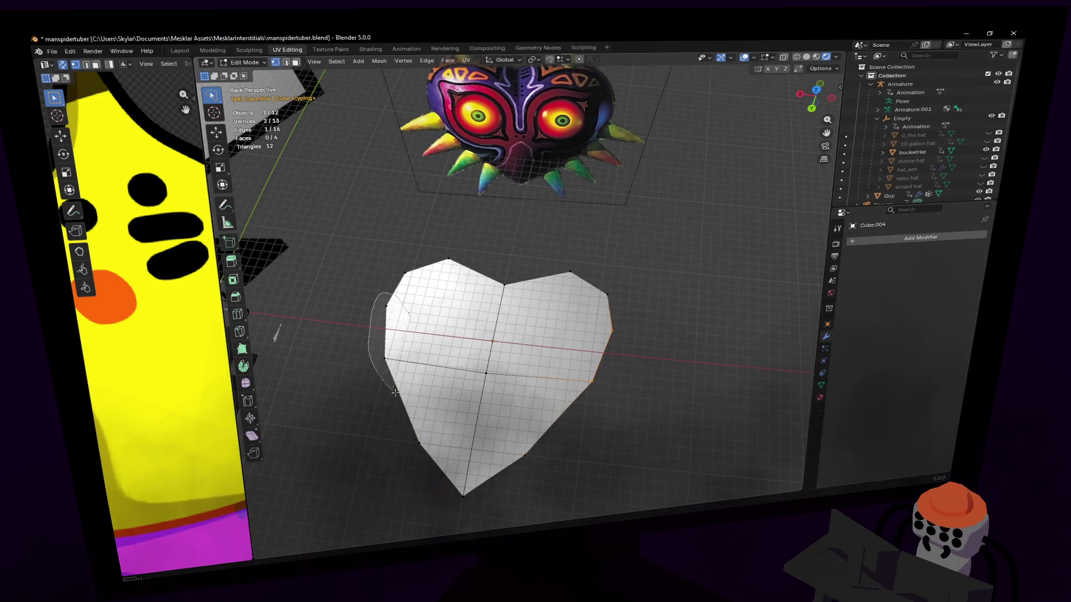
key(g)
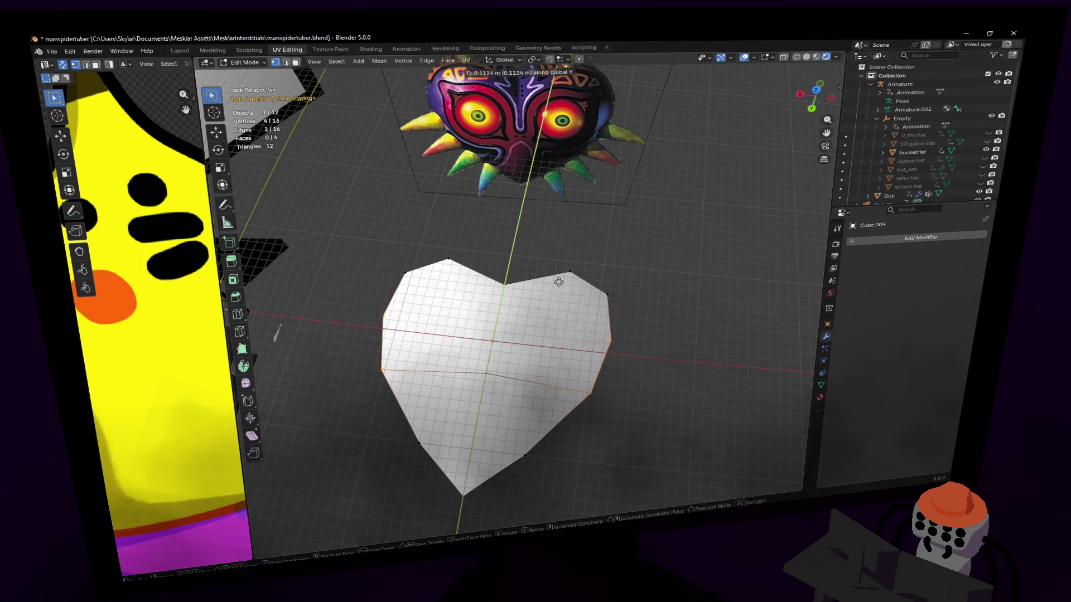
click(520, 362)
key(g)
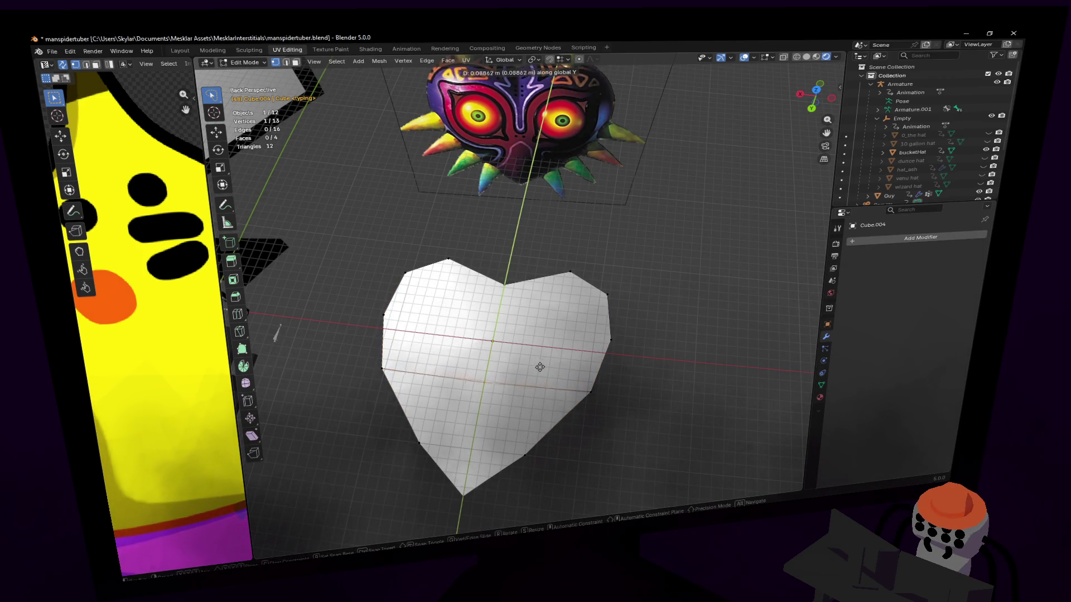
click(536, 372)
middle_drag(536, 374, 575, 370)
- Add an edge loop across the top lobes, scale it to 0.635 and shift it on Y into rounder humps
key(ctrl+r)
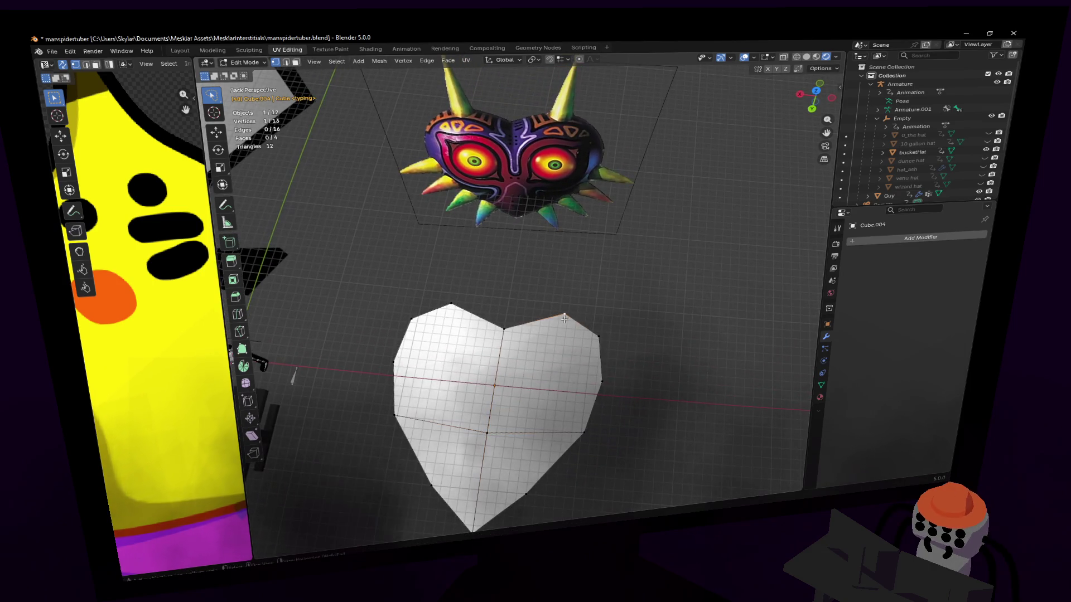
click(535, 324)
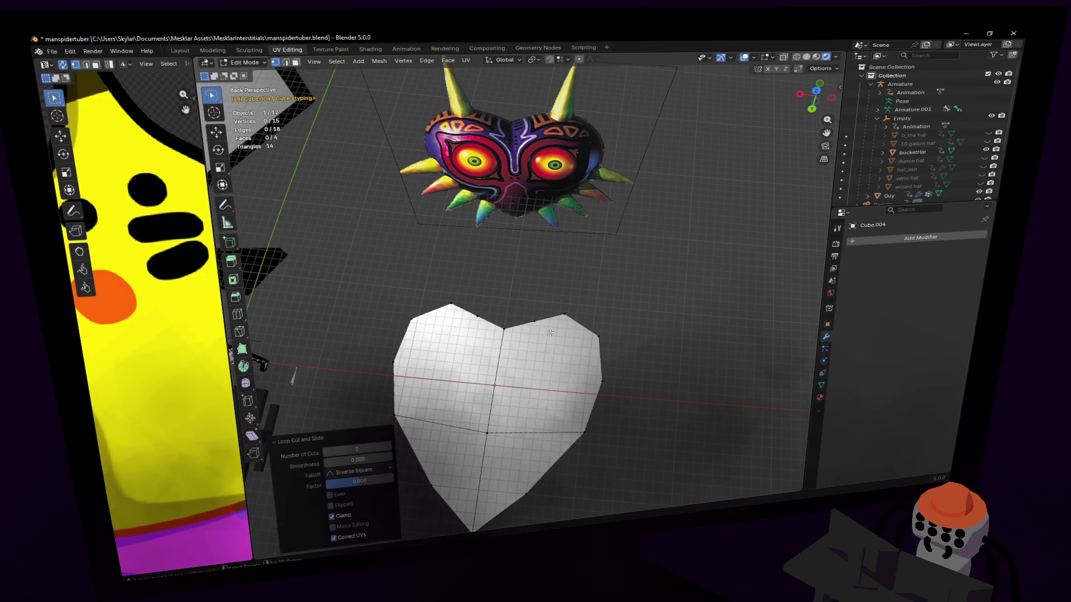
key(s)
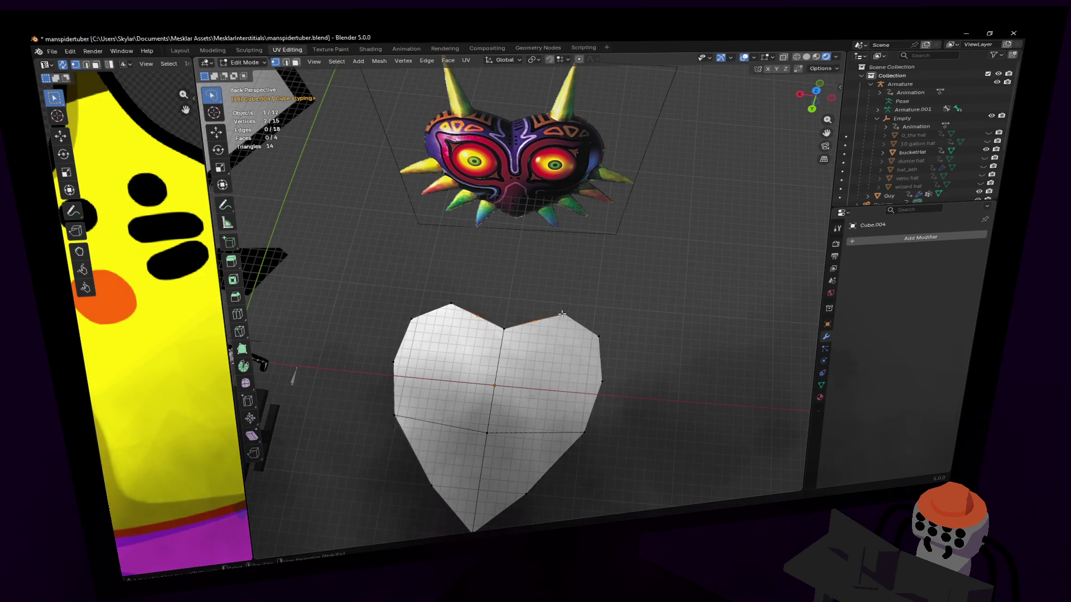
click(562, 314)
key(g)
key(z)
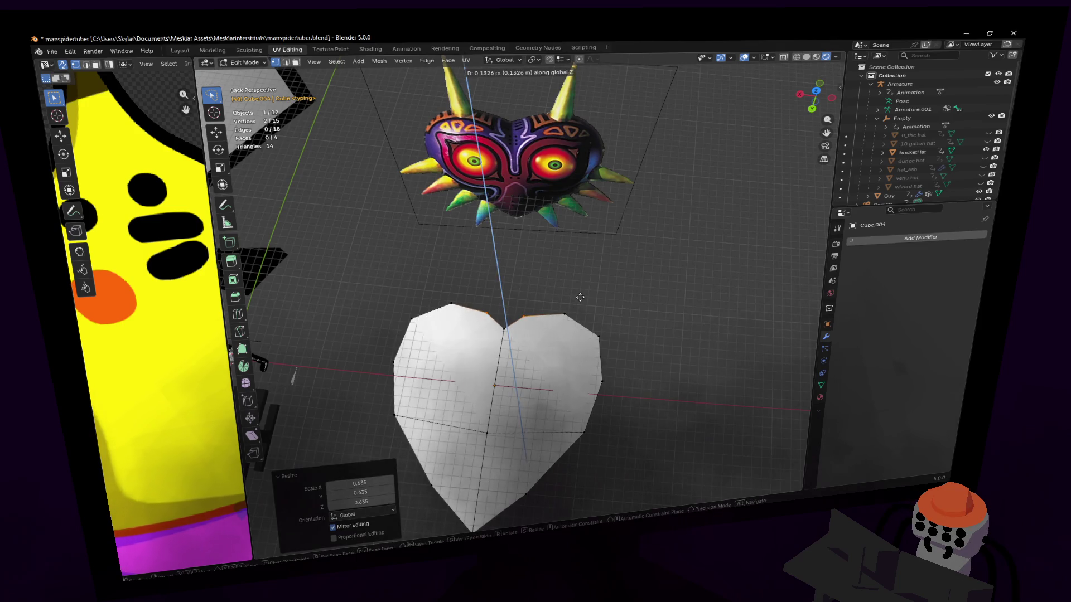
key(y)
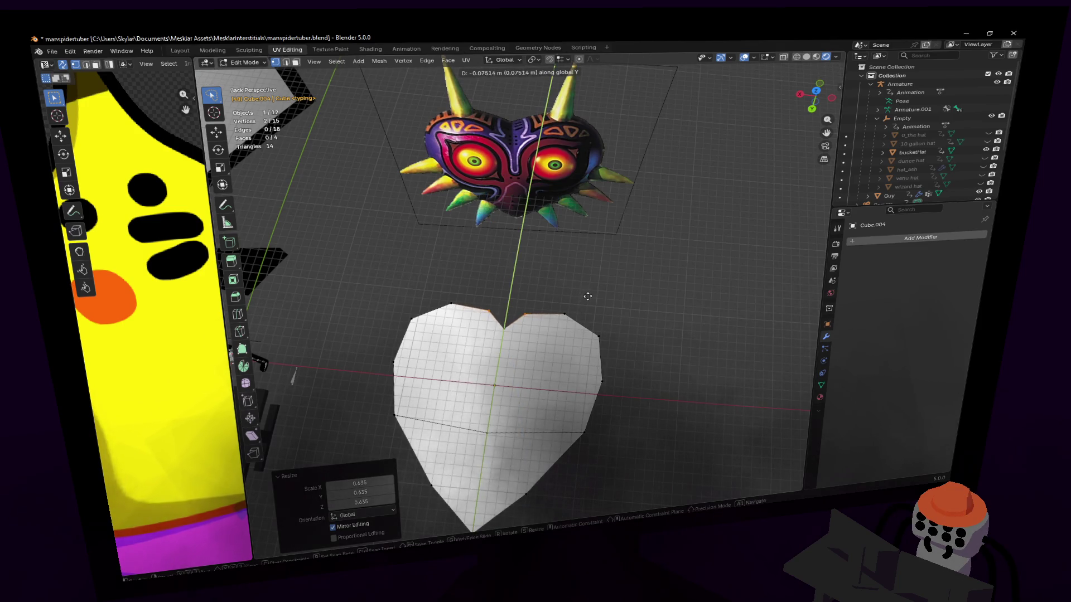
click(588, 296)
mouse_move(536, 302)
middle_down()
mouse_move(518, 251)
mouse_move(535, 318)
mouse_move(531, 193)
middle_up()
- Select all the heart's faces and extrude them upward into a thick solid block
click(565, 306)
shift+click(457, 306)
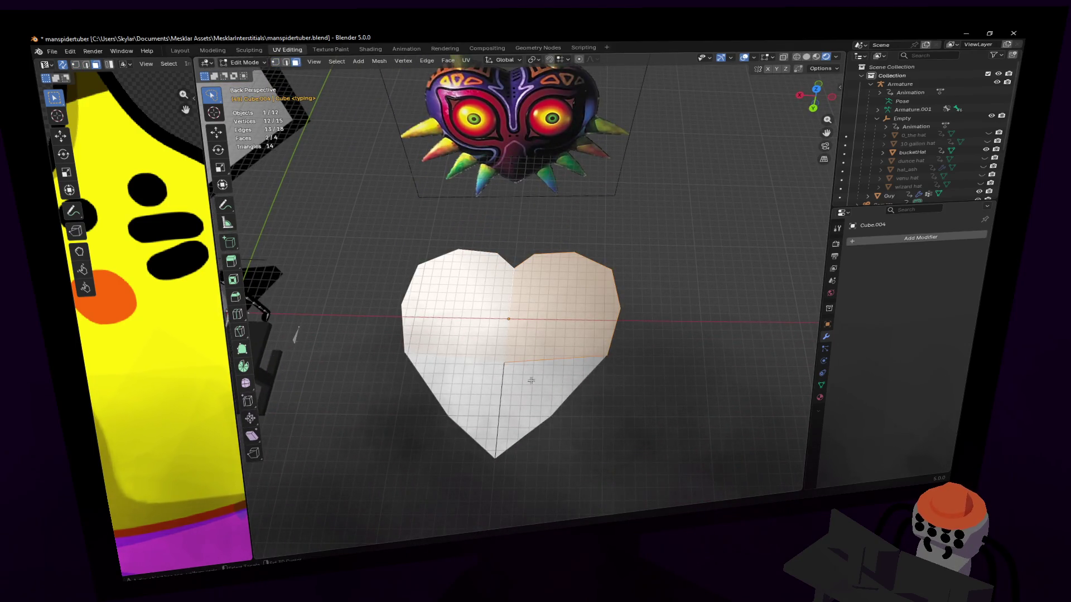
key(a)
mouse_move(531, 382)
middle_down()
mouse_move(523, 291)
mouse_move(535, 326)
middle_up()
key(e)
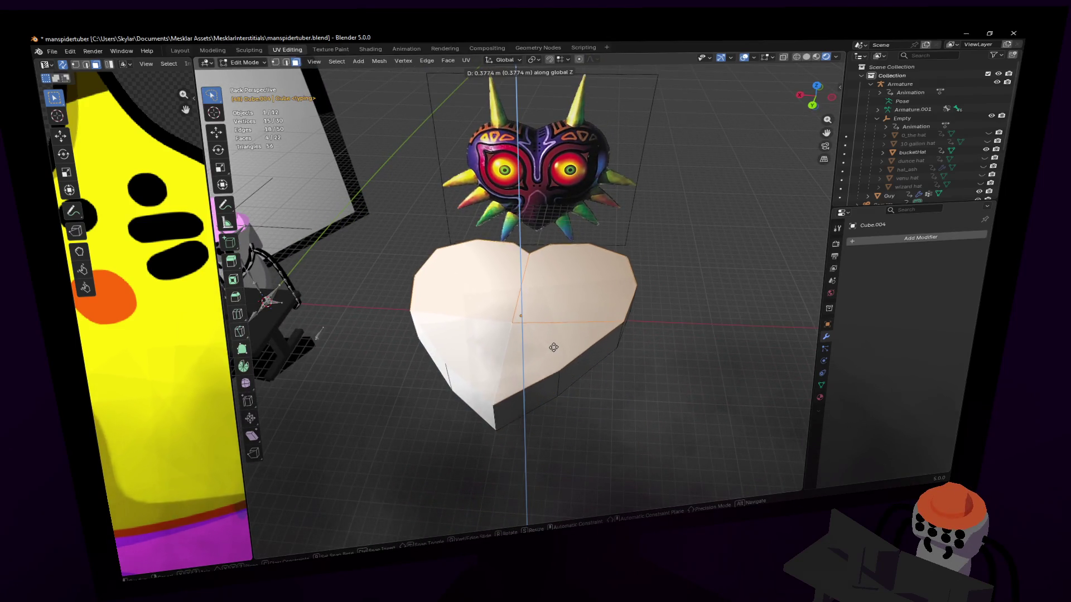
click(553, 348)
- In face select mode pick the heart's top faces and bring up the delete options
key(1)
key(alt+a)
key(3)
click(566, 292)
shift+click(502, 285)
shift+click(557, 333)
key(x)
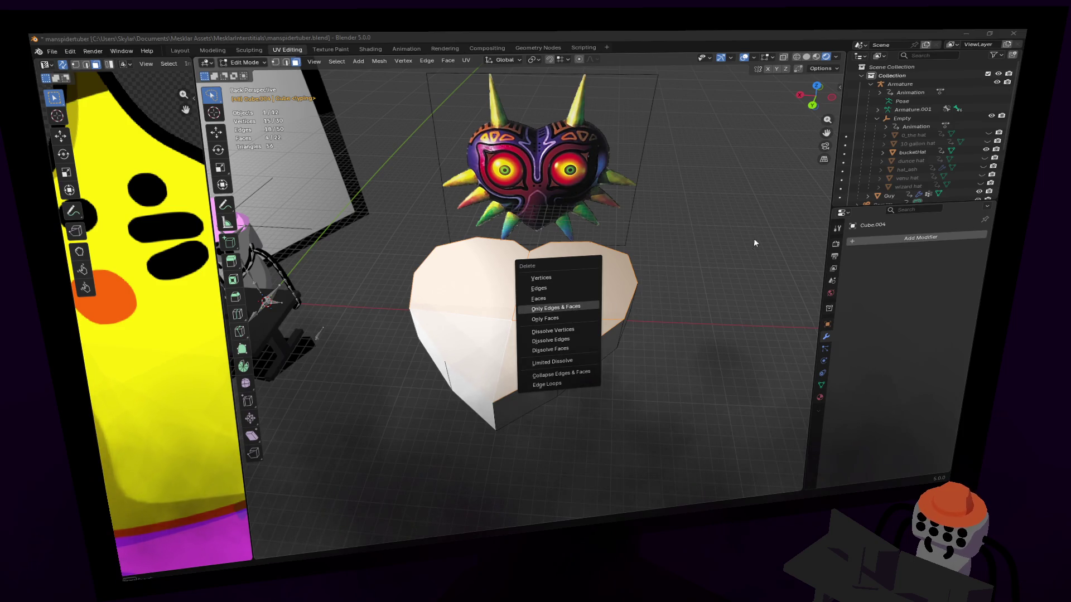
- Cancel the delete and raise the heart's top faces along Z instead
key(Escape)
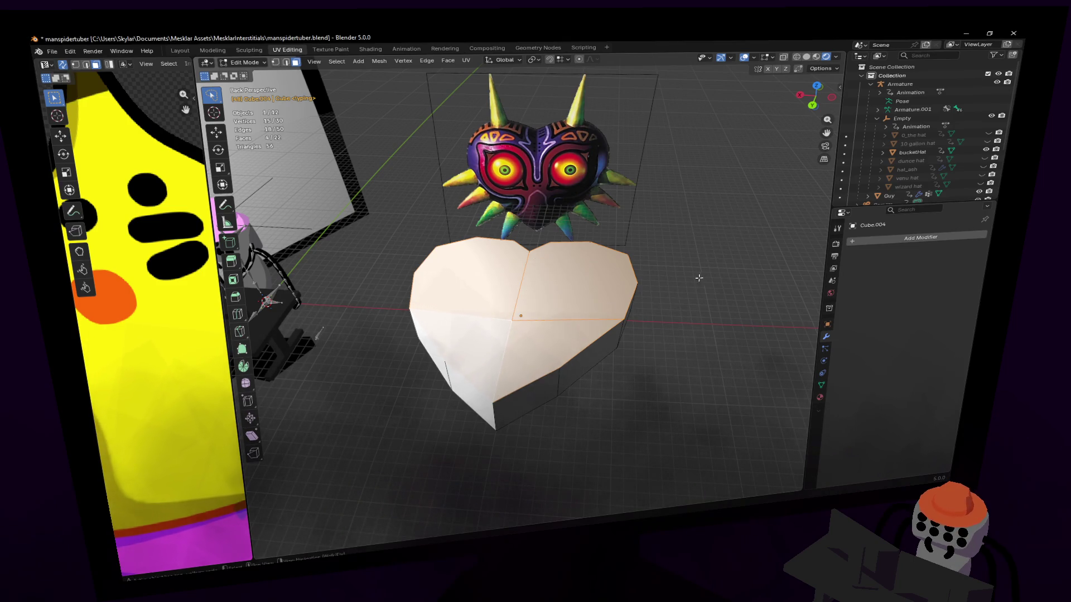
key(g)
key(z)
click(700, 267)
- Abandon a trial bevel and dissolve the top's inner edges into one clean face
key(ctrl+b)
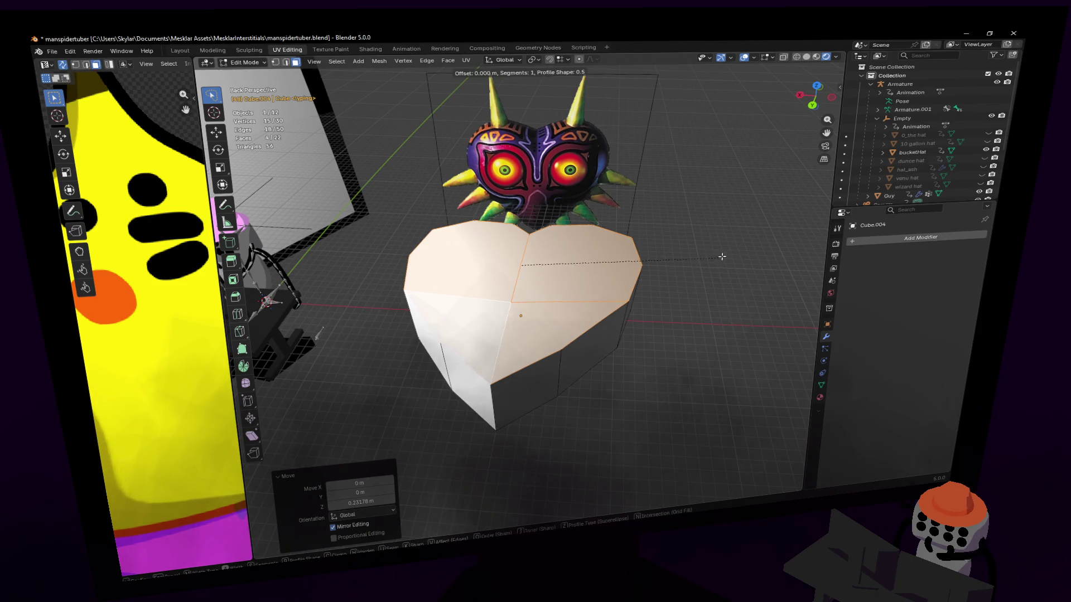
right_click(730, 248)
key(ctrl+z)
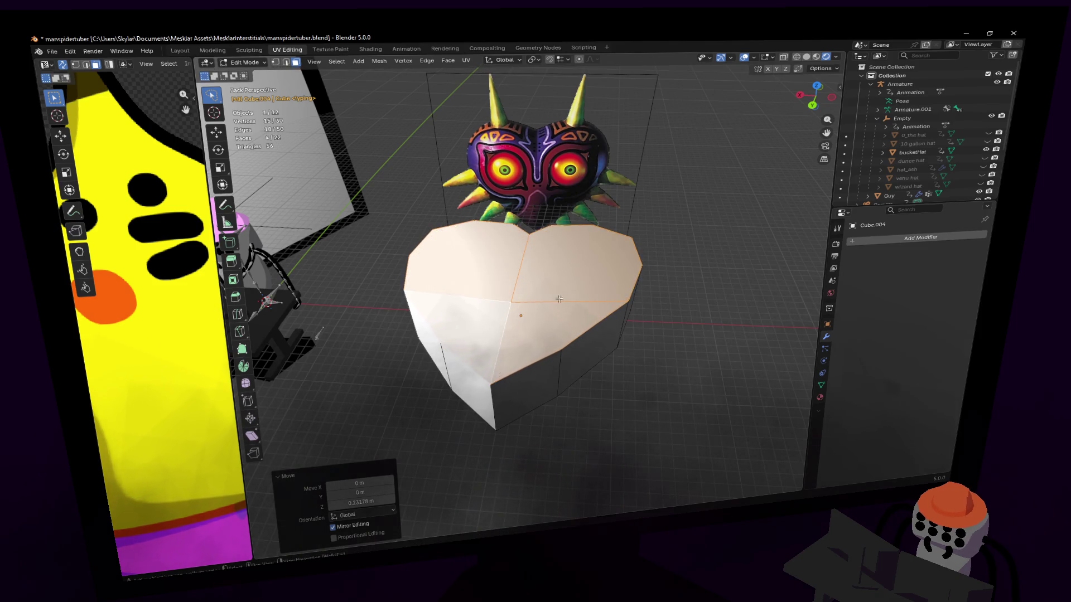
click(540, 298)
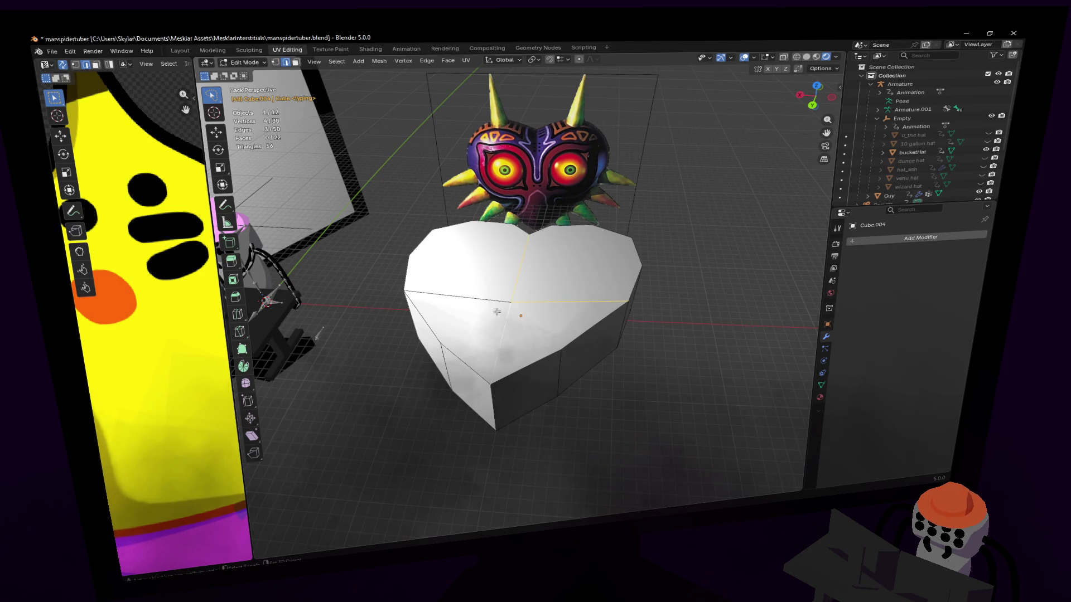
key(x)
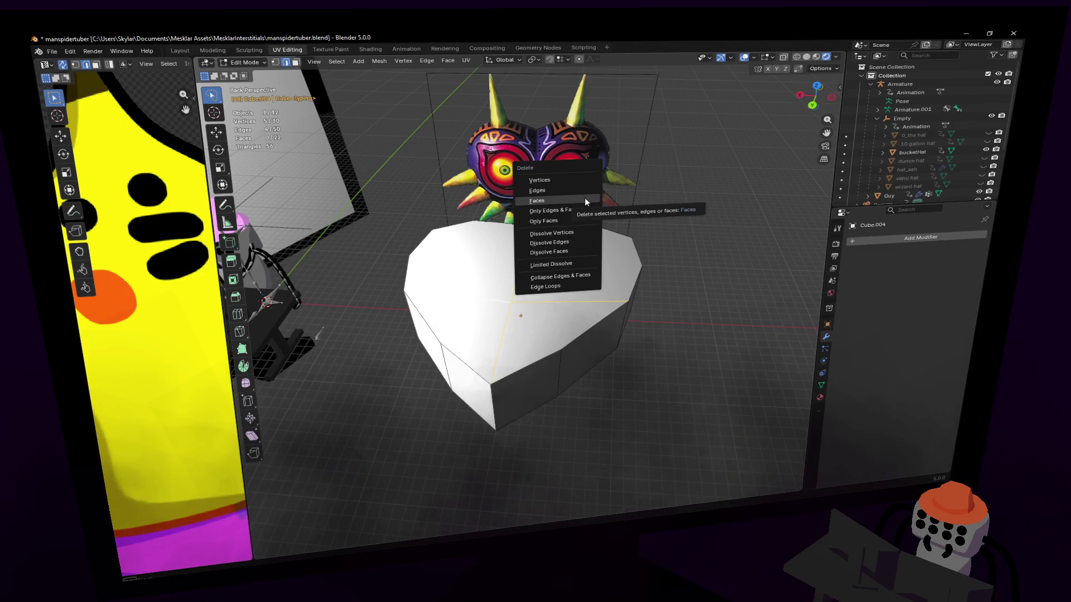
click(558, 242)
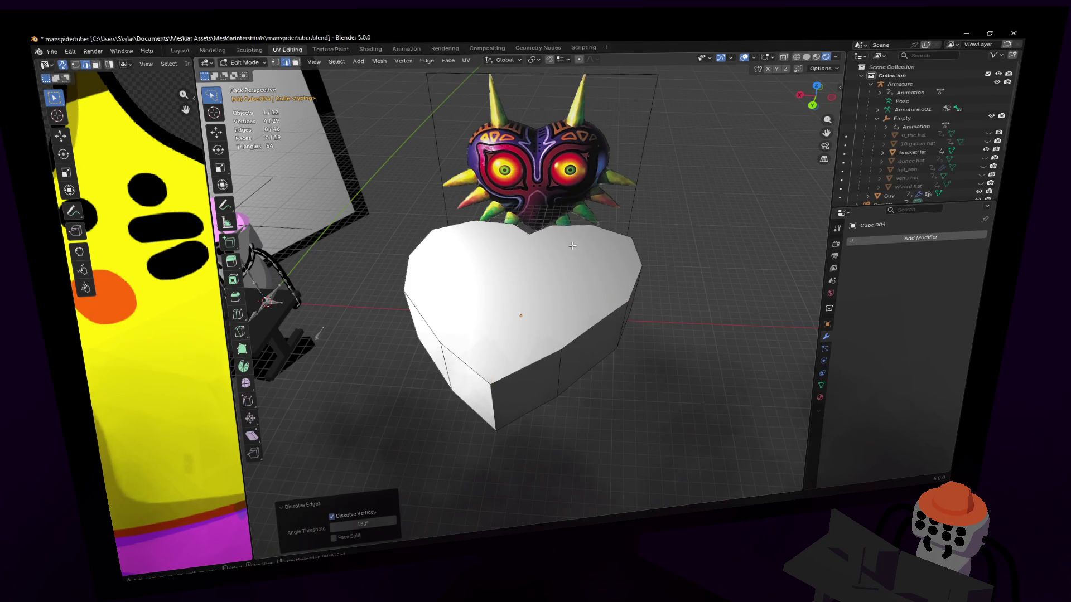
middle_drag(572, 246, 577, 239)
click(522, 310)
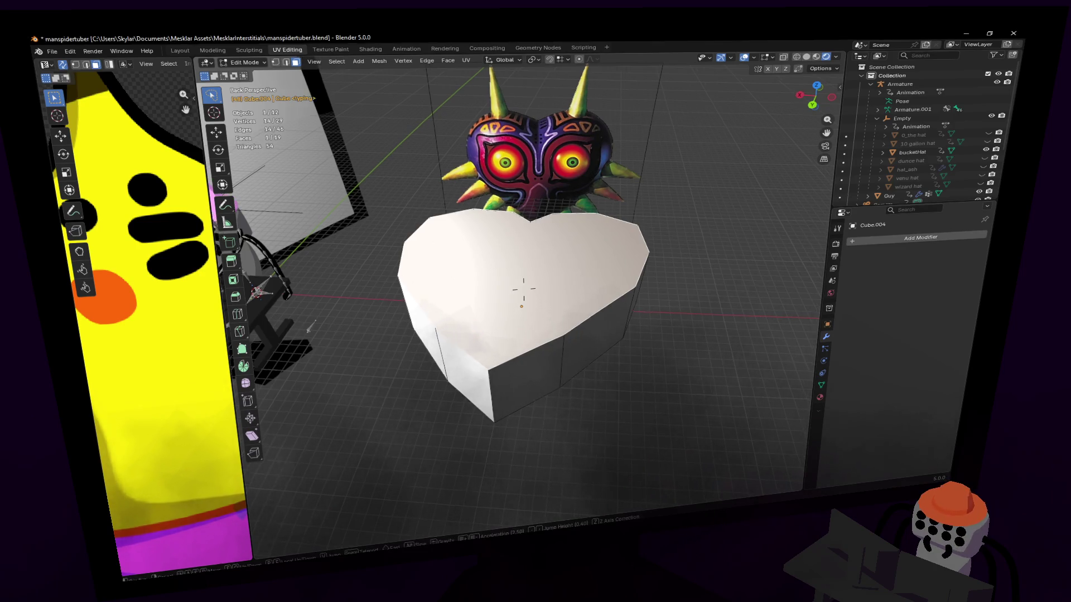
middle_drag(572, 274, 552, 302)
click(535, 319)
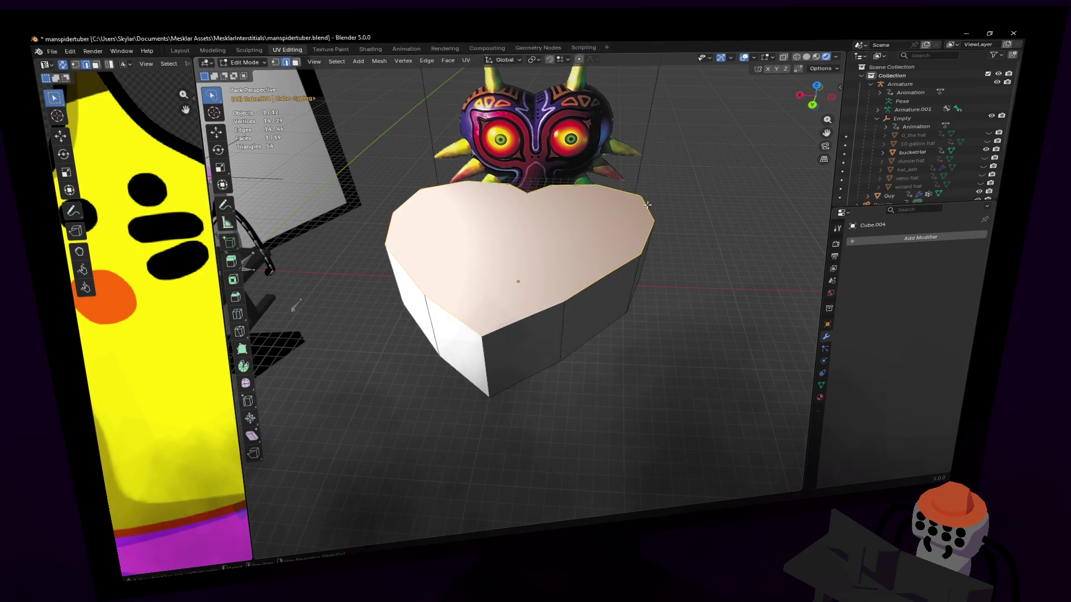
- Cancel a second bevel, return to Object Mode and shade the heart smooth
key(ctrl+b)
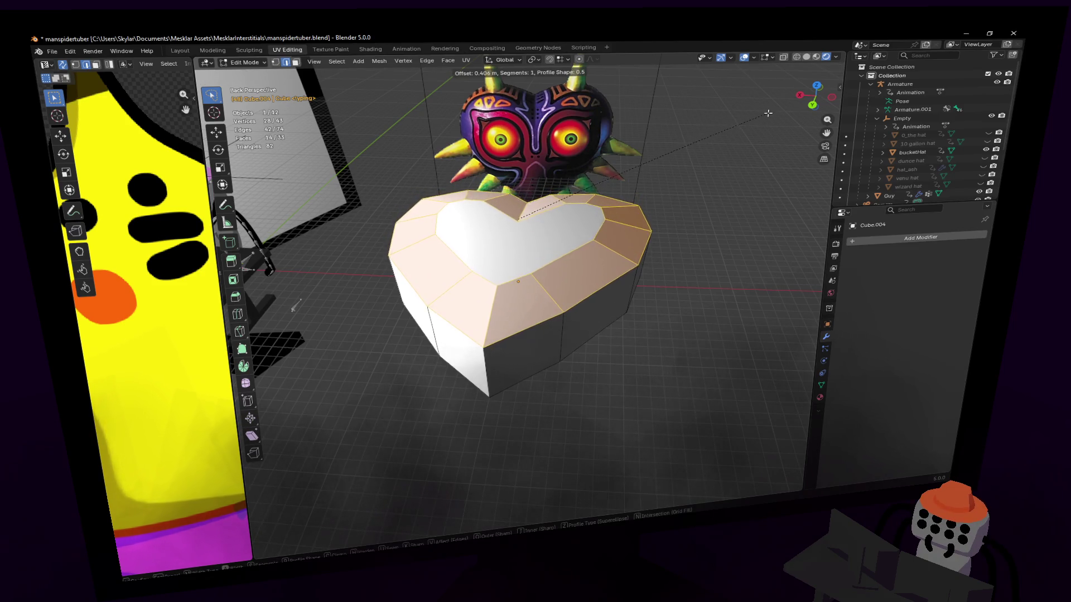
right_click(762, 126)
right_click(682, 207)
key(Tab)
right_click(690, 166)
click(692, 167)
click(828, 323)
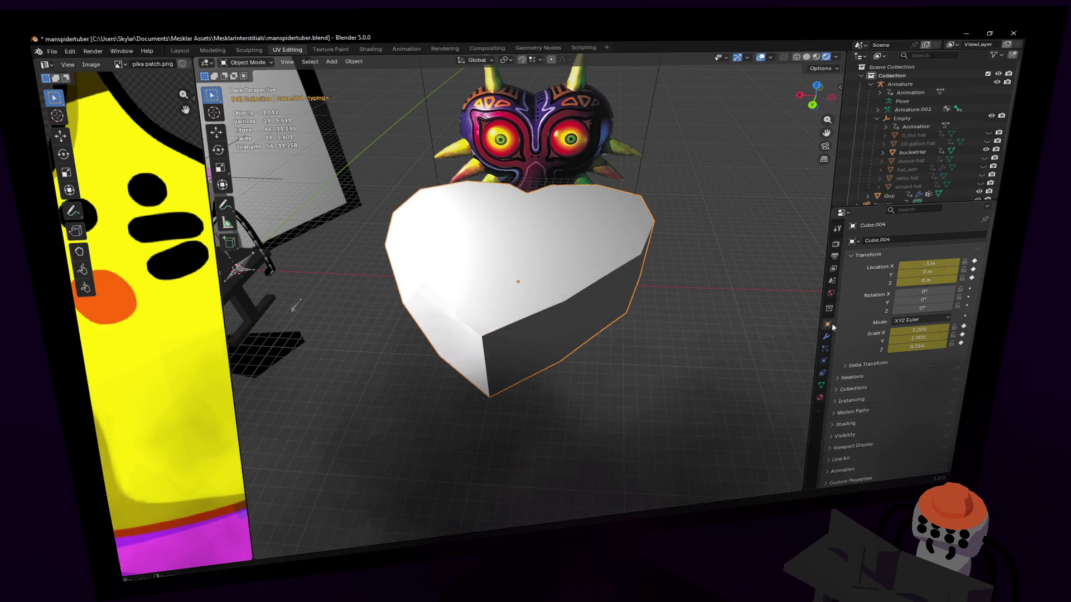
- In the Layout workspace select Cube.004 and delete its keyframes from the timeline
click(726, 216)
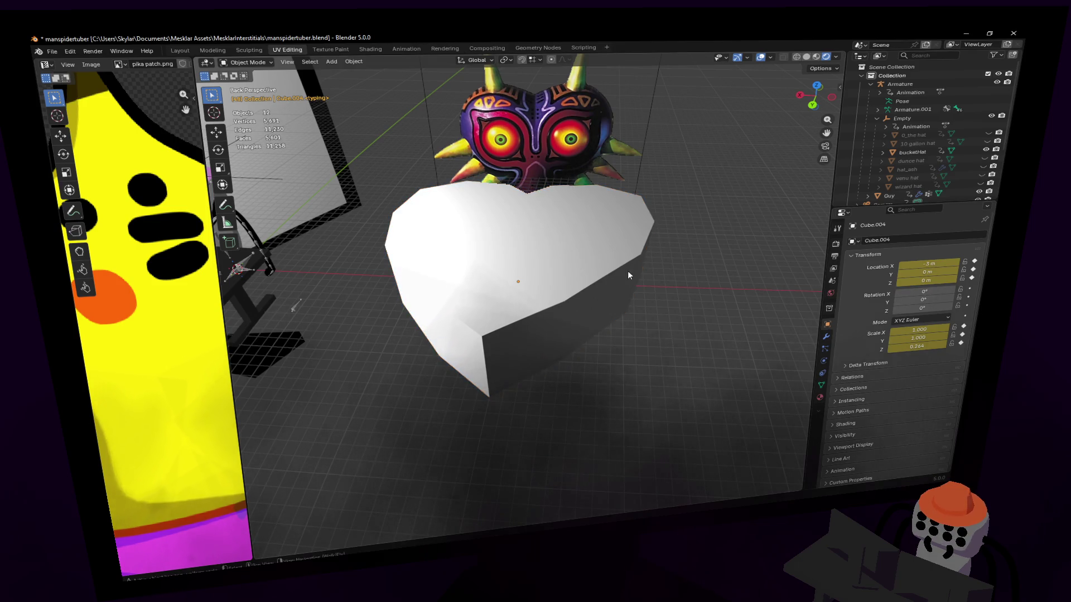
click(213, 49)
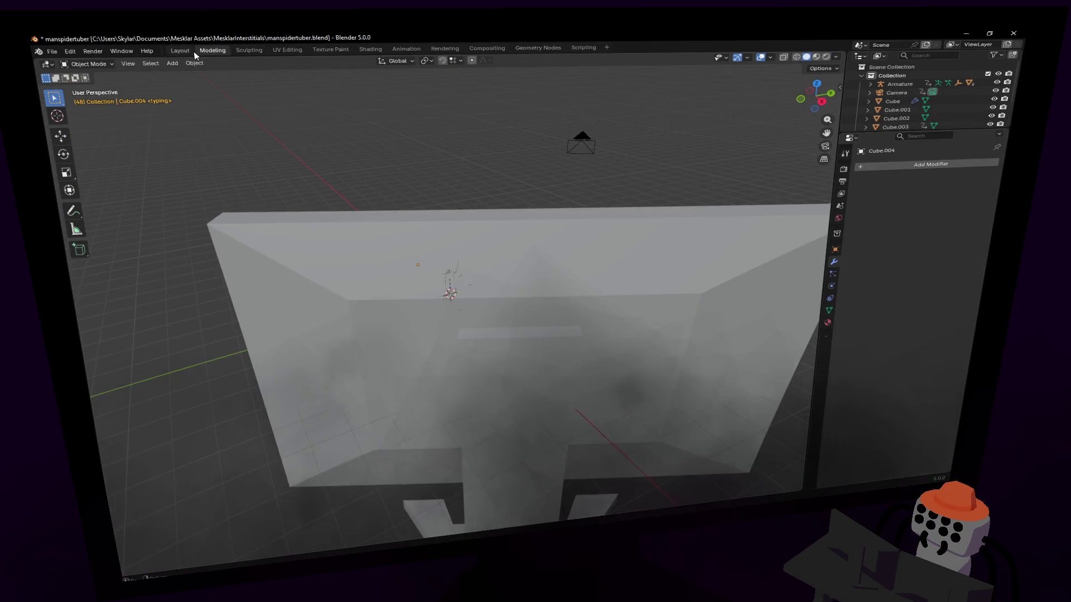
click(181, 49)
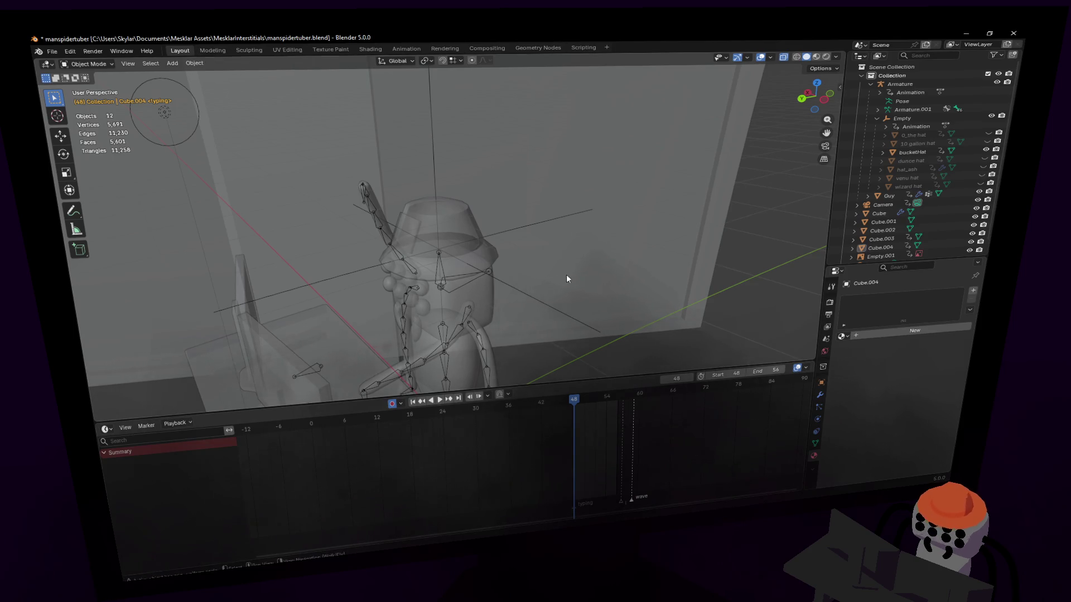
middle_drag(564, 275, 576, 295)
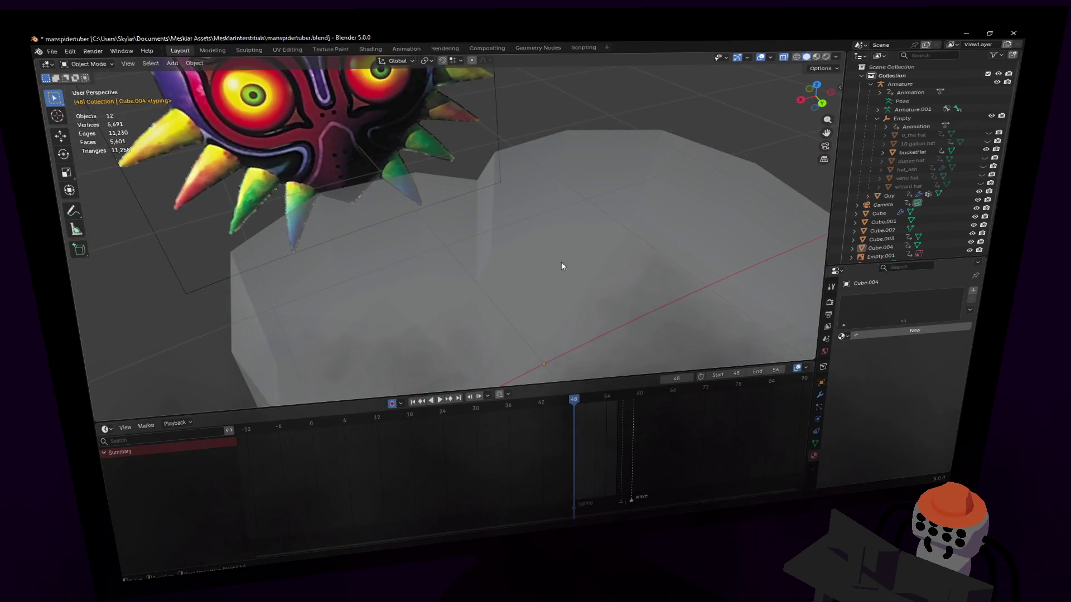
click(621, 248)
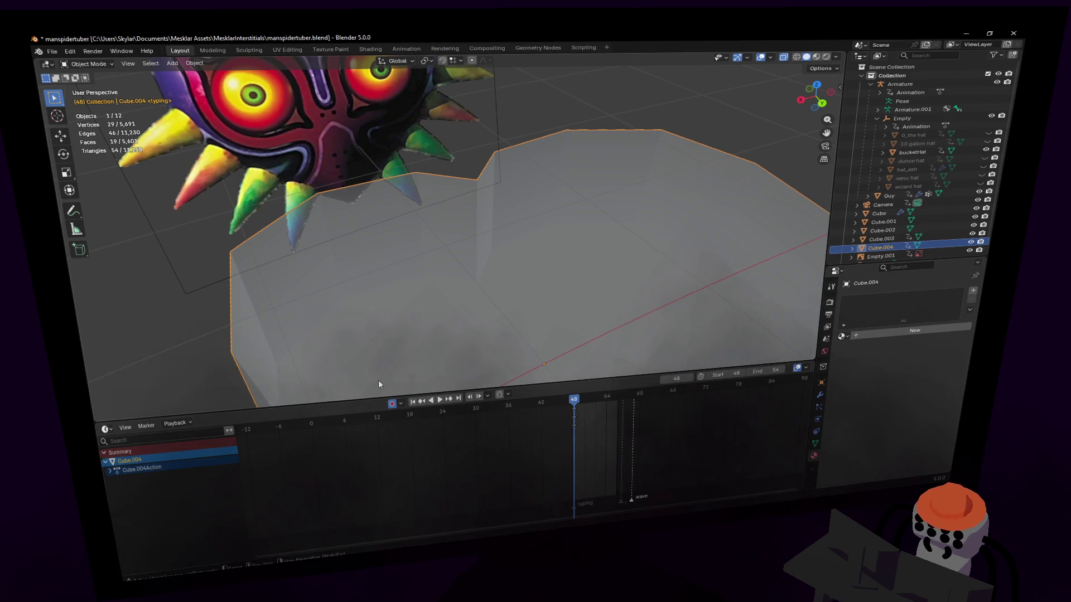
click(393, 404)
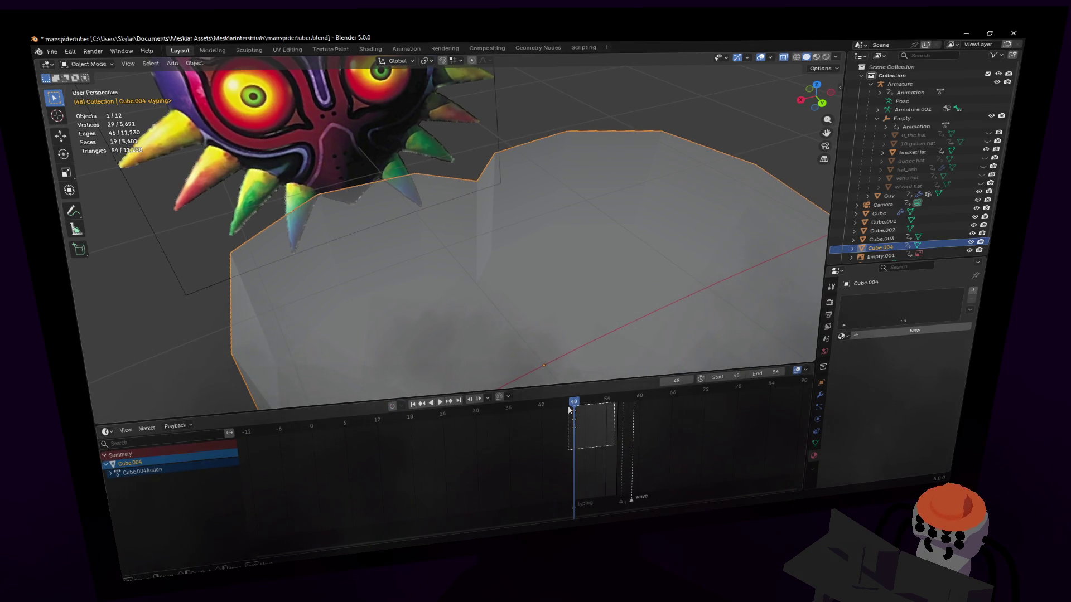
drag(616, 452, 570, 409)
key(Delete)
- Browse the Layout, Sculpting and UV workspaces, settle back in Modeling and adjust viewport shading
click(212, 50)
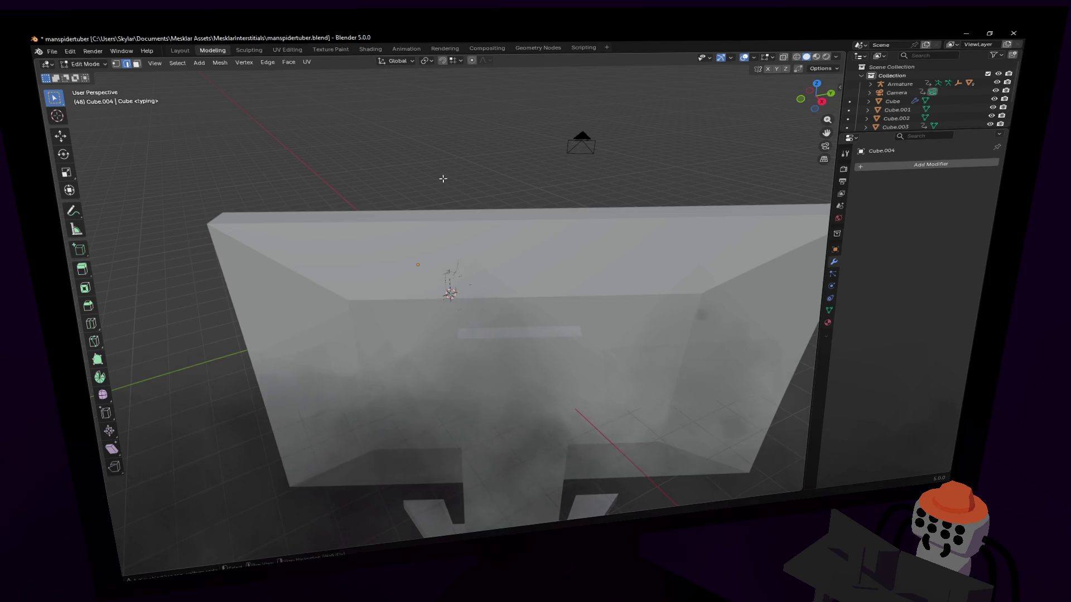
mouse_move(496, 226)
middle_down()
mouse_move(458, 291)
mouse_move(517, 205)
mouse_move(418, 252)
middle_up()
scroll(517, 204, up, 6)
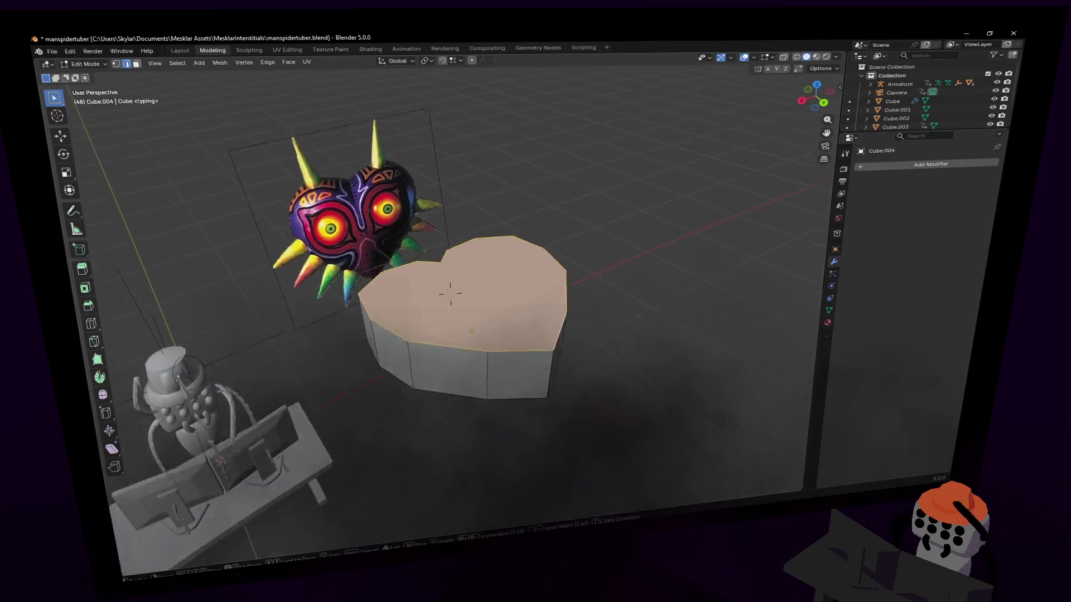
click(179, 49)
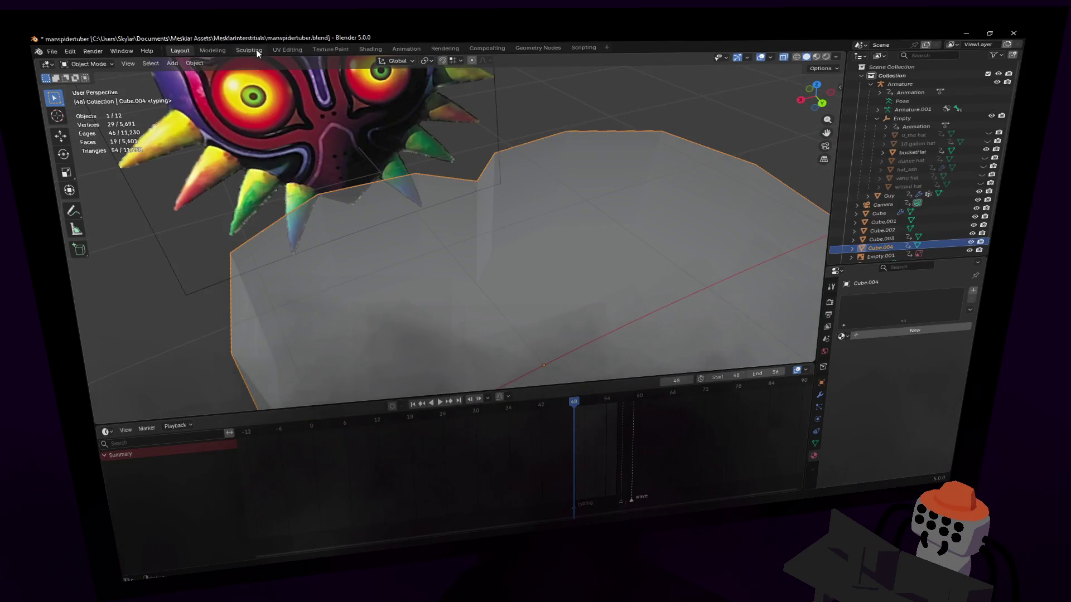
click(250, 50)
click(288, 49)
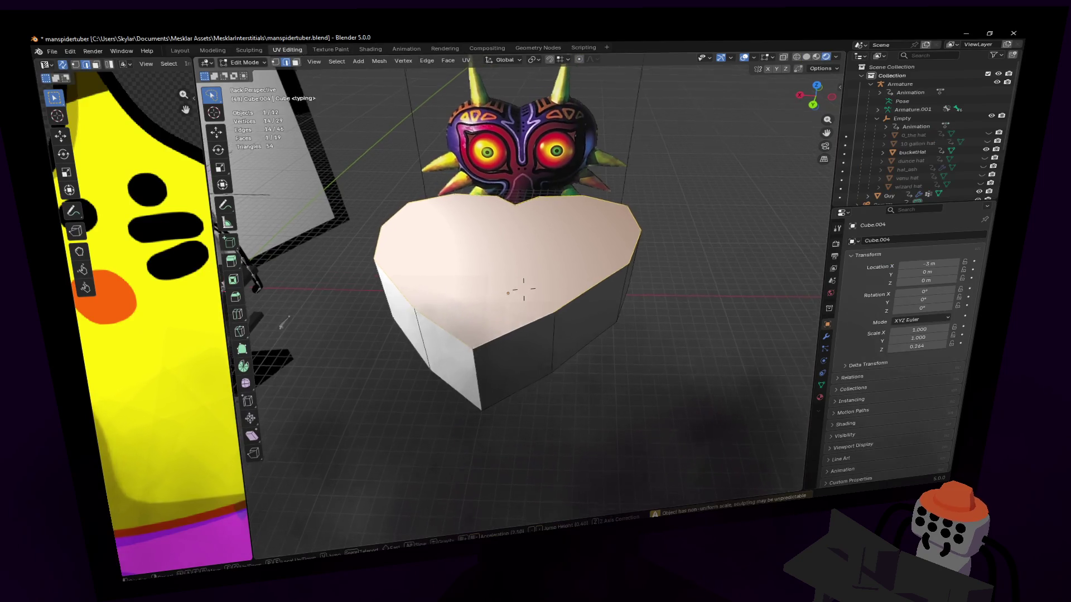
scroll(519, 251, down, 4)
click(212, 49)
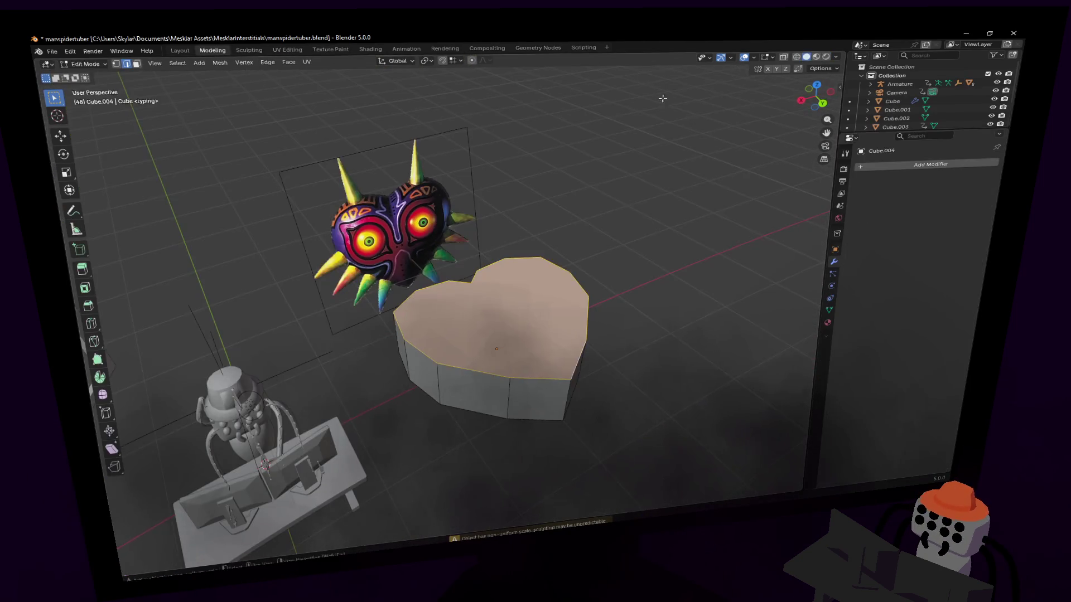
click(812, 58)
scroll(450, 293, up, 4)
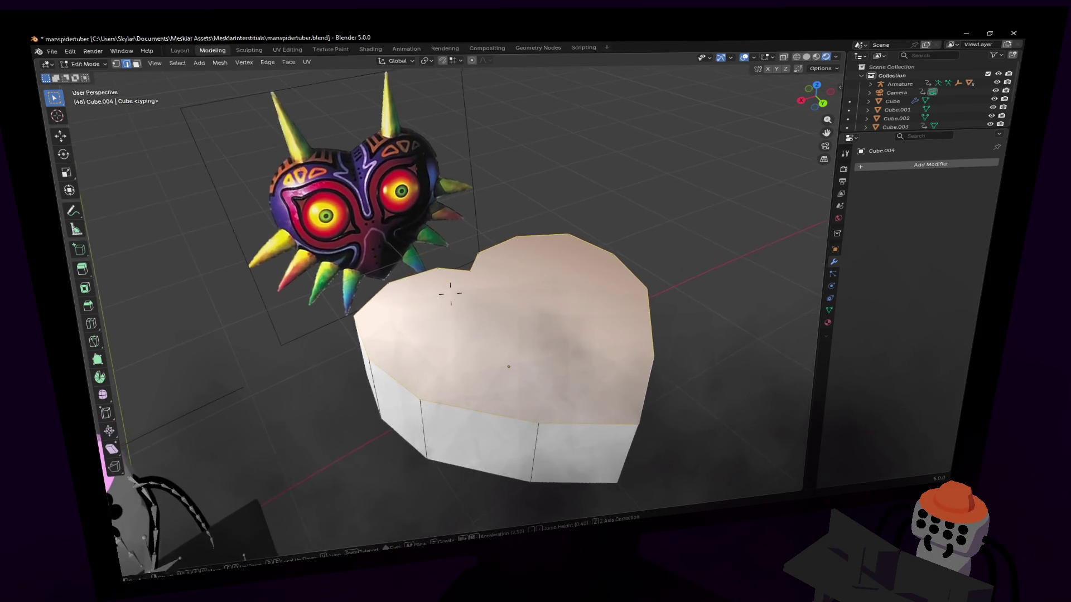
- Orbit to compare heart and mask, deselect the top face and cancel an accidental move
middle_drag(450, 294, 662, 147)
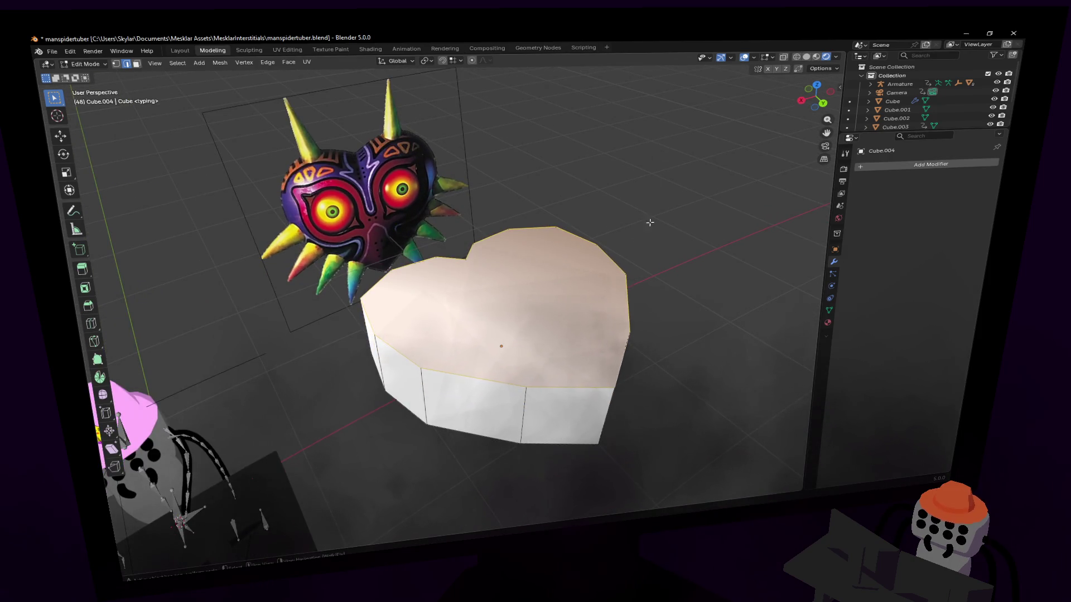
click(608, 217)
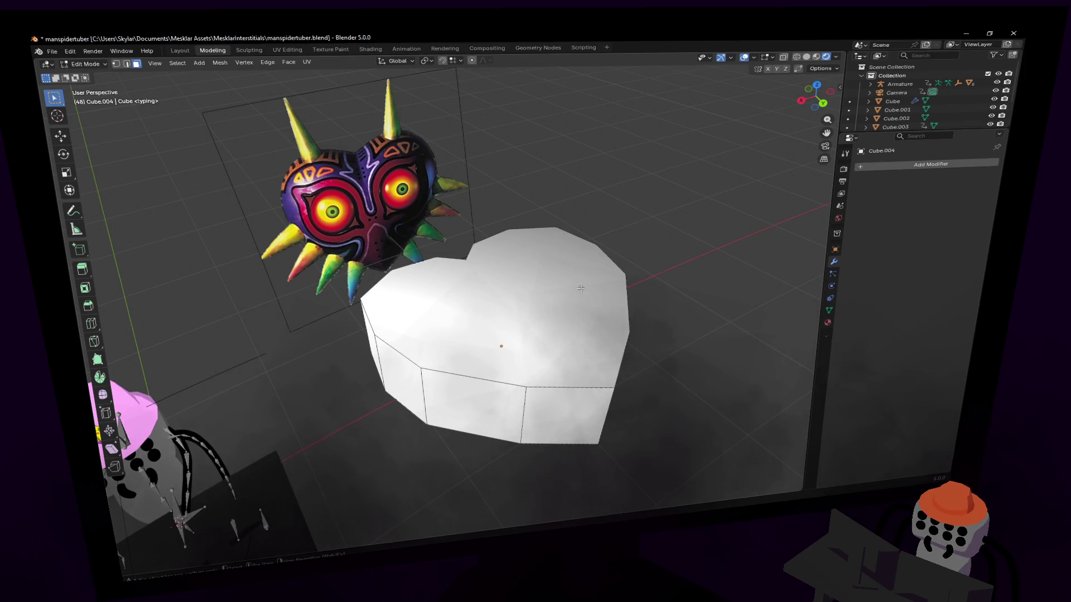
middle_drag(593, 276, 476, 289)
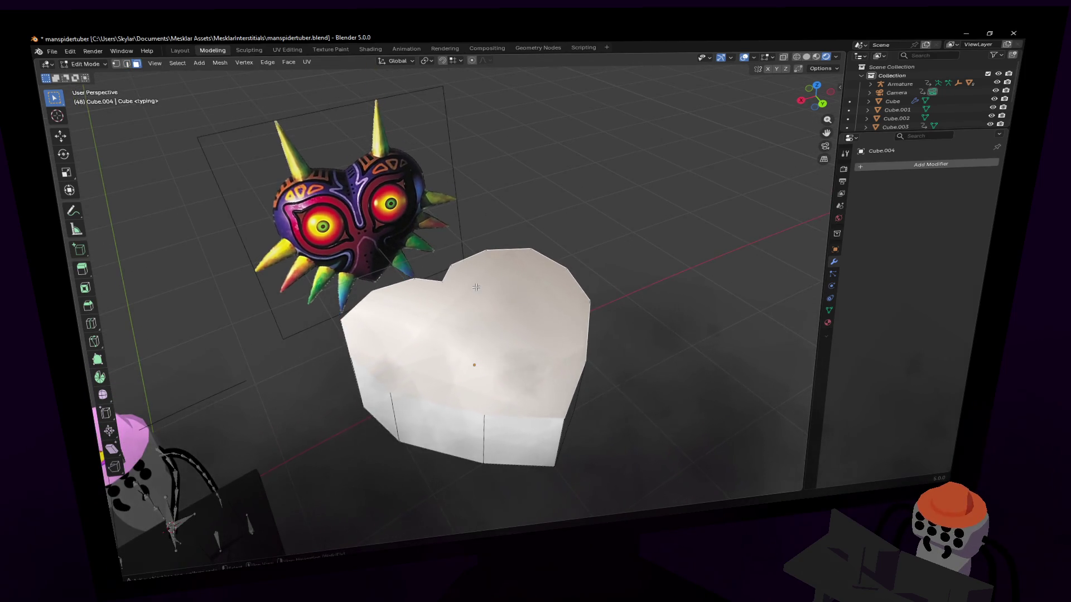
key(g)
key(Escape)
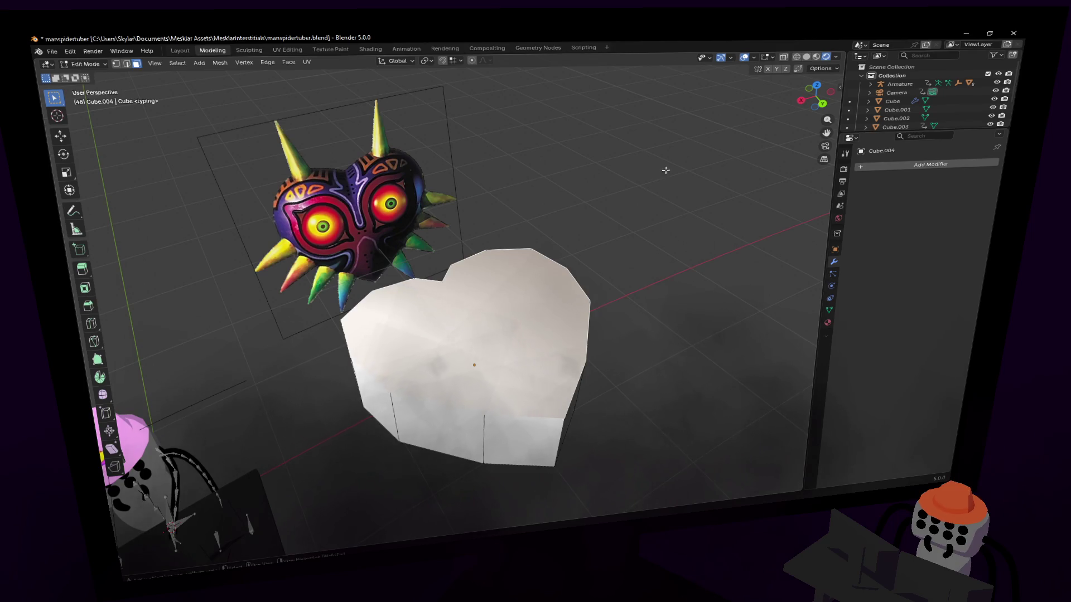
- In Object Mode apply the heart's transform via Ctrl+A, then return to Edit Mode
key(Tab)
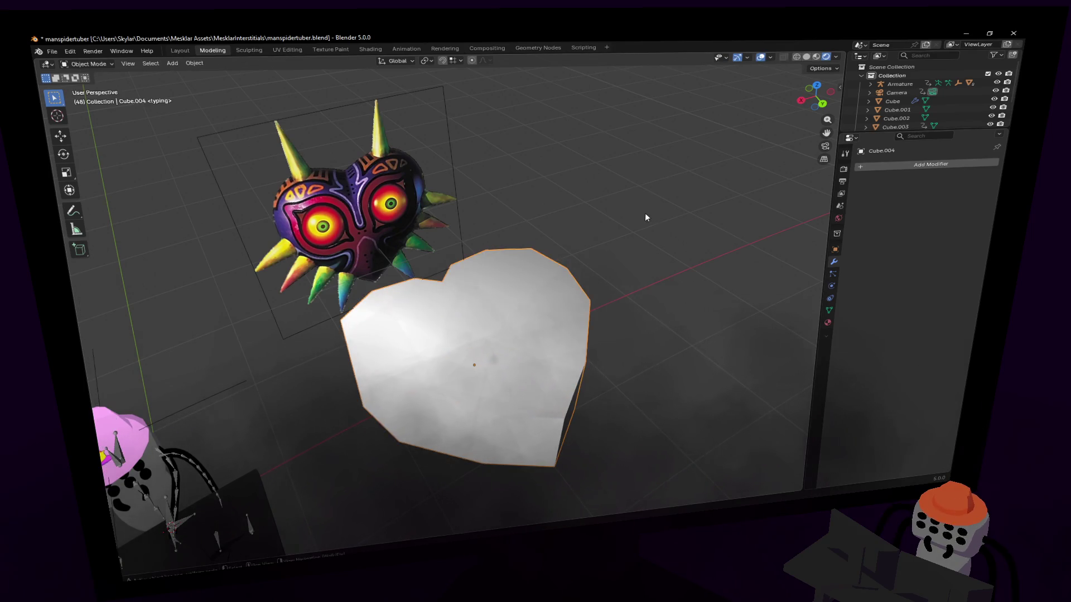
right_click(645, 212)
key(Escape)
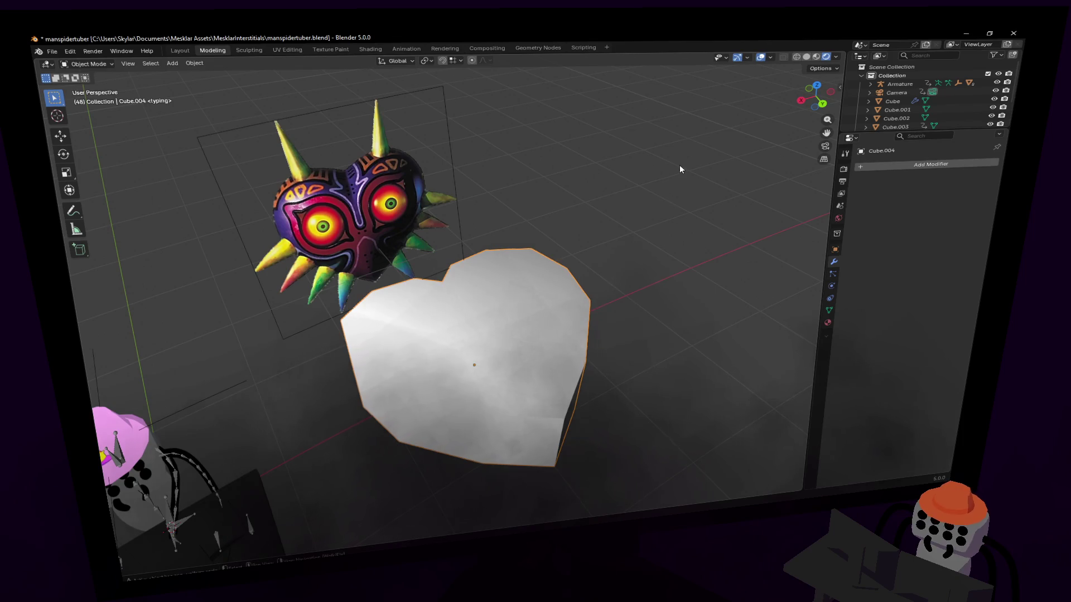
key(ctrl+s)
key(ctrl+a)
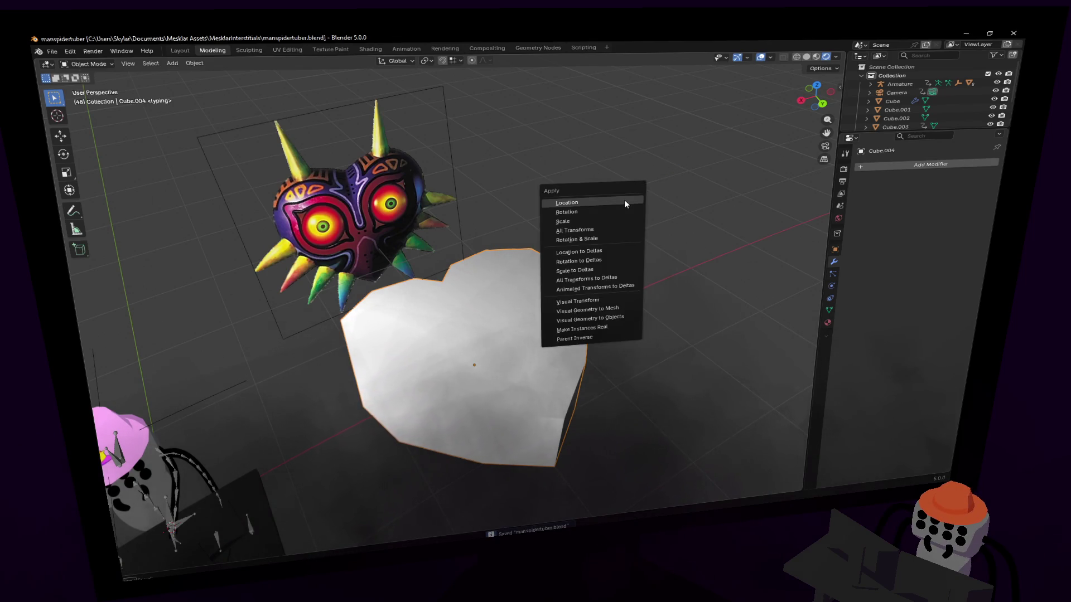
click(589, 250)
key(Tab)
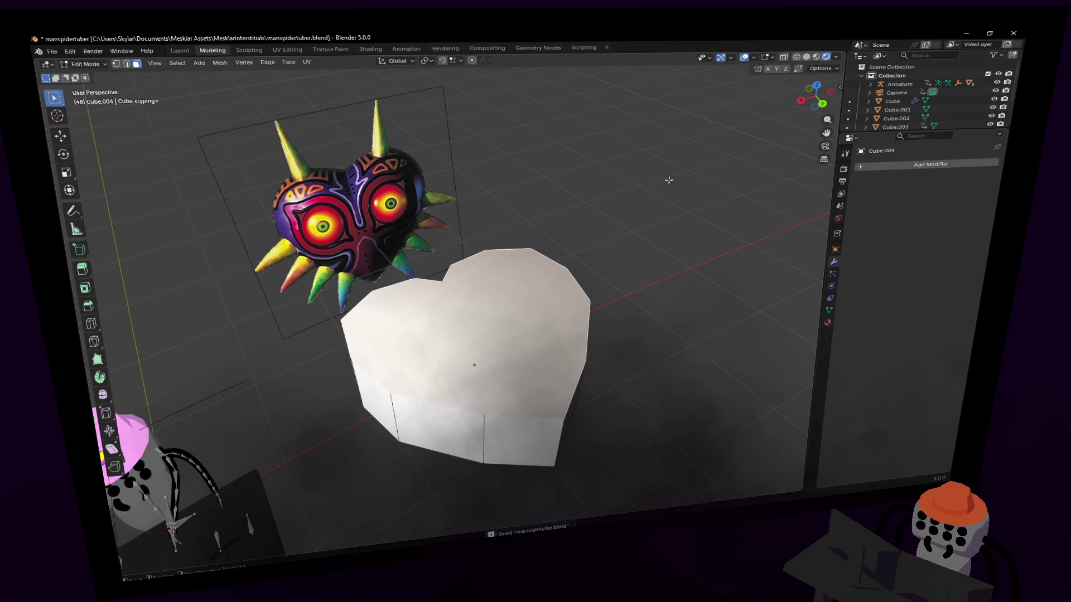
key(ctrl+b)
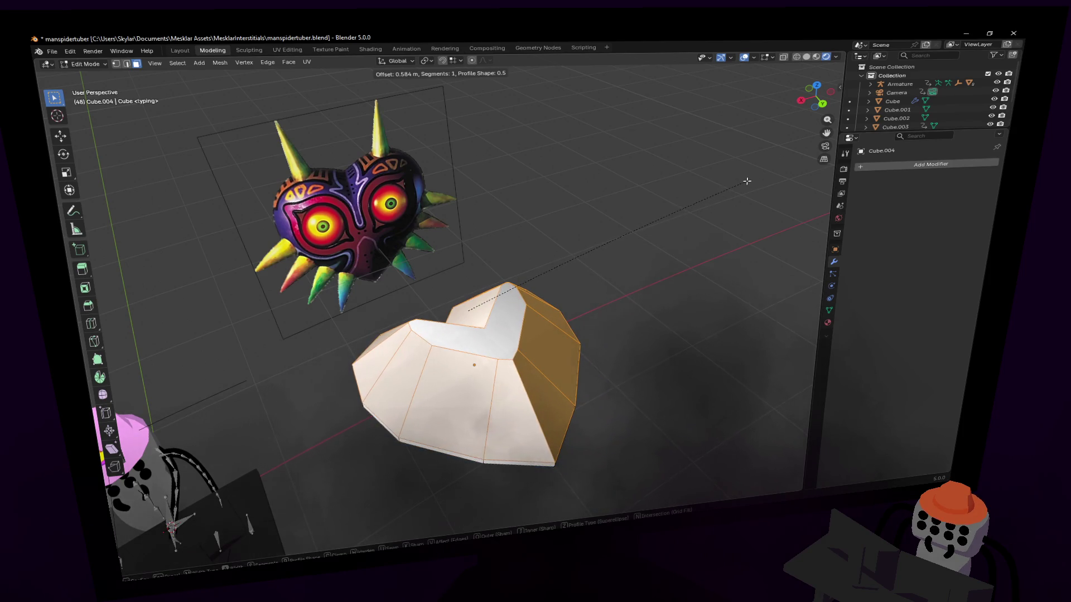
- Confirm the bevel on the heart's edges and set it to 3 segments
click(747, 181)
click(171, 563)
double_click(211, 411)
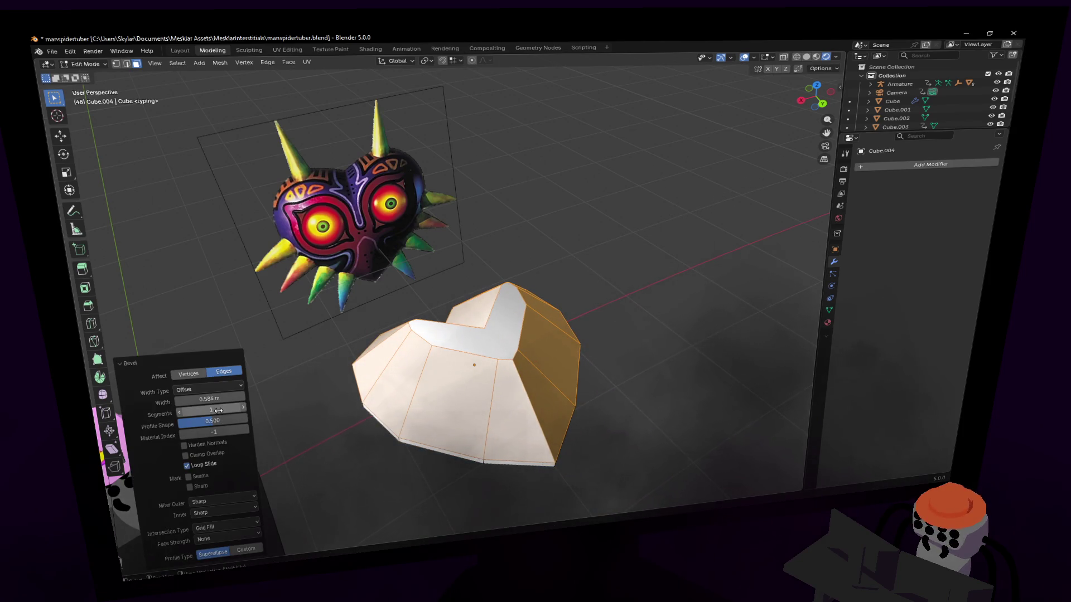
text(3)
key(Return)
mouse_move(520, 335)
middle_down()
mouse_move(419, 293)
mouse_move(593, 231)
middle_up()
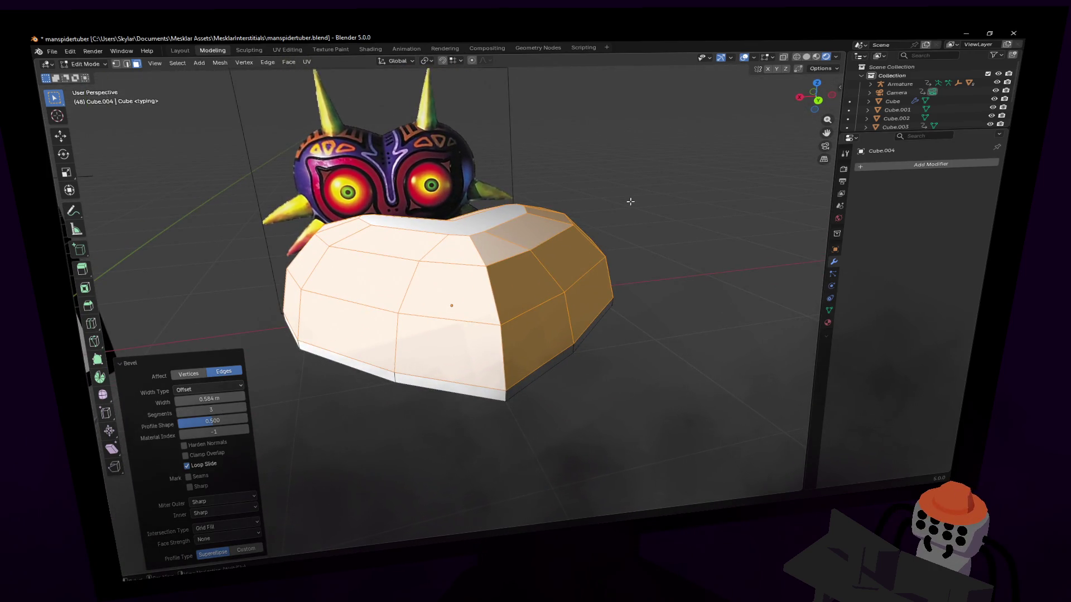
- Scale the heart down along Z to about 0.544 of its height
key(a)
key(s)
key(z)
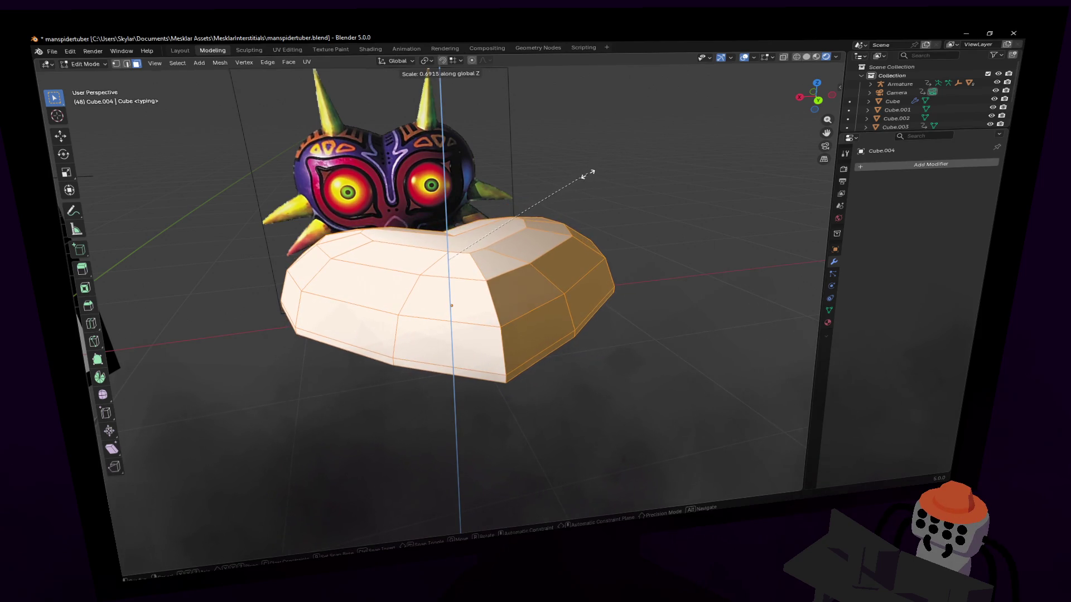
click(559, 194)
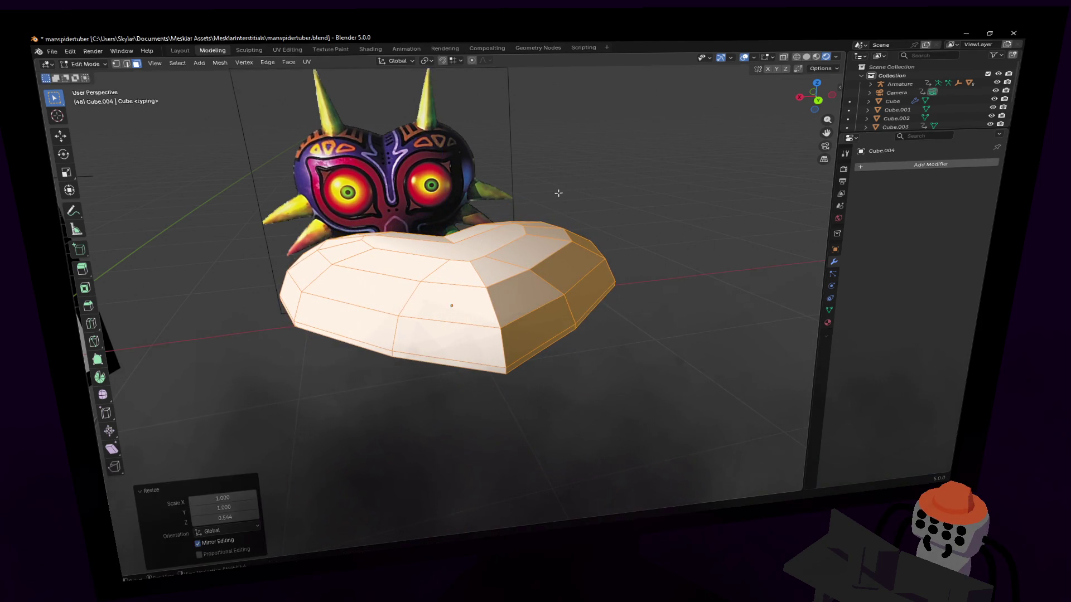
middle_drag(558, 194, 450, 289)
scroll(450, 289, up, 4)
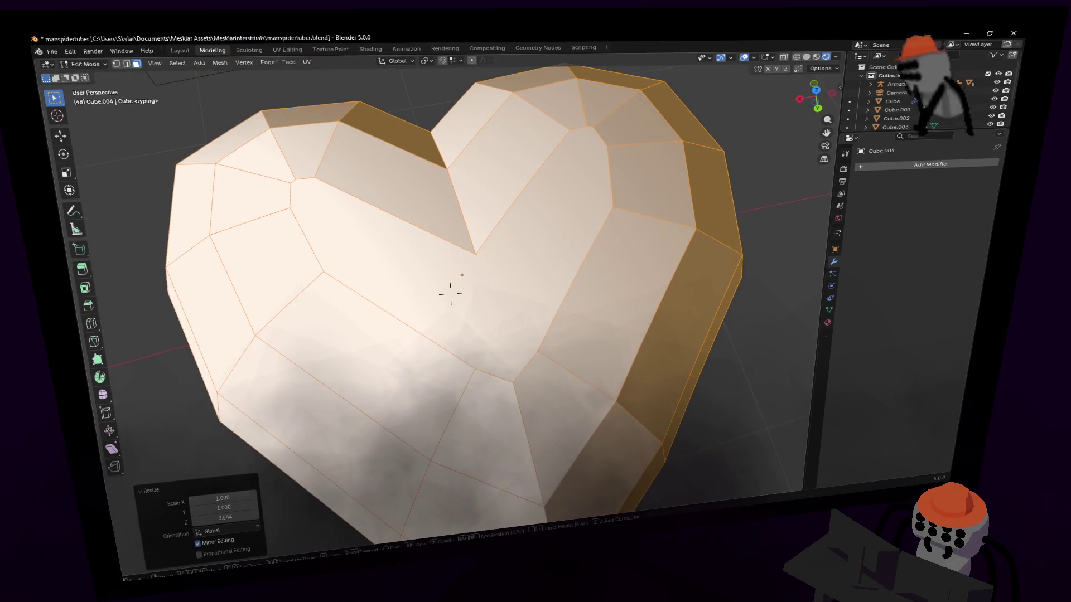
scroll(450, 288, down, 4)
- Face the heart head-on with the Knife tool, cancelling two stray cuts
middle_drag(450, 289, 577, 203)
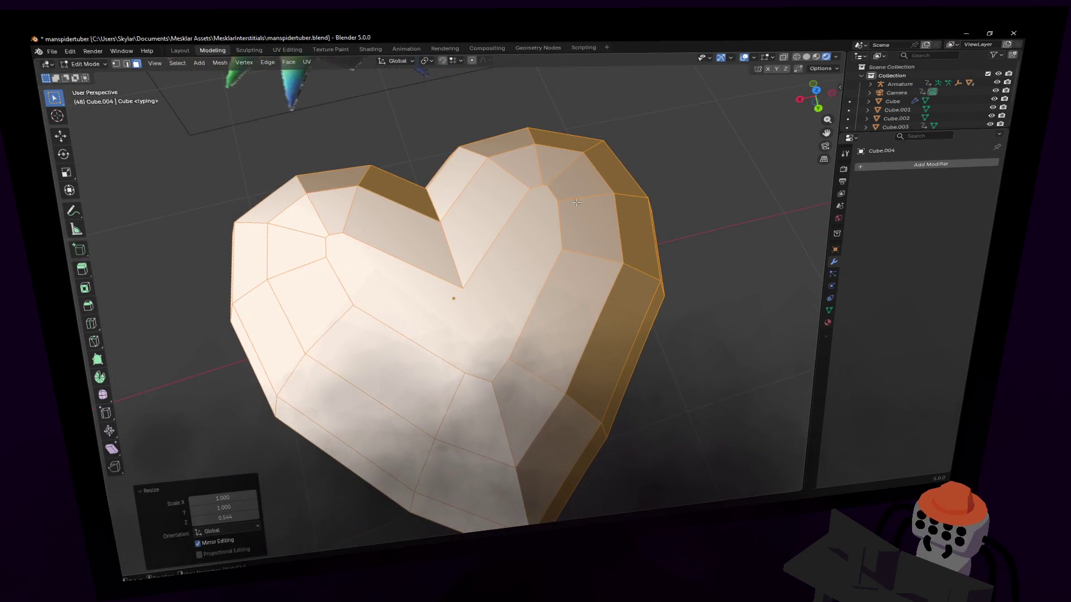
middle_drag(549, 250, 442, 326)
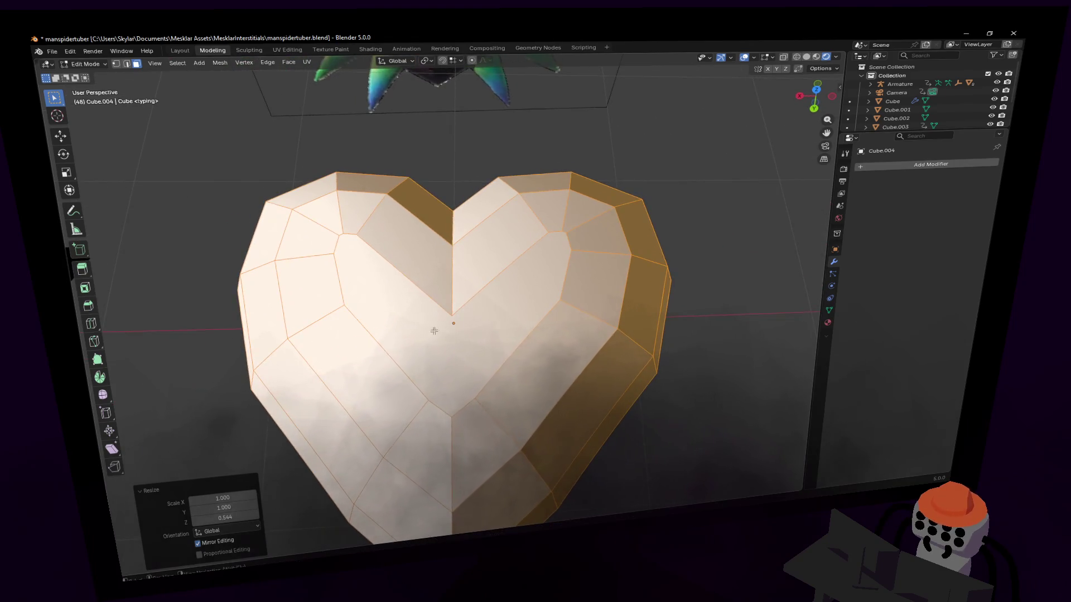
click(99, 343)
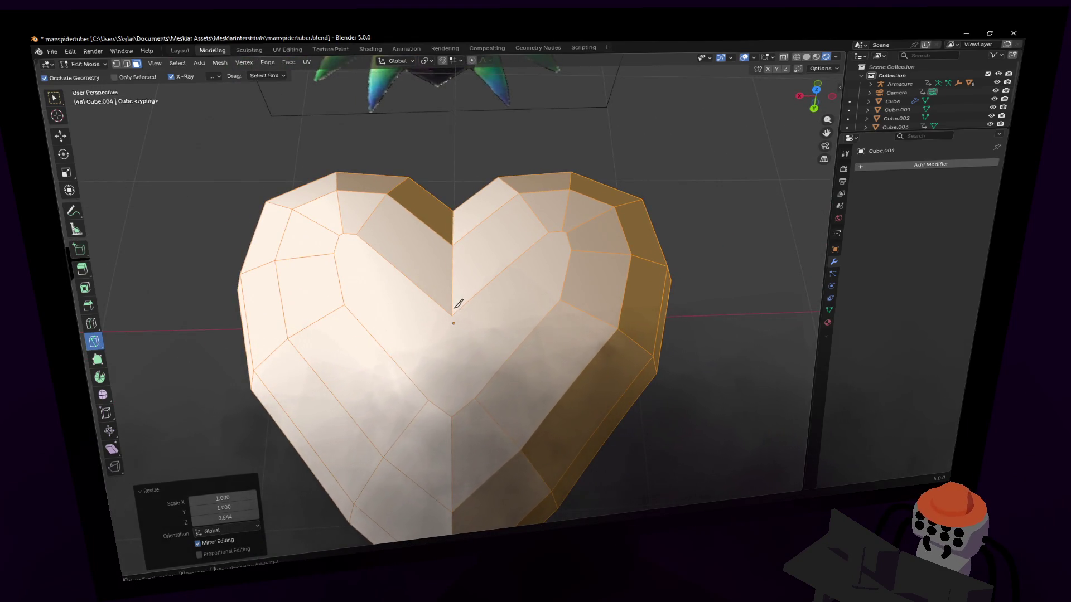
click(454, 318)
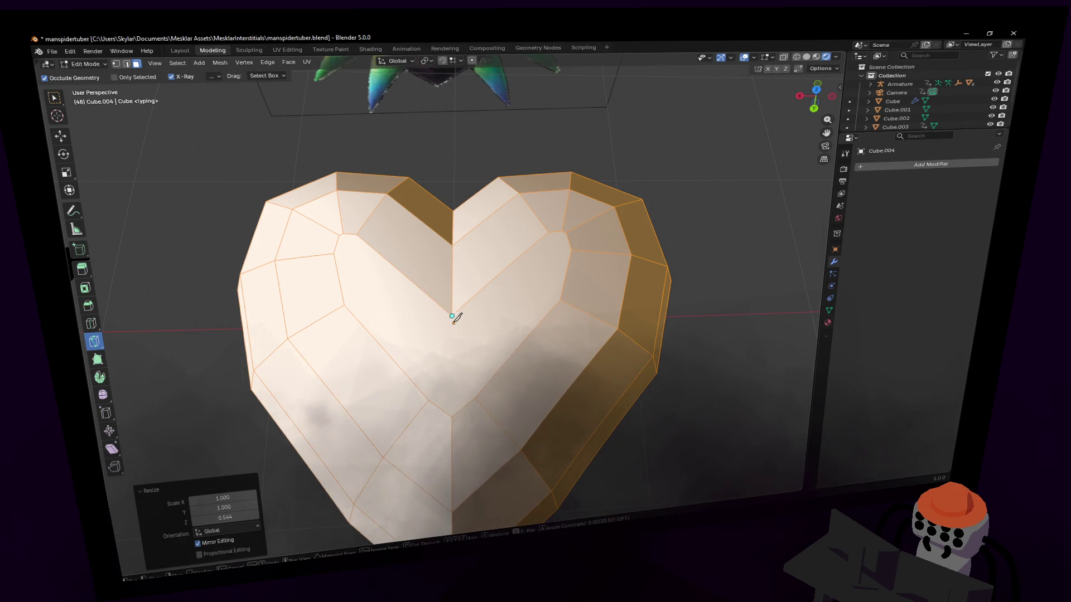
right_click(457, 410)
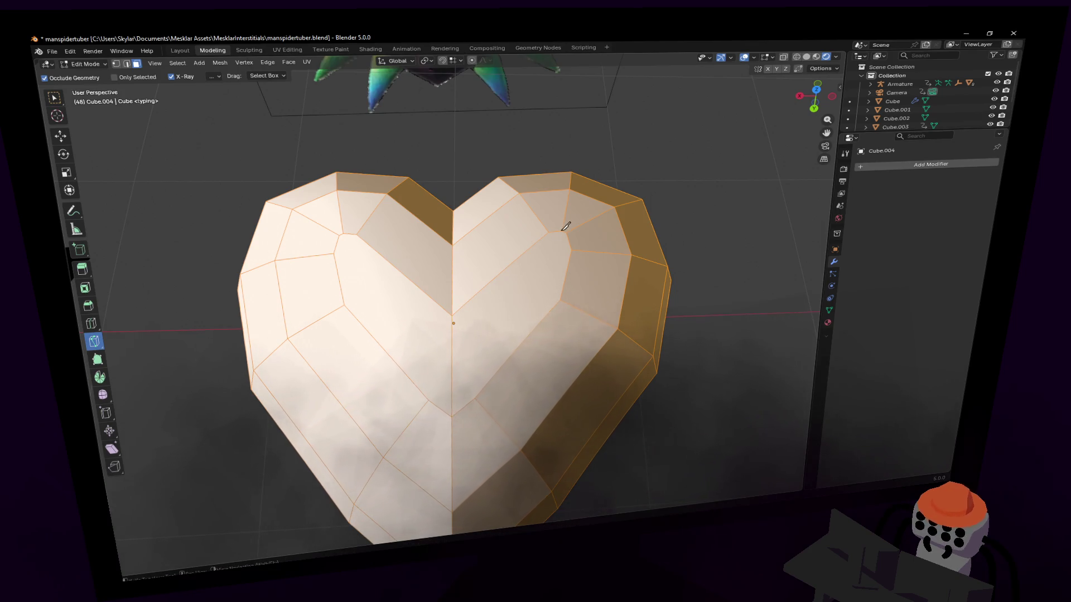
click(551, 230)
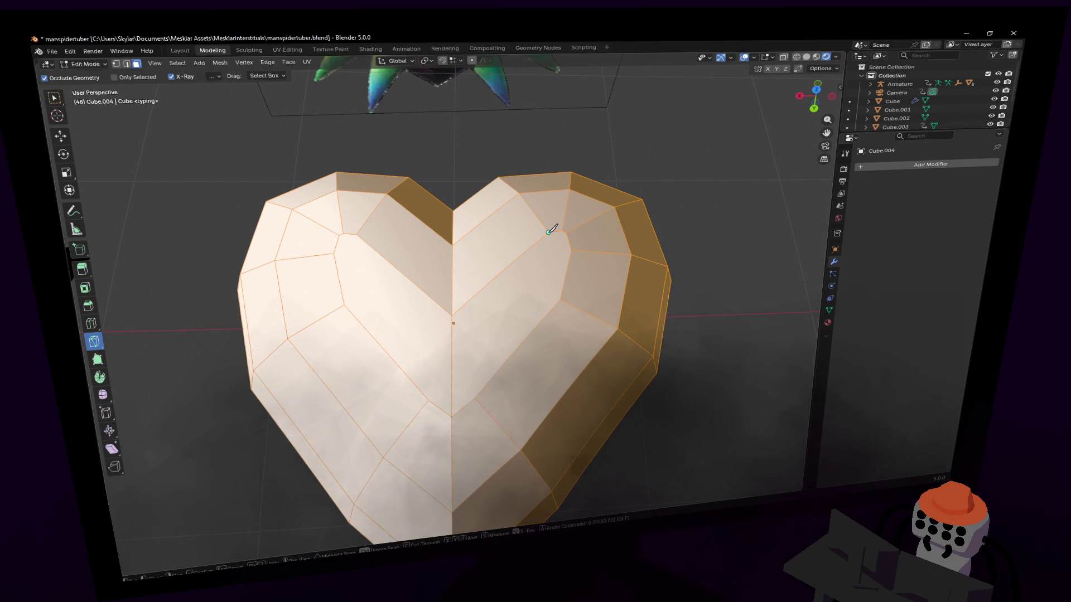
right_click(576, 248)
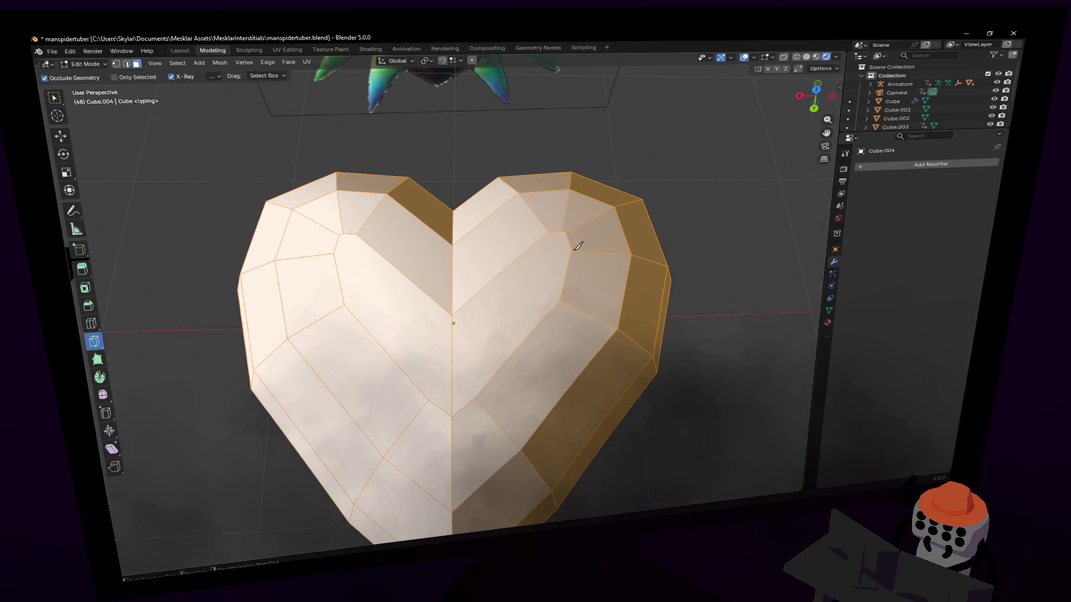
- Add an edge loop across the heart and knife a new edge across the right lobe
right_click(496, 227)
click(497, 216)
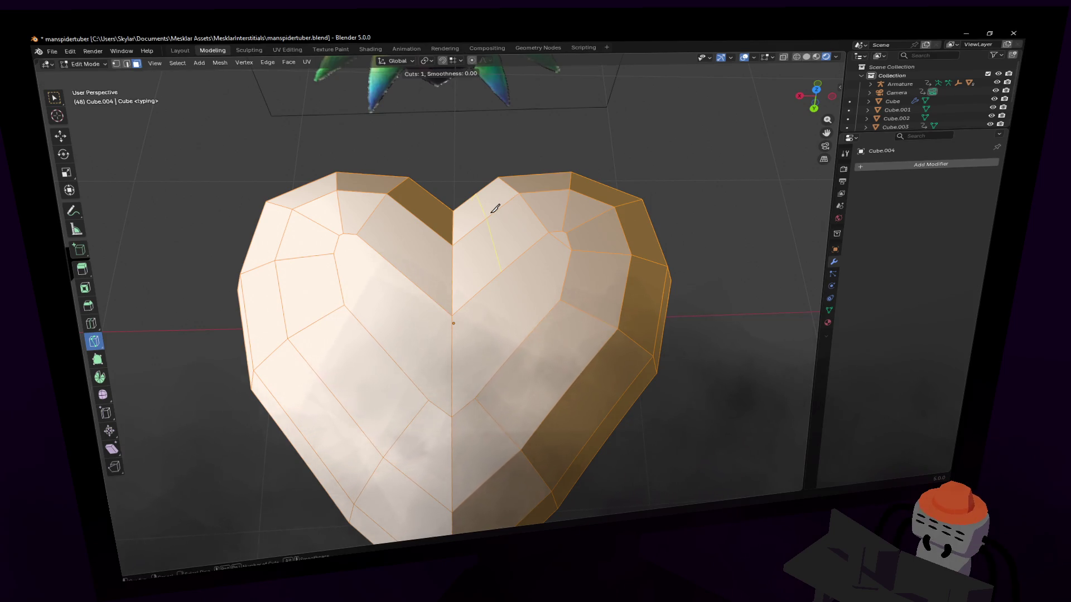
click(494, 209)
click(502, 270)
click(564, 296)
key(Return)
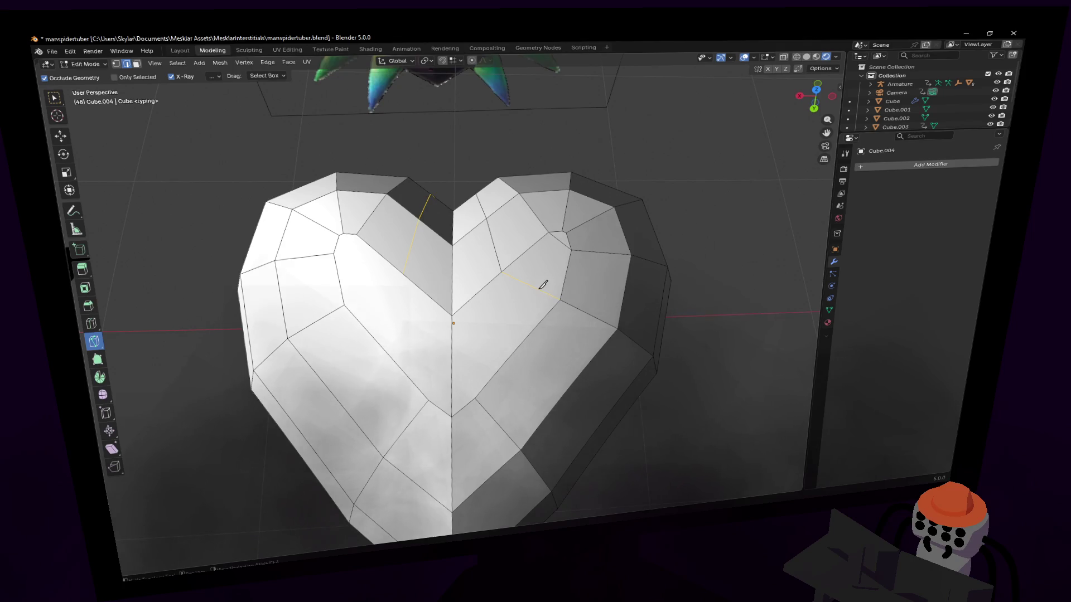
- From Top Orthographic view, shift the edge beside the central notch sideways to reshape the cleft
mouse_move(550, 258)
middle_down()
mouse_move(543, 281)
mouse_move(450, 296)
middle_up()
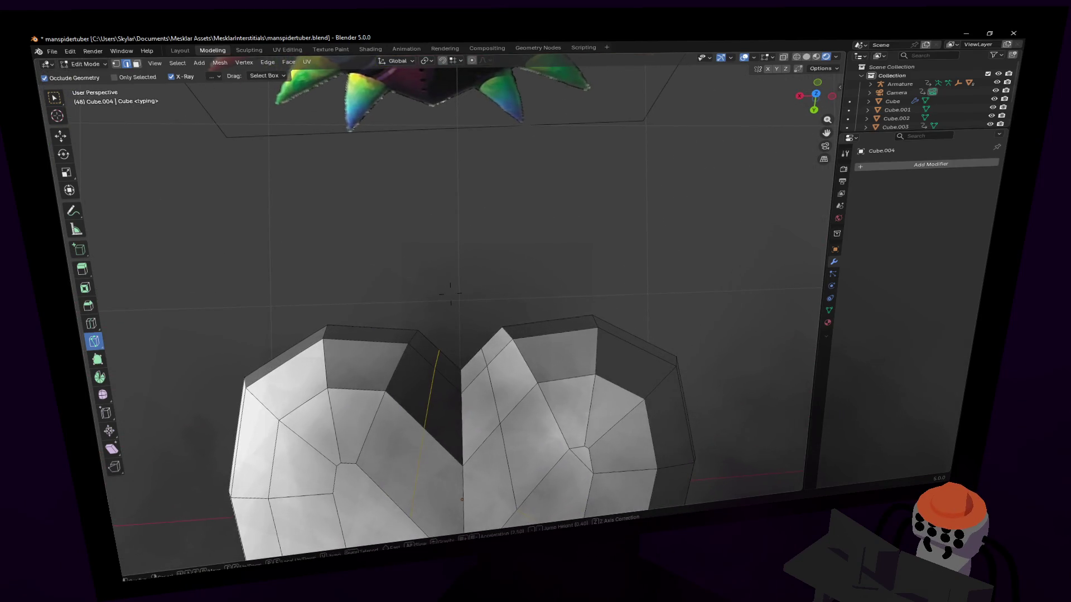
scroll(450, 295, up, 3)
key(w)
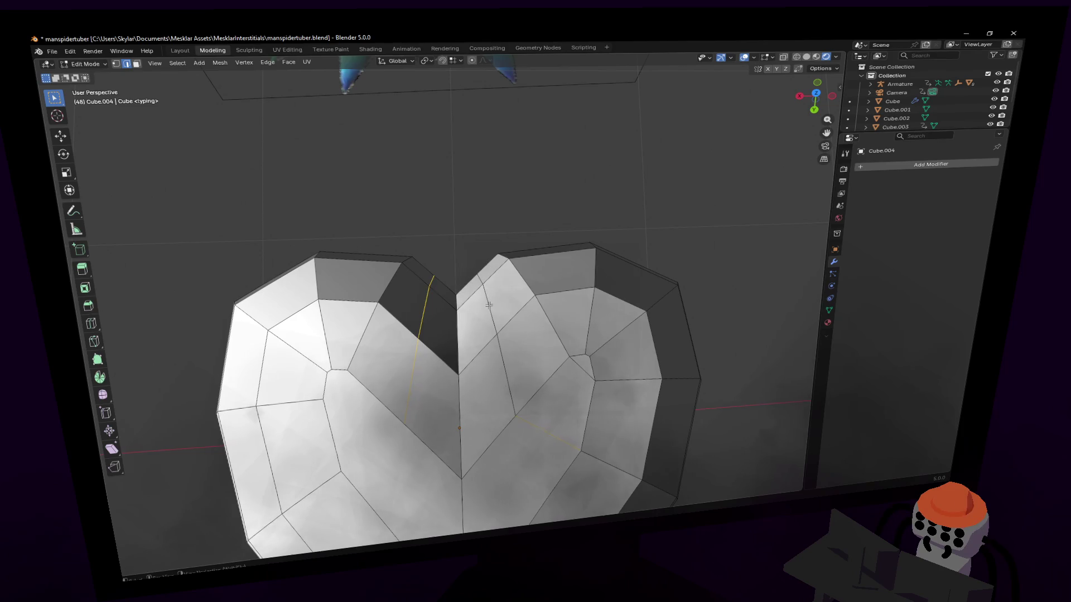
mouse_move(500, 326)
middle_down()
mouse_move(476, 278)
mouse_move(452, 292)
mouse_move(533, 246)
middle_up()
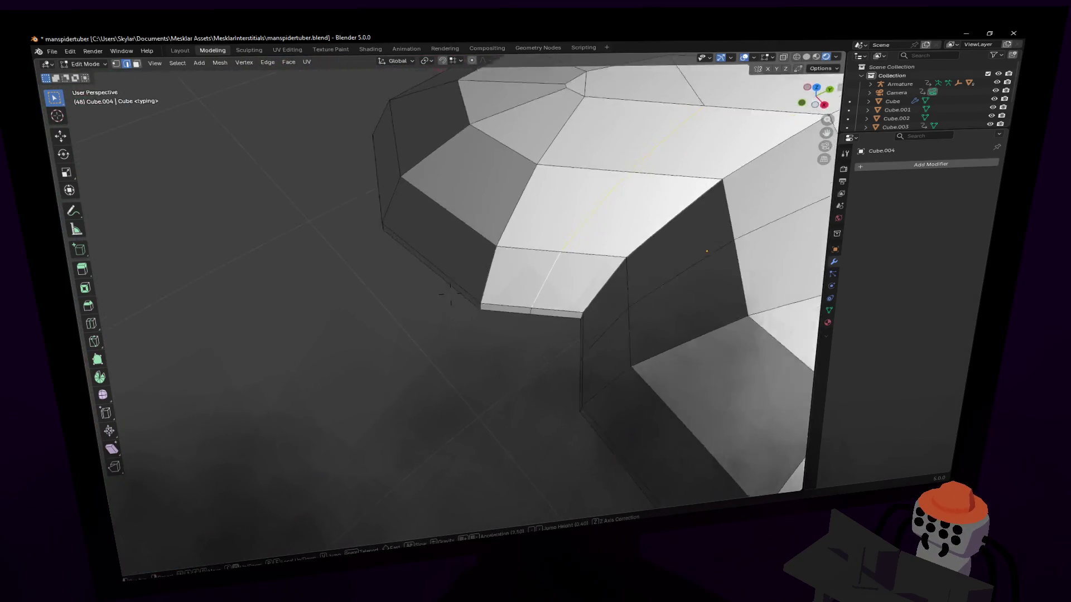
middle_drag(532, 228, 459, 289)
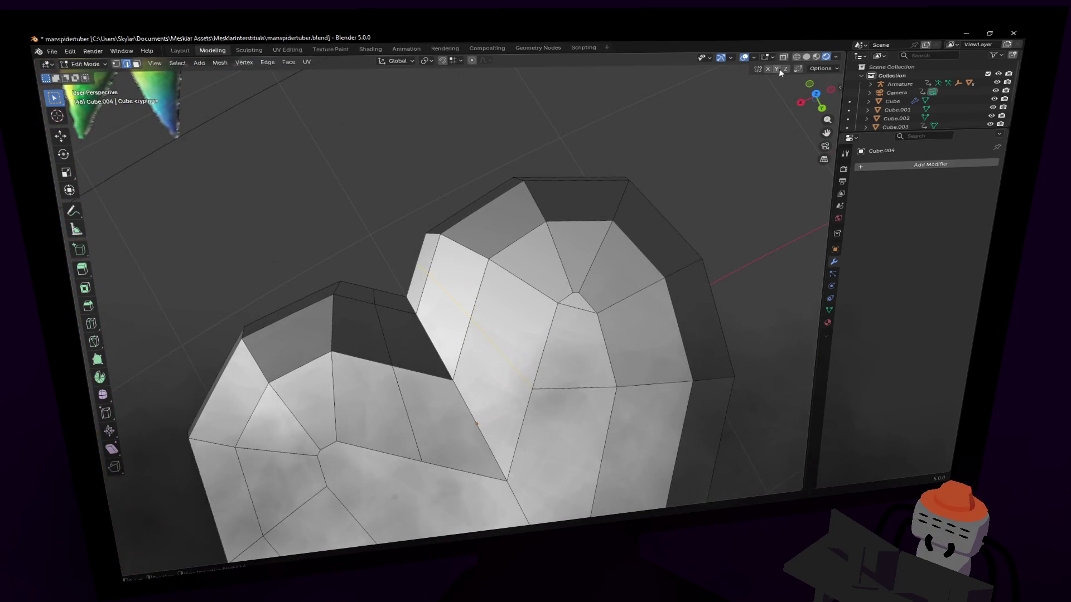
click(816, 94)
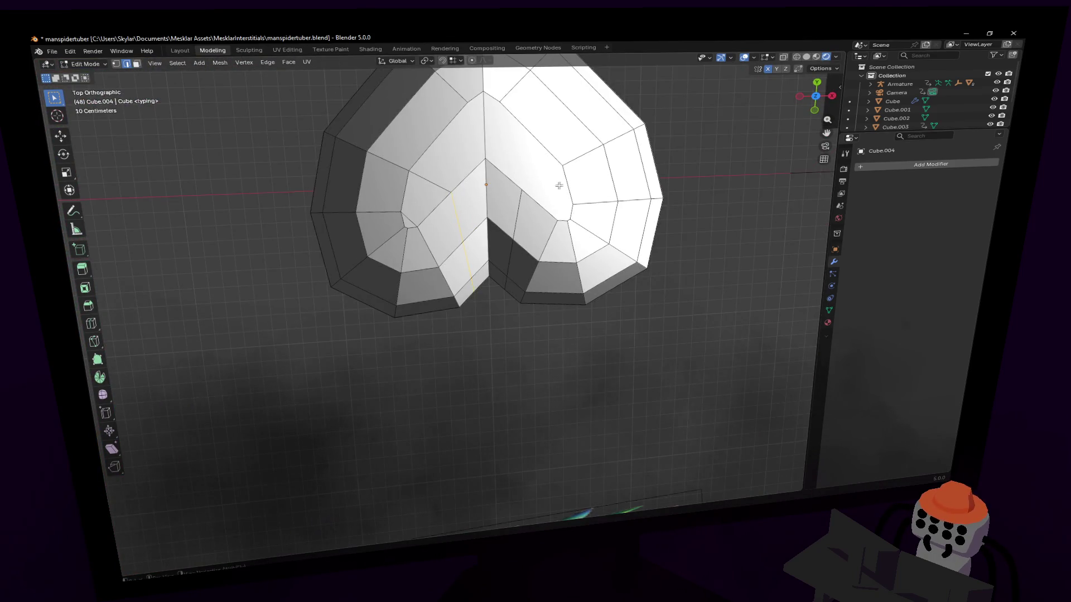
key(g)
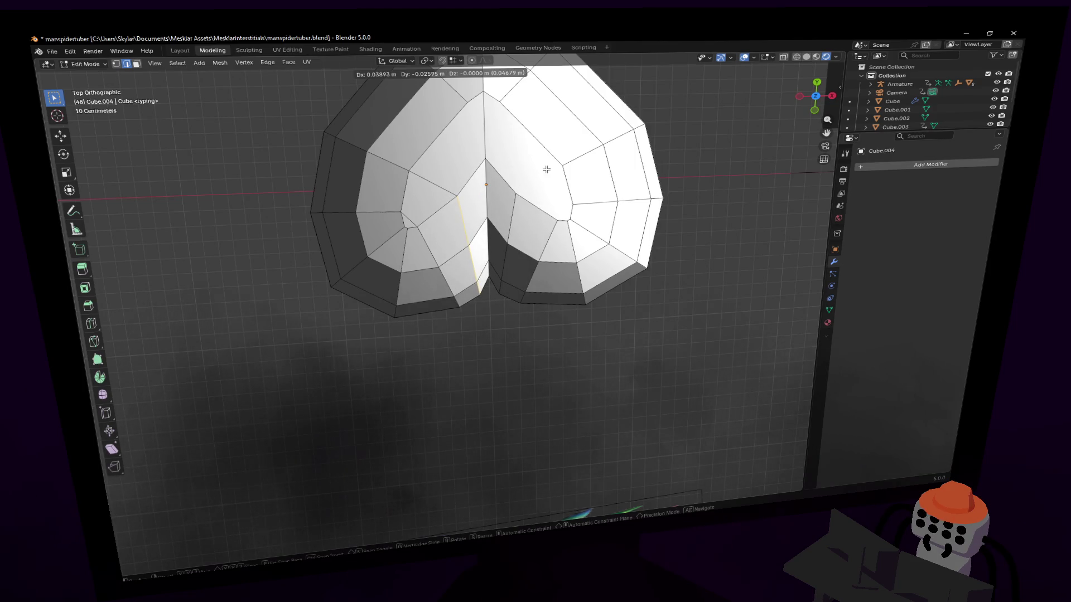
click(547, 170)
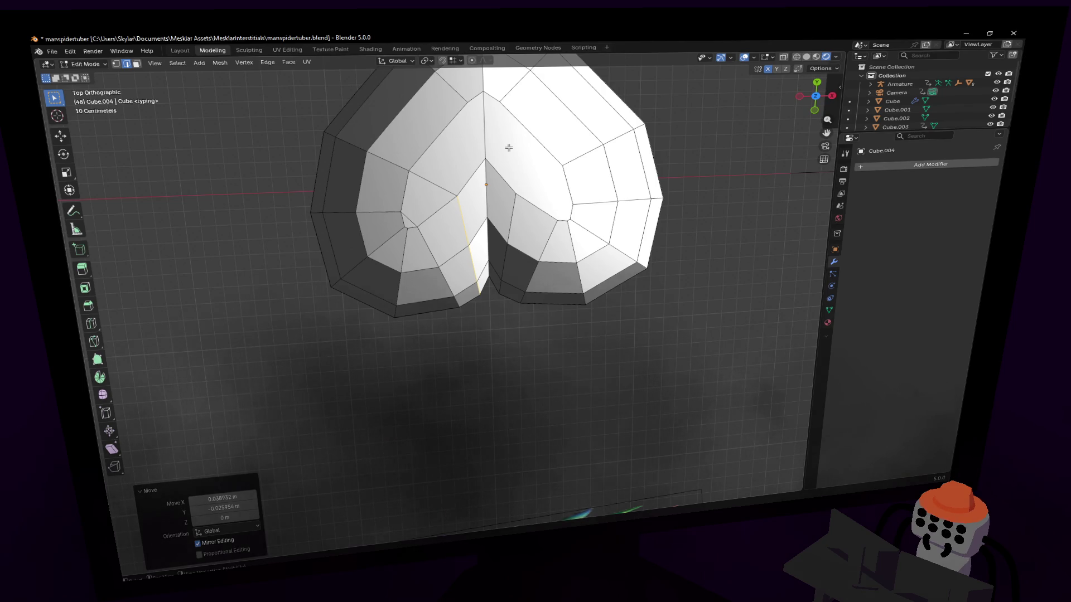
scroll(488, 156, up, 3)
middle_drag(487, 156, 435, 318)
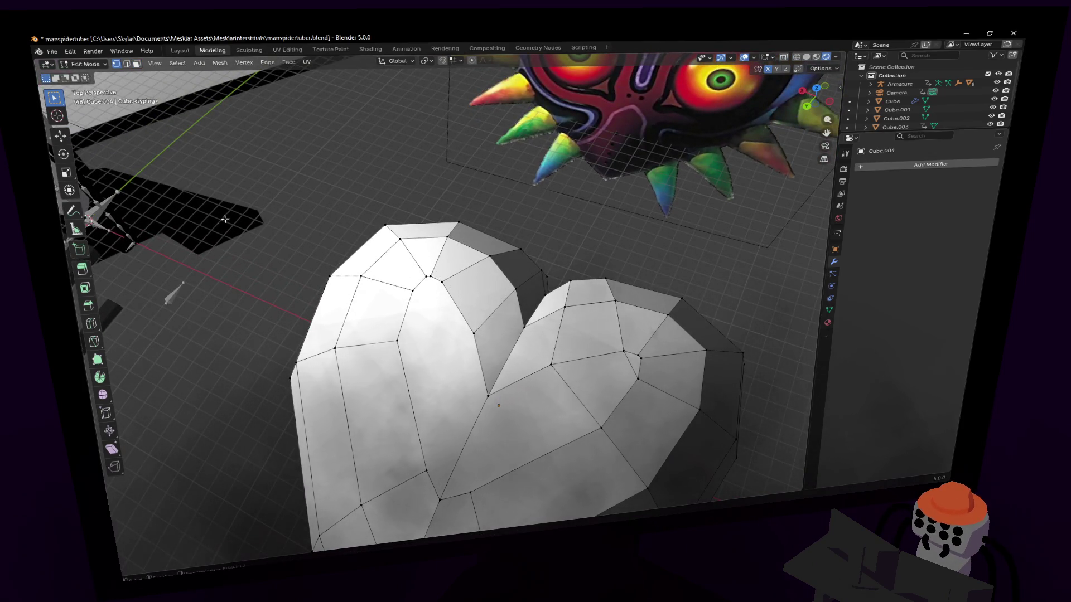
- Knife a cut between two vertices on the left lobe and select the split face
click(96, 341)
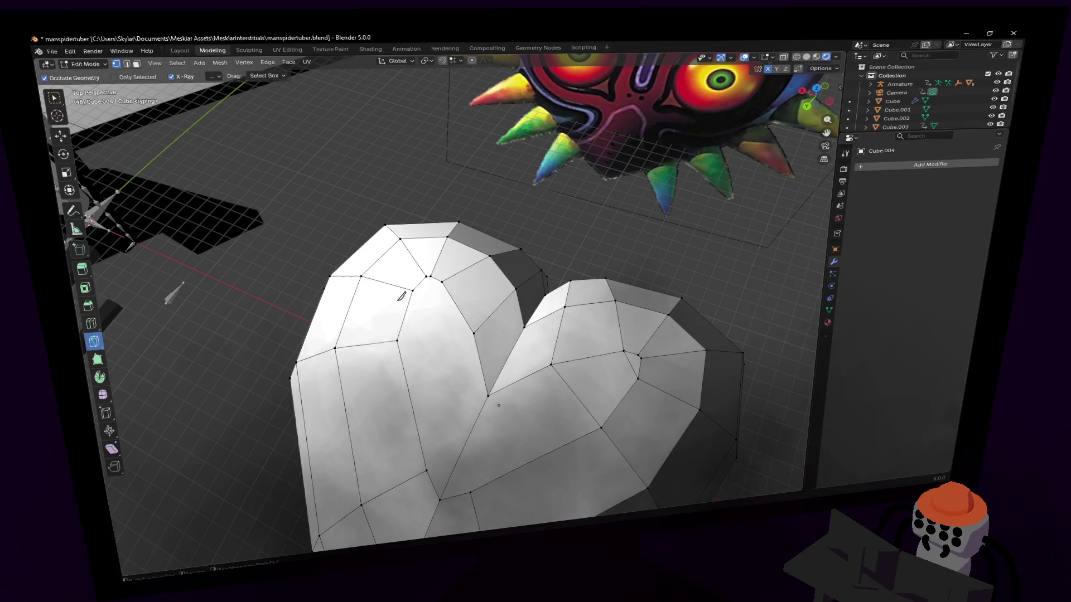
click(427, 278)
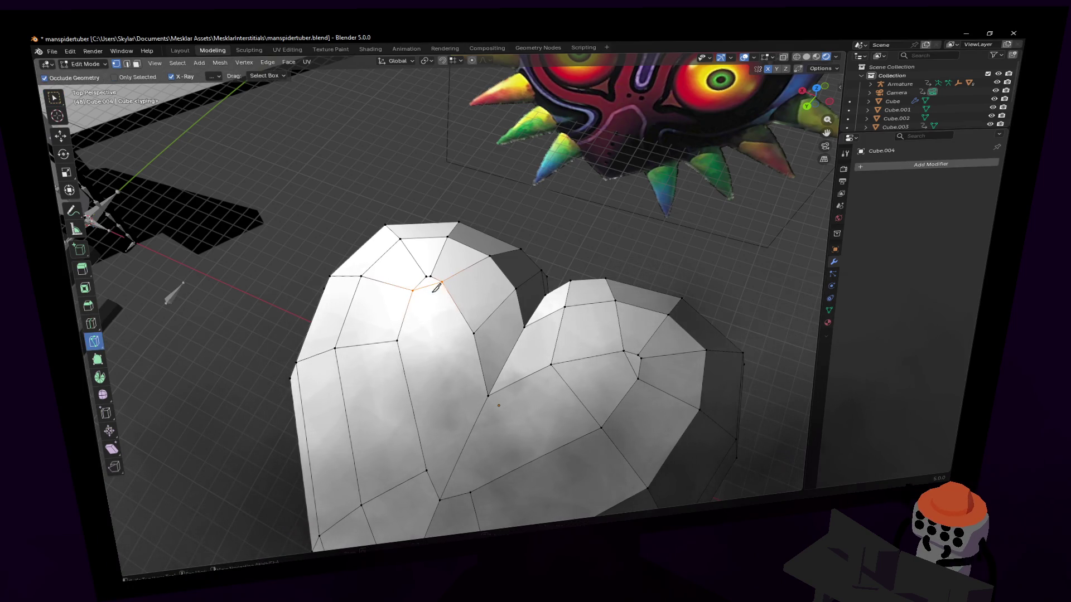
click(406, 331)
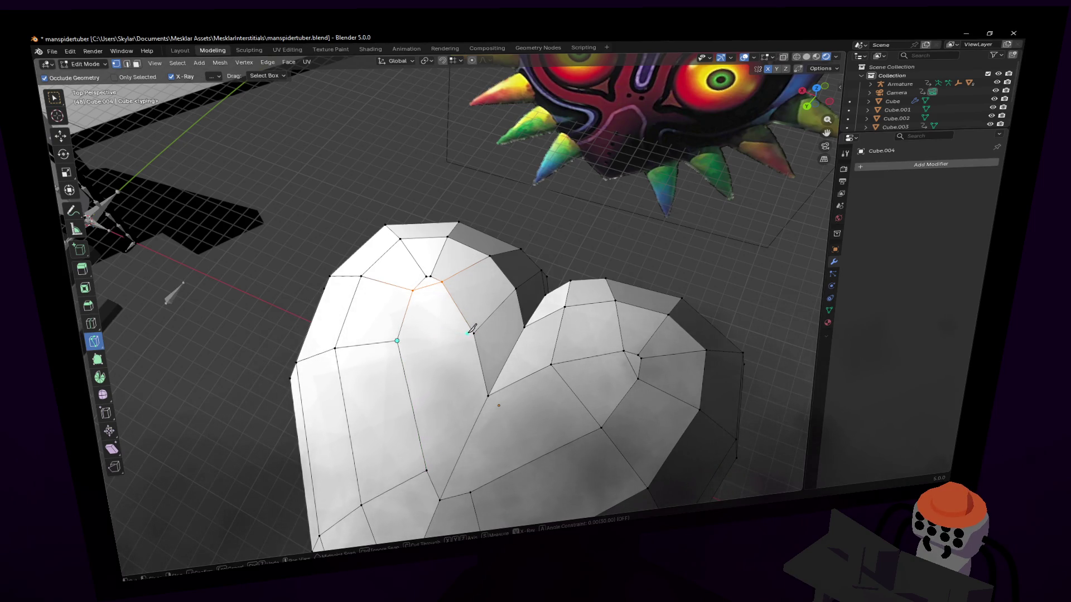
click(444, 301)
- Place a loop cut down the heart's centre dividing the two lobes
mouse_move(436, 318)
middle_down()
mouse_move(450, 291)
mouse_move(488, 286)
middle_up()
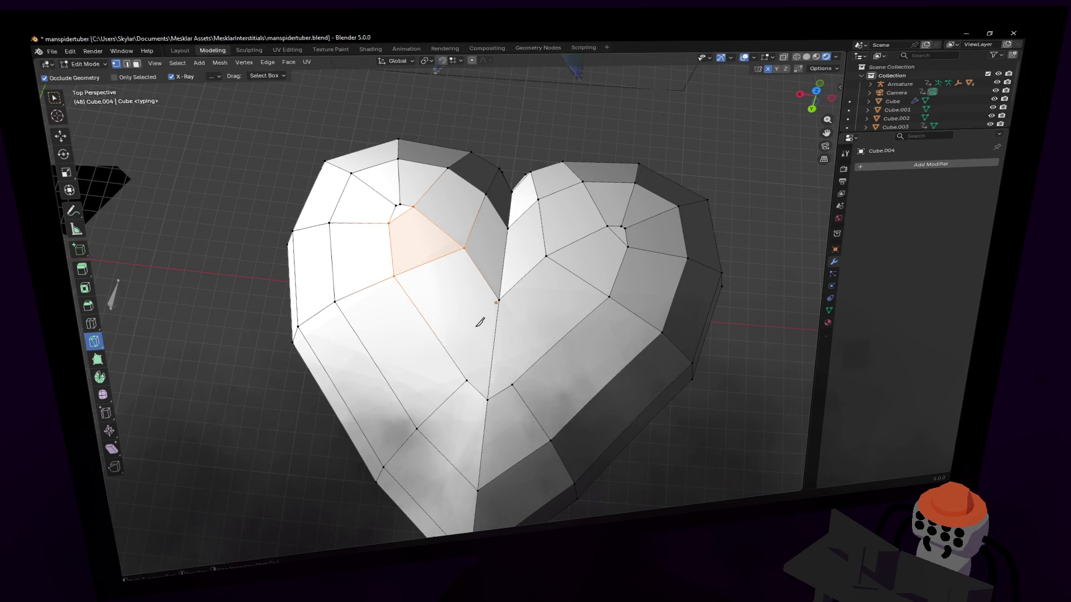
middle_drag(480, 322, 452, 302)
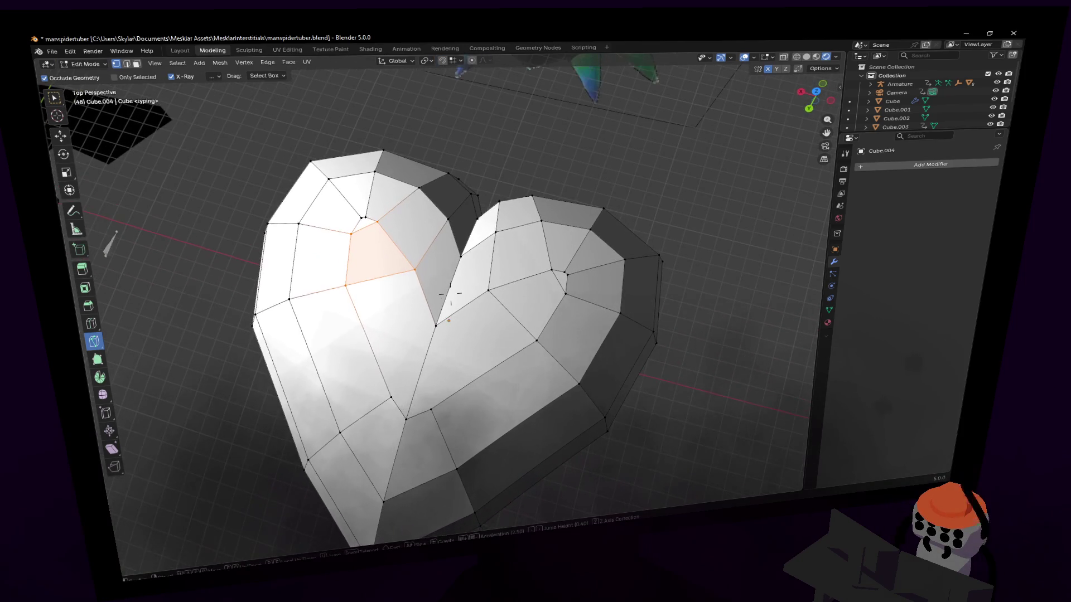
key(ctrl+r)
click(465, 294)
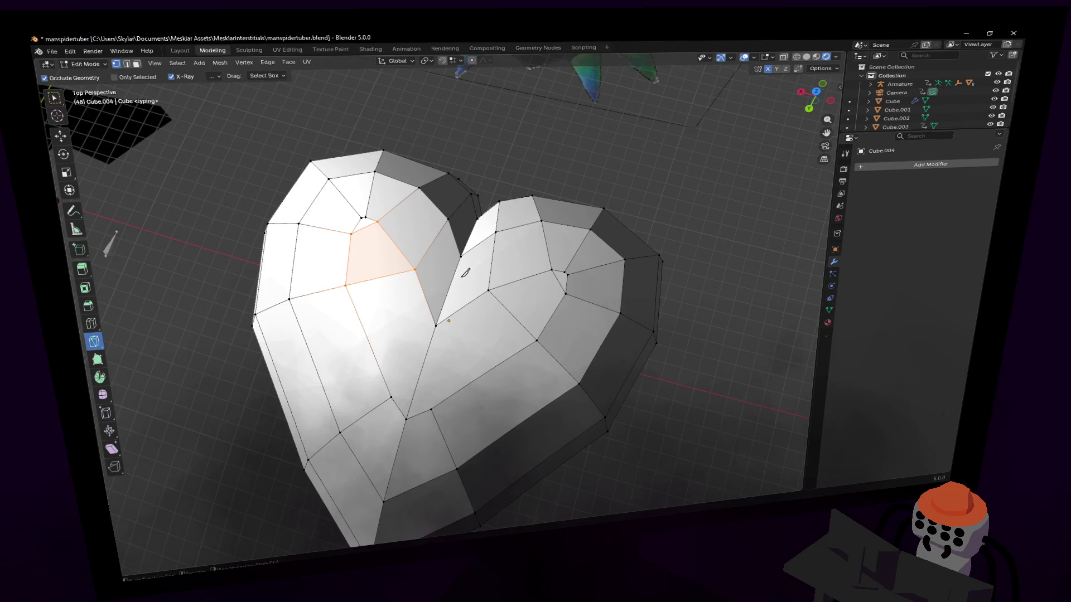
mouse_move(465, 301)
middle_down()
mouse_move(462, 393)
mouse_move(450, 293)
mouse_move(456, 318)
middle_up()
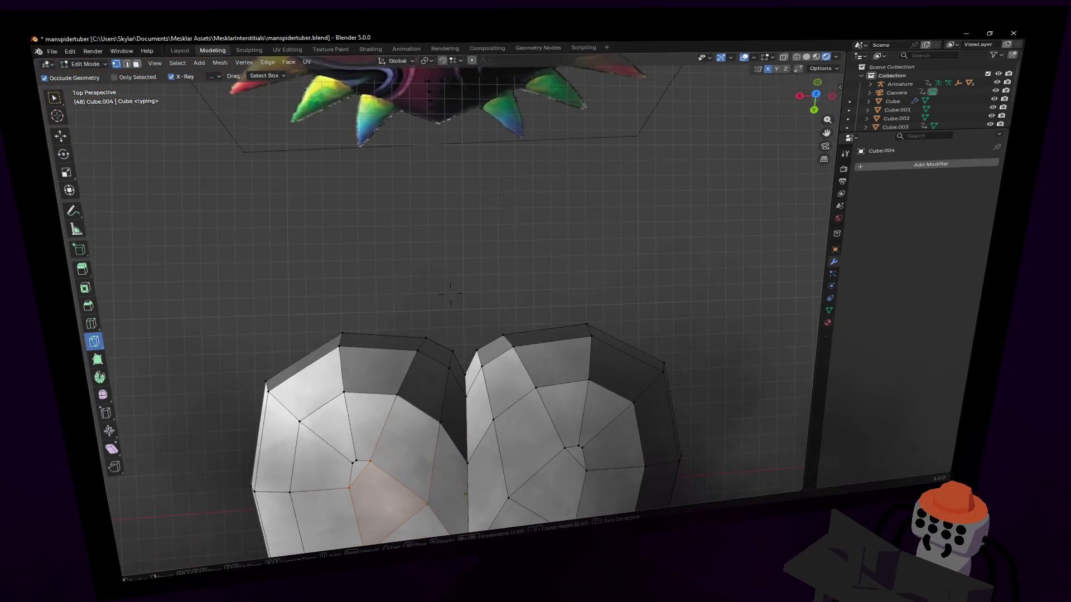
- Box-select the top-notch vertices and move them inward so the lobes meet in a V
key(w)
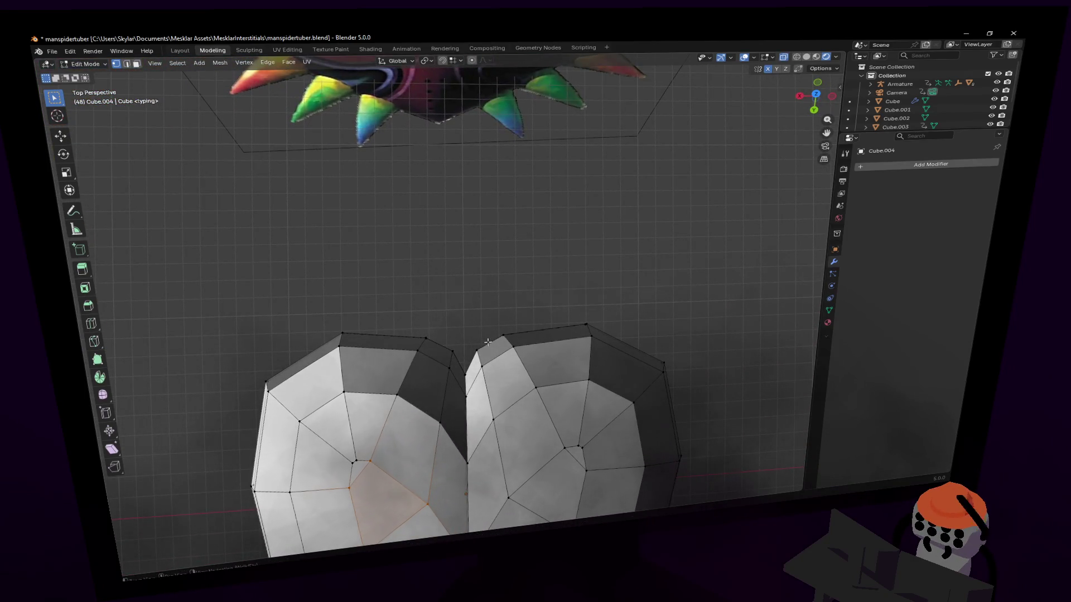
middle_drag(487, 344, 512, 343)
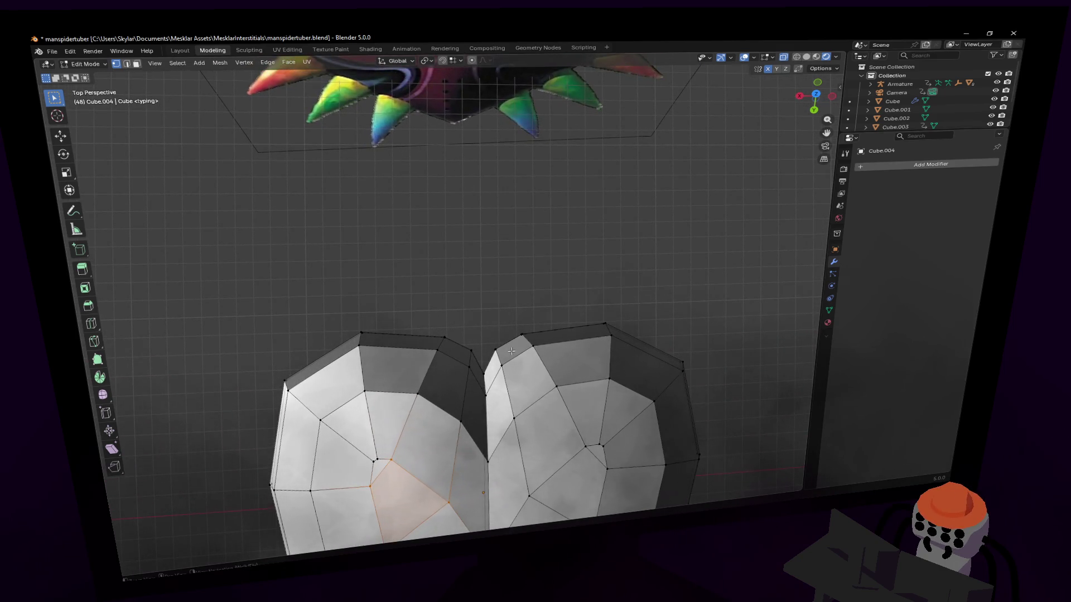
click(506, 332)
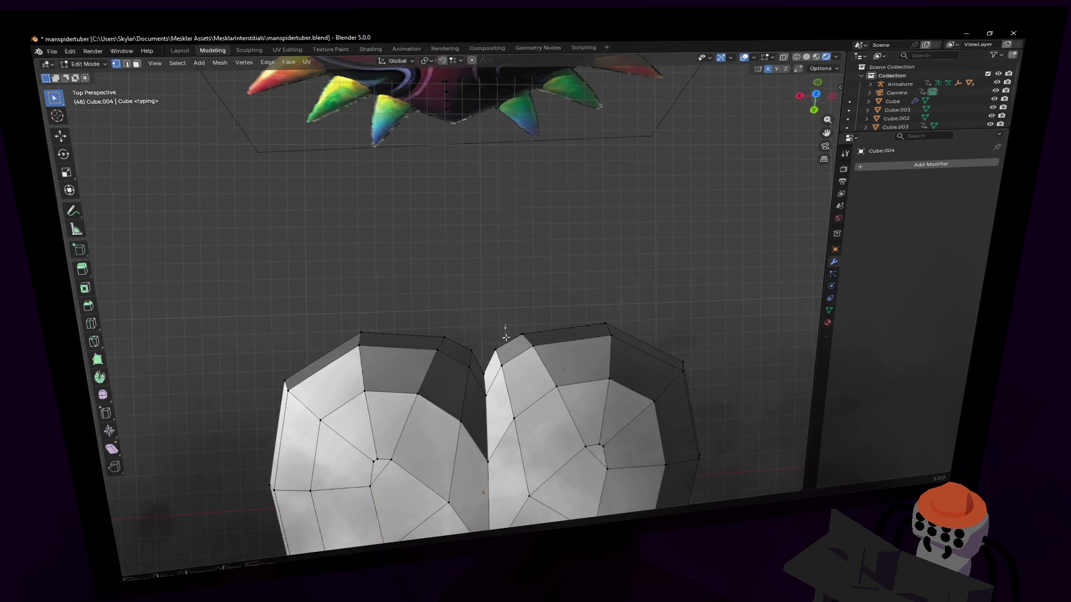
drag(498, 327, 493, 379)
key(g)
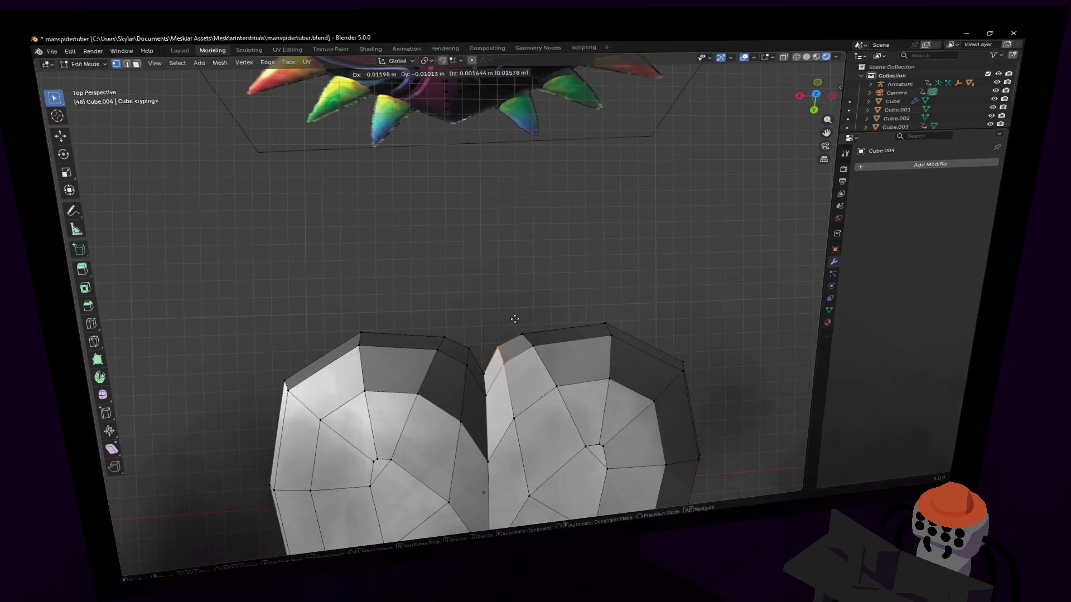
key(shift+z)
click(521, 291)
- Recenter the view, switch to face select and leave Edit Mode
shift+middle_drag(536, 387, 514, 302)
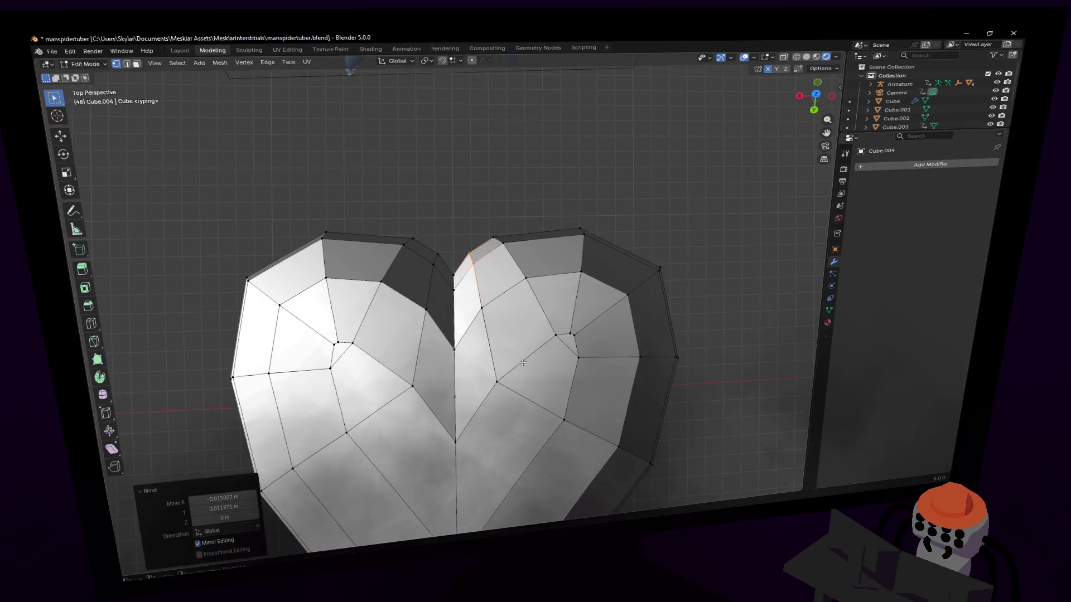
scroll(513, 302, up, 2)
scroll(468, 337, up, 2)
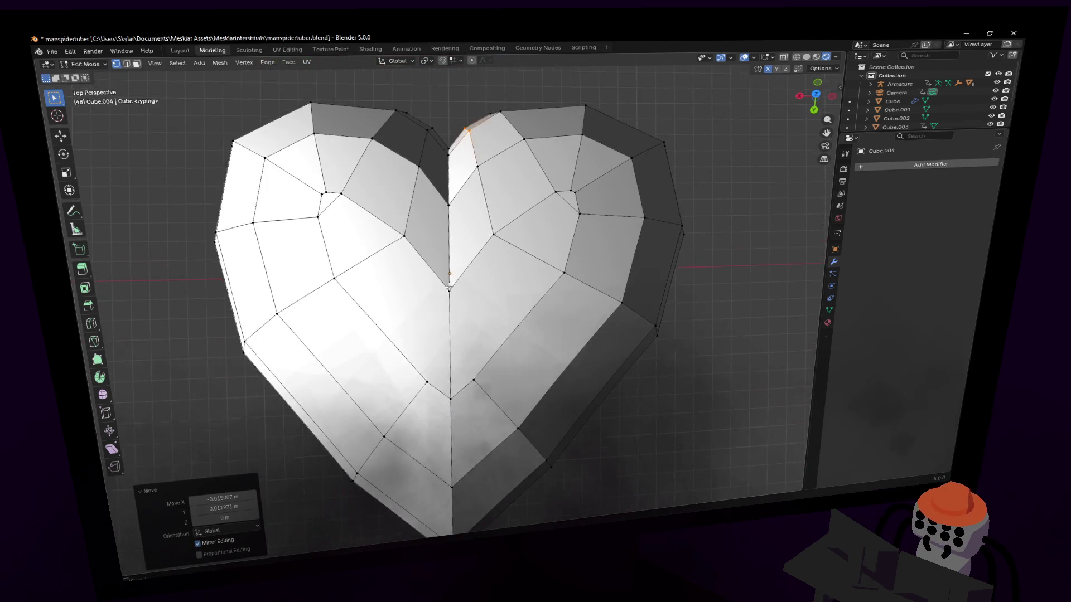
key(3)
mouse_move(390, 237)
middle_down()
mouse_move(469, 318)
mouse_move(530, 349)
middle_up()
key(Tab)
- Shade the heart smooth and return to Edit Mode
right_click(529, 349)
click(545, 359)
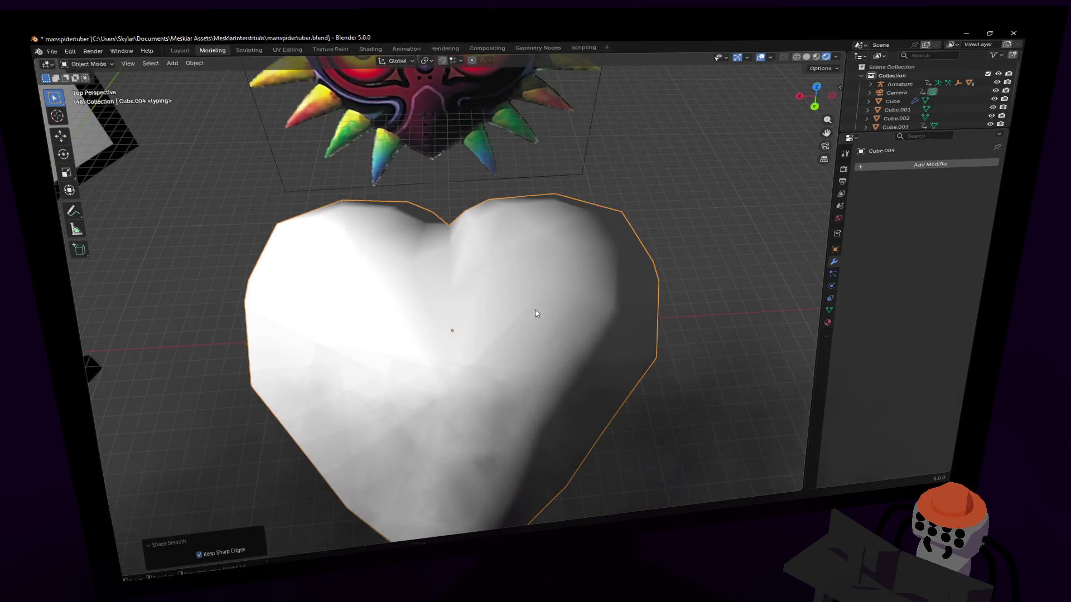
scroll(529, 349, down, 4)
key(Tab)
scroll(535, 309, up, 4)
- Bring the Majora's Mask reference into view and select a face on the right lobe
shift+middle_drag(450, 293, 452, 435)
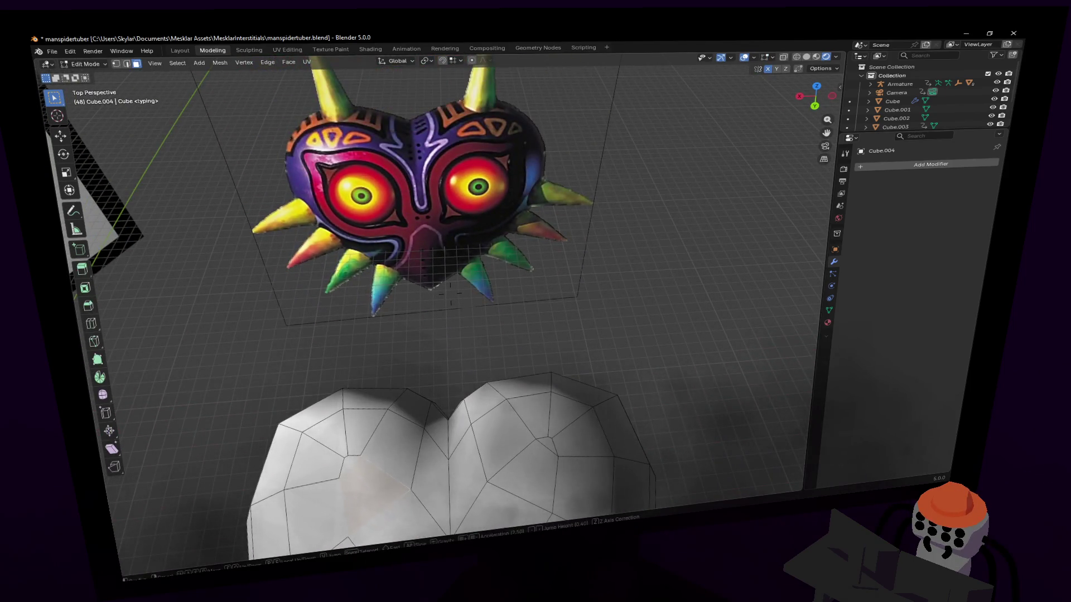
middle_drag(452, 335, 469, 319)
mouse_move(452, 493)
shift+middle_down()
mouse_move(452, 426)
mouse_move(519, 370)
shift+middle_up()
click(508, 390)
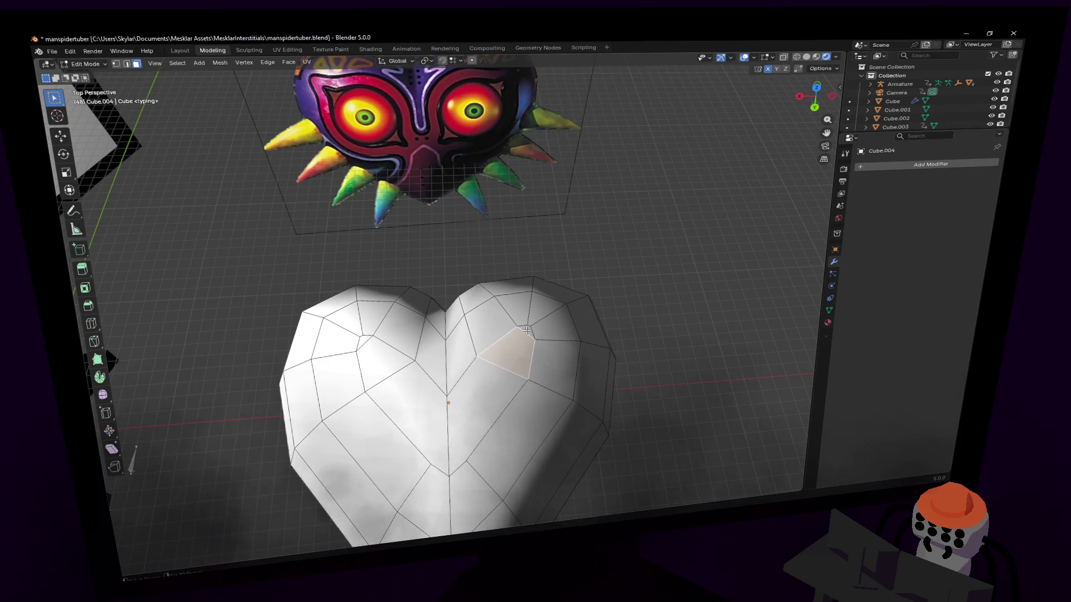
right_click(456, 417)
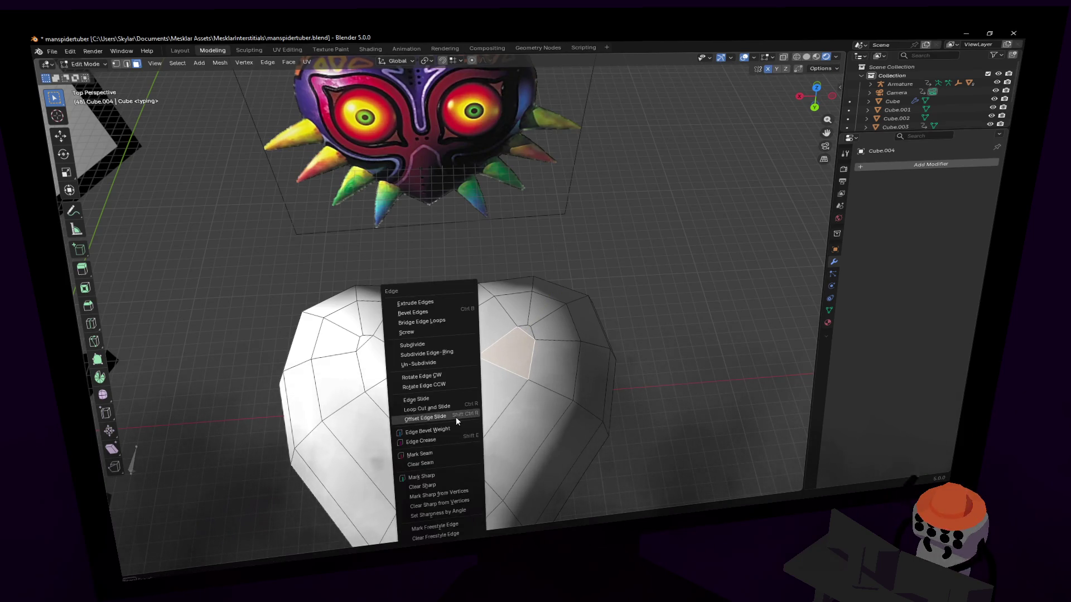
- Add a Loop Cut and Slide edge loop across the heart
click(493, 411)
key(ctrl+r)
click(452, 368)
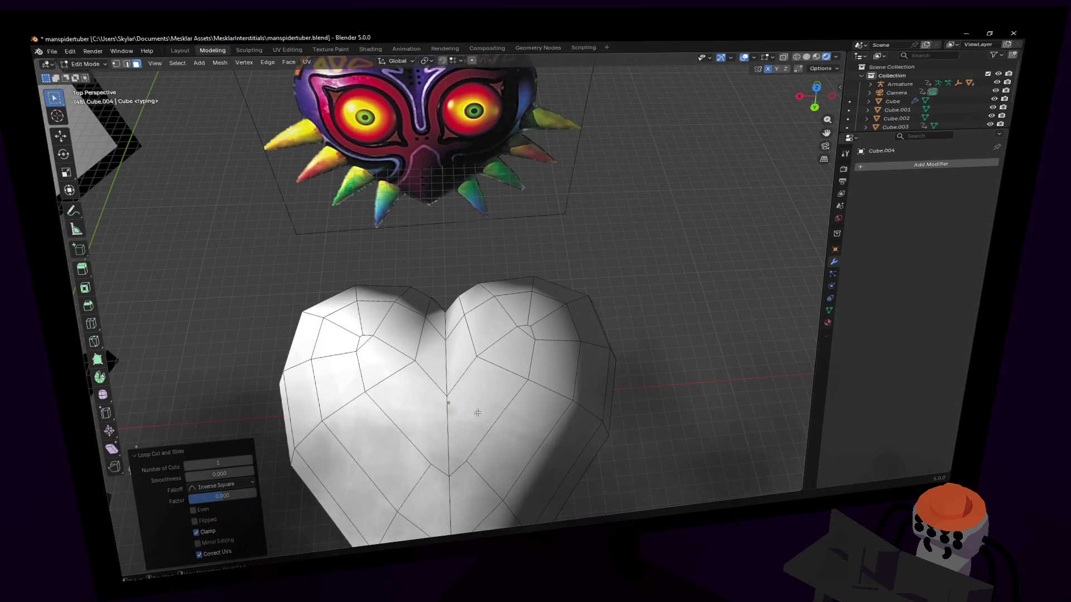
scroll(452, 335, up, 2)
scroll(451, 295, up, 1)
- Knife a diagonal edge from the right lobe's top down to the centre line
key(ctrl+r)
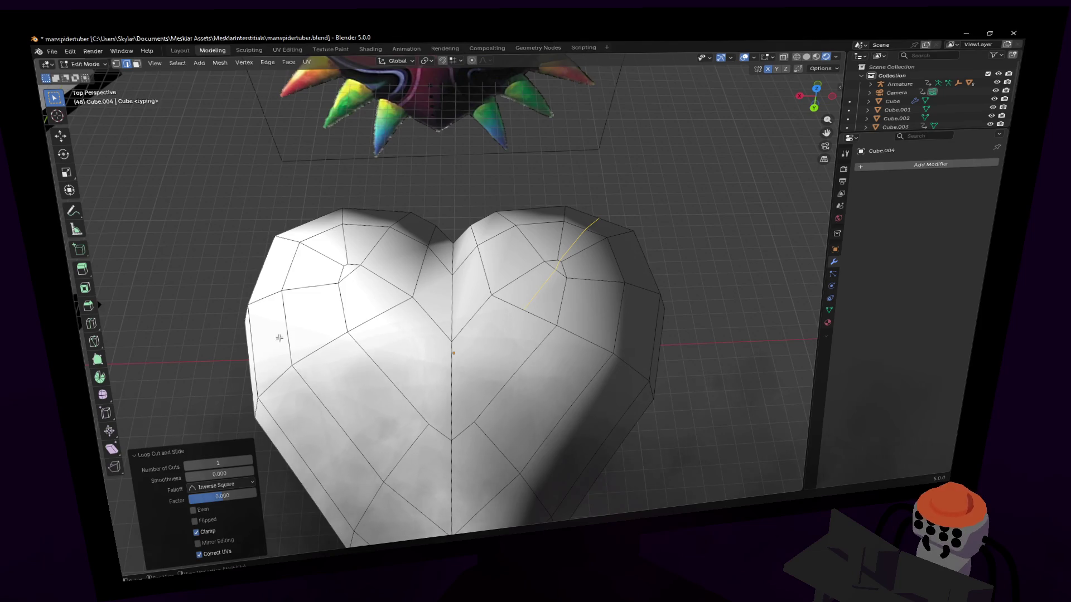
key(k)
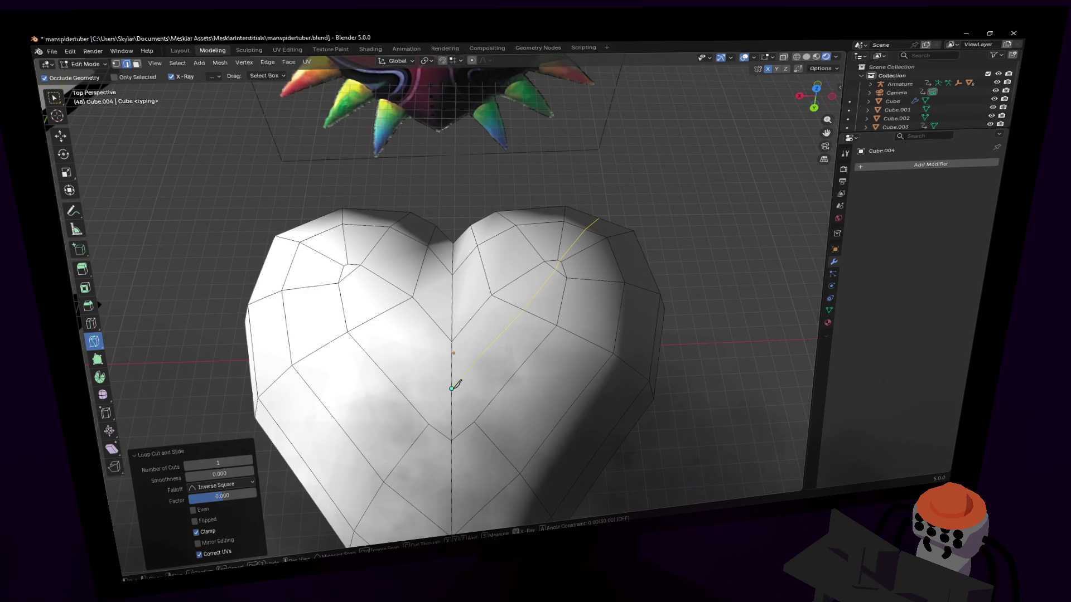
click(456, 385)
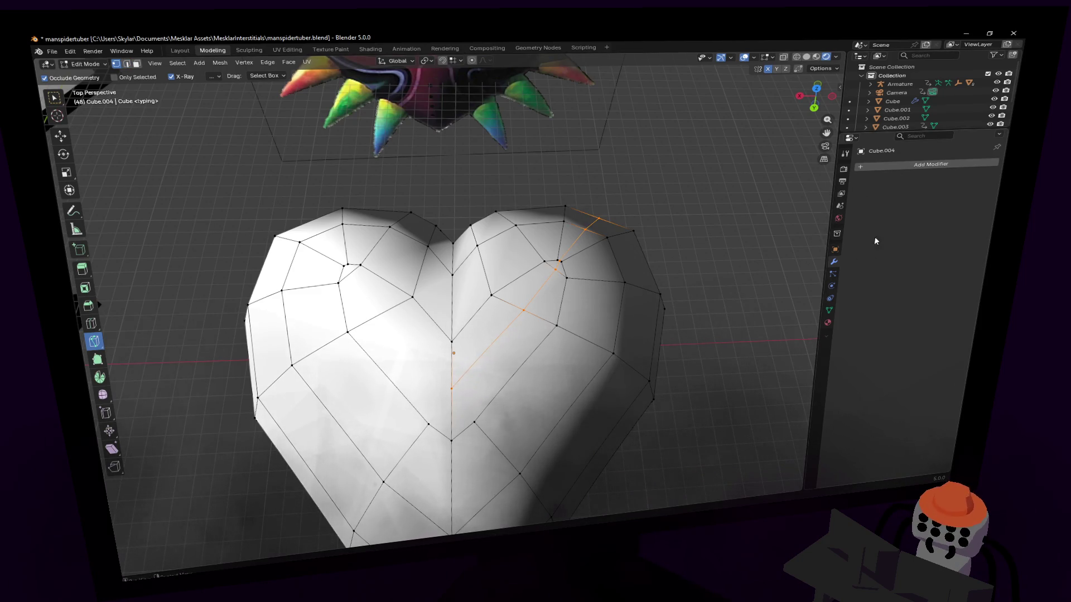
- Add a Mirror modifier on the X axis with bisect and flip enabled
click(902, 166)
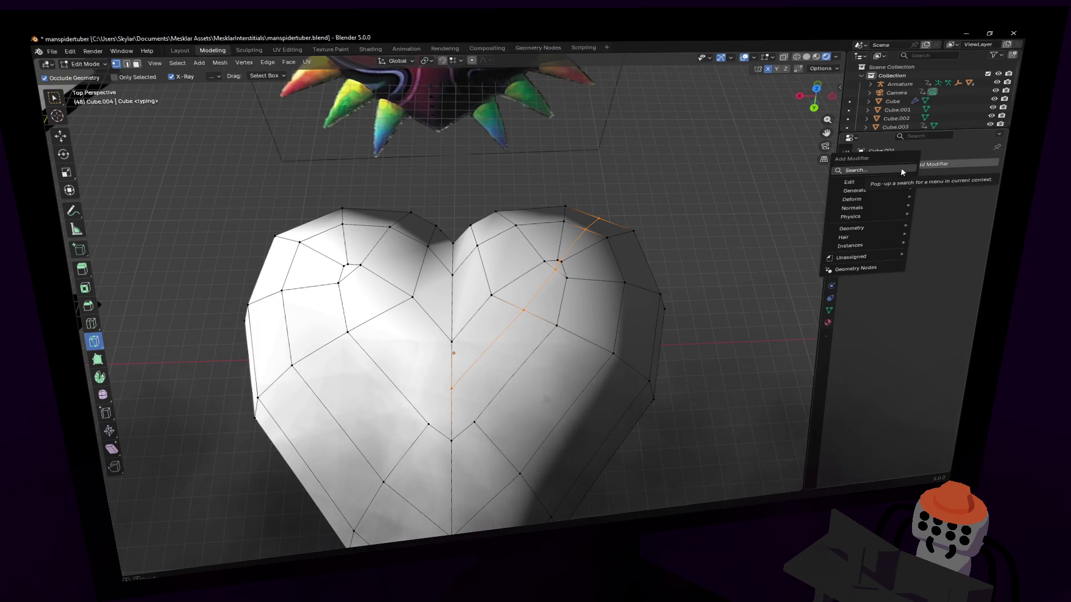
click(902, 171)
key(Return)
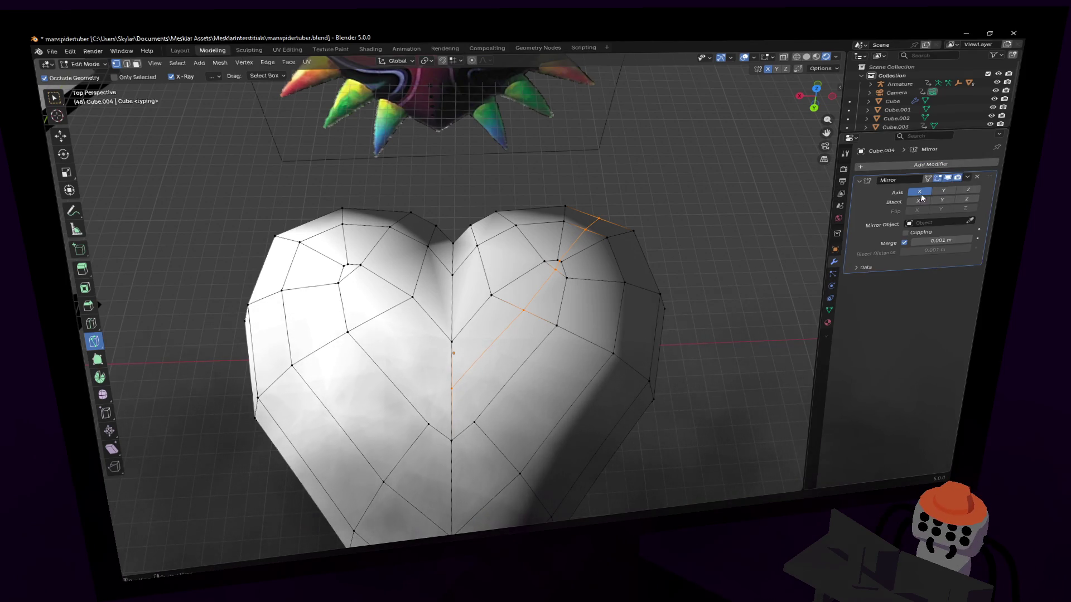
- Select an edge at the right lobe's top and try pulling it upward, then cancel
middle_drag(585, 243, 565, 233)
key(w)
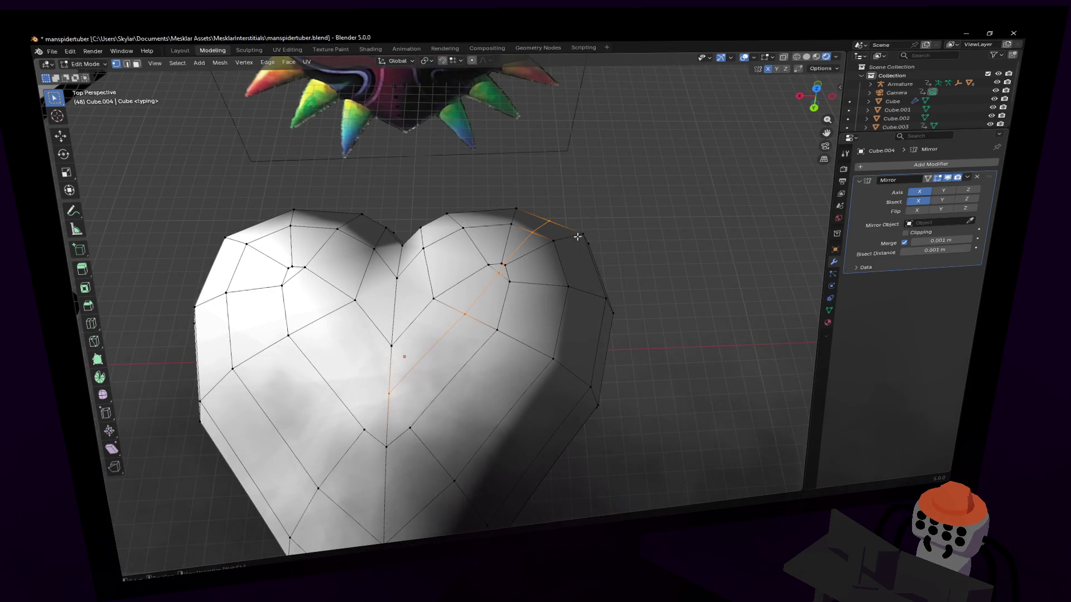
click(541, 225)
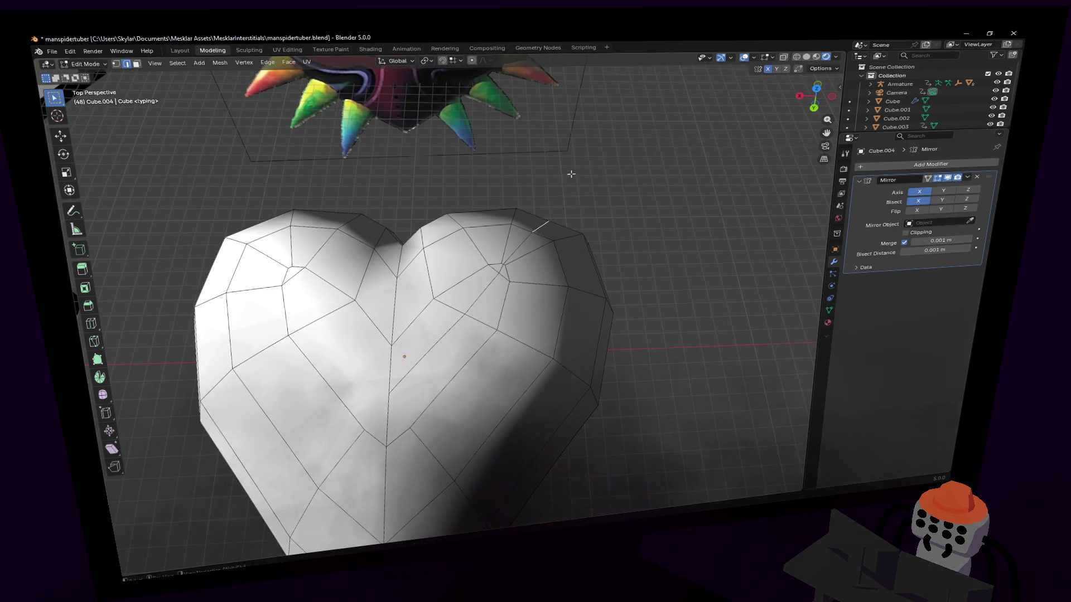
key(g)
key(Escape)
- From top view, shift the lower-left rim edge slightly down and left, cancelling a second move
click(816, 91)
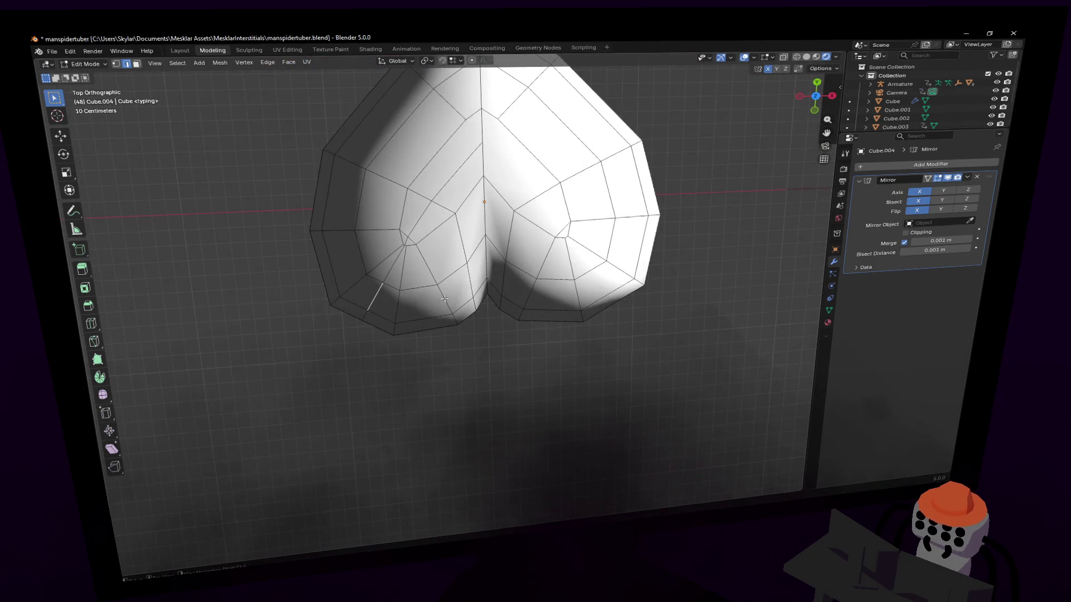
scroll(450, 299, up, 1)
scroll(406, 303, up, 1)
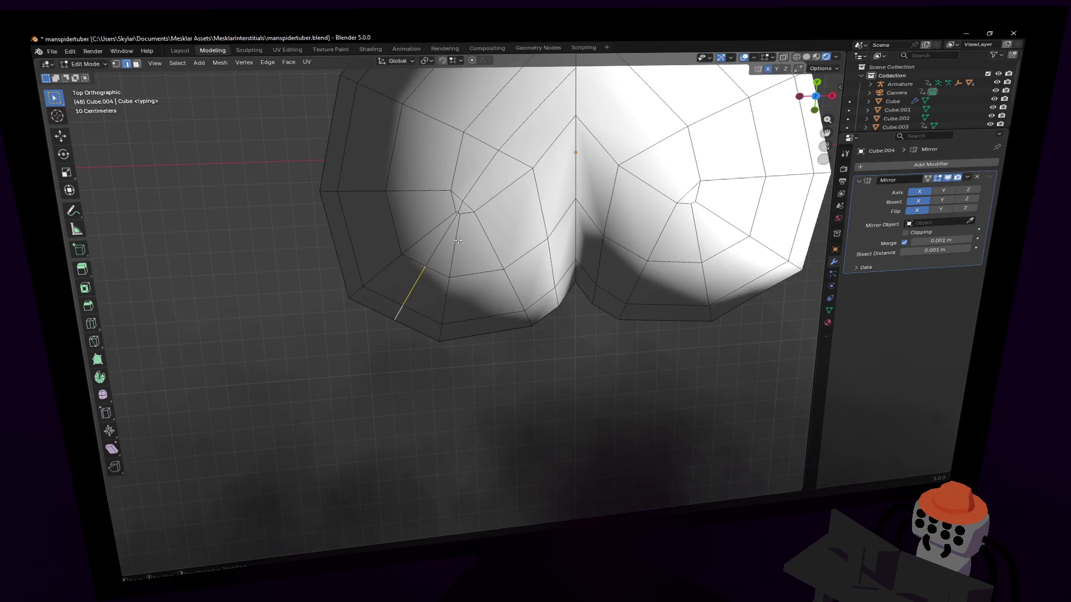
mouse_move(456, 226)
middle_down()
mouse_move(450, 293)
mouse_move(472, 379)
middle_up()
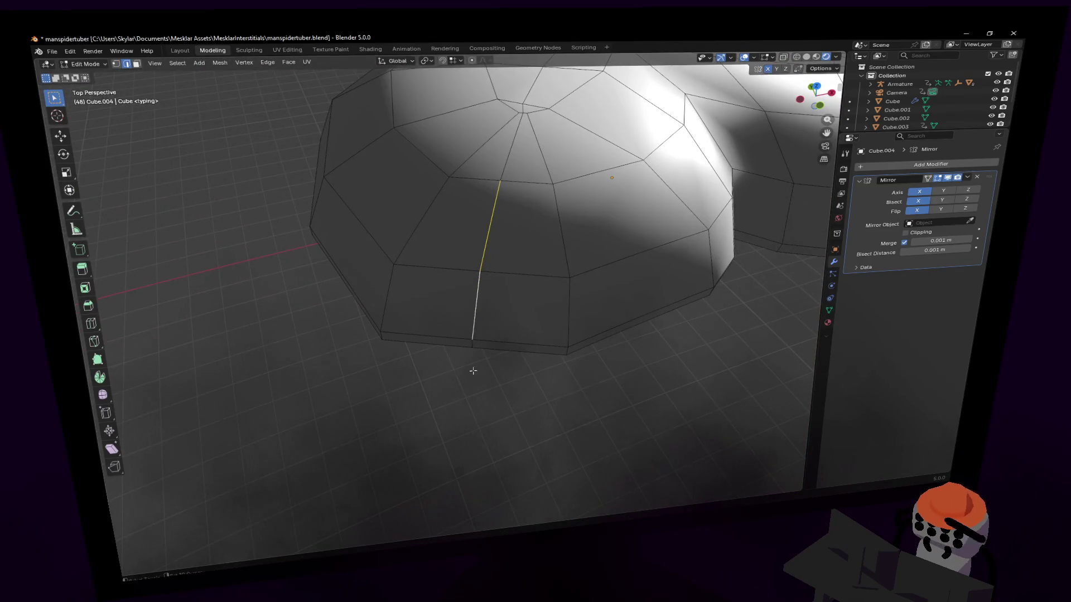
click(818, 92)
scroll(574, 273, up, 1)
key(g)
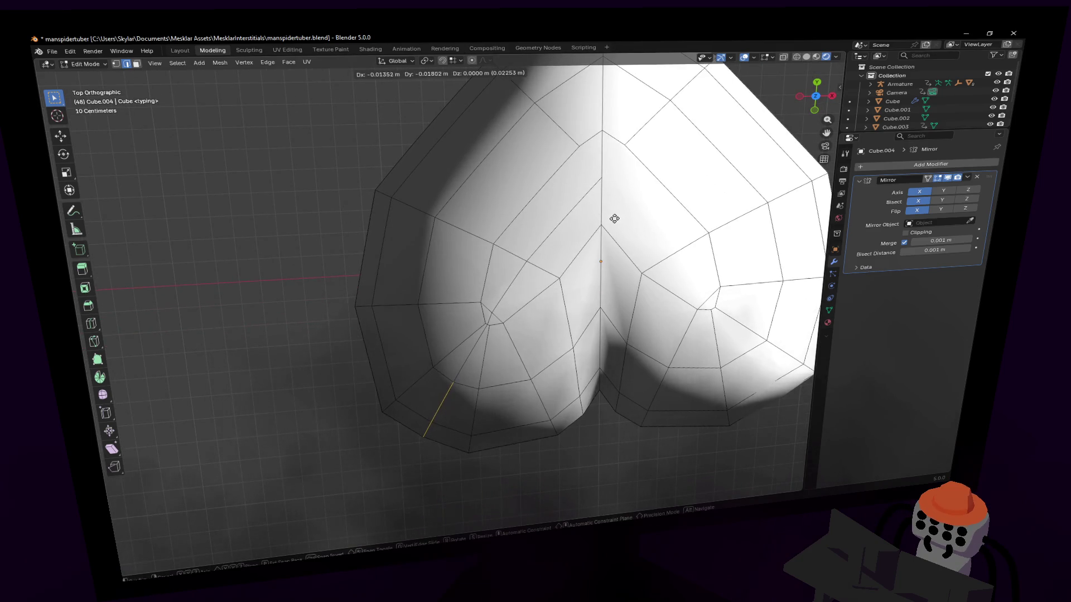
click(611, 225)
shift+middle_drag(609, 226, 512, 258)
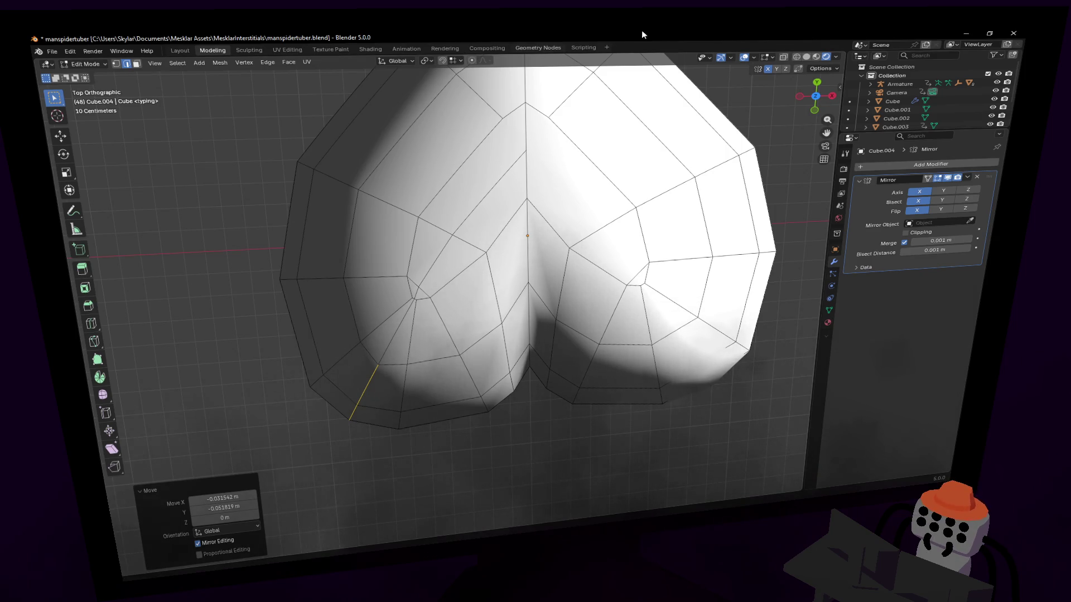
scroll(430, 424, up, 2)
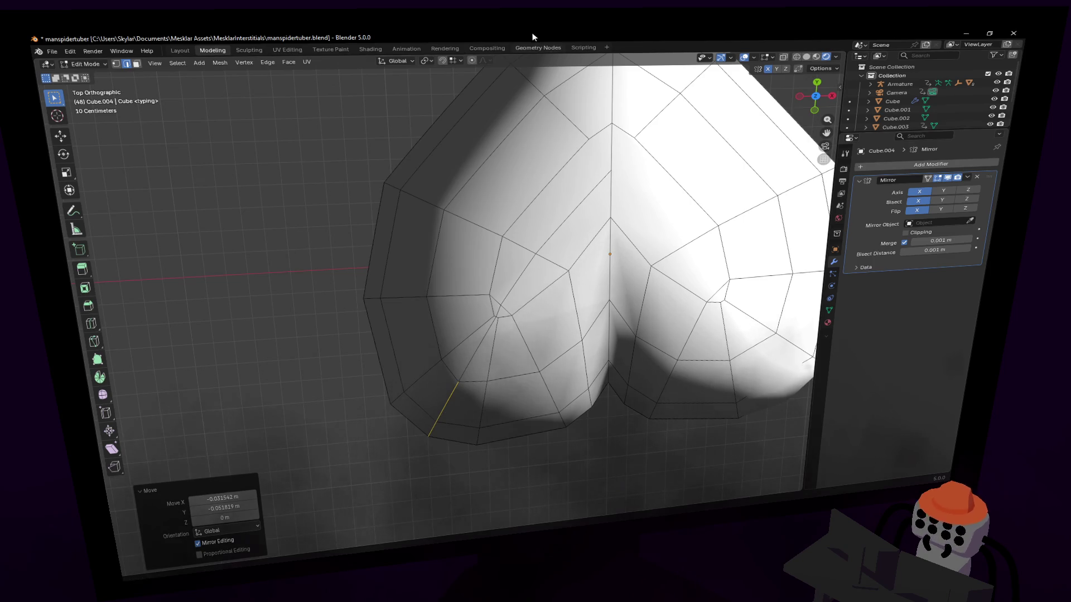
key(g)
right_click(533, 318)
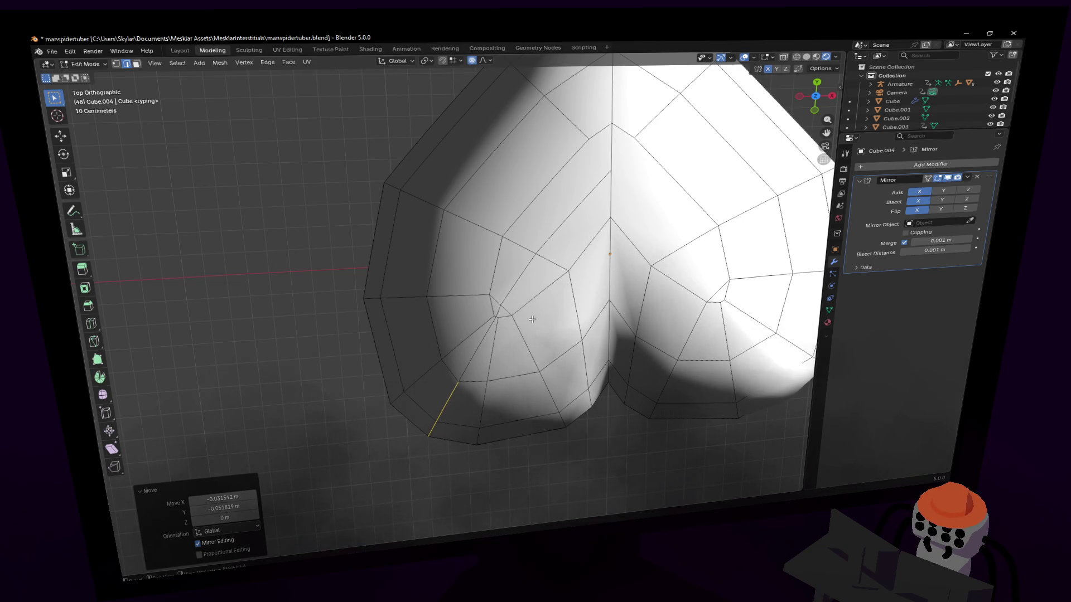
- Select two neighbouring rim faces and set proportional editing falloff to Smooth
click(418, 414)
shift+click(432, 404)
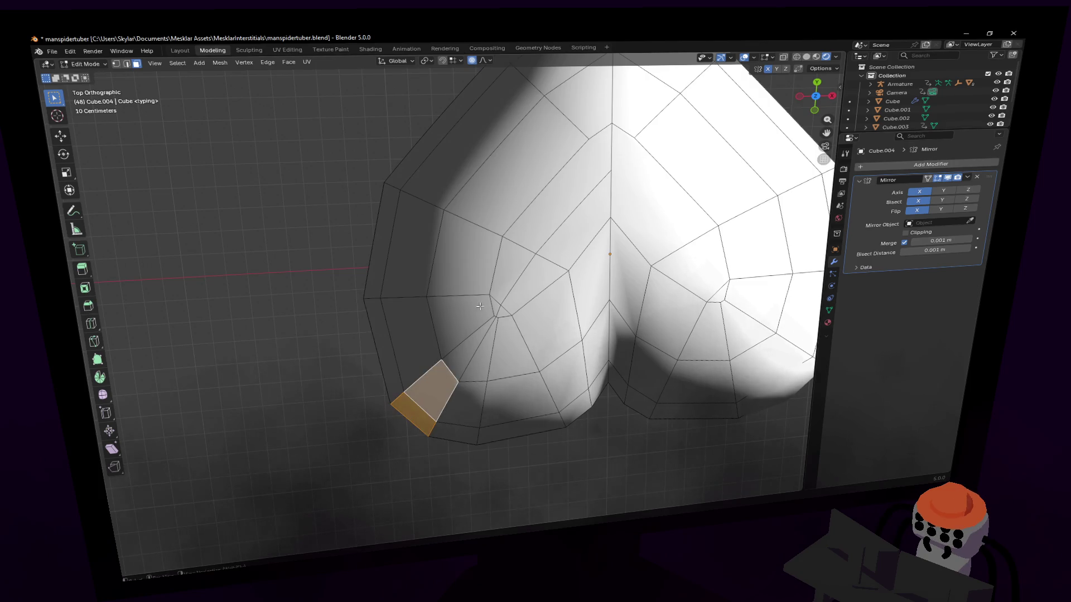
key(g)
right_click(471, 312)
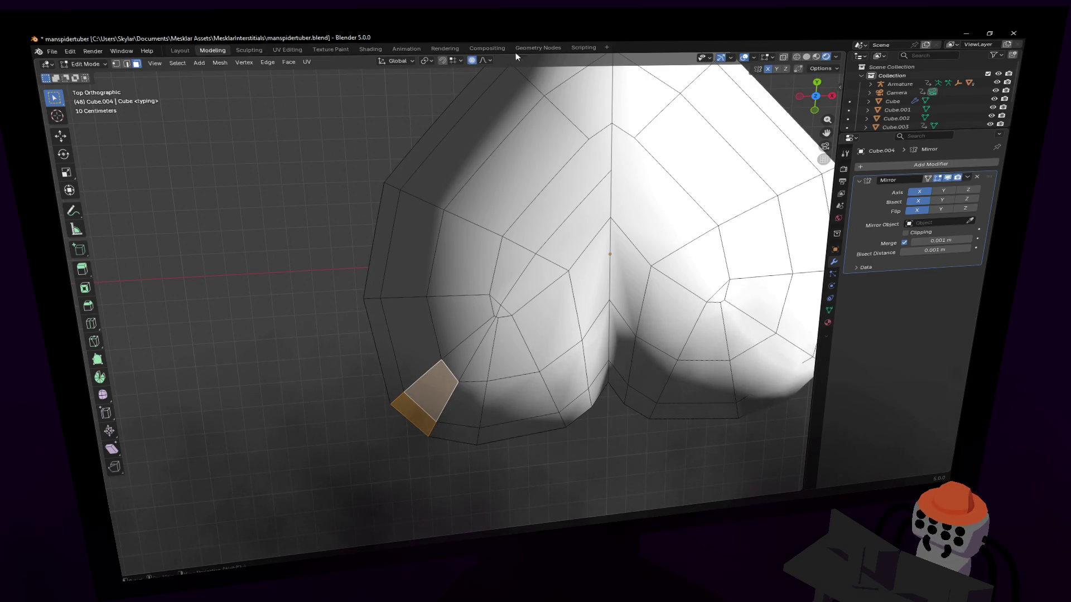
click(486, 61)
text(1)
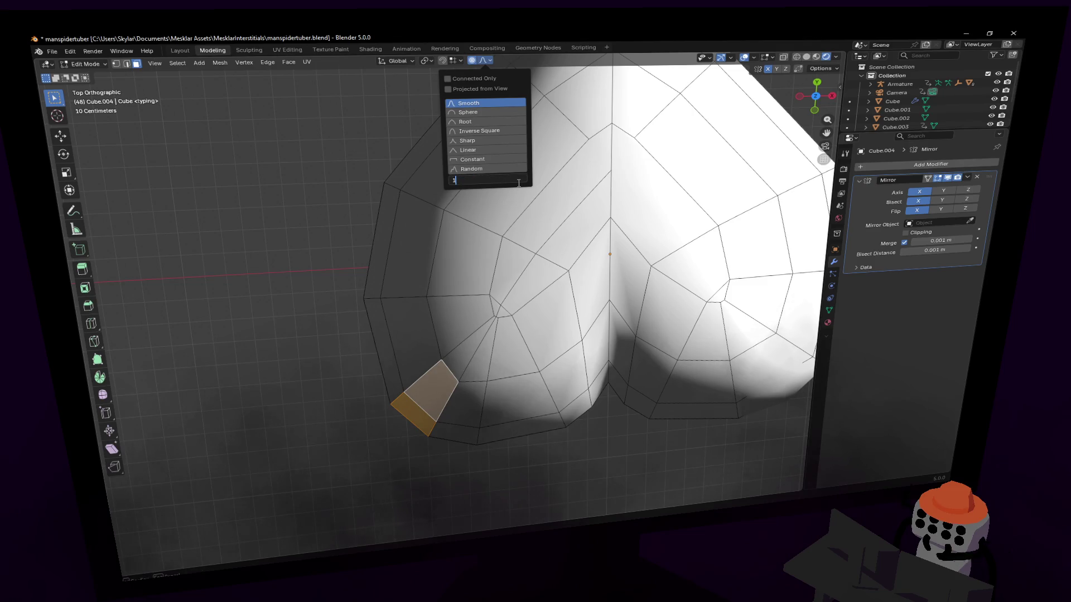
click(551, 358)
- Trial proportional moves of the rim faces with smooth falloff, ending with an undo
key(g)
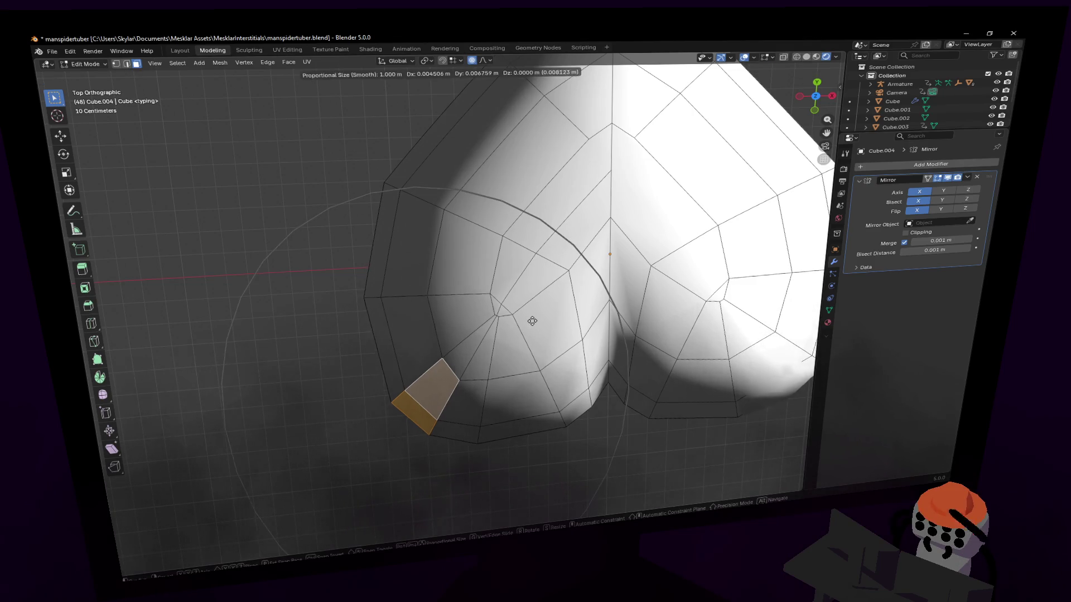
click(537, 315)
key(g)
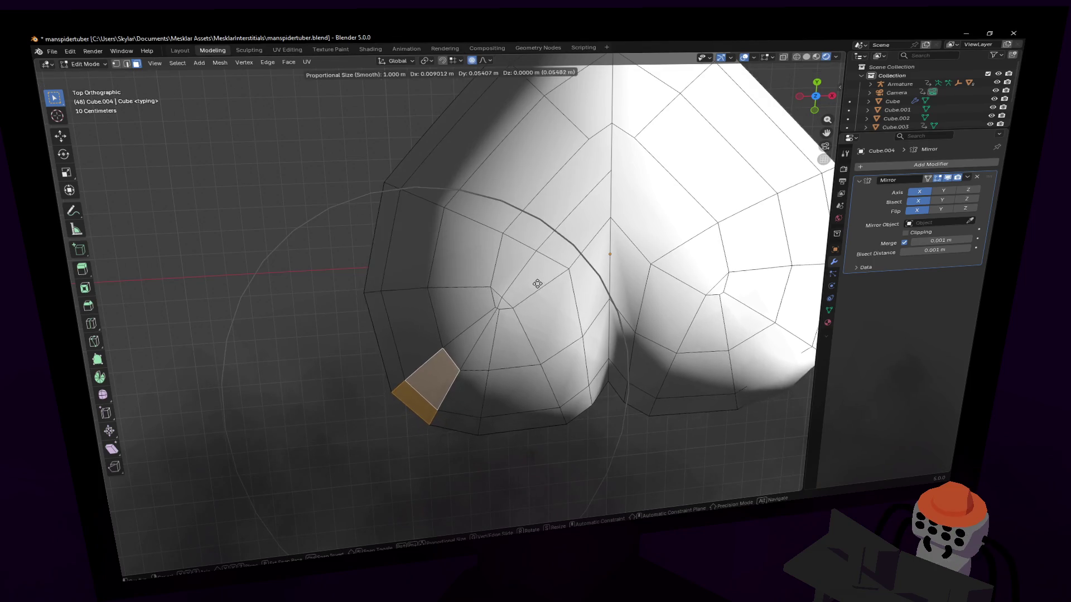
right_click(495, 67)
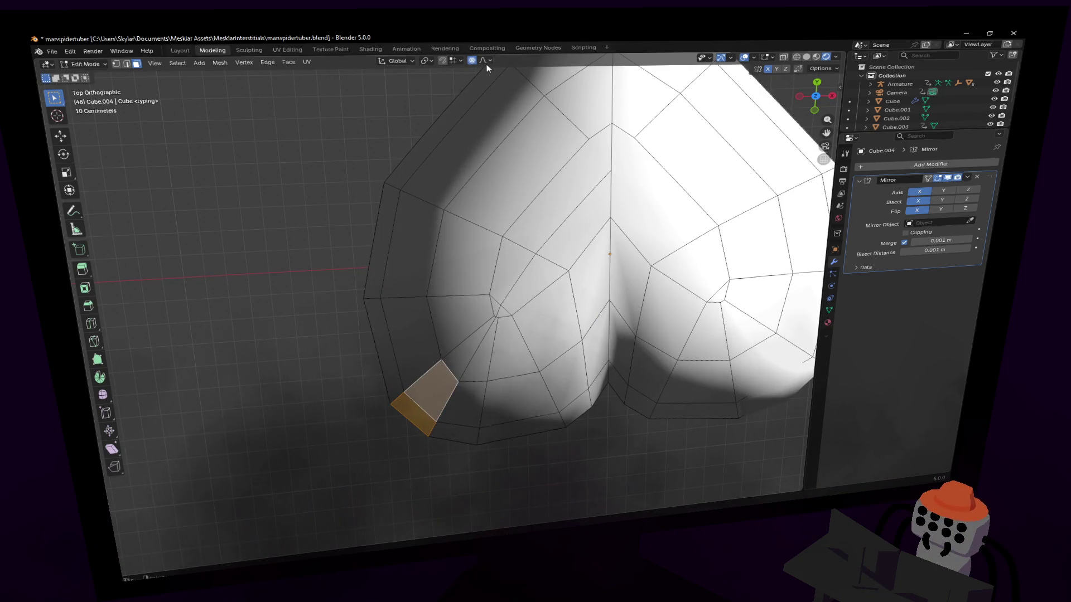
click(486, 61)
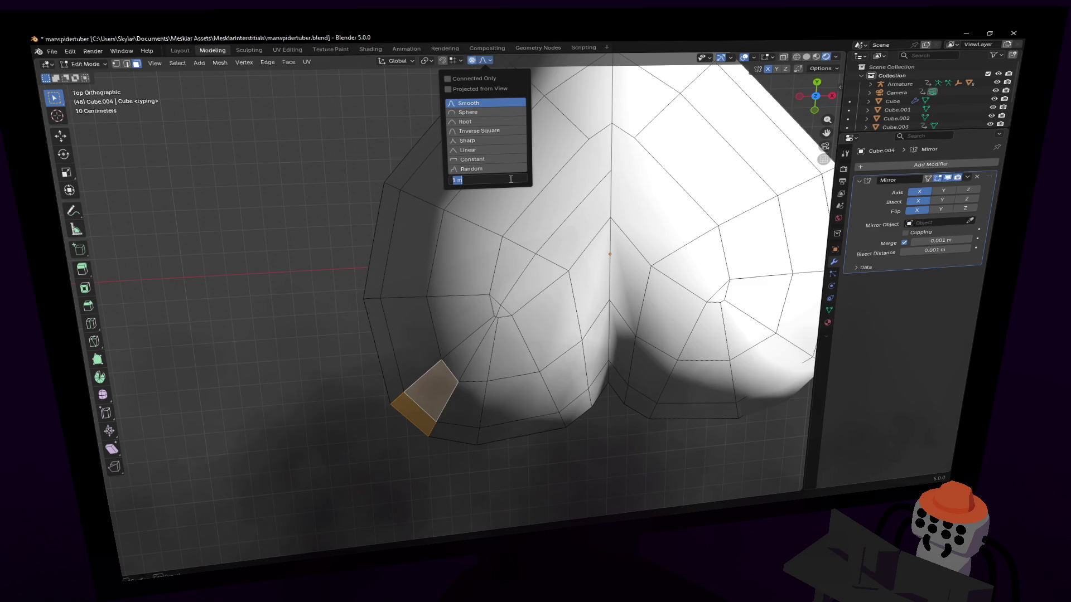
click(510, 178)
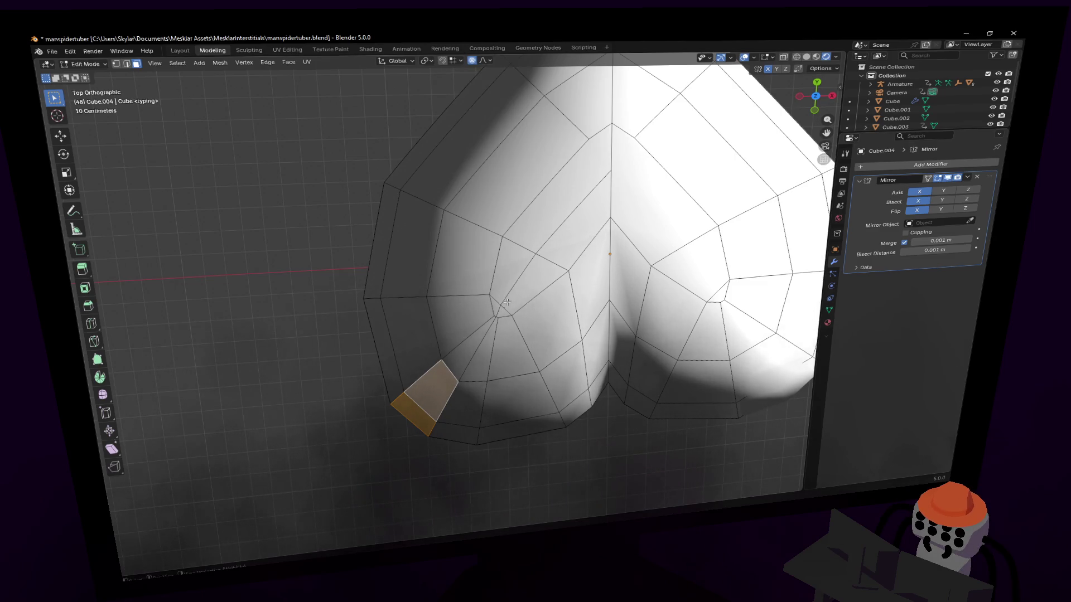
key(g)
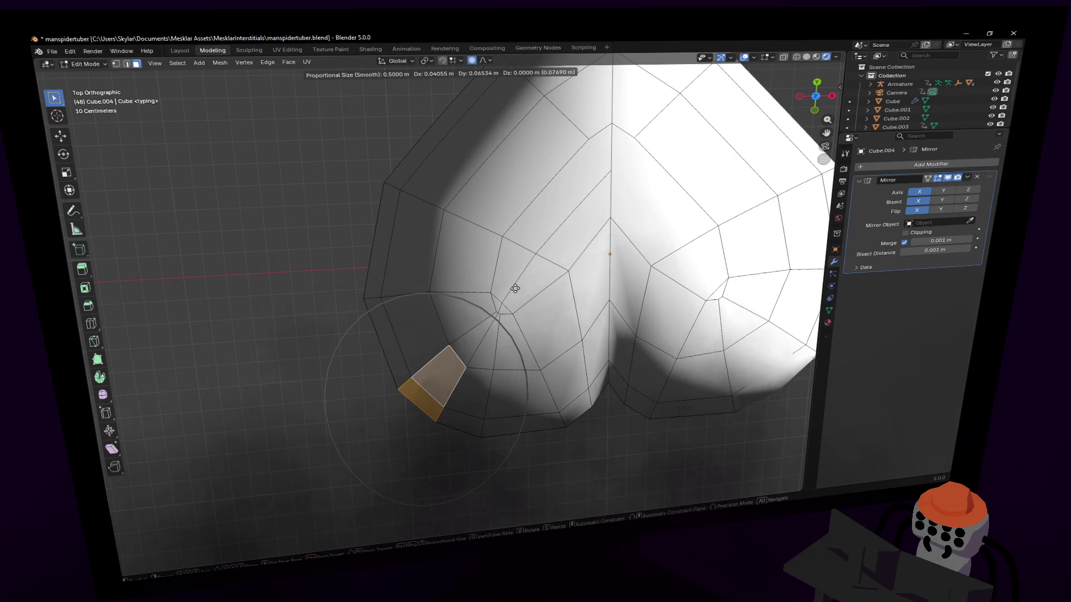
click(514, 291)
key(ctrl+z)
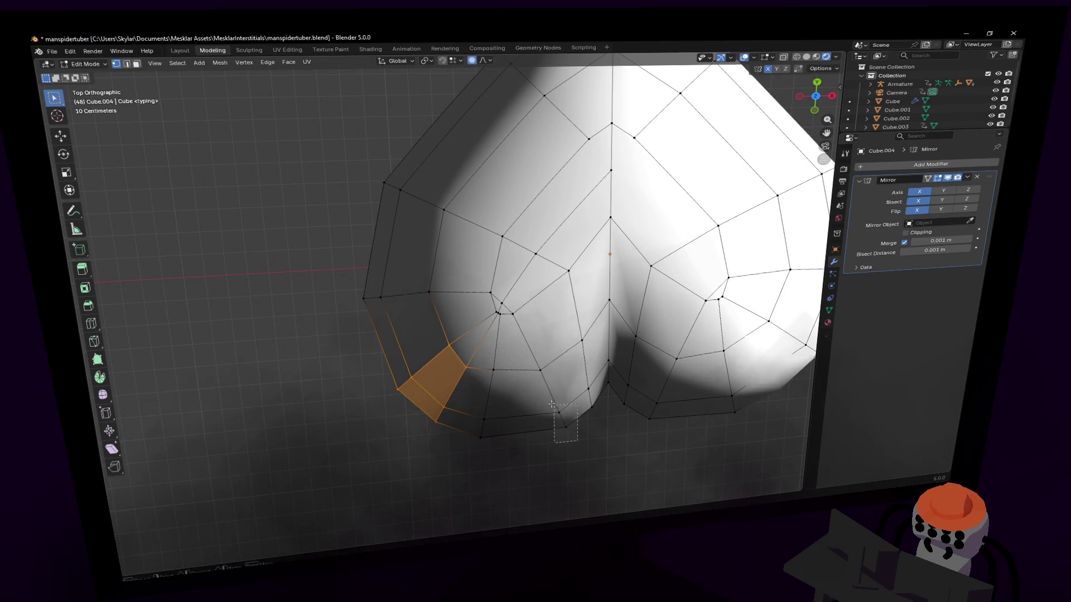
- Move and rotate the heart's bottom edge proportionally to round the lower outline
drag(578, 442, 555, 407)
key(g)
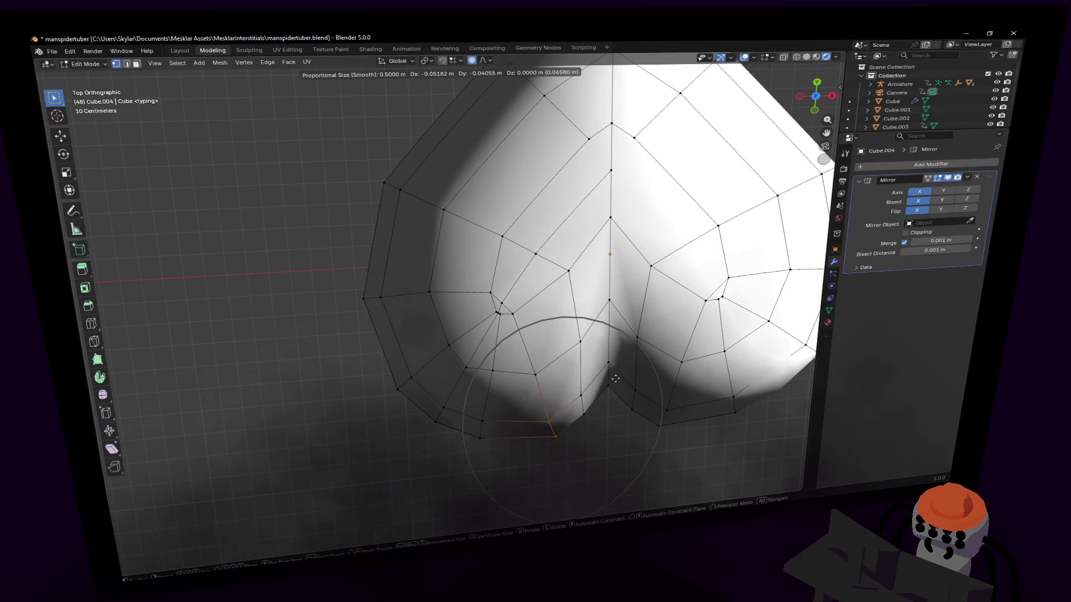
click(616, 379)
key(r)
click(619, 379)
key(g)
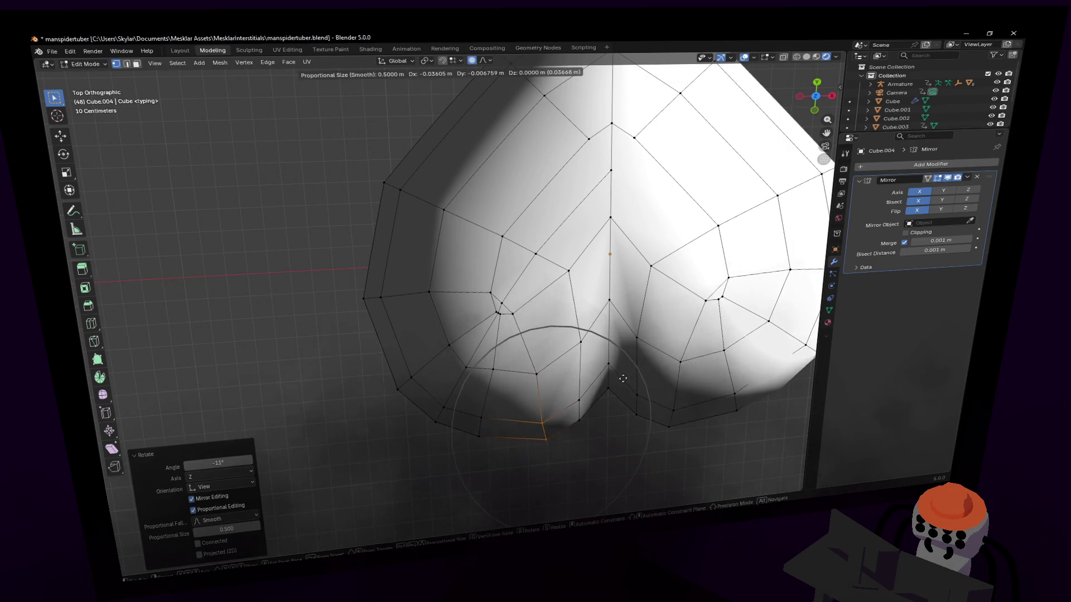
click(620, 381)
key(r)
click(602, 387)
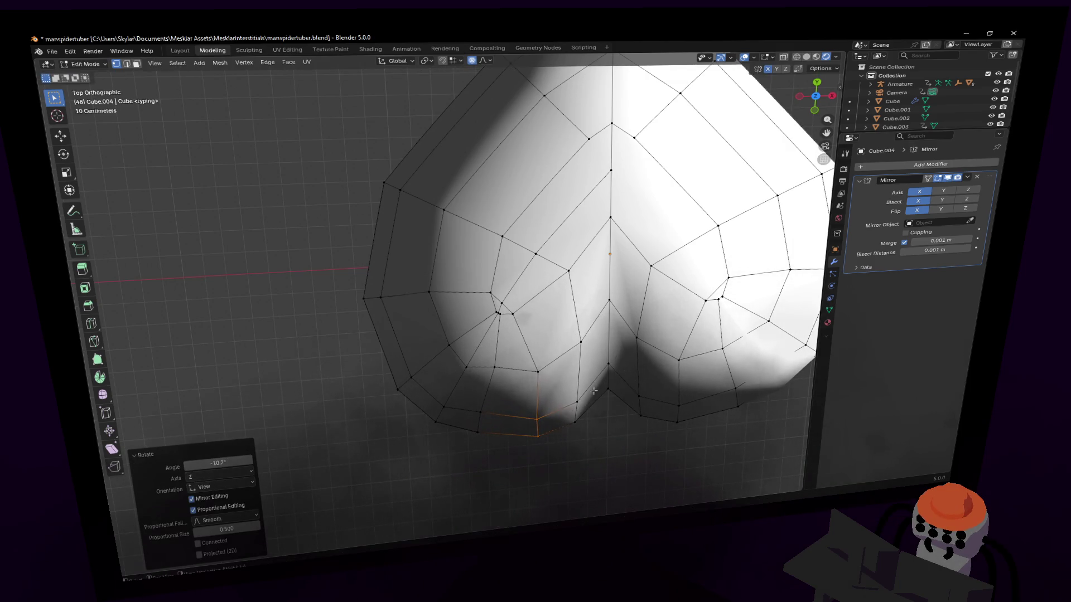
- Reposition vertices along the lower-left edge for a smoother, rounder lobe
drag(478, 395, 473, 446)
key(g)
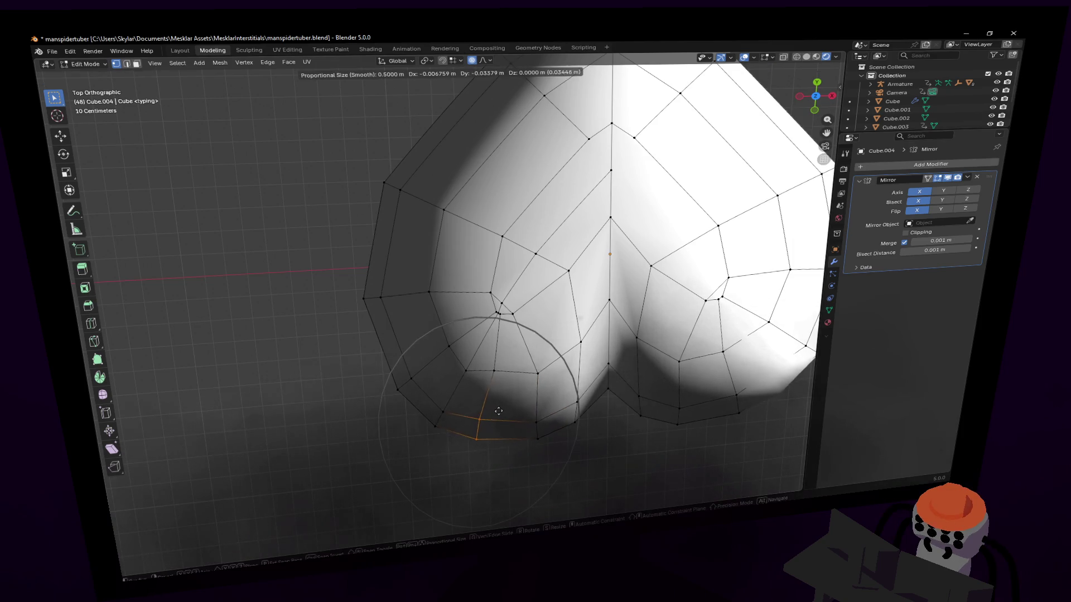
click(498, 412)
key(g)
click(536, 352)
key(g)
click(497, 310)
click(444, 352)
key(g)
click(482, 325)
middle_drag(517, 385, 483, 387)
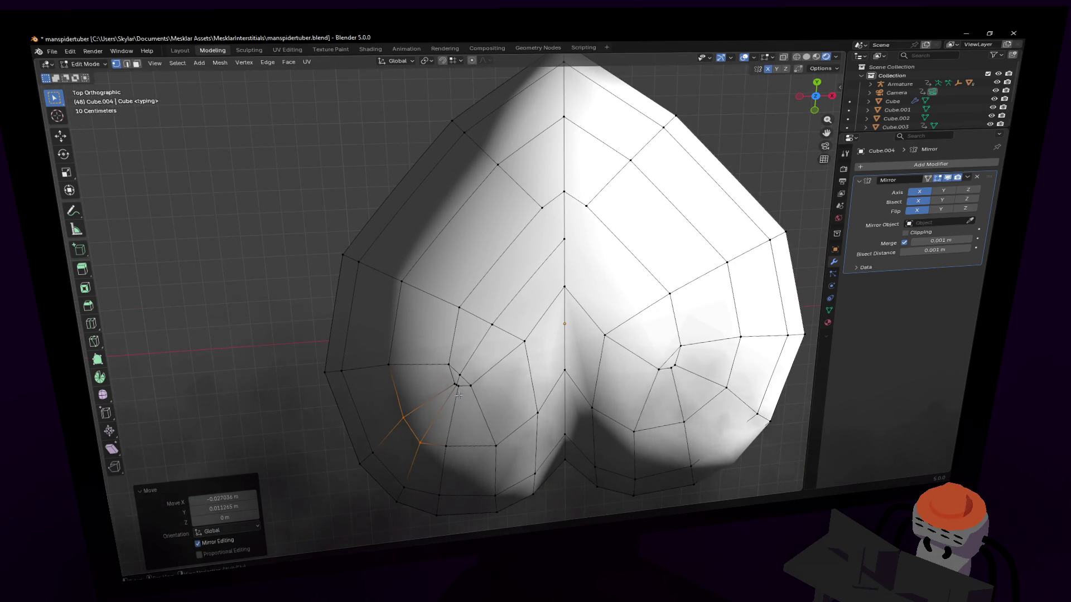
scroll(460, 394, up, 2)
scroll(464, 376, up, 2)
- Scale around a left-lobe vertex and nudge it to even the face spacing
click(446, 354)
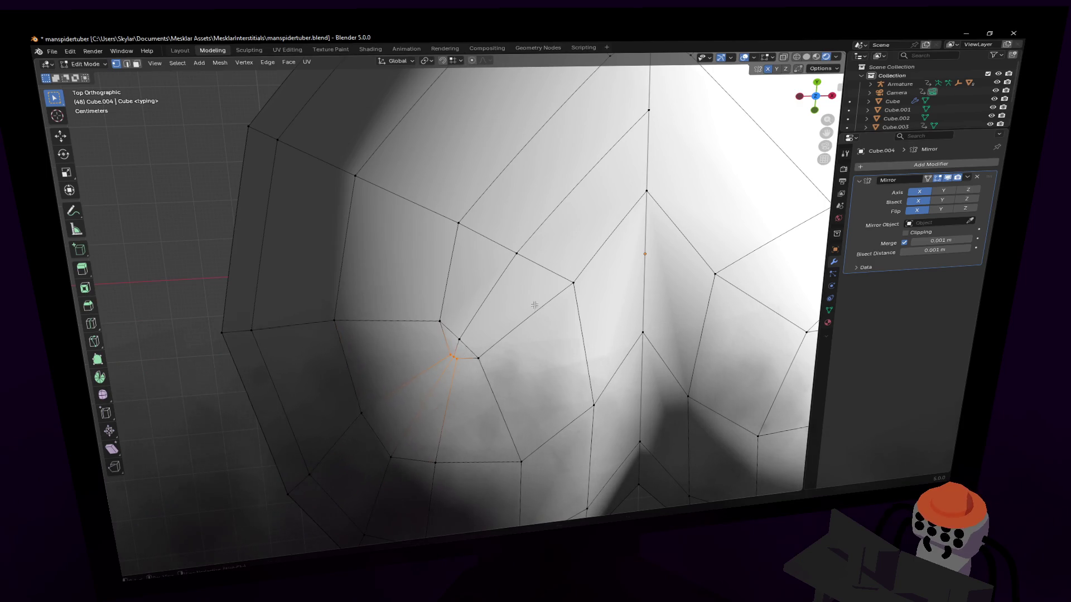
key(s)
click(705, 276)
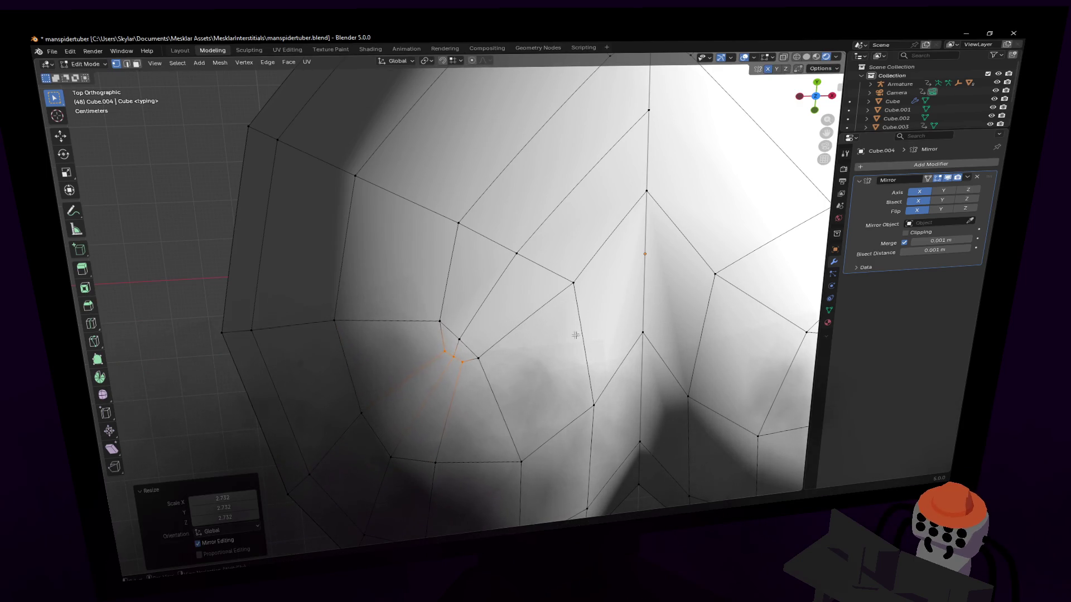
key(g)
click(457, 347)
key(g)
click(485, 330)
scroll(505, 311, down, 3)
scroll(506, 312, down, 2)
- Move two more left-lobe vertices, then compare the heart with the mask reference
key(g)
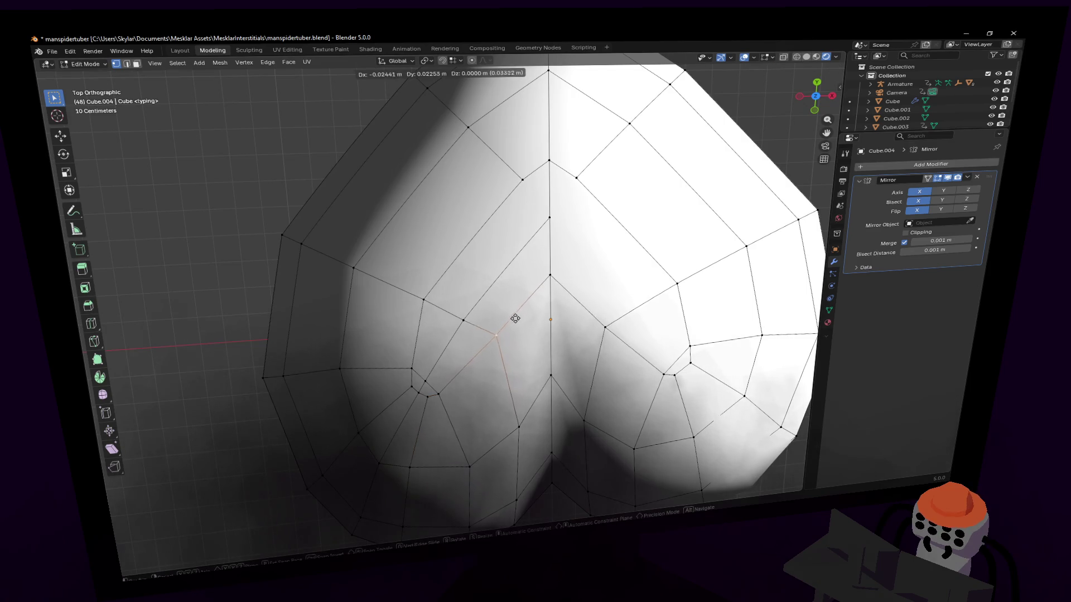
click(506, 326)
click(421, 297)
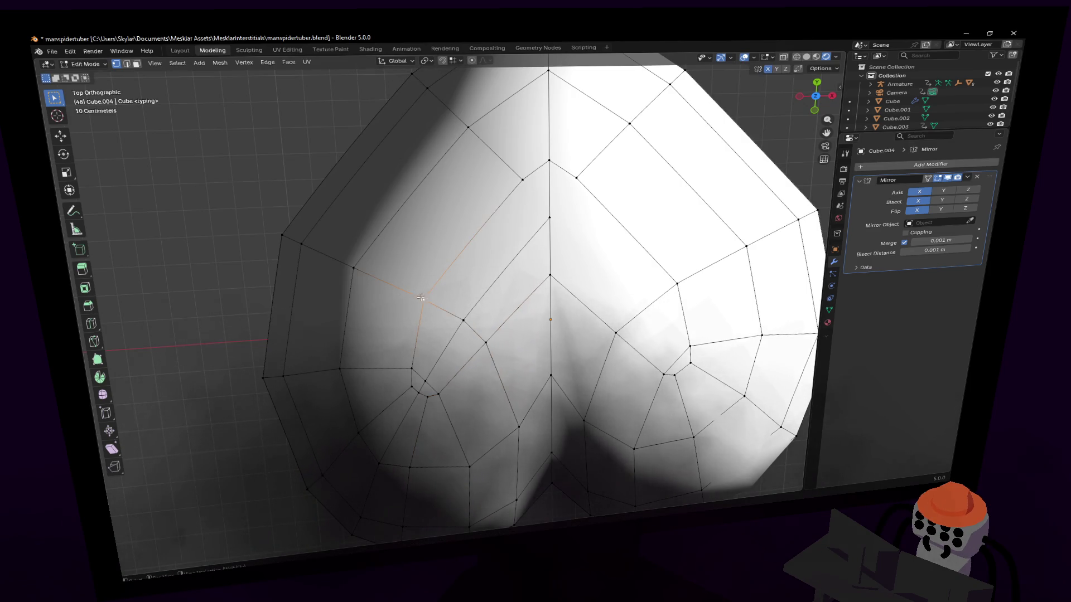
key(g)
click(437, 308)
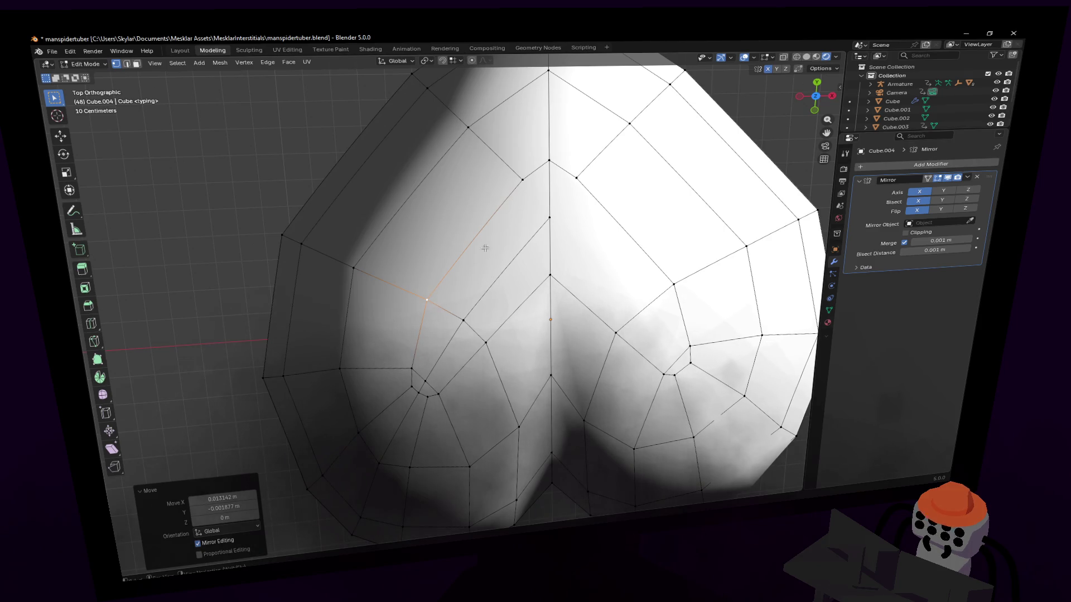
middle_drag(551, 211, 418, 335)
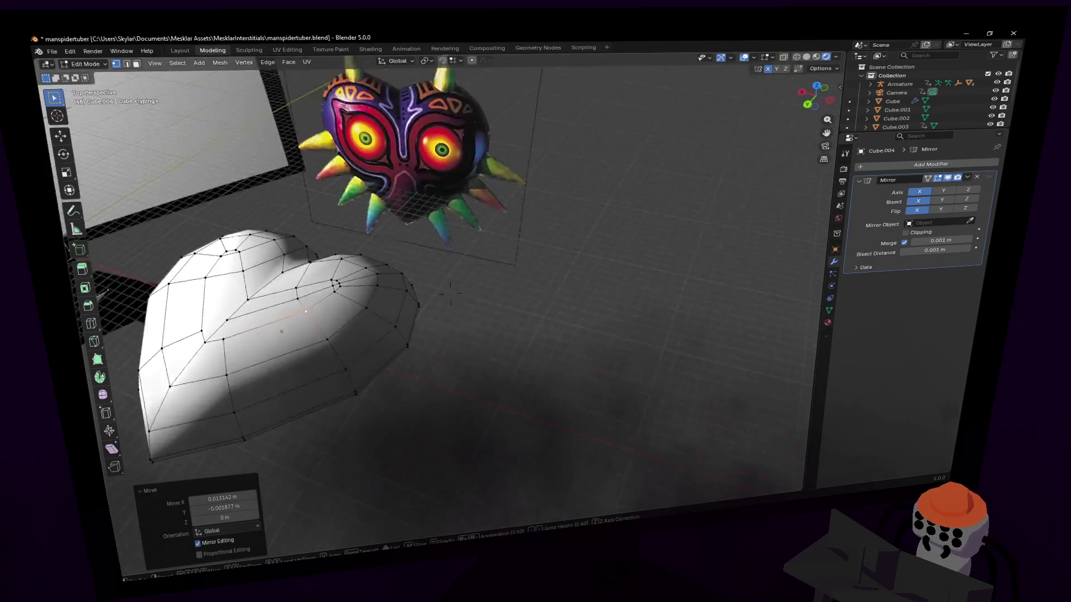
scroll(418, 352, up, 4)
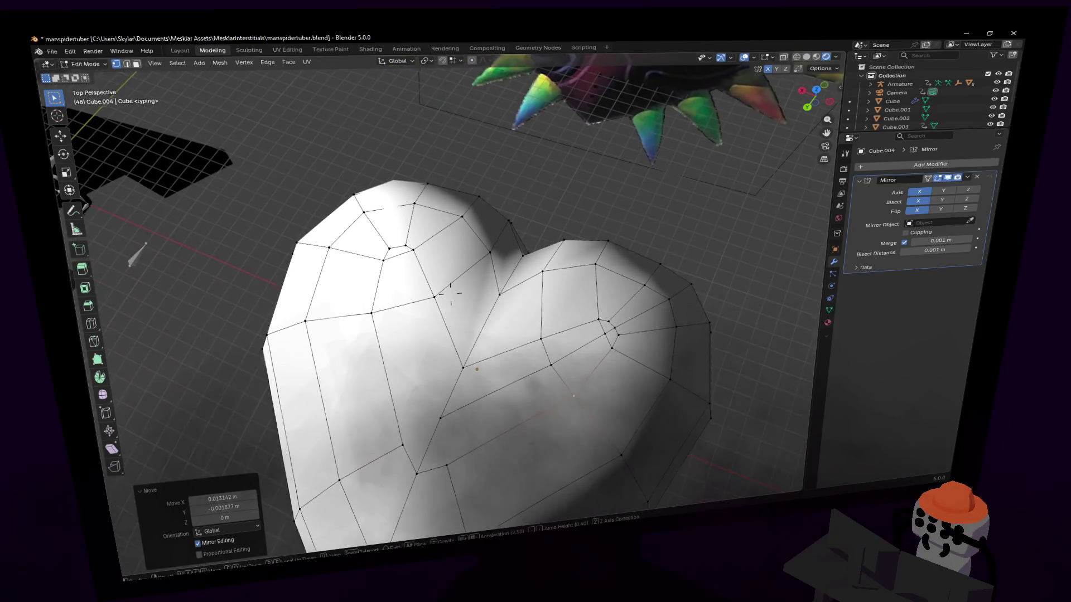
- Duplicate a face on the right lobe, constrained to the vertical axis
key(Tab)
scroll(452, 351, down, 5)
scroll(450, 285, up, 5)
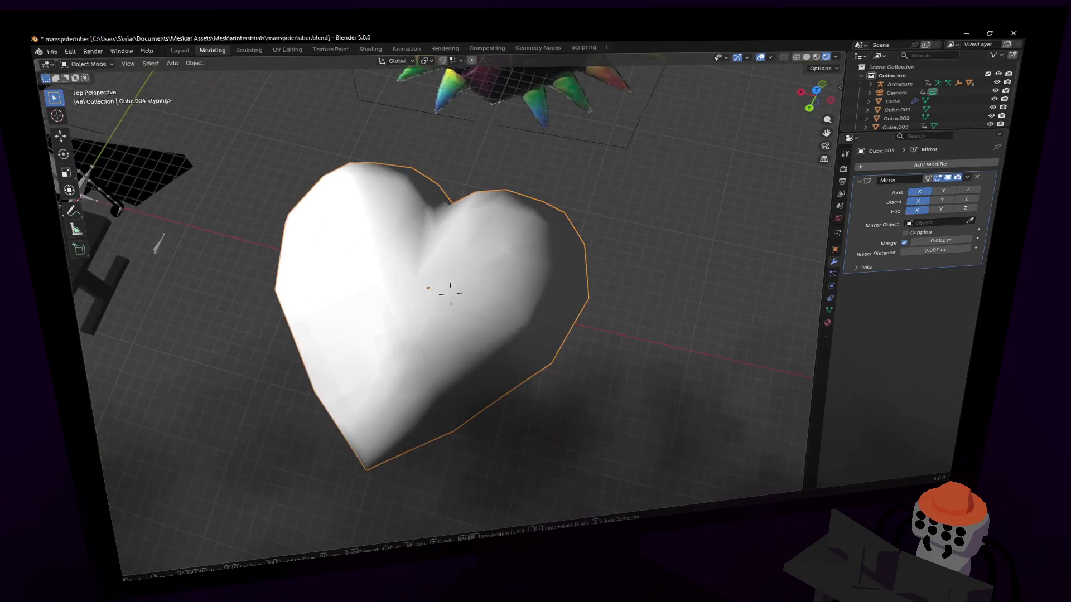
key(Tab)
middle_drag(469, 277, 485, 261)
scroll(450, 293, up, 3)
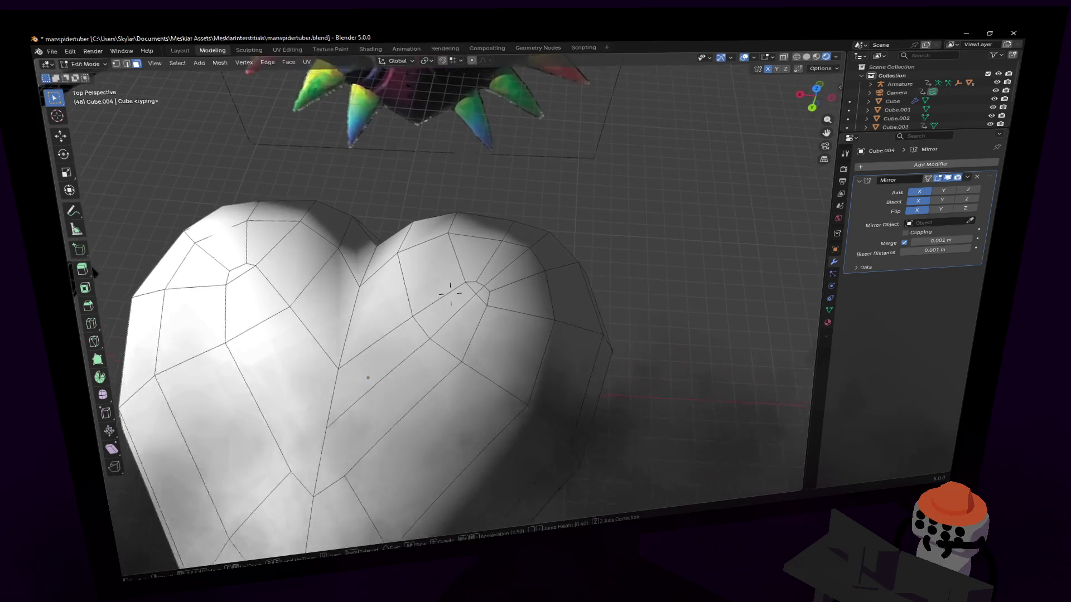
click(455, 309)
middle_drag(469, 314, 469, 360)
key(shift+d)
key(z)
click(460, 318)
scroll(468, 317, up, 3)
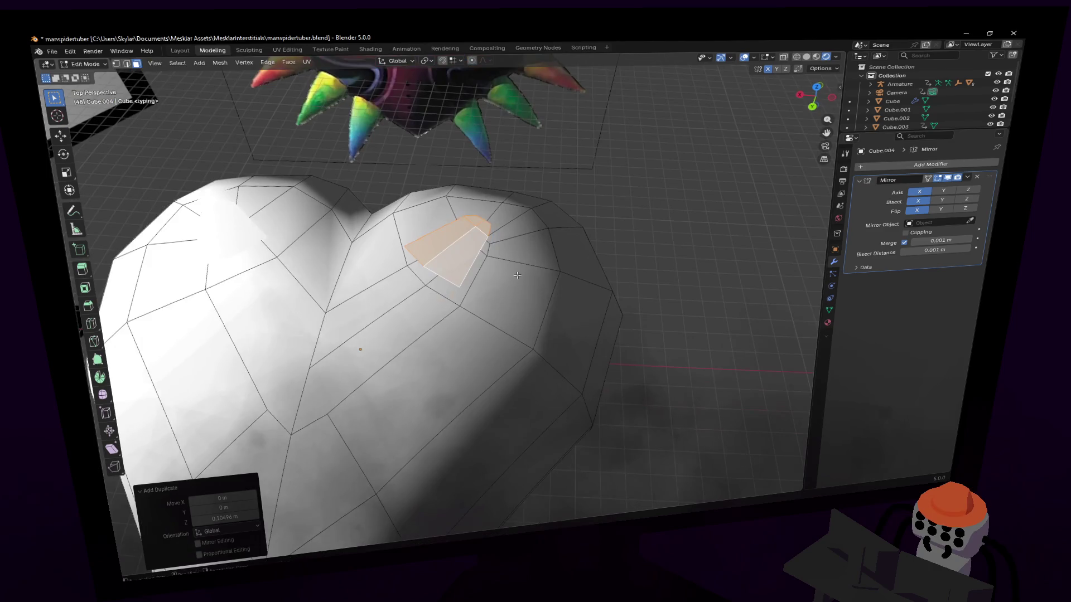
- Round the selected patch into a circle with LoopTools Circle
right_click(550, 170)
click(652, 160)
mouse_move(469, 318)
middle_down()
mouse_move(452, 293)
mouse_move(518, 201)
middle_up()
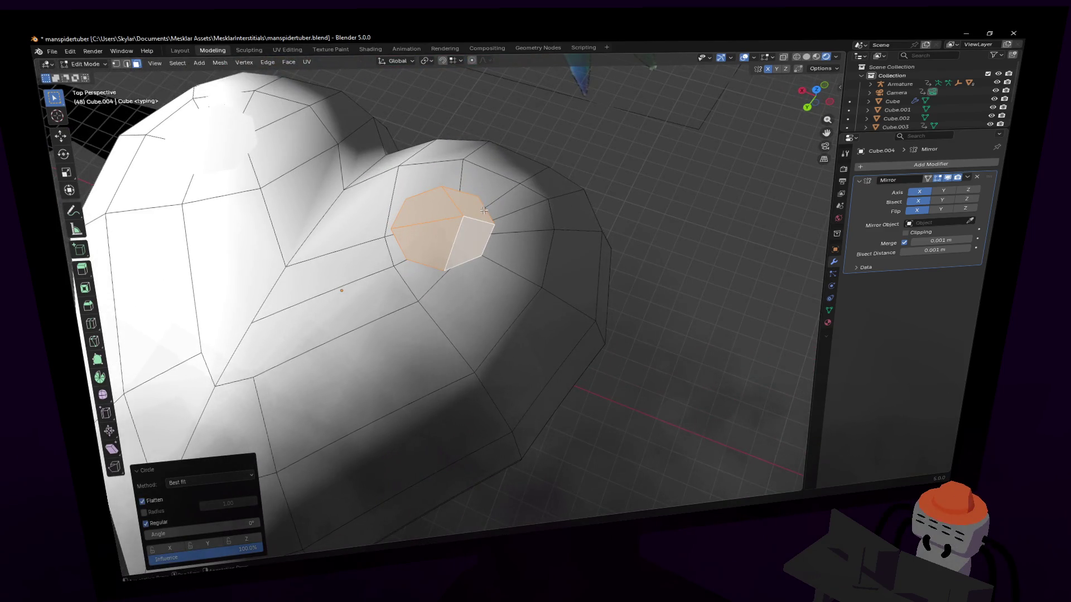
right_click(485, 210)
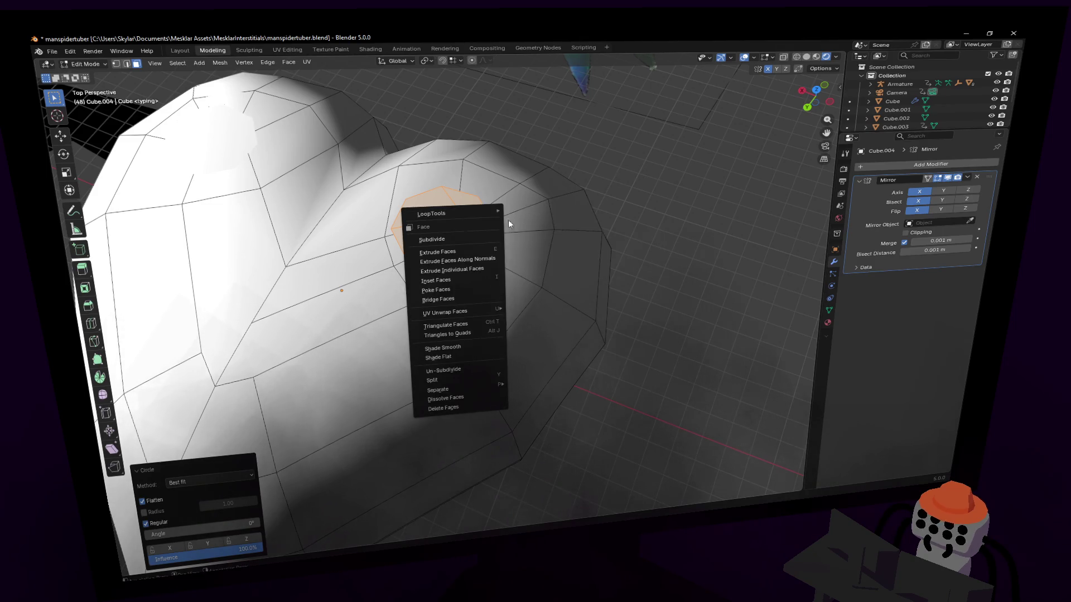
click(524, 204)
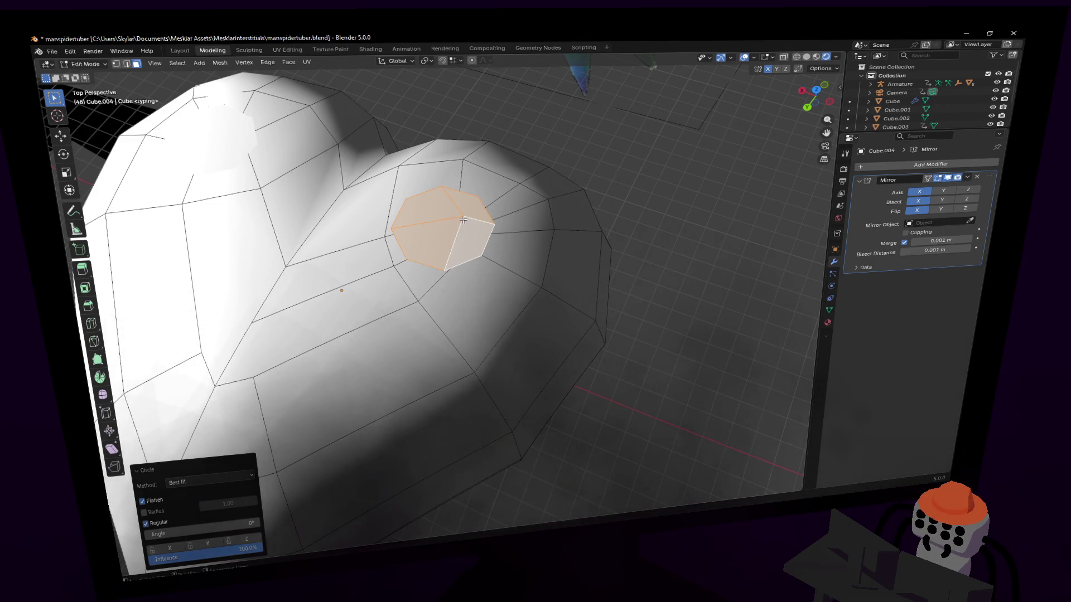
key(1)
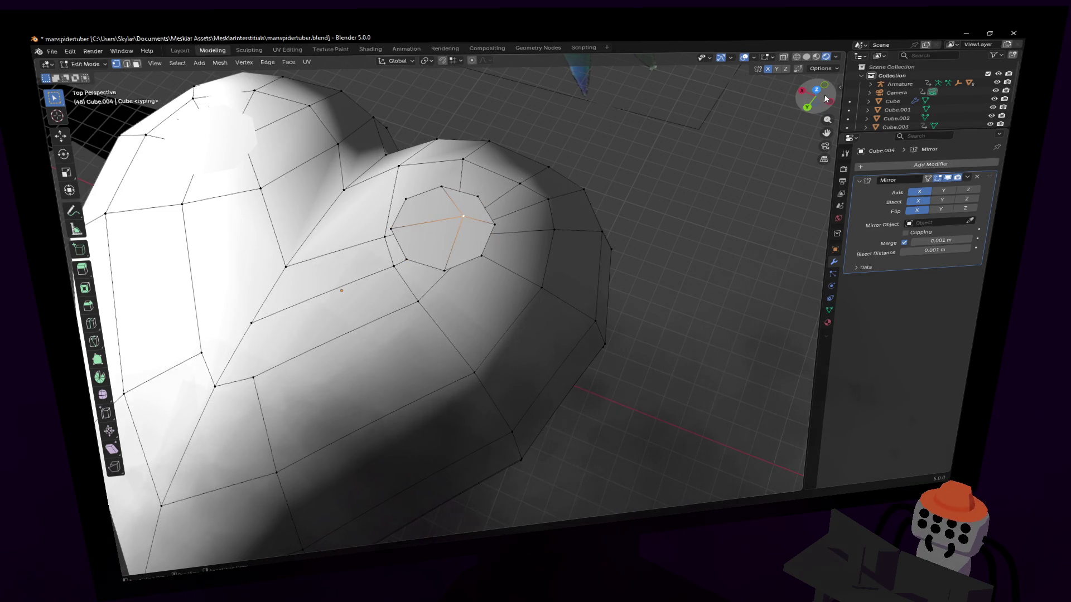
- Merge the circled patch's faces into a single octagonal eye face
key(3)
click(452, 225)
shift+click(469, 206)
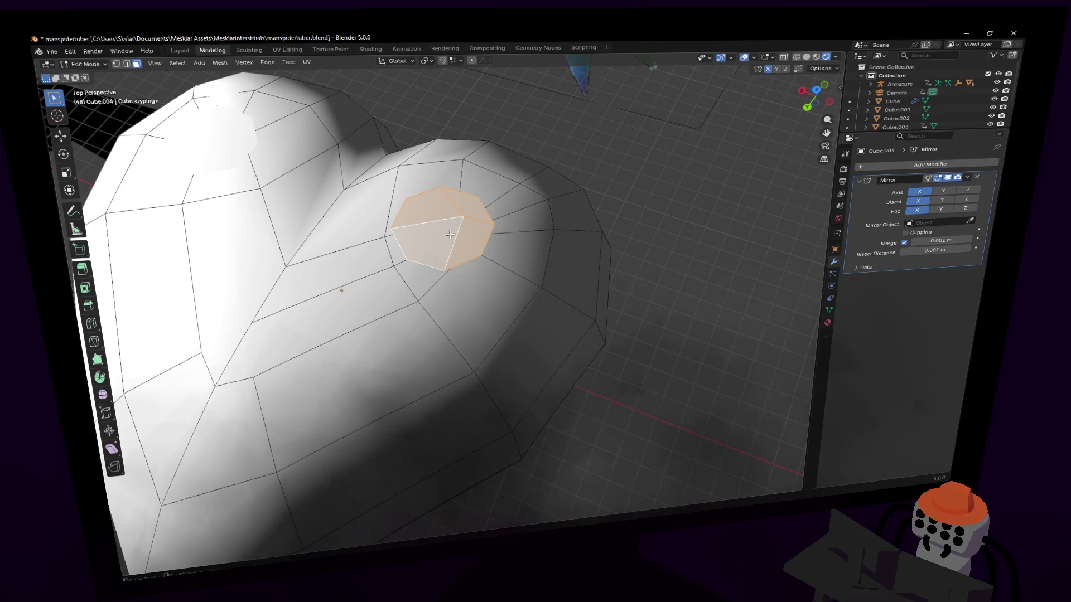
key(x)
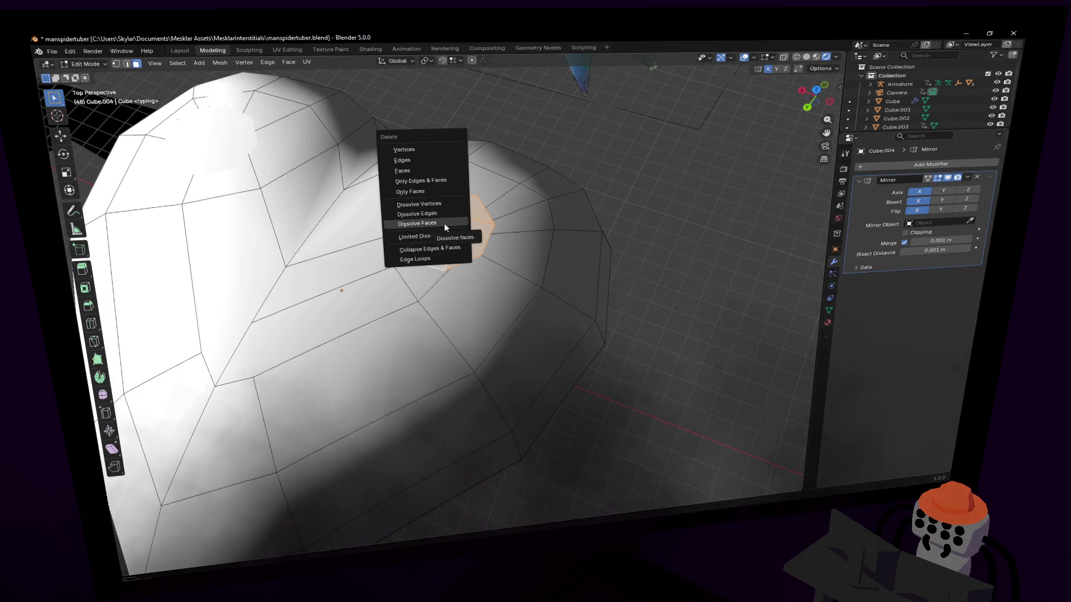
click(444, 224)
scroll(518, 198, up, 2)
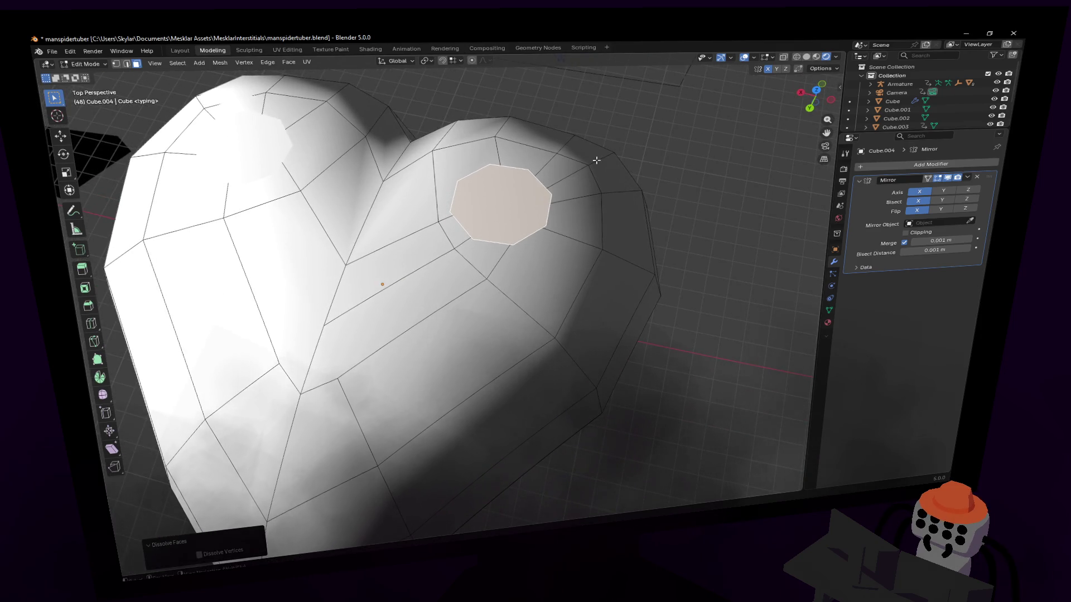
- From top view, scale the octagonal eye face up to about 1.77
click(815, 89)
scroll(519, 251, up, 2)
key(s)
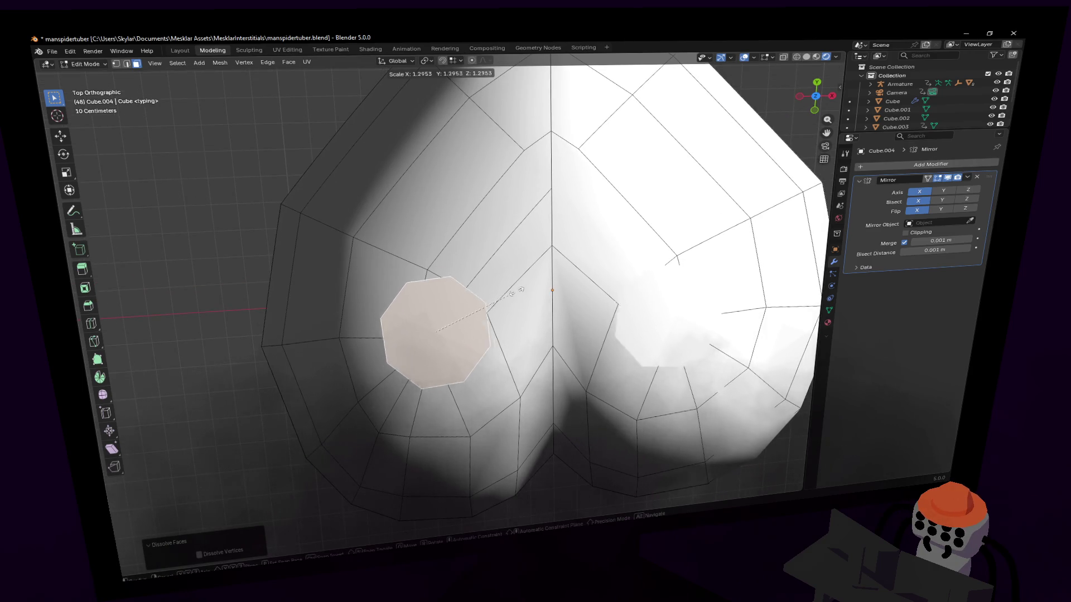
click(543, 270)
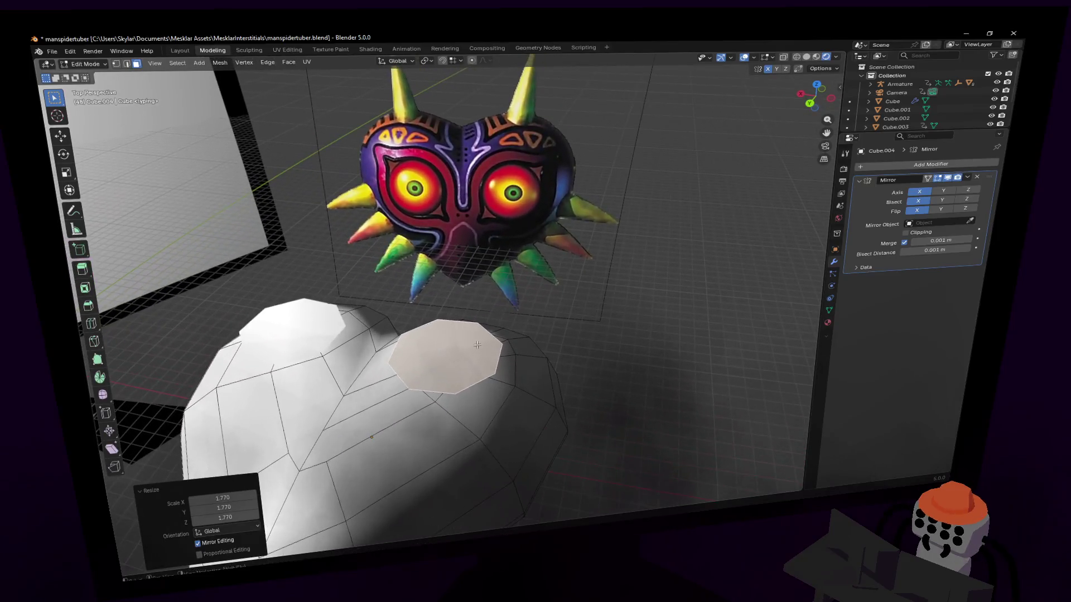
key(e)
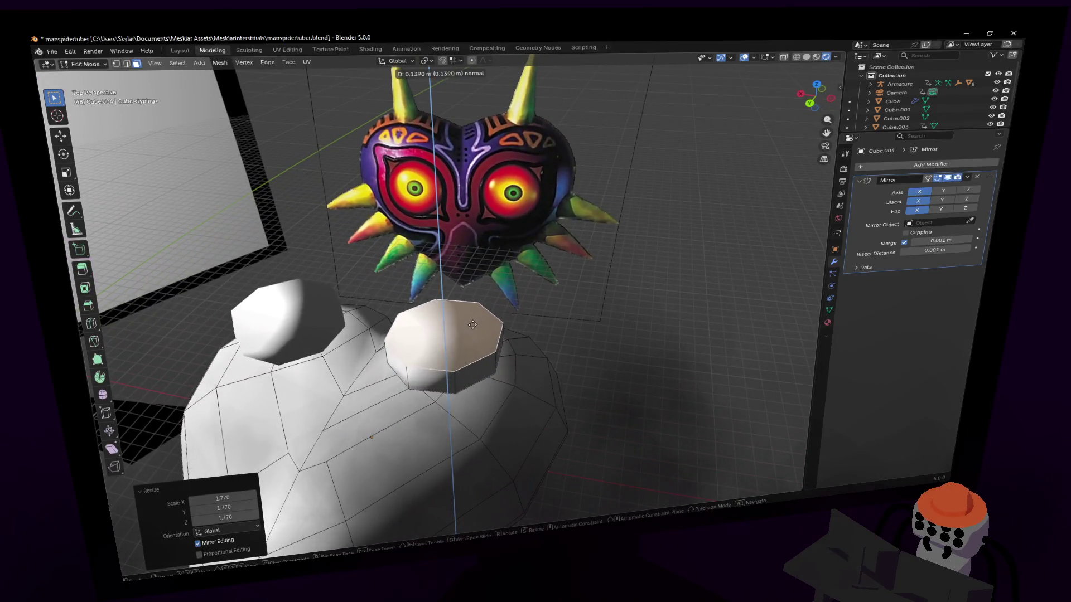
- Extrude the eye face upward and bevel its top into a faceted dome
click(485, 318)
key(ctrl+b)
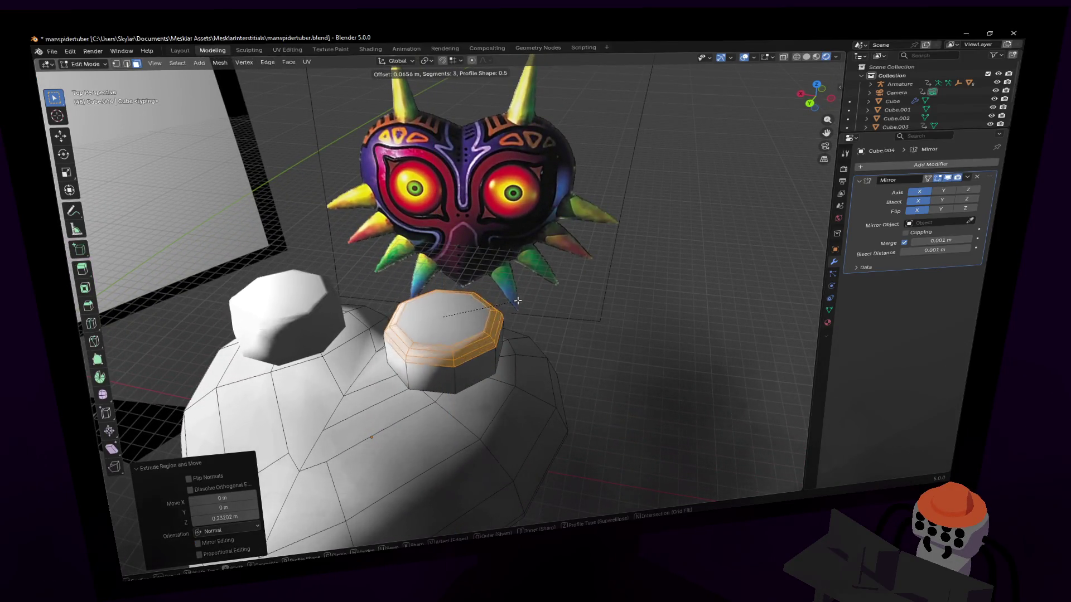
click(544, 289)
mouse_move(544, 289)
middle_down()
mouse_move(468, 352)
mouse_move(452, 318)
middle_up()
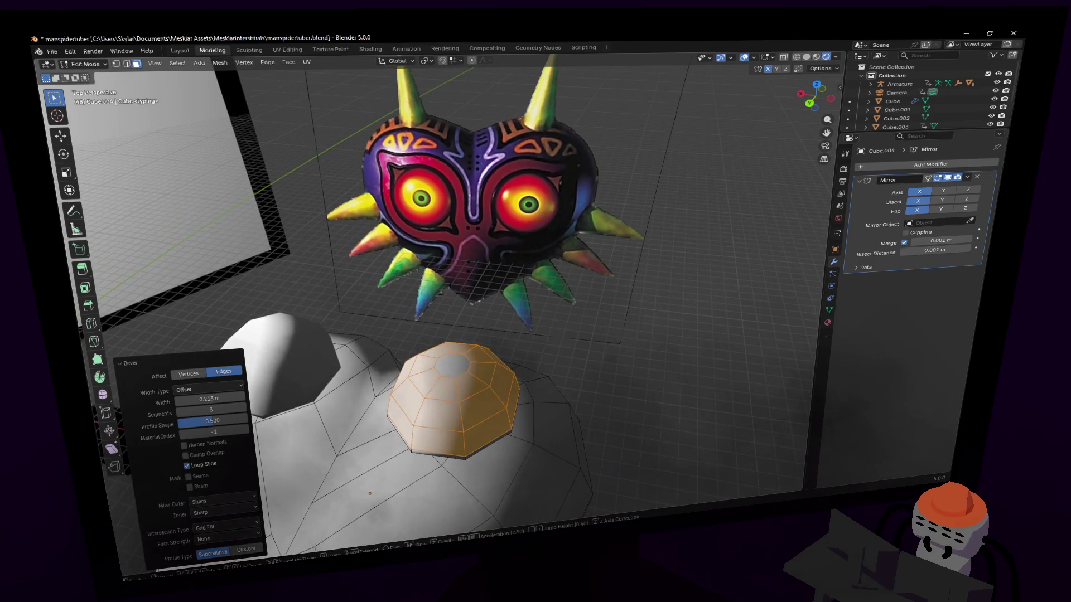
middle_drag(531, 302, 469, 393)
scroll(525, 322, up, 3)
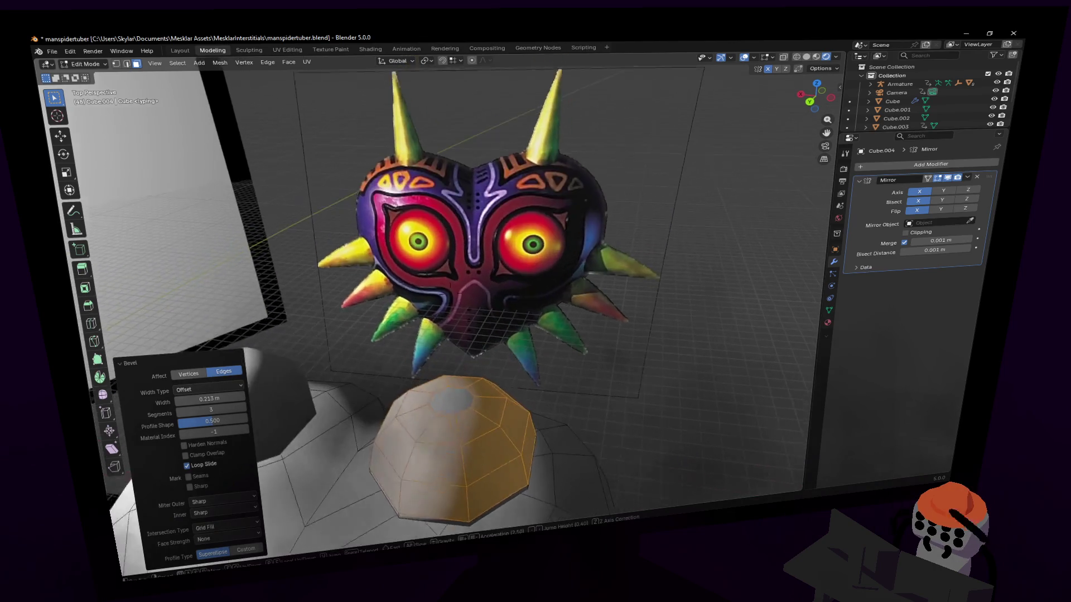
middle_drag(468, 335, 480, 310)
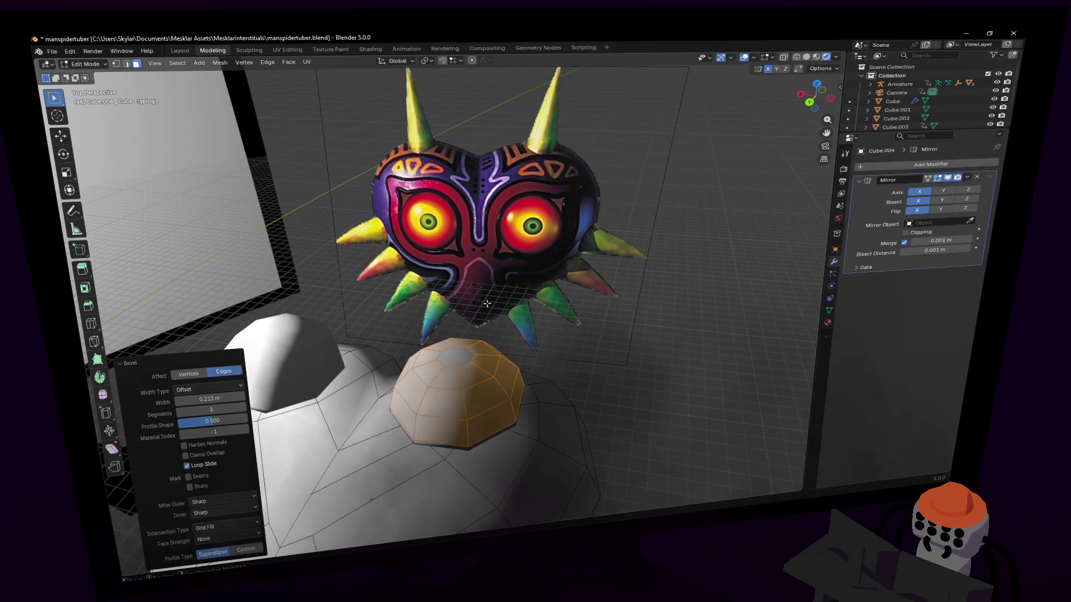
scroll(487, 304, up, 2)
middle_drag(485, 303, 426, 428)
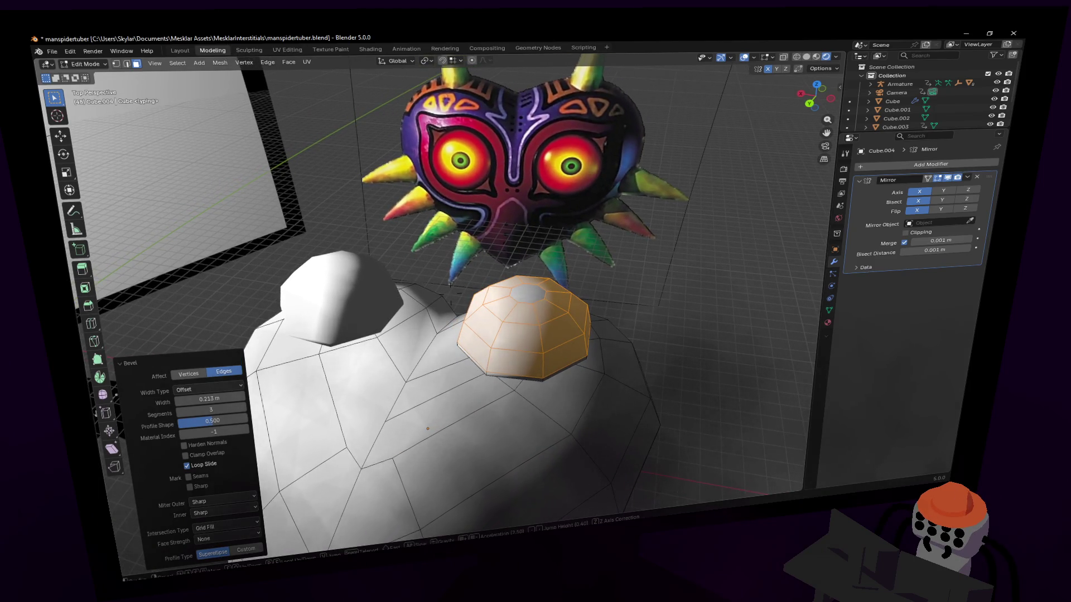
- Select the whole dome and lower it along Z to sink it into the heart, then deselect
key(ctrl+l)
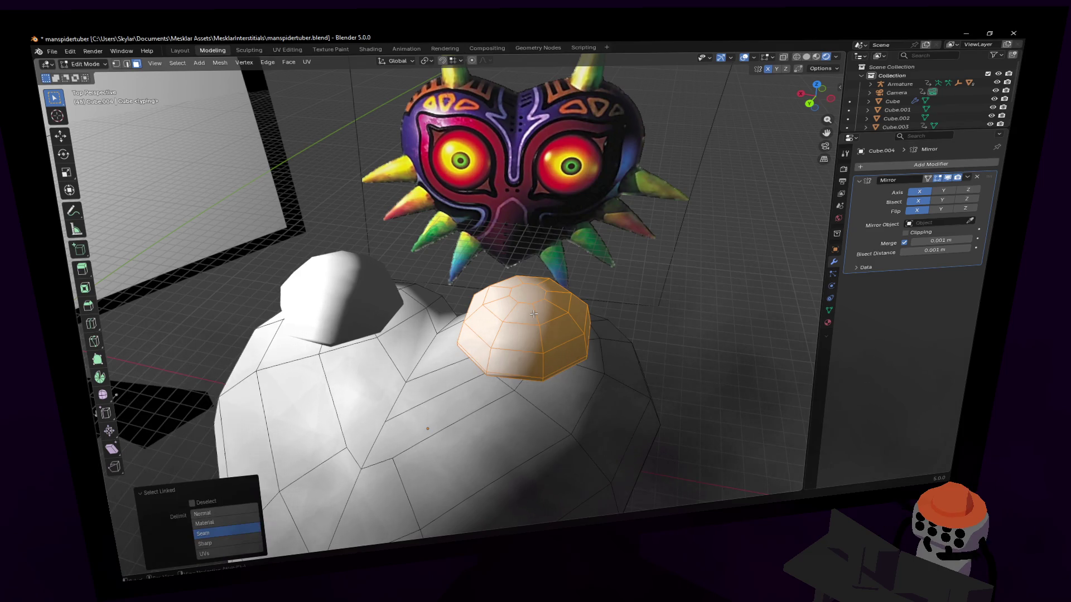
key(g)
key(z)
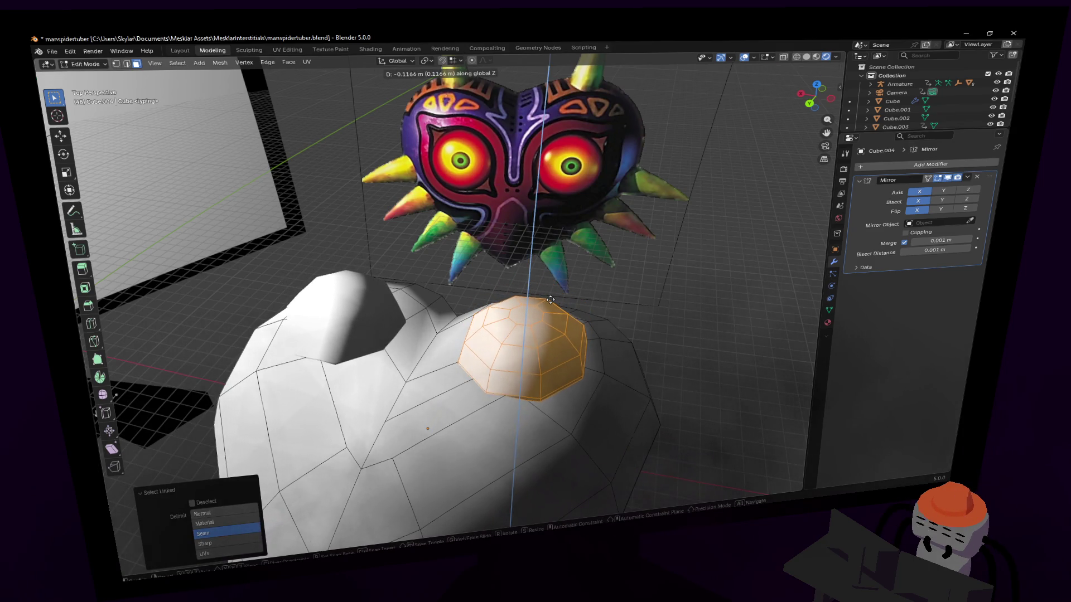
click(551, 305)
mouse_move(551, 306)
middle_down()
mouse_move(449, 293)
mouse_move(444, 276)
mouse_move(450, 289)
mouse_move(552, 307)
mouse_move(521, 316)
middle_up()
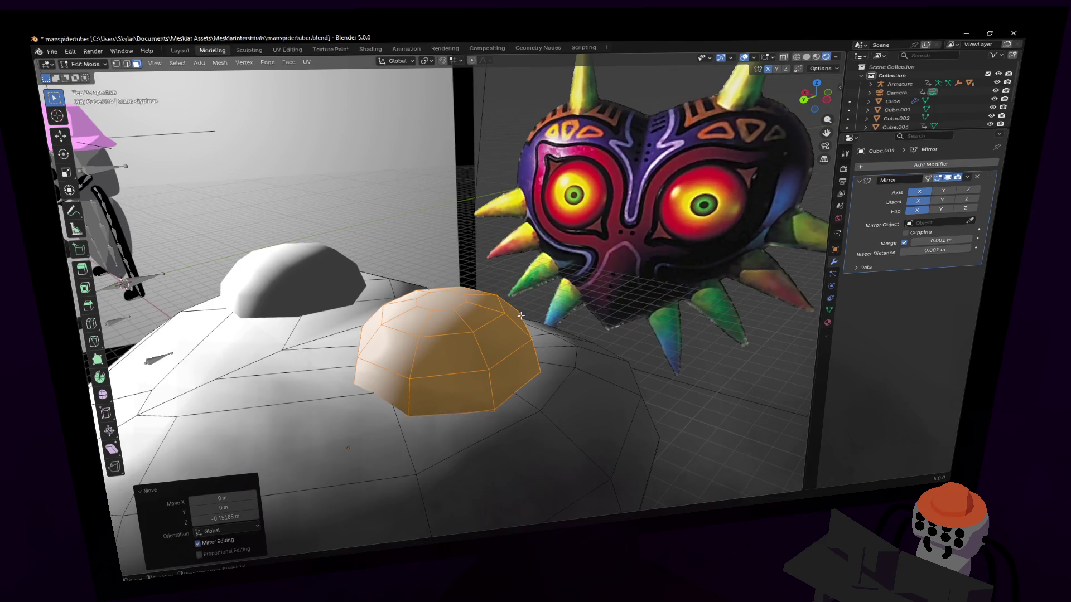
click(573, 264)
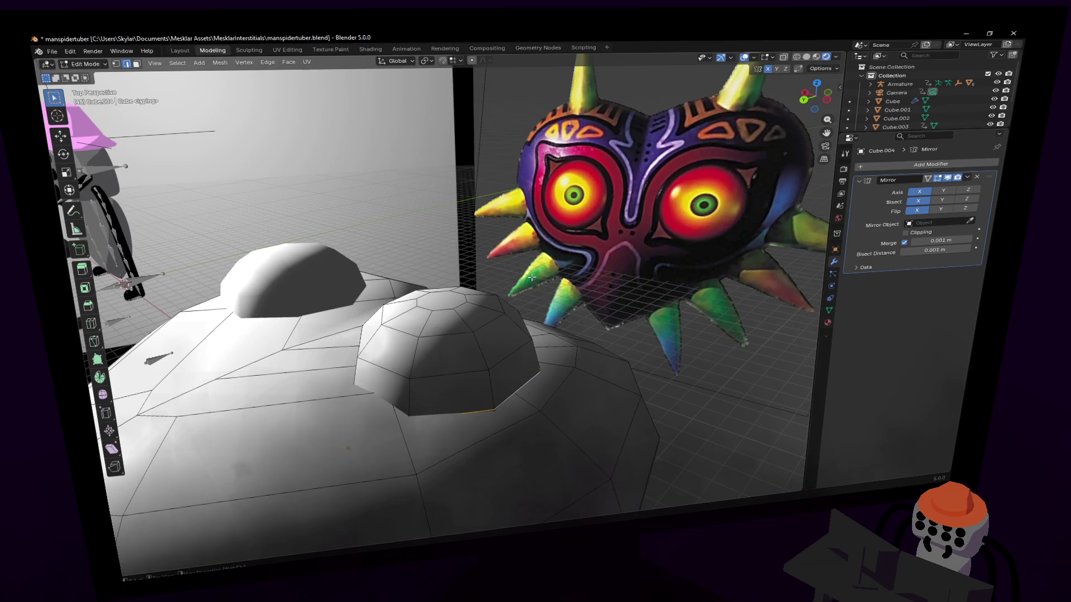
scroll(544, 303, down, 4)
mouse_move(544, 303)
middle_down()
mouse_move(450, 289)
mouse_move(568, 307)
middle_up()
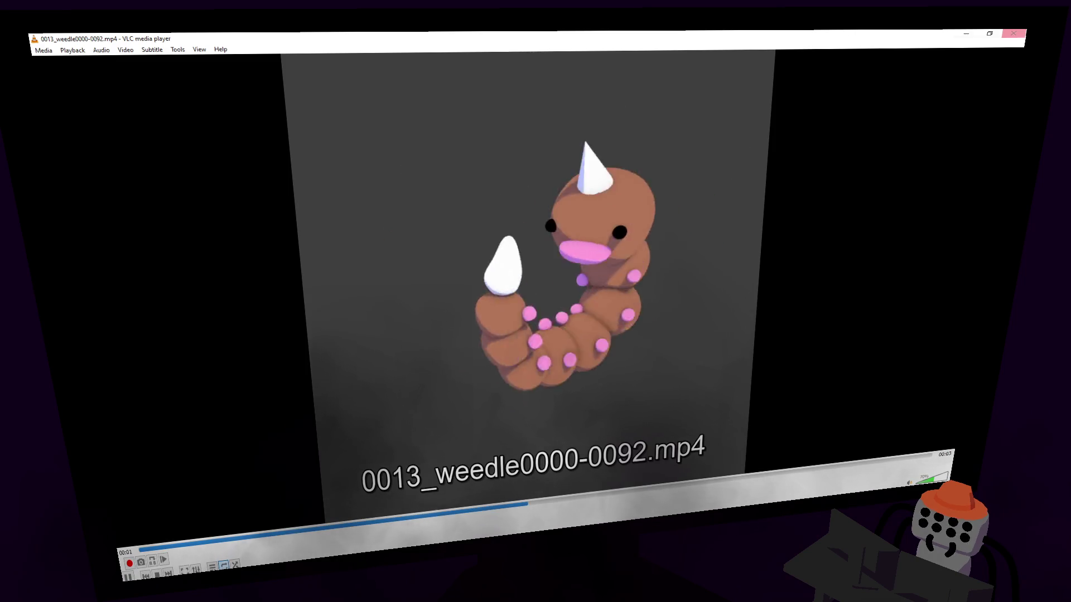
- Close the VLC window playing the Weedle render
click(1013, 34)
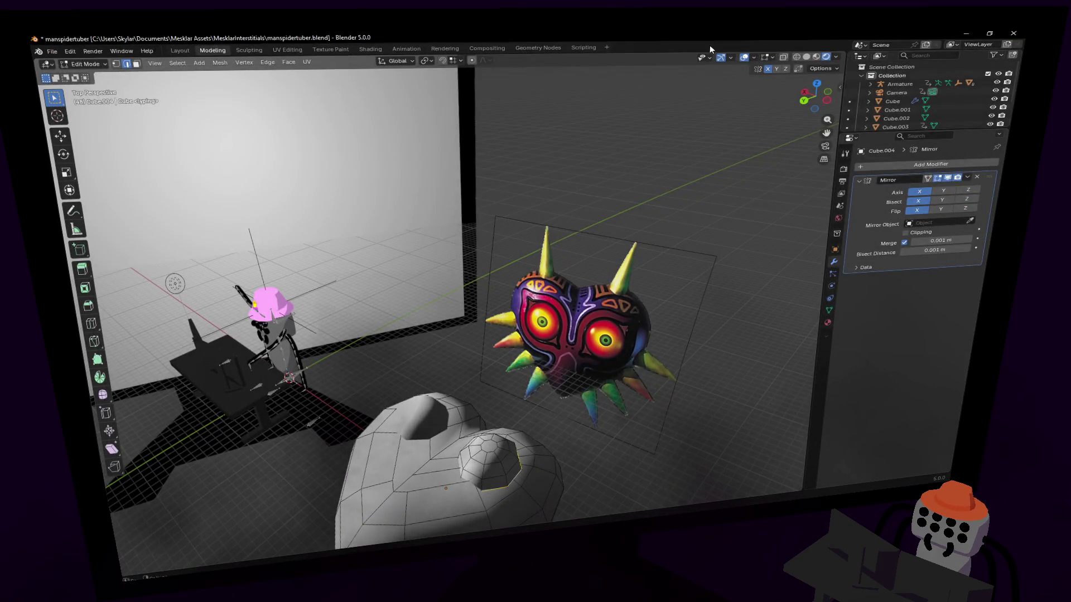
- Poke the dome's flat top face into a fan of triangles
middle_drag(527, 291, 549, 172)
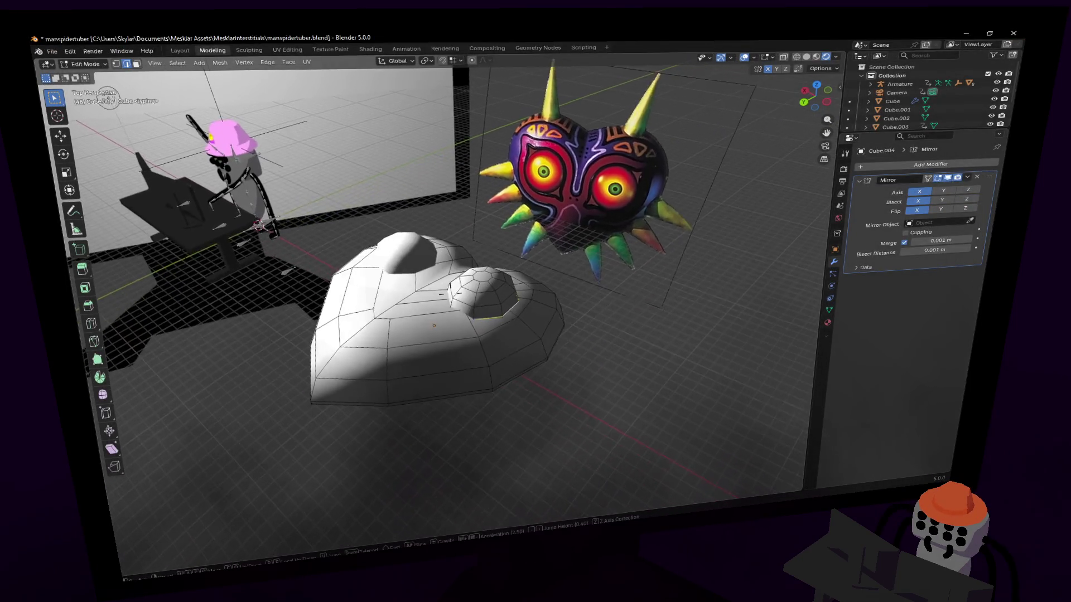
scroll(451, 293, up, 3)
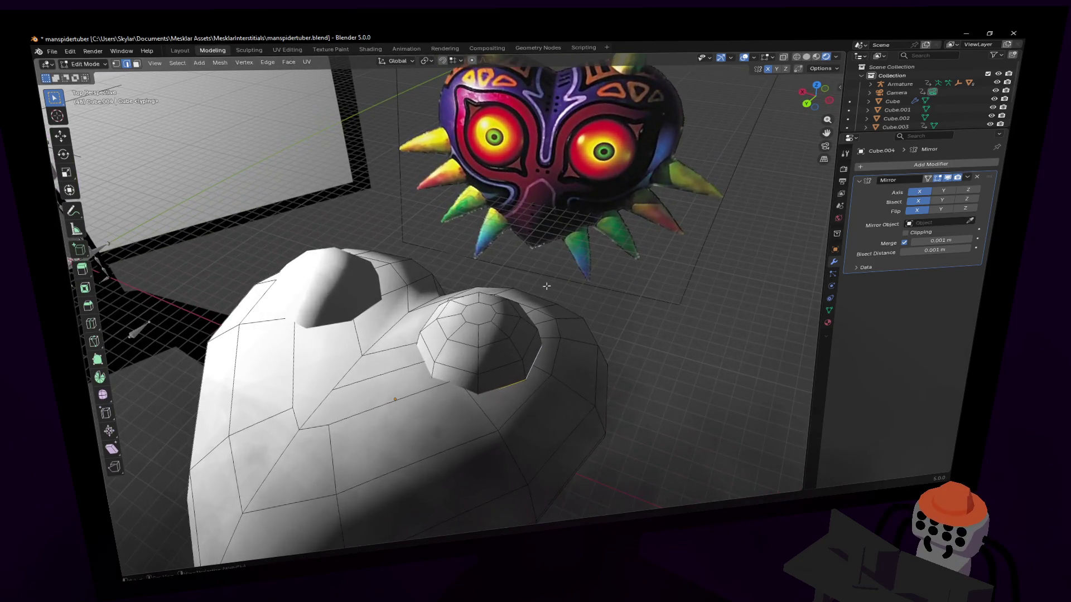
scroll(452, 296, up, 3)
scroll(450, 301, up, 2)
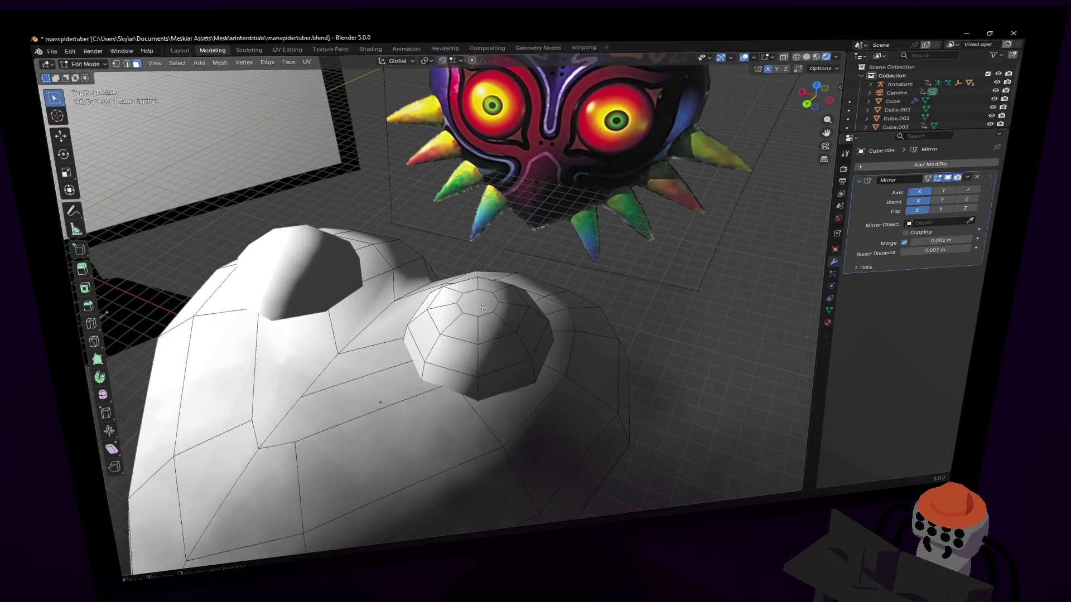
click(291, 65)
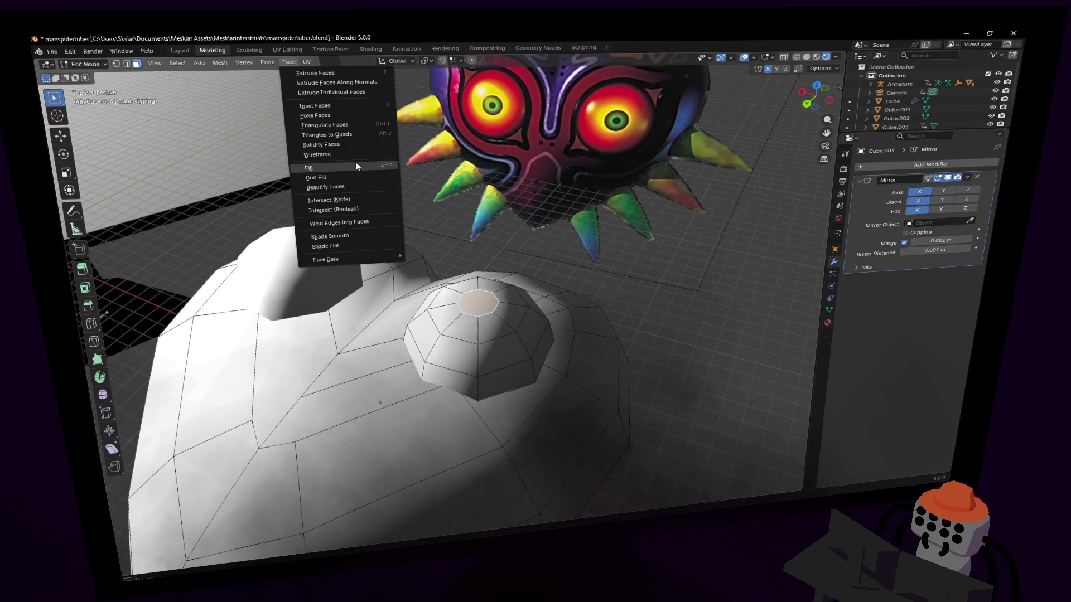
click(327, 115)
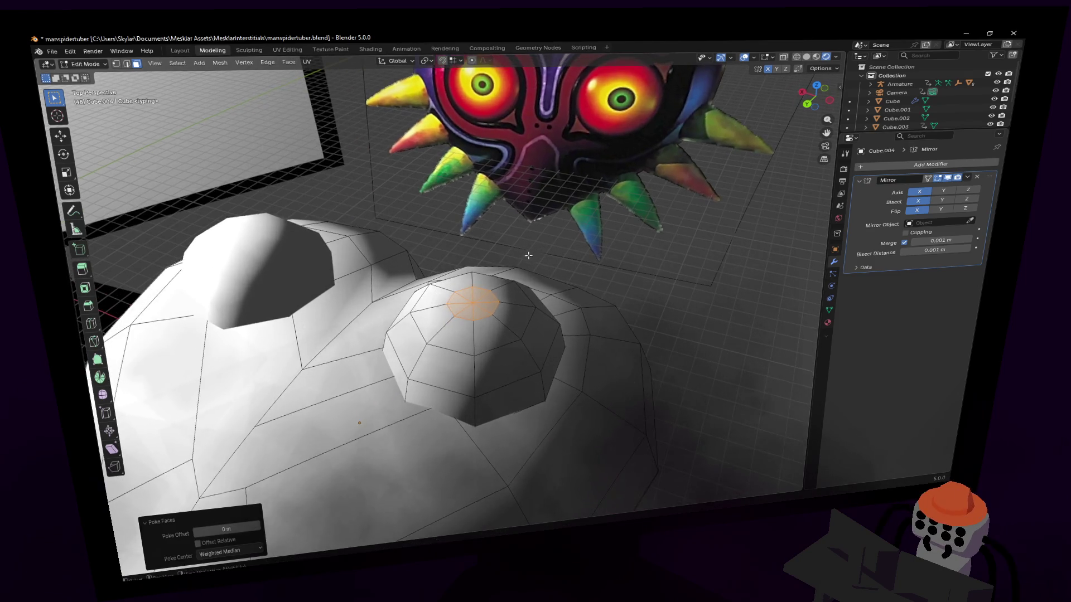
mouse_move(451, 301)
middle_down()
mouse_move(502, 251)
mouse_move(469, 209)
middle_up()
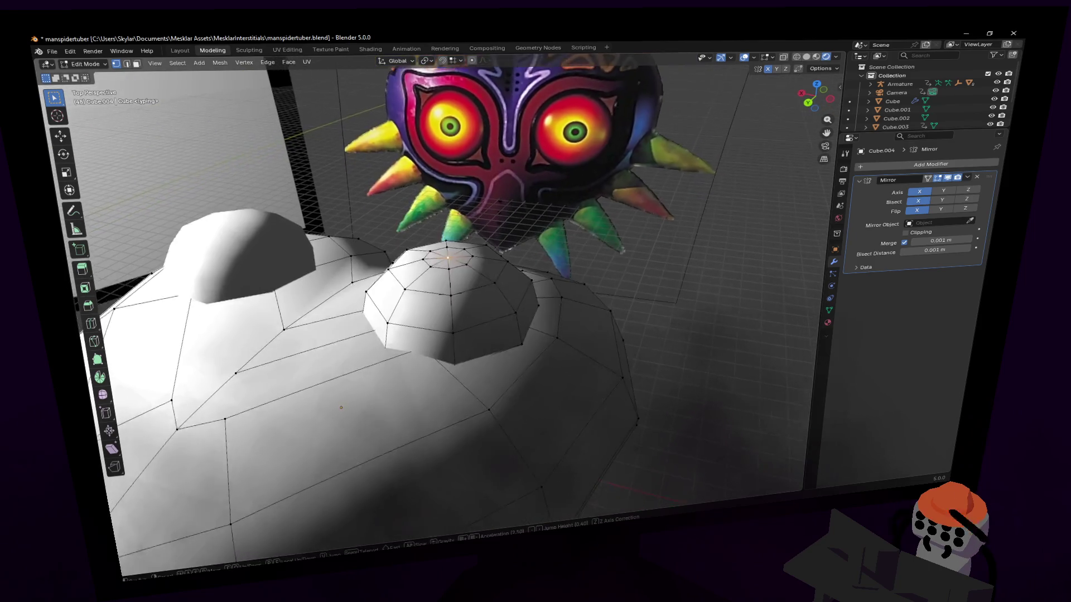
middle_drag(450, 288, 468, 251)
- Nudge the new centre vertex along Z, then select the whole dome
key(g)
key(z)
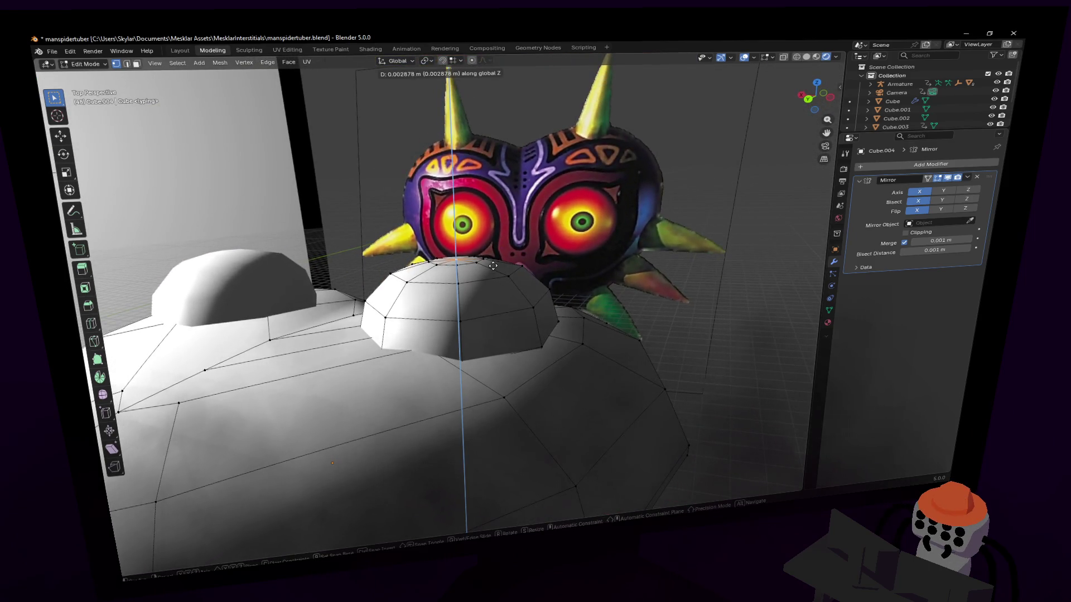
click(454, 374)
mouse_move(454, 374)
middle_down()
mouse_move(468, 318)
mouse_move(452, 352)
mouse_move(450, 285)
mouse_move(457, 318)
mouse_move(477, 318)
mouse_move(501, 340)
middle_up()
key(l)
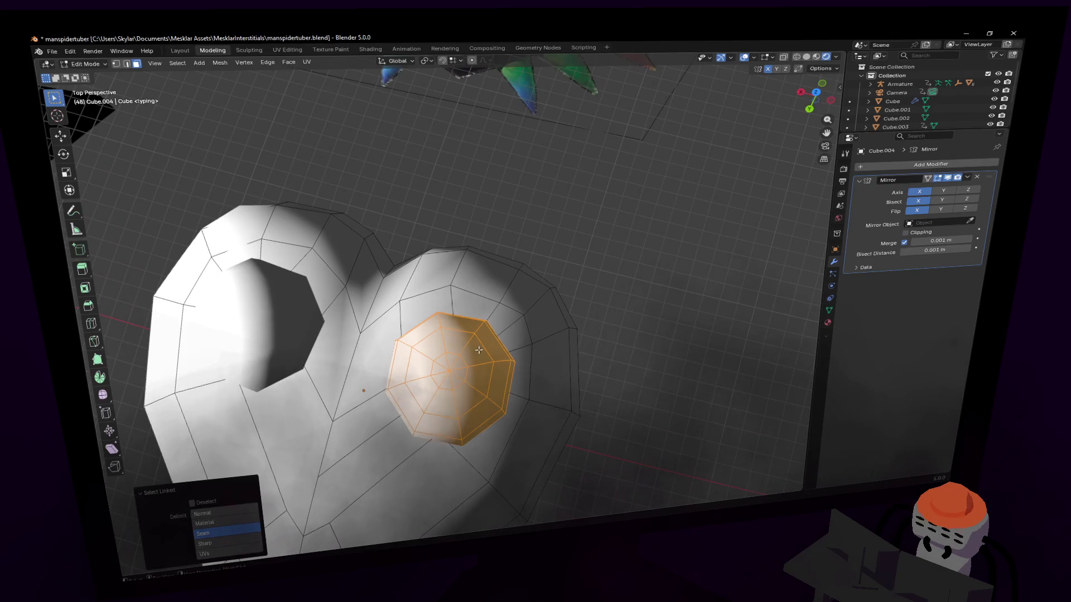
middle_drag(447, 372, 450, 289)
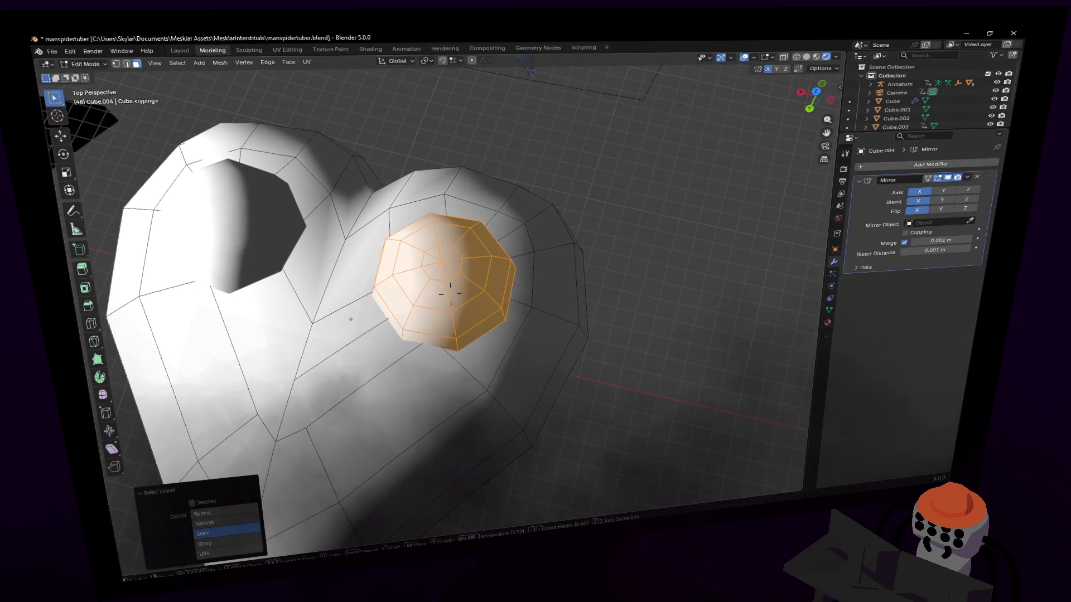
middle_drag(450, 289, 469, 469)
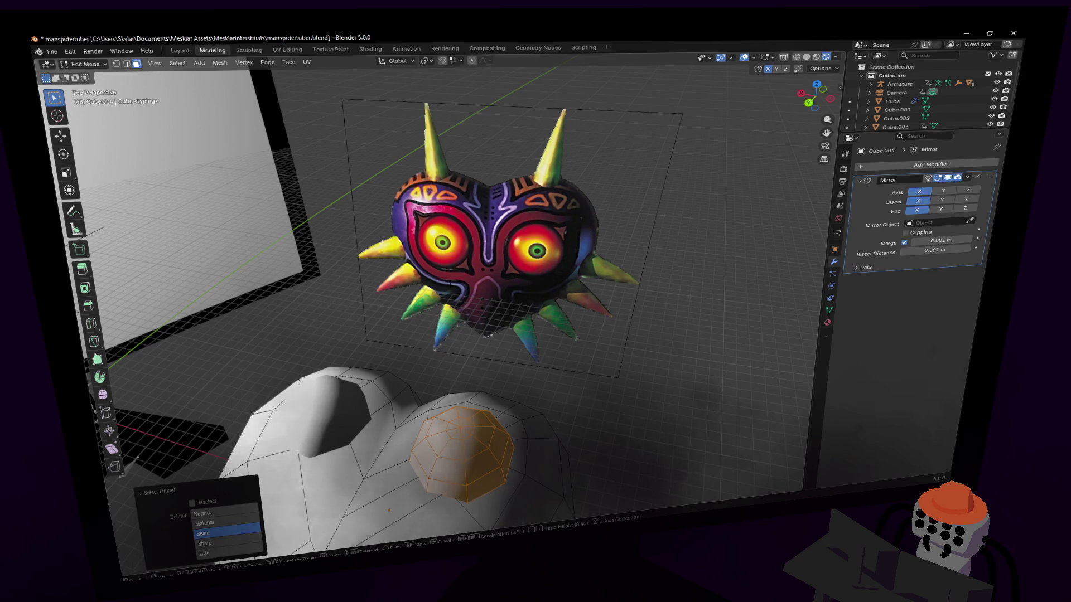
middle_drag(468, 469, 474, 462)
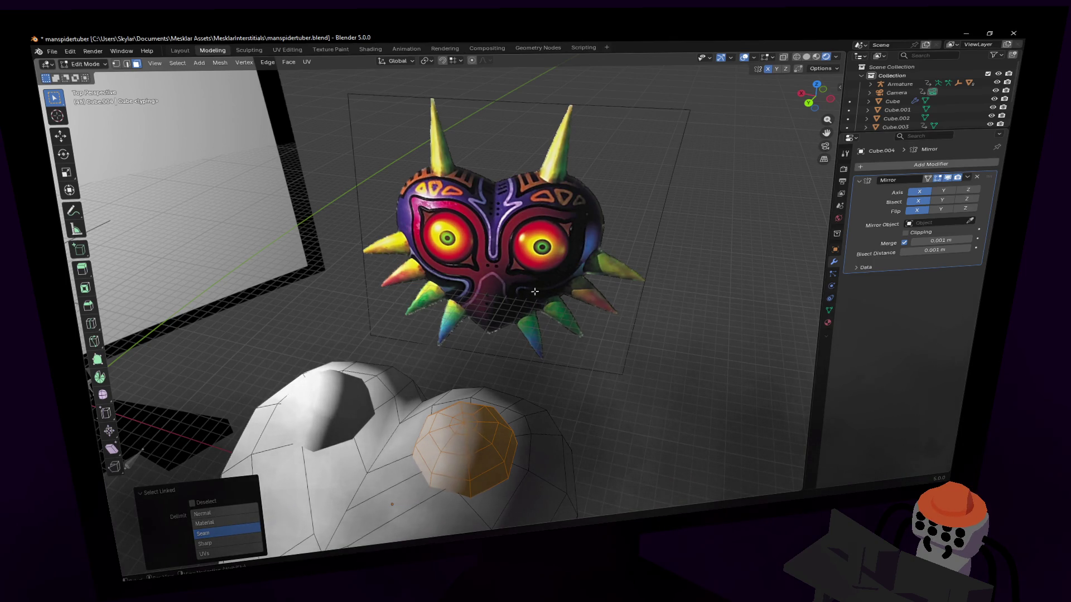
mouse_move(493, 319)
middle_down()
mouse_move(450, 293)
mouse_move(502, 308)
middle_up()
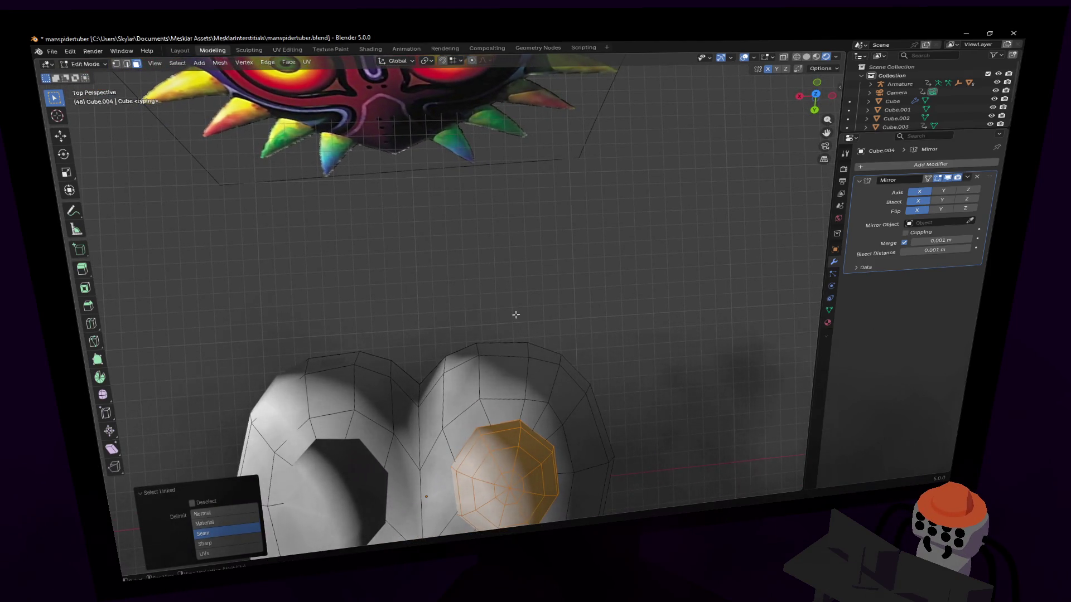
middle_drag(450, 293, 548, 306)
middle_drag(494, 327, 402, 268)
- Resize a rim face, copy it outward along Y and squash it nearly flat on Y
click(340, 249)
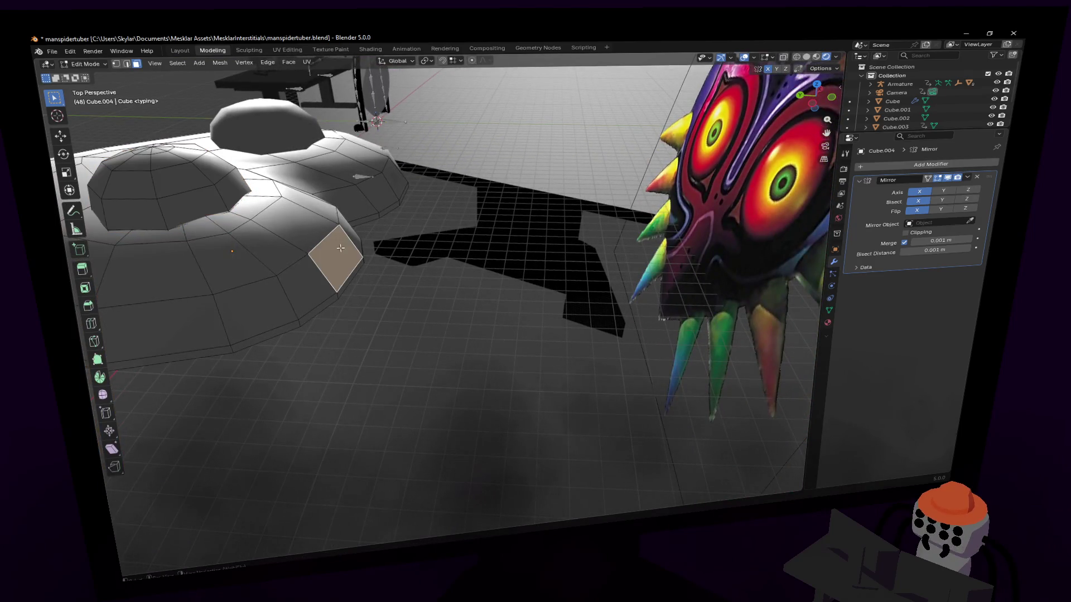
key(s)
click(370, 243)
key(g)
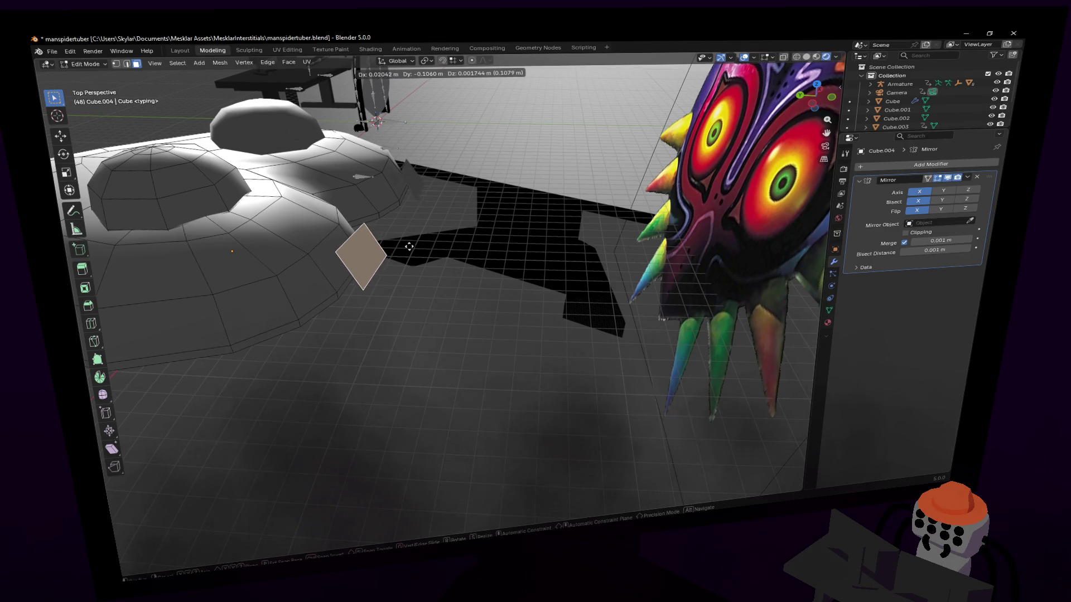
key(y)
click(409, 249)
key(s)
key(y)
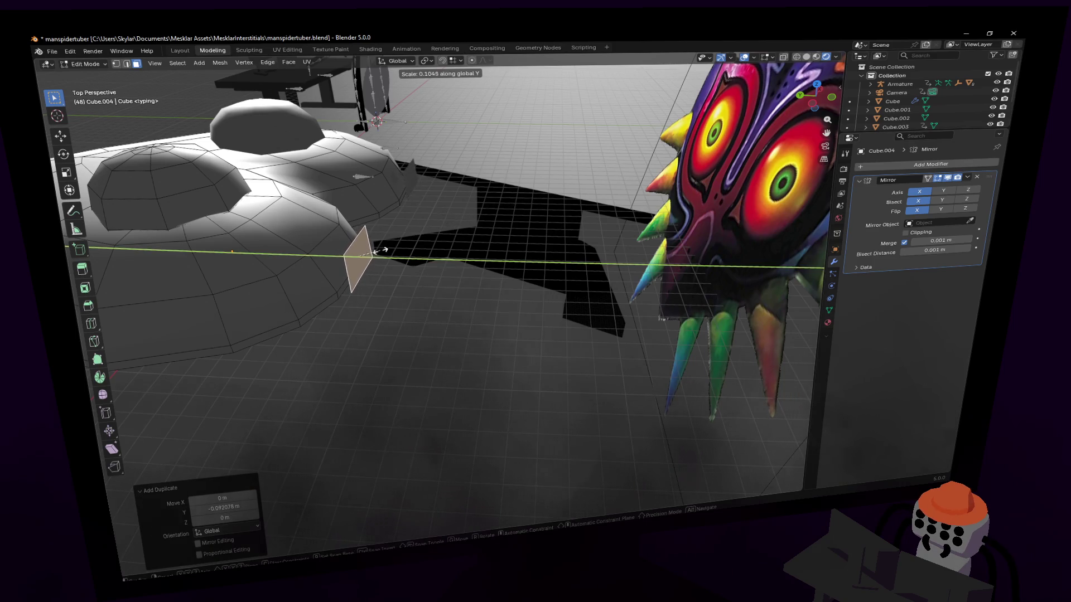
click(374, 255)
- Inspect the new panel from several angles and open the Add Modifier list
middle_drag(419, 251, 519, 302)
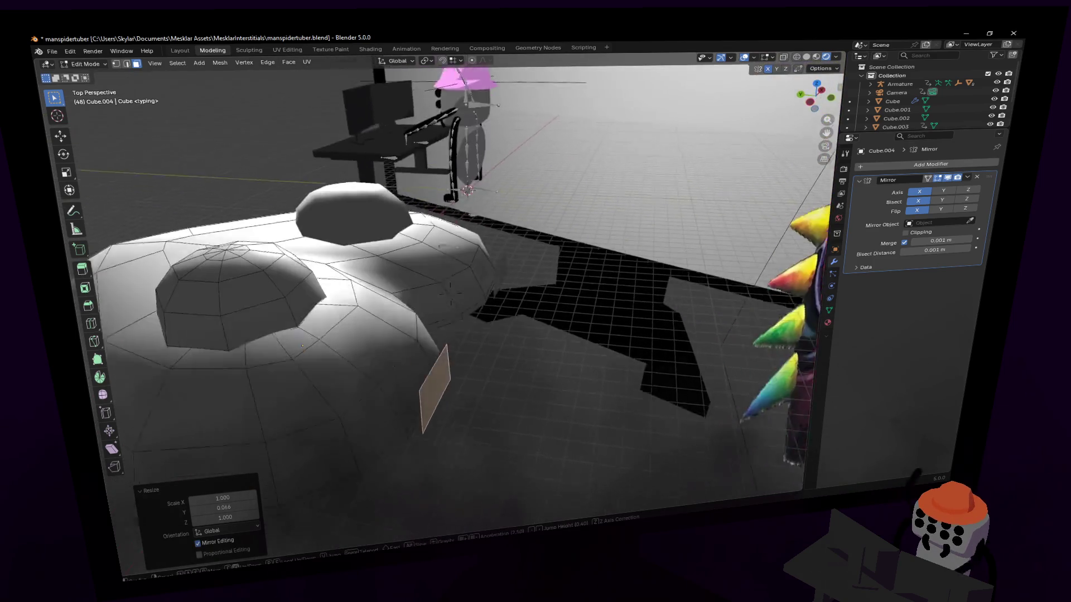
middle_drag(447, 294, 468, 222)
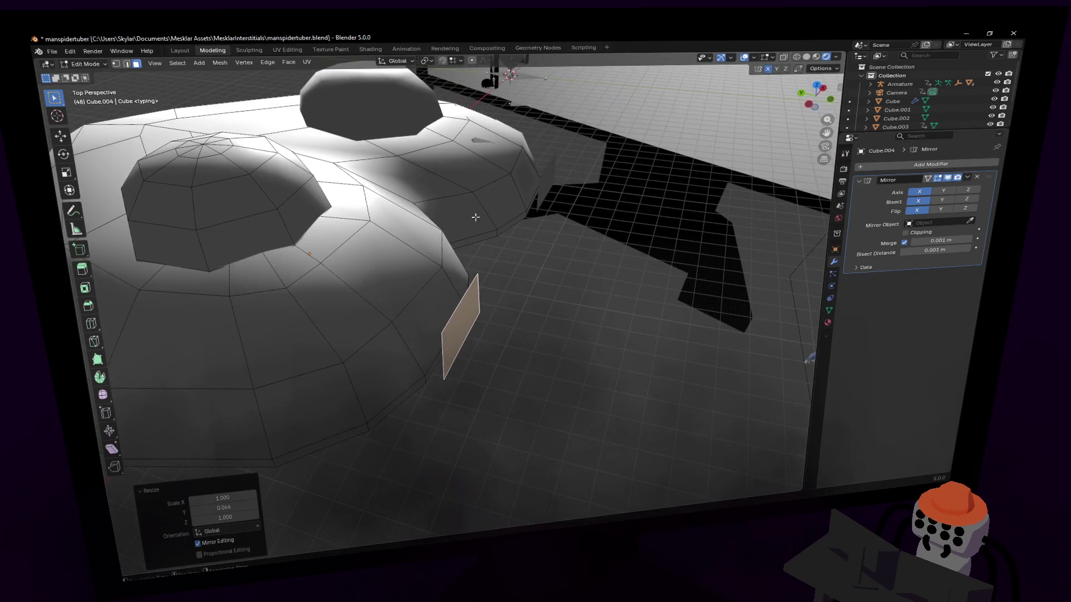
right_click(545, 207)
click(519, 317)
mouse_move(502, 276)
middle_down()
mouse_move(449, 297)
mouse_move(472, 339)
mouse_move(421, 338)
middle_up()
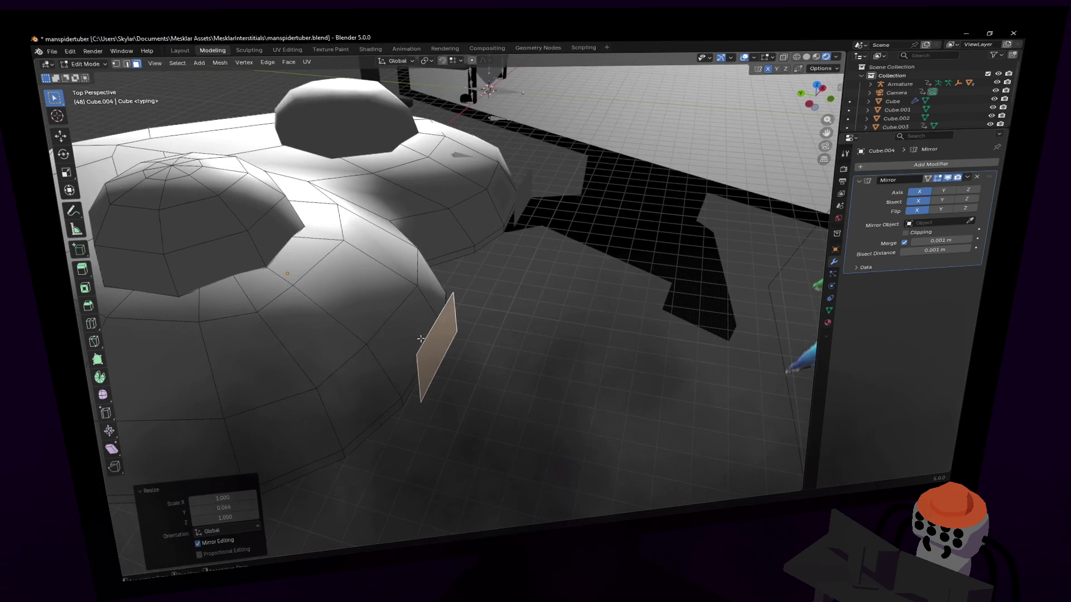
click(934, 165)
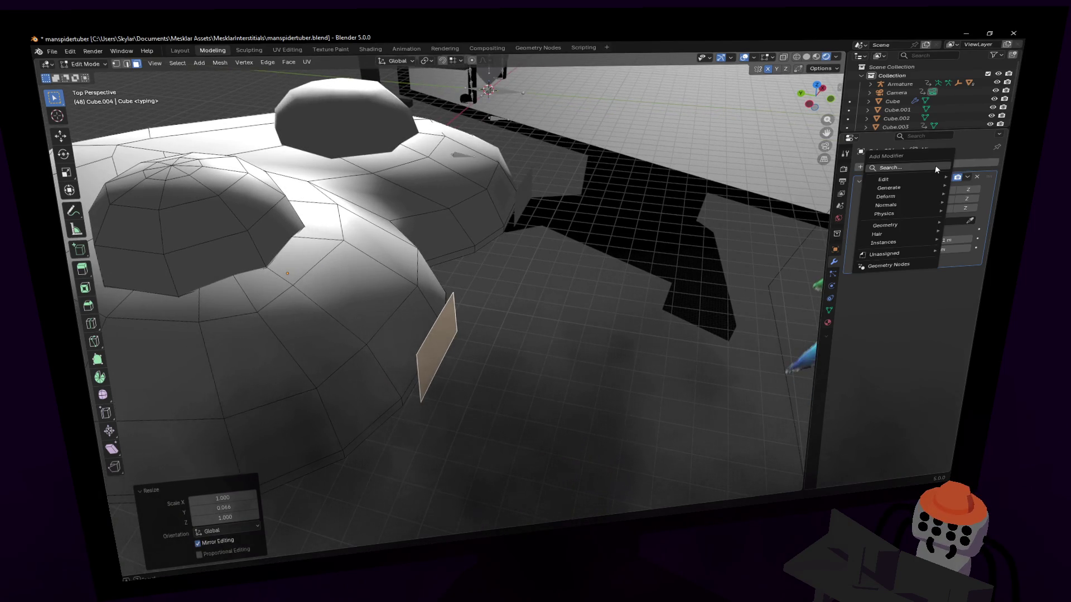
- Add a Subdivision Surface modifier and round the selected face into a circle with LoopTools
click(935, 169)
text(sub)
key(Return)
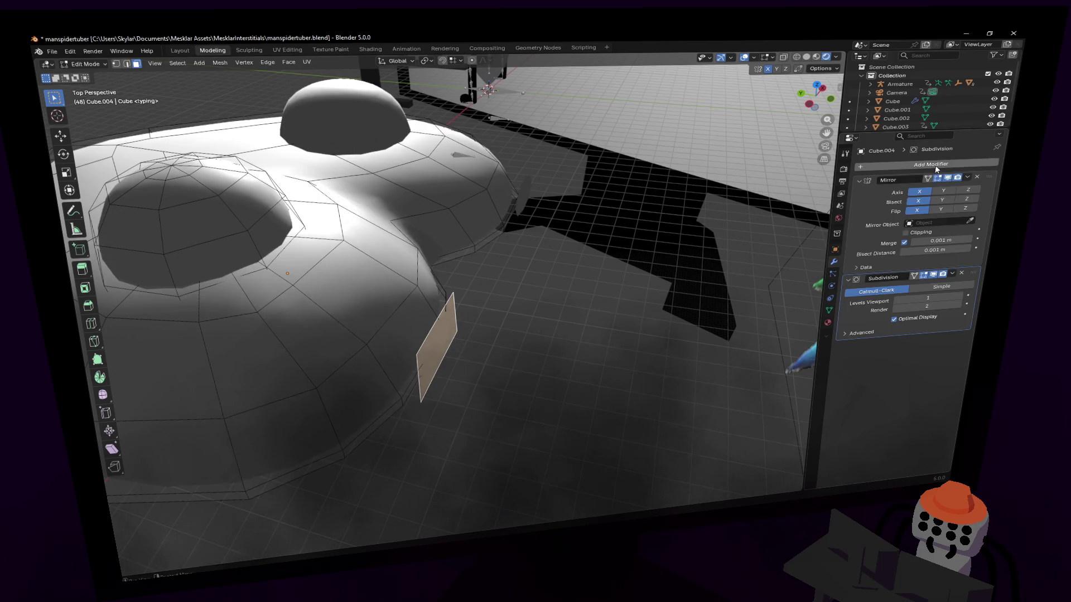
mouse_move(568, 279)
middle_down()
mouse_move(554, 266)
mouse_move(559, 255)
middle_up()
right_click(560, 255)
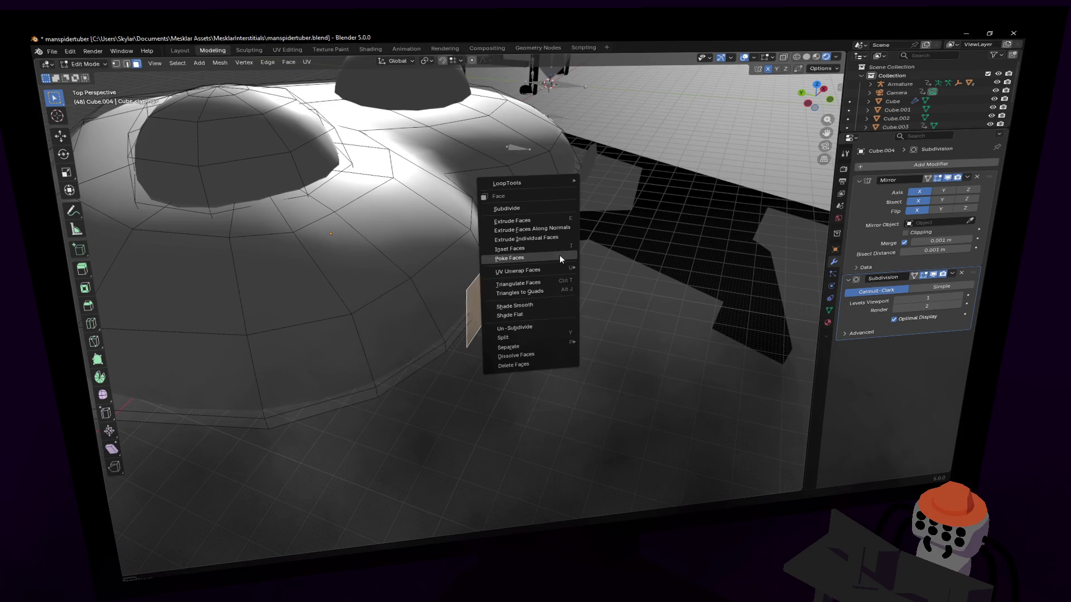
mouse_move(518, 182)
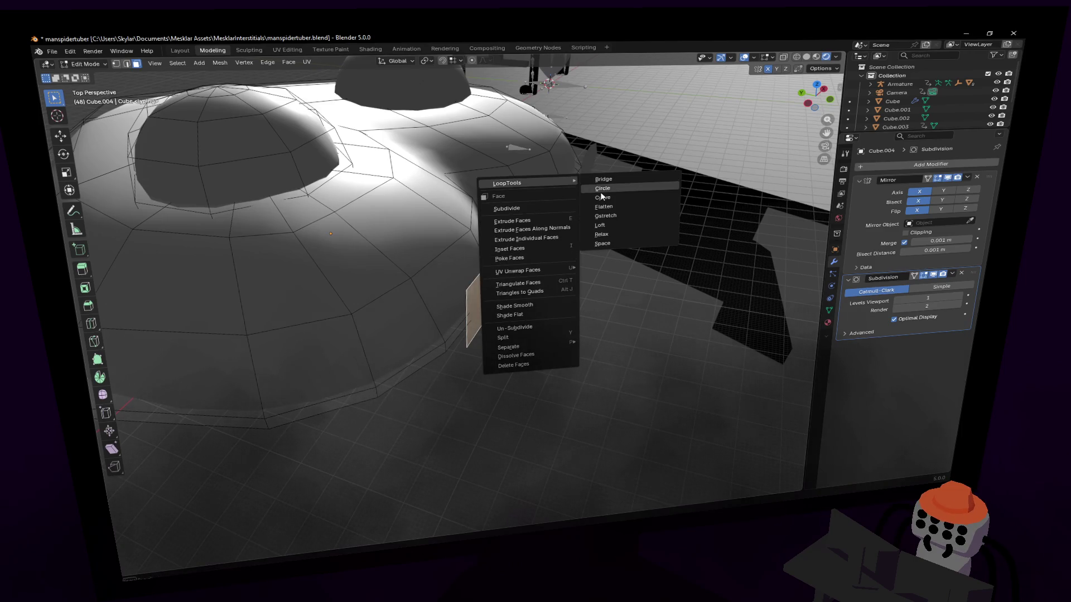
click(608, 189)
middle_drag(586, 251, 569, 268)
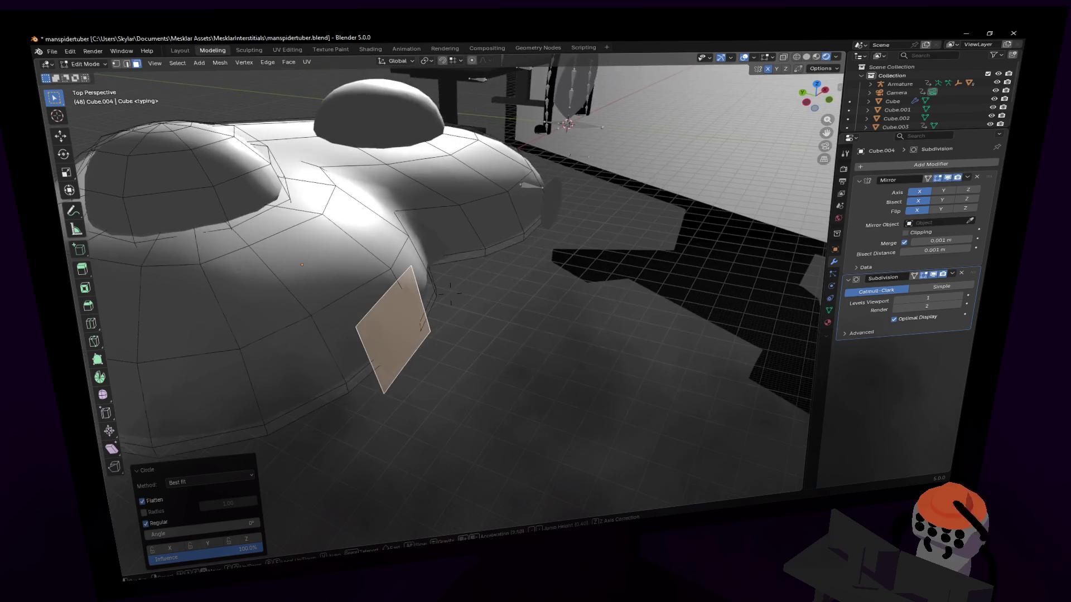
- Extrude the circular face outward along its normal and add an edge loop around the extrusion
key(alt+s)
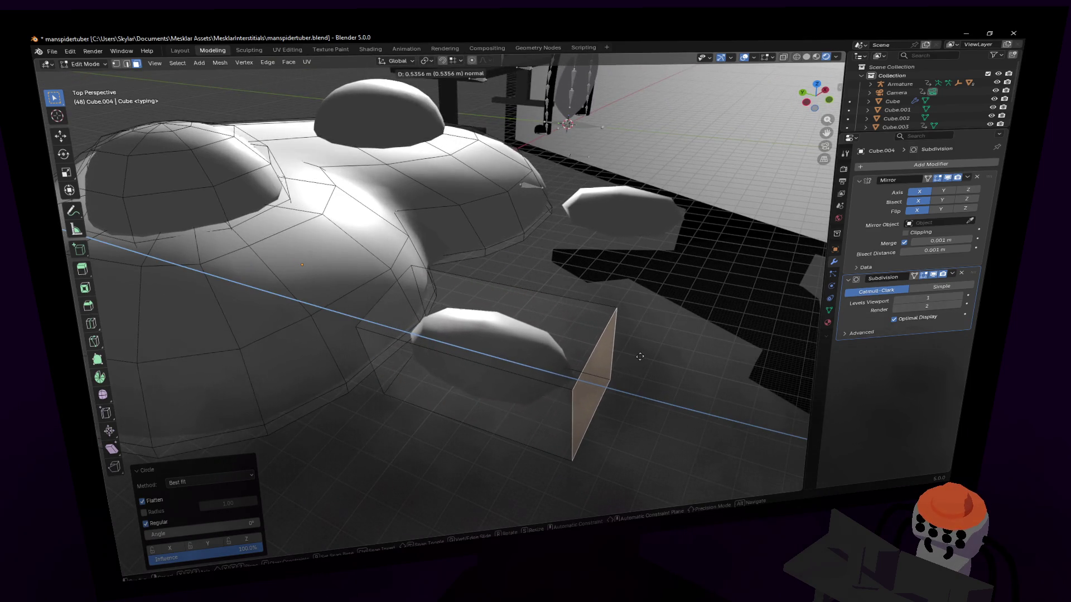
click(642, 357)
middle_drag(641, 356, 589, 360)
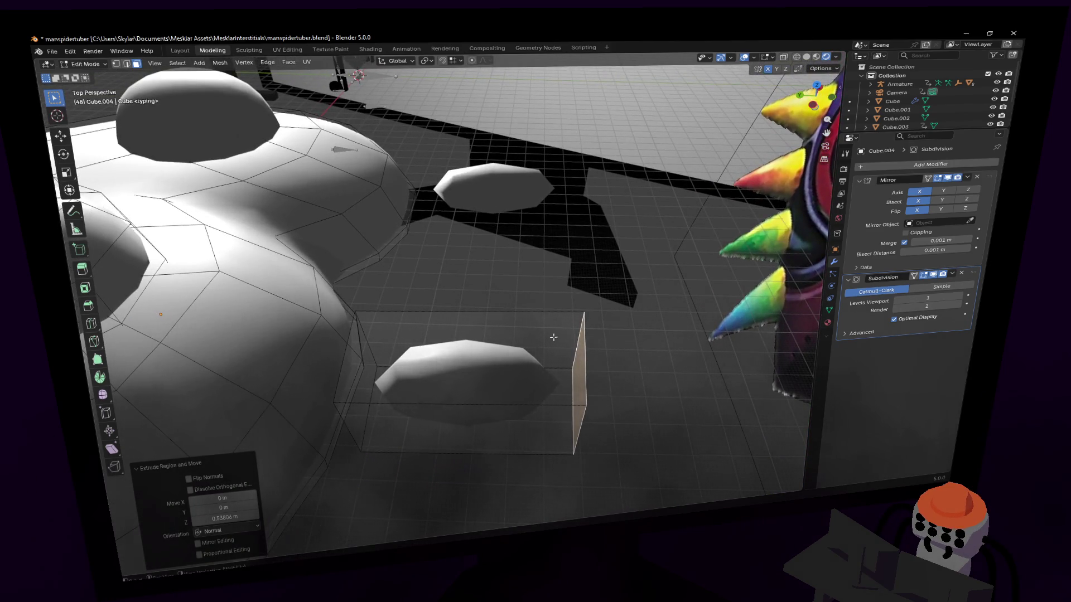
key(ctrl+r)
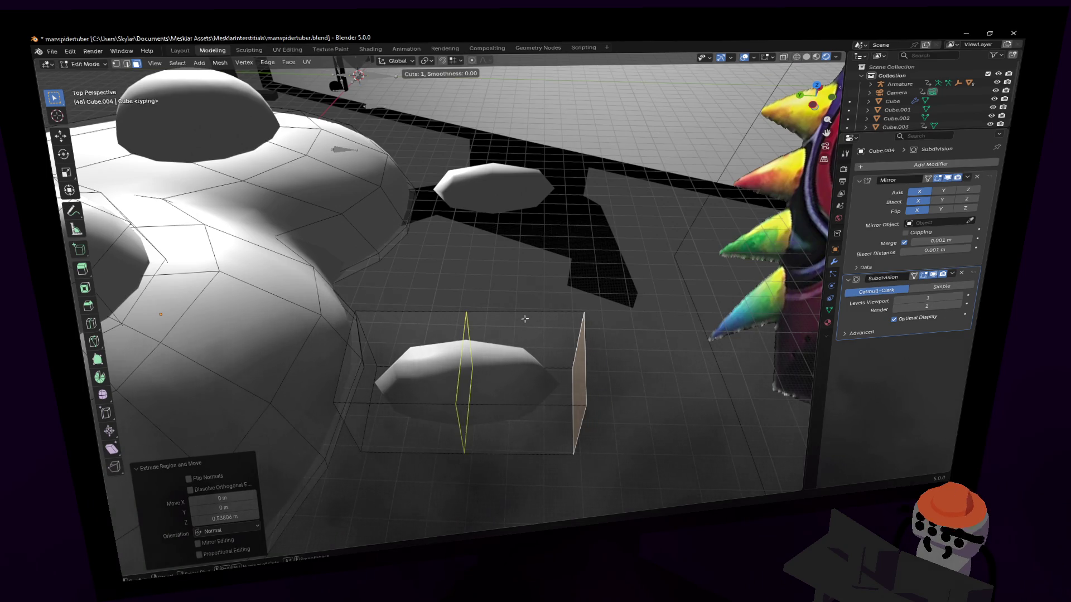
click(502, 330)
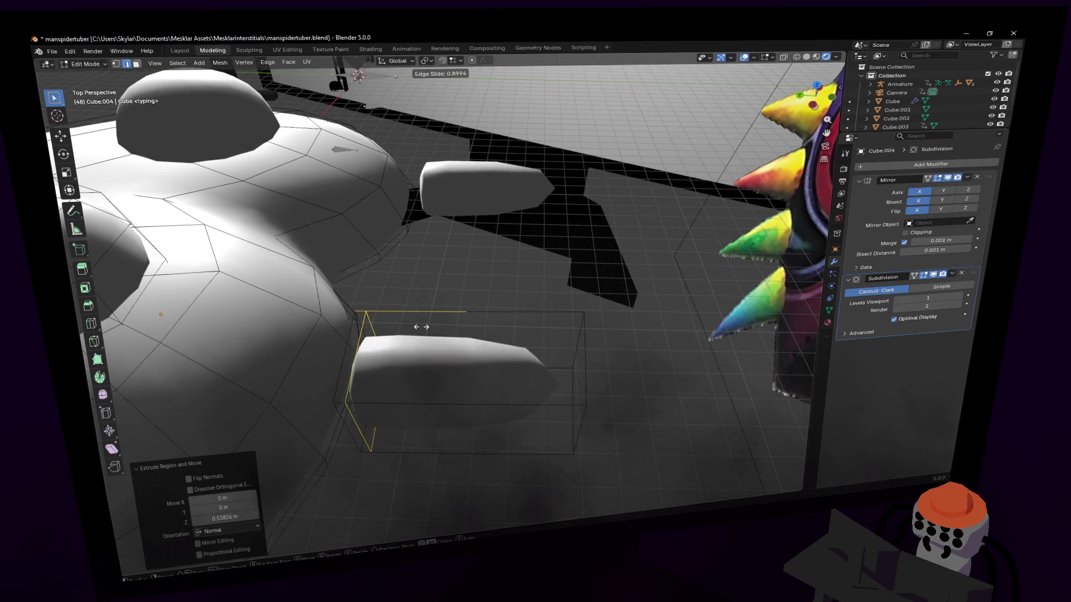
click(421, 327)
- Taper the extrusion into a spike: shrink its end face, push it out along Y and shrink again
mouse_move(418, 293)
middle_down()
mouse_move(502, 251)
mouse_move(473, 298)
middle_up()
click(469, 276)
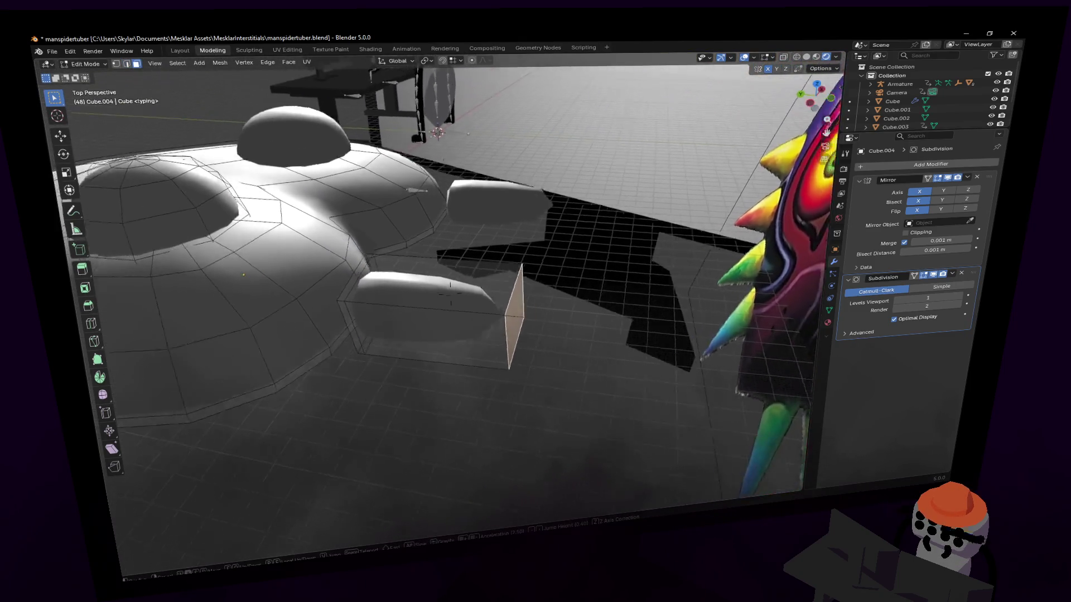
key(s)
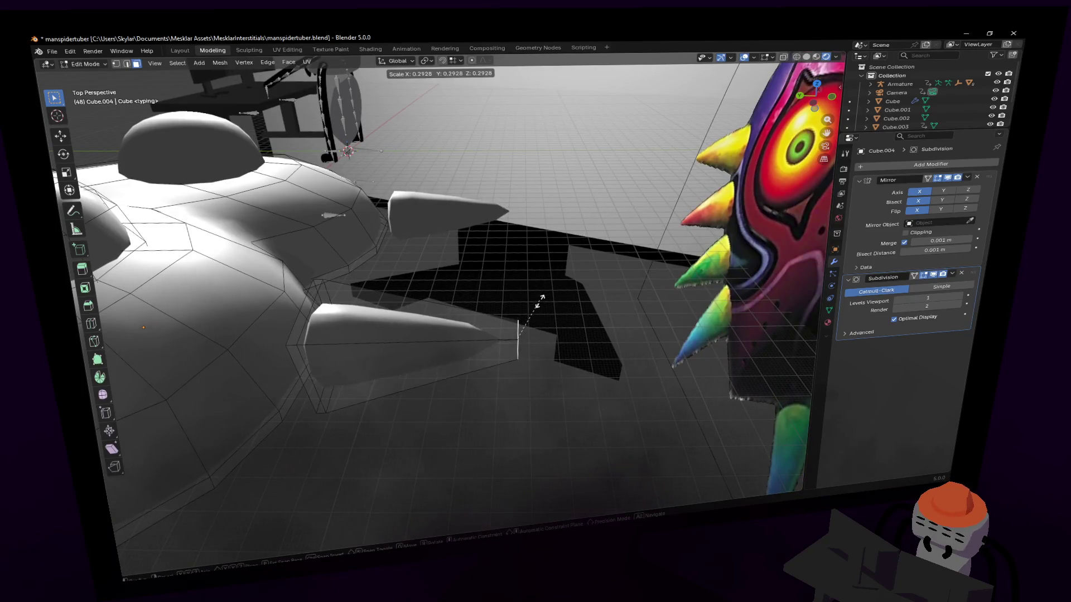
click(527, 333)
key(g)
key(y)
click(489, 343)
key(g)
key(y)
click(498, 343)
key(s)
click(493, 328)
- Enlarge the spike's base, pull its tip vertex along Y, and return to object mode
mouse_move(493, 330)
middle_down()
mouse_move(452, 289)
mouse_move(469, 252)
mouse_move(451, 289)
mouse_move(507, 285)
middle_up()
scroll(452, 294, up, 3)
click(506, 286)
key(s)
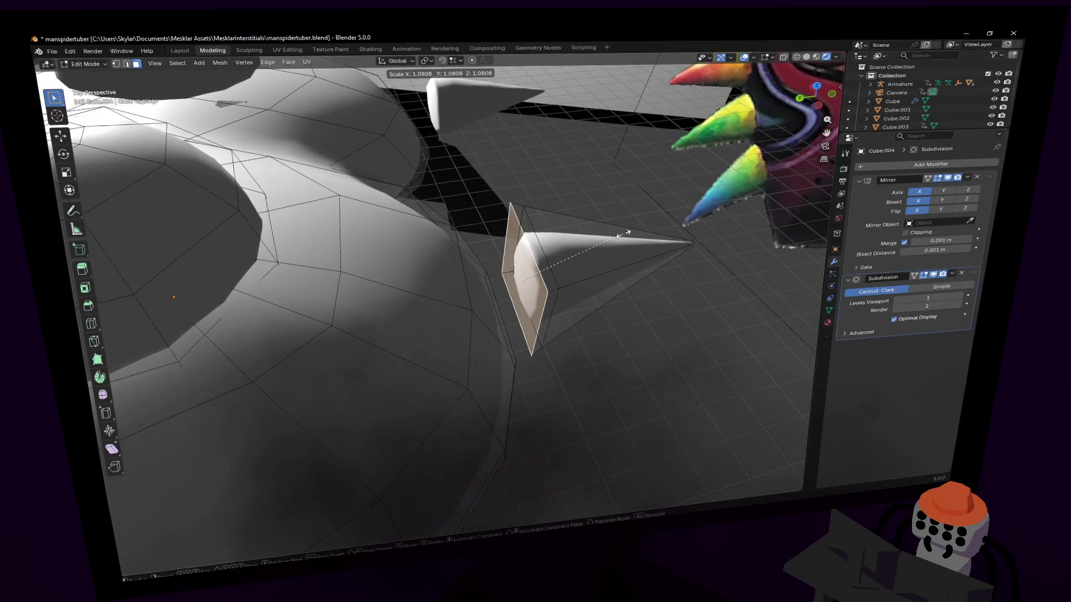
click(535, 251)
mouse_move(535, 251)
middle_down()
mouse_move(450, 293)
mouse_move(469, 276)
mouse_move(451, 291)
mouse_move(518, 335)
middle_up()
key(1)
drag(490, 361, 573, 423)
middle_drag(536, 394, 455, 363)
key(g)
key(y)
click(538, 382)
key(Tab)
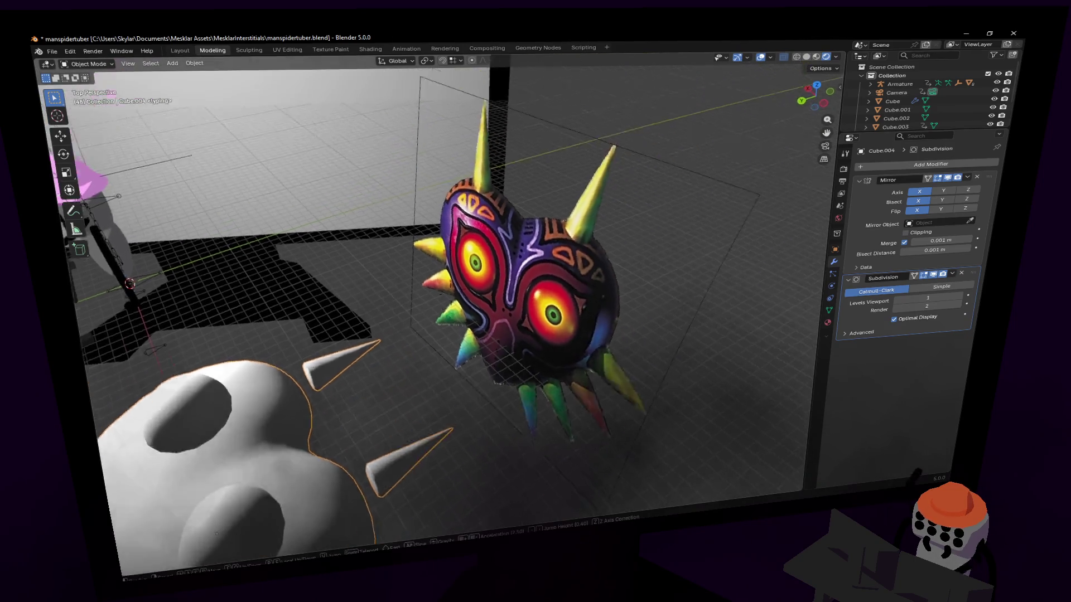
- Orbit to compare the heart's spikes with the reference mask from the front
middle_drag(455, 320, 377, 201)
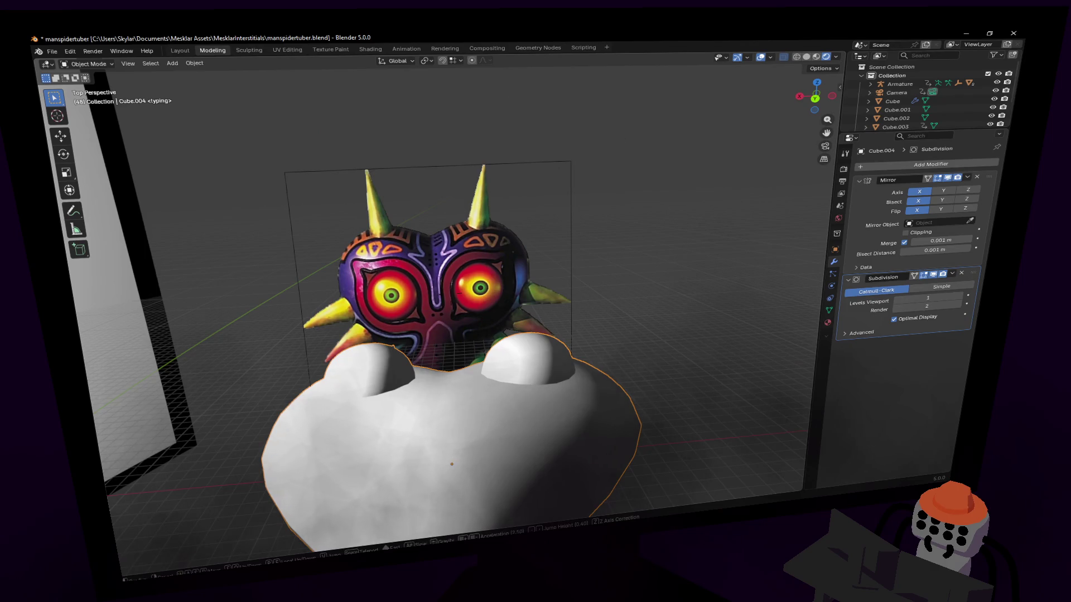
middle_drag(419, 335, 393, 235)
middle_drag(444, 351, 439, 336)
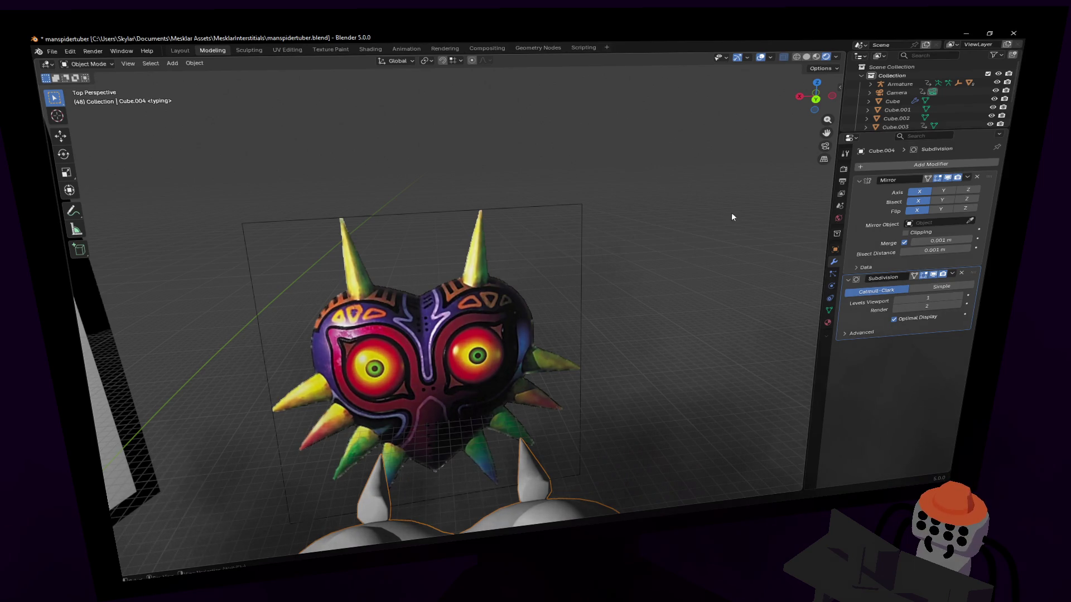
mouse_move(703, 168)
middle_down()
mouse_move(585, 125)
mouse_move(519, 185)
middle_up()
- Select the whole cone spike with L and scale it up by 1.418
key(Tab)
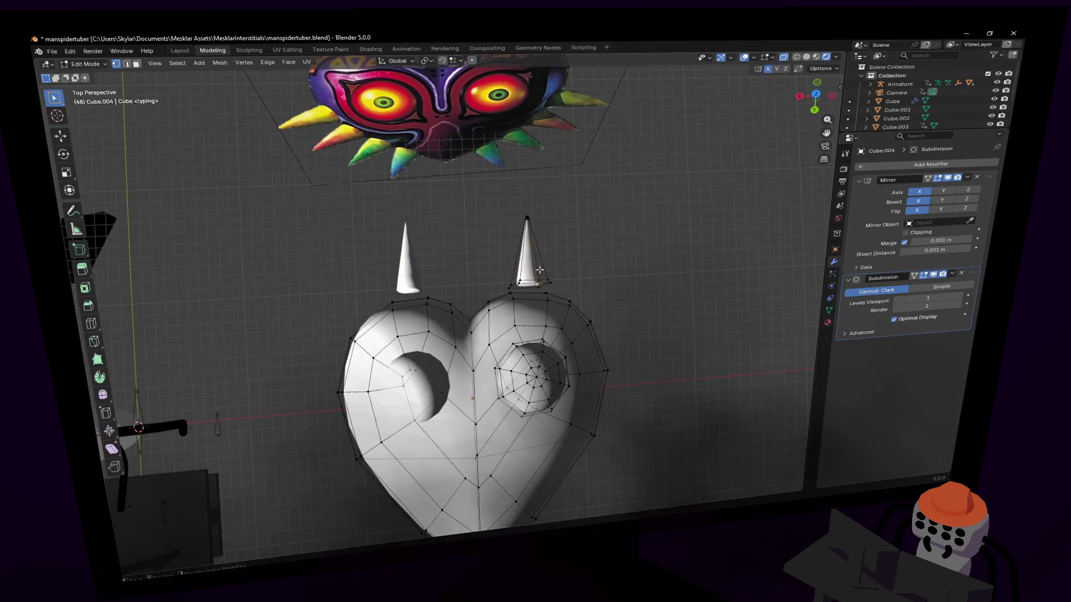
key(l)
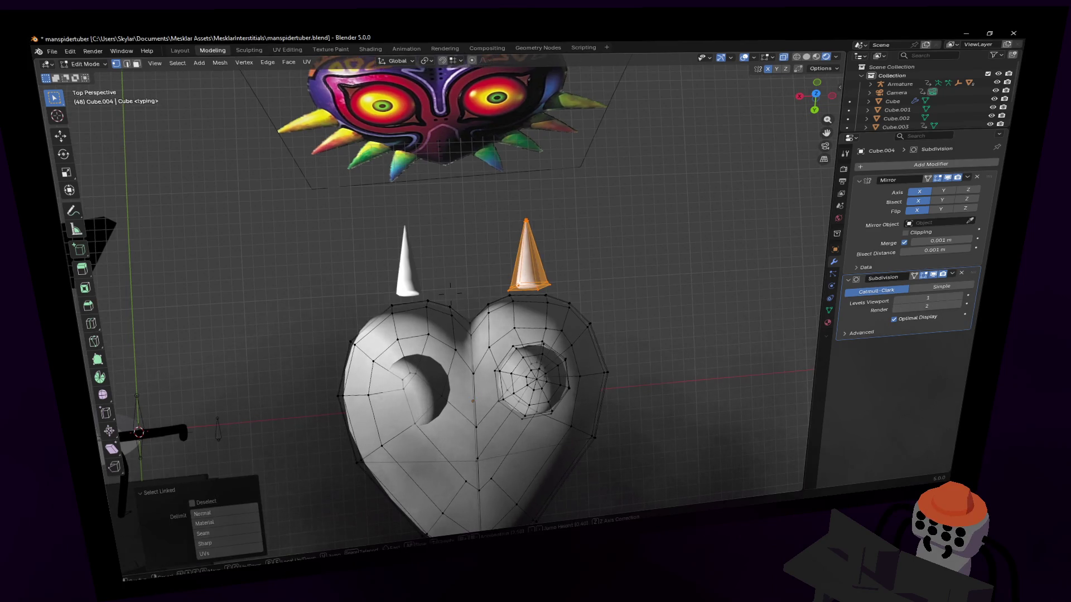
shift+middle_drag(535, 335, 359, 318)
mouse_move(452, 288)
middle_down()
mouse_move(646, 238)
mouse_move(513, 253)
middle_up()
key(s)
click(520, 234)
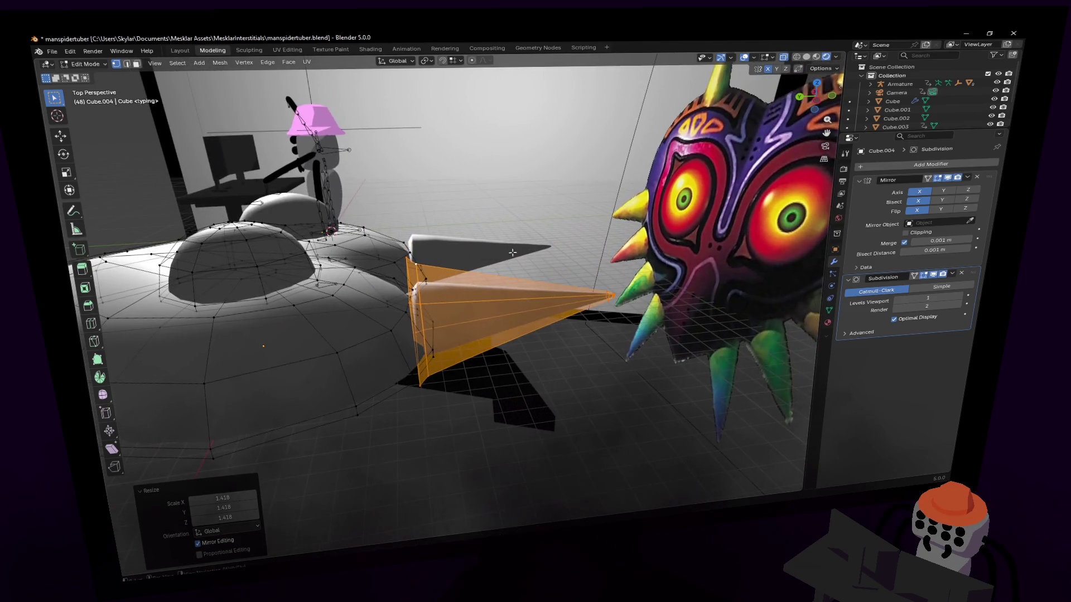
- Move the spike and rescale one of its face loops without stretching it vertically
key(g)
click(502, 284)
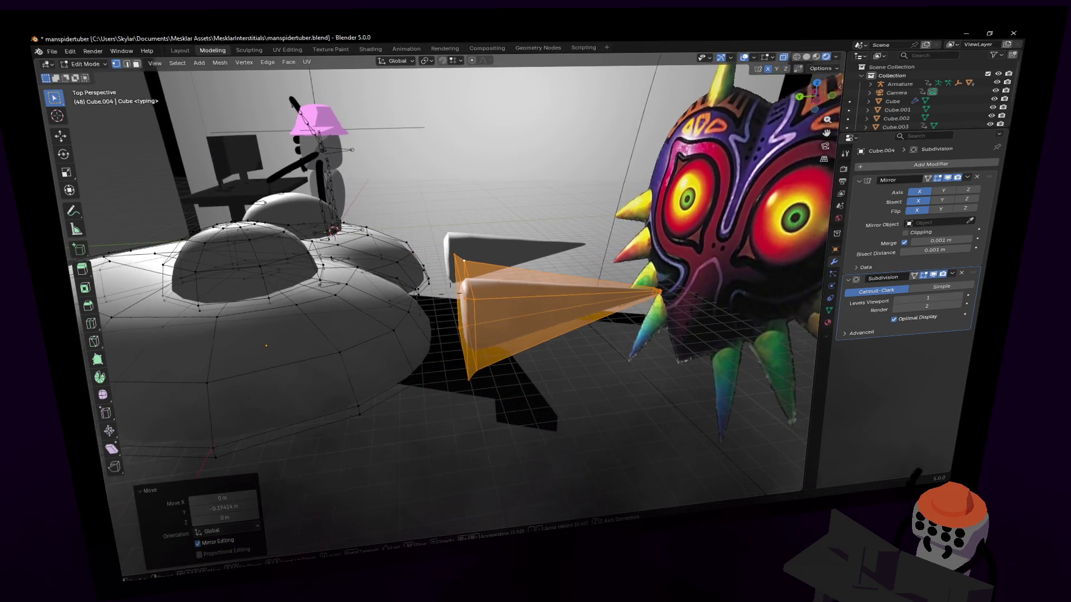
middle_drag(502, 284, 469, 276)
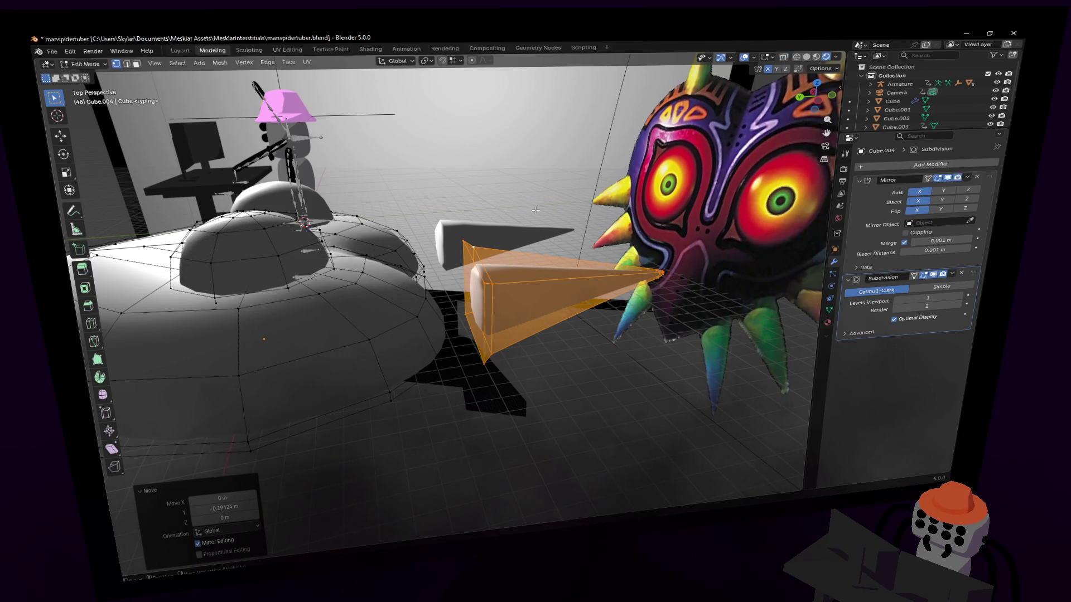
alt+click(490, 276)
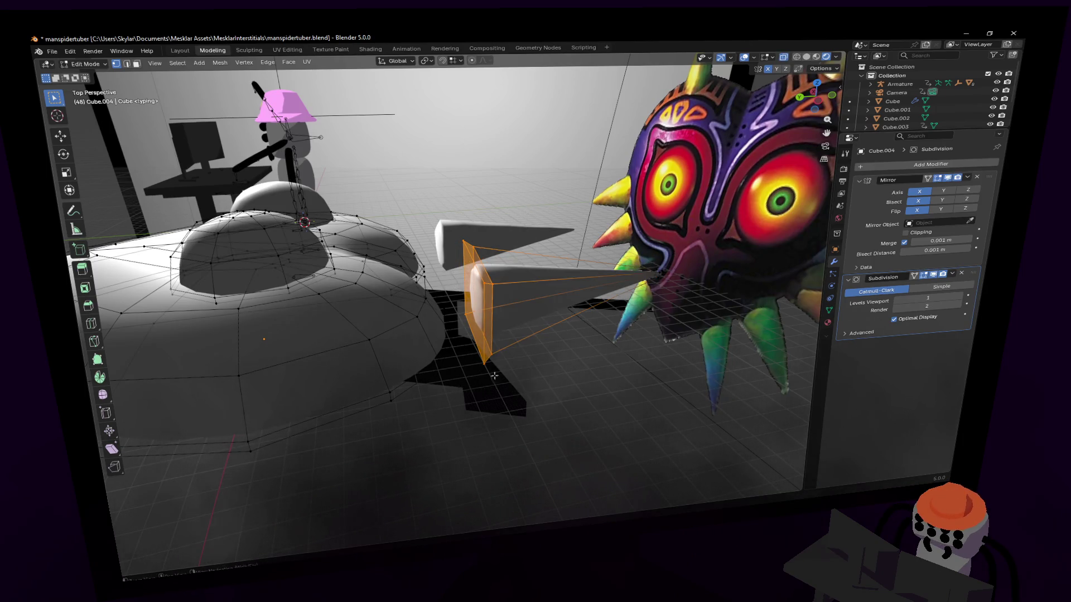
key(s)
key(shift+z)
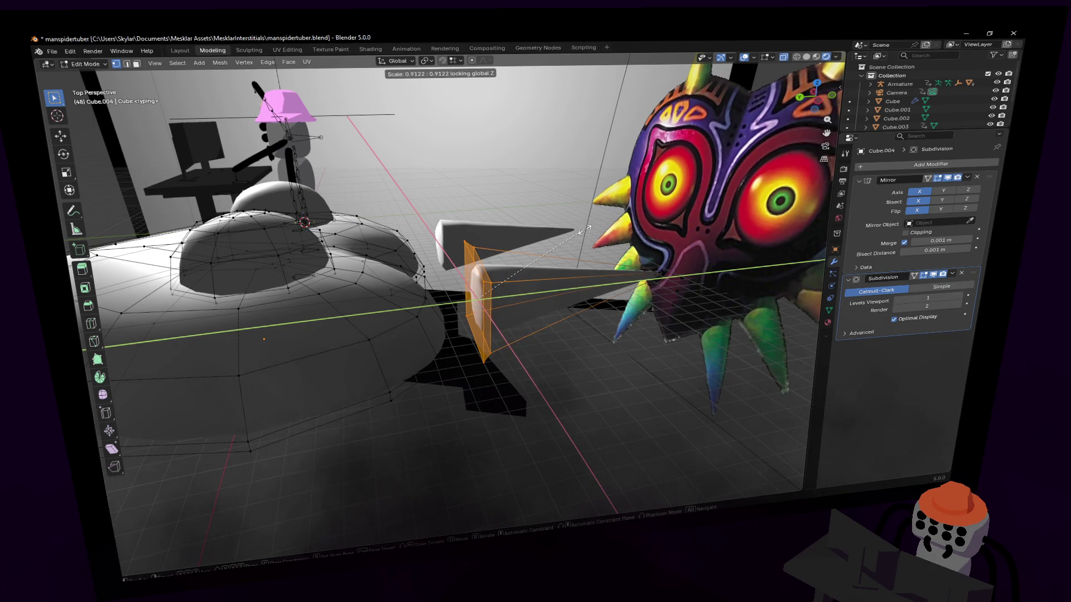
key(shift+z)
key(shift+z)
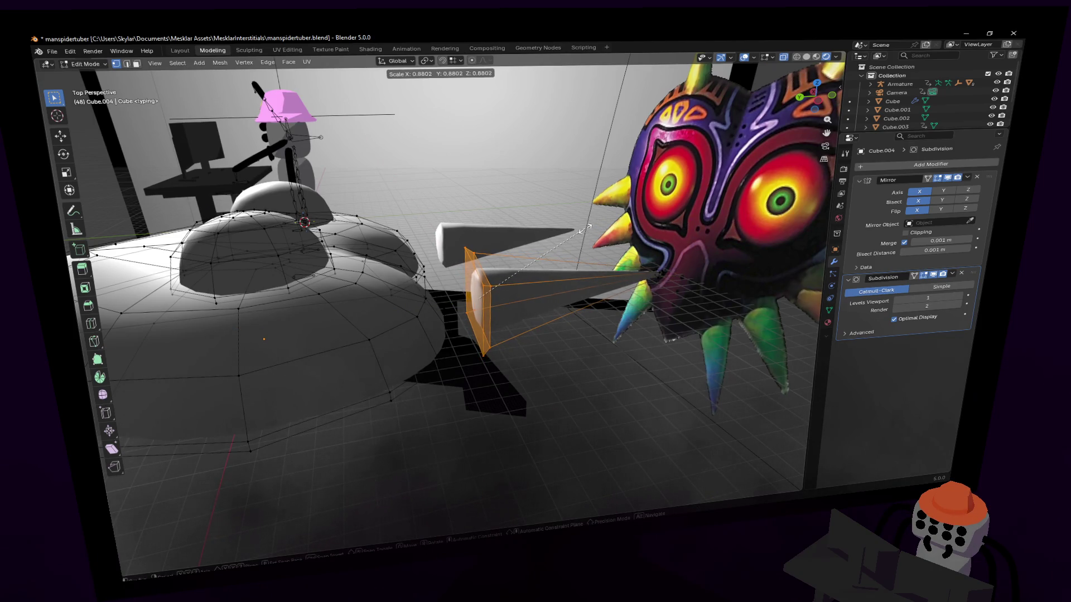
click(586, 228)
- Select the entire spike and slide it along Z from the top view
key(l)
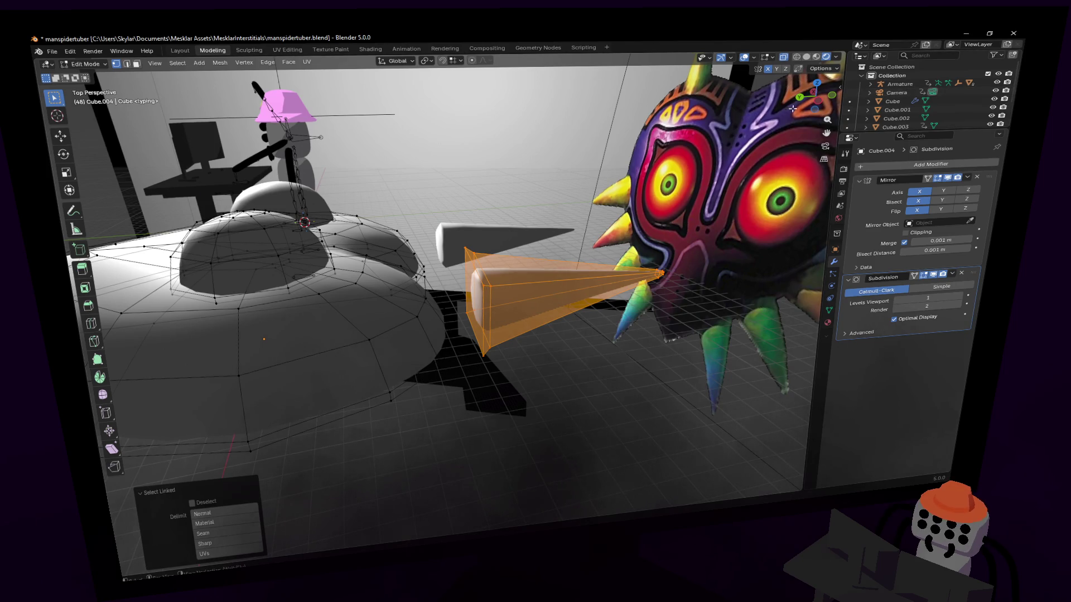
click(816, 85)
key(g)
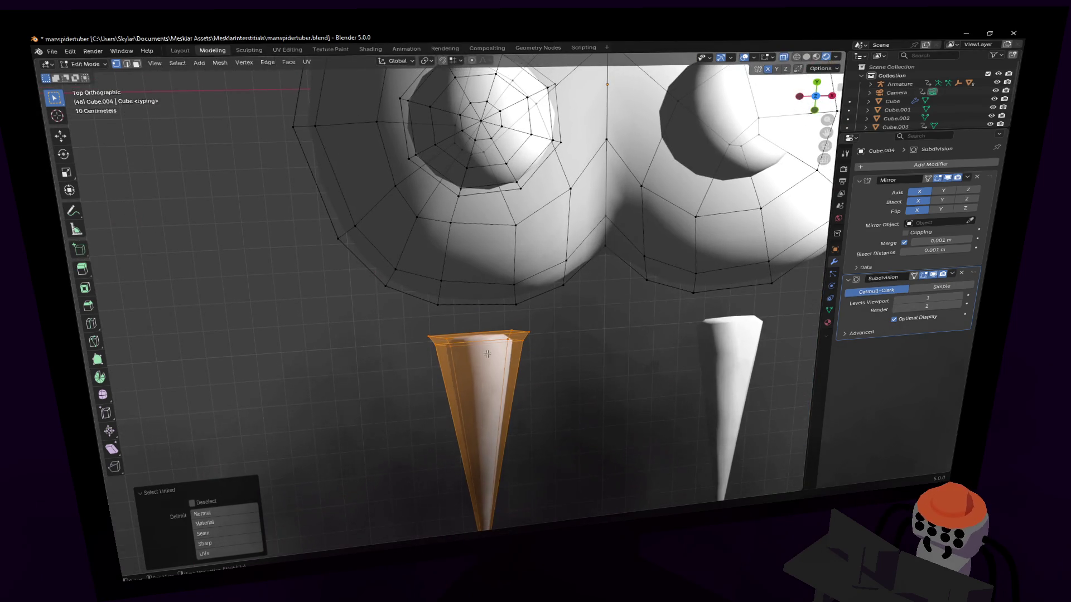
key(z)
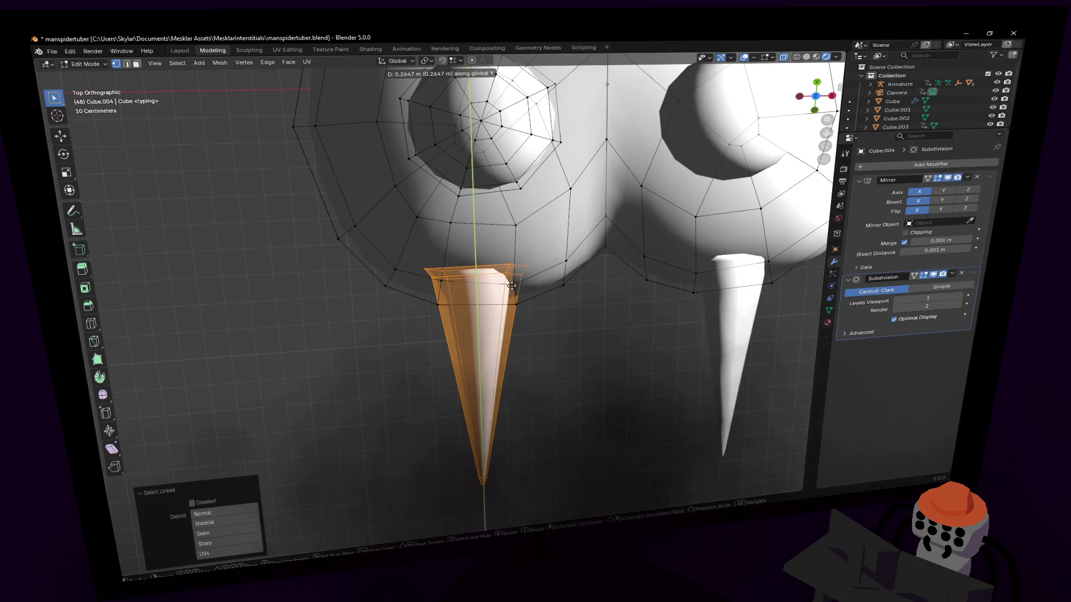
click(516, 271)
- Move the right horn along Y onto the heart's top lobe and select the whole horn
middle_drag(515, 270, 449, 293)
scroll(449, 293, down, 5)
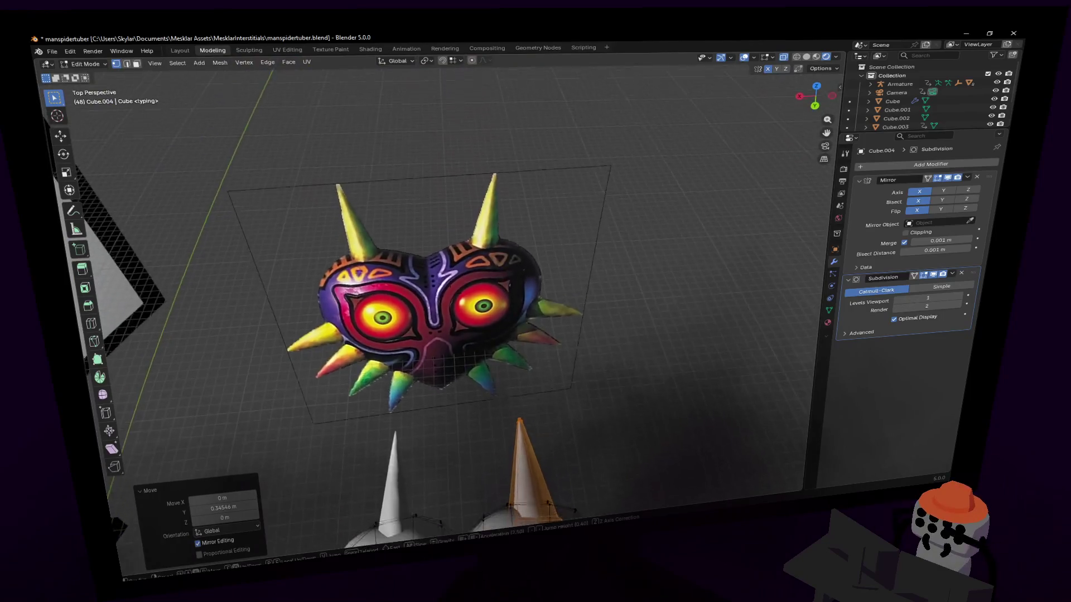
click(497, 252)
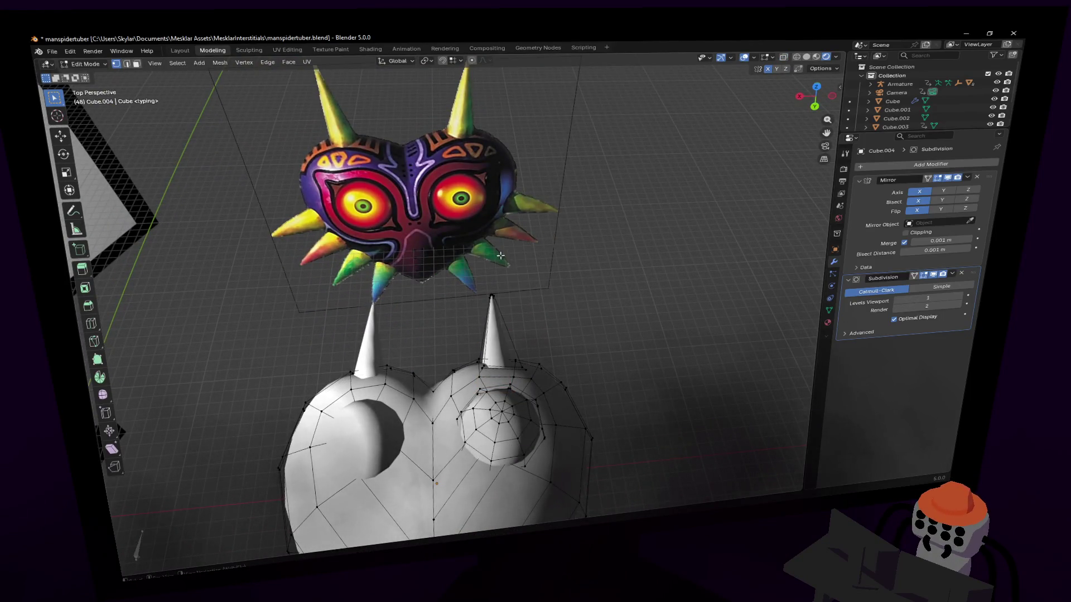
click(492, 298)
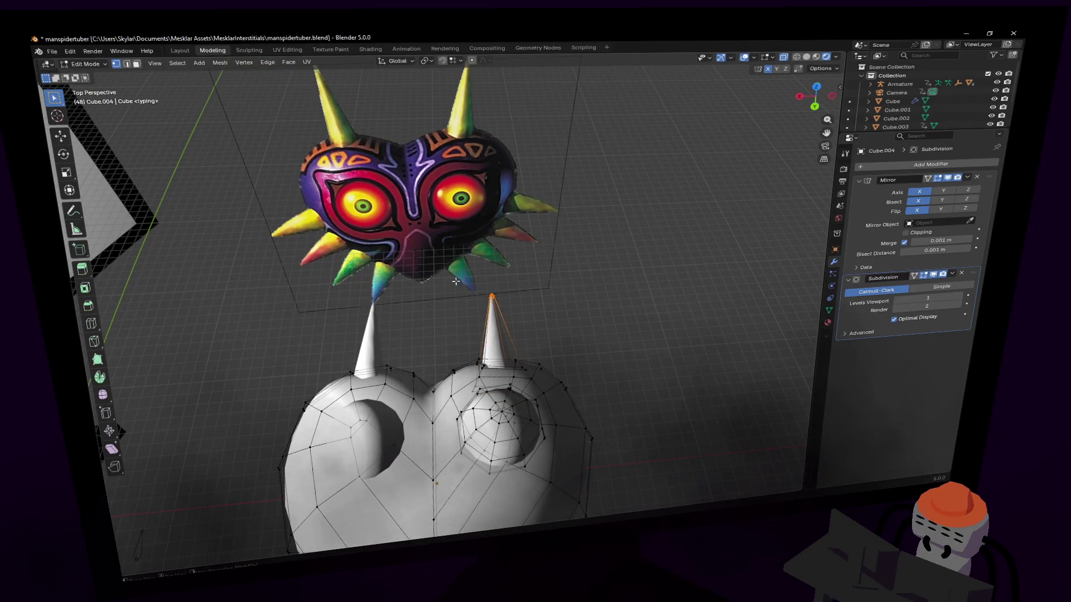
key(g)
key(y)
click(516, 288)
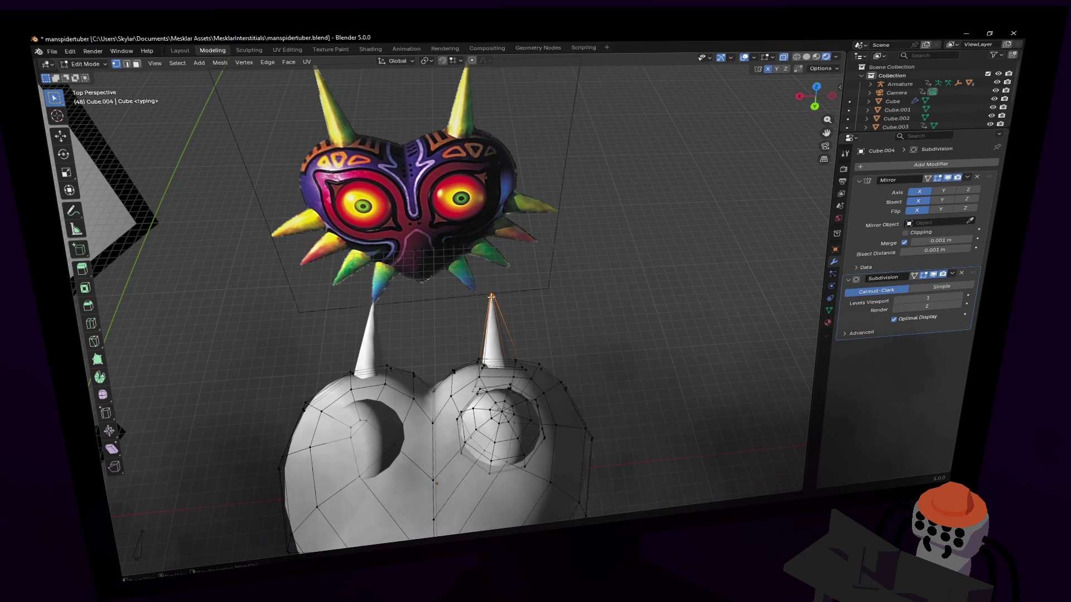
key(ctrl+l)
scroll(492, 292, down, 4)
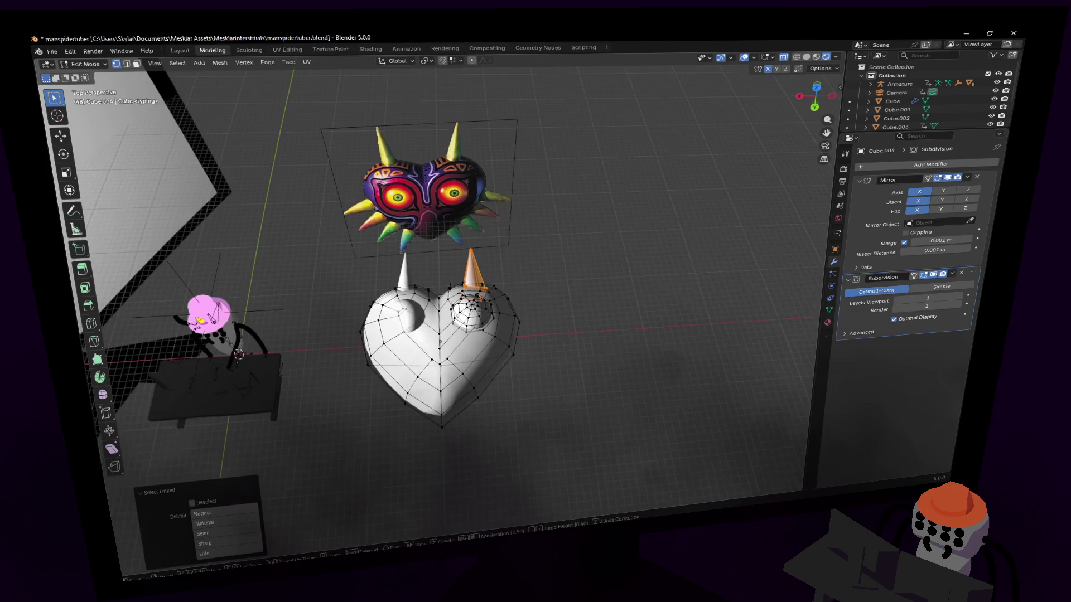
- Duplicate the horn onto the heart's right edge, rotate it outward about 33° around Z and scale to 0.795
key(g)
click(536, 360)
key(r)
key(z)
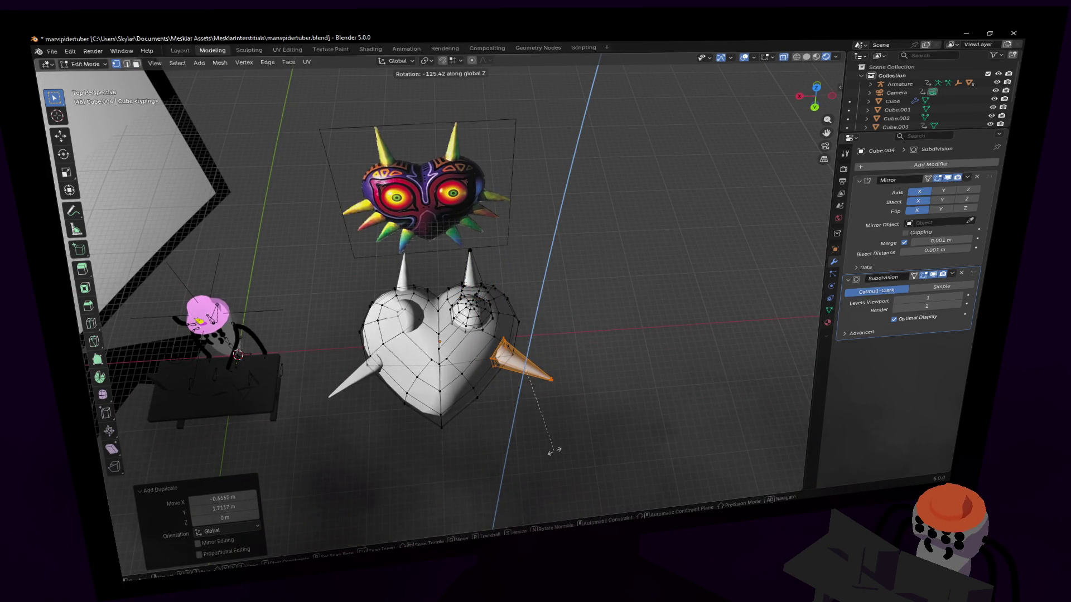
click(554, 451)
key(s)
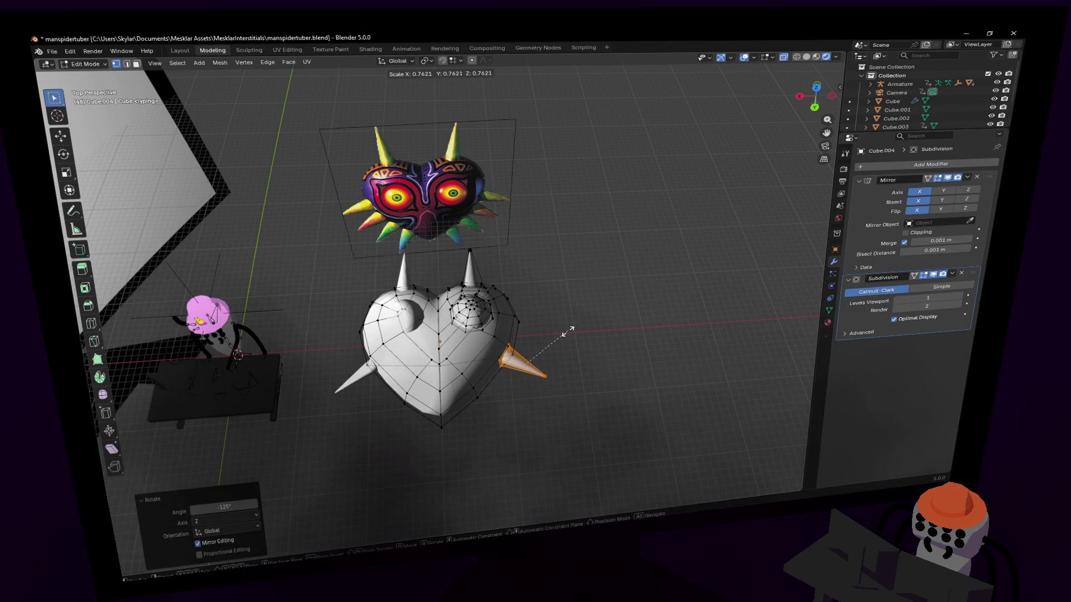
click(568, 332)
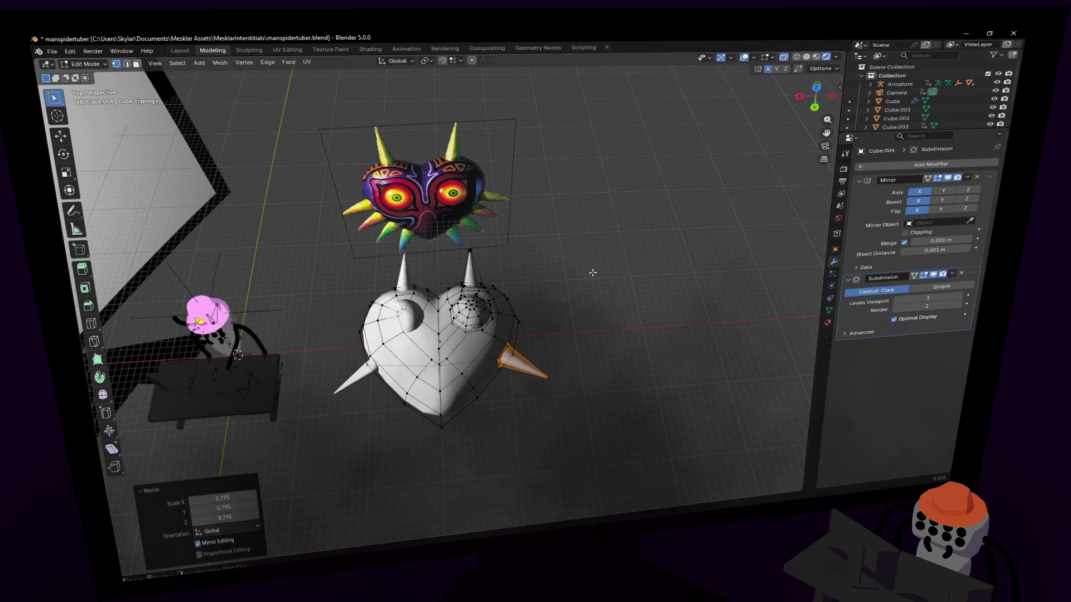
scroll(503, 285, up, 6)
- Adjust the edge spike's tilt with further rotations, checking from the side
middle_drag(452, 293, 586, 217)
middle_drag(518, 268, 469, 302)
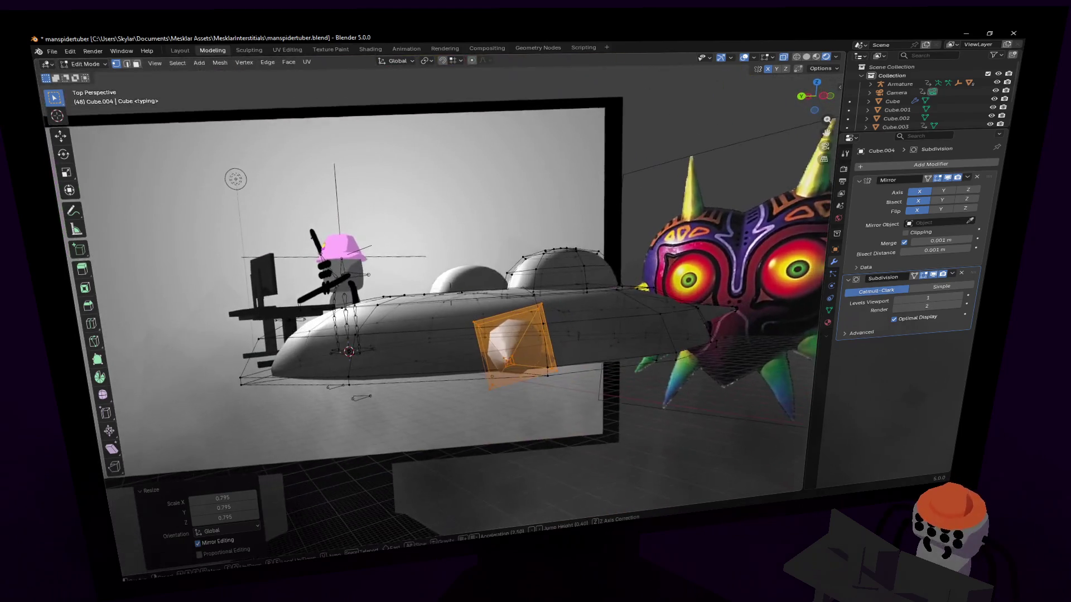
key(r)
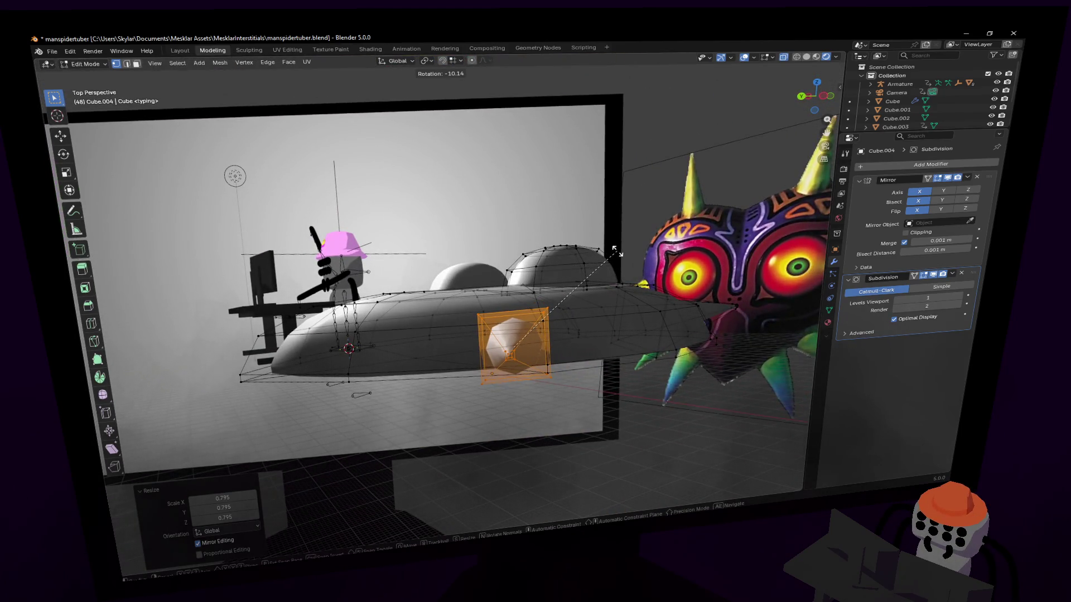
click(616, 254)
mouse_move(502, 285)
middle_down()
mouse_move(377, 251)
mouse_move(318, 284)
mouse_move(351, 318)
middle_up()
mouse_move(435, 301)
middle_down()
mouse_move(598, 280)
mouse_move(450, 293)
mouse_move(418, 276)
mouse_move(451, 251)
mouse_move(502, 268)
middle_up()
key(r)
click(615, 251)
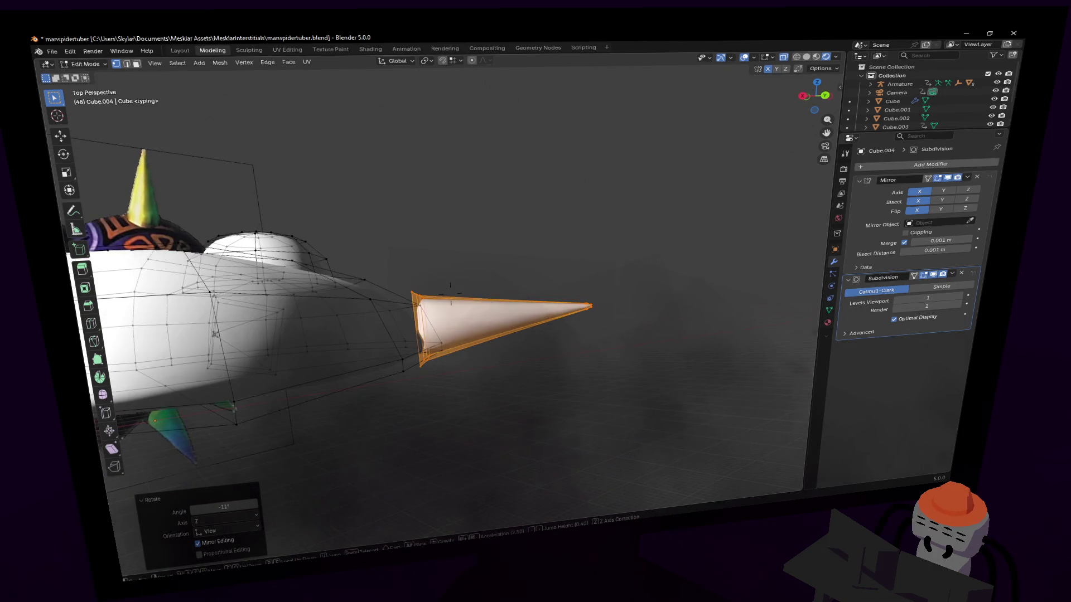
- Tilt the edge spike once more and raise it along Z
key(r)
click(621, 243)
key(g)
key(z)
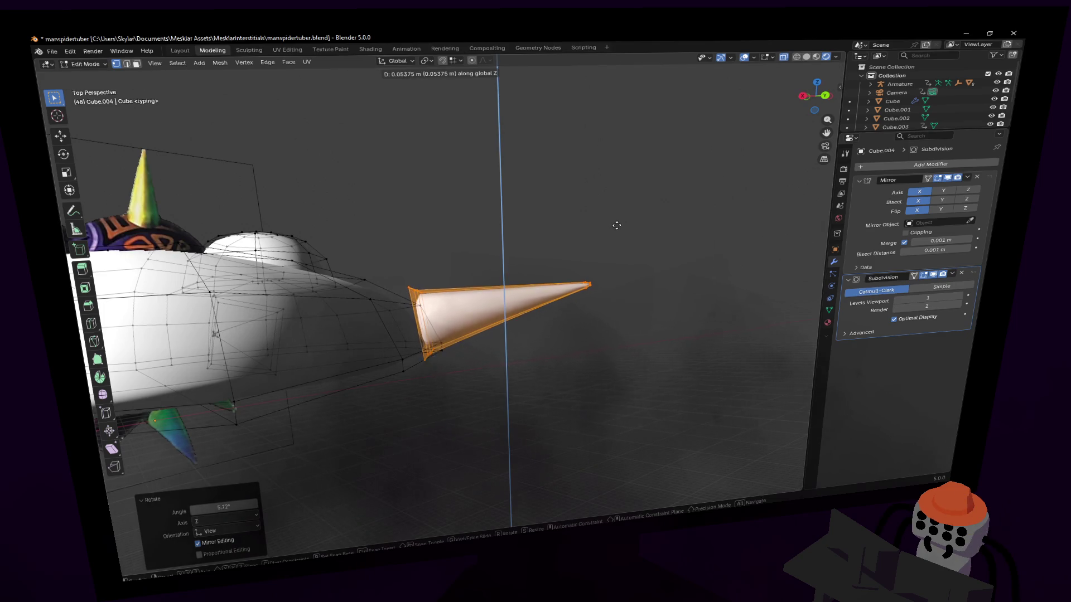
click(617, 223)
- From the top view, duplicate the spike twice along the heart's edge
middle_drag(617, 223, 418, 343)
mouse_move(450, 293)
middle_down()
mouse_move(544, 210)
mouse_move(699, 120)
middle_up()
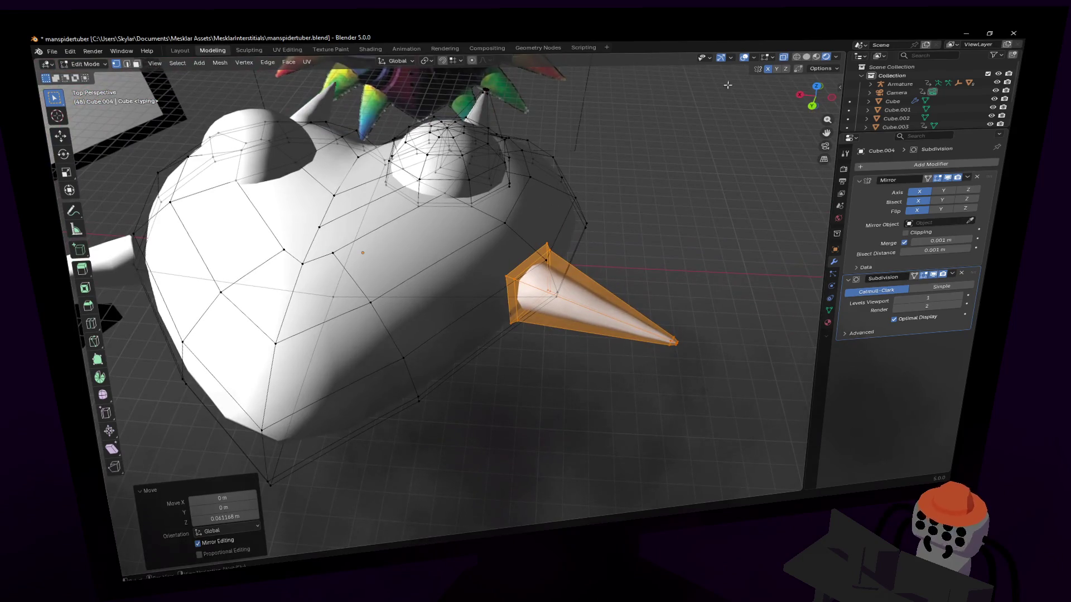
click(818, 86)
shift+middle_drag(423, 271, 430, 287)
key(shift+d)
click(469, 243)
key(shift+d)
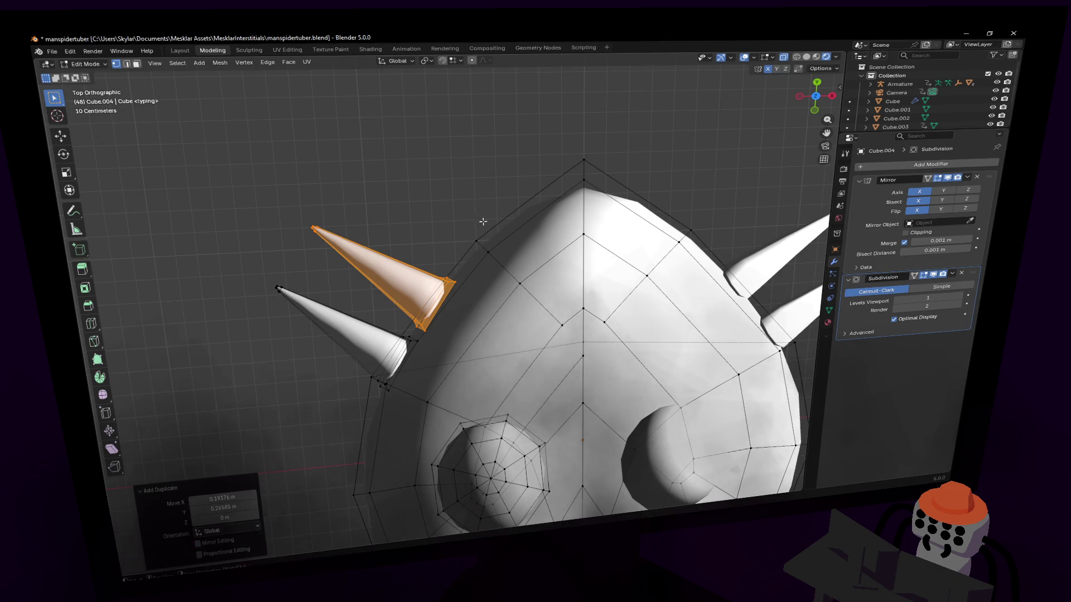
click(563, 136)
- Rotate and reposition the last spike copy so it stands more upright on the edge
key(r)
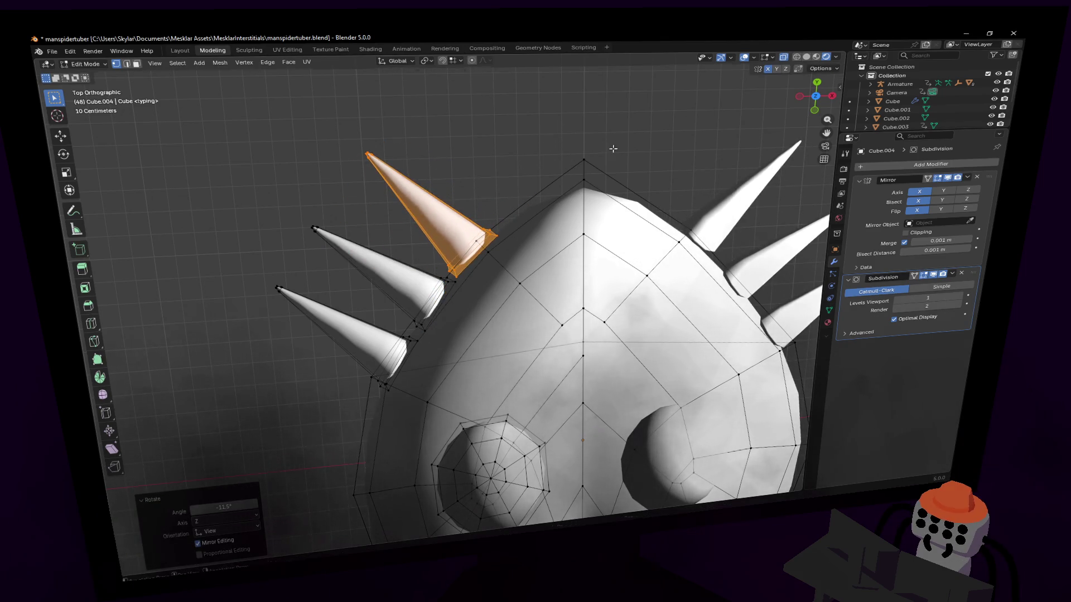
click(602, 147)
key(g)
click(662, 159)
key(r)
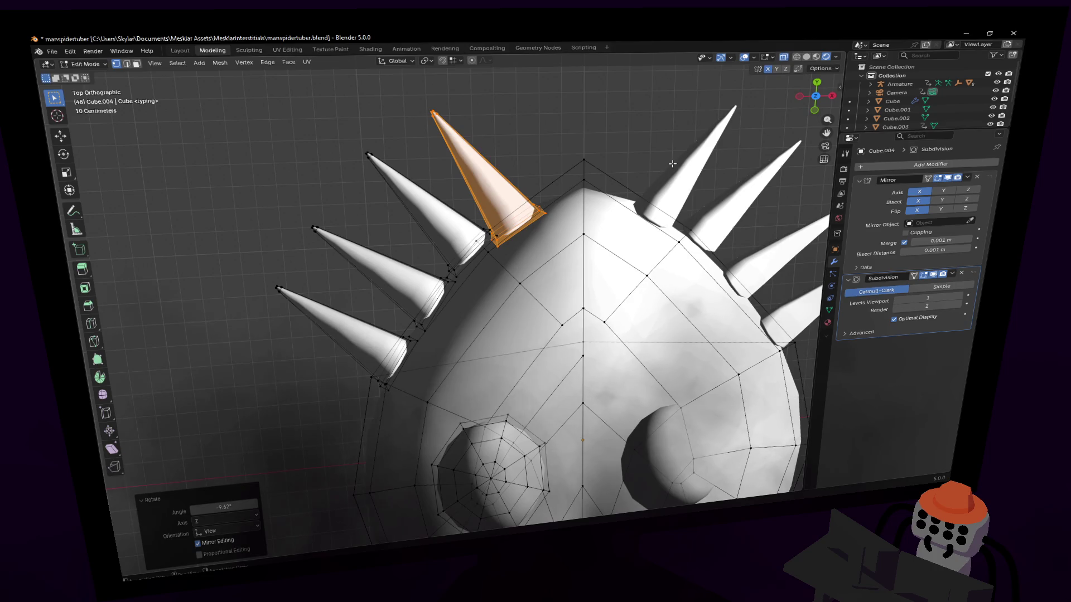
key(g)
click(674, 163)
- Deselect everything, return to object mode and select the mask reference image
key(alt+a)
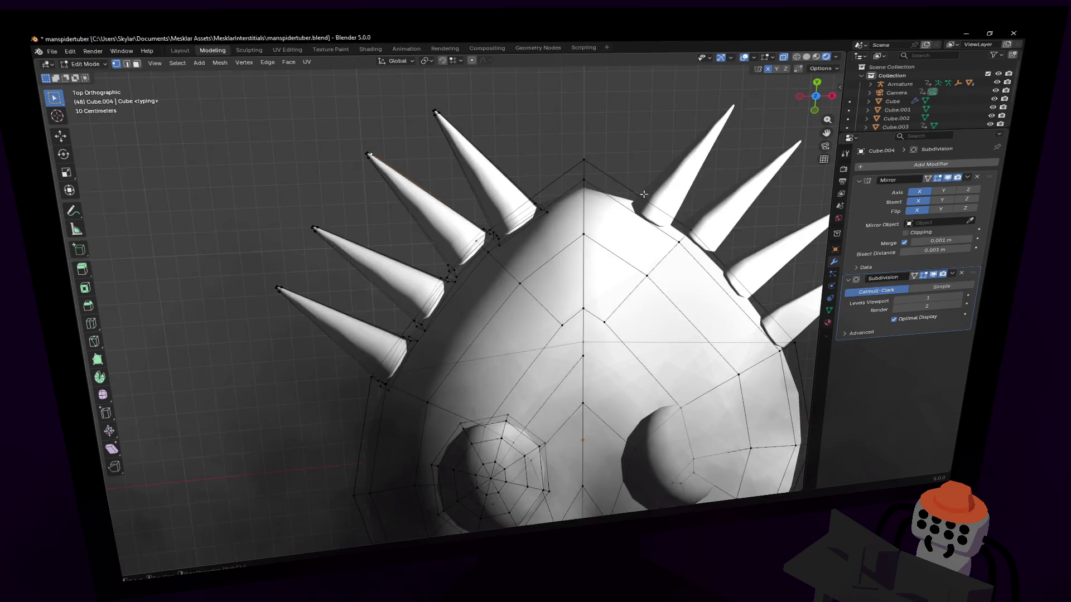
middle_drag(502, 292, 377, 377)
middle_drag(586, 352, 718, 322)
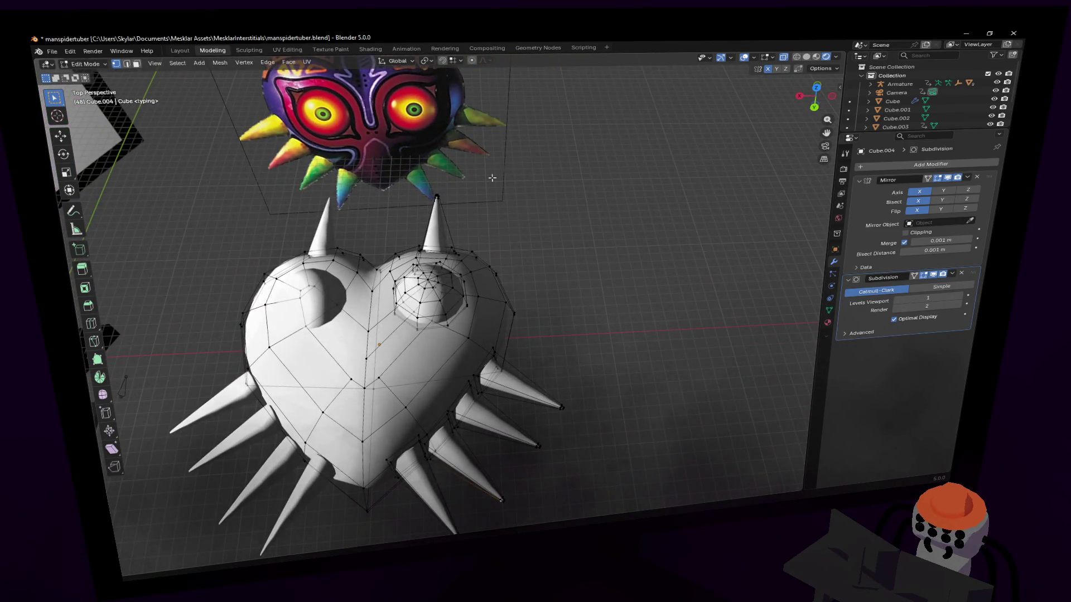
scroll(593, 439, down, 1)
middle_drag(592, 439, 460, 485)
key(Tab)
click(467, 165)
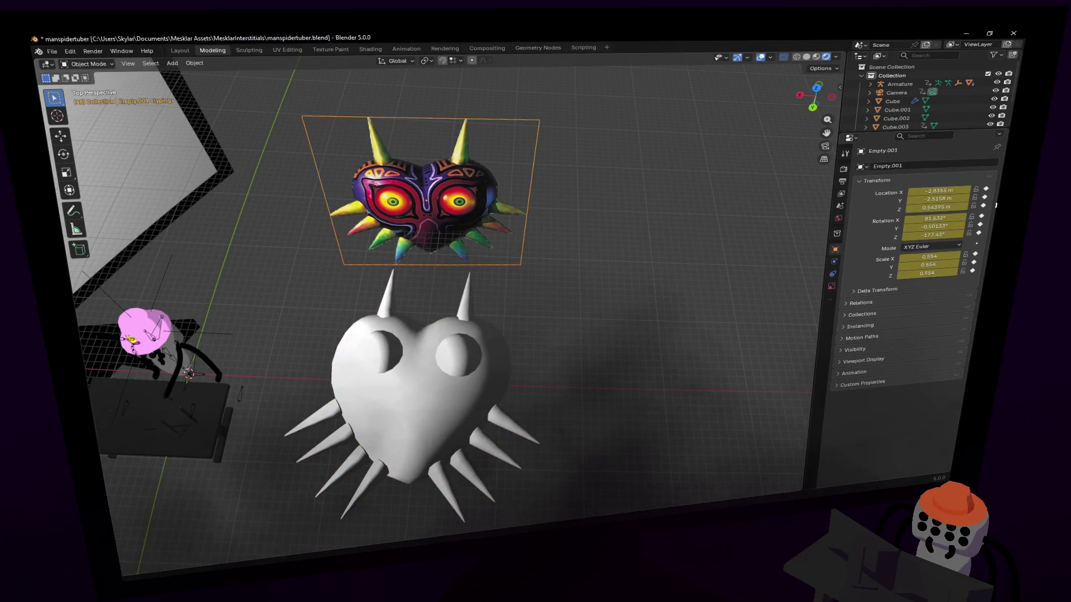
- In the Layout workspace, clear Empty.001's keyframes and set its rotation to 90°, 0°, 0°
click(182, 50)
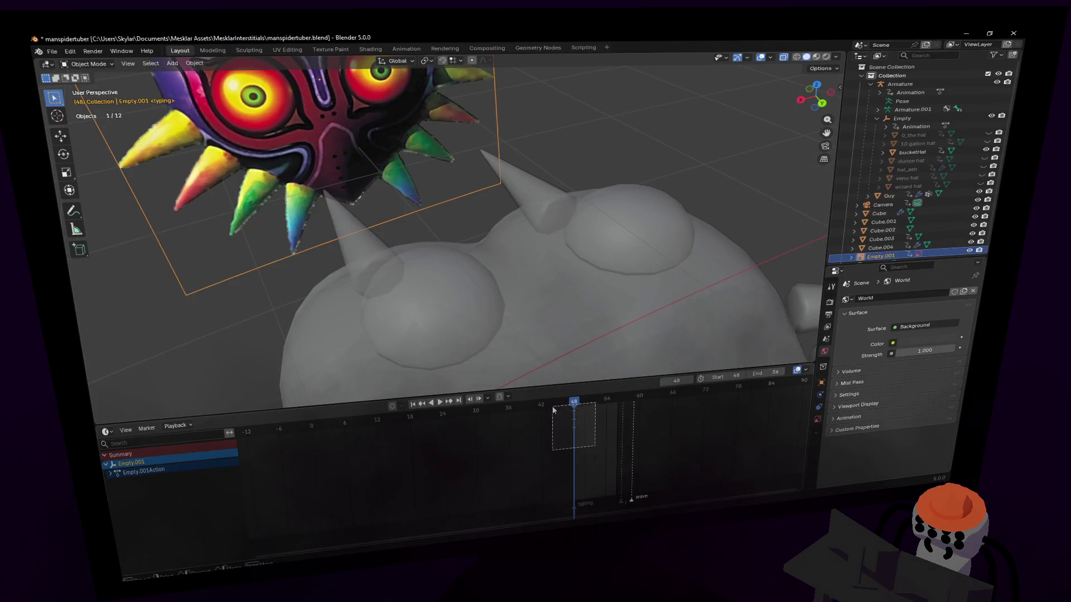
key(Delete)
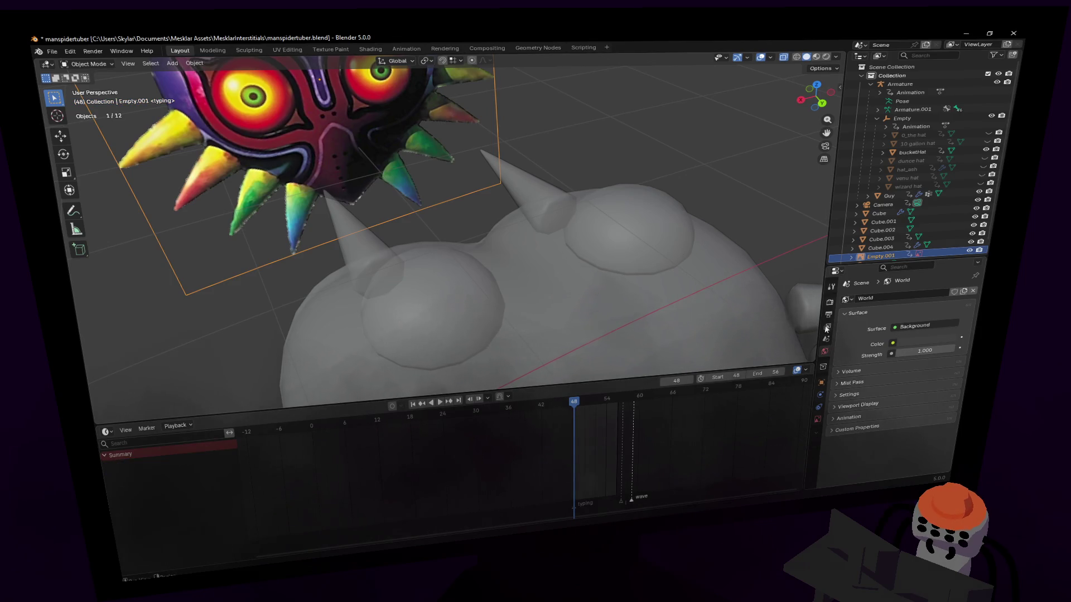
click(821, 381)
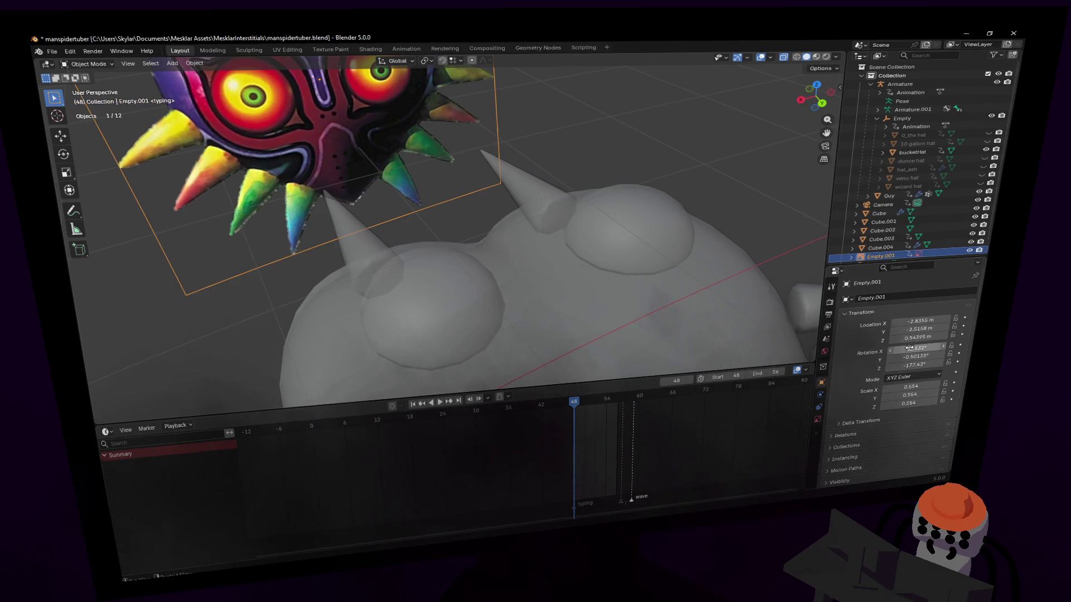
key(Return)
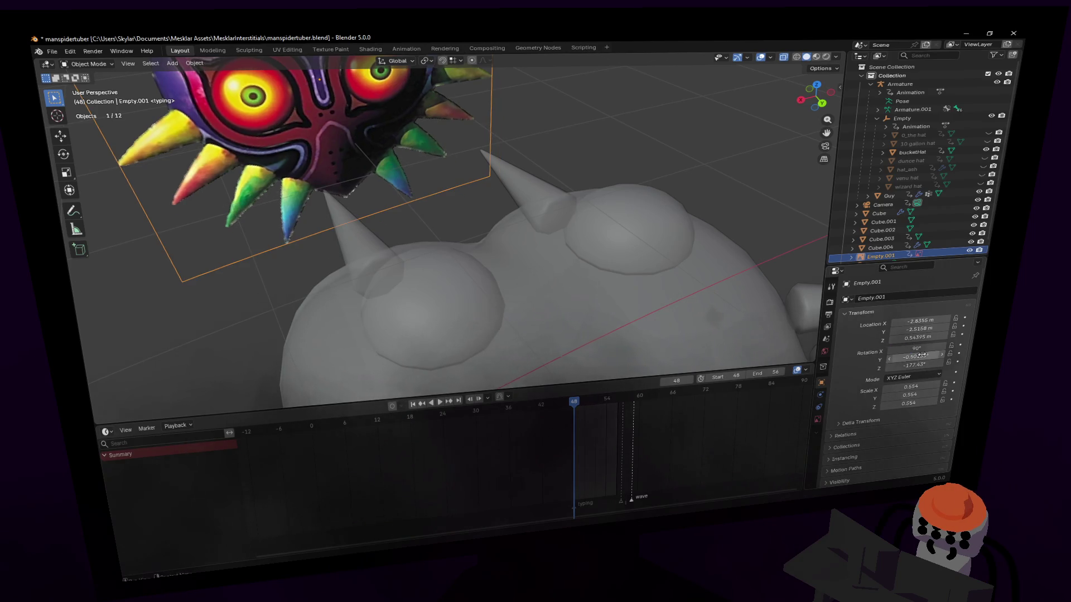
text(0)
key(Return)
key(Return)
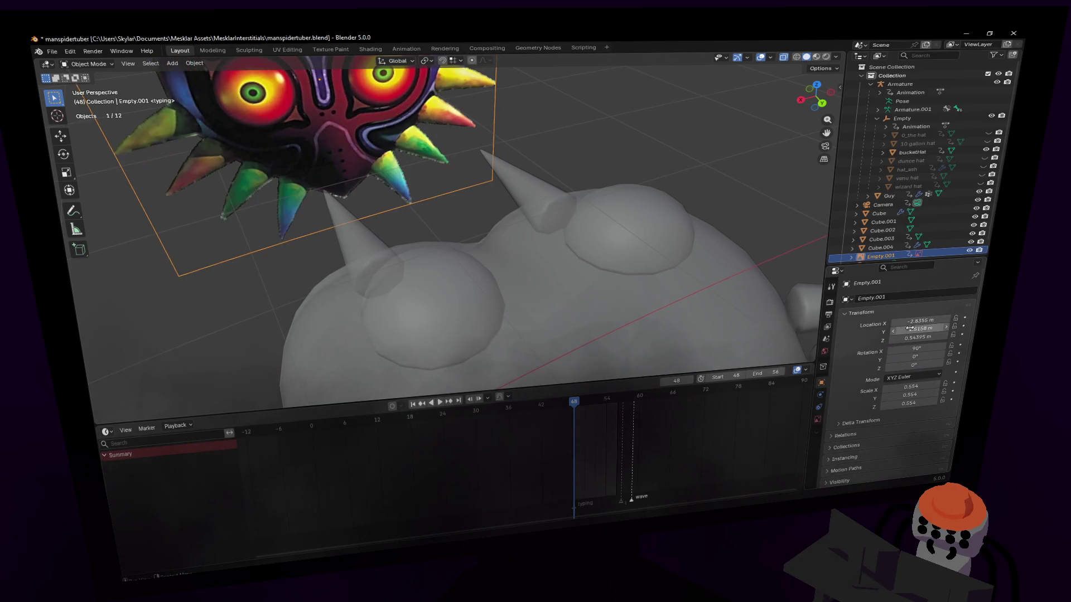
scroll(754, 305, down, 4)
middle_drag(737, 293, 643, 232)
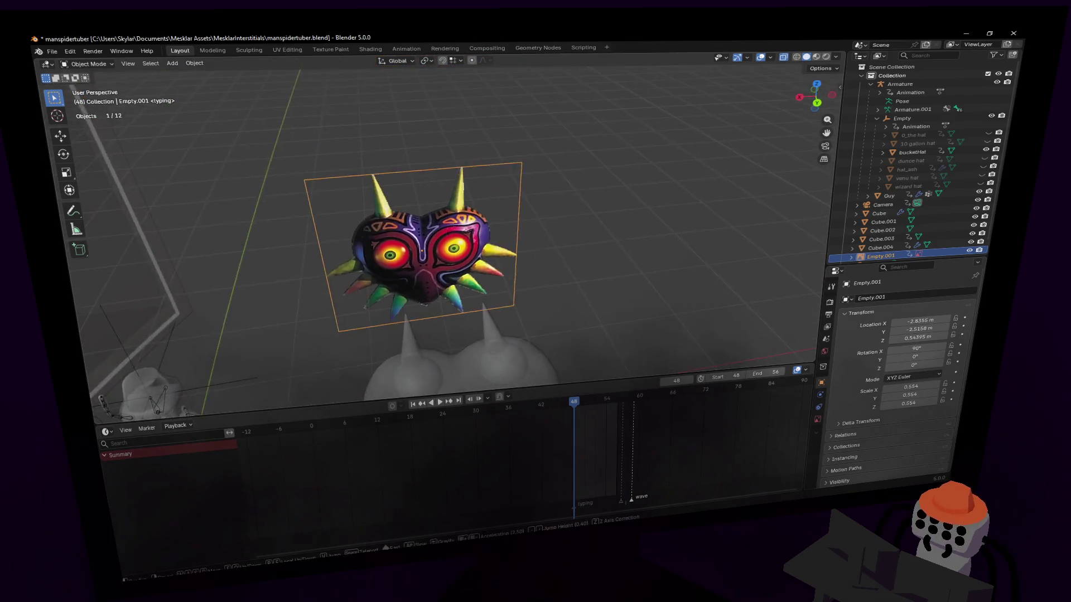
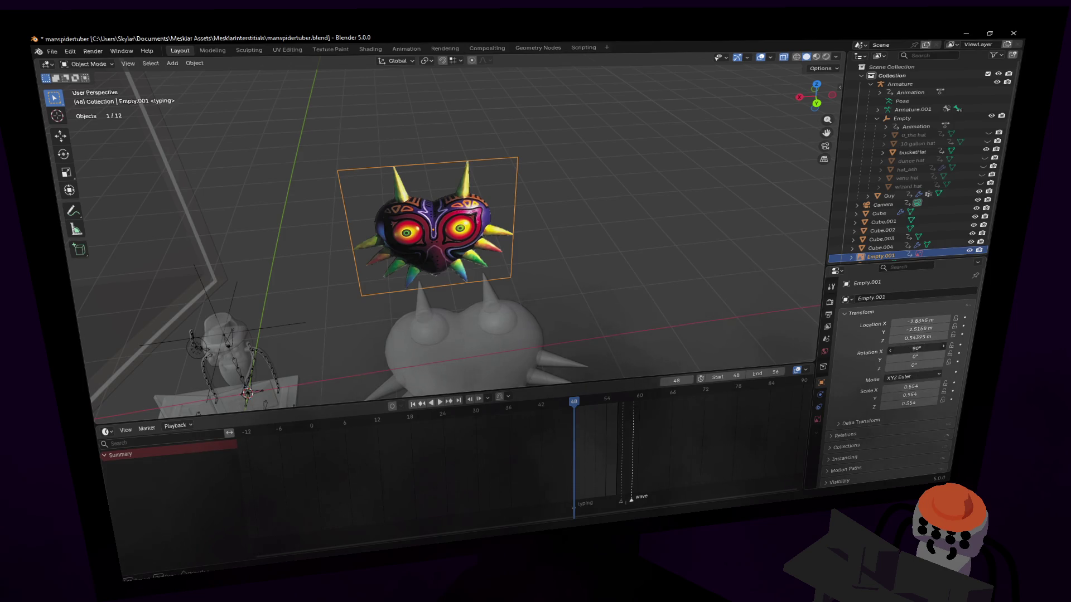
- Correct the reference image Empty's X rotation to 0° so the mask lies flat
key(Return)
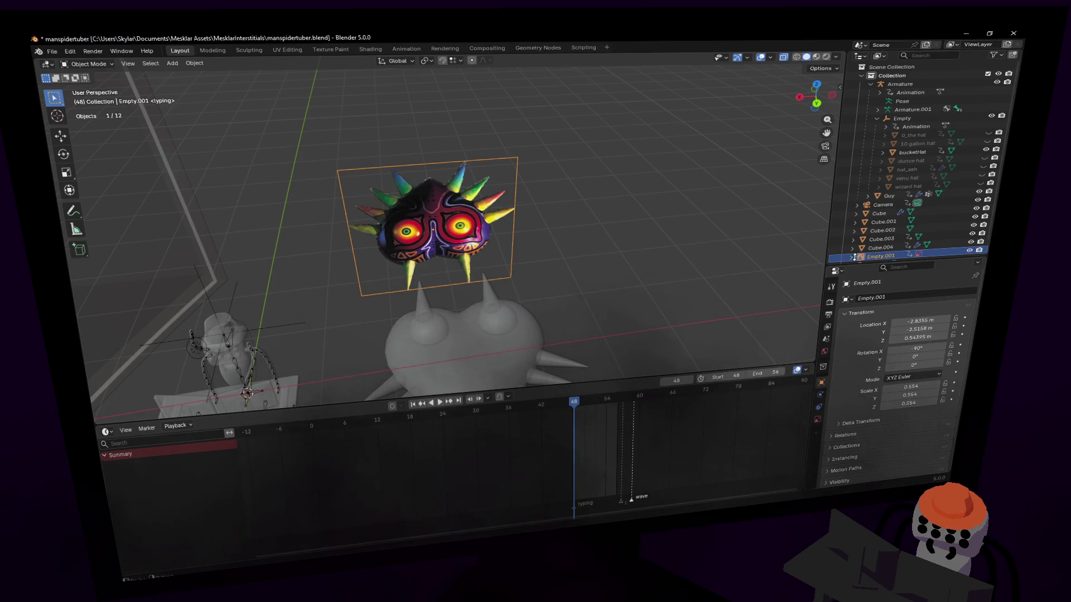
key(ctrl+z)
double_click(920, 348)
key(Return)
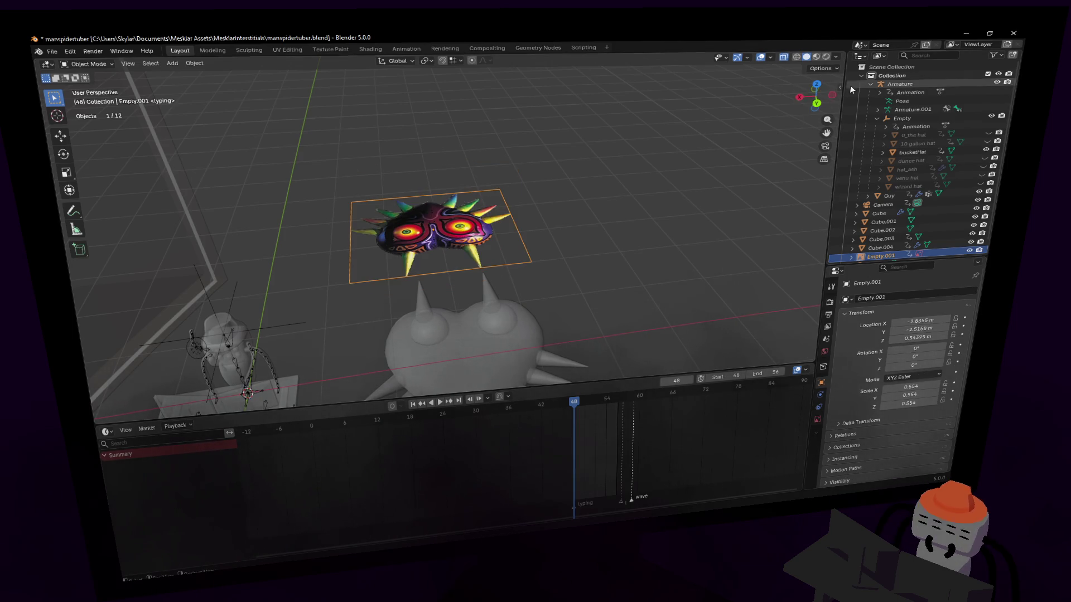
- Switch to top orthographic view, frame the scene and enter Edit Mode on the grey heart
click(819, 87)
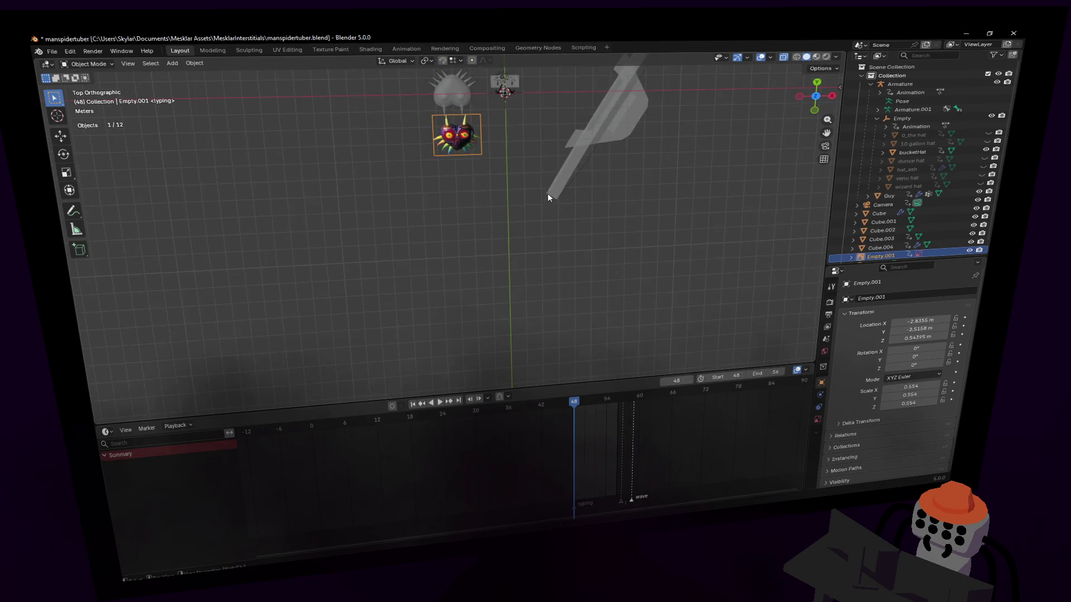
shift+middle_drag(547, 193, 505, 299)
scroll(504, 297, up, 3)
scroll(510, 202, up, 2)
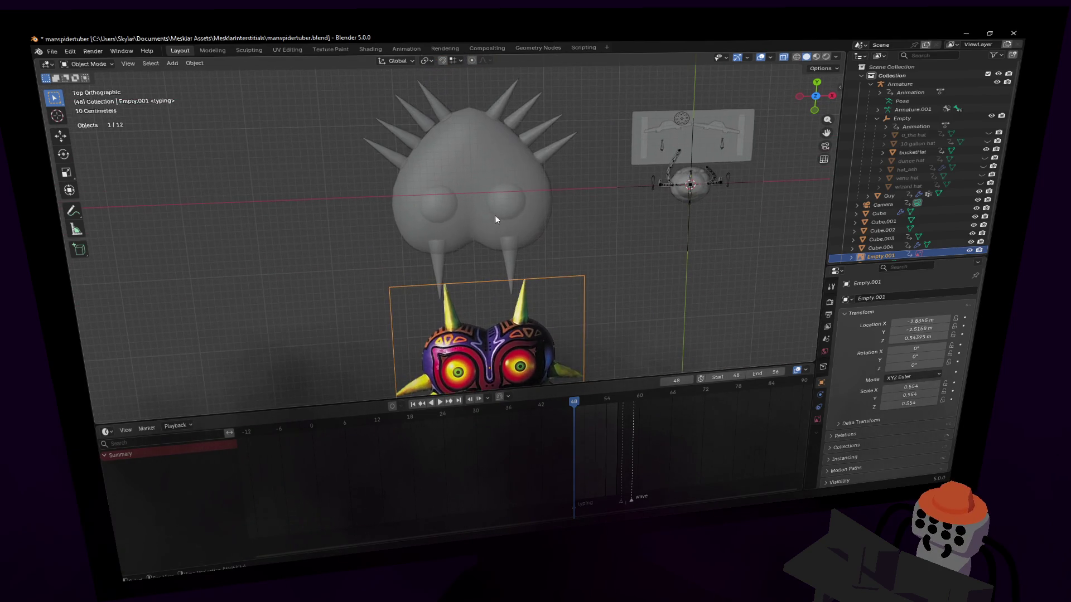
click(531, 210)
key(Tab)
- Rotate all of the heart's vertices 180° around the Z axis
key(a)
key(r)
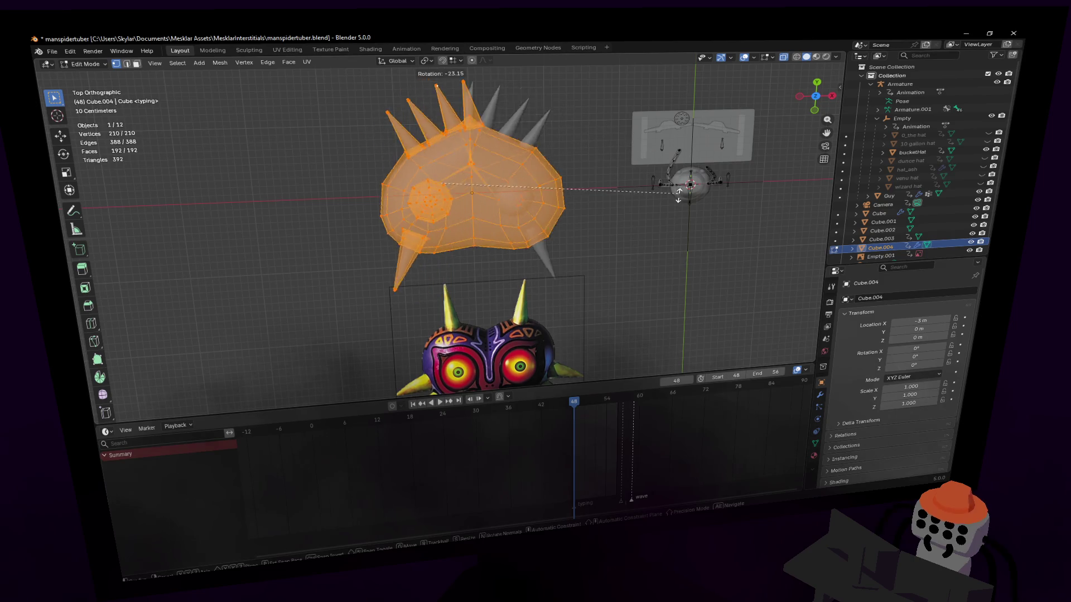
key(z)
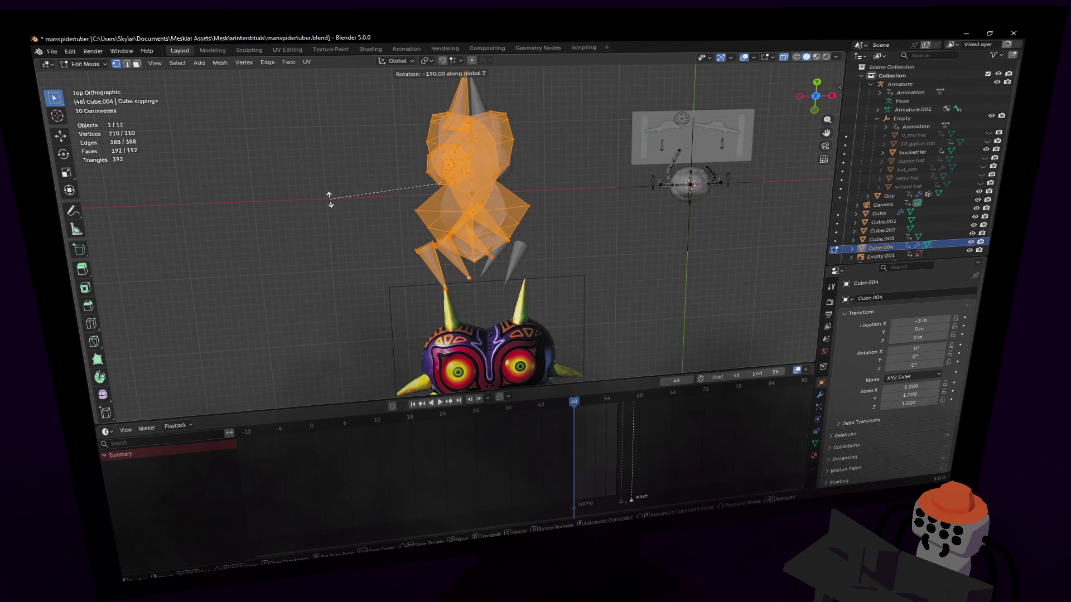
click(330, 206)
shift+middle_drag(446, 183, 425, 245)
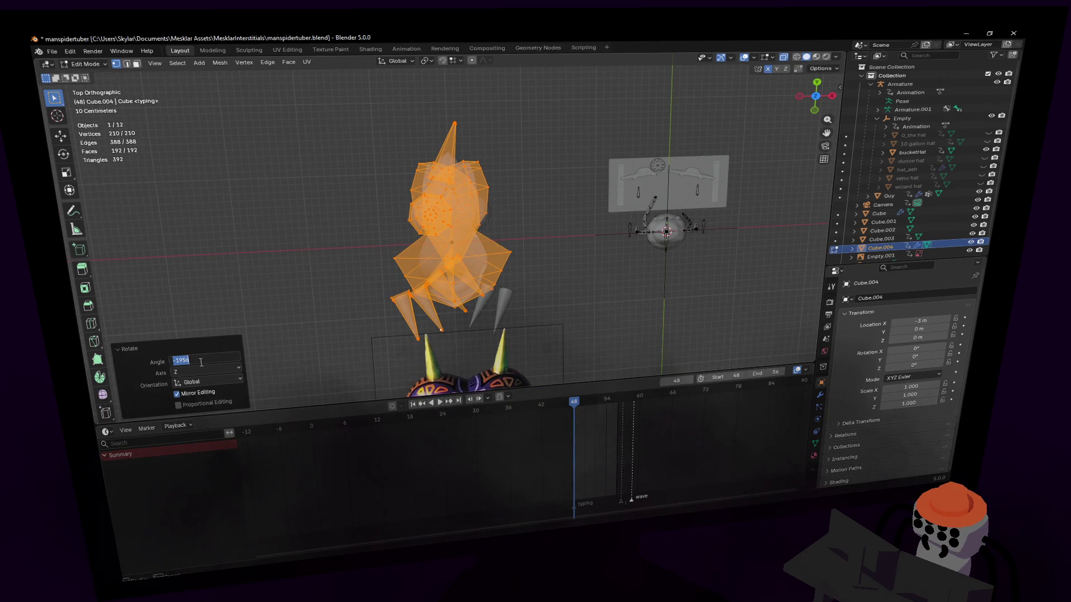
text(180)
key(Return)
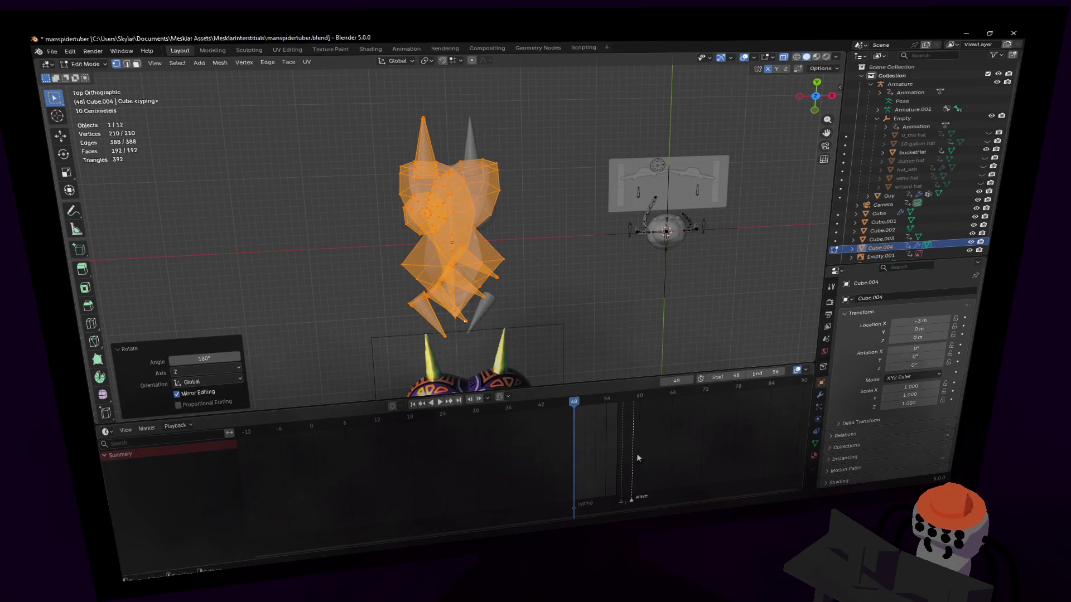
- Toggle the Mirror modifier's Flip X option so the whole heart shows again
click(822, 400)
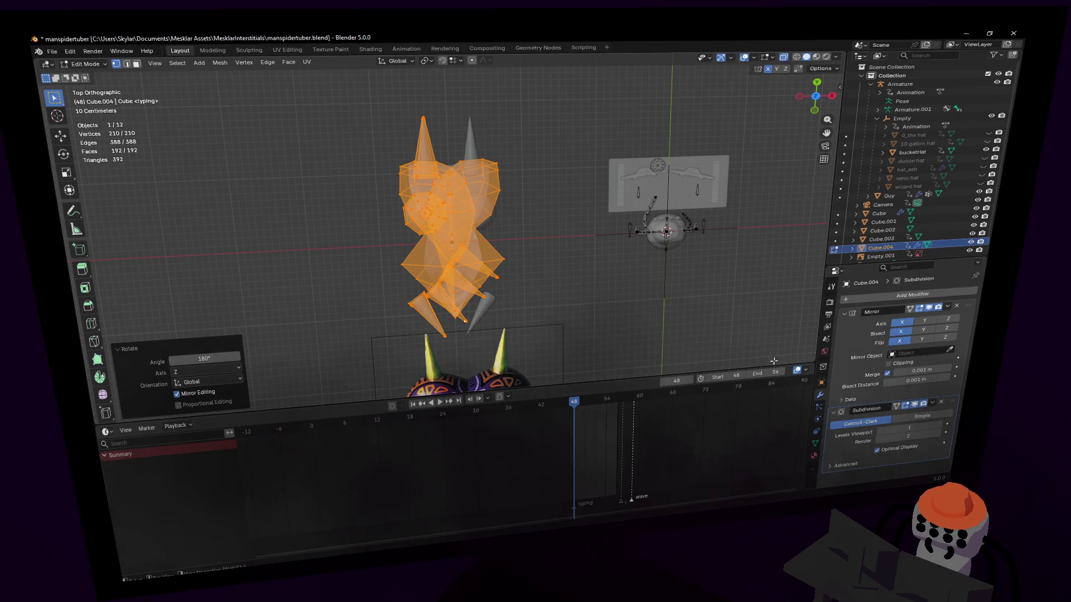
click(906, 334)
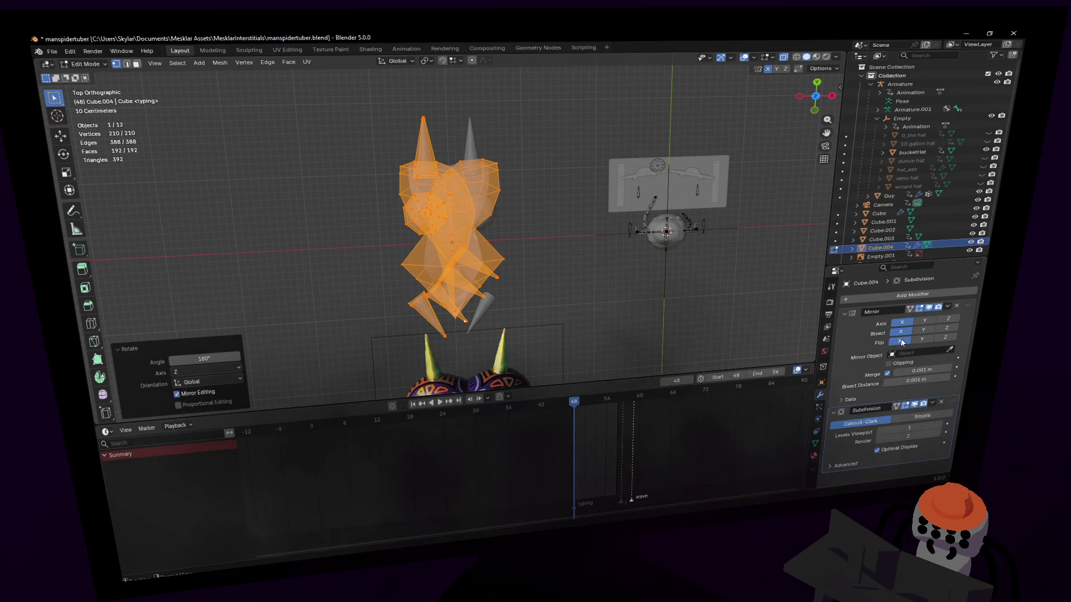
mouse_move(469, 251)
middle_down()
mouse_move(523, 276)
mouse_move(526, 264)
middle_up()
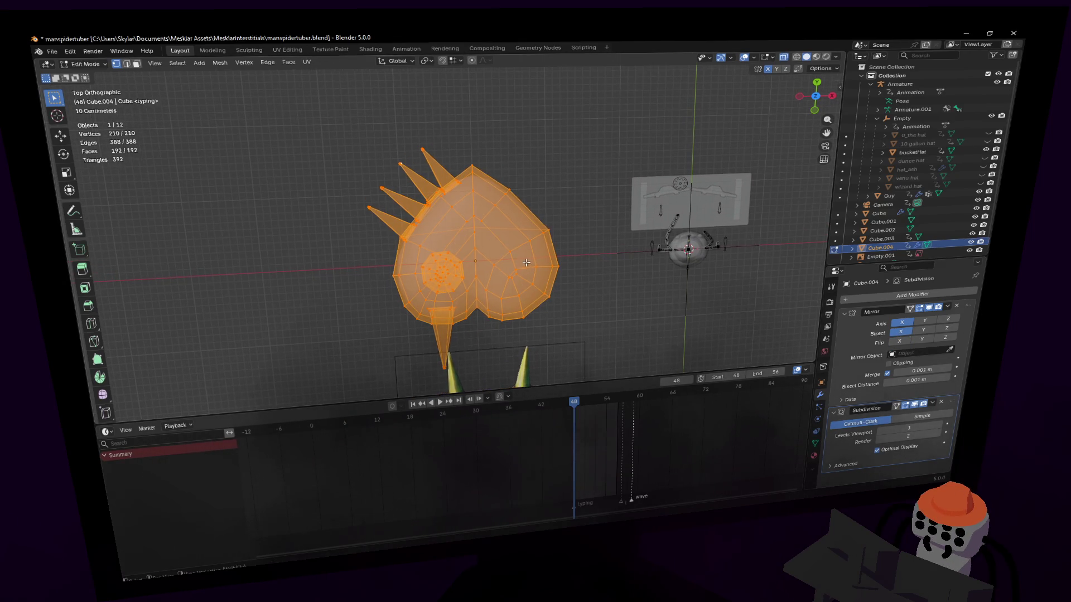
click(480, 240)
key(a)
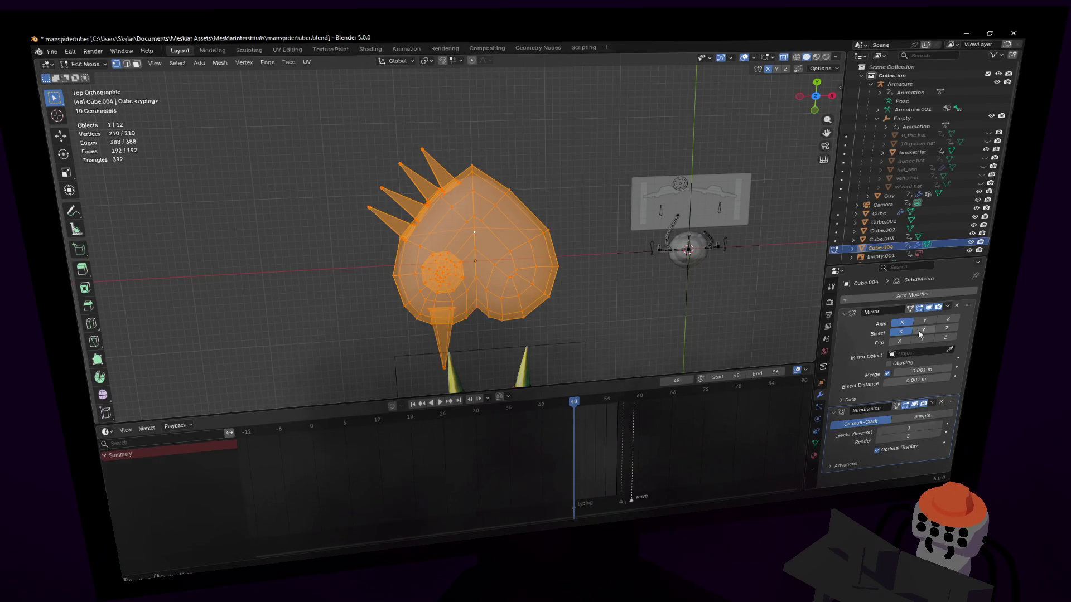
click(928, 311)
click(929, 312)
- Cancel two trial rotations of the mesh and return to Object Mode
key(r)
right_click(774, 284)
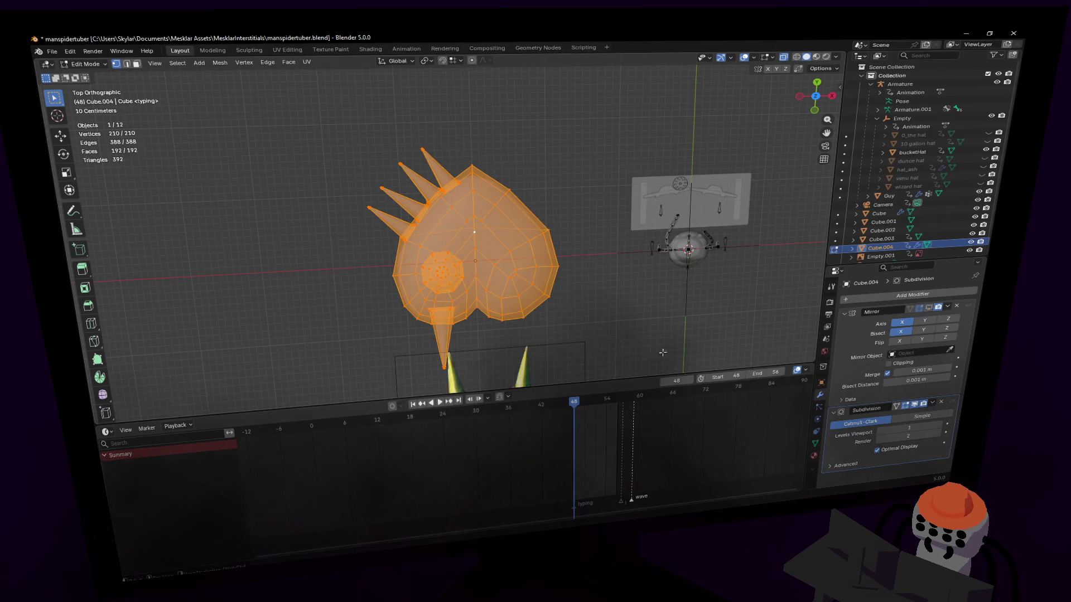
key(r)
right_click(536, 209)
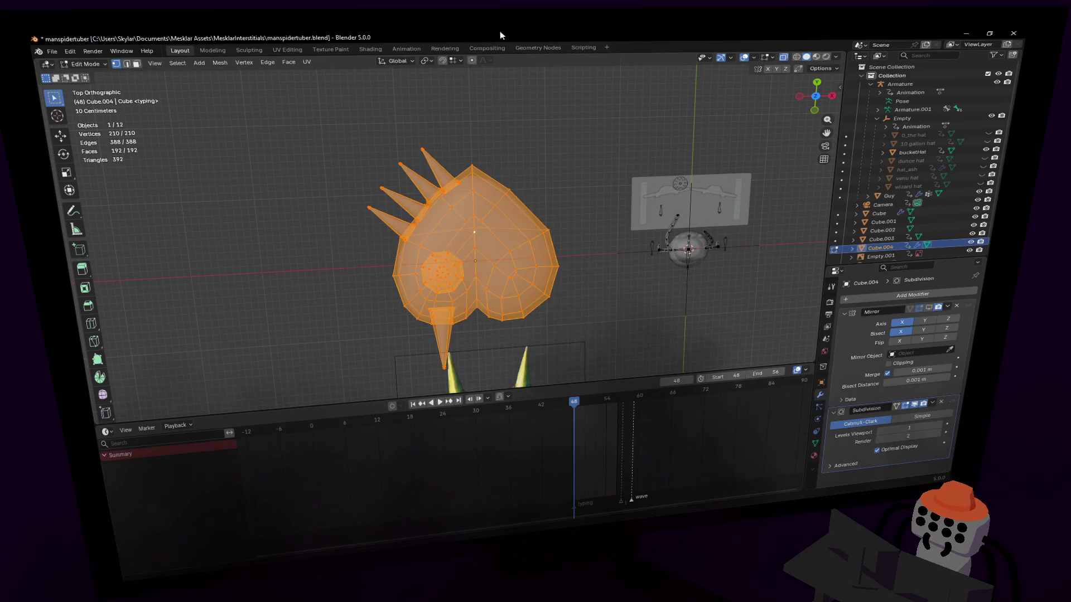
click(455, 62)
key(Tab)
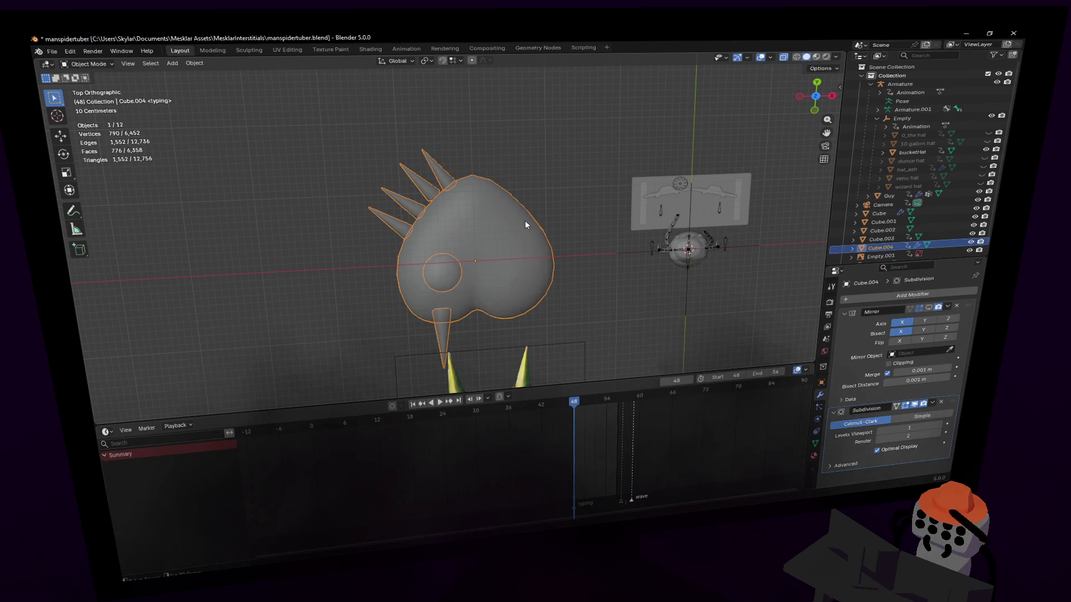
- Snap the 3D cursor to the heart's centre and rotate the mesh 180° around Z in Edit Mode
key(shift+s)
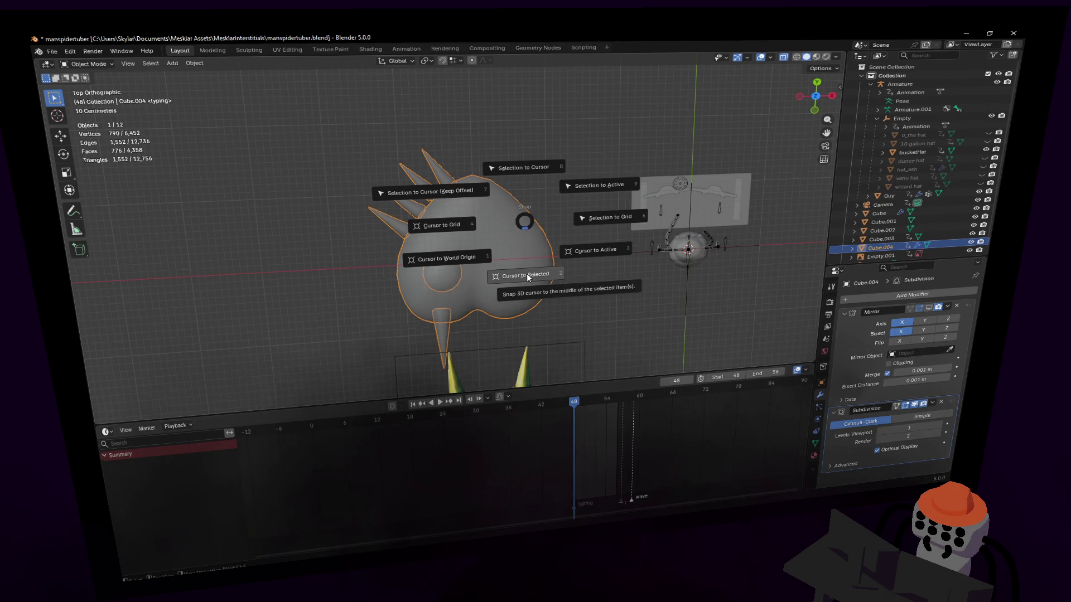
click(526, 273)
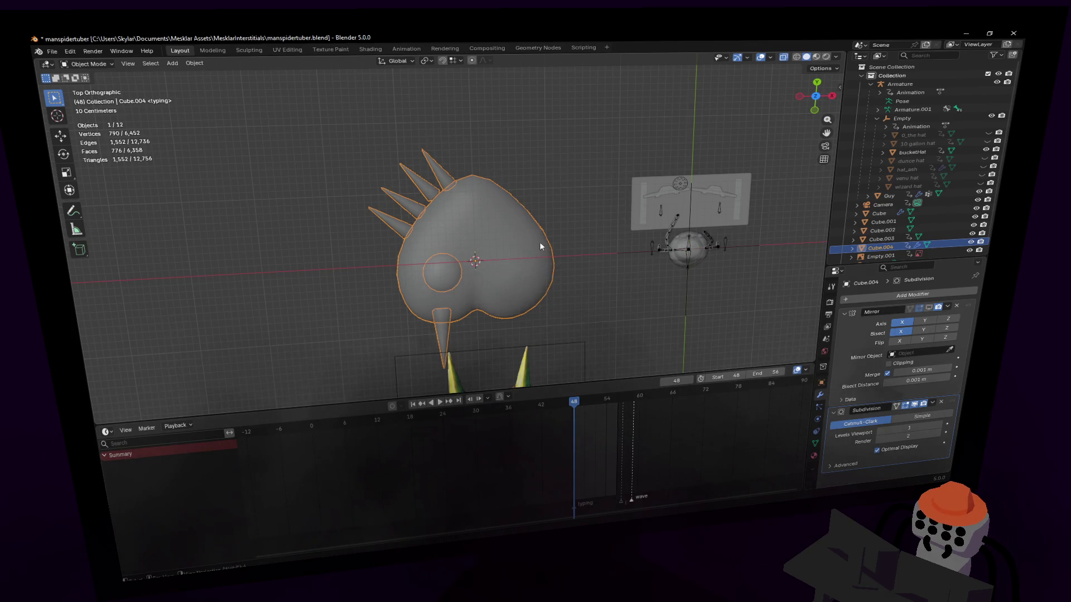
key(r)
key(Escape)
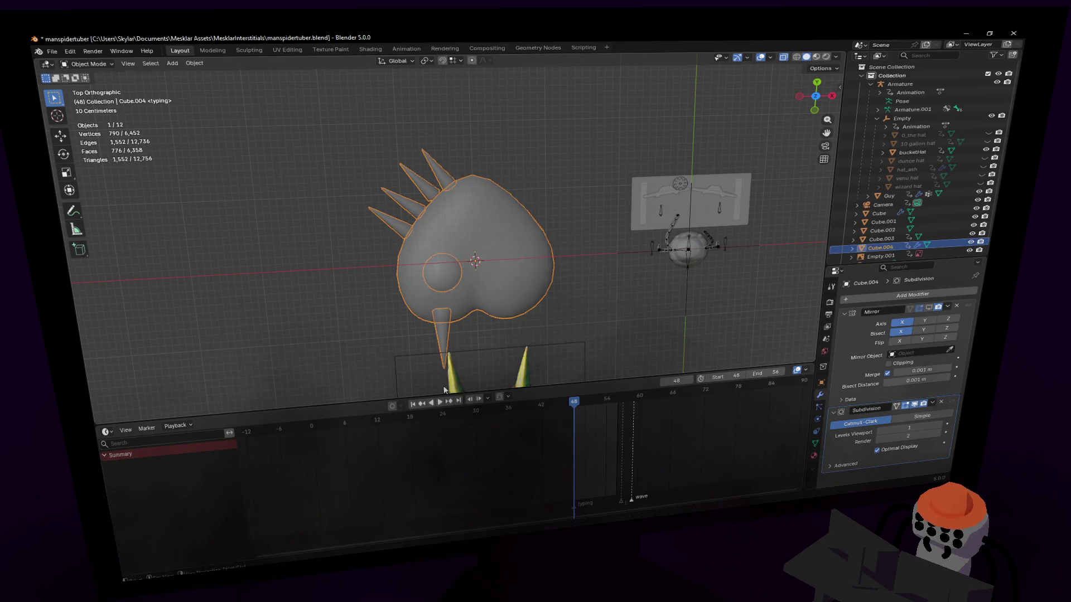
key(Tab)
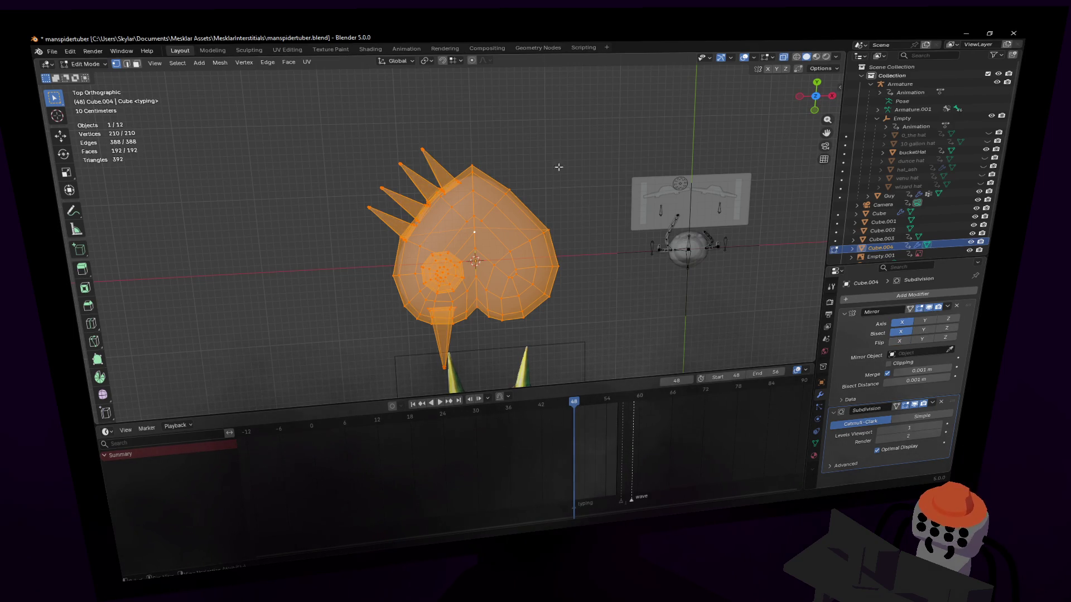
key(r)
key(z)
click(339, 329)
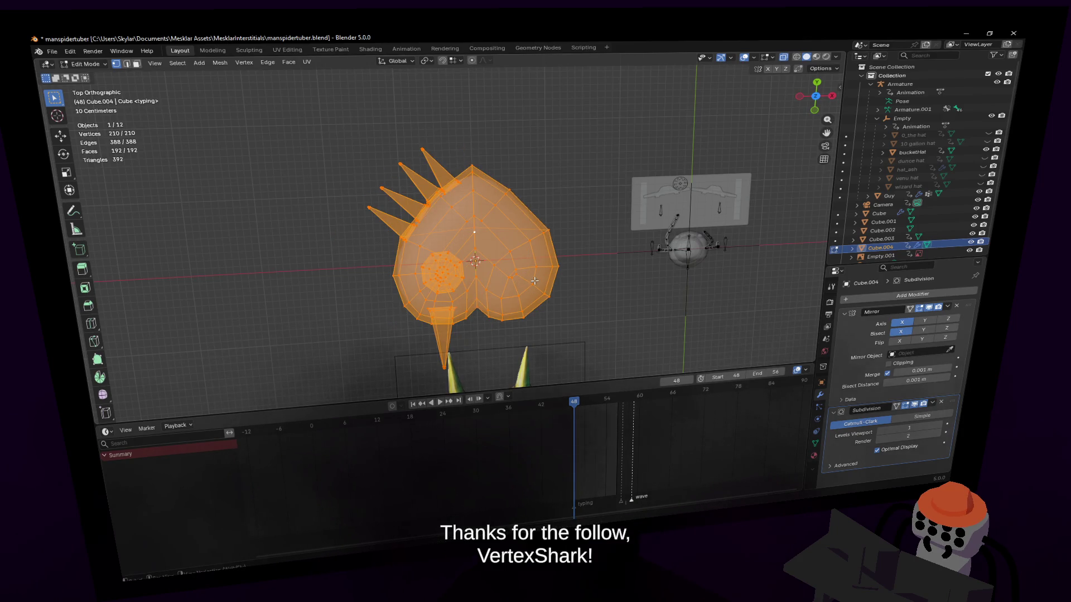
- Set the pivot point to the 3D cursor, rotate the heart another 180° upright and return to Object Mode
click(428, 62)
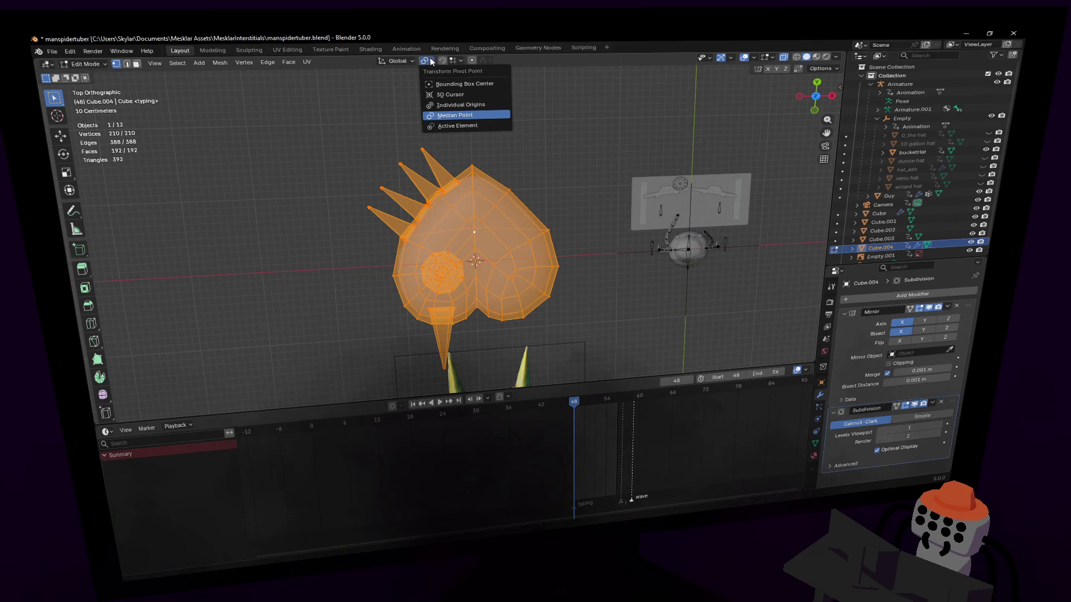
click(447, 94)
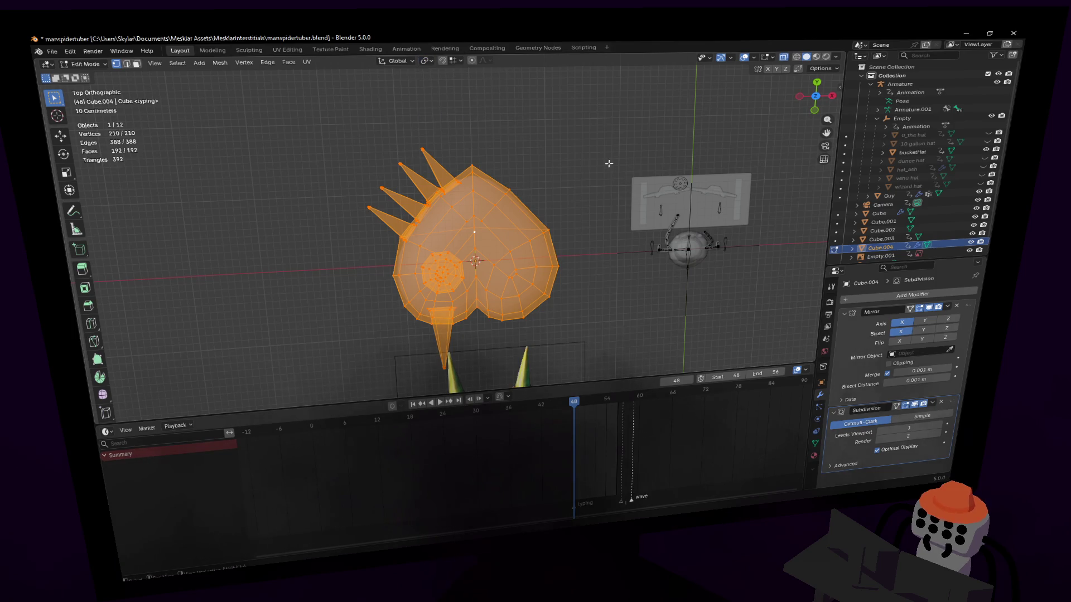
click(427, 61)
click(461, 98)
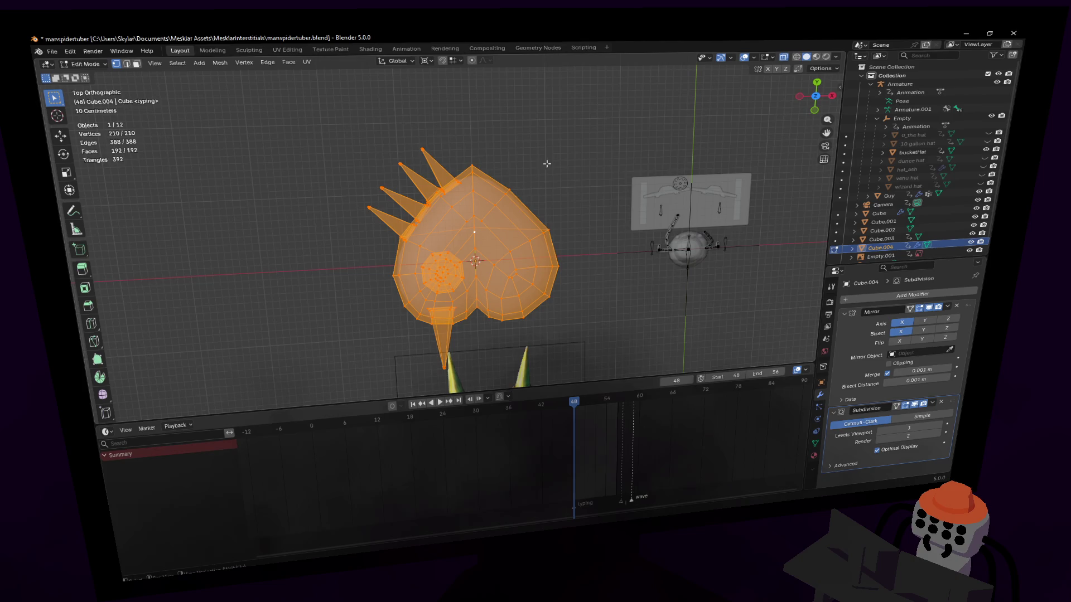
key(r)
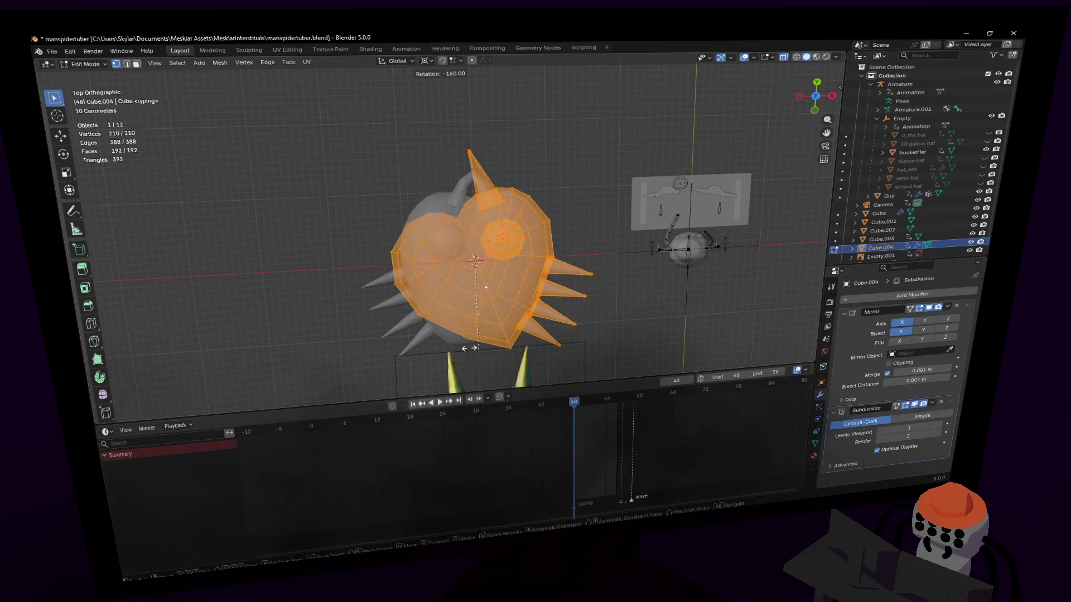
click(457, 336)
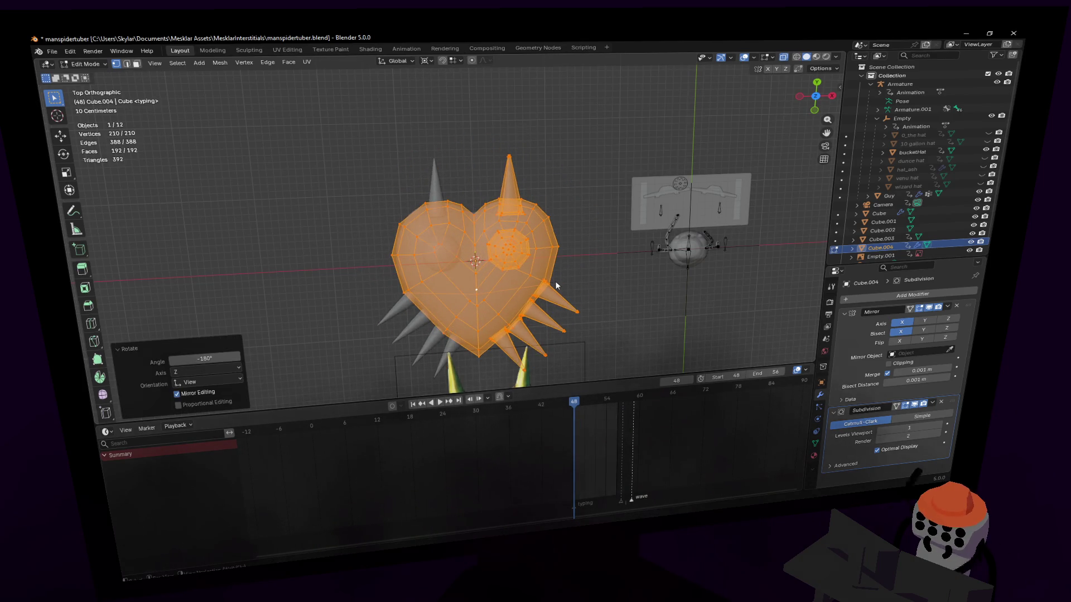
key(Tab)
scroll(556, 284, up, 4)
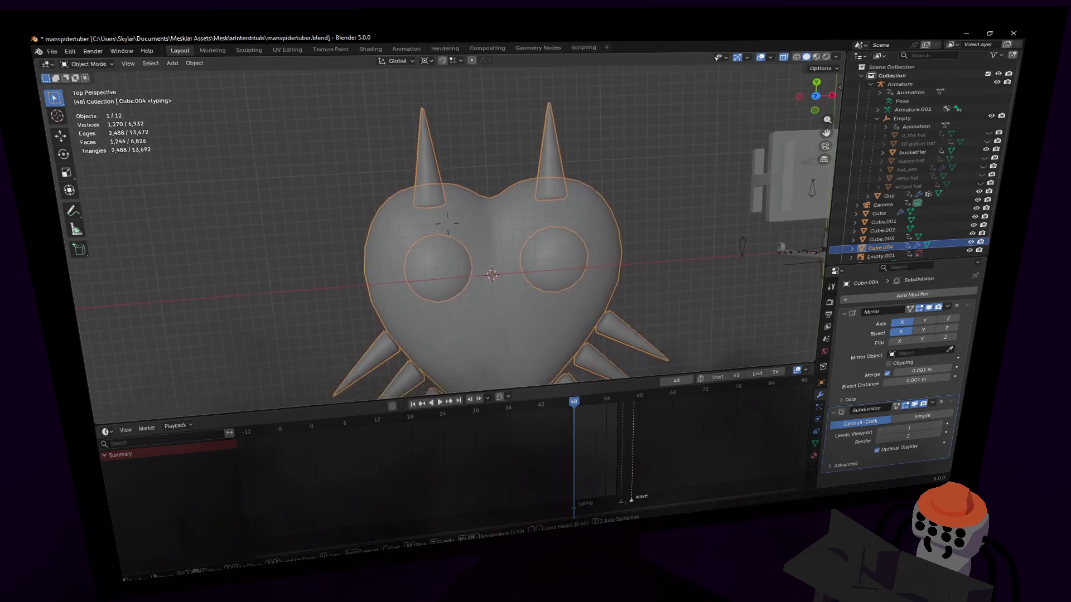
- In Edit Mode select the short edge beneath the lower spikes and start a bevel on it
middle_drag(502, 251, 586, 210)
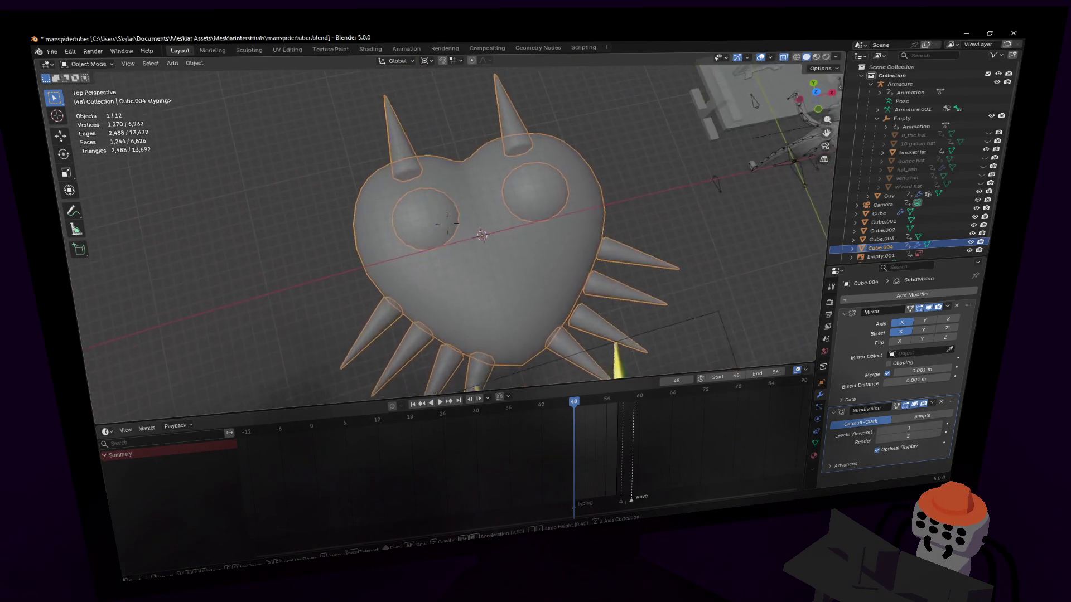
scroll(502, 235, up, 6)
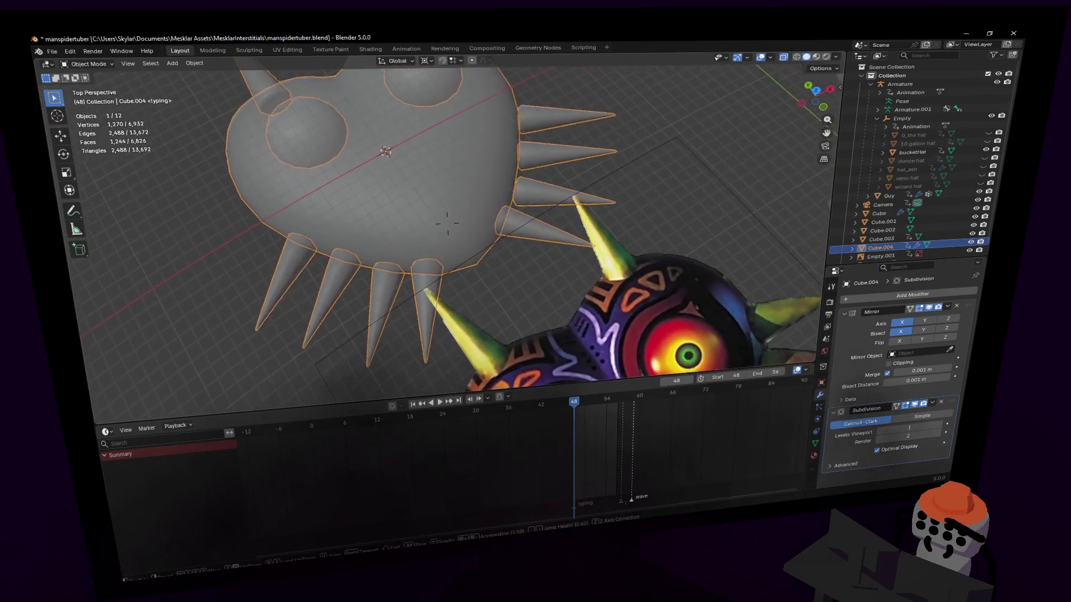
scroll(447, 221, up, 3)
key(Tab)
click(498, 227)
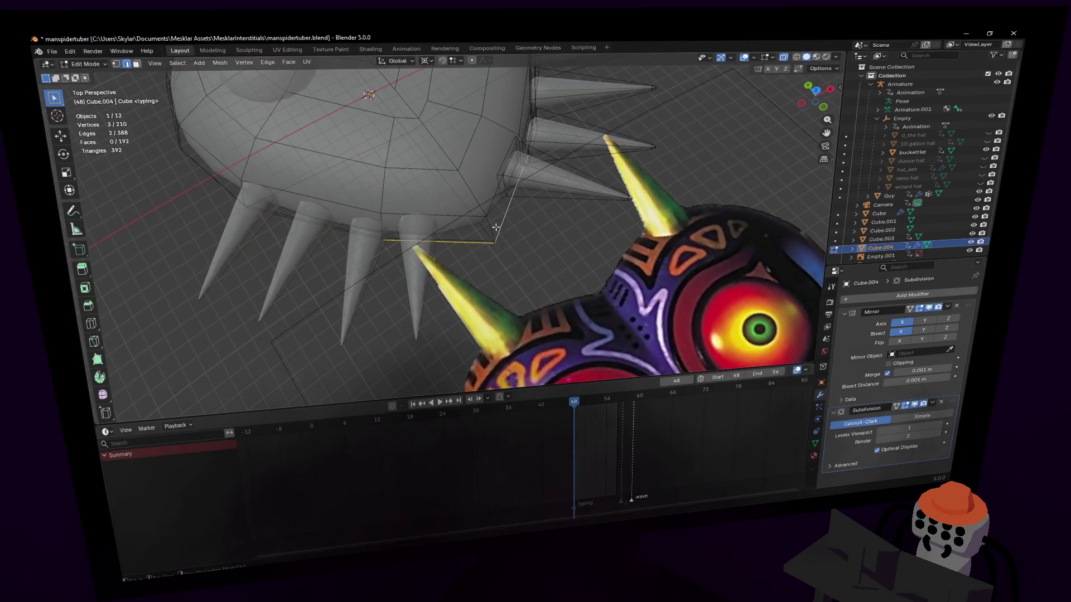
shift+click(494, 234)
scroll(448, 217, up, 3)
mouse_move(448, 220)
middle_down()
mouse_move(502, 222)
mouse_move(448, 225)
mouse_move(501, 285)
middle_up()
click(499, 219)
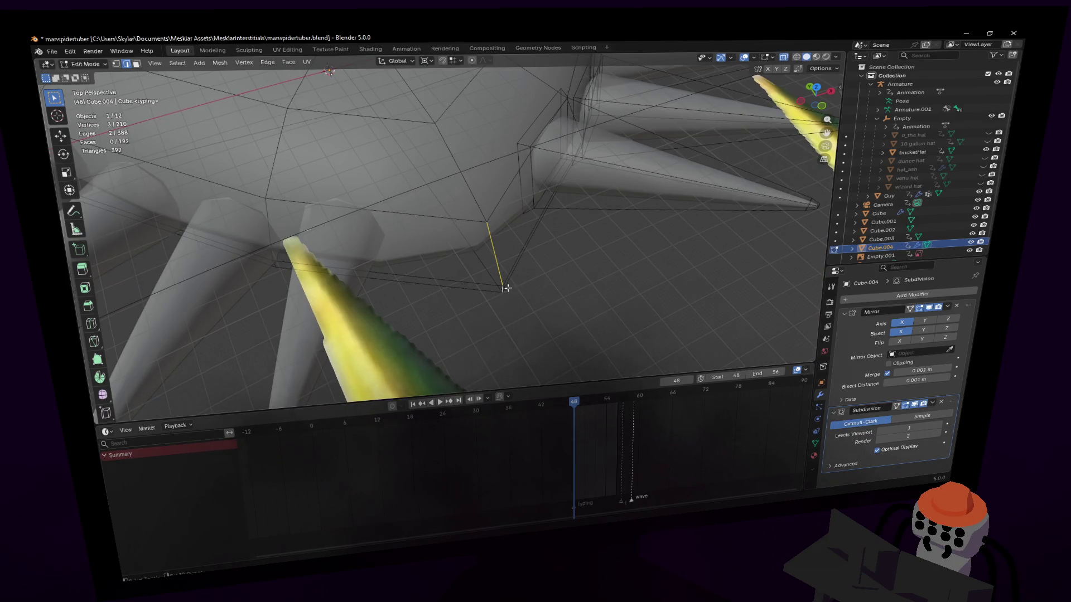
key(ctrl+b)
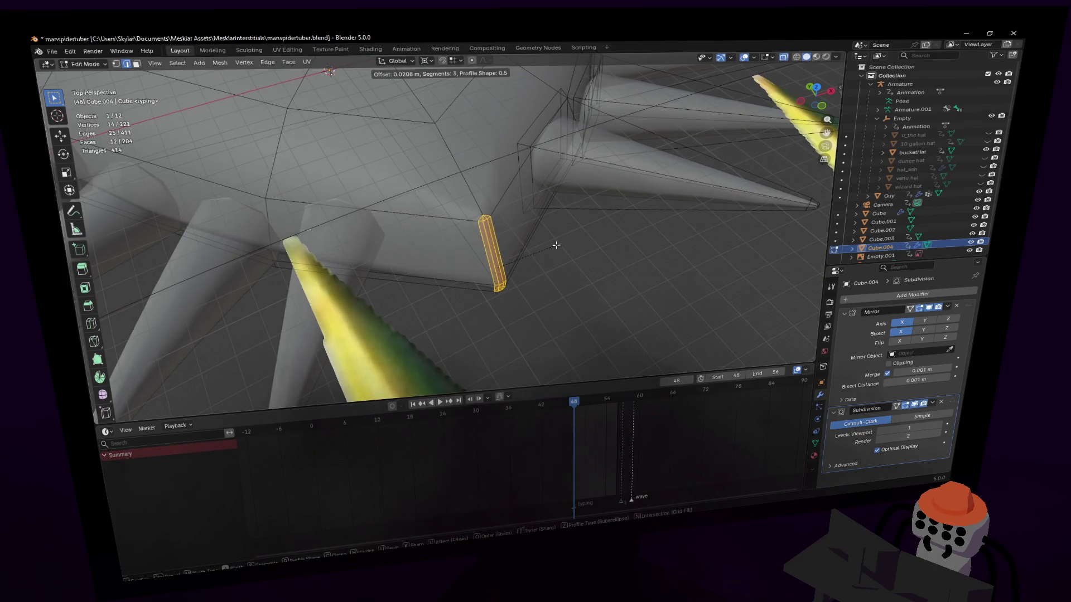
- Confirm the bevel with a single segment and check the whole mask in Object Mode
click(560, 244)
double_click(193, 263)
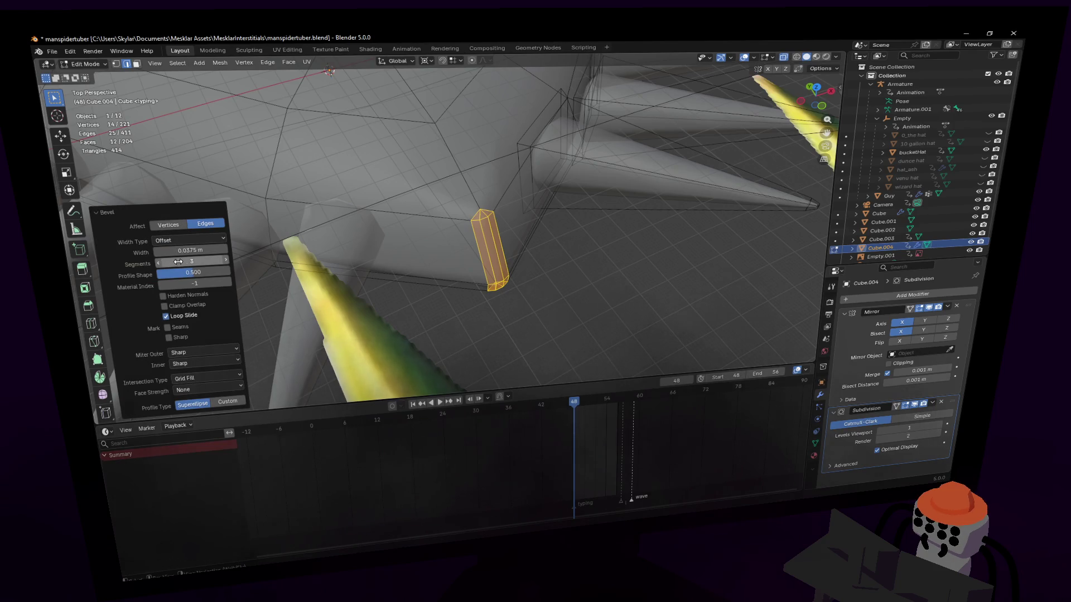
text(1)
key(Return)
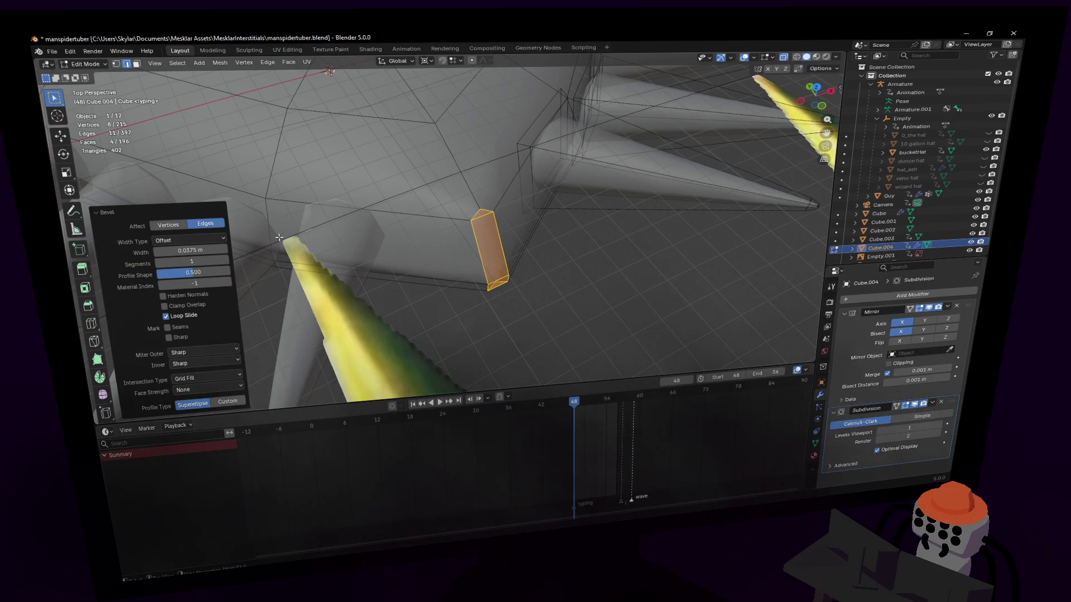
middle_drag(488, 219, 485, 274)
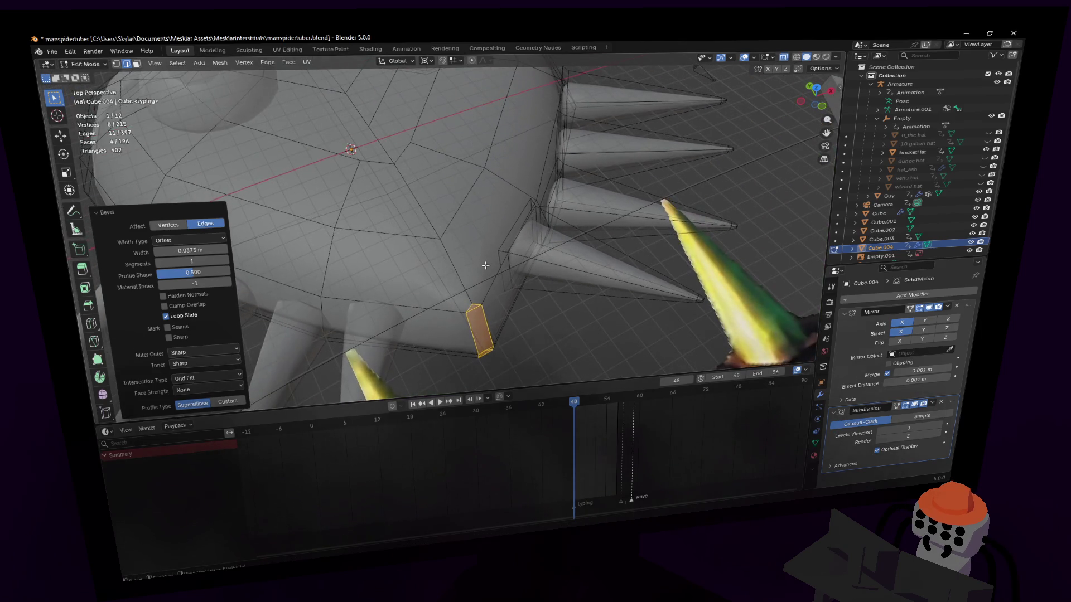
key(Tab)
key(Tab)
- Shift a vertex beside the spikes slightly along Y then Z and compare against the reference mask
click(471, 301)
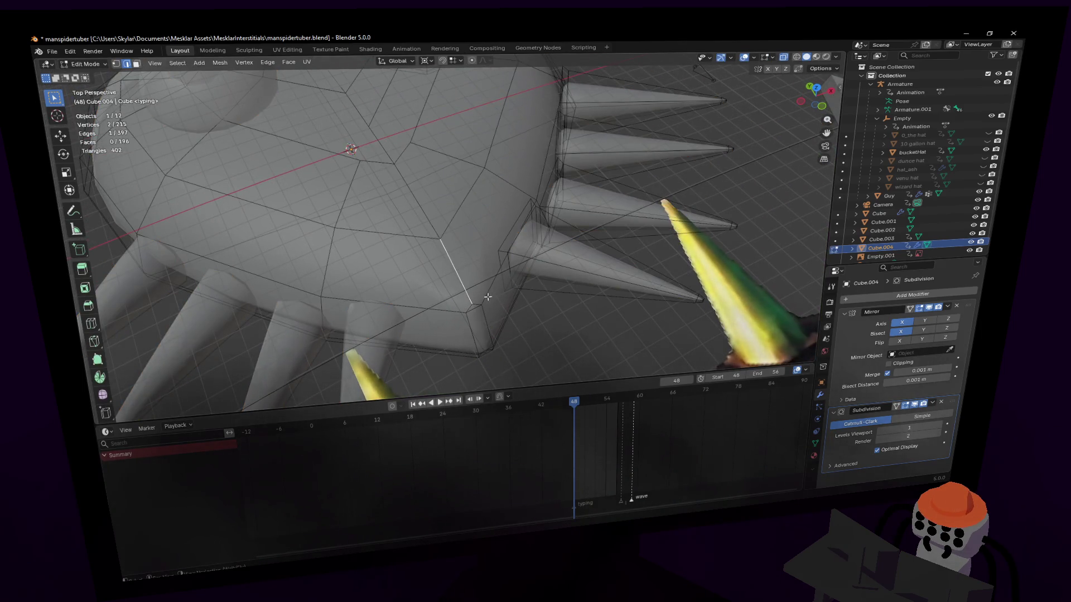
middle_drag(470, 301, 526, 233)
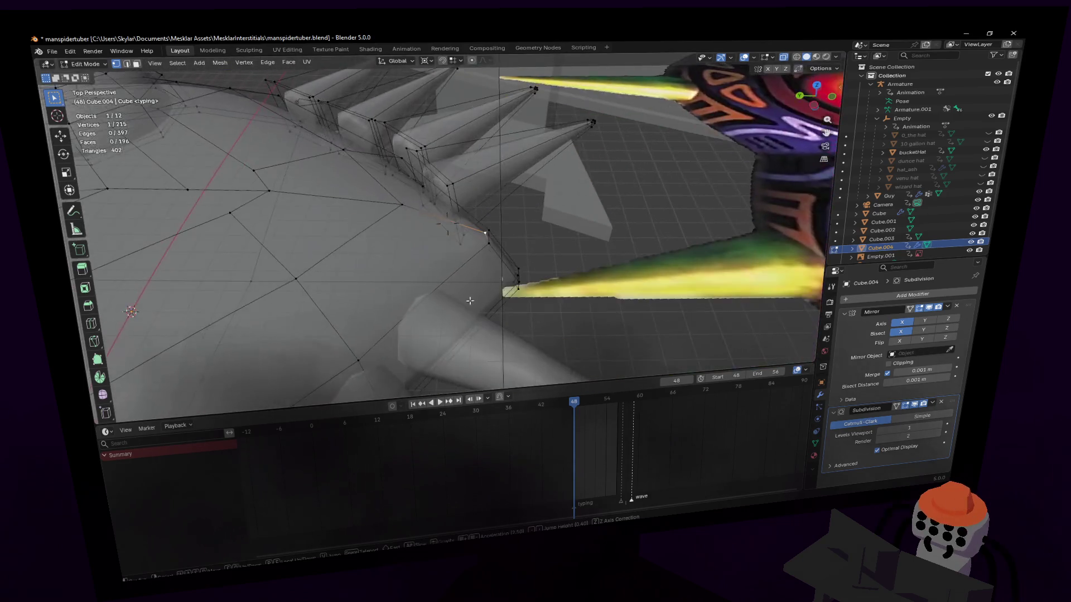
key(g)
key(y)
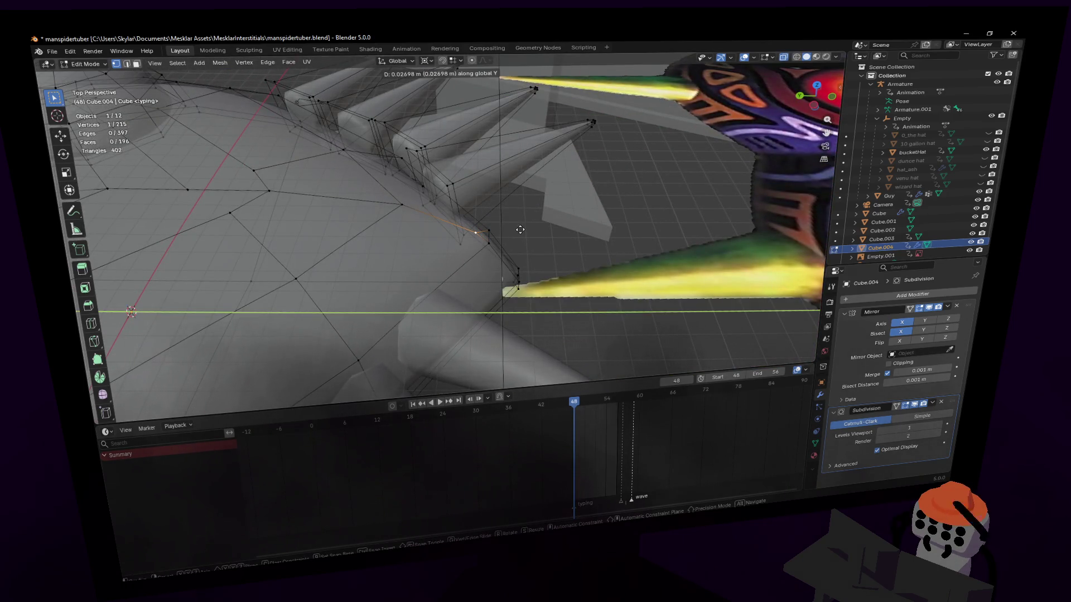
click(521, 229)
key(g)
key(z)
click(520, 228)
key(Tab)
scroll(520, 228, down, 5)
mouse_move(535, 252)
middle_down()
mouse_move(468, 185)
mouse_move(452, 134)
mouse_move(461, 184)
mouse_move(402, 251)
mouse_move(352, 276)
mouse_move(435, 201)
middle_up()
- In face select mode pick the small bevel face group by the spike and delete it
key(Tab)
scroll(448, 297, up, 3)
scroll(460, 277, up, 3)
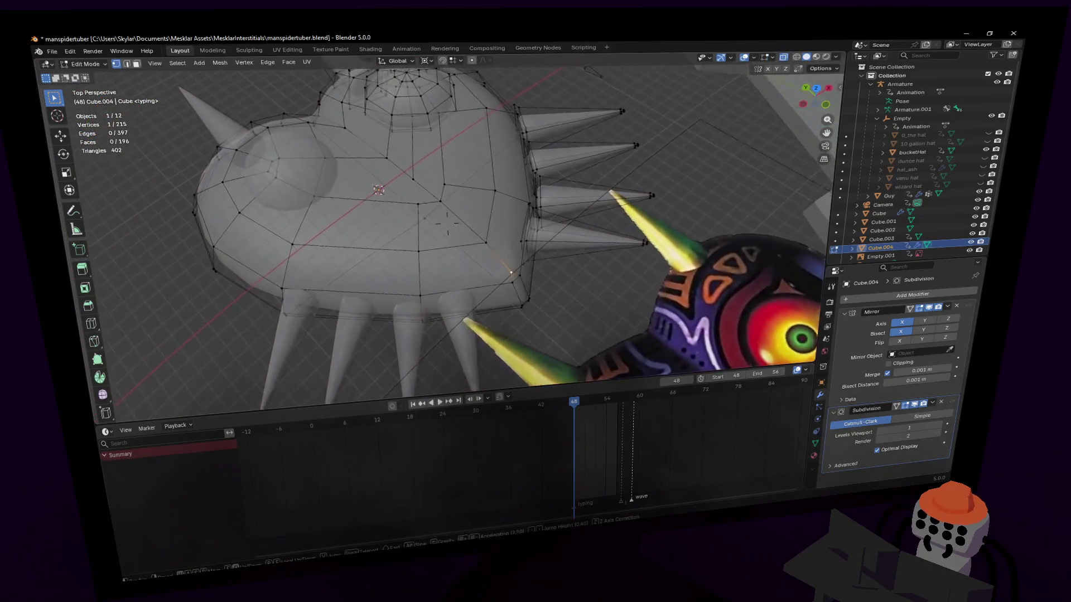
scroll(485, 251, up, 3)
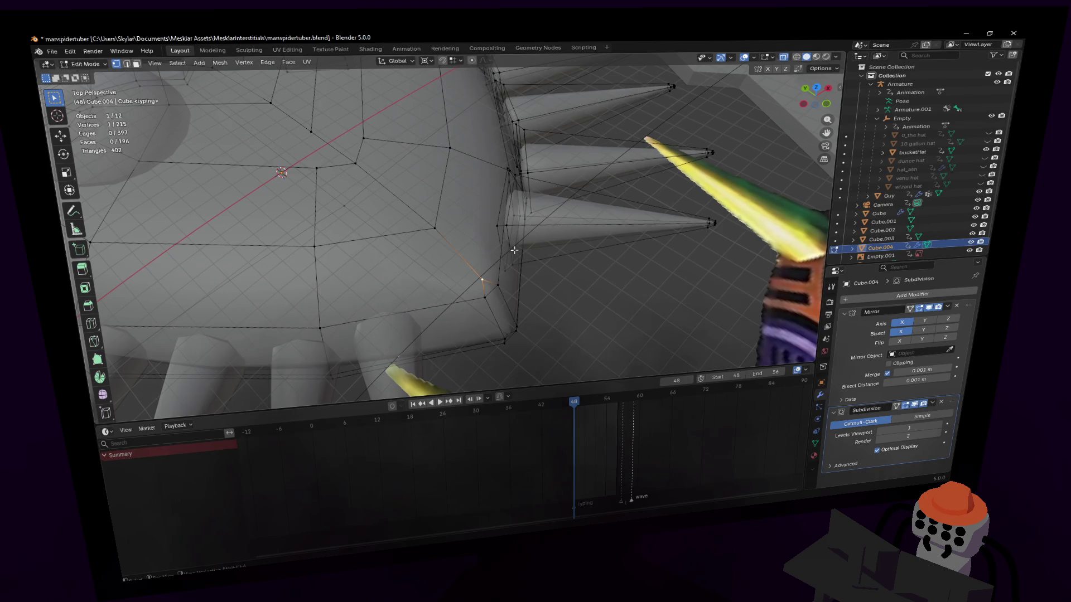
middle_drag(513, 246, 511, 256)
key(Tab)
key(Tab)
key(3)
key(l)
key(Tab)
key(Tab)
key(x)
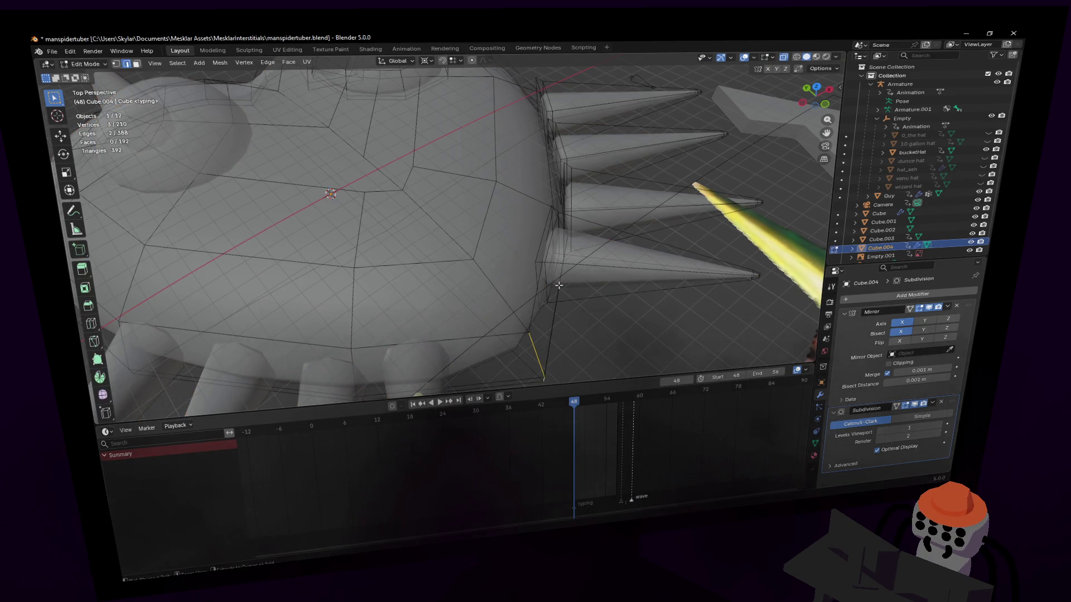
- Bevel the edge chain down the body's side into a narrow strip and check it in Object Mode
ctrl+click(452, 235)
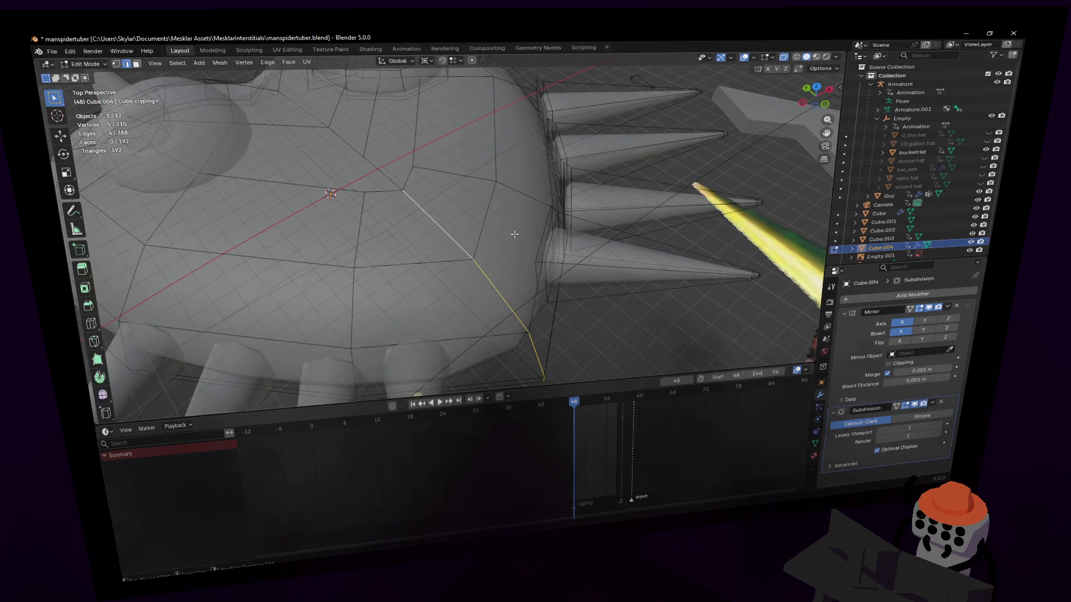
key(ctrl+b)
click(531, 223)
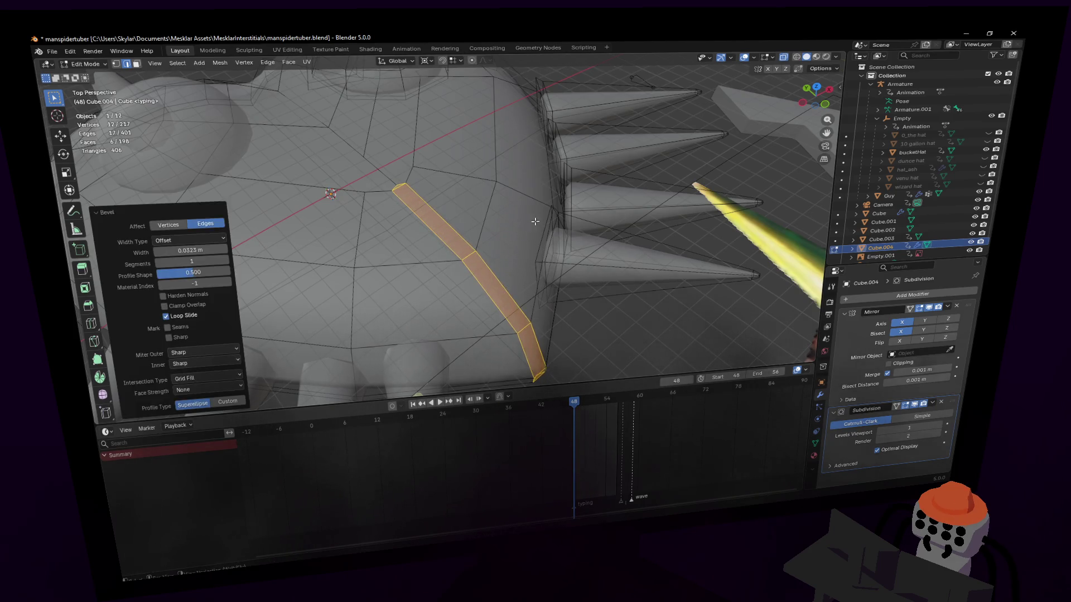
key(Tab)
mouse_move(446, 175)
middle_down()
mouse_move(446, 222)
mouse_move(462, 234)
middle_up()
scroll(446, 222, down, 4)
key(Tab)
- Select faces near the top dome, trial-move them along Z and bring up the proportional falloff options
click(458, 216)
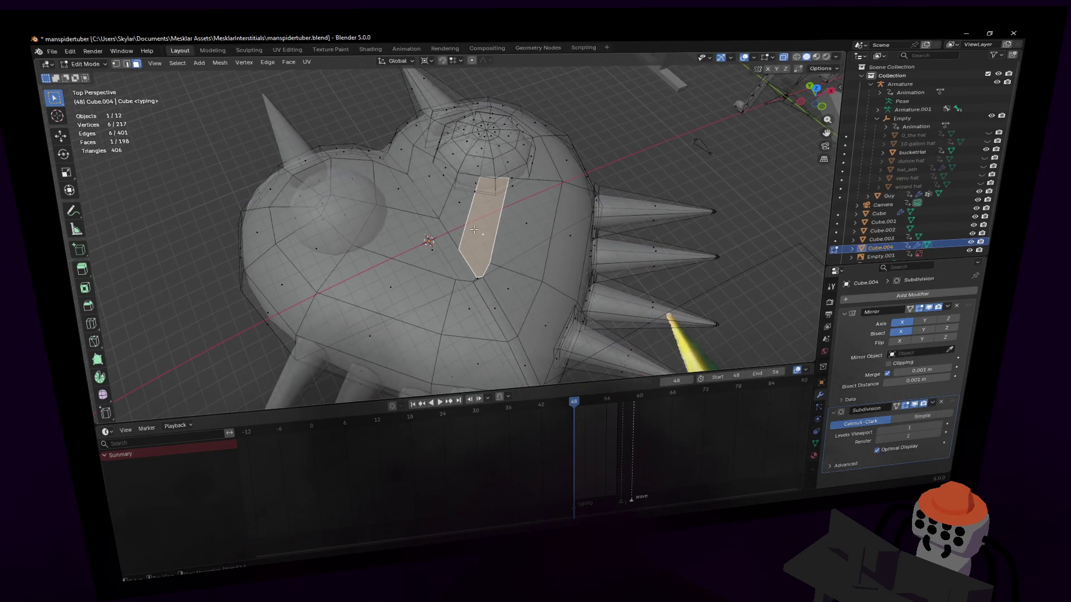
key(g)
key(z)
click(517, 205)
scroll(517, 205, up, 3)
middle_drag(517, 205, 502, 193)
click(485, 60)
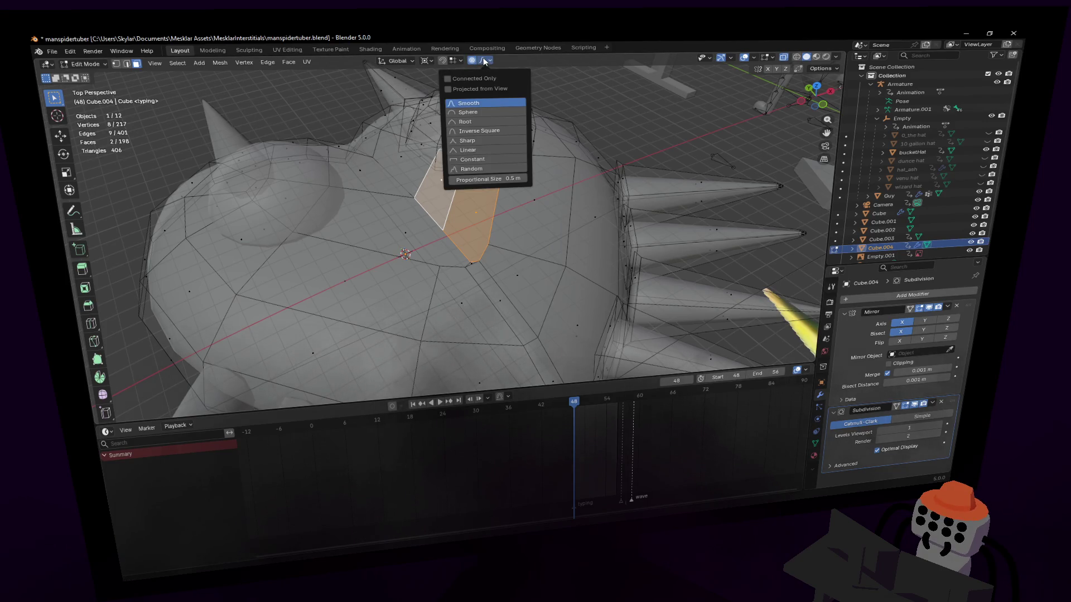
- Enable Connected Only proportional editing and move the top faces along Z with smooth falloff
click(485, 62)
click(486, 62)
click(447, 78)
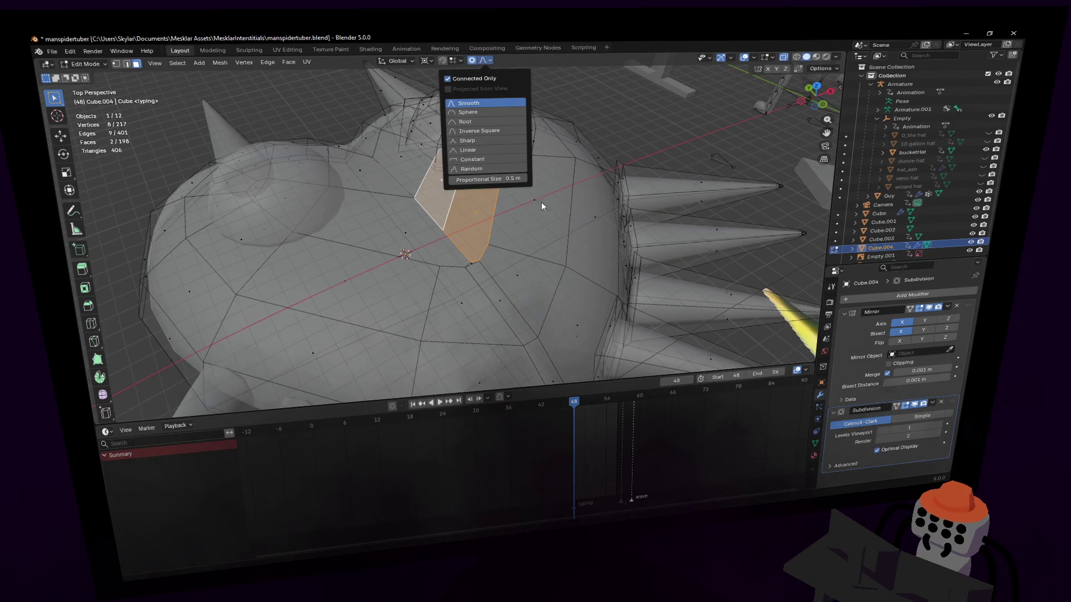
key(Escape)
key(g)
key(z)
click(536, 200)
key(Tab)
mouse_move(598, 151)
middle_down()
mouse_move(502, 293)
mouse_move(435, 234)
mouse_move(789, 178)
middle_up()
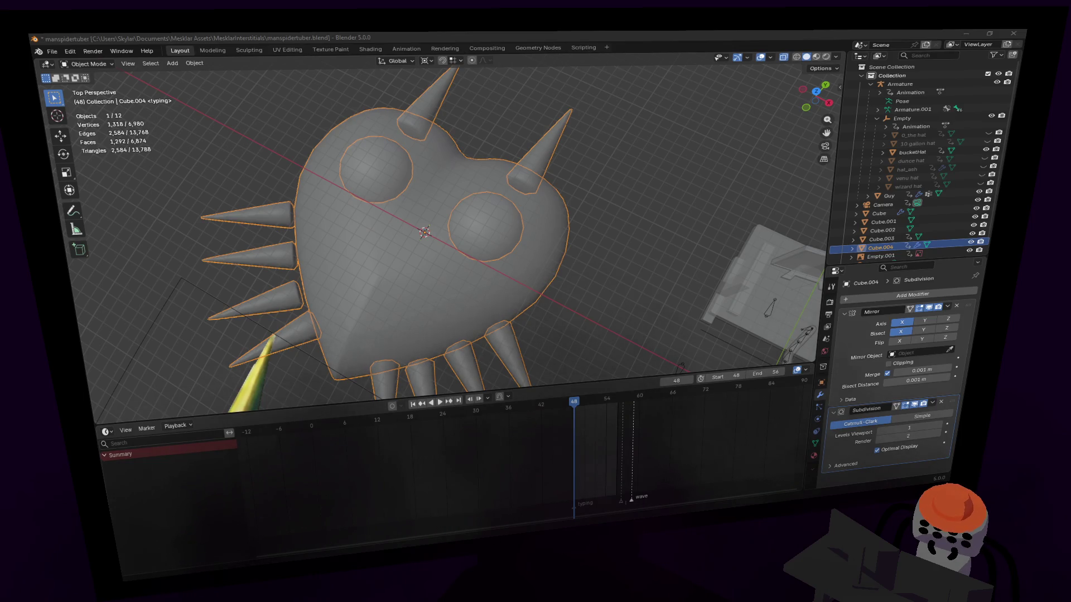
- Back in Edit Mode select a whole lower side spike as connected geometry
mouse_move(535, 293)
middle_down()
mouse_move(508, 232)
mouse_move(667, 279)
middle_up()
key(Tab)
click(560, 302)
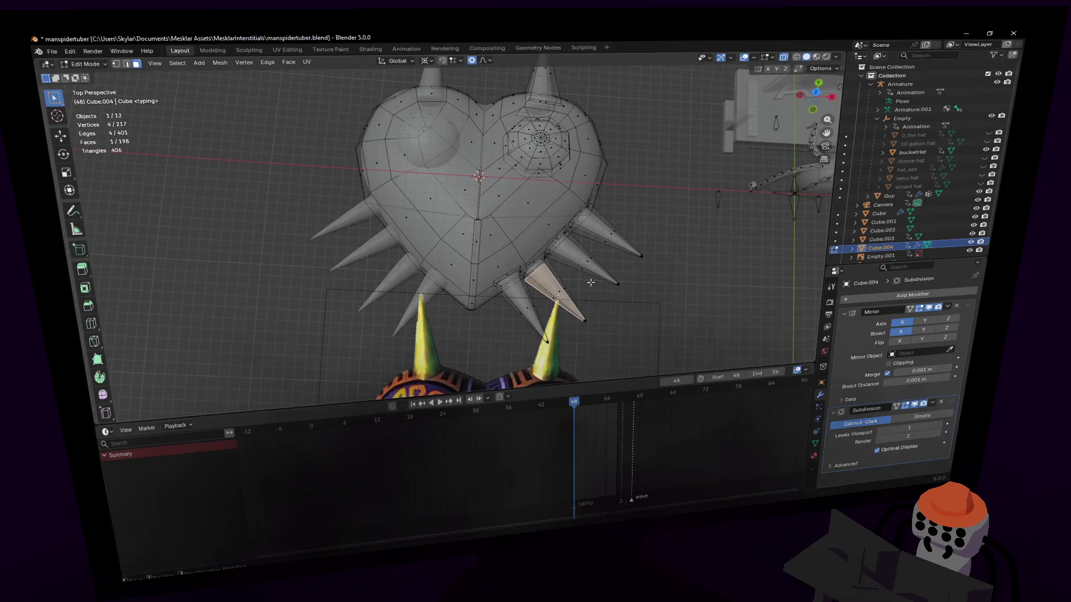
key(ctrl+l)
shift+click(613, 239)
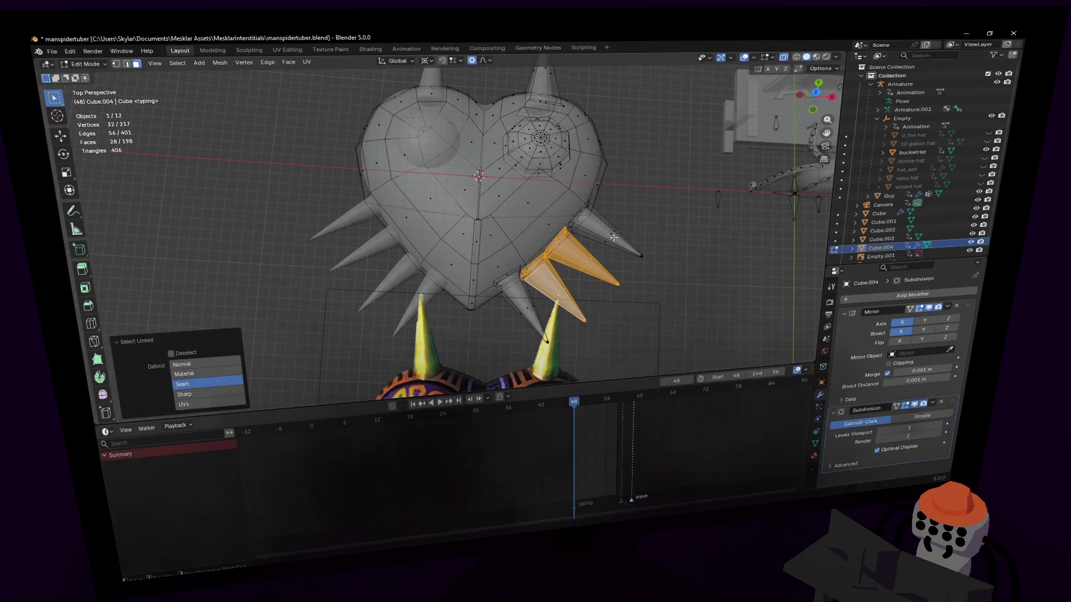
- From top orthographic view set the transform pivot to Individual Origins
click(613, 239)
drag(816, 105, 820, 95)
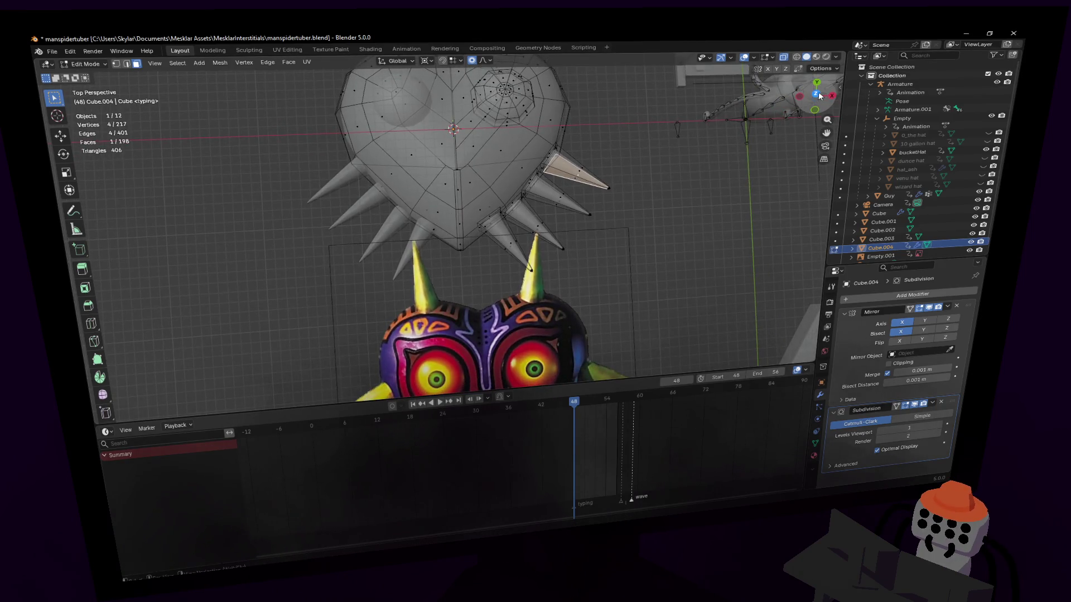
click(816, 94)
key(r)
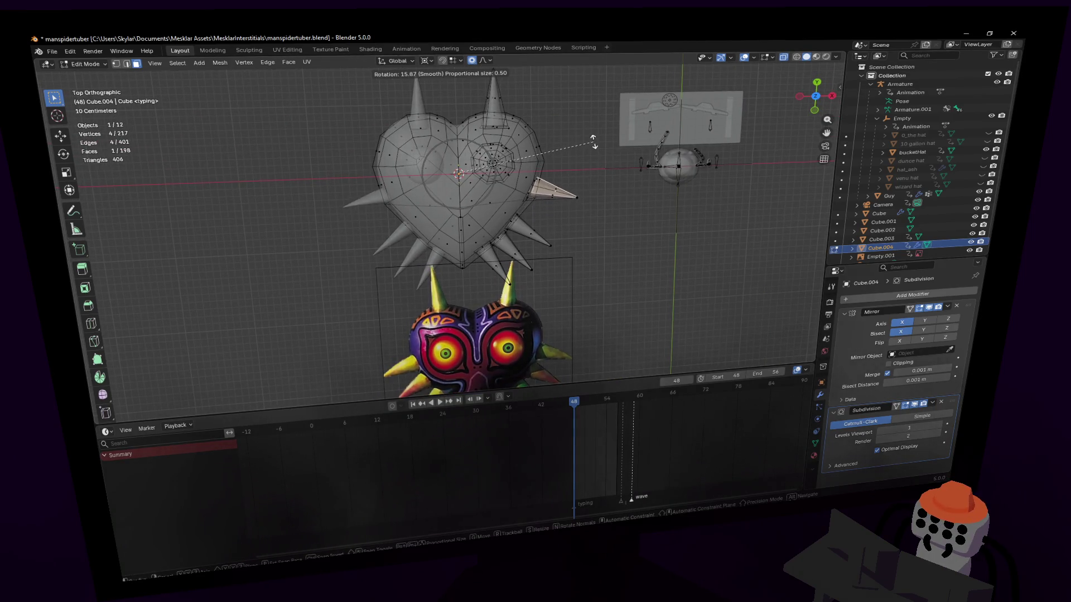
key(Escape)
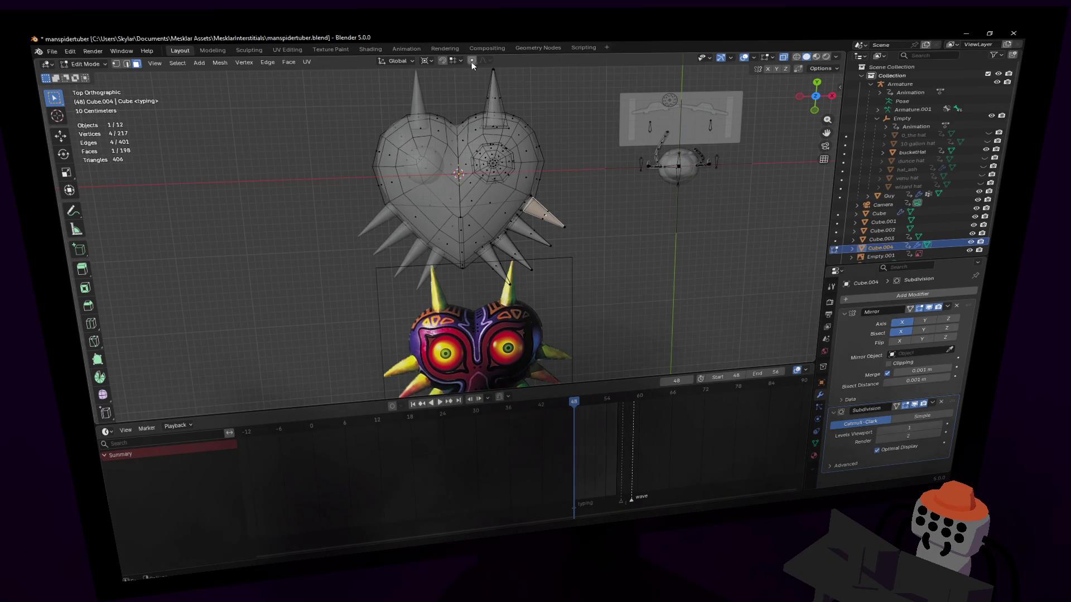
click(462, 62)
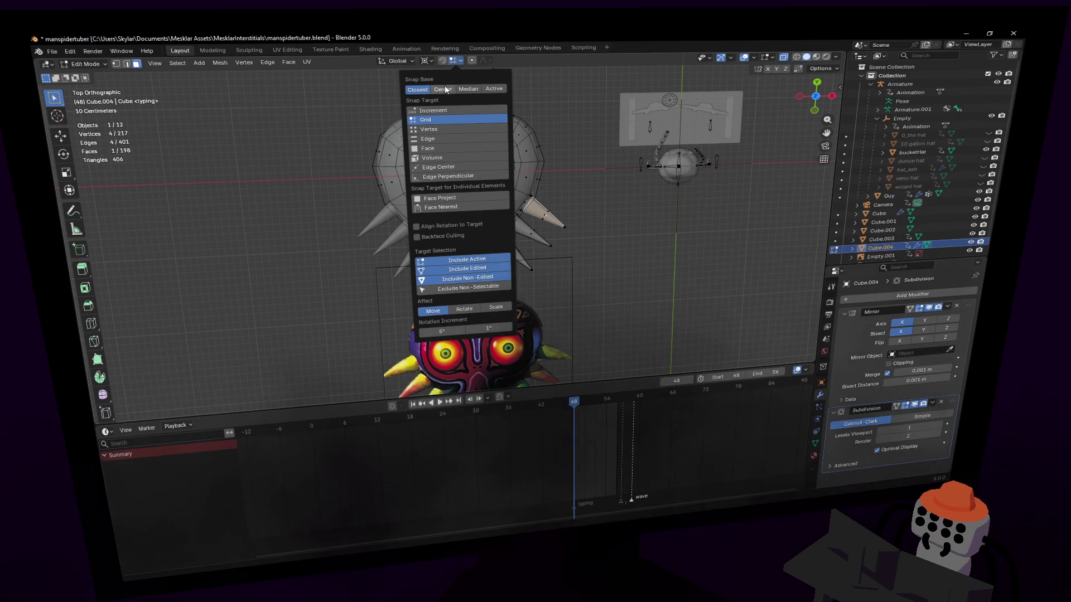
click(425, 62)
click(456, 104)
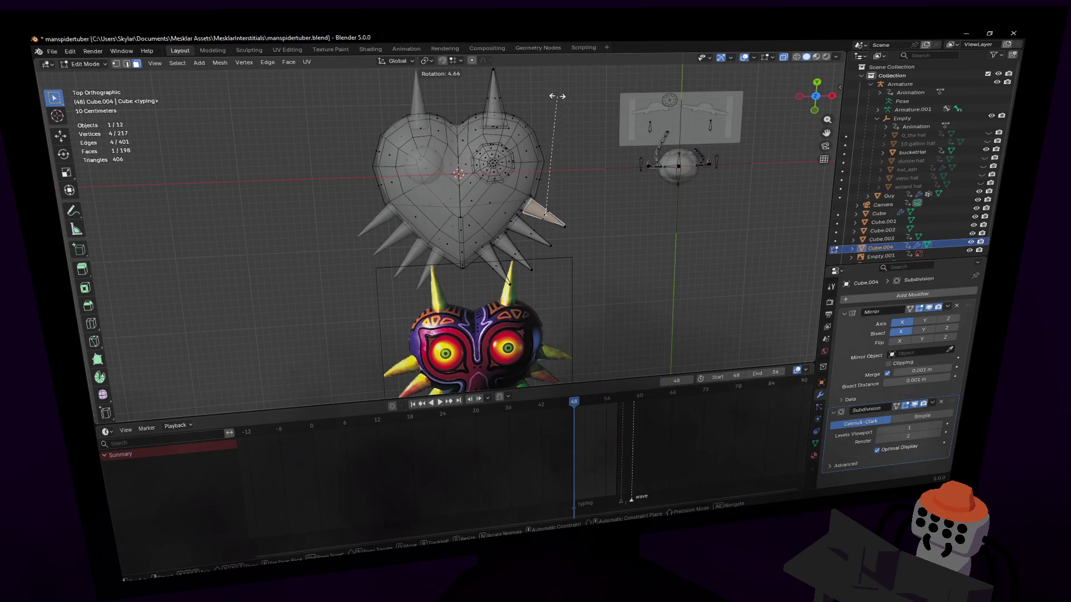
- Rotate the right-side spike about 8° and scale it slightly larger to match the reference
key(l)
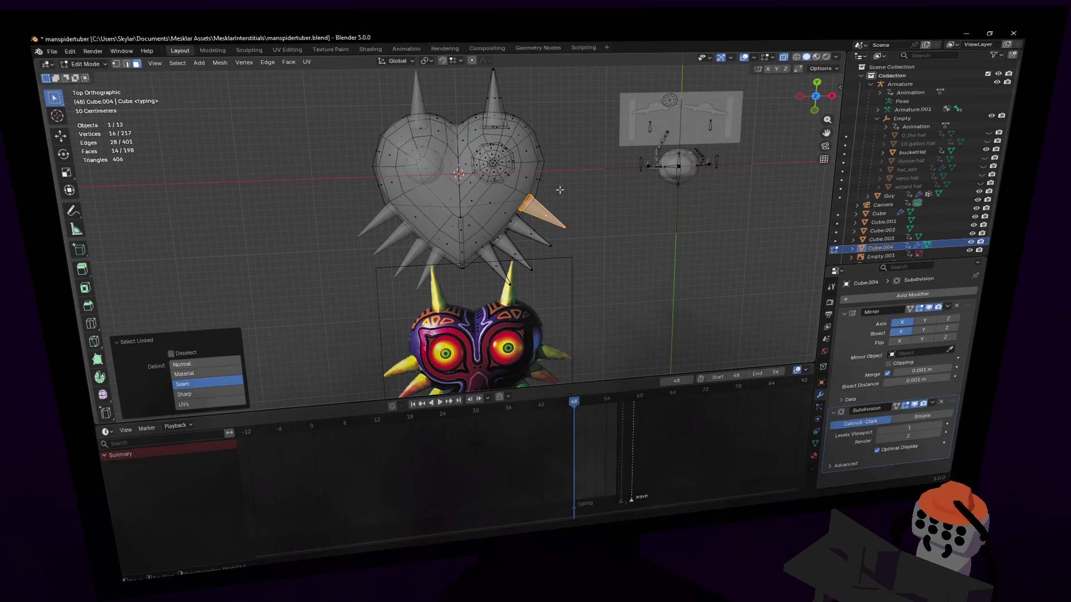
key(r)
click(536, 203)
key(g)
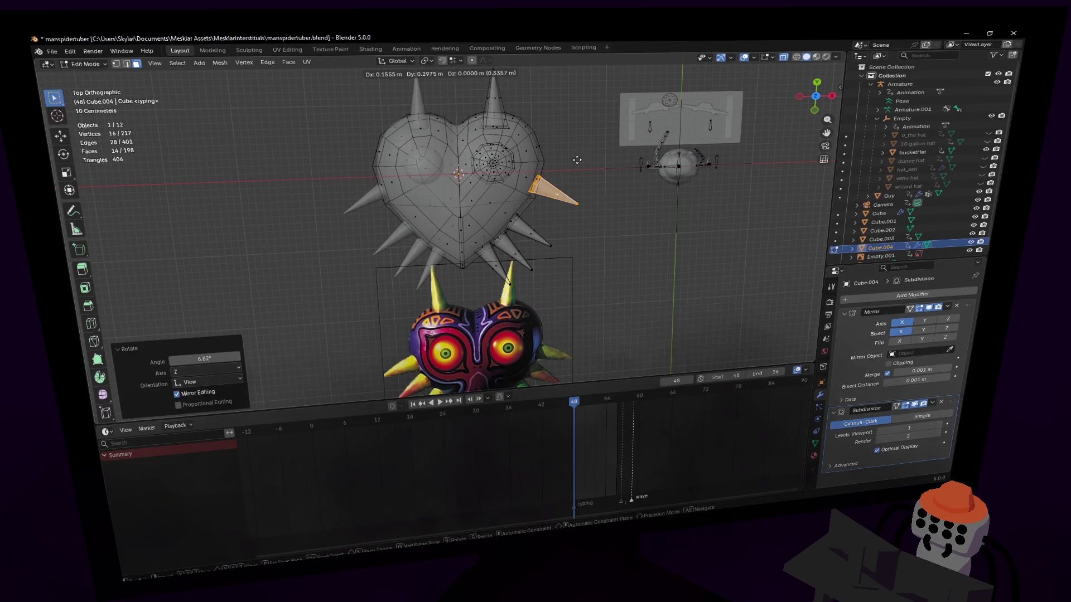
click(574, 168)
key(r)
click(586, 151)
key(s)
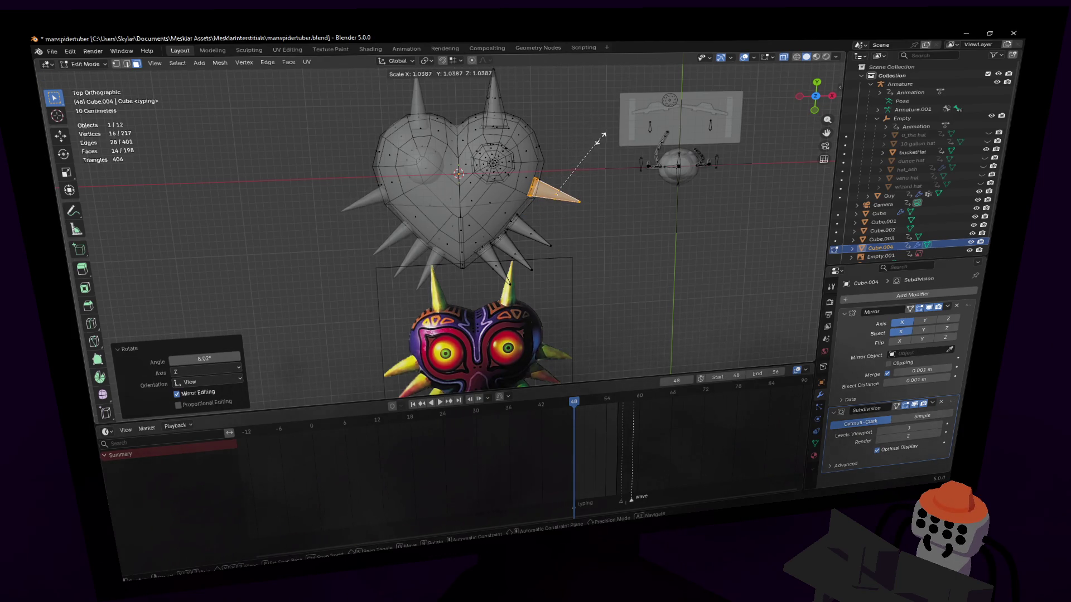
click(594, 144)
- Select the whole second side spike and start moving it
click(533, 241)
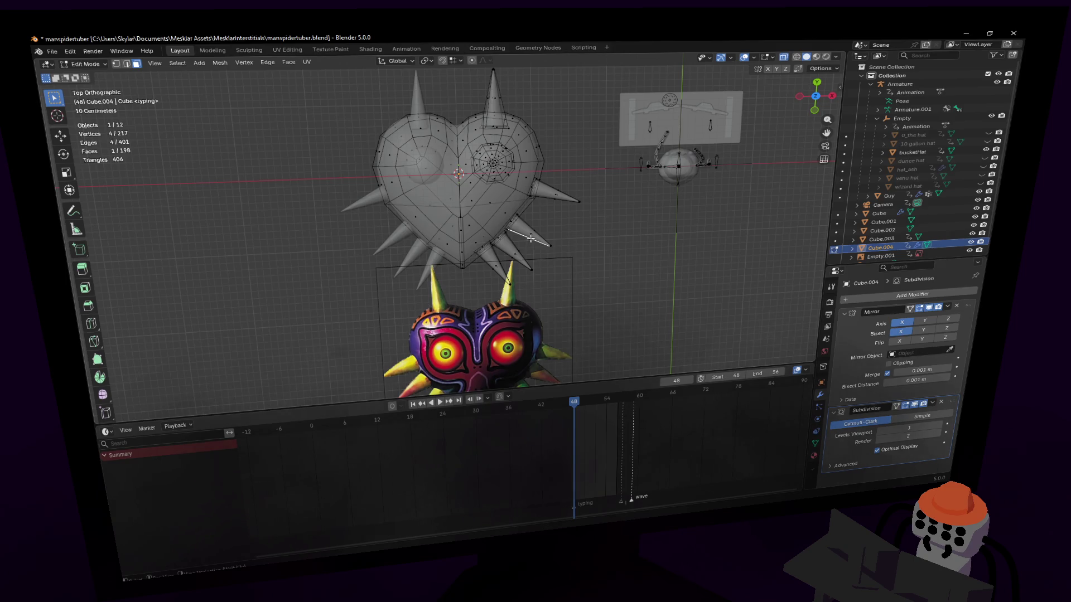
key(ctrl+l)
shift+middle_drag(533, 235, 544, 184)
key(g)
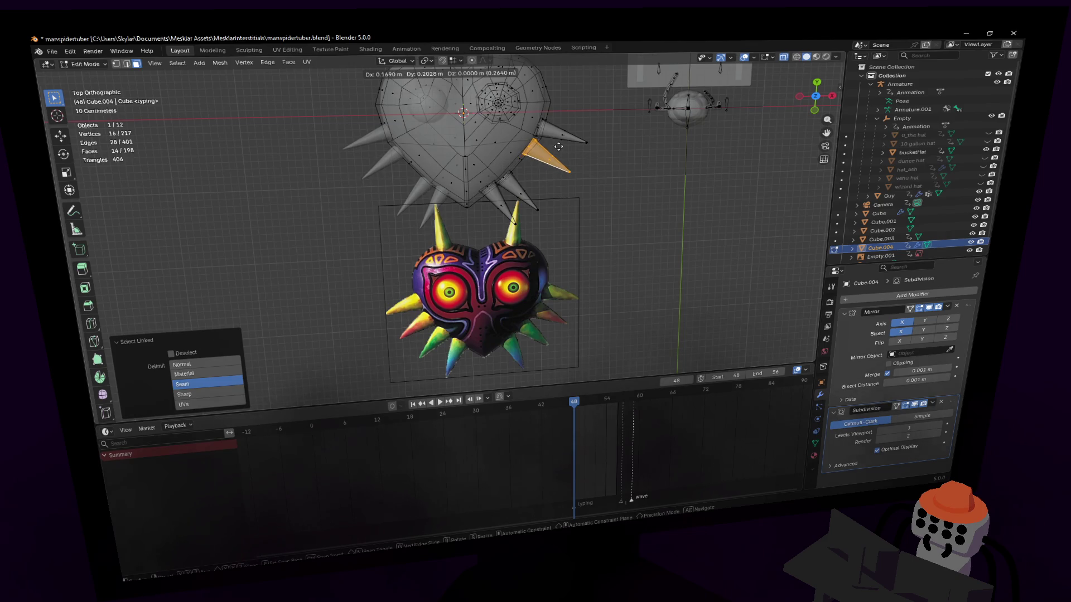
- Reposition, tilt and resize one edge spike, nudging it and enlarging it slightly into place
click(556, 145)
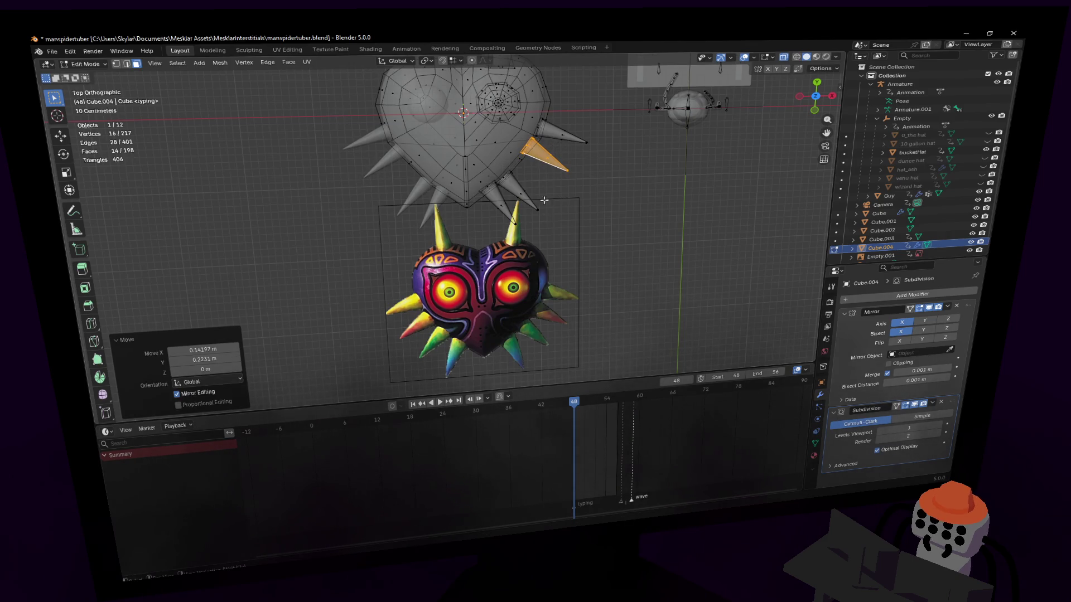
key(l)
key(g)
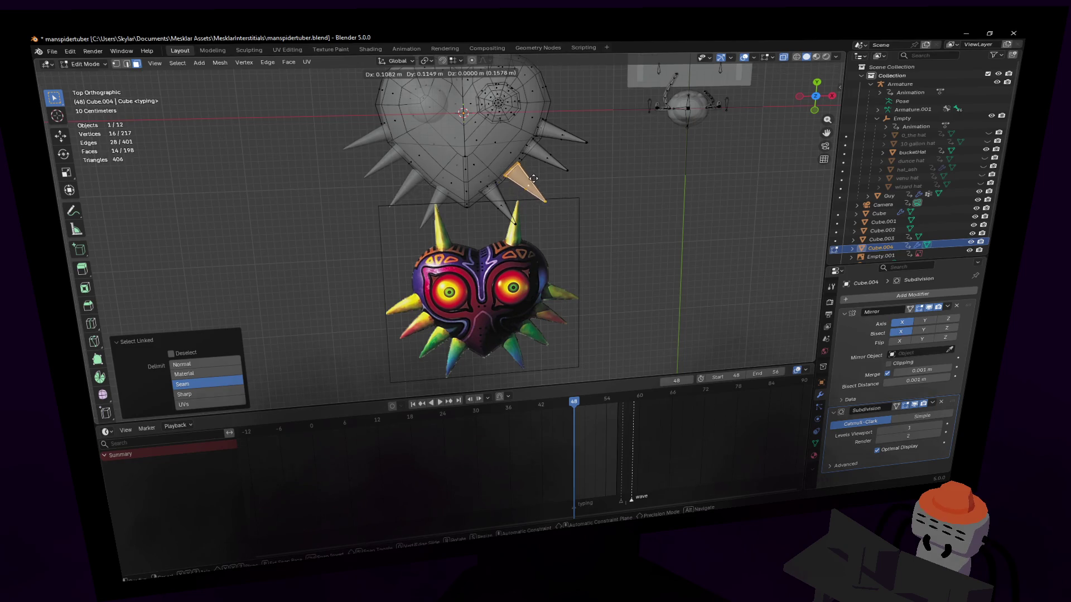
click(534, 172)
key(r)
click(558, 147)
key(s)
click(562, 145)
key(g)
click(563, 141)
key(s)
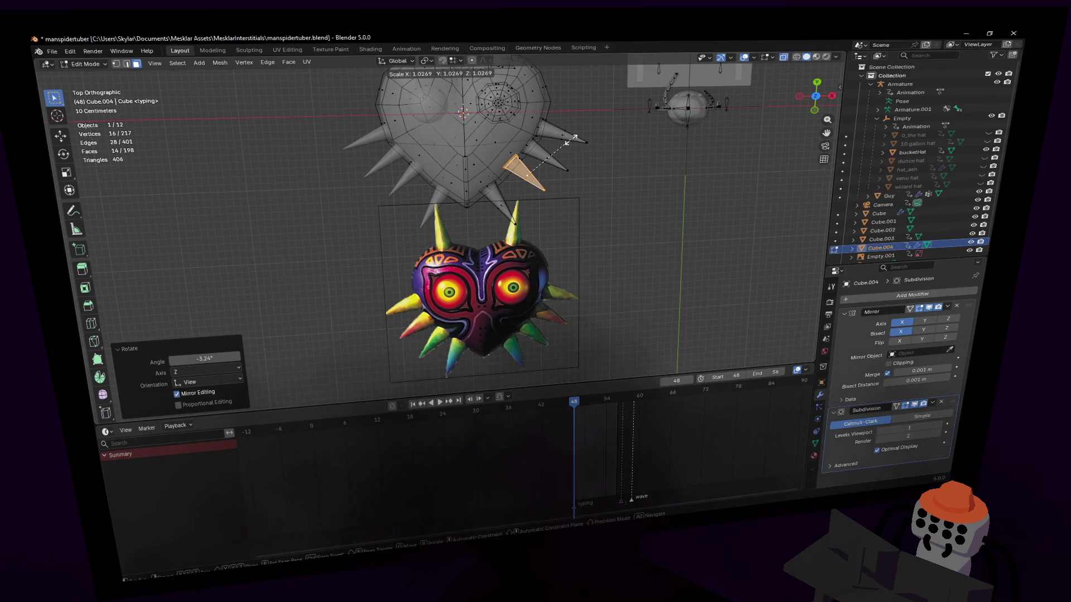
click(569, 139)
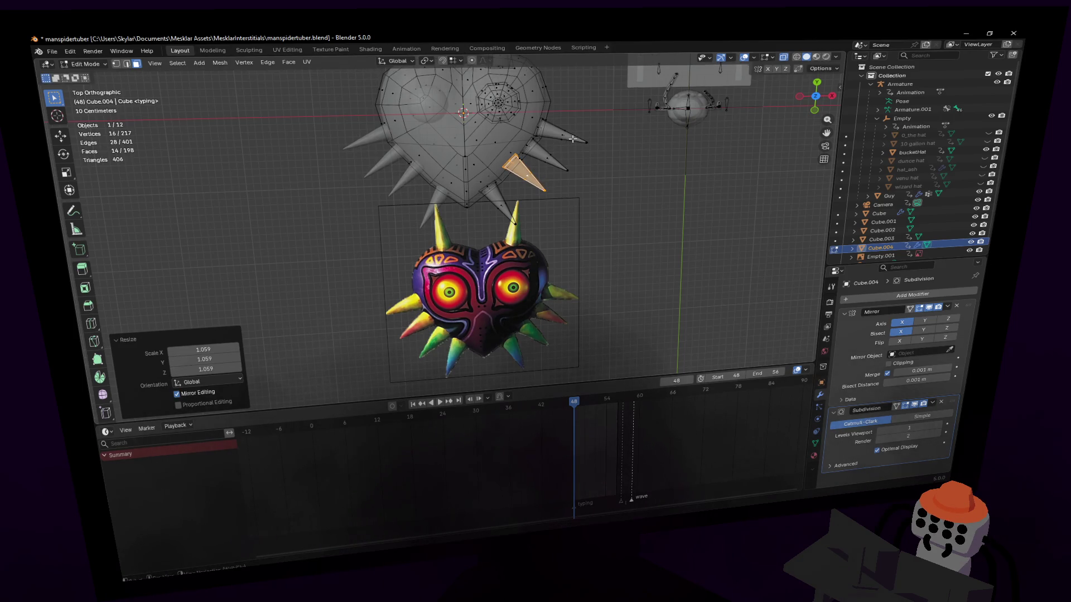
- Move a second spike upward, shrink it and settle it into its final position
click(499, 203)
key(ctrl+l)
key(g)
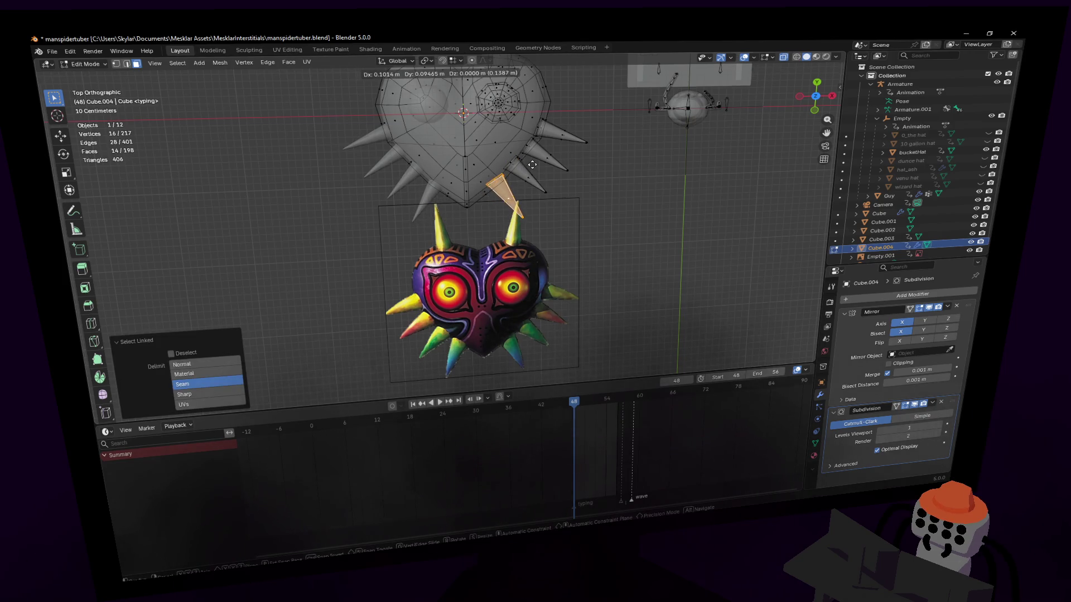
click(573, 135)
key(r)
key(s)
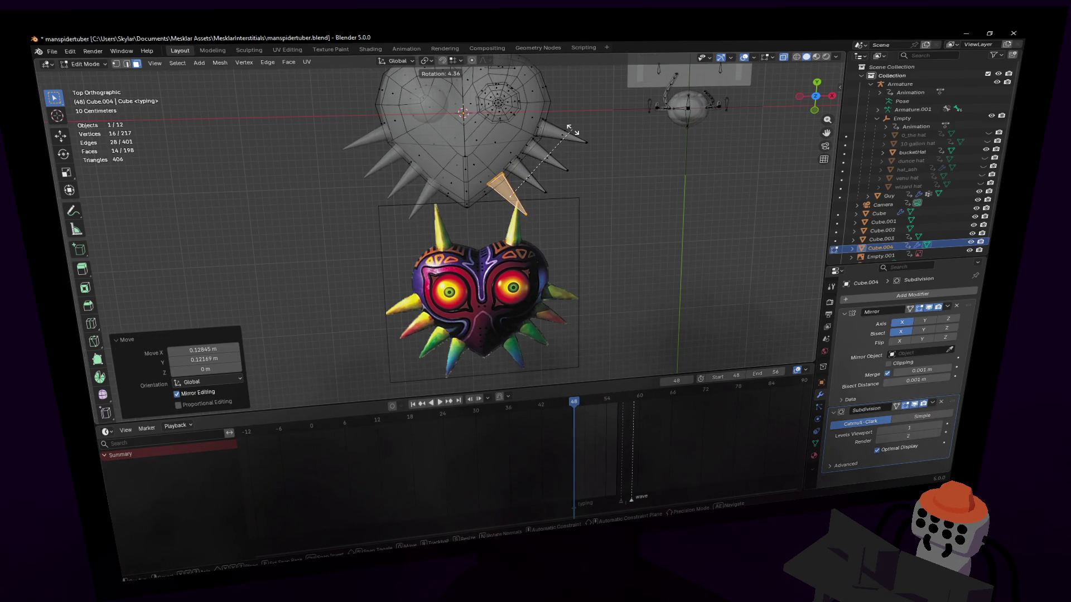
click(576, 132)
key(g)
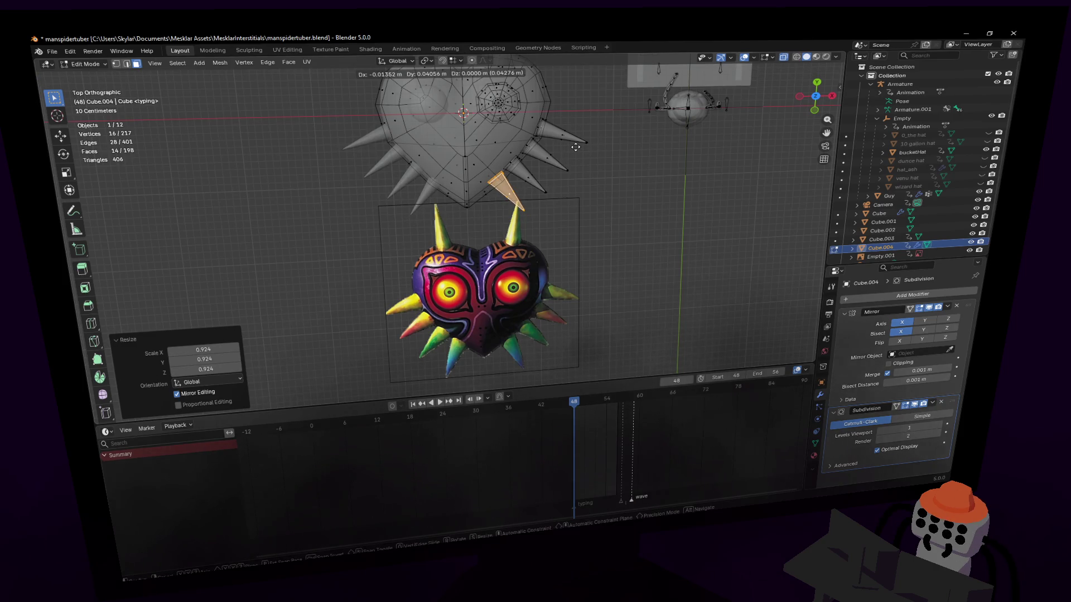
click(575, 148)
- Shift and rotate the right-hand spike, then briefly check the smoothed heart
click(567, 171)
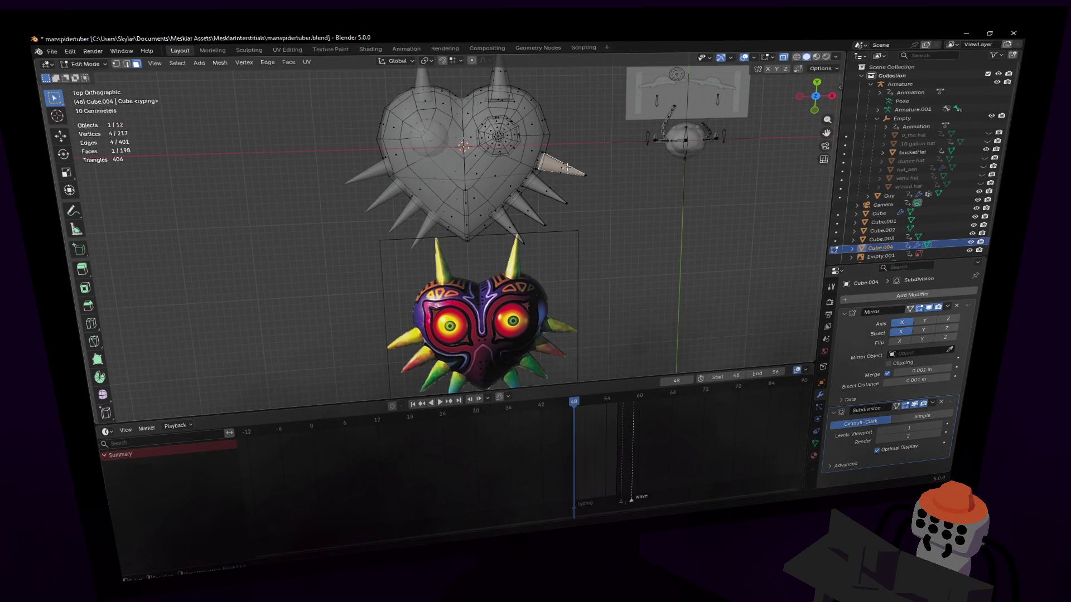
key(ctrl+l)
key(g)
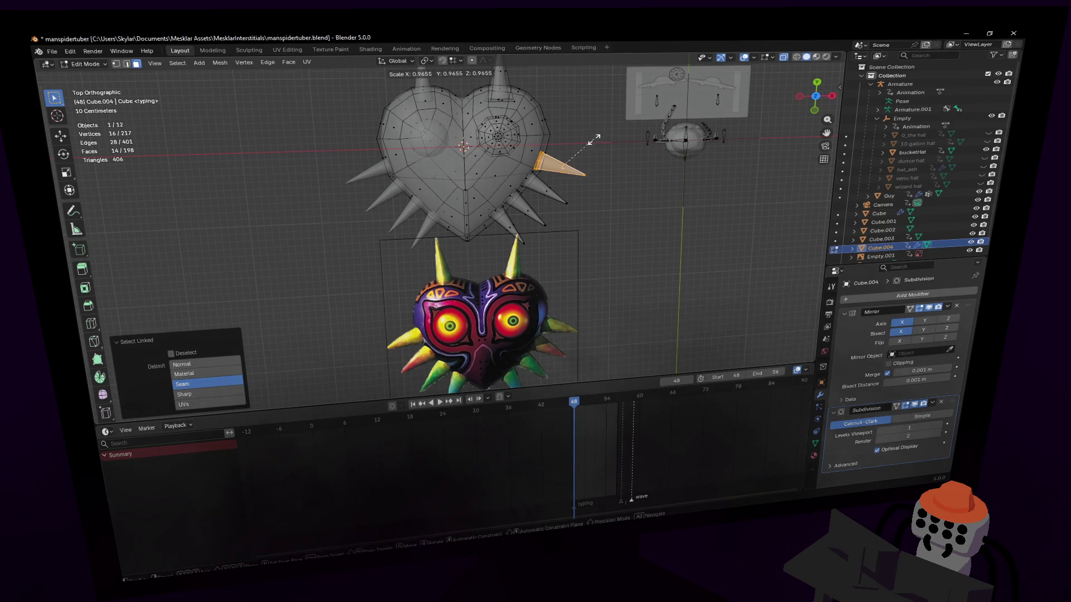
click(590, 139)
key(r)
click(588, 134)
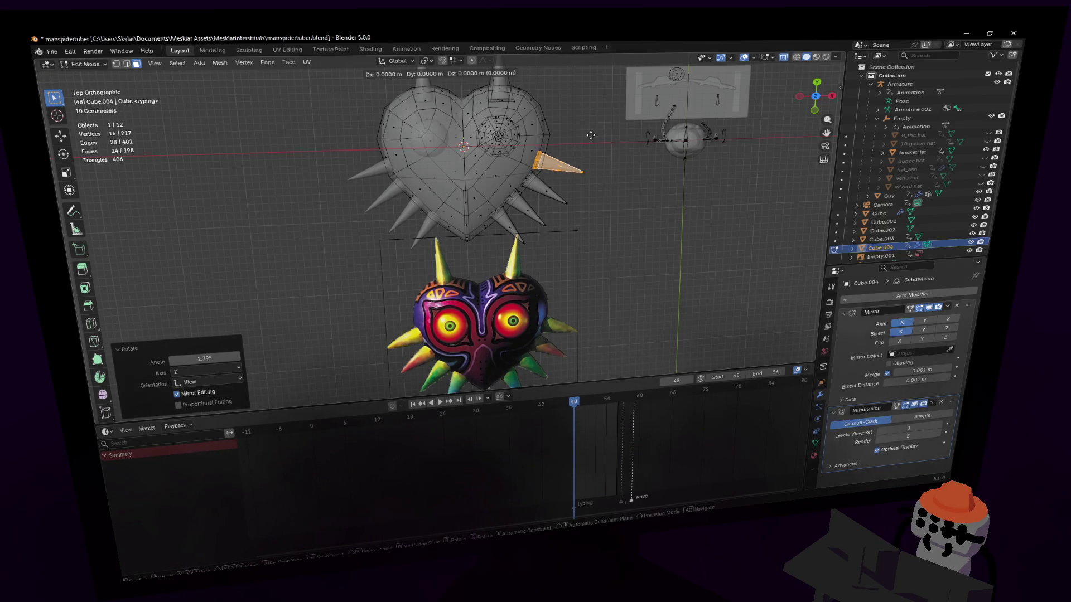
key(Tab)
key(Tab)
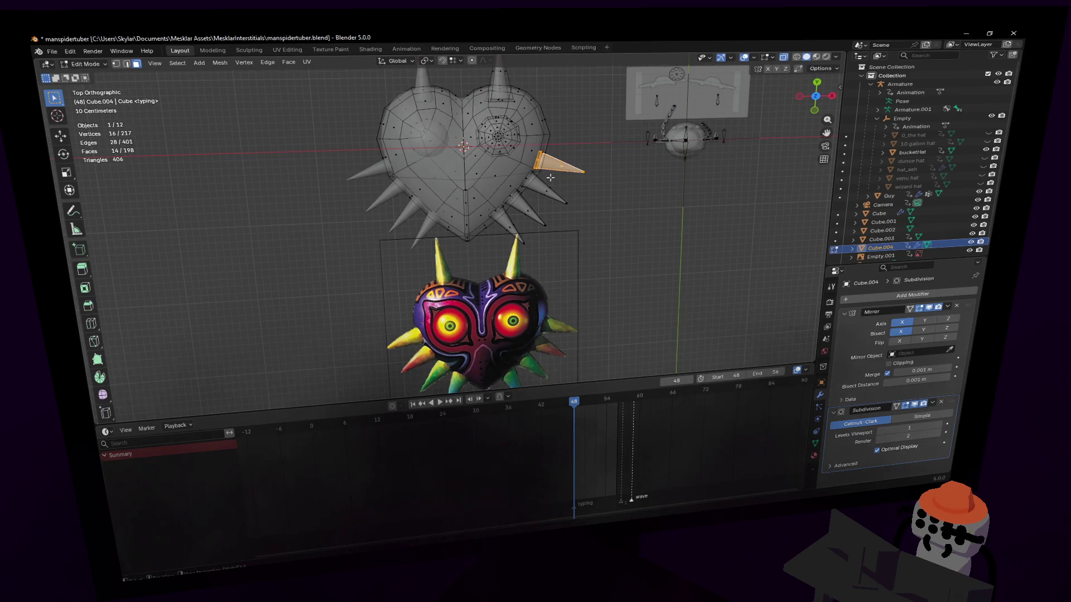
key(Tab)
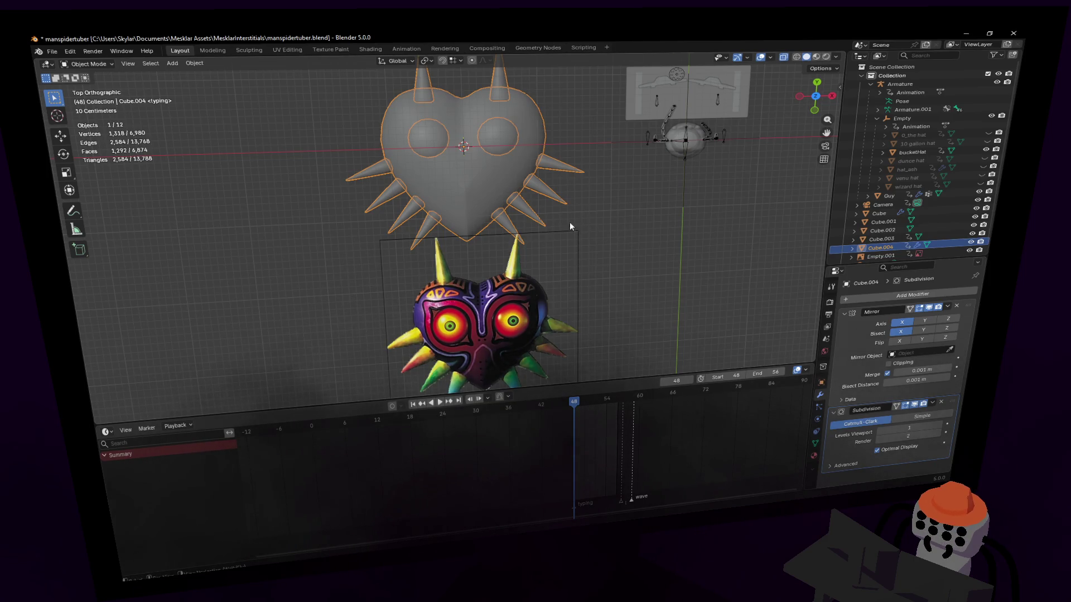
scroll(571, 224, up, 2)
- Scale the whole heart mesh along Y to about 0.95 and compare it with the reference mask
key(Tab)
key(s)
key(z)
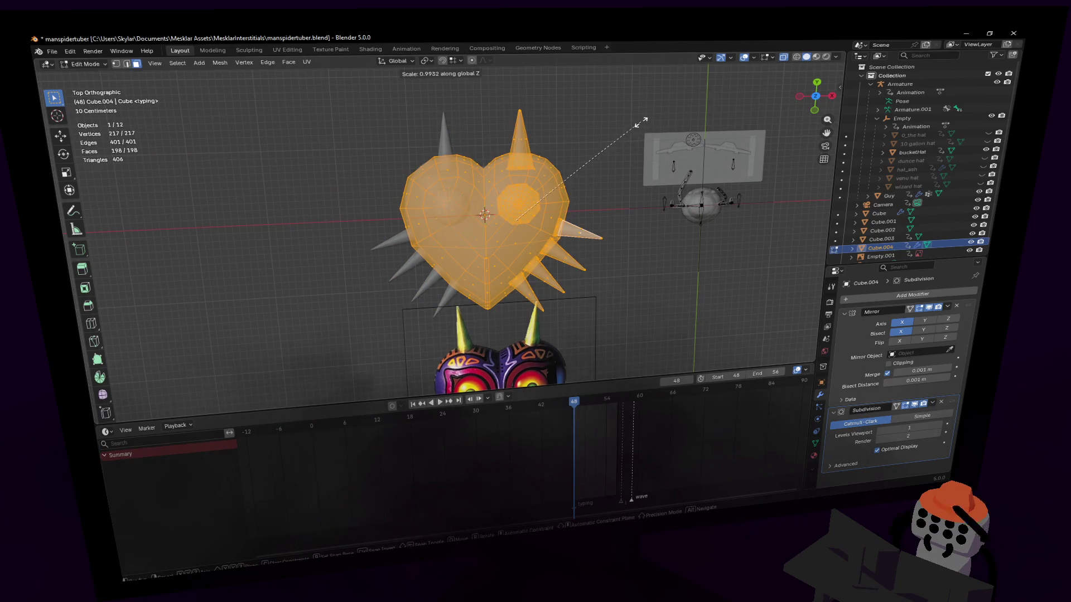
key(z)
key(z)
key(y)
click(647, 128)
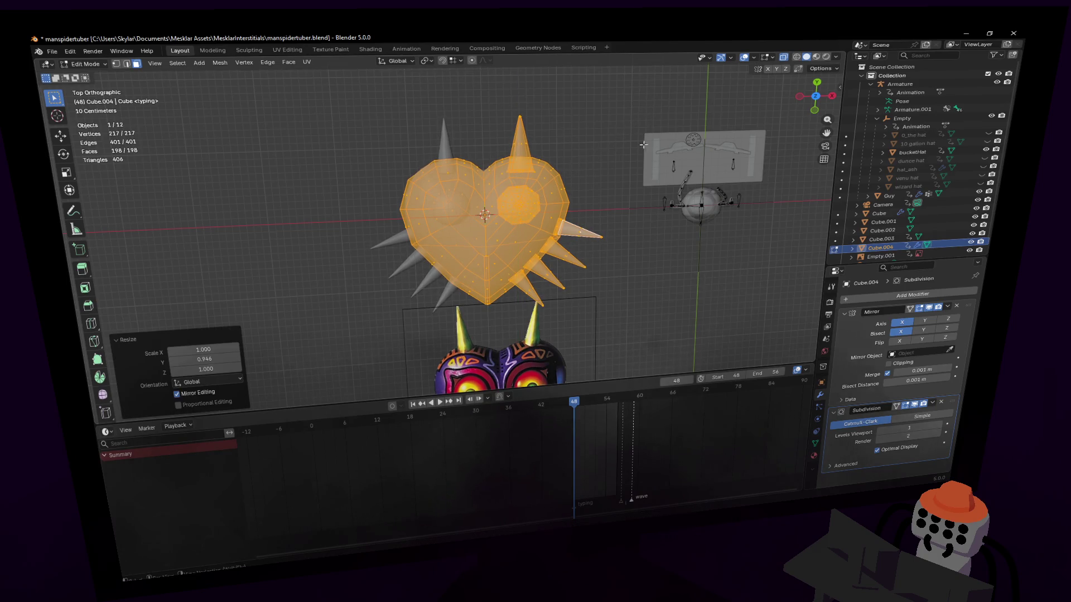
shift+middle_drag(647, 234, 646, 126)
key(Tab)
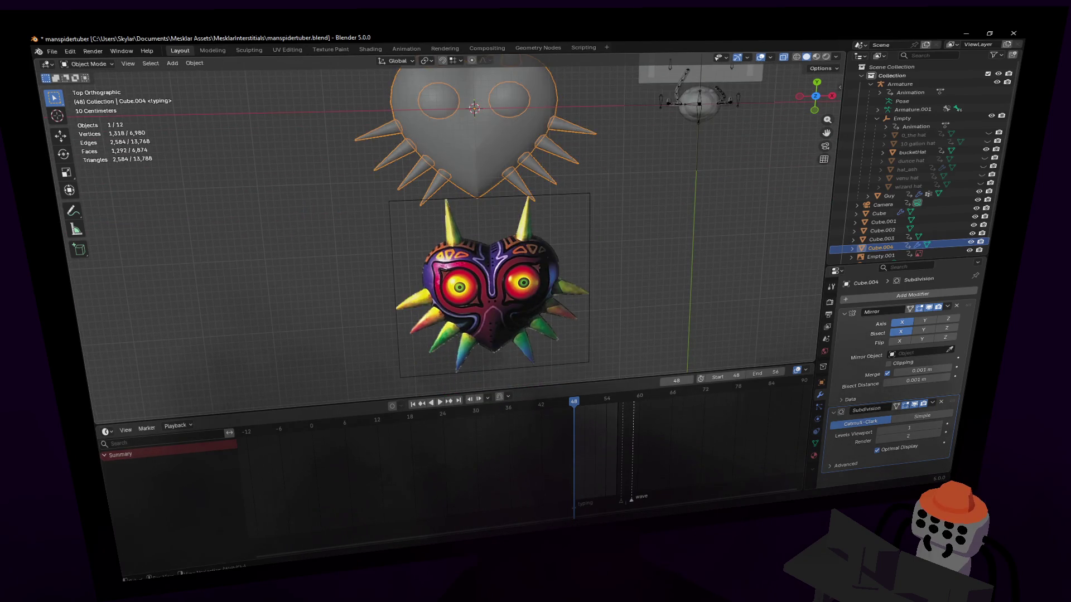
middle_drag(611, 177, 612, 251)
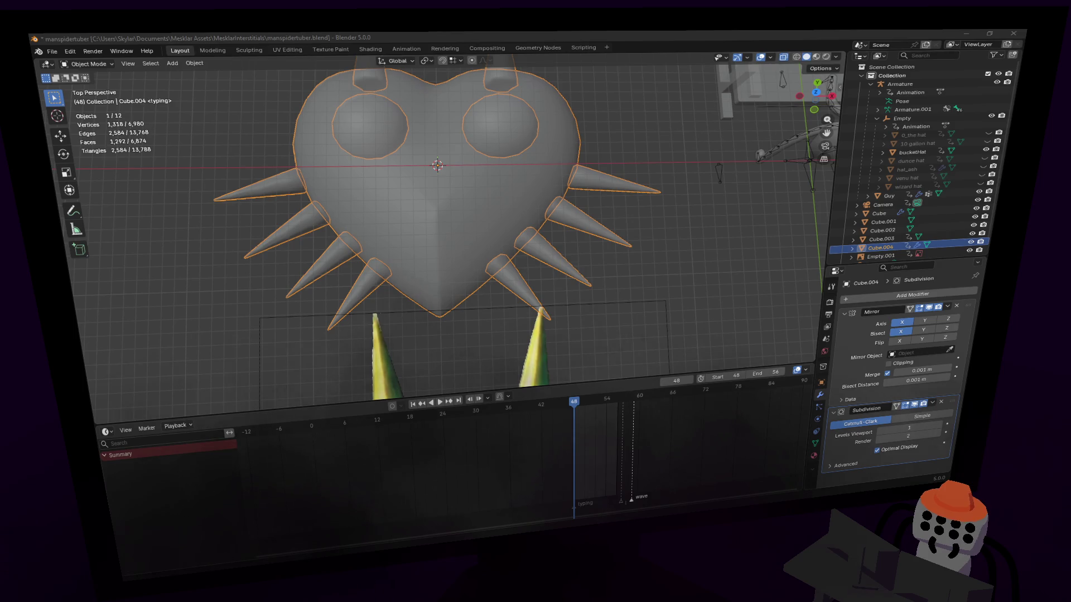
middle_drag(549, 248, 435, 209)
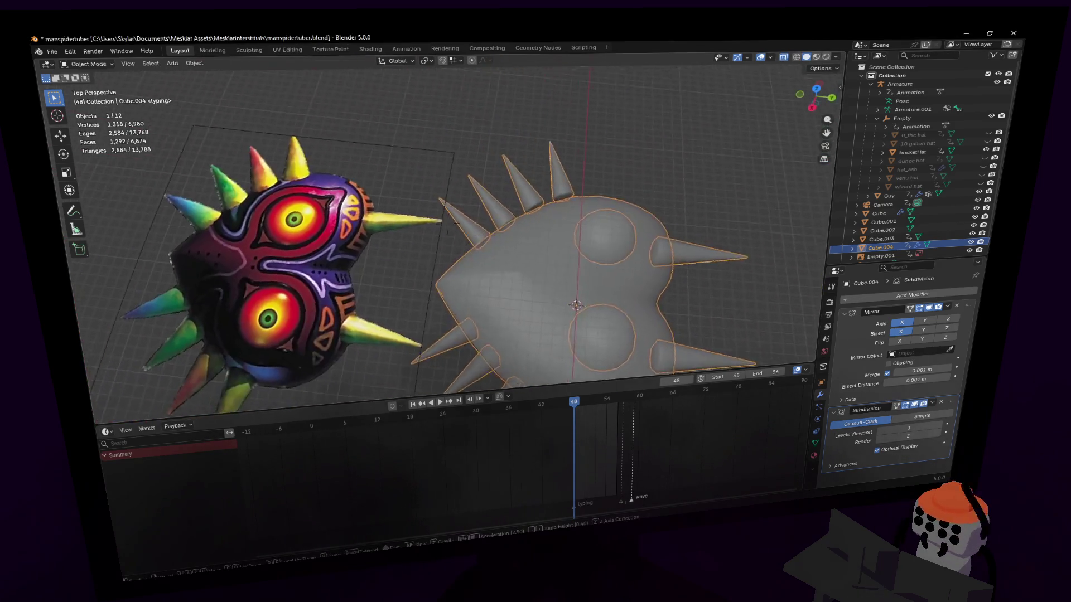
mouse_move(586, 251)
shift+middle_down()
mouse_move(419, 251)
mouse_move(452, 284)
mouse_move(376, 268)
shift+middle_up()
key(Tab)
scroll(377, 269, up, 3)
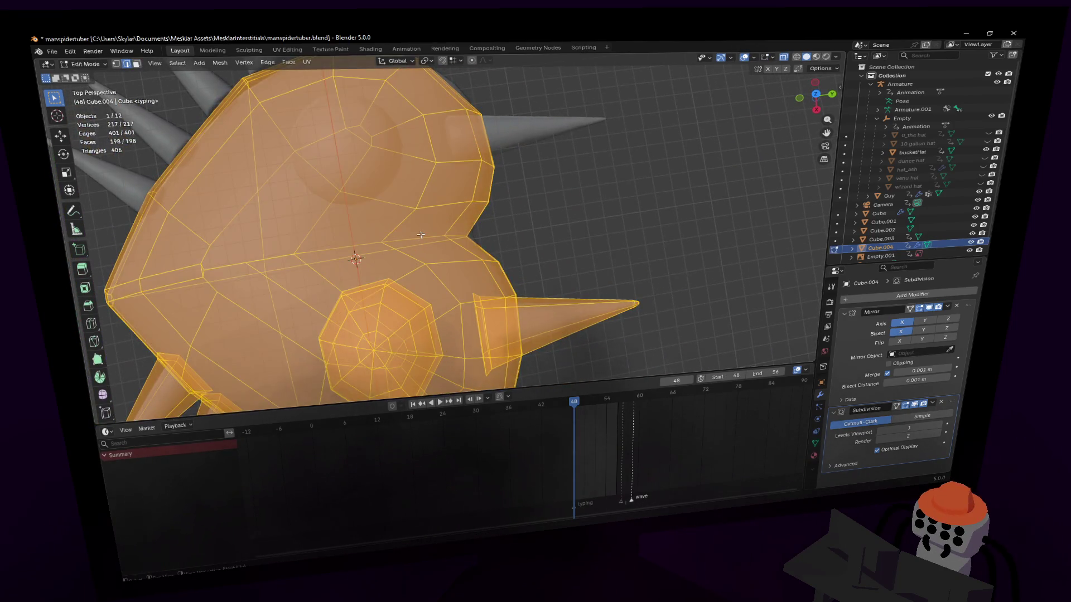
- Select the heart's centre edge, disable the smoothing preview and bevel the edge
click(393, 274)
mouse_move(447, 222)
middle_down()
mouse_move(418, 251)
mouse_move(448, 222)
mouse_move(451, 234)
middle_up()
scroll(448, 222, down, 3)
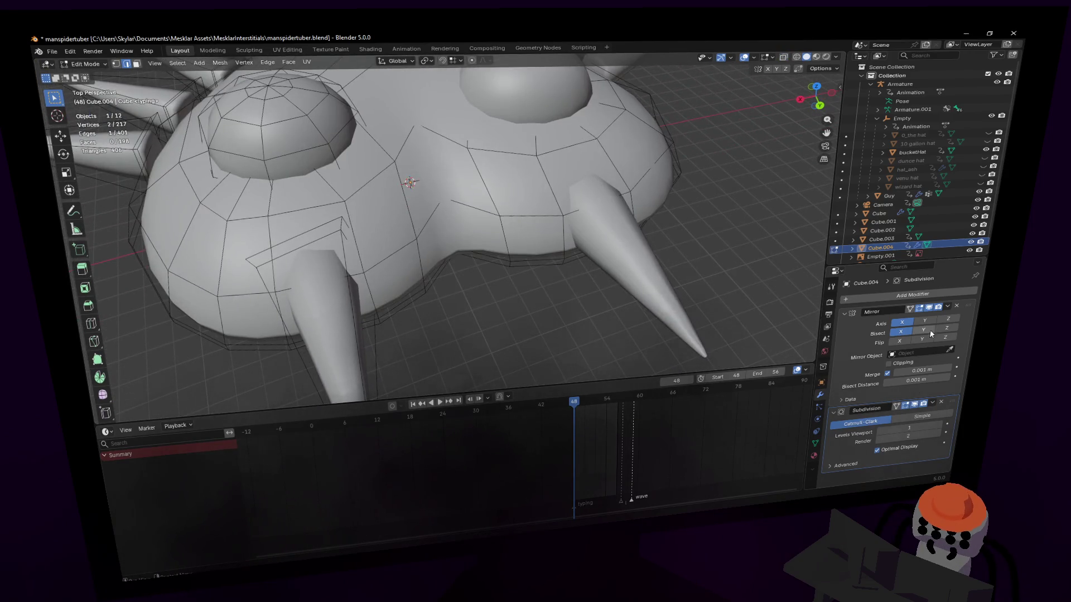
click(917, 406)
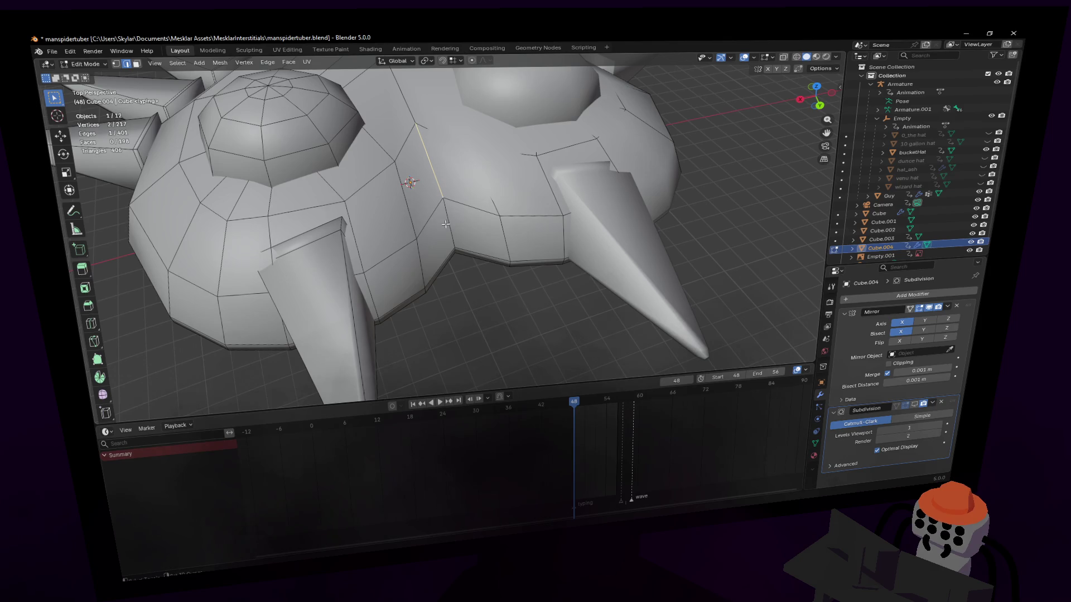
scroll(479, 238, down, 2)
scroll(478, 238, up, 6)
scroll(477, 245, up, 3)
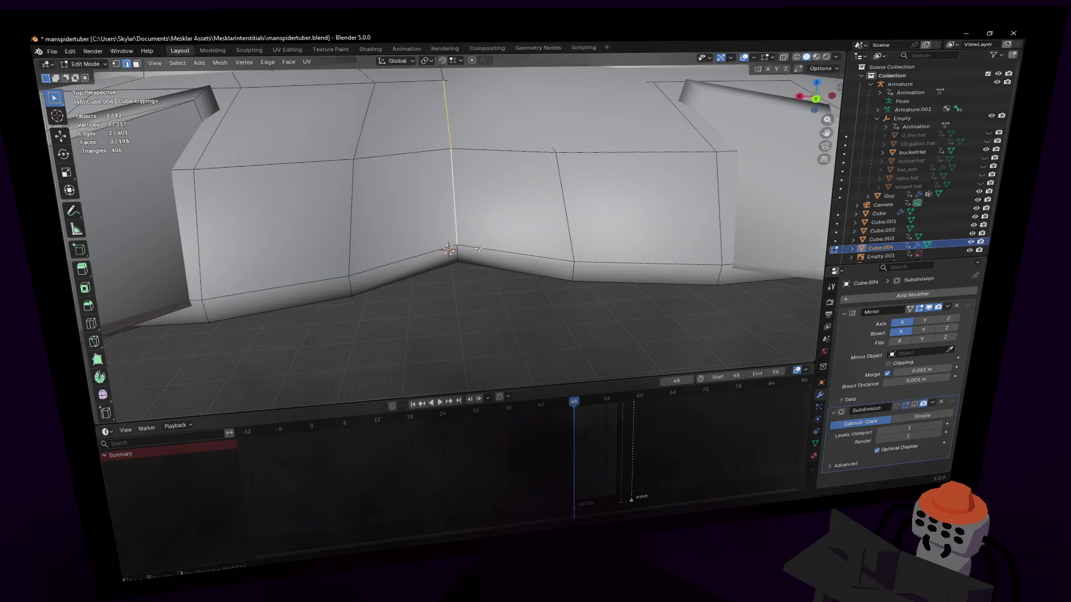
scroll(482, 231, down, 5)
middle_drag(469, 234, 535, 251)
scroll(562, 239, up, 2)
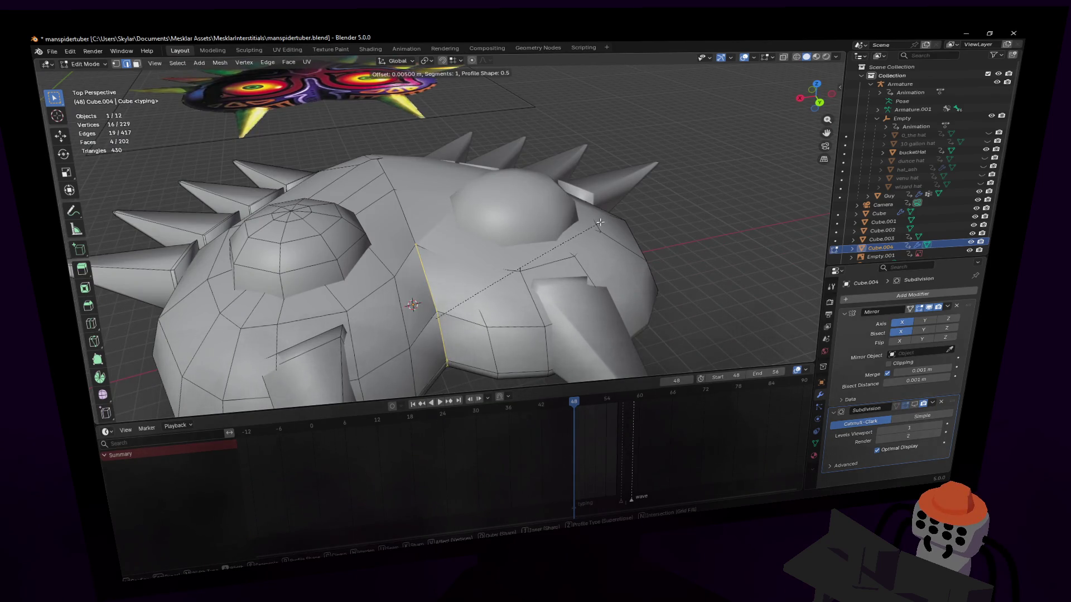
key(ctrl+b)
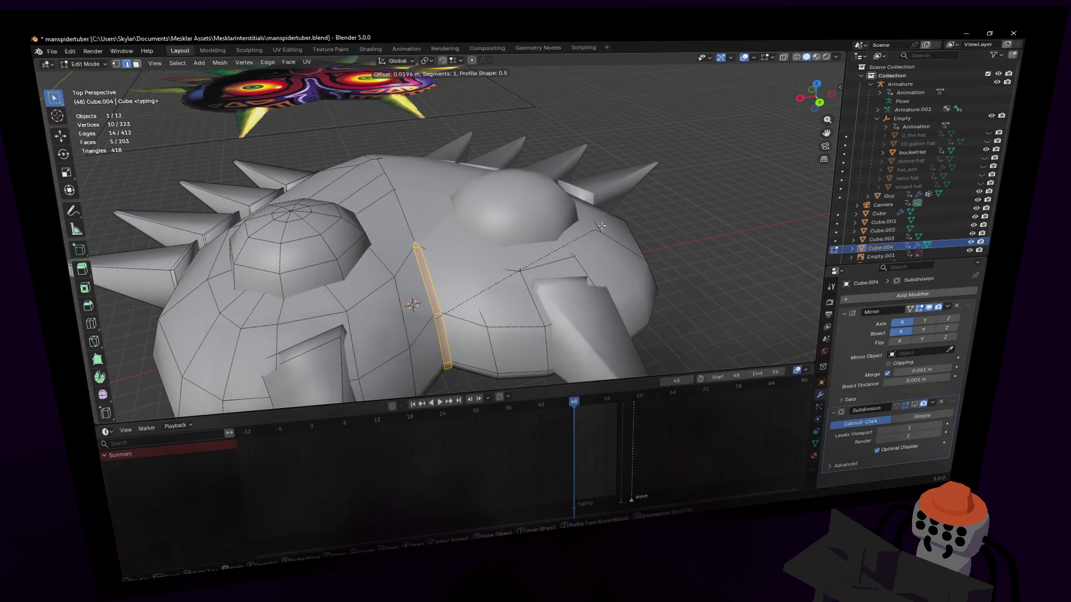
click(601, 225)
- Narrow the beveled strip along X to about 0.41 and review the sharper crease smoothed
key(s)
key(x)
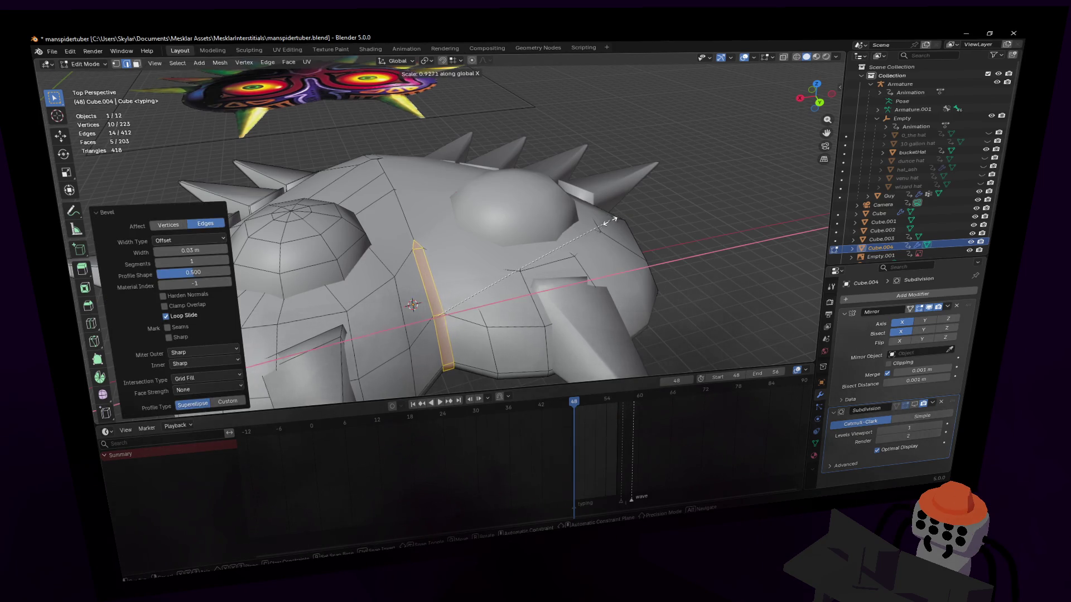
click(636, 226)
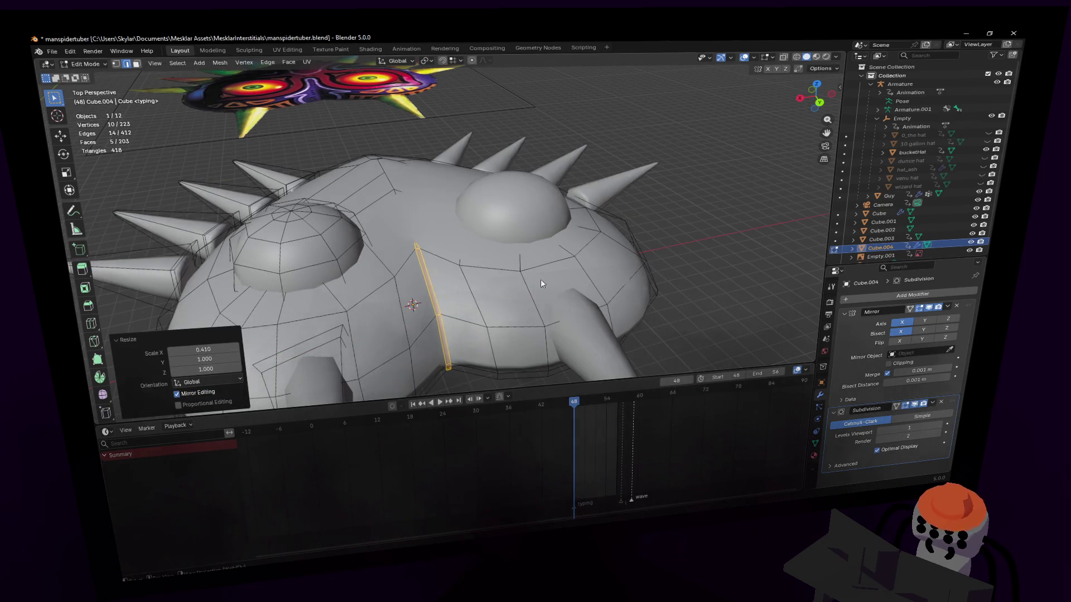
key(Tab)
middle_drag(419, 251, 503, 293)
mouse_move(419, 251)
middle_down()
mouse_move(585, 277)
mouse_move(536, 251)
mouse_move(462, 185)
mouse_move(471, 164)
mouse_move(412, 84)
mouse_move(390, 100)
middle_up()
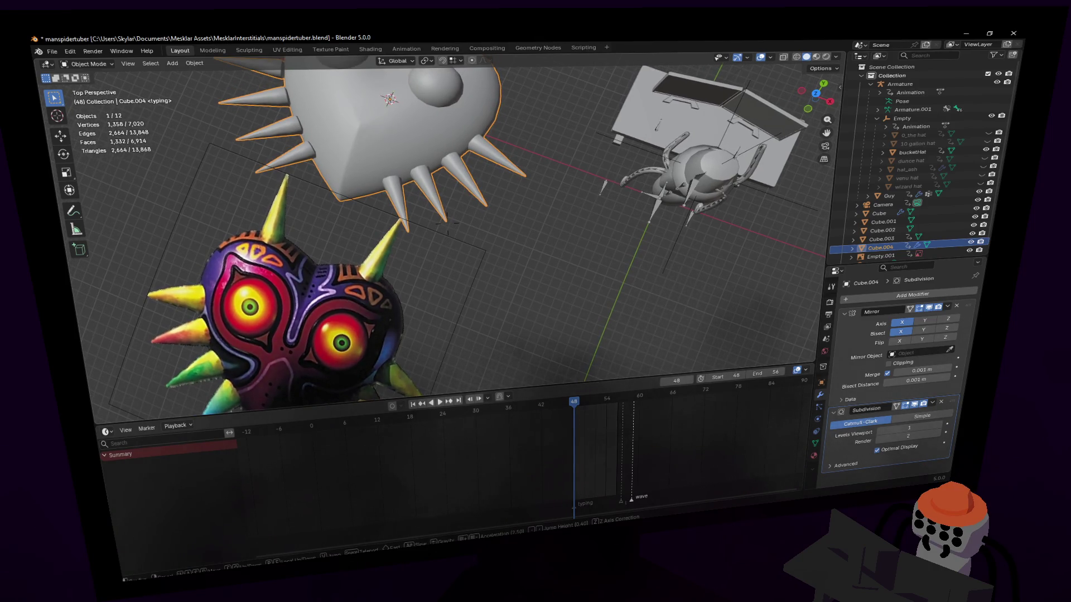
- Move the reference mask image left to sit beside the heart and view them from above
middle_drag(390, 100, 452, 252)
click(455, 334)
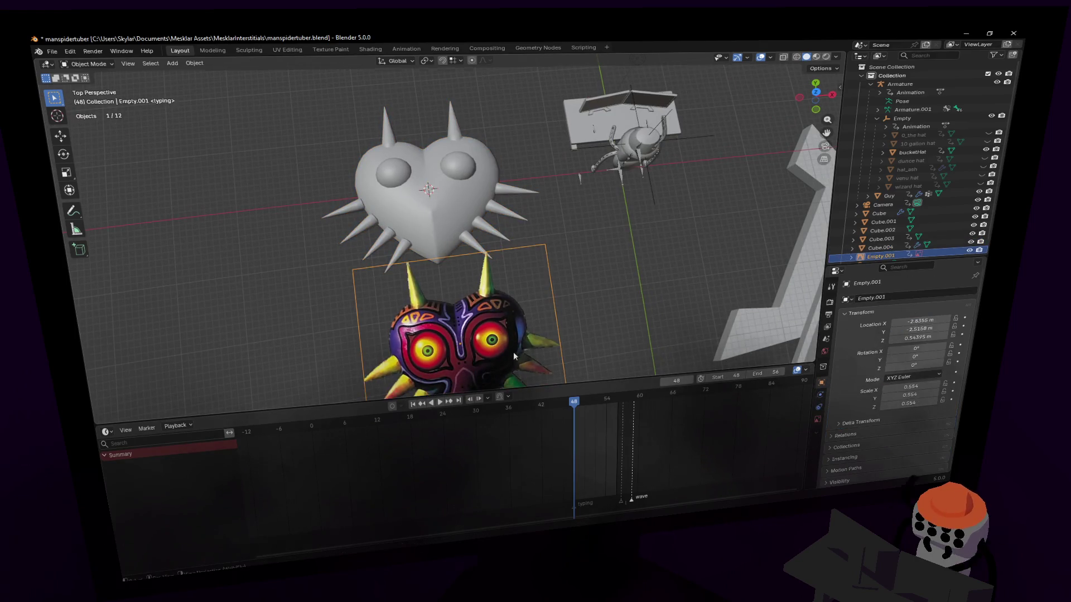
key(g)
click(252, 201)
middle_drag(419, 209, 469, 251)
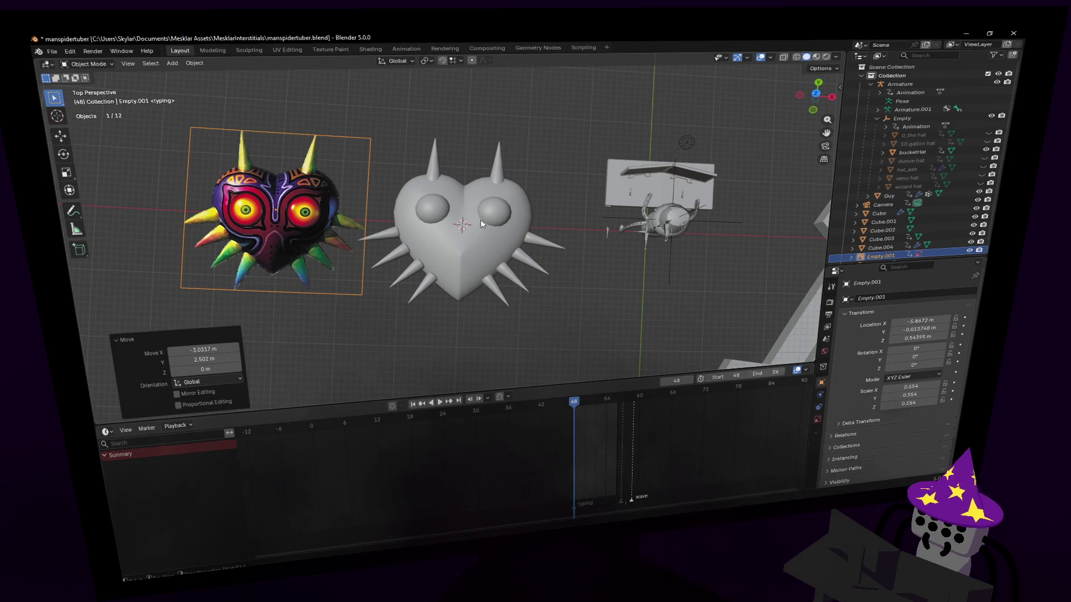
scroll(473, 237, up, 2)
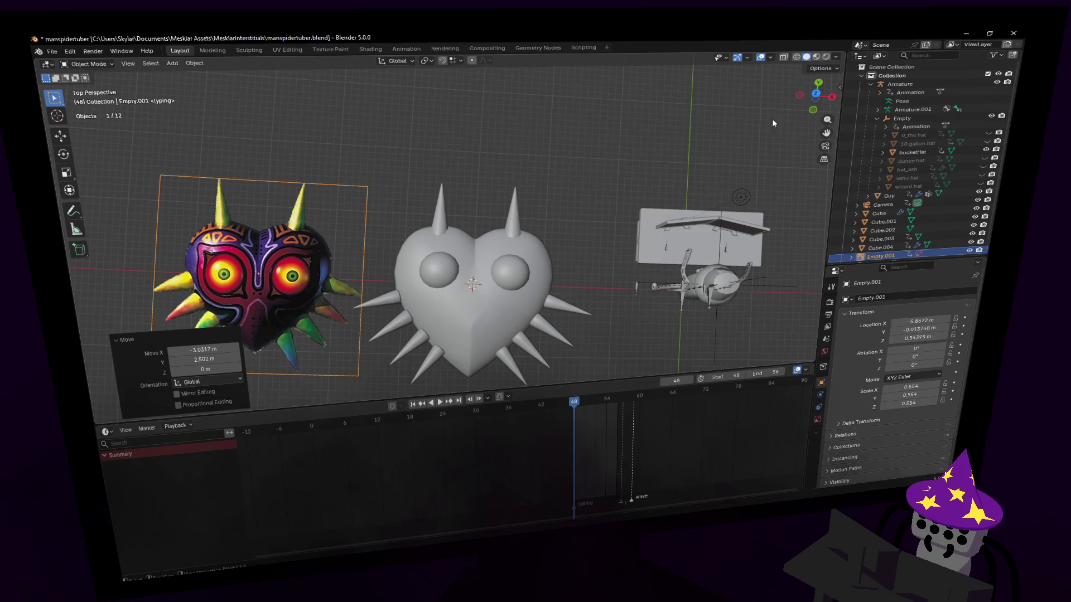
click(817, 97)
scroll(571, 230, up, 2)
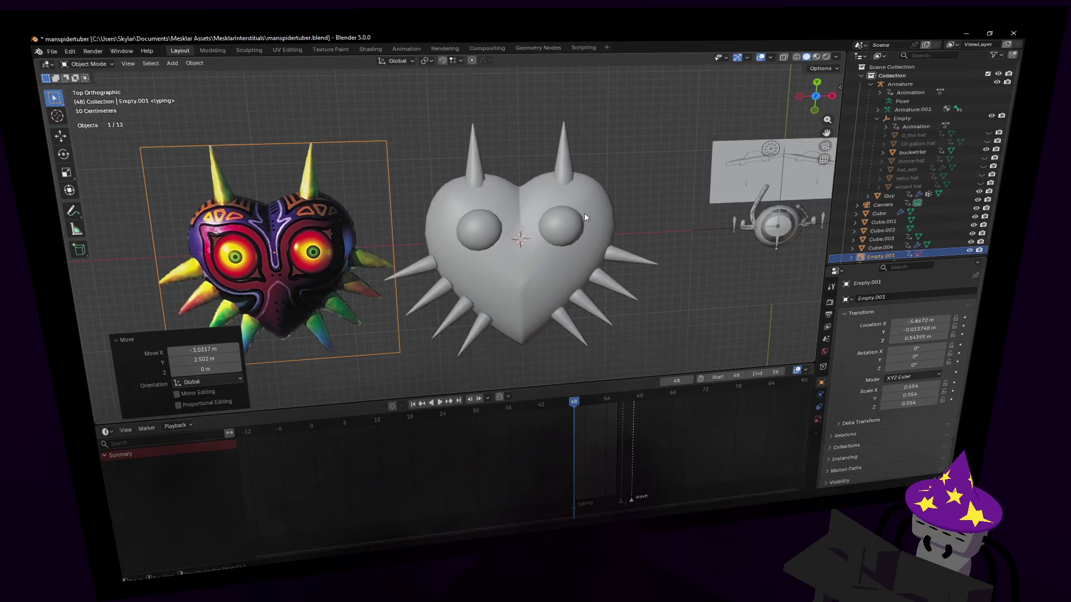
- Select the eye bulges, enlarge them to about 1.325 and shift them on the heart
click(570, 224)
key(Tab)
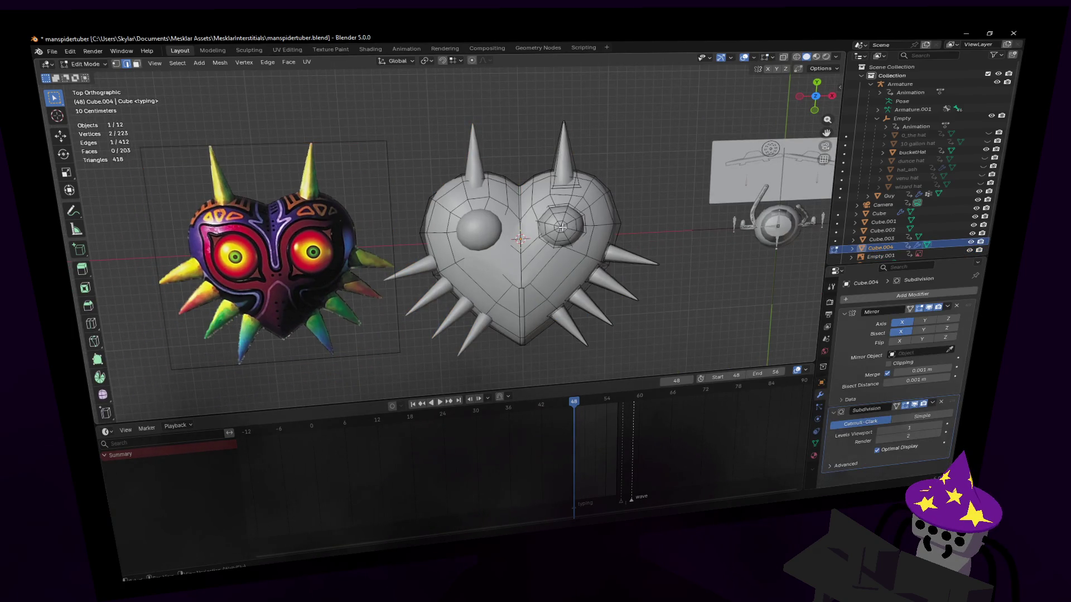
key(ctrl+l)
key(g)
click(578, 211)
key(s)
click(600, 206)
key(g)
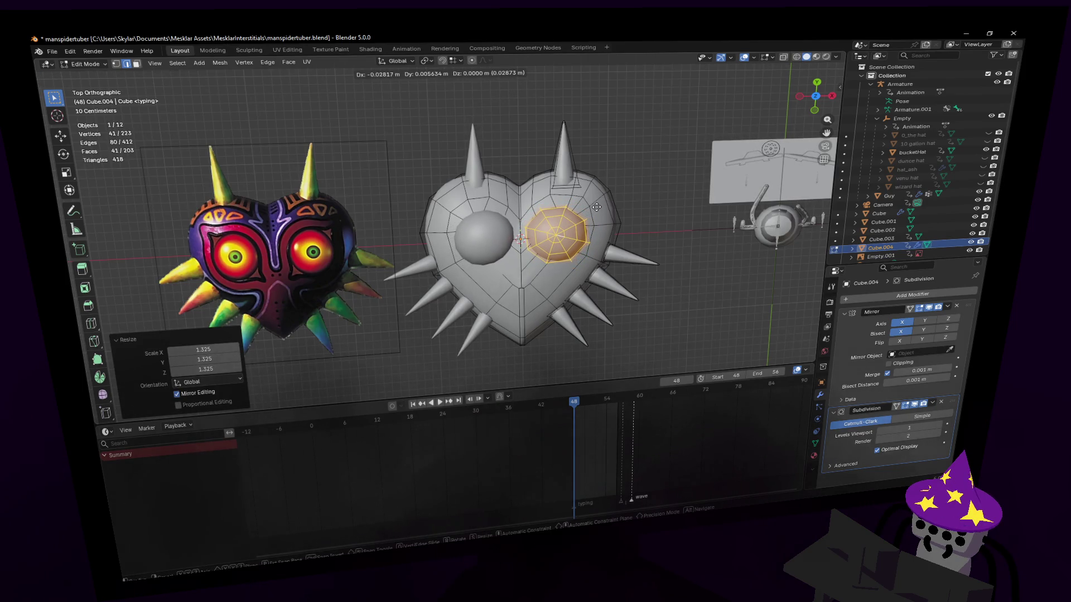
click(598, 203)
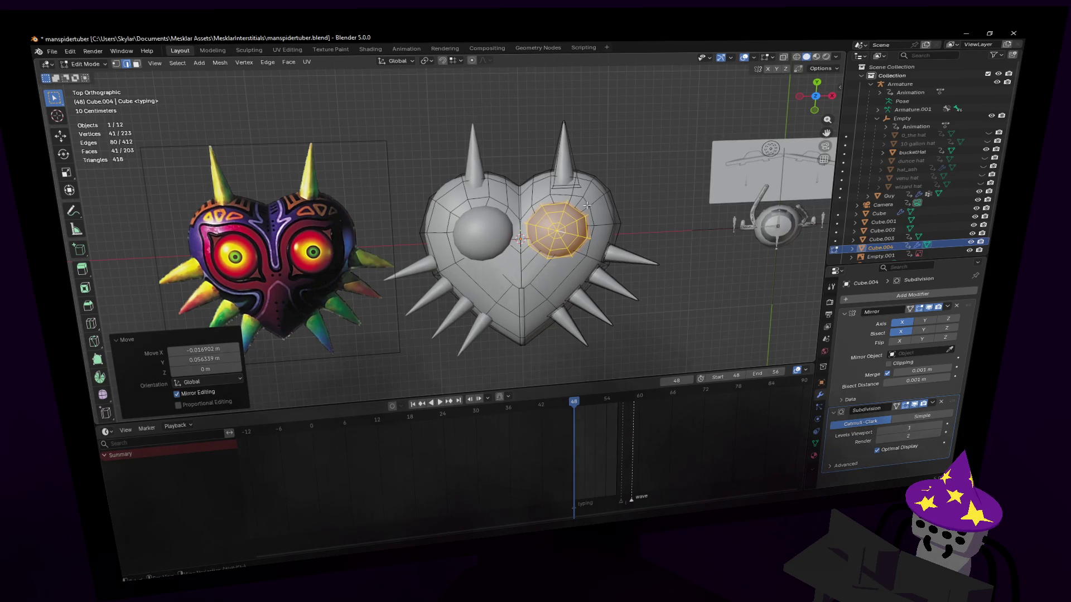
- Nudge points of the right eye, then move the whole right eye dome into place
click(644, 253)
key(g)
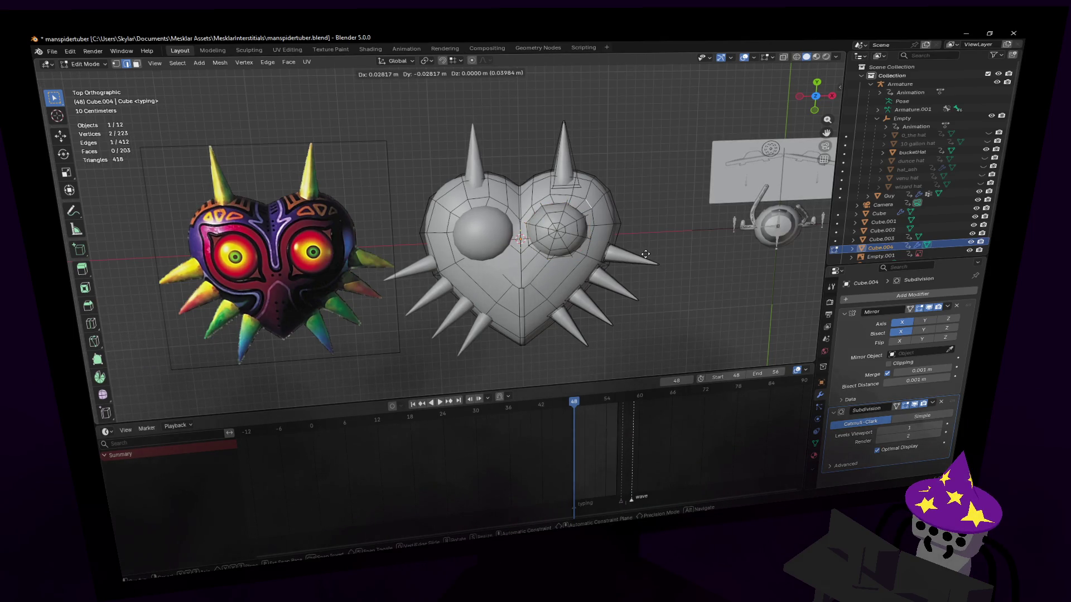
click(645, 254)
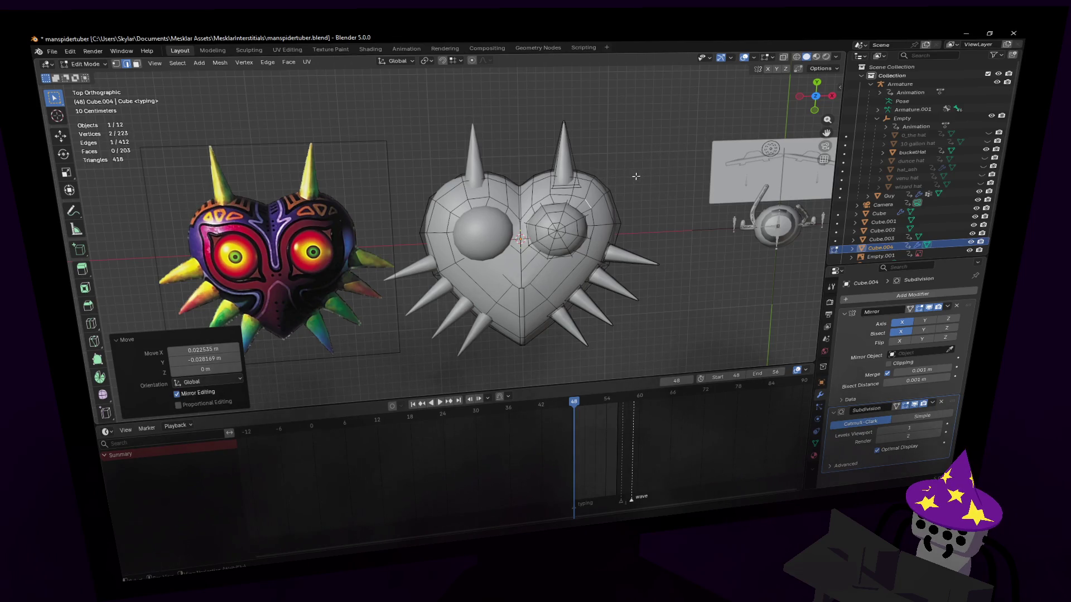
click(562, 222)
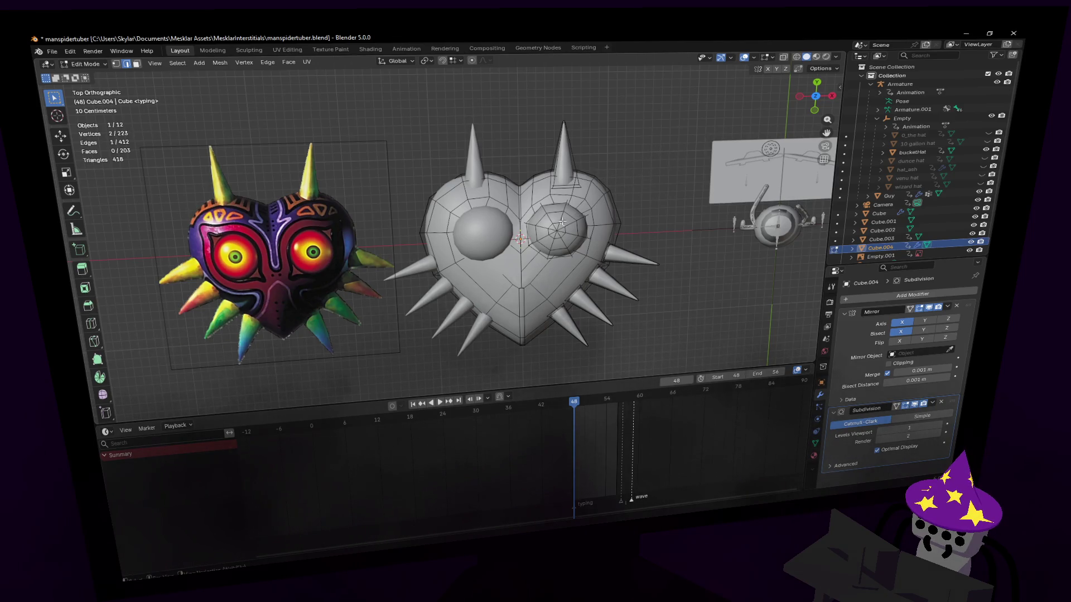
key(ctrl+l)
key(g)
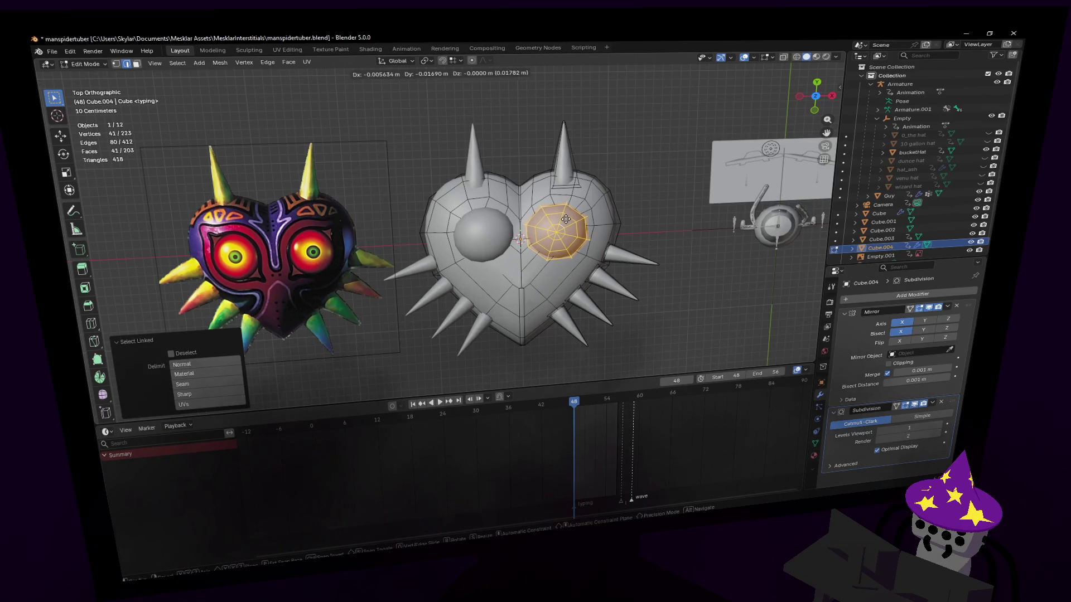
click(568, 220)
scroll(527, 251, up, 1)
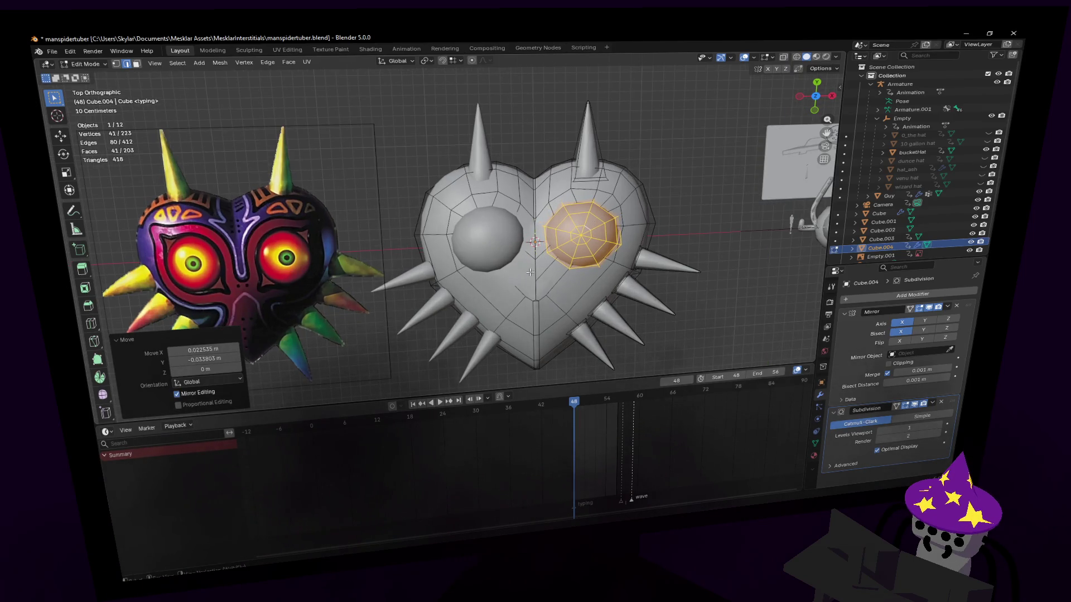
scroll(536, 235, up, 2)
scroll(539, 217, up, 1)
scroll(545, 206, up, 1)
middle_drag(575, 217, 553, 229)
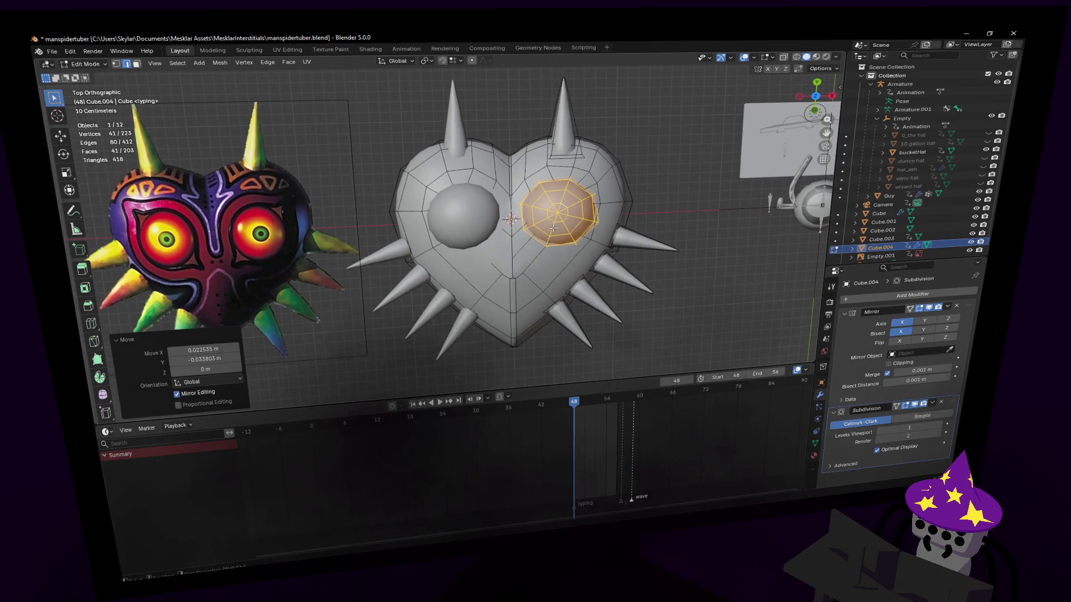
scroll(598, 224, up, 1)
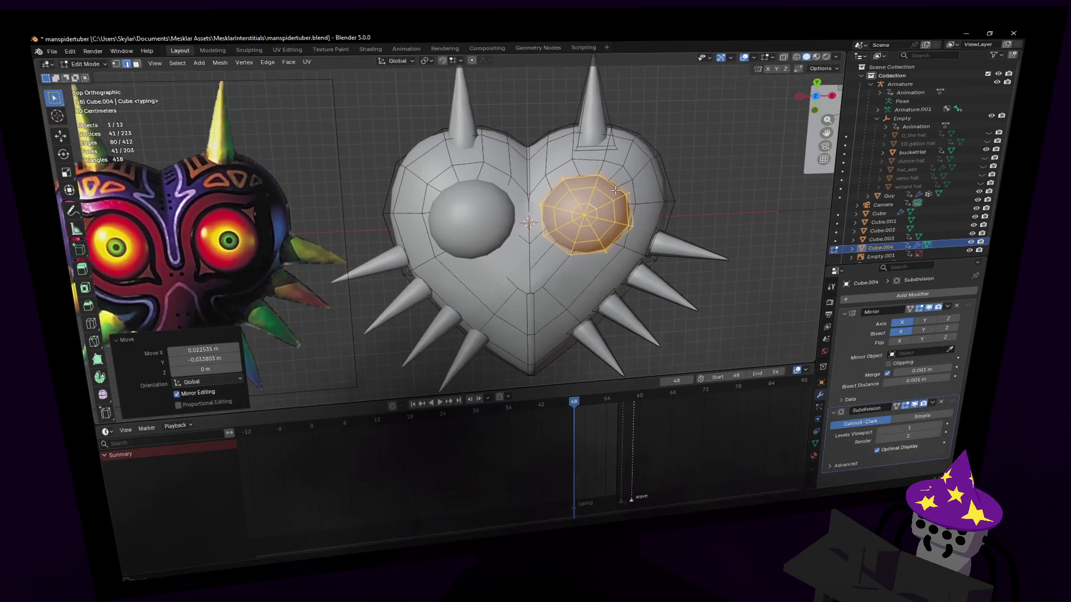
scroll(597, 218, up, 1)
key(g)
click(620, 186)
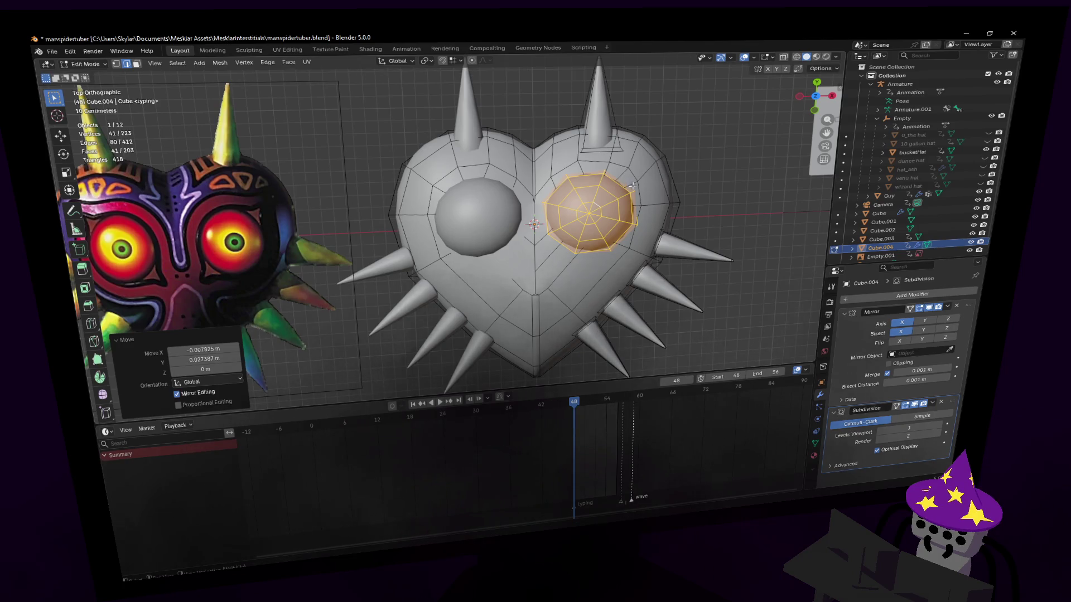
key(x)
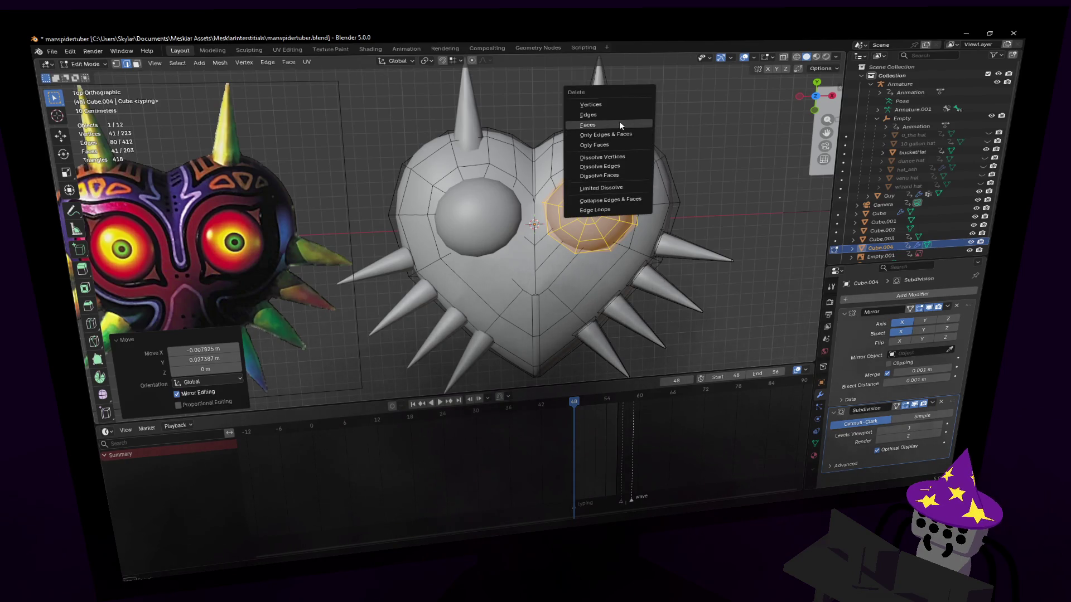
- Delete the eye sphere faces from the heart, testing redo and undo of the deletion
click(619, 121)
scroll(597, 204, up, 1)
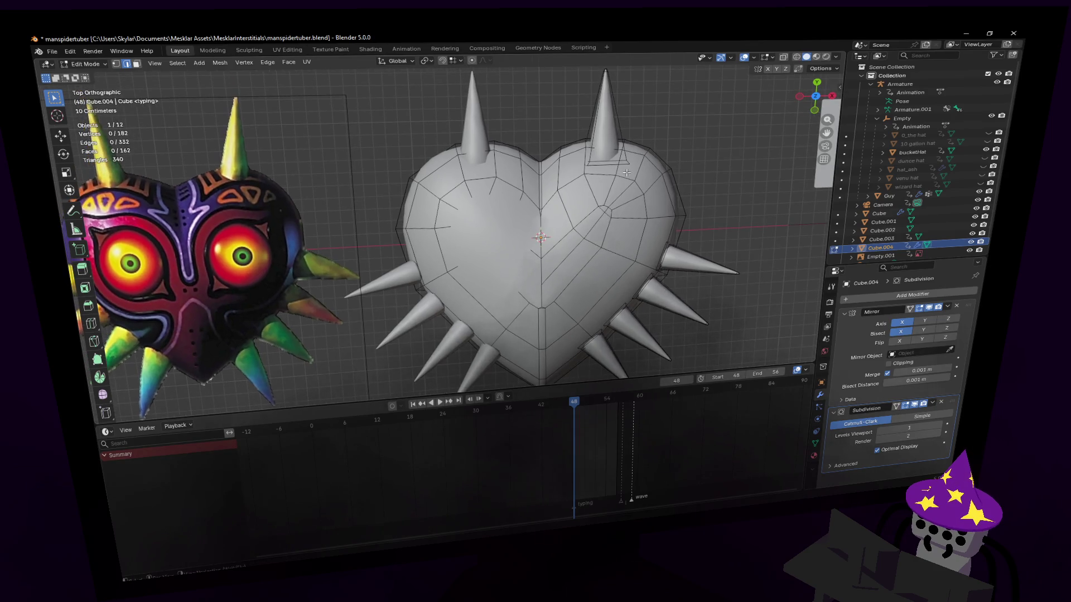
scroll(656, 235, down, 1)
scroll(664, 243, down, 1)
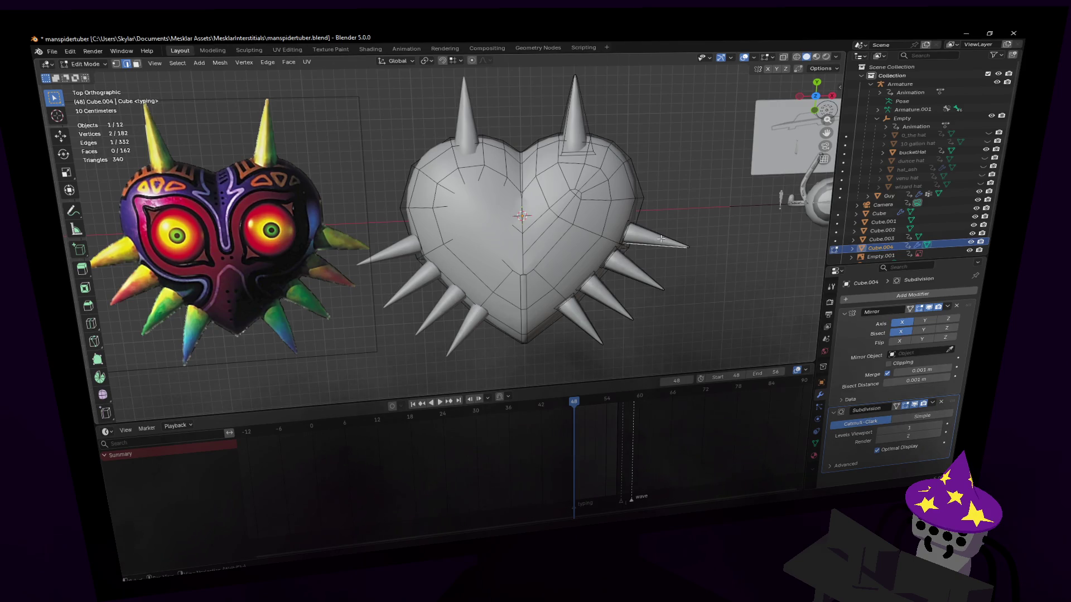
click(713, 196)
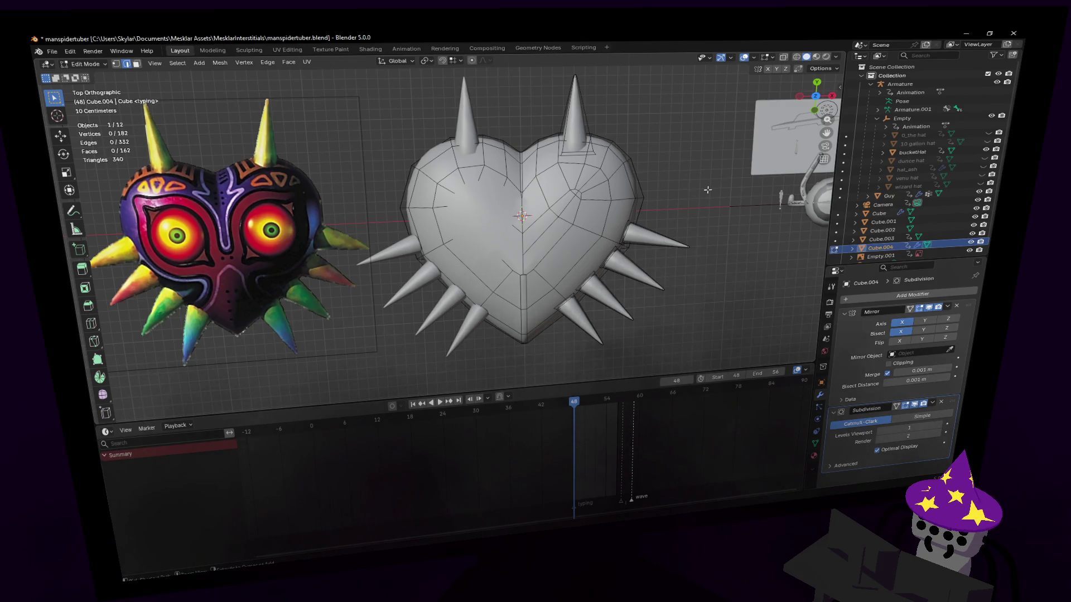
key(ctrl+shift+z)
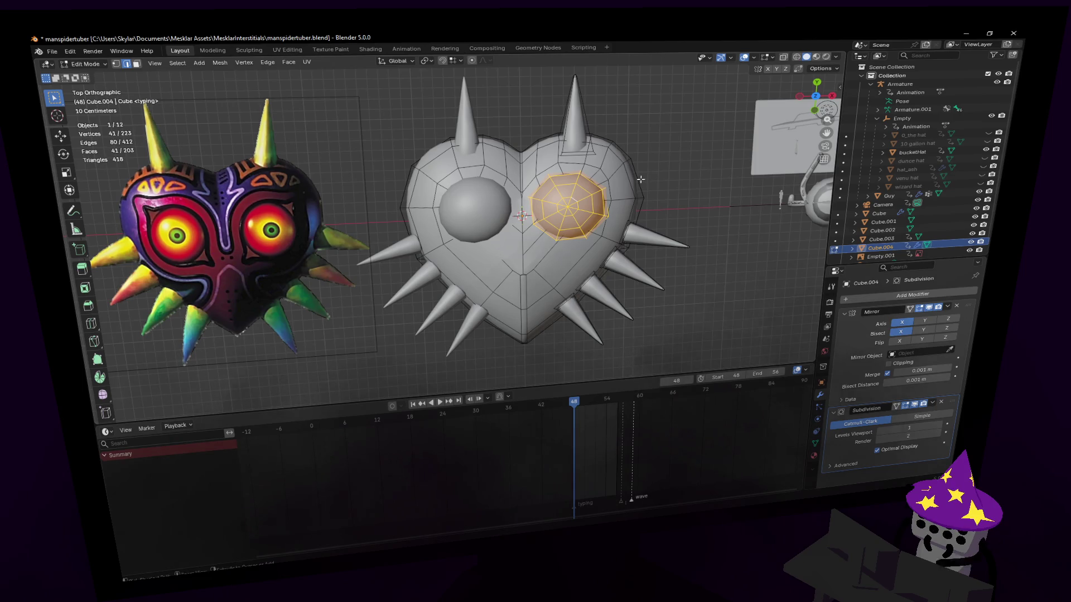
key(ctrl+z)
scroll(564, 195, up, 2)
scroll(565, 195, up, 2)
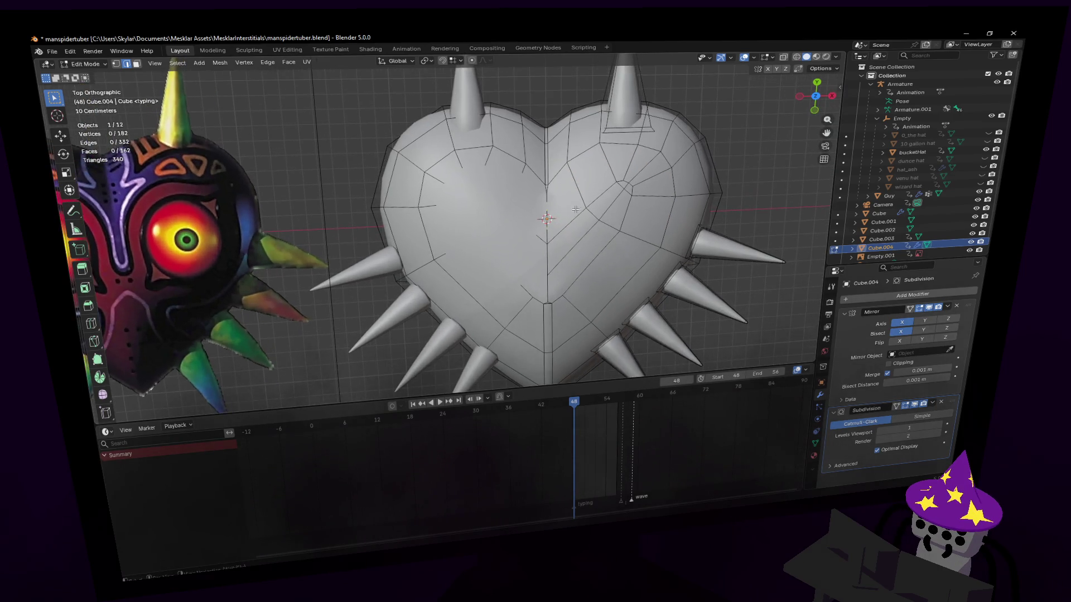
- Select a patch of faces on the heart's upper right for the new eye socket
shift+click(626, 191)
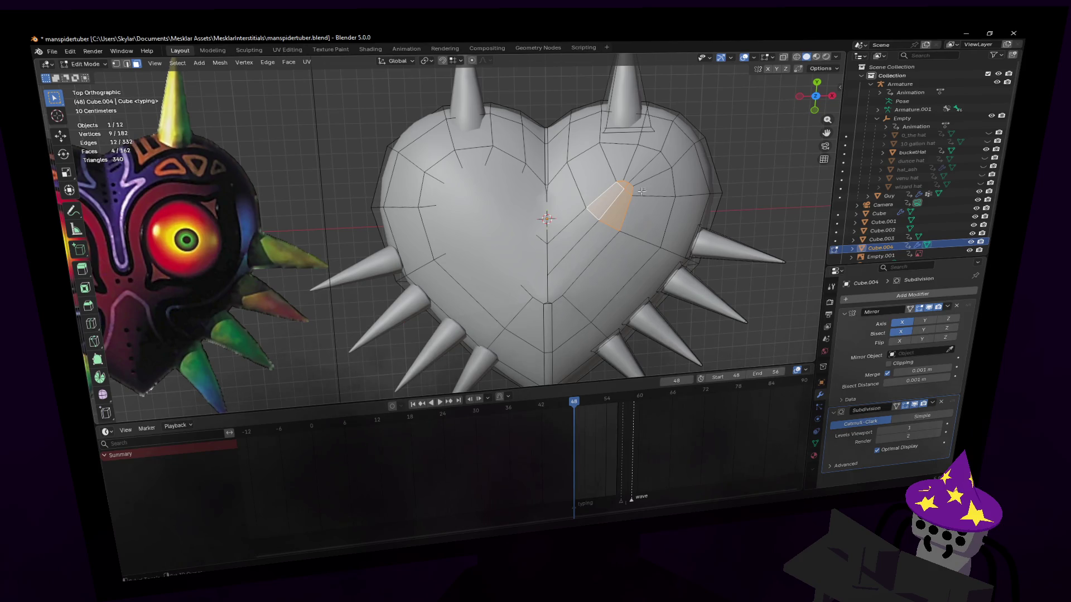
shift+middle_drag(653, 184, 621, 180)
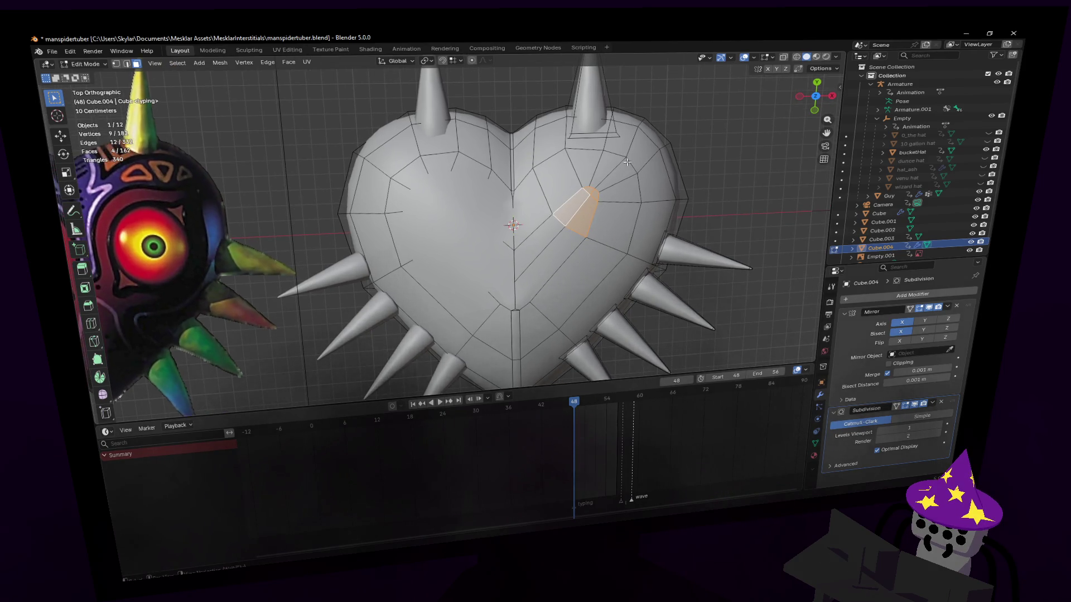
right_click(627, 162)
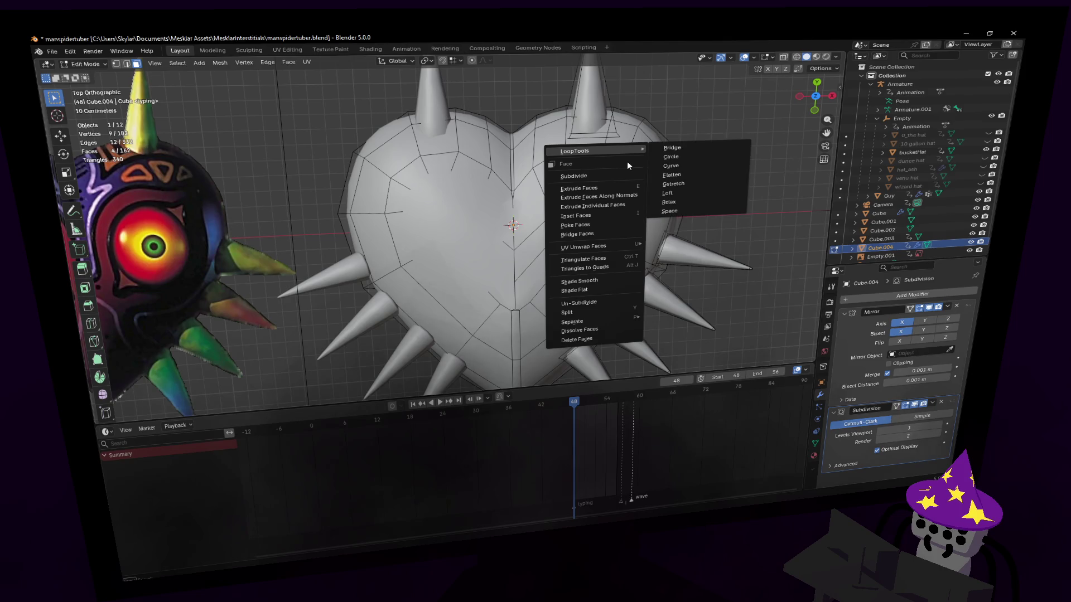
- Turn the face patch into a LoopTools circle, enlarge it and rotate and move it to the eye spot
click(686, 151)
key(r)
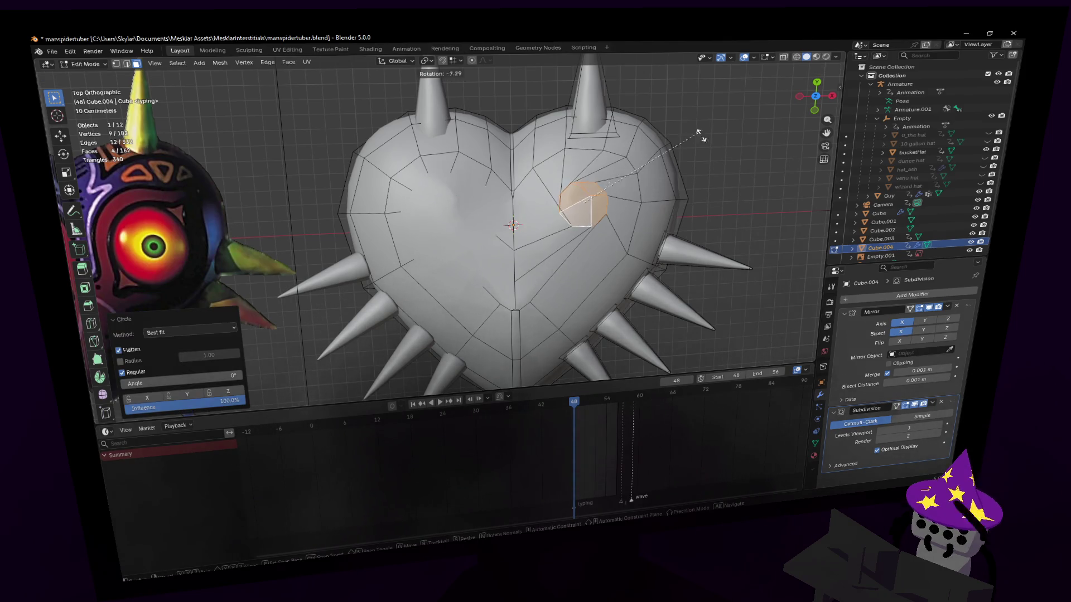
click(669, 197)
key(s)
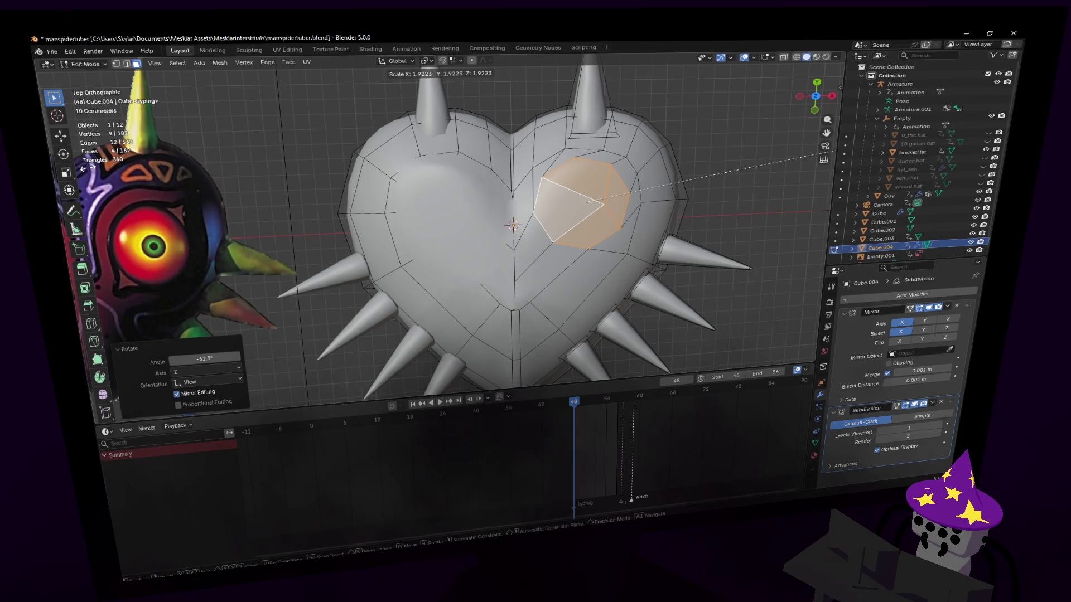
click(791, 200)
key(g)
click(251, 176)
key(r)
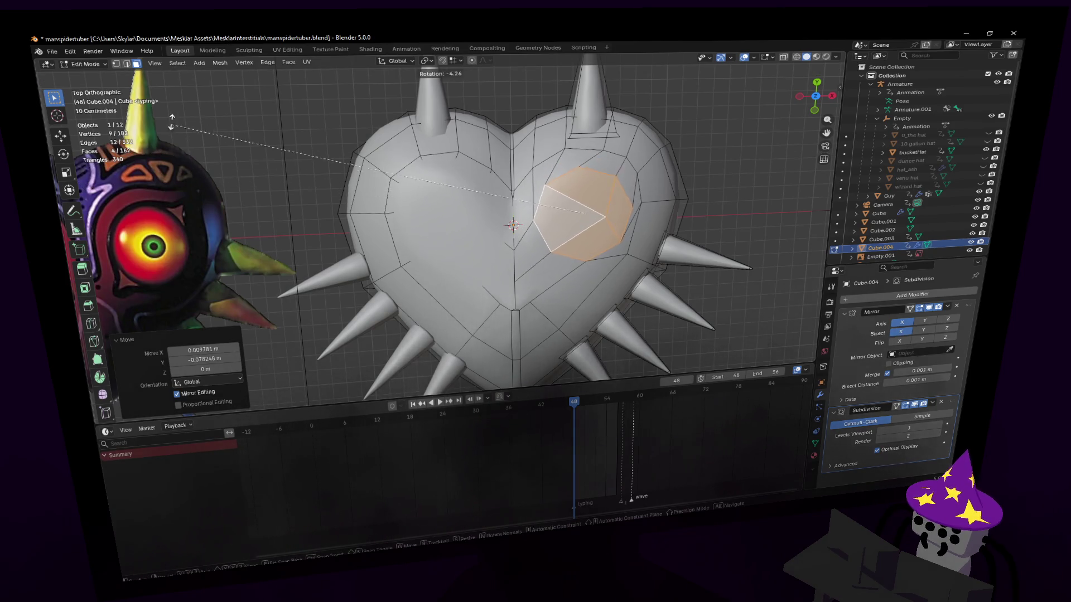
click(169, 152)
key(g)
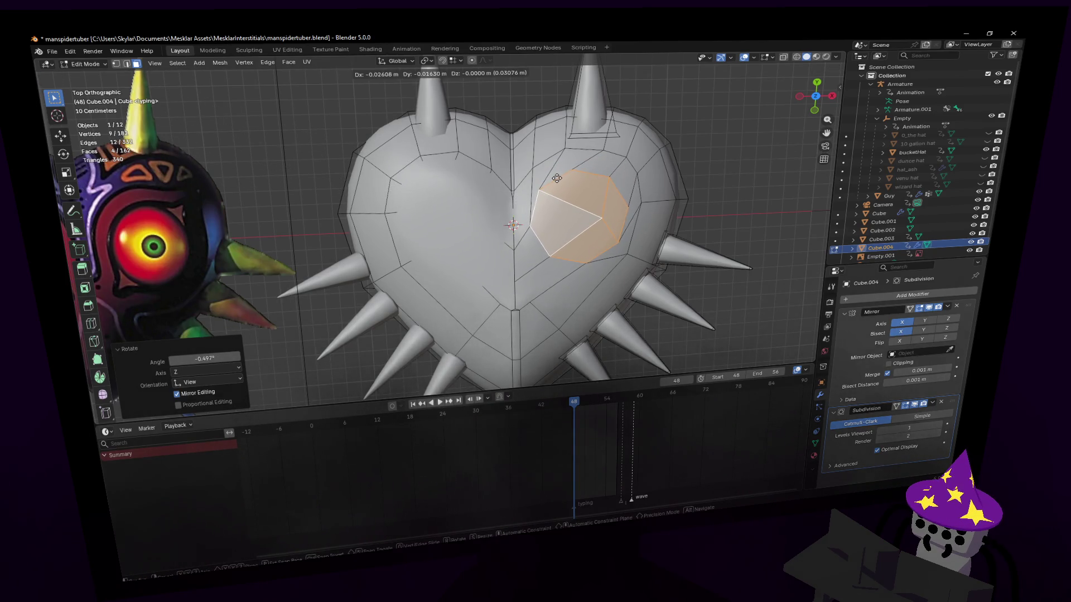
click(573, 183)
- Flatten the circular patch by scaling it to 0 along Z
mouse_move(512, 224)
middle_down()
mouse_move(452, 327)
mouse_move(435, 291)
middle_up()
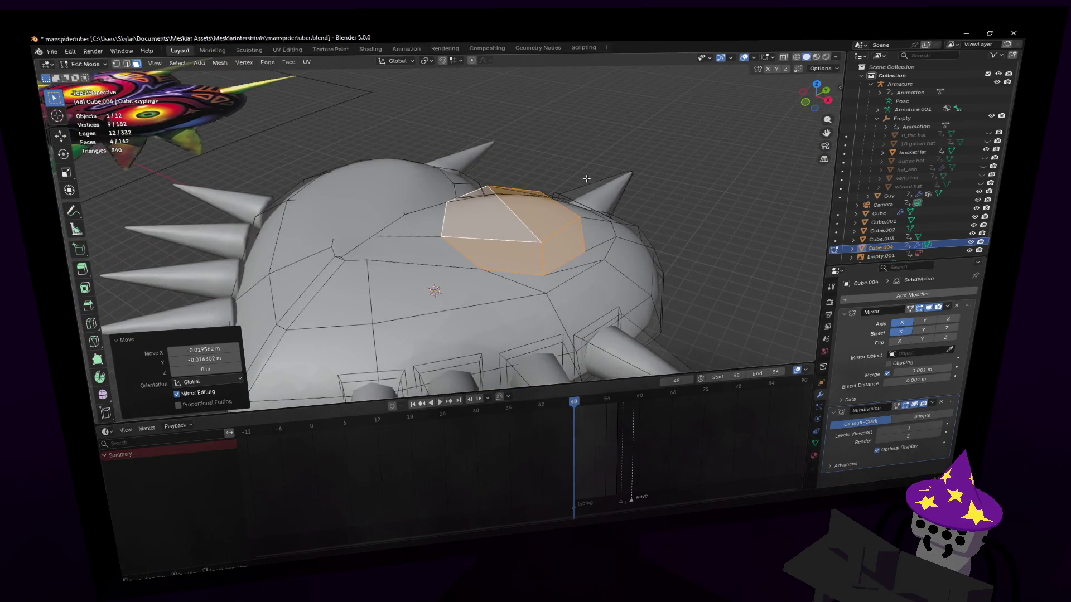
key(s)
key(z)
click(535, 193)
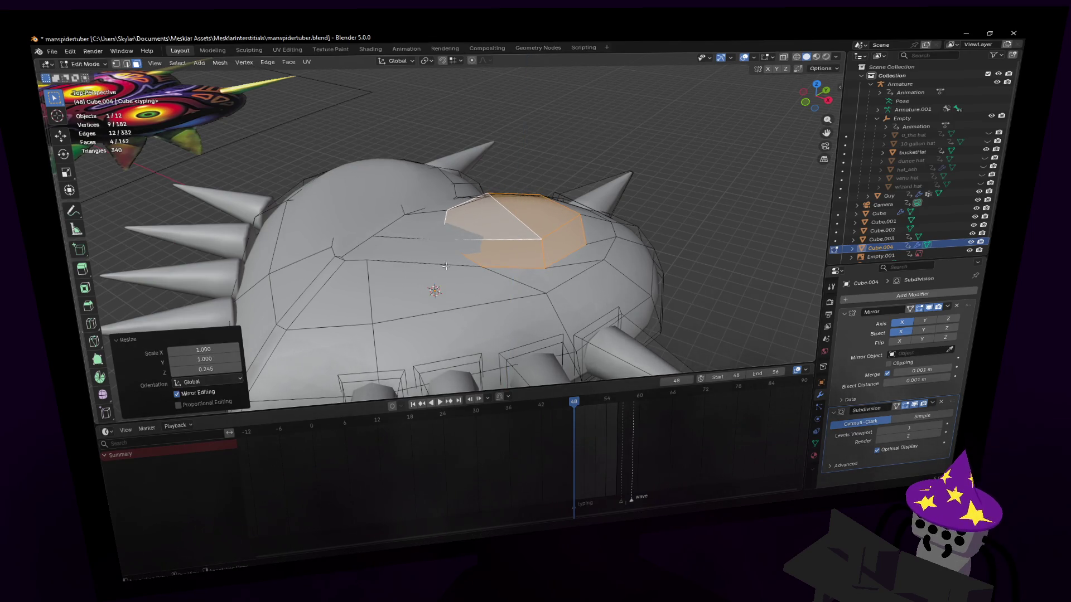
double_click(206, 369)
text(0)
key(Return)
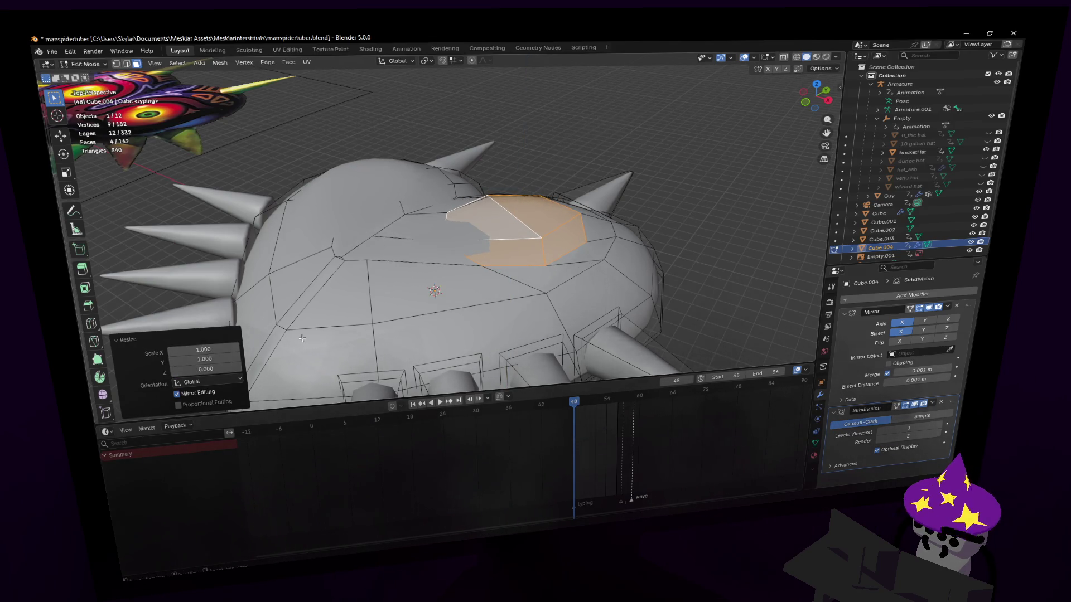
key(x)
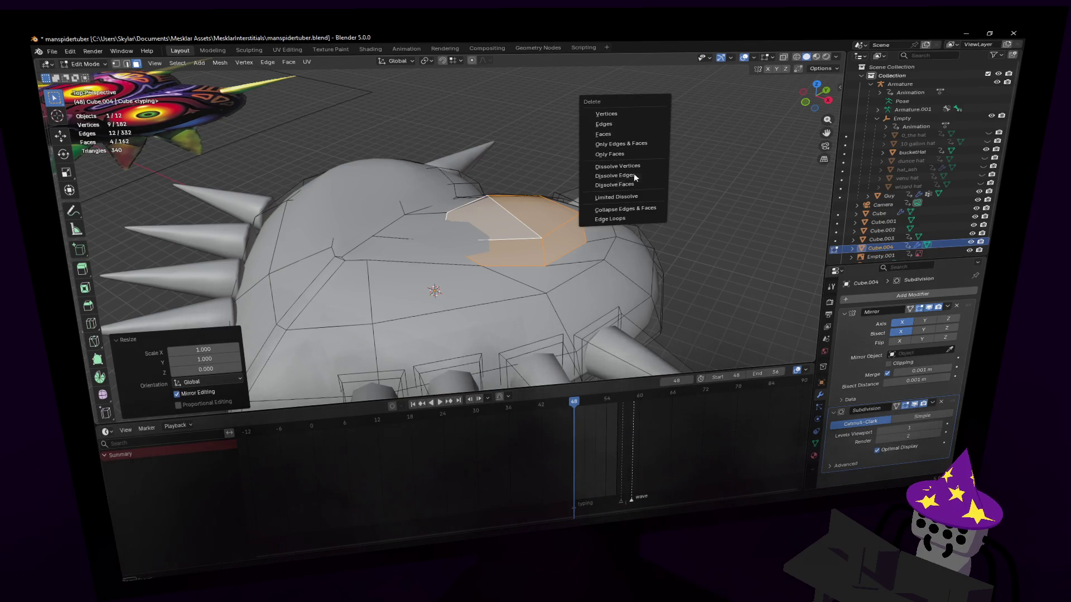
- Merge the patch into one face, extrude it outward and bevel its top into a rounded eye dome
click(634, 184)
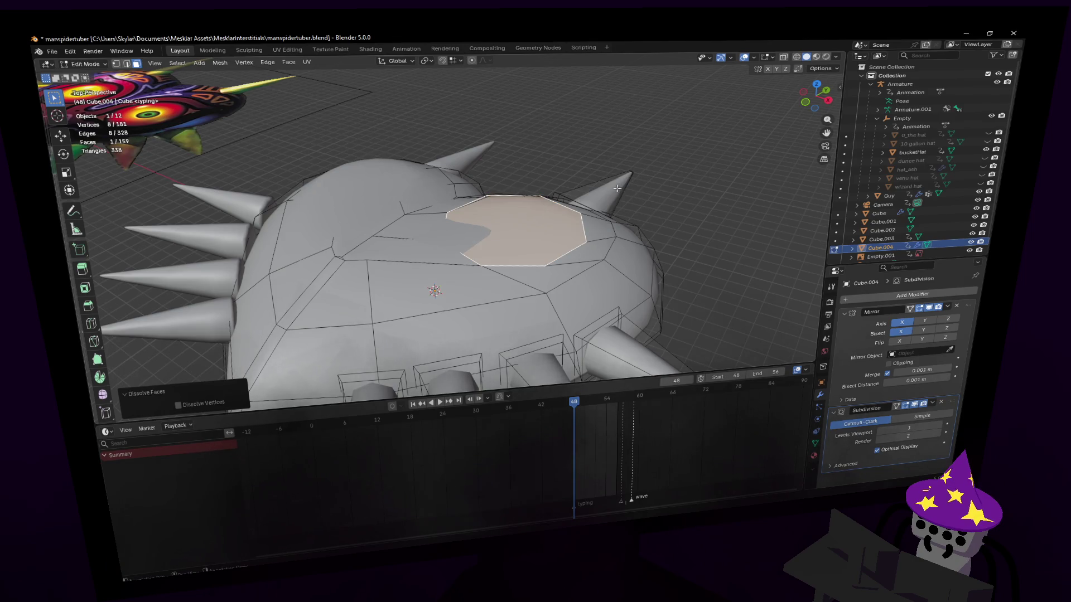
key(e)
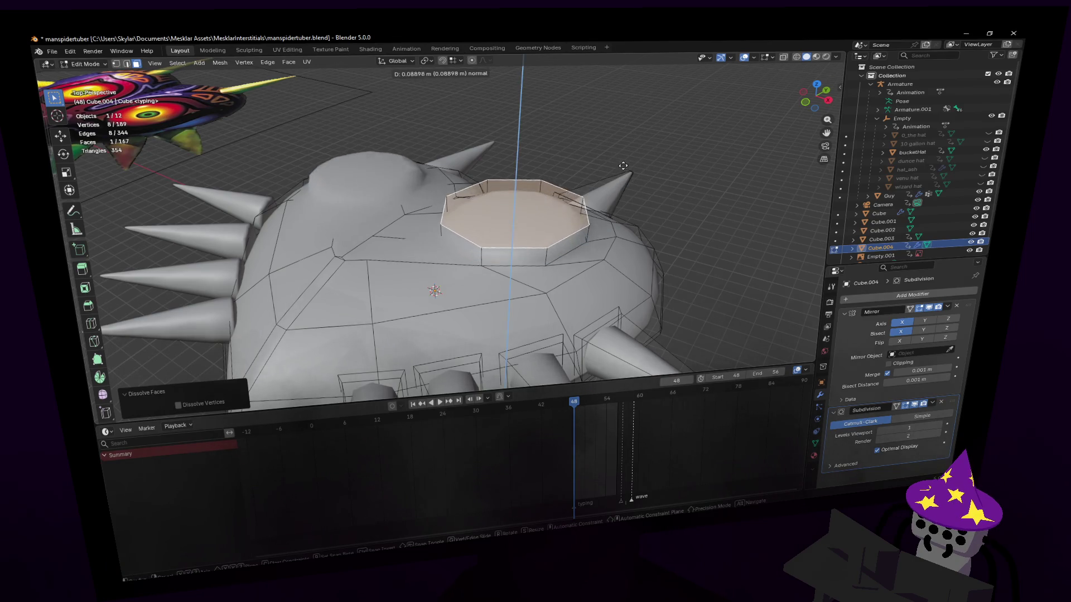
click(498, 296)
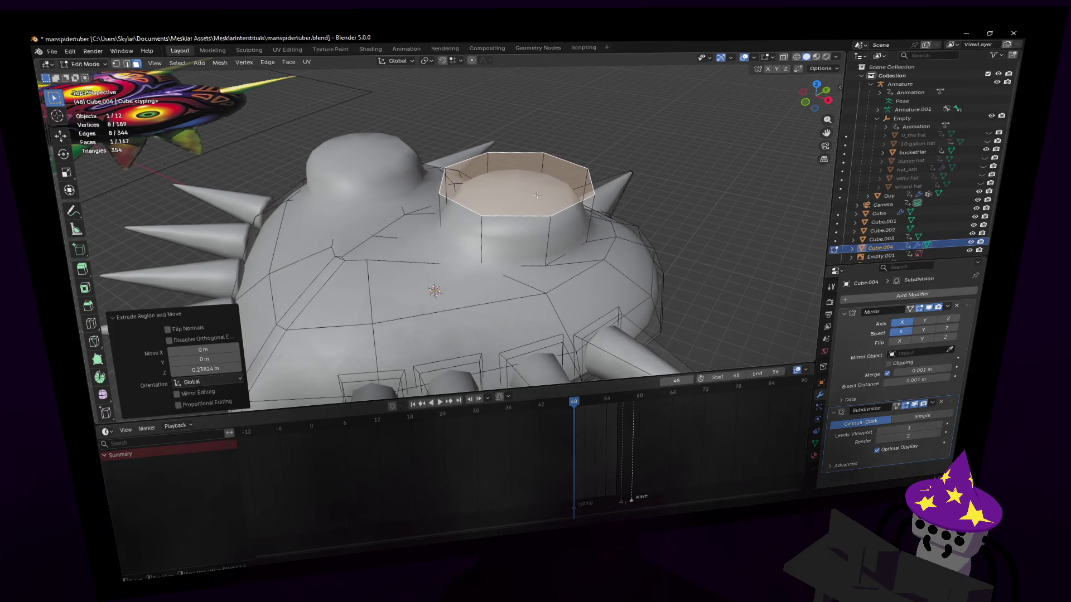
key(ctrl+b)
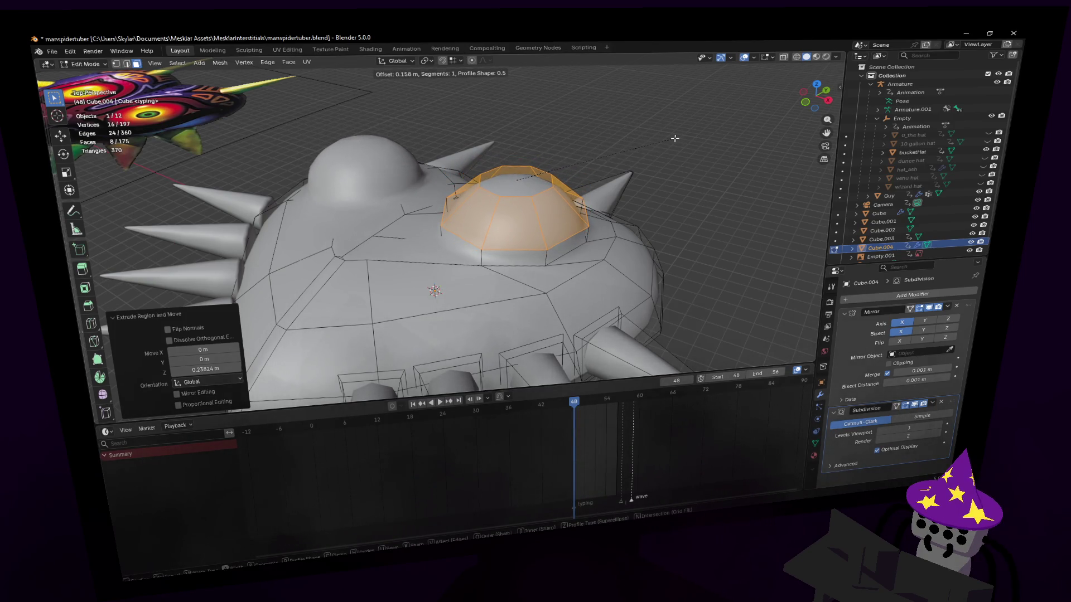
click(675, 139)
- Adjust the dome-top edge selection and show the mesh without subdivision smoothing
alt+click(528, 257)
click(682, 85)
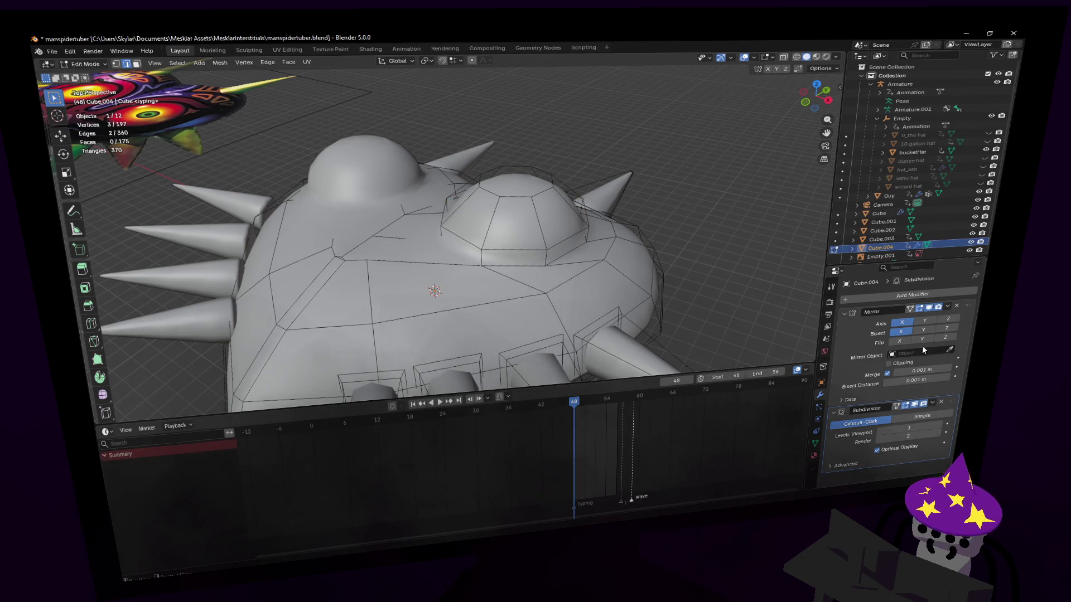
click(914, 405)
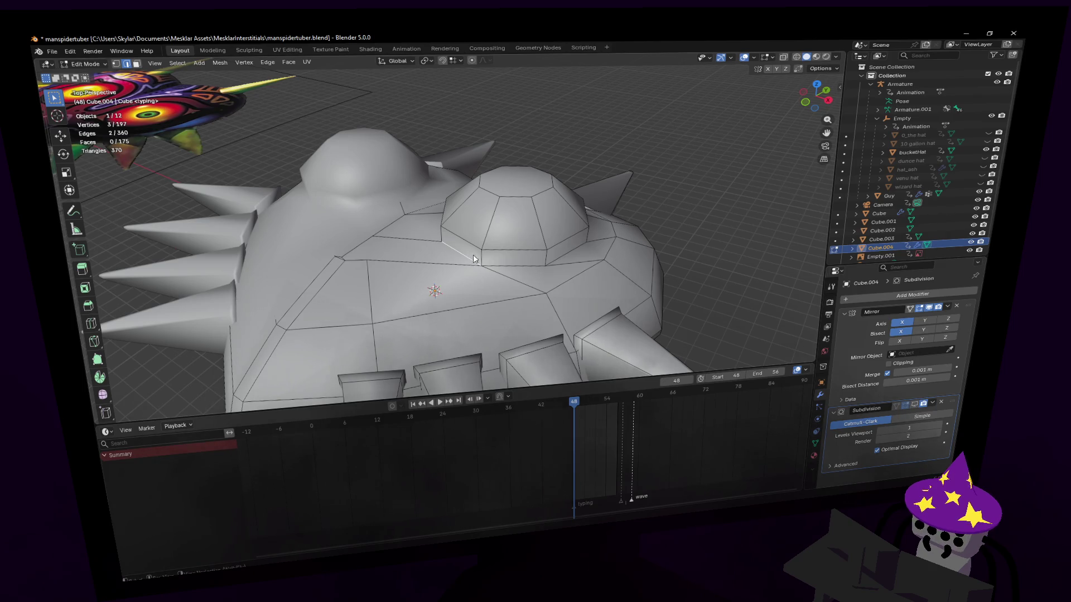
- Mark the edges around the eye dome's base as sharp and review the smoothed mask
click(498, 266)
shift+click(563, 252)
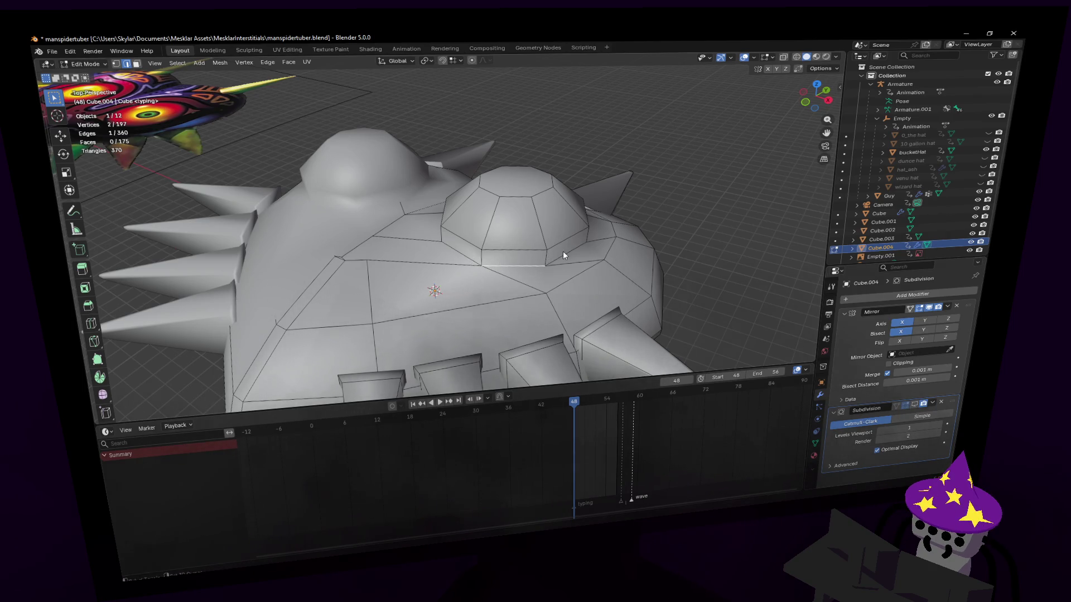
mouse_move(474, 255)
middle_down()
mouse_move(448, 220)
mouse_move(459, 260)
mouse_move(447, 223)
mouse_move(406, 272)
middle_up()
shift+click(485, 269)
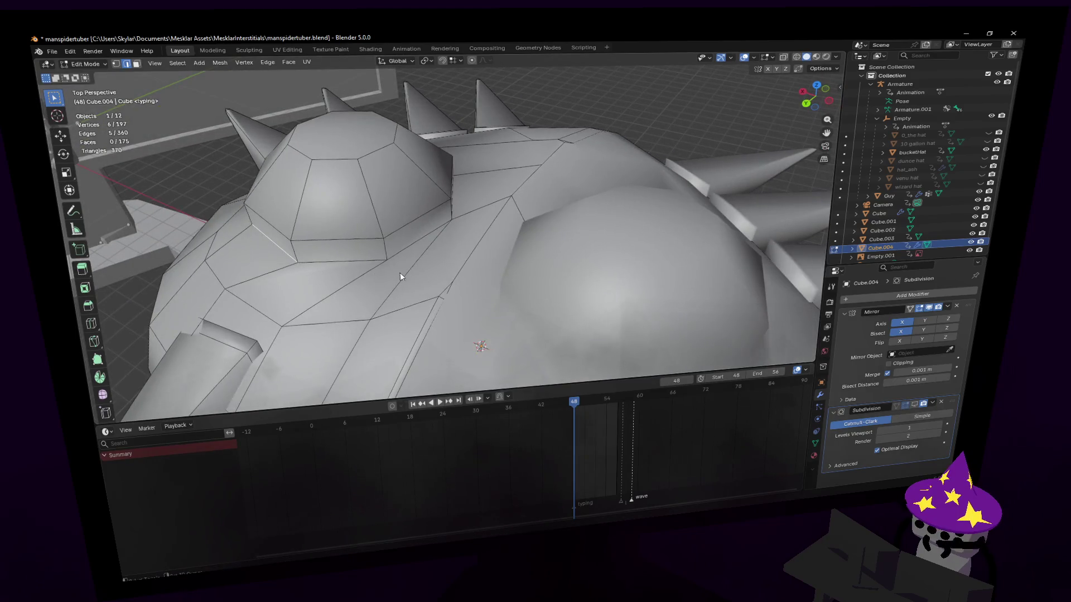
middle_drag(509, 199, 518, 294)
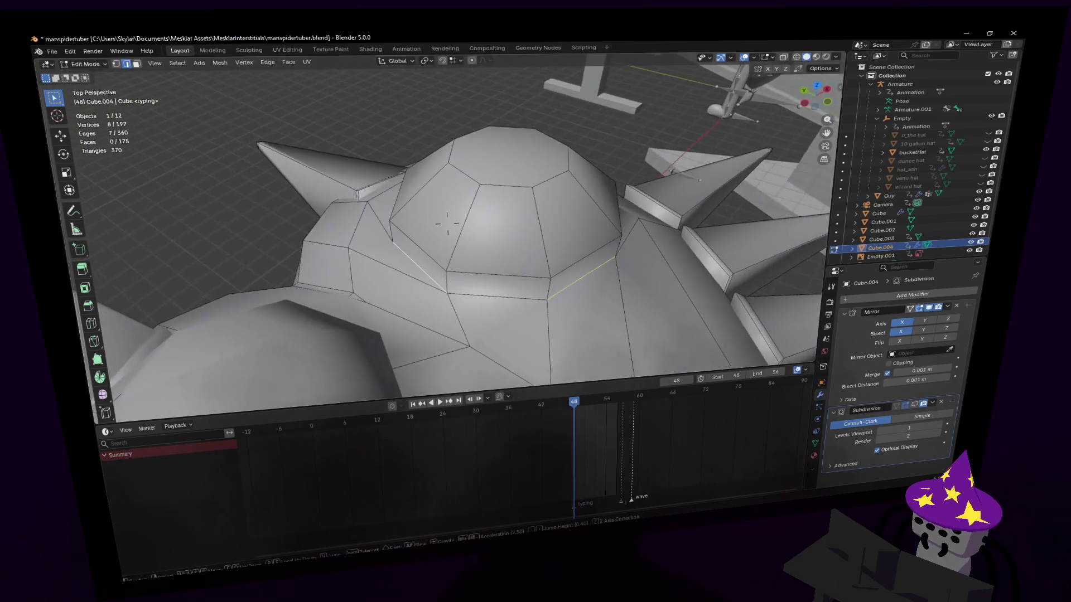
right_click(536, 272)
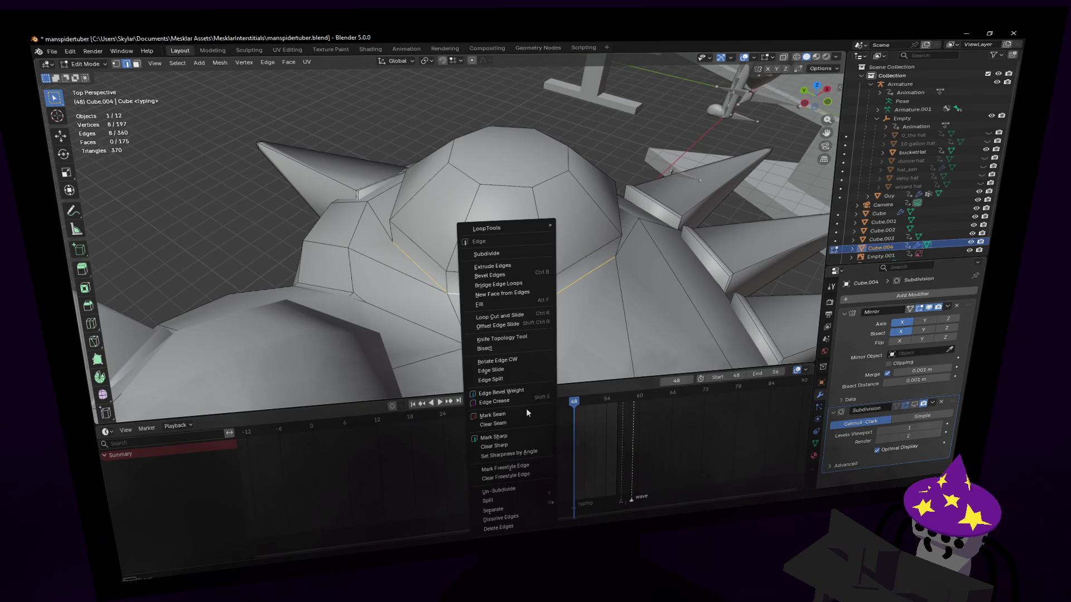
click(519, 436)
key(Tab)
mouse_move(563, 241)
middle_down()
mouse_move(465, 351)
mouse_move(452, 226)
mouse_move(459, 174)
mouse_move(503, 163)
middle_up()
scroll(460, 174, down, 5)
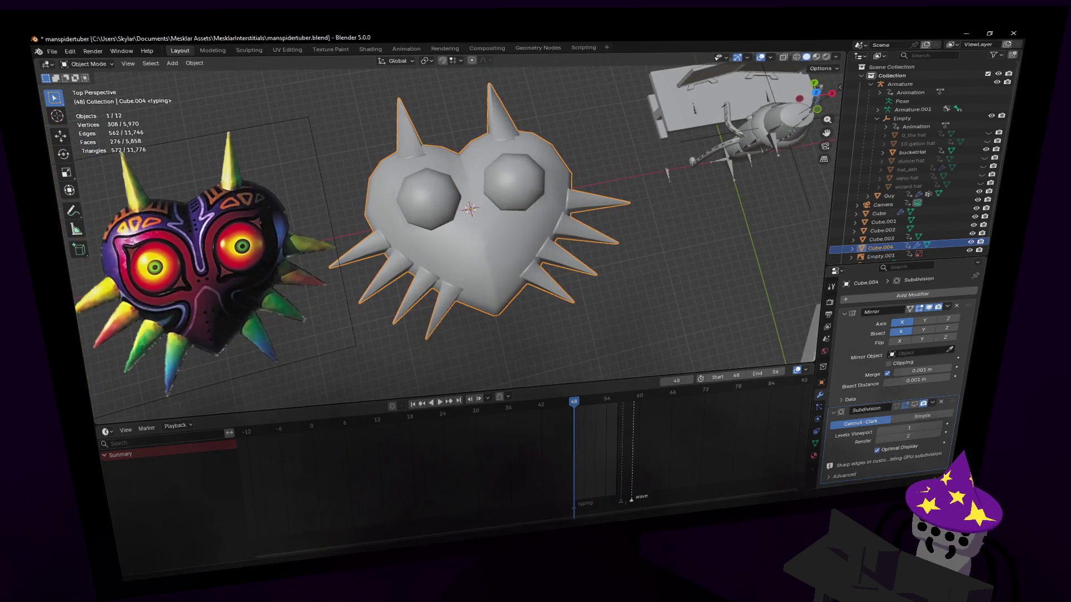
scroll(502, 251, up, 4)
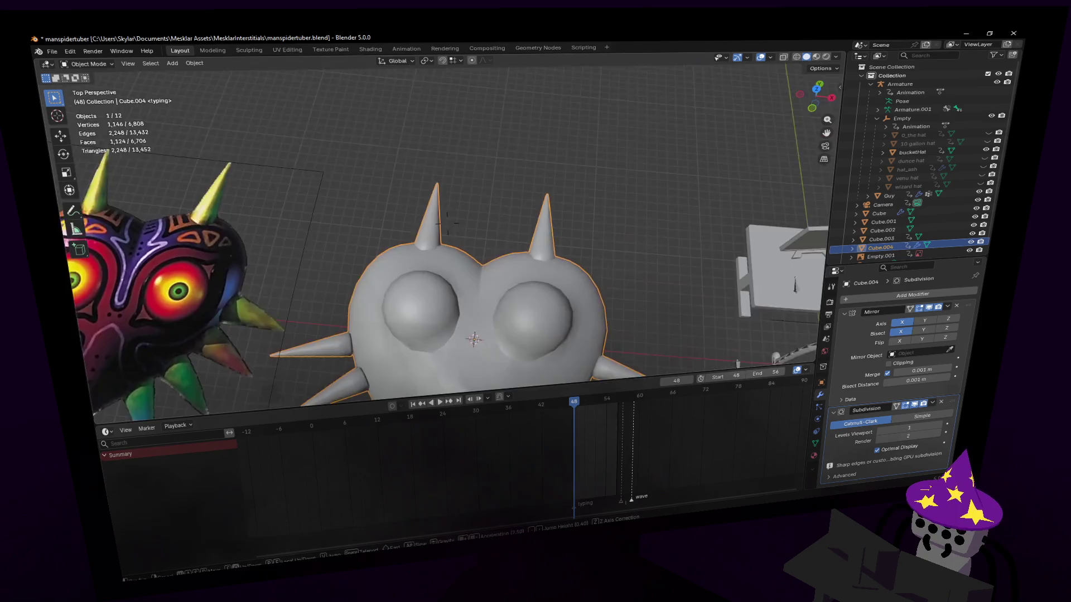
- Add a loop cut ringing the eye dome and mark the new edge loop sharp
middle_drag(502, 251, 544, 217)
key(Tab)
scroll(576, 205, up, 3)
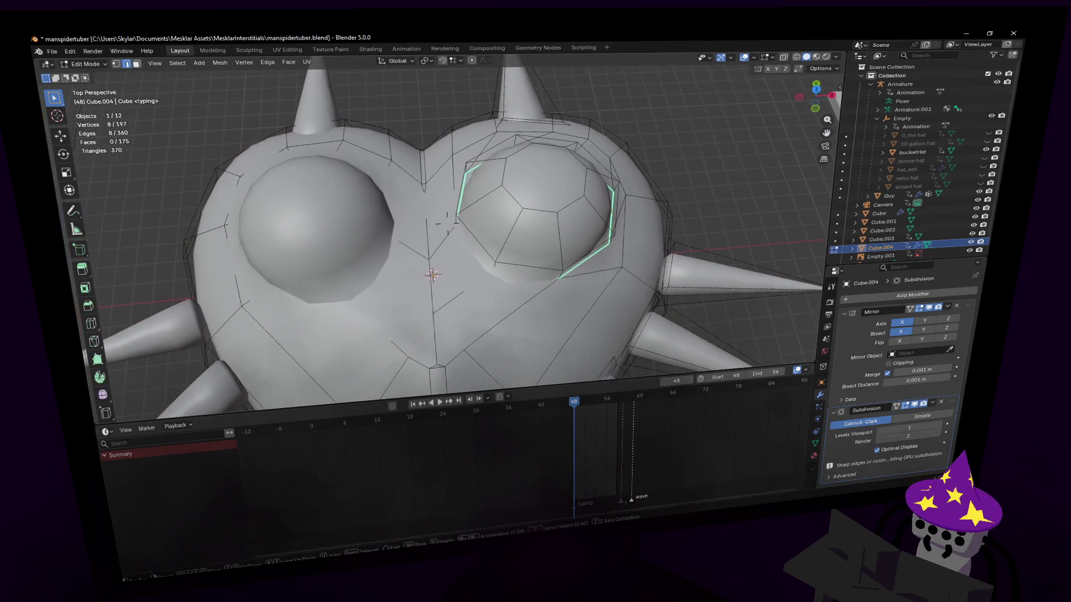
key(ctrl+r)
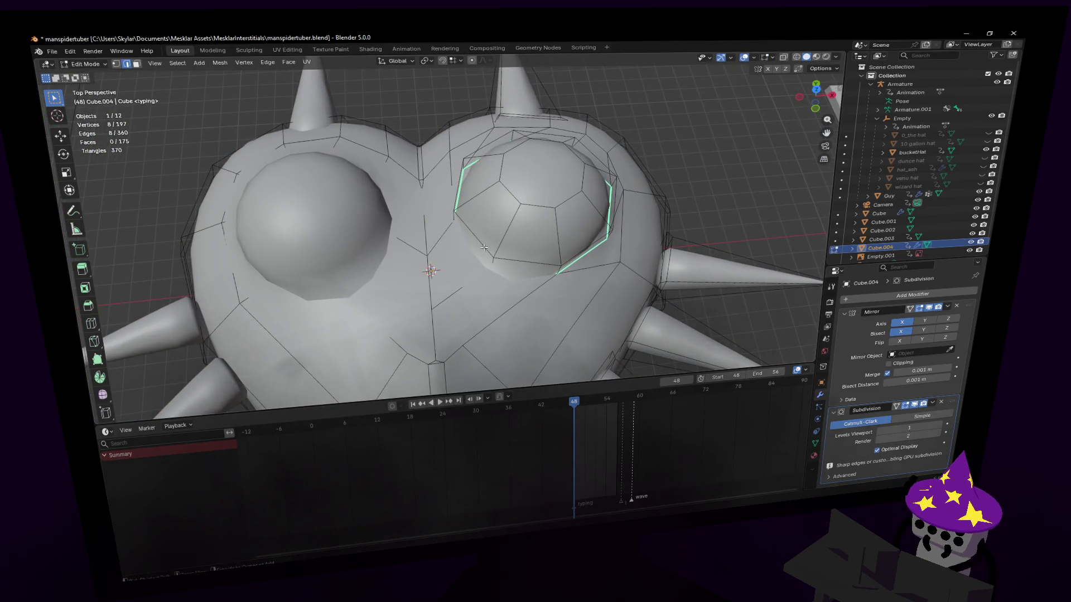
click(494, 263)
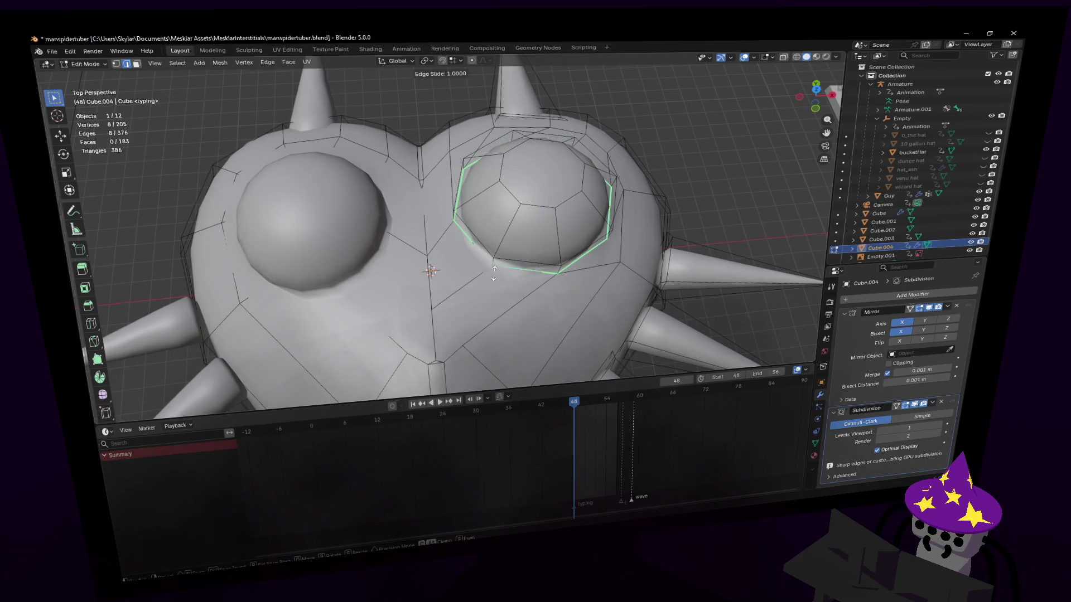
click(499, 266)
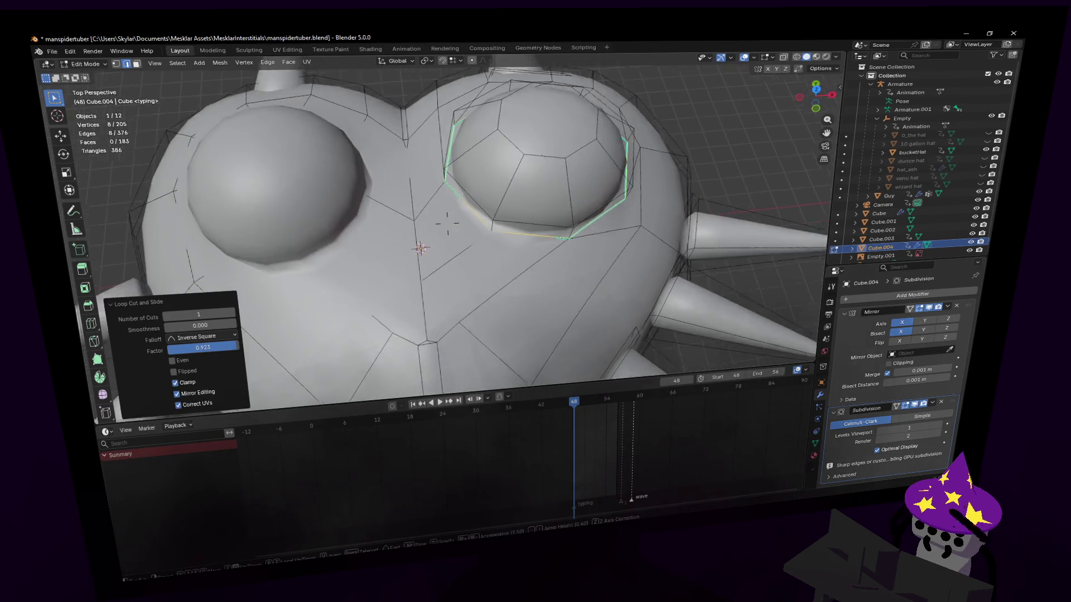
scroll(502, 267, up, 4)
right_click(592, 295)
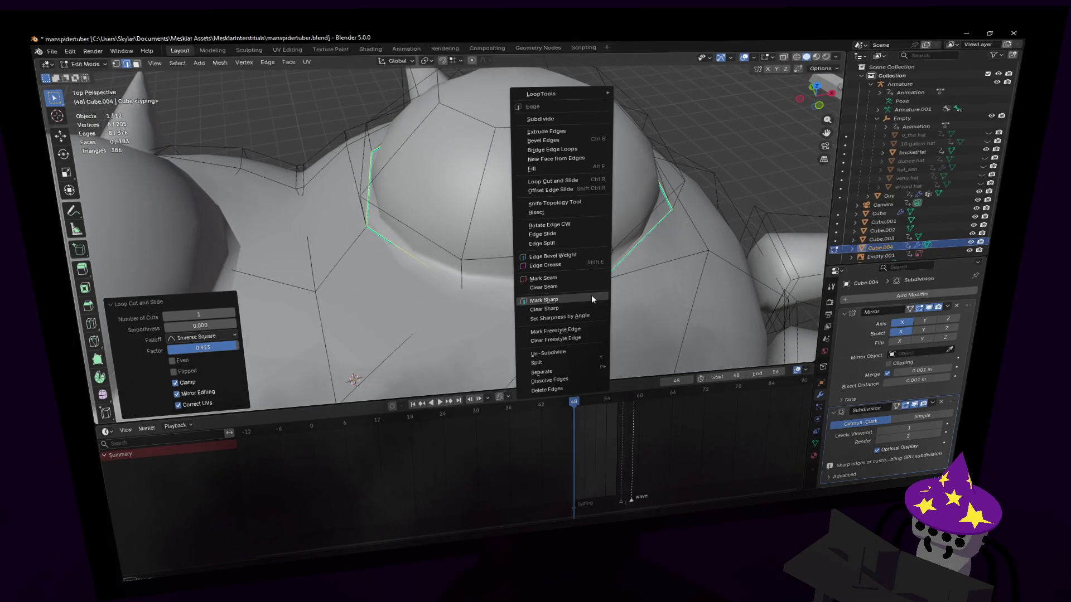
click(651, 309)
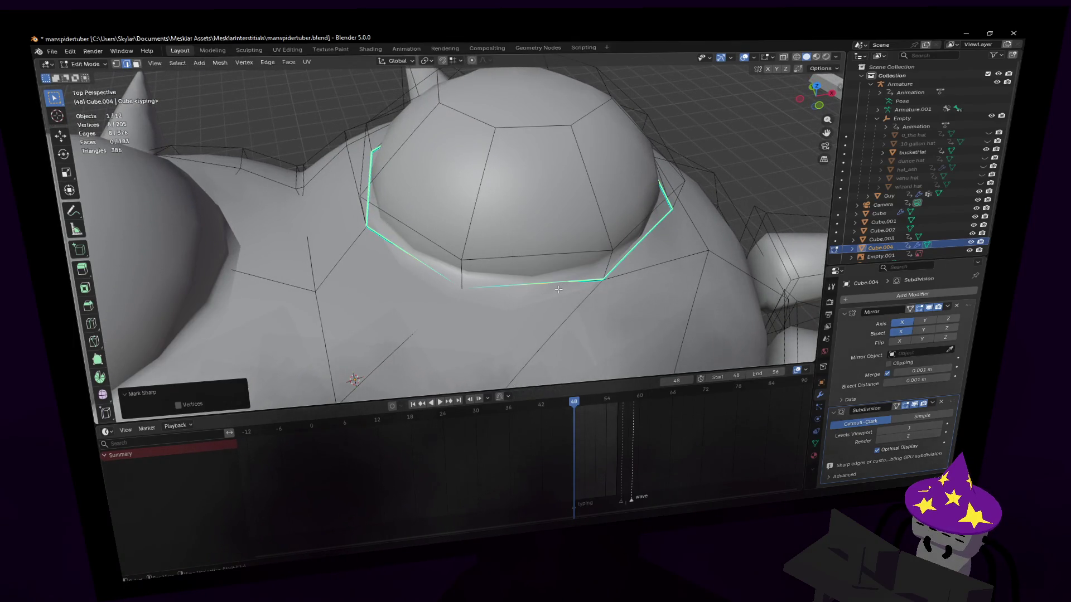
- Mark further dome edges sharp and check the crisper eye rim on the smoothed mask
key(alt+a)
right_click(558, 288)
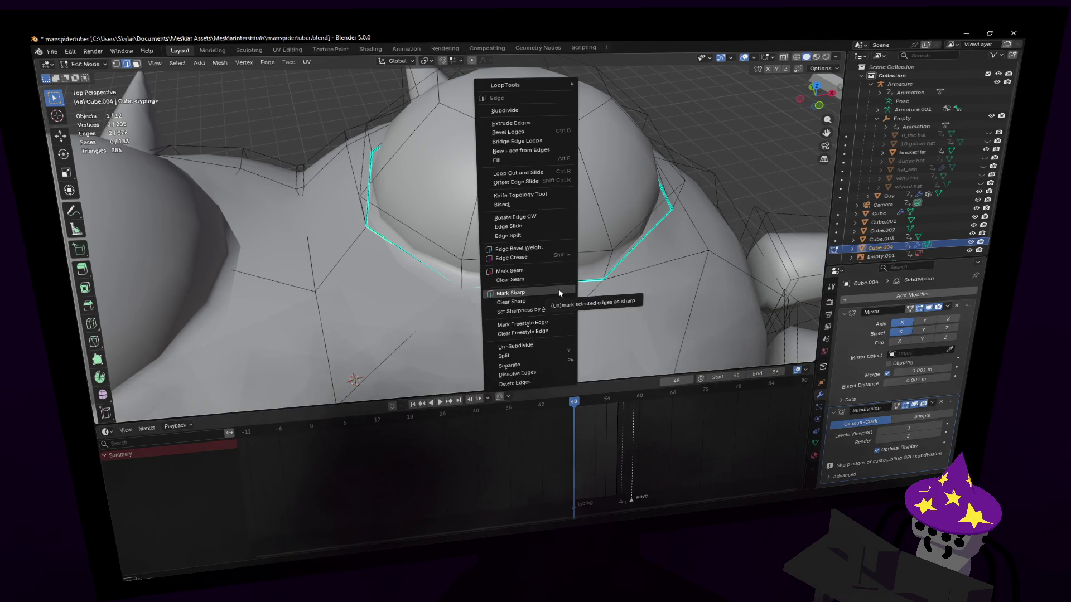
click(518, 301)
key(Tab)
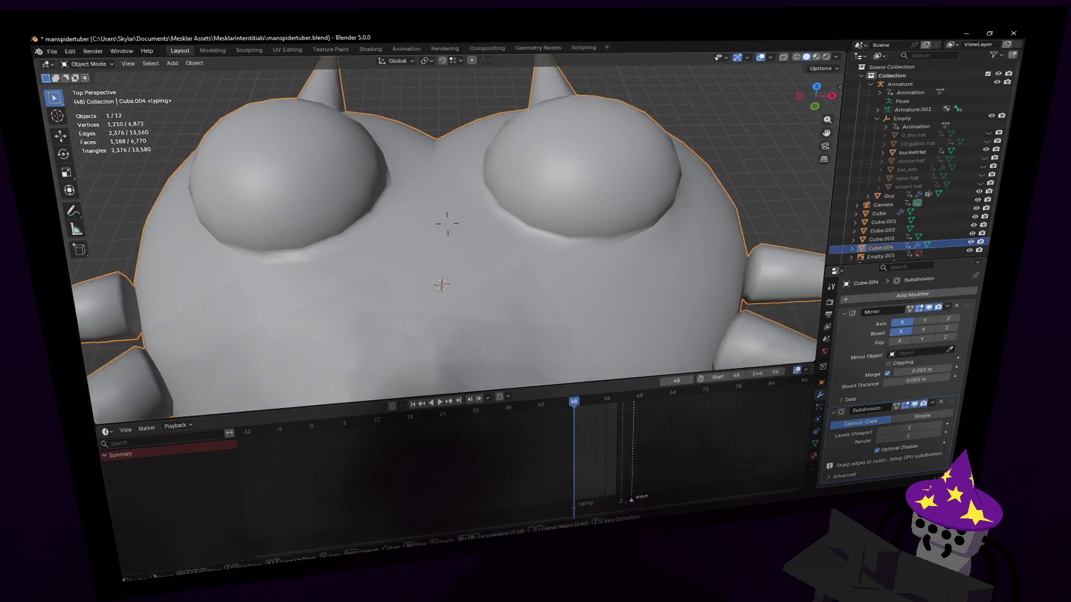
scroll(452, 218, down, 5)
mouse_move(452, 251)
middle_down()
mouse_move(435, 217)
mouse_move(572, 207)
mouse_move(533, 249)
middle_up()
scroll(437, 217, down, 3)
key(Tab)
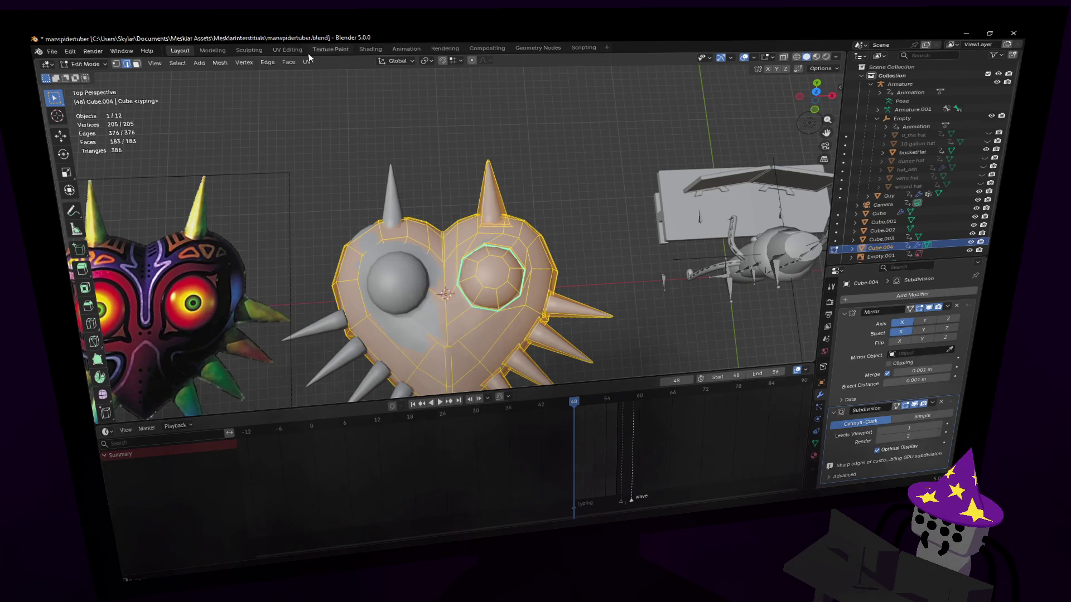
- Load _palette.png in the UV Editing workspace and scale the mask's UV island down small over it
click(288, 48)
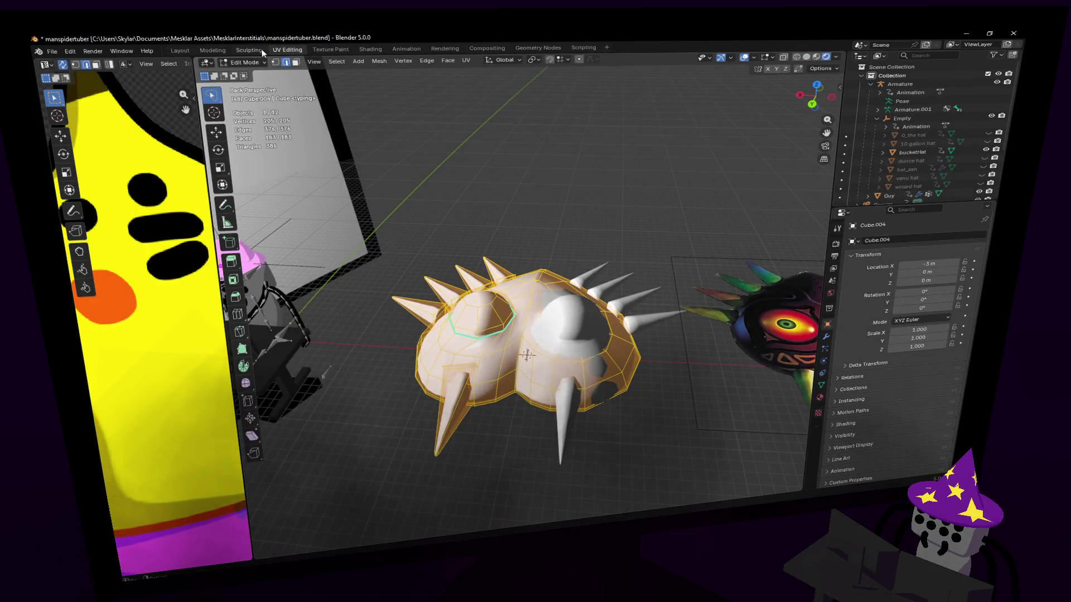
drag(199, 120, 410, 120)
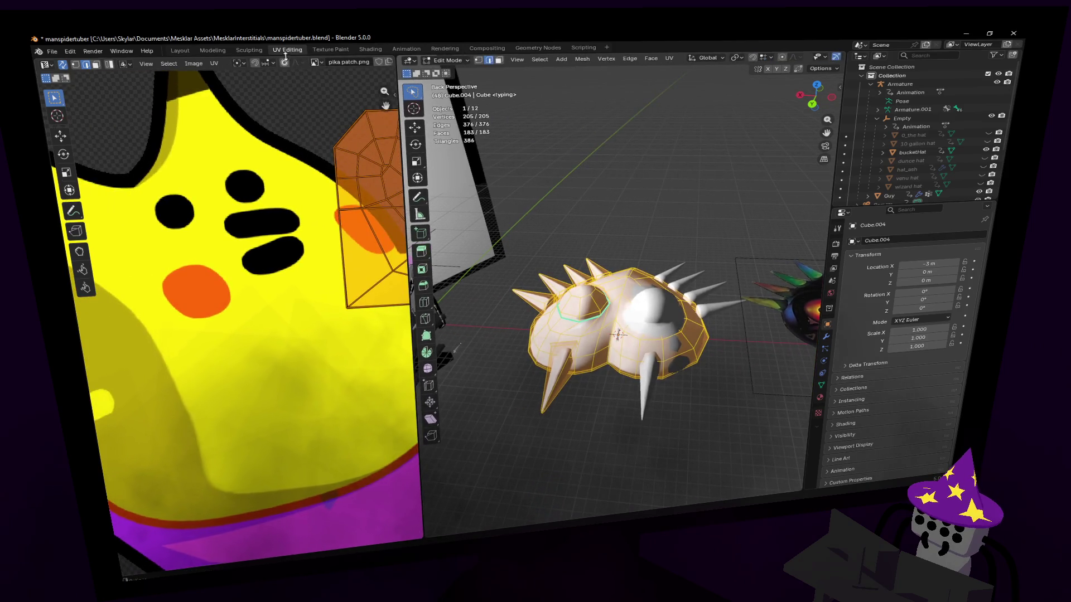
click(346, 63)
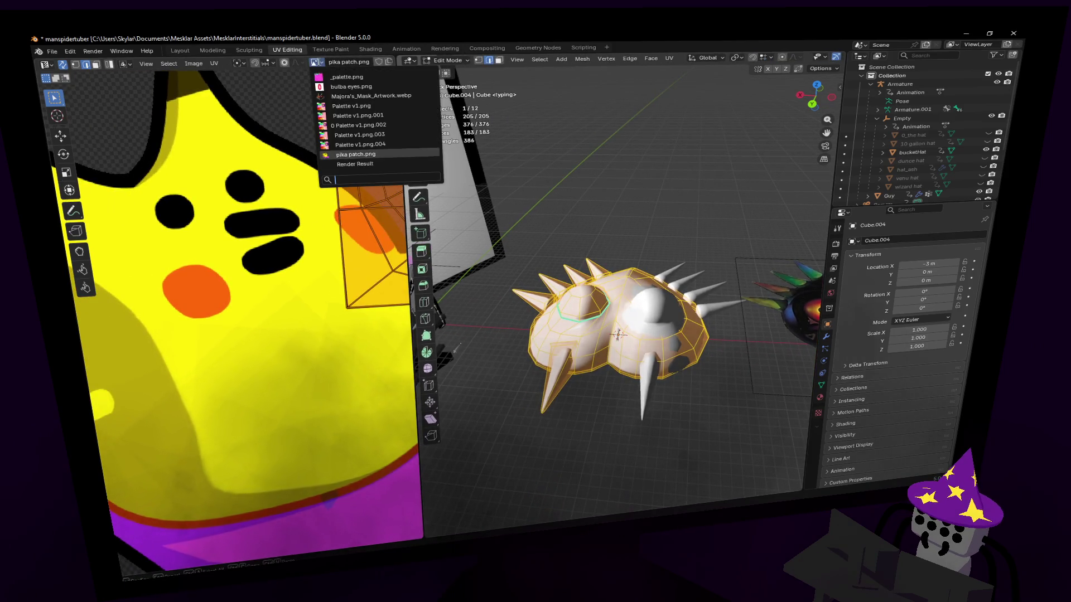
click(345, 77)
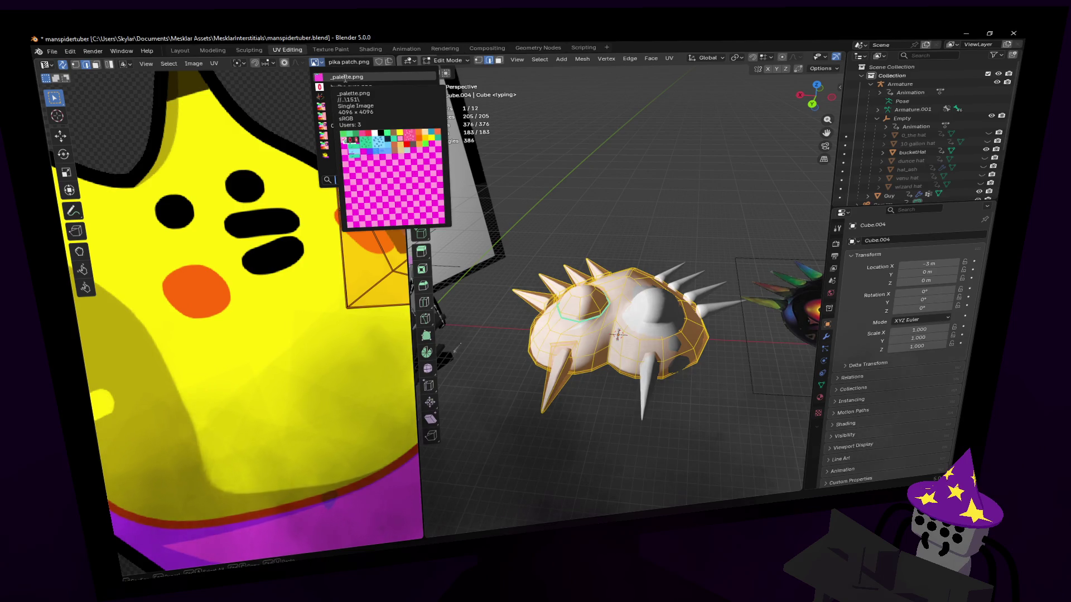
scroll(244, 301, up, 4)
scroll(245, 301, down, 5)
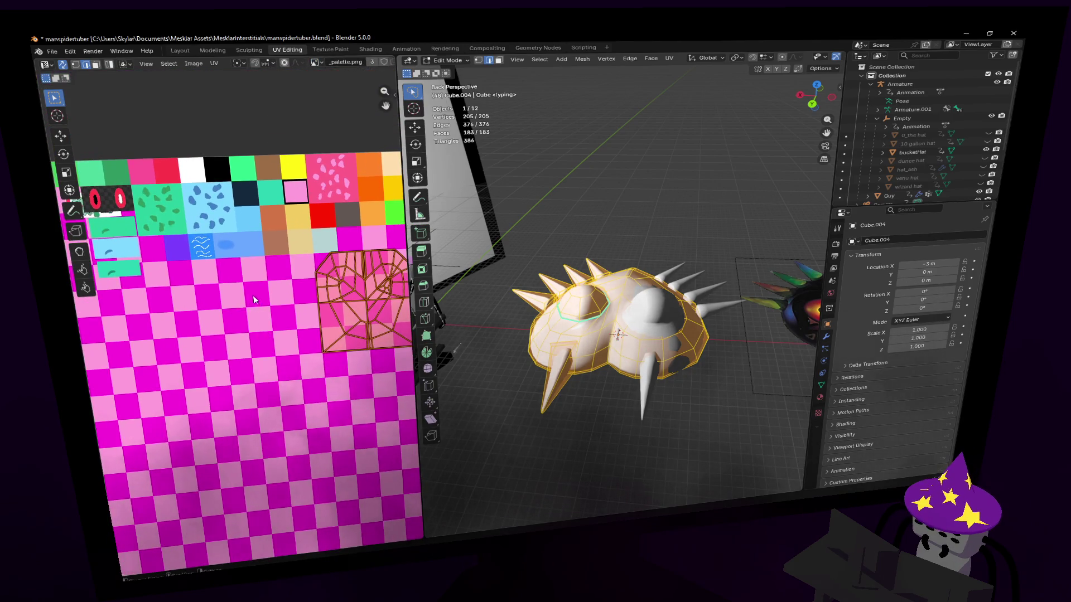
scroll(254, 297, up, 1)
key(s)
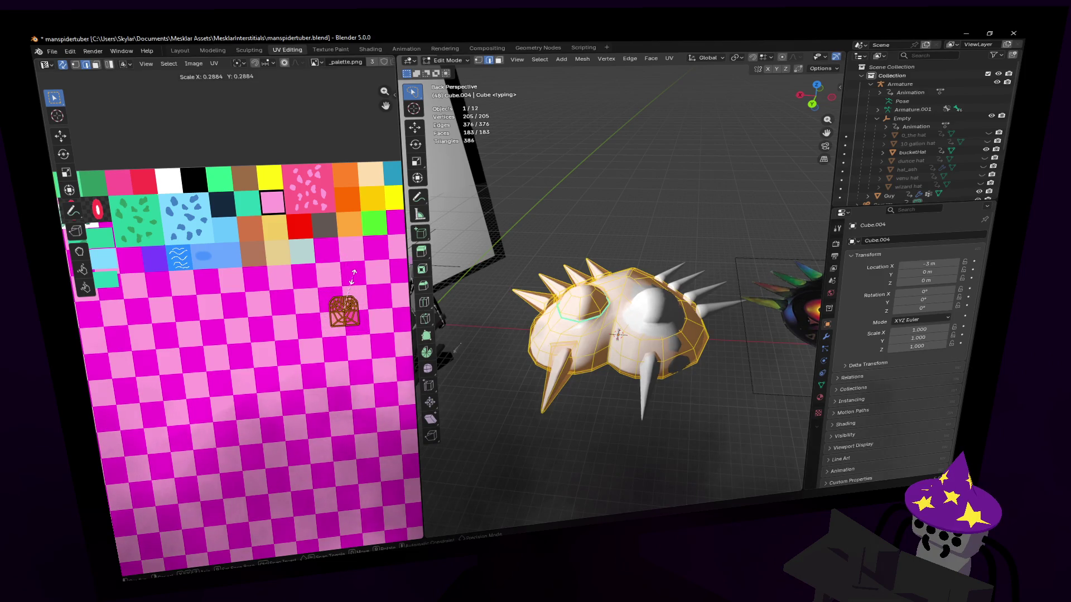
click(352, 276)
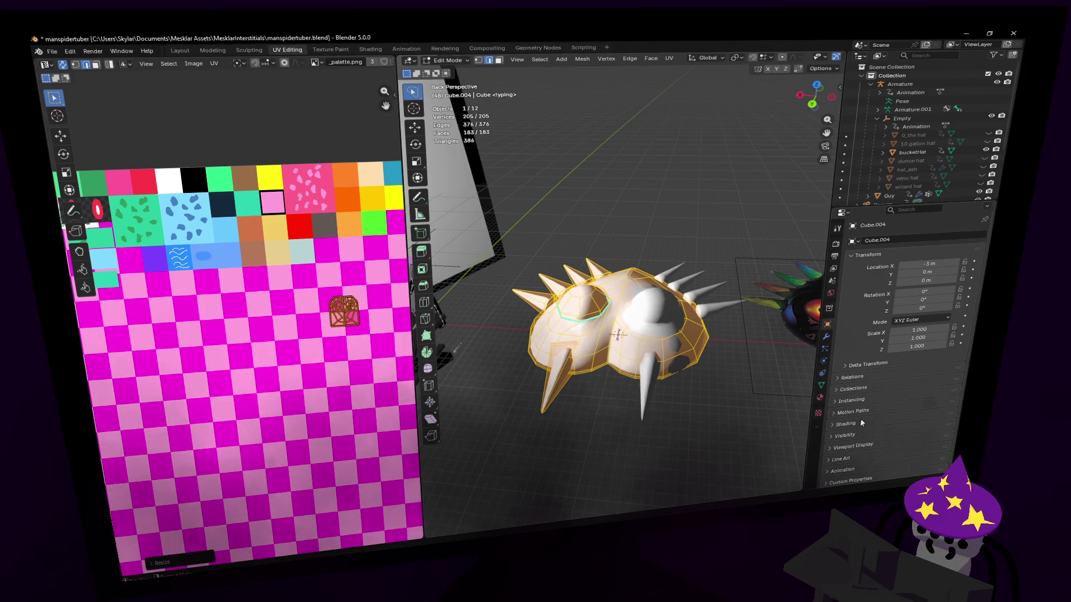
click(822, 395)
click(850, 276)
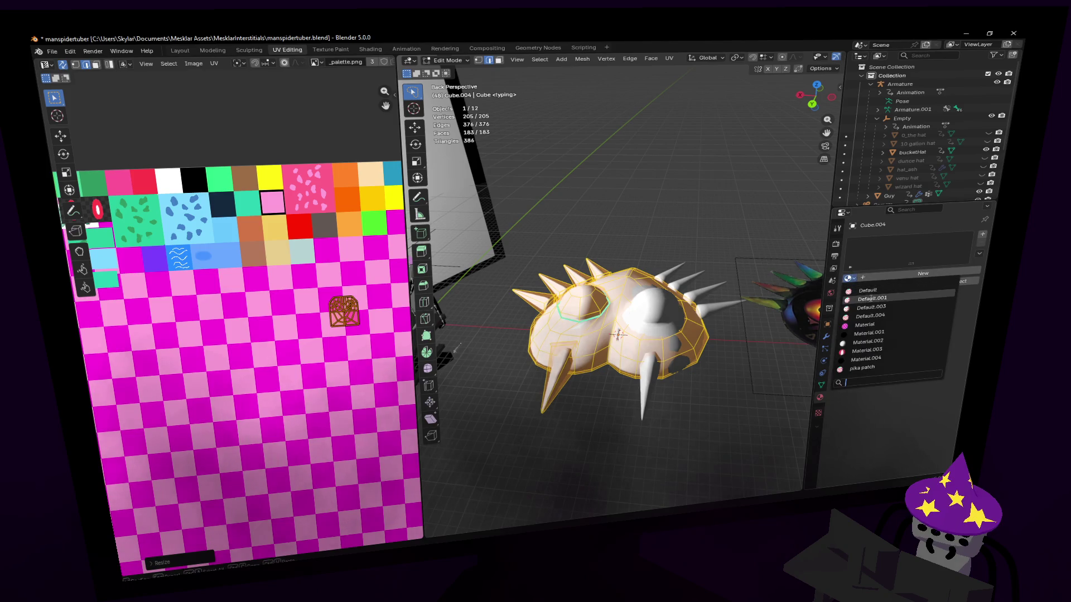
- Switch the mask's material from 'Material' to the 'Default' material
click(877, 327)
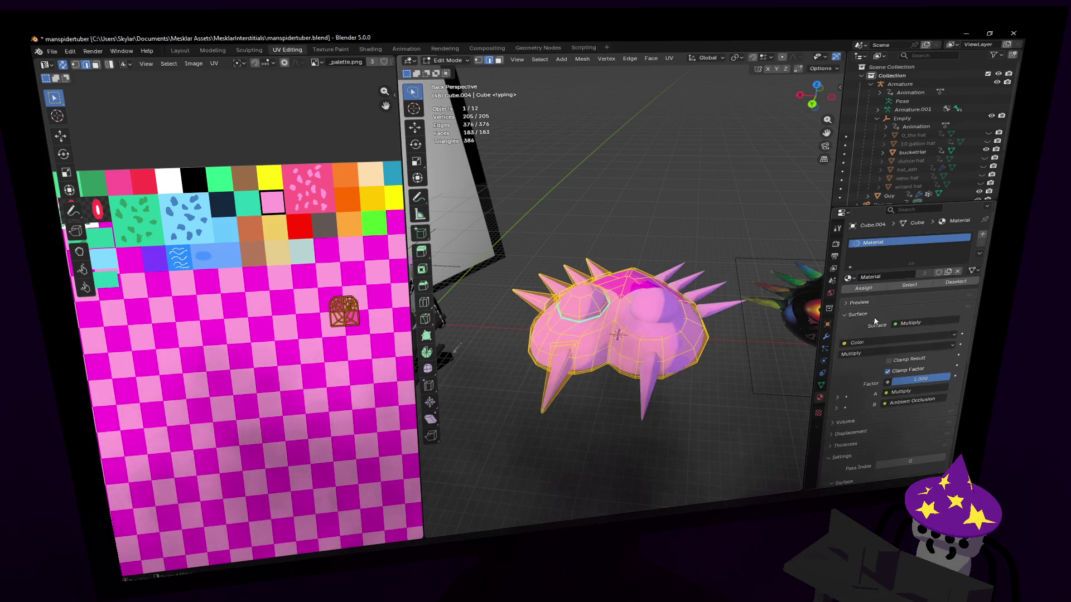
click(851, 277)
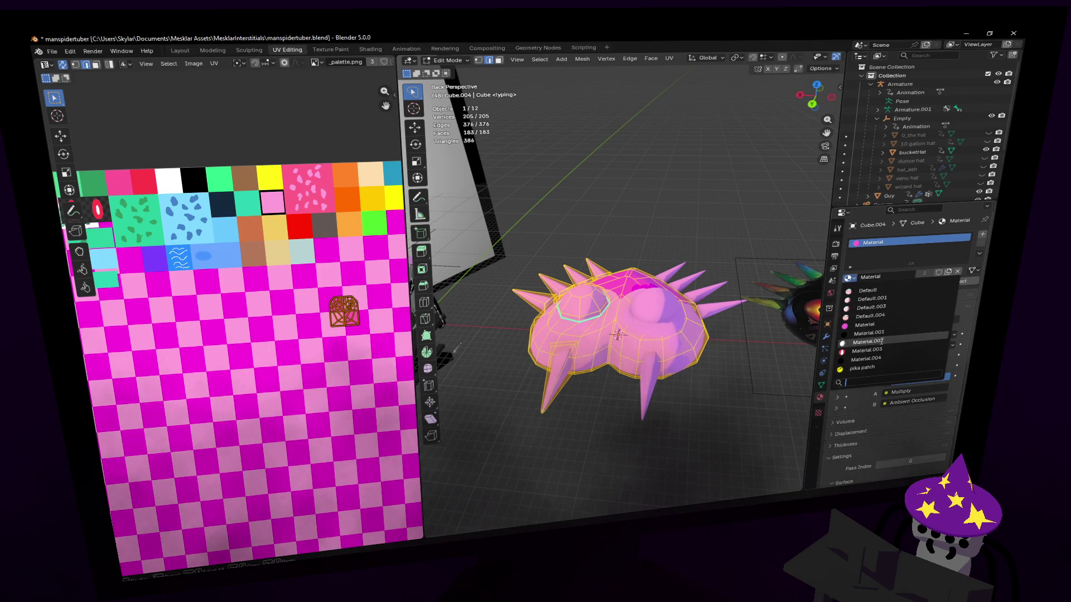
click(884, 289)
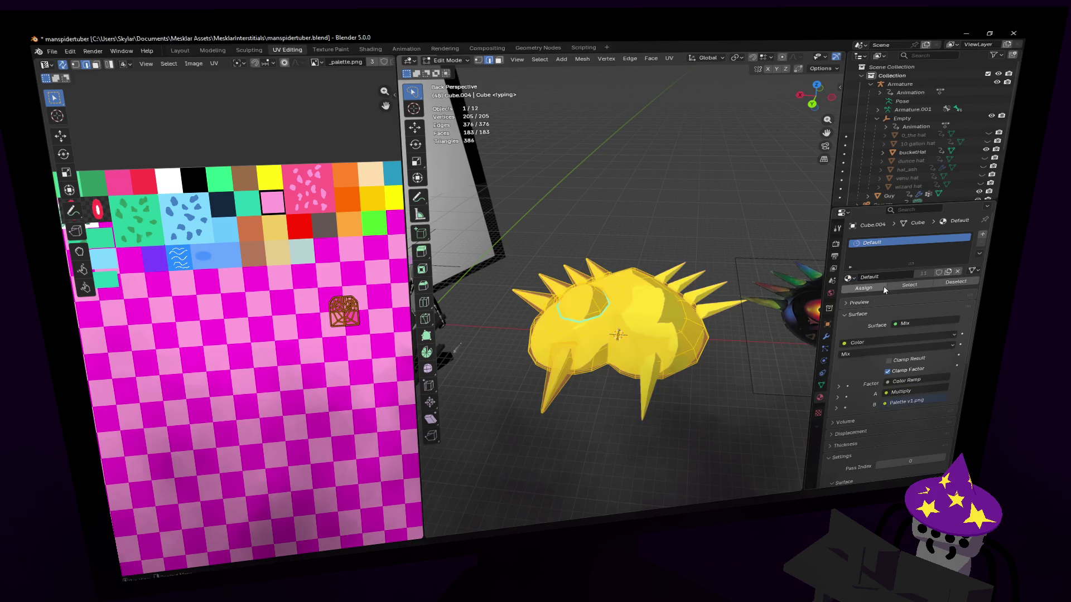
- Drag the UV island onto the palette tiles and show the Palette v1.png image instead
drag(343, 312, 305, 177)
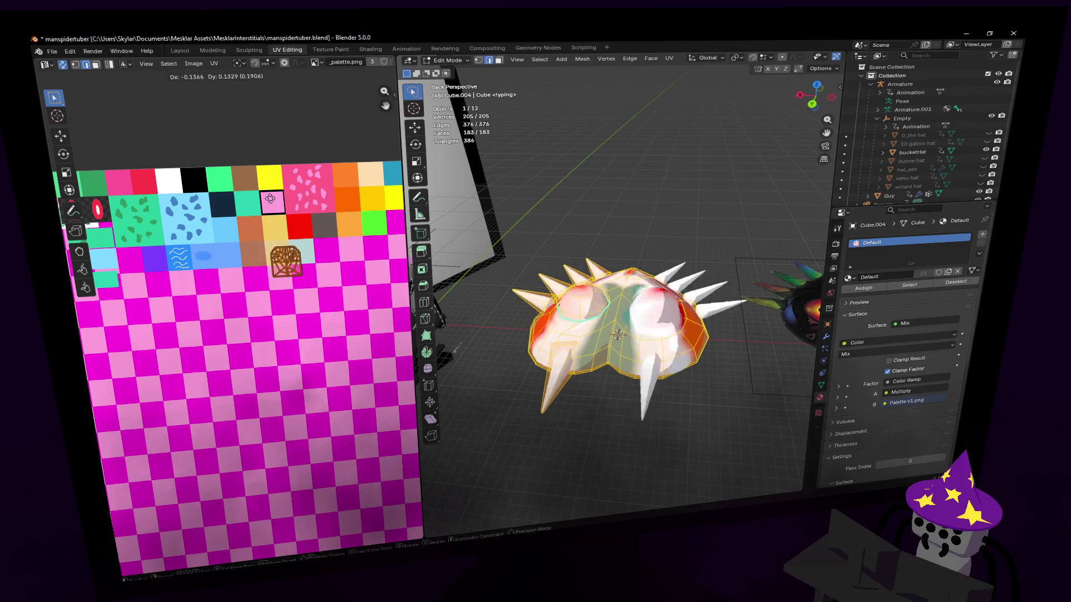
drag(306, 177, 268, 247)
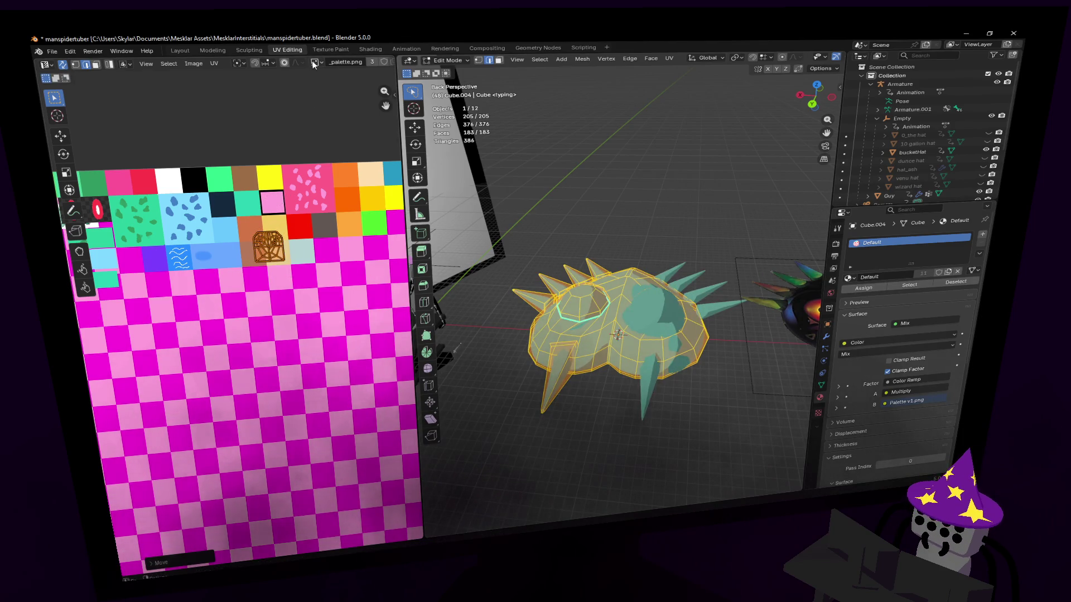
click(313, 66)
click(360, 108)
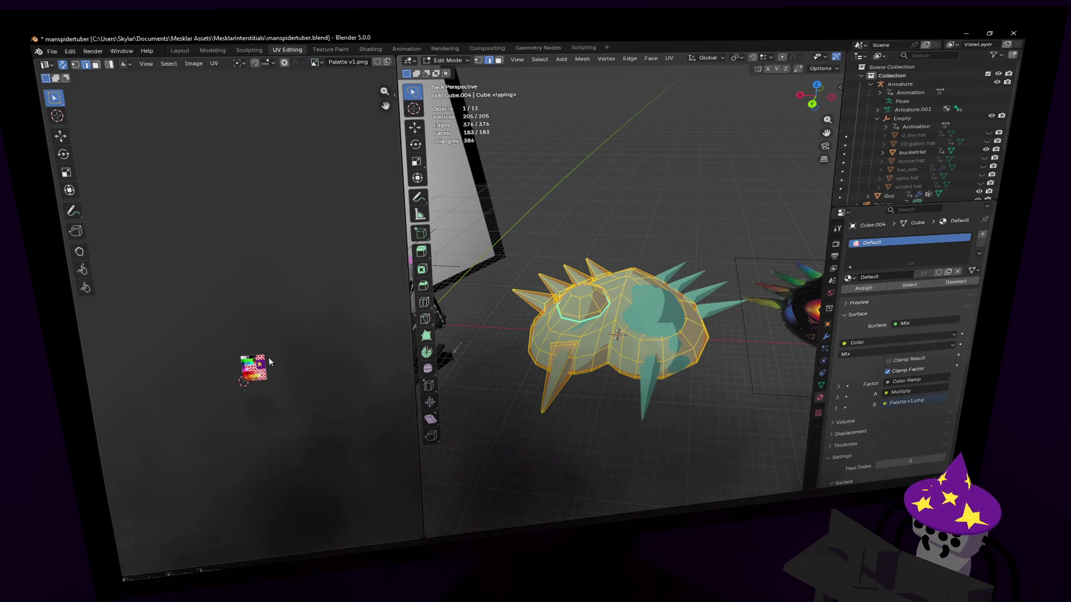
scroll(270, 356, up, 3)
scroll(251, 292, up, 3)
scroll(252, 267, up, 4)
scroll(269, 270, up, 2)
- Move and shrink the whole mesh's UVs until they sit inside the purple swatch
key(g)
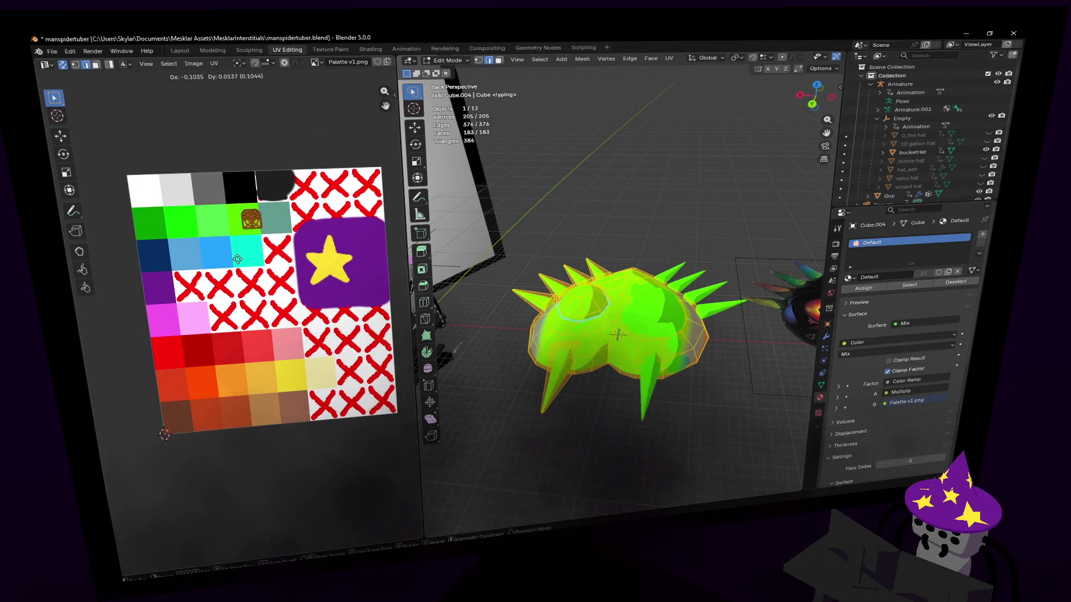
click(222, 262)
mouse_move(619, 334)
middle_down()
mouse_move(803, 334)
mouse_move(669, 336)
middle_up()
key(g)
click(392, 218)
key(s)
click(351, 237)
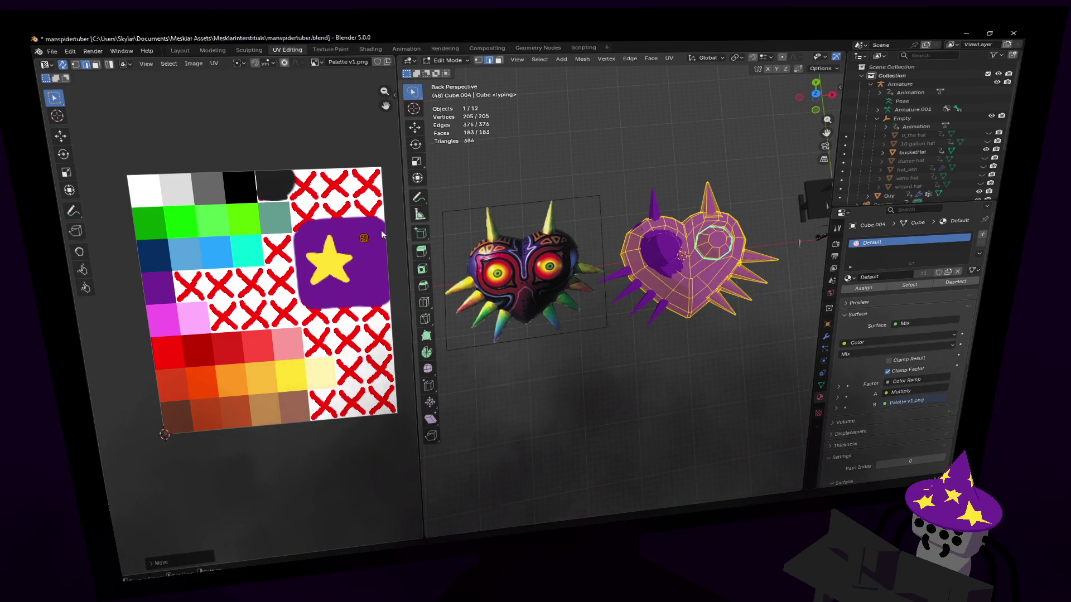
key(g)
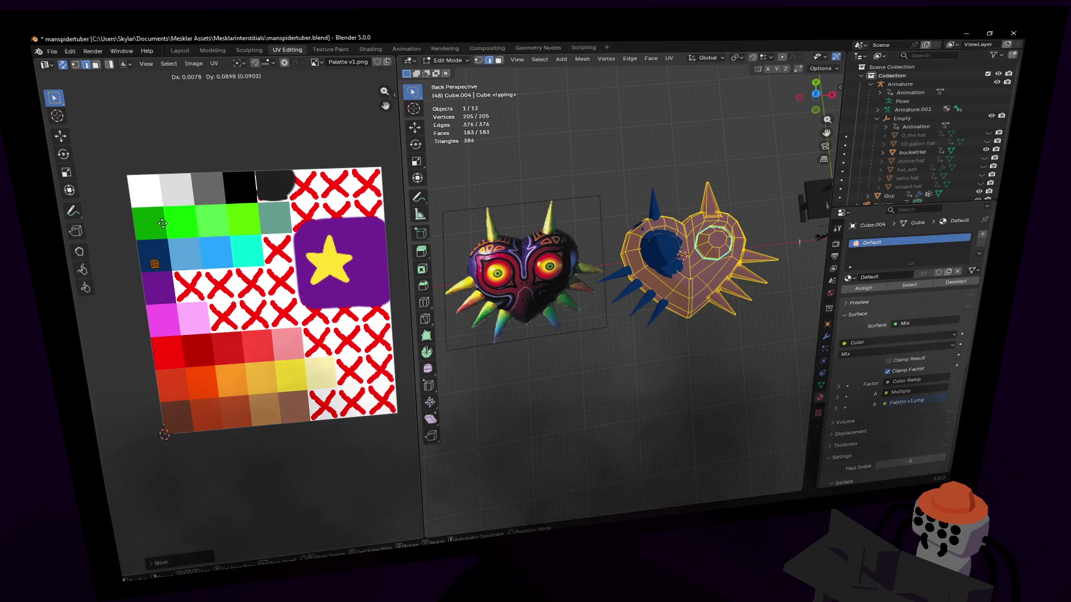
click(165, 247)
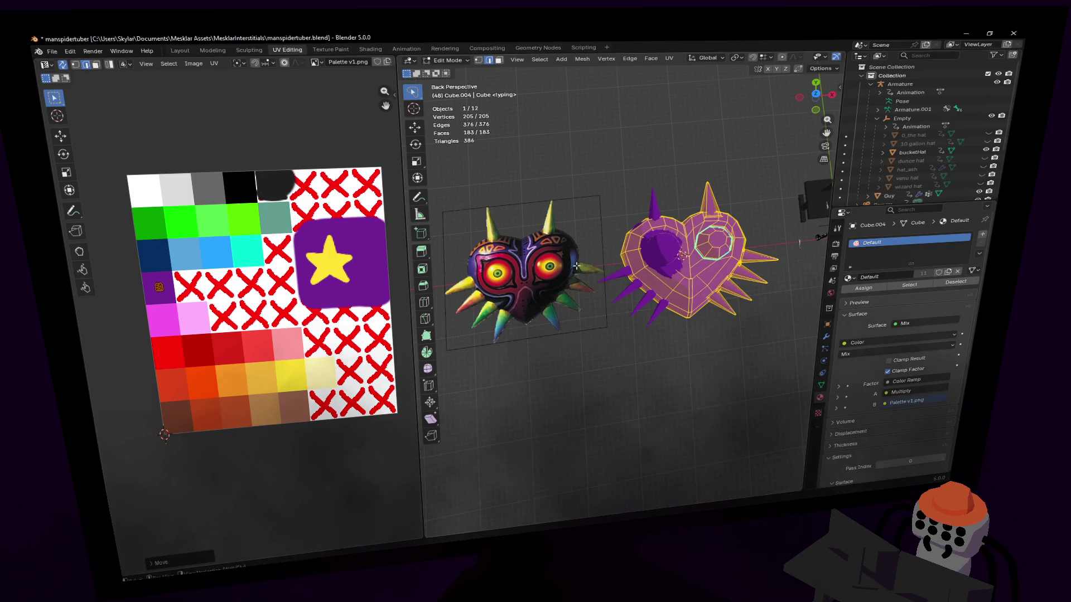
- Select the ring of faces around one eye dome in Edit Mode
middle_drag(567, 267, 586, 251)
scroll(603, 267, up, 6)
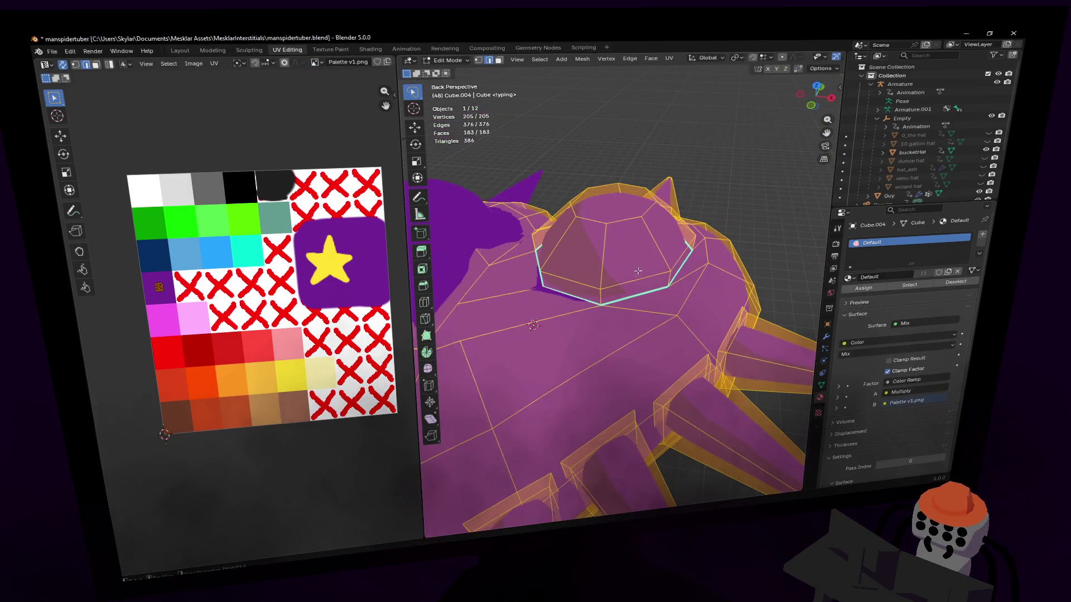
click(601, 288)
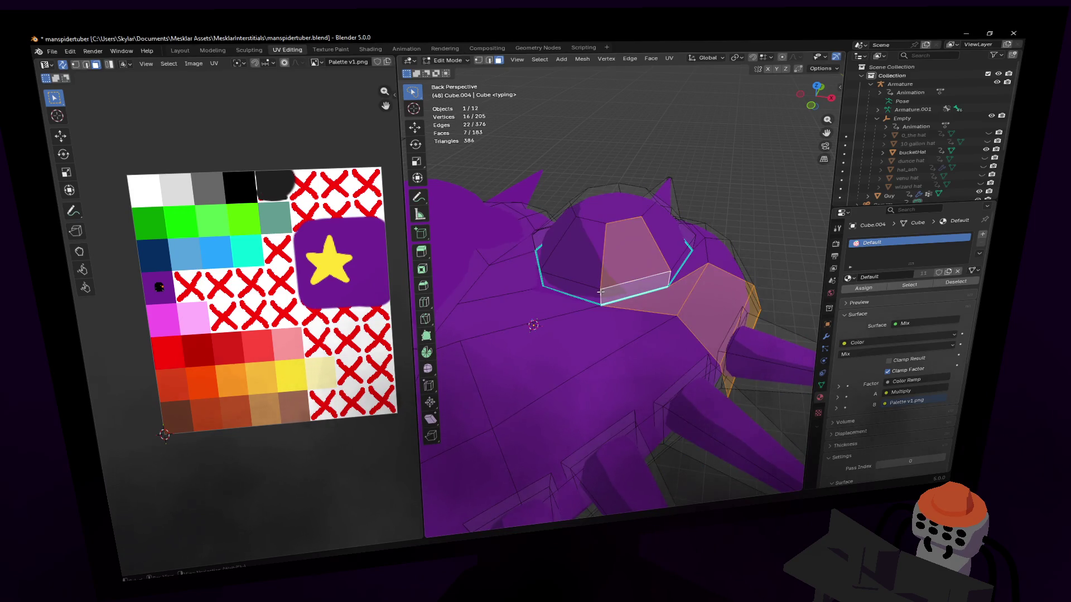
alt+click(601, 289)
key(s)
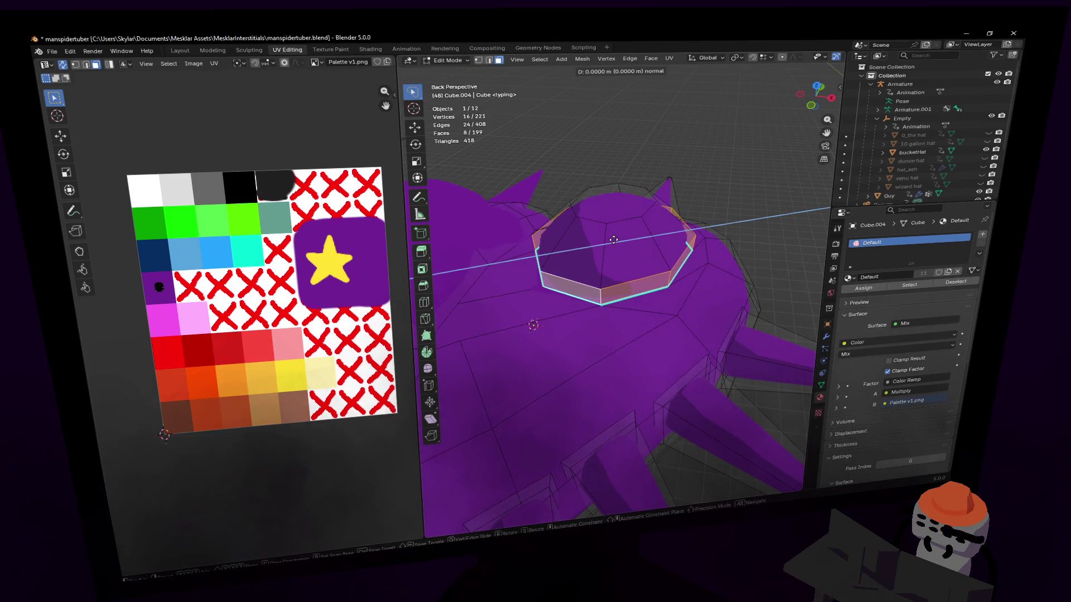
click(636, 237)
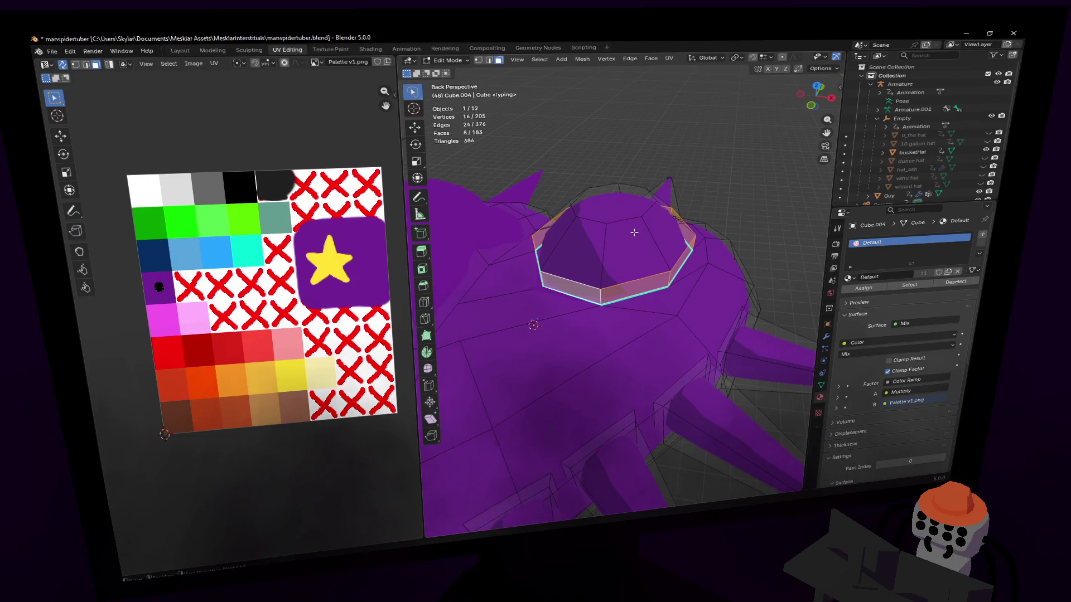
click(638, 288)
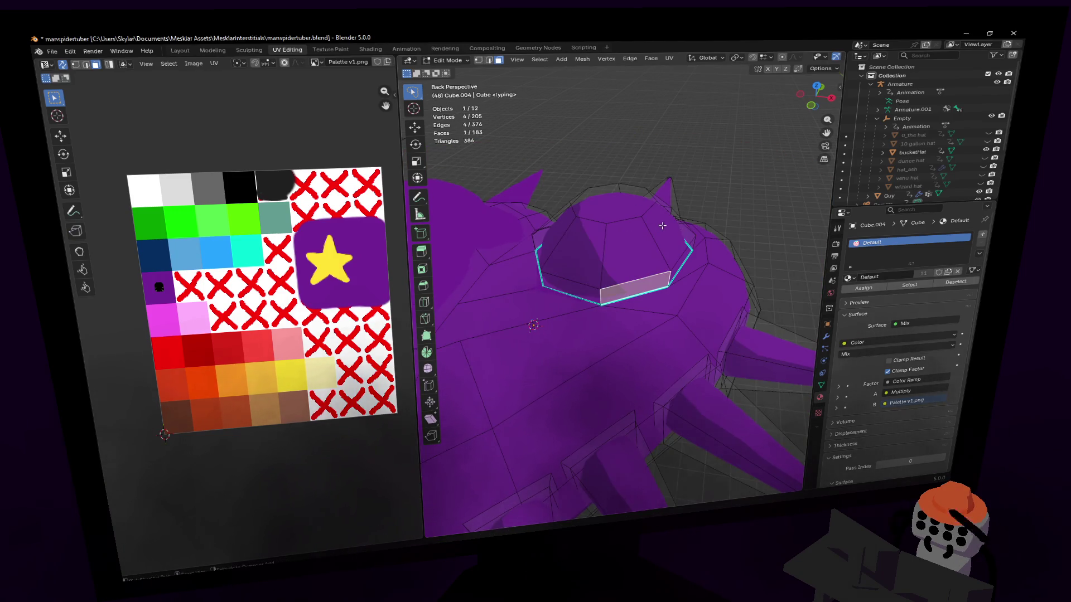
click(590, 291)
alt+click(600, 294)
key(Tab)
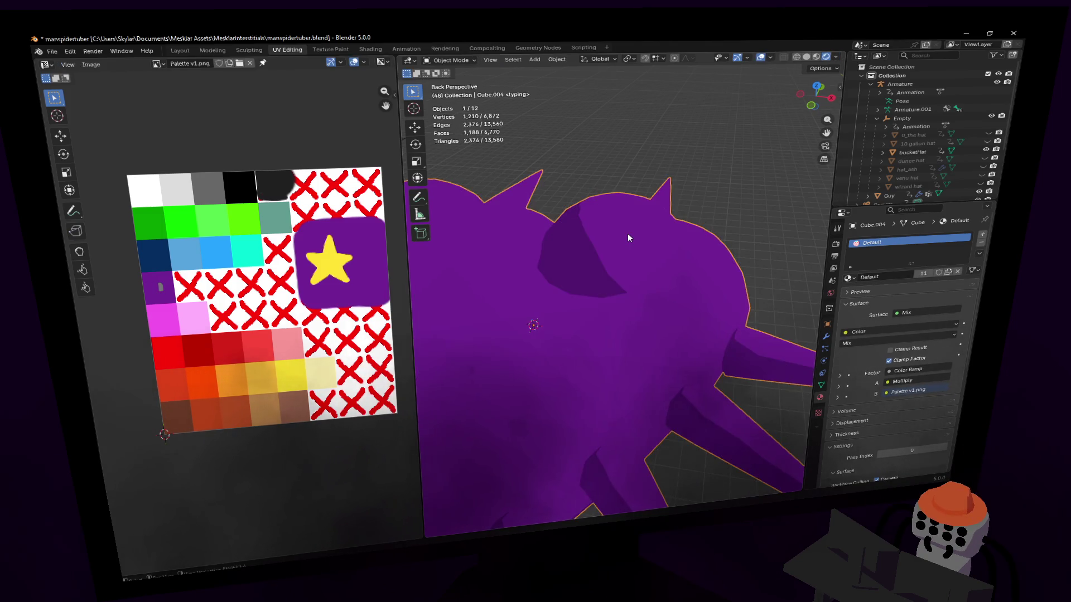
key(Tab)
- Paint-select the dome's remaining top faces so the whole eye dome is selected for unwrapping
key(c)
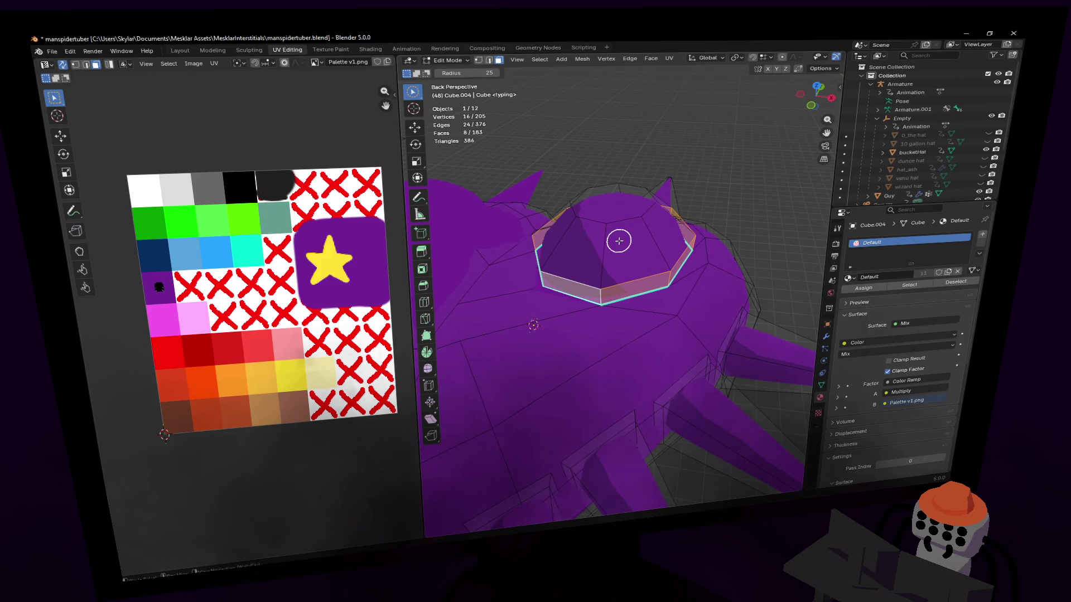
drag(619, 242, 573, 230)
mouse_move(573, 230)
middle_down()
mouse_move(759, 408)
mouse_move(520, 181)
middle_up()
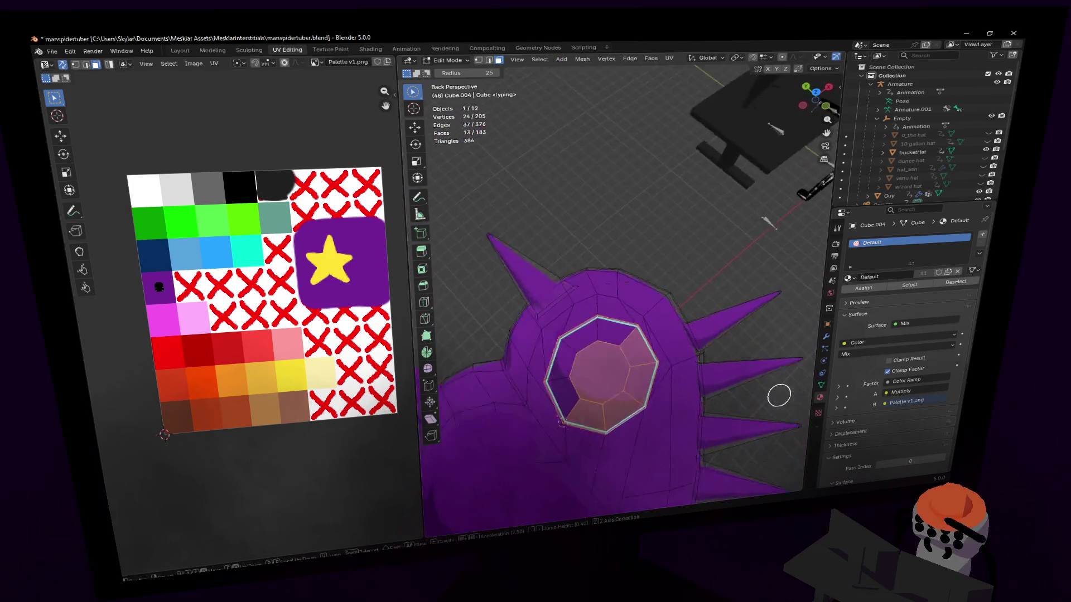
drag(612, 338, 569, 343)
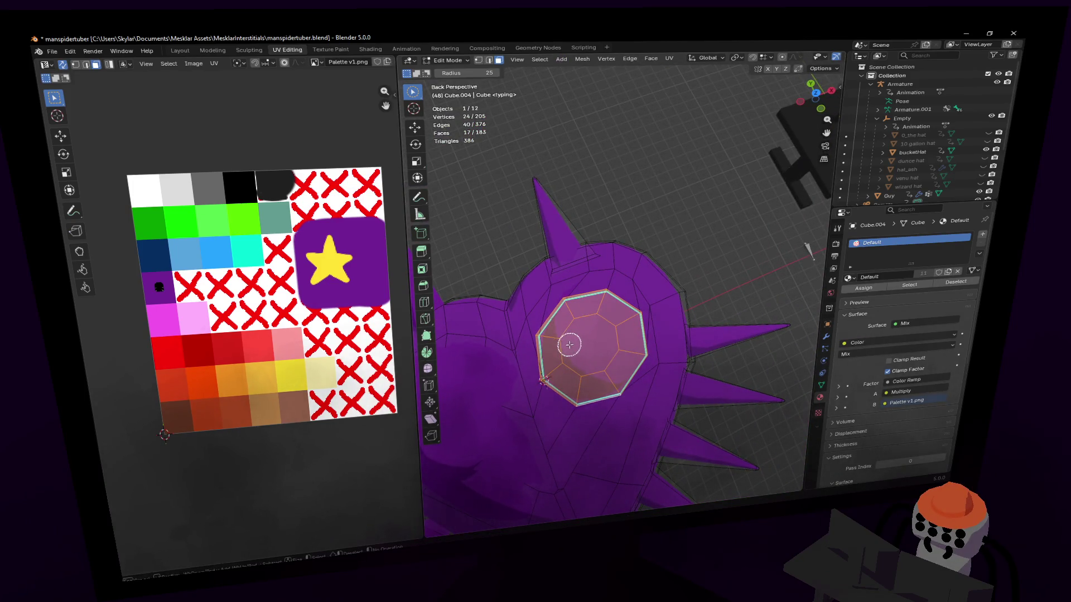
mouse_move(569, 343)
middle_down()
mouse_move(597, 329)
mouse_move(497, 299)
mouse_move(565, 266)
mouse_move(482, 205)
mouse_move(544, 213)
mouse_move(537, 223)
mouse_move(505, 212)
middle_up()
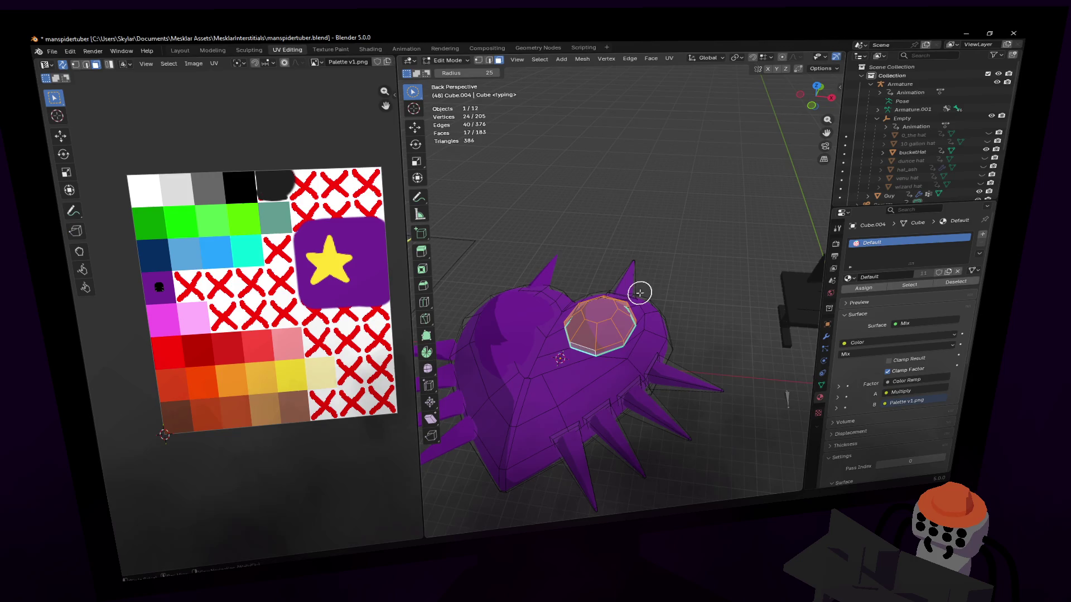
mouse_move(670, 223)
middle_down()
mouse_move(682, 230)
mouse_move(561, 238)
mouse_move(642, 242)
middle_up()
middle_drag(687, 215, 678, 209)
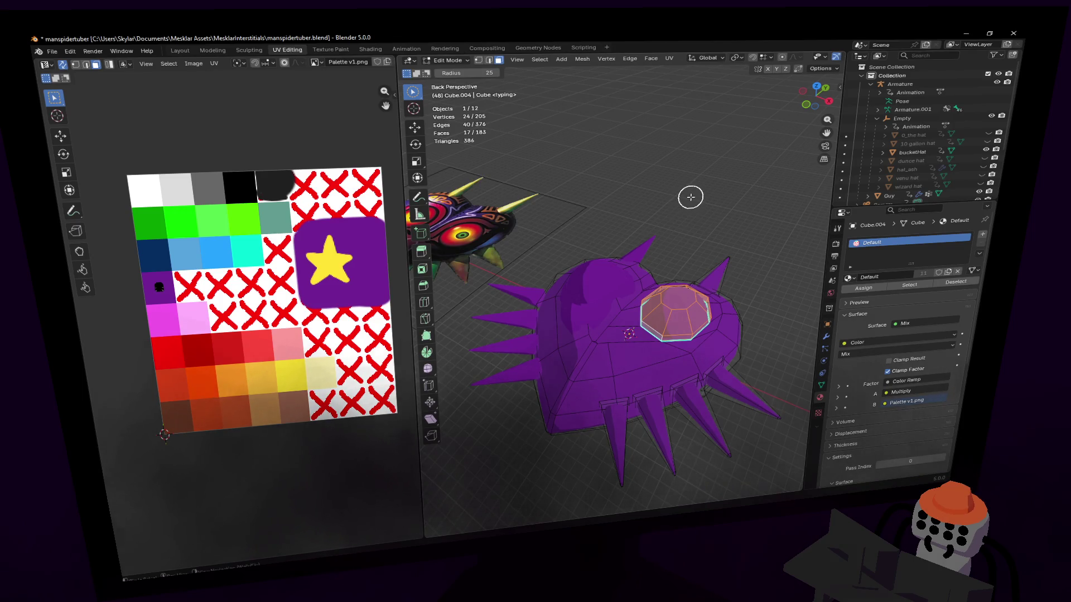
key(u)
- Unwrap the eye dome faces and place their tiny UVs on the orange swatch
click(661, 198)
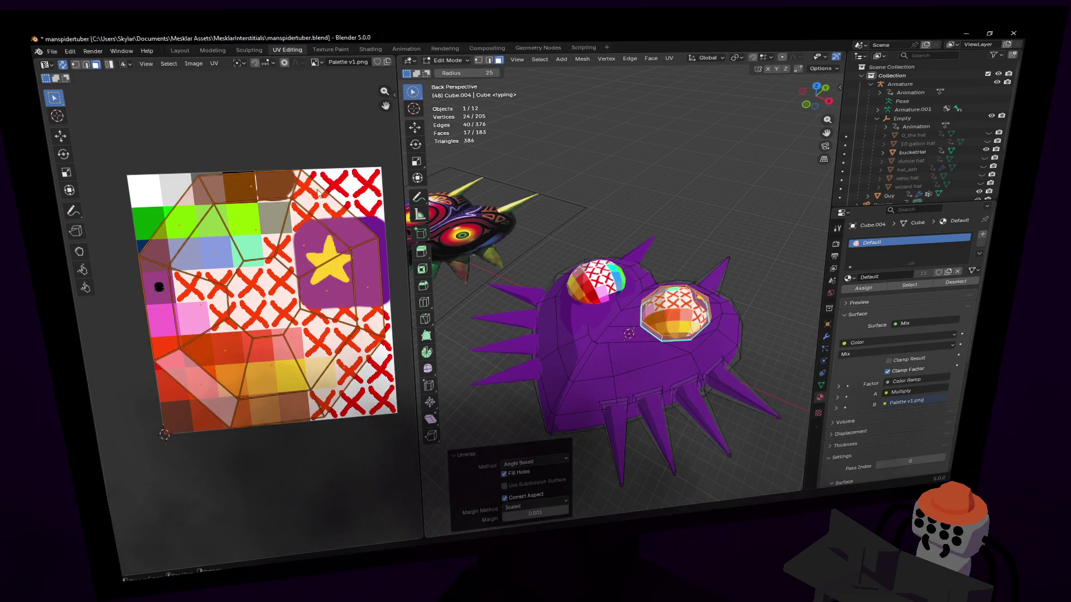
key(s)
click(266, 291)
key(g)
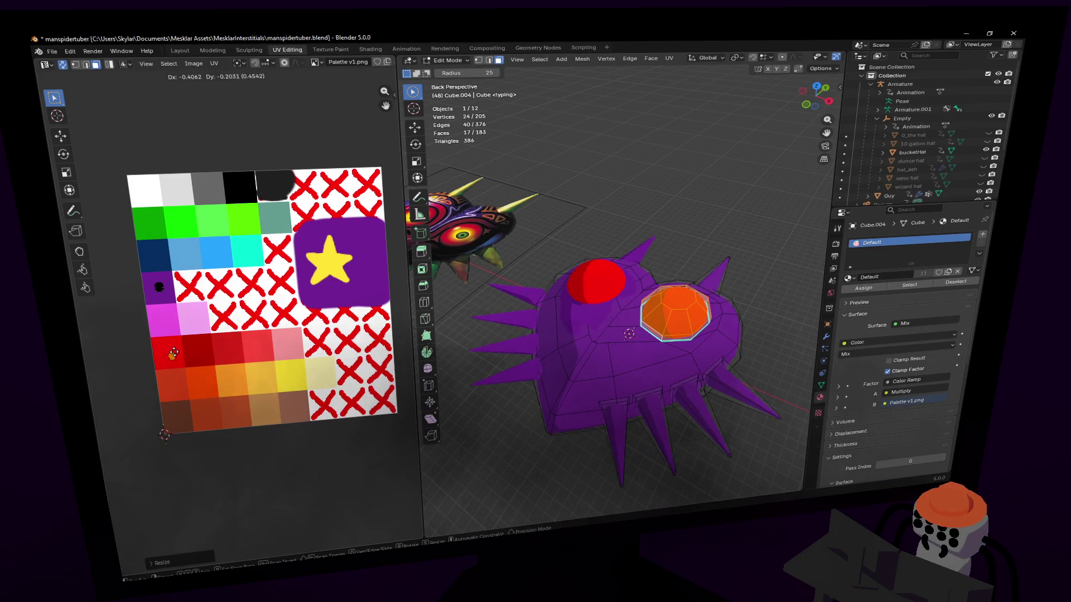
click(200, 378)
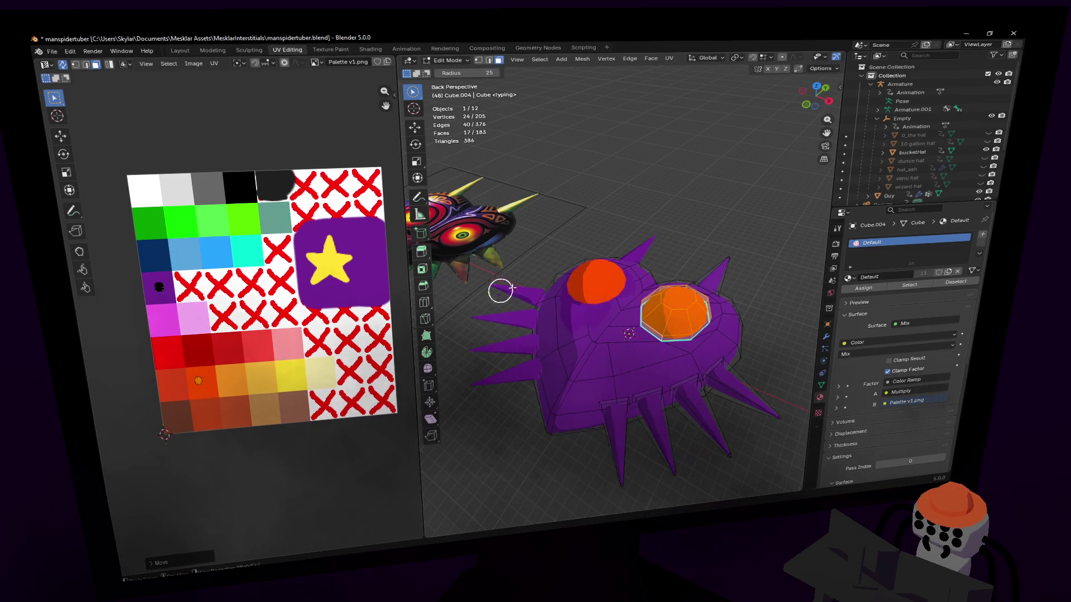
- Poke the eye's top face into a fan of faces
click(679, 299)
click(651, 58)
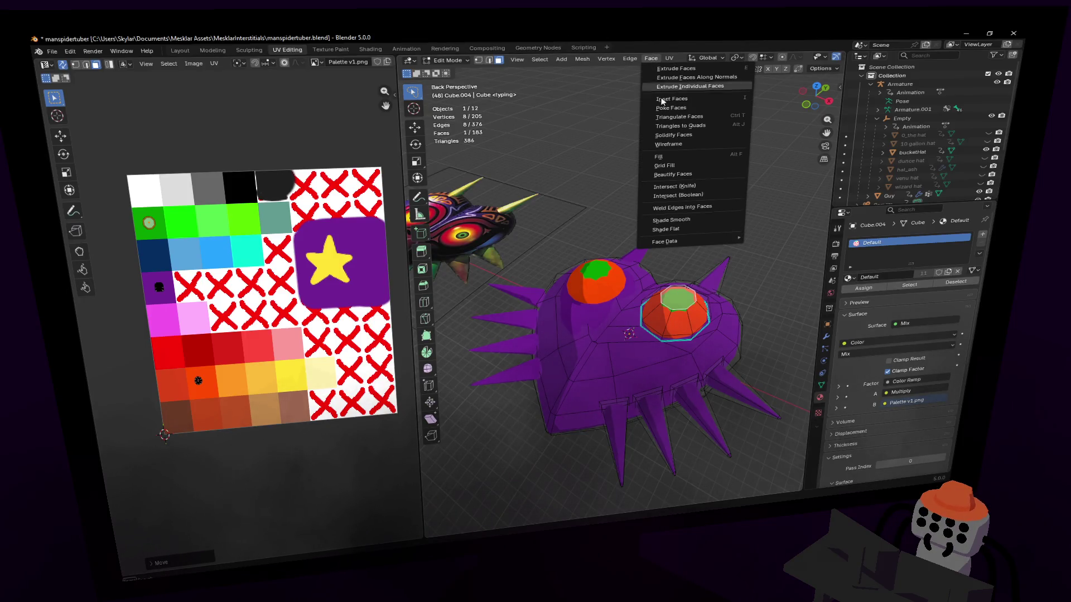
click(686, 113)
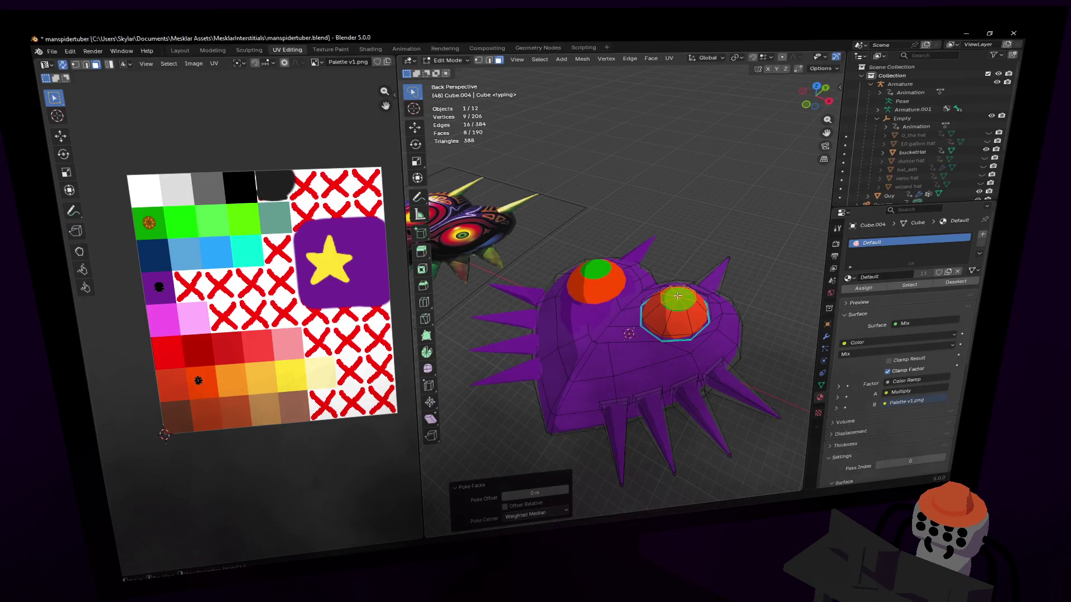
scroll(676, 295, up, 6)
- Lower the dome's top ring along Z and scale it to begin the pupil
click(602, 219)
key(g)
key(z)
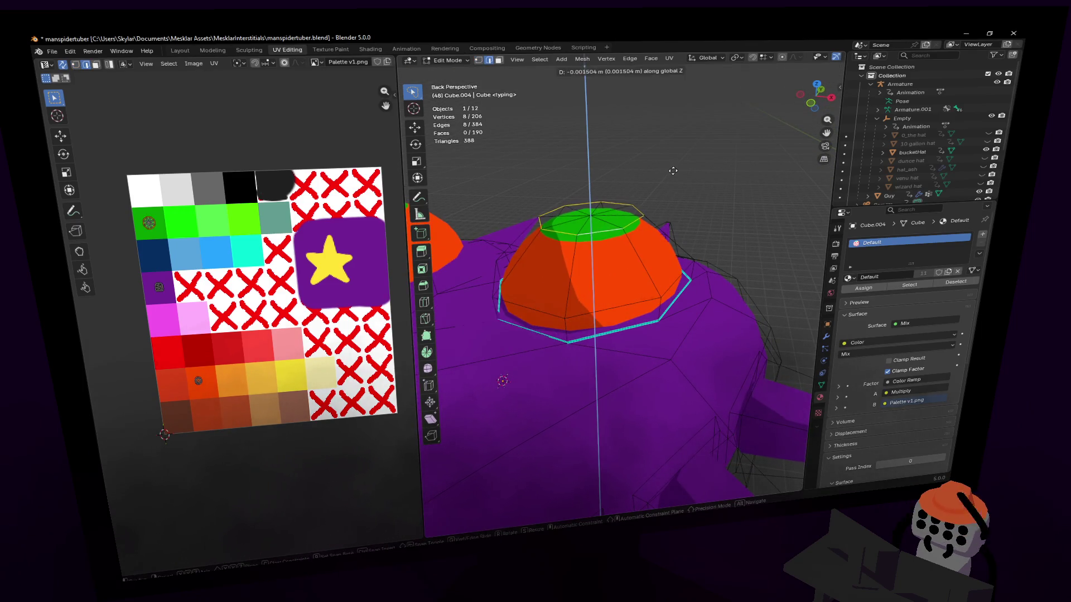
click(672, 176)
key(s)
click(697, 173)
scroll(636, 293, down, 5)
mouse_move(635, 293)
middle_down()
mouse_move(678, 355)
mouse_move(634, 366)
mouse_move(707, 257)
middle_up()
scroll(678, 355, up, 4)
scroll(634, 365, up, 3)
- Shrink and shift the top ring along Z again into a small pupil tip
key(s)
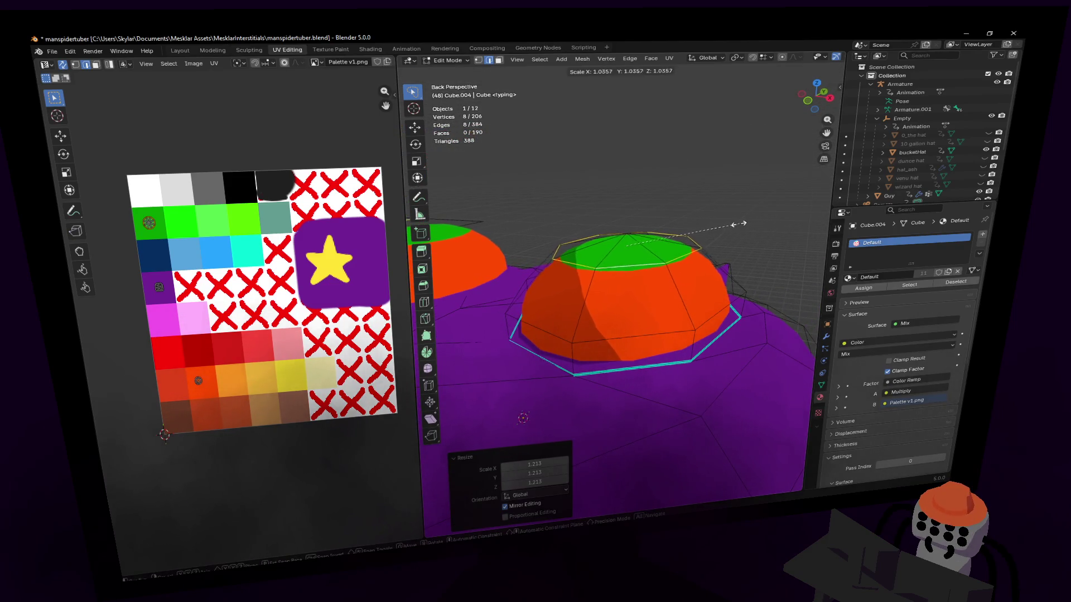
click(669, 251)
key(g)
key(z)
click(674, 225)
key(s)
click(680, 219)
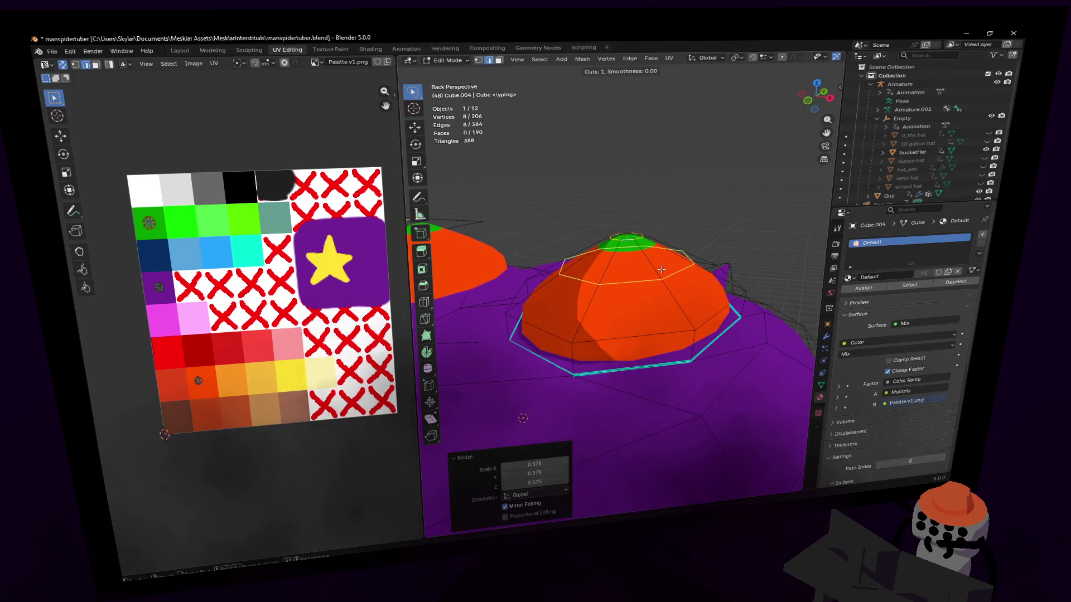
- Add a loop cut around the dome and leave Edit Mode to view the finished eye
key(ctrl+r)
click(705, 251)
key(g)
key(z)
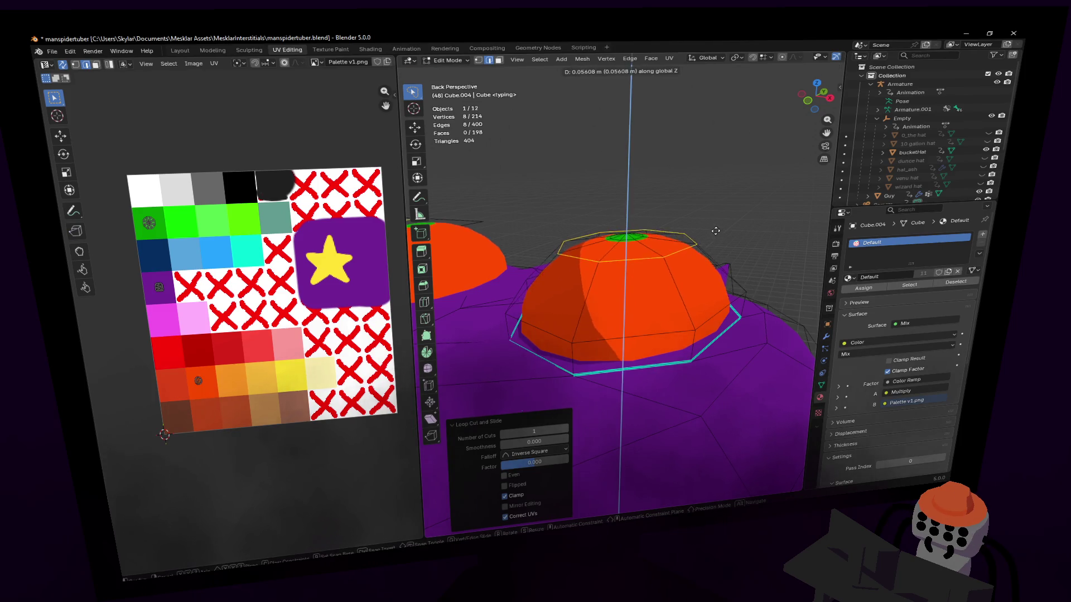
click(705, 238)
key(Tab)
scroll(617, 285, down, 5)
mouse_move(617, 285)
middle_down()
mouse_move(588, 312)
mouse_move(671, 334)
middle_up()
scroll(587, 312, up, 3)
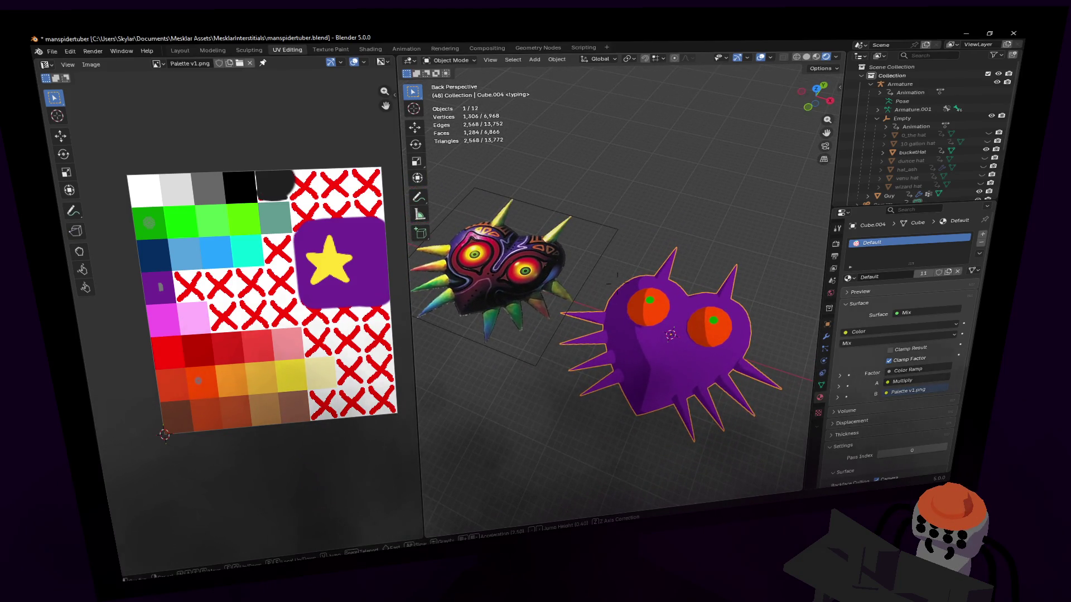
- In Edit Mode select the spikes as linked pieces, excluding the heart body
middle_drag(670, 335, 710, 239)
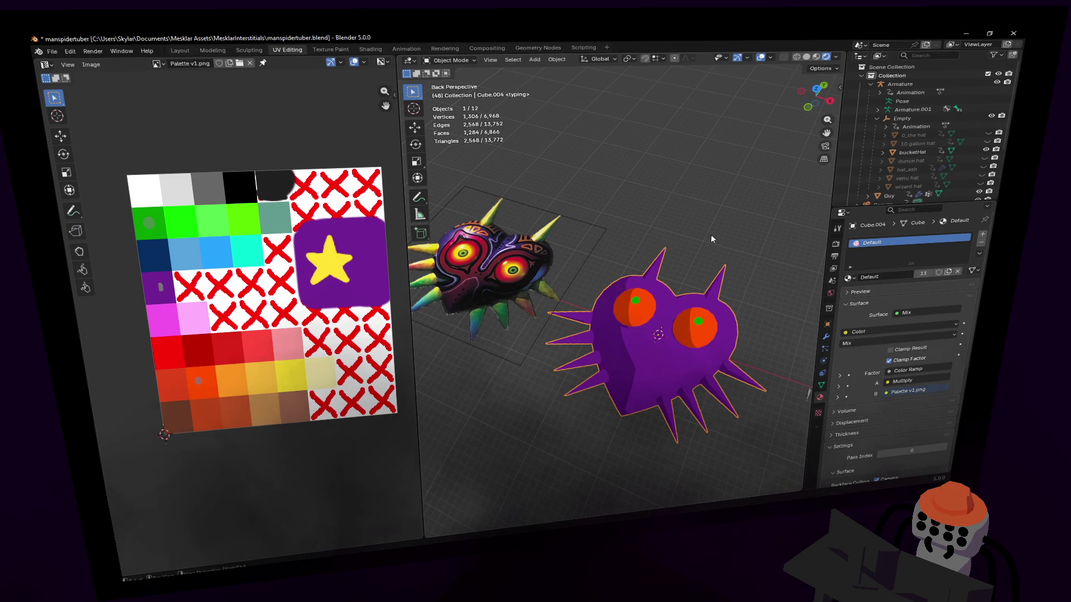
mouse_move(710, 239)
middle_down()
mouse_move(669, 276)
mouse_move(672, 315)
mouse_move(637, 298)
middle_up()
key(Tab)
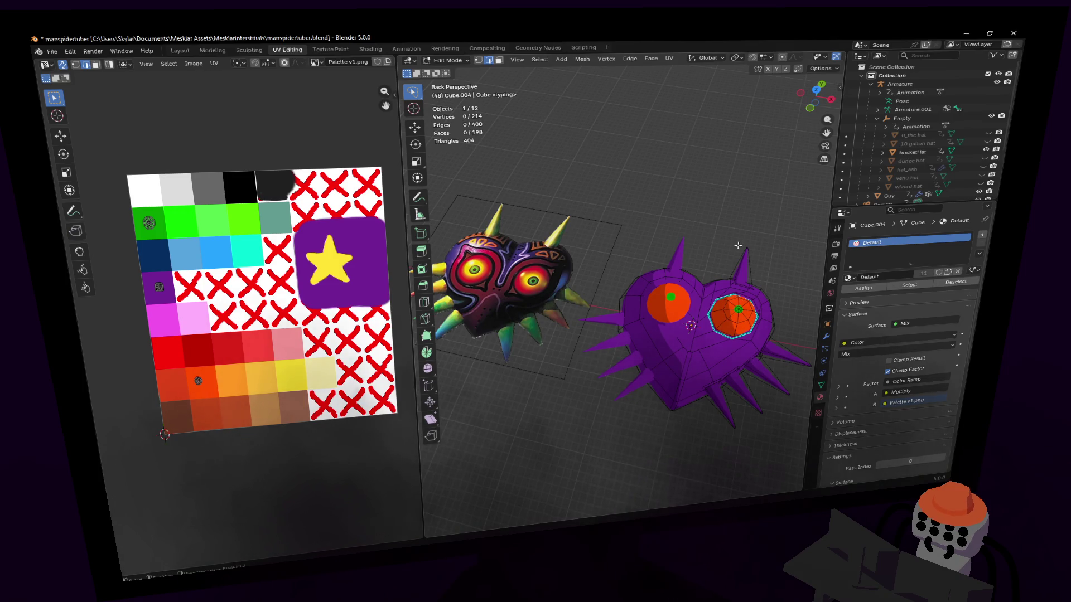
key(l)
key(l)
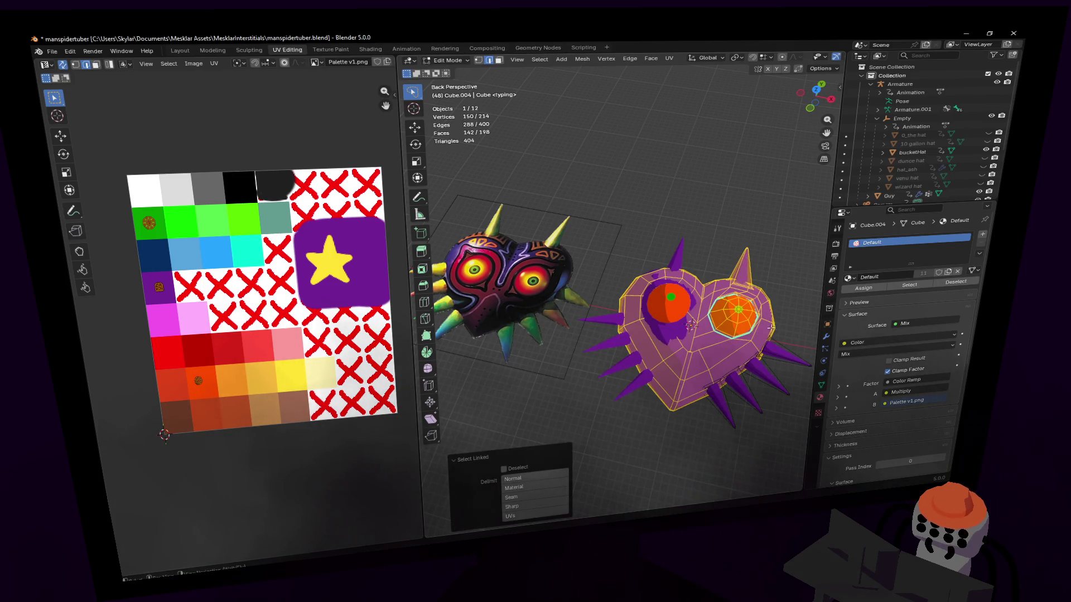
key(ctrl+z)
key(ctrl+shift+z)
key(l)
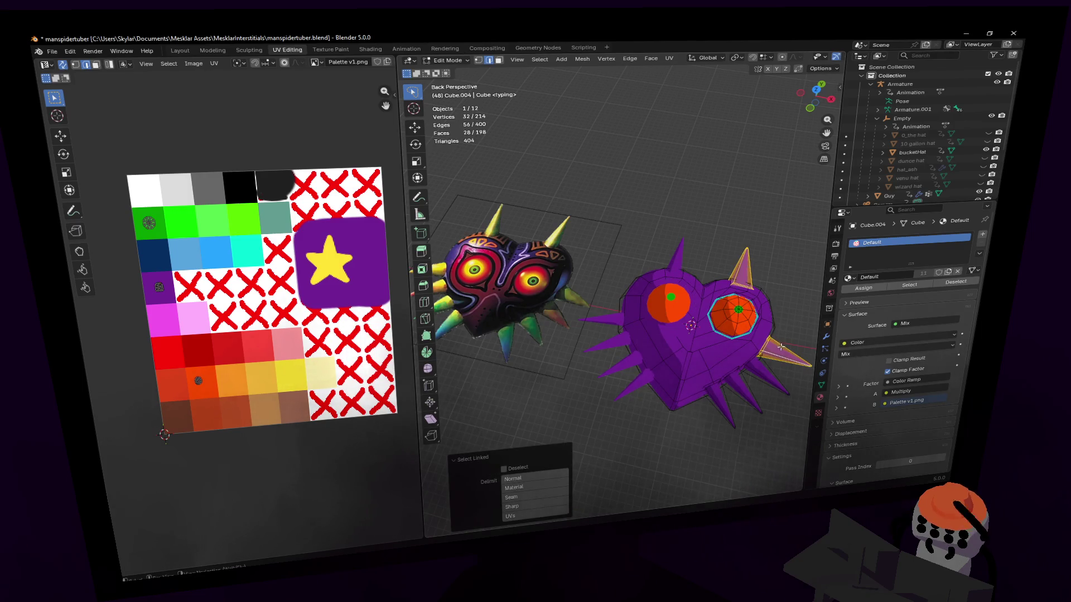
key(l)
key(l)
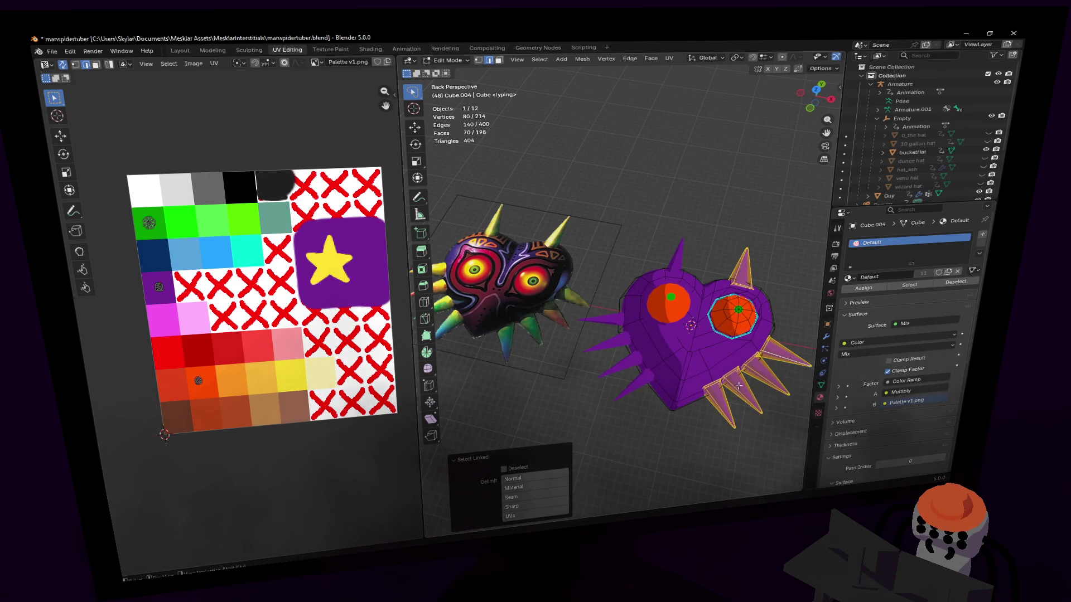
- Unwrap the spikes angle-based and shrink their UVs onto the yellow swatch
key(u)
click(715, 273)
key(s)
click(165, 284)
key(g)
click(320, 373)
key(Tab)
key(Tab)
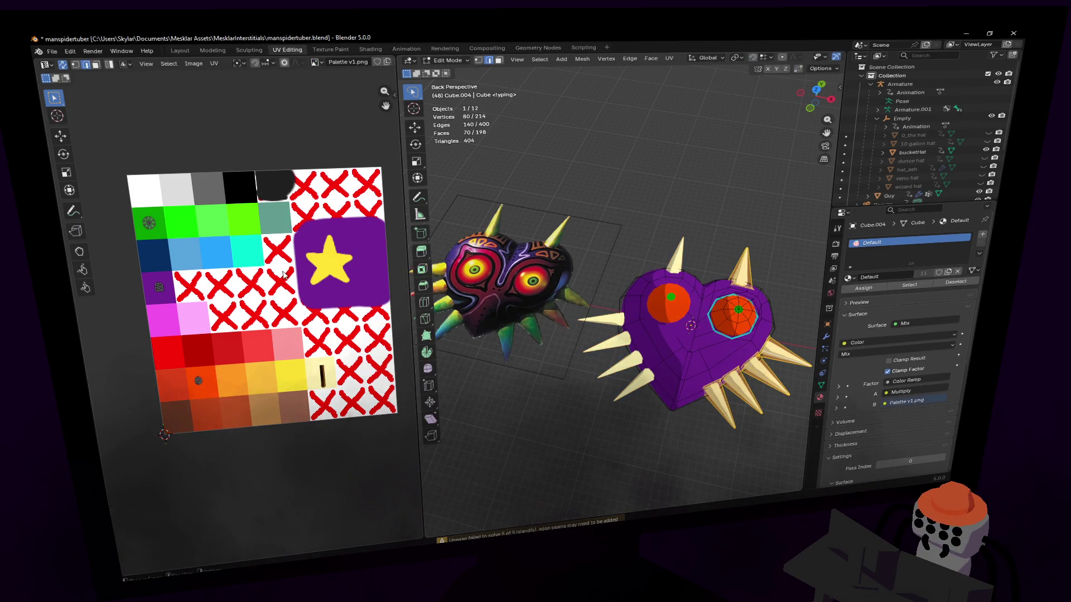
key(g)
click(261, 377)
key(Tab)
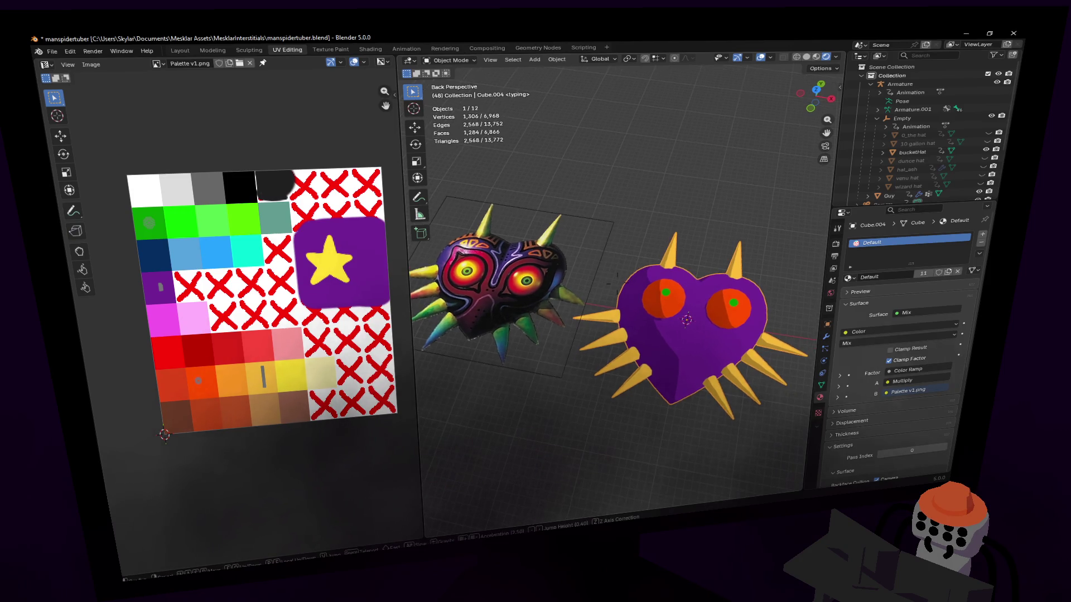
scroll(644, 244, up, 5)
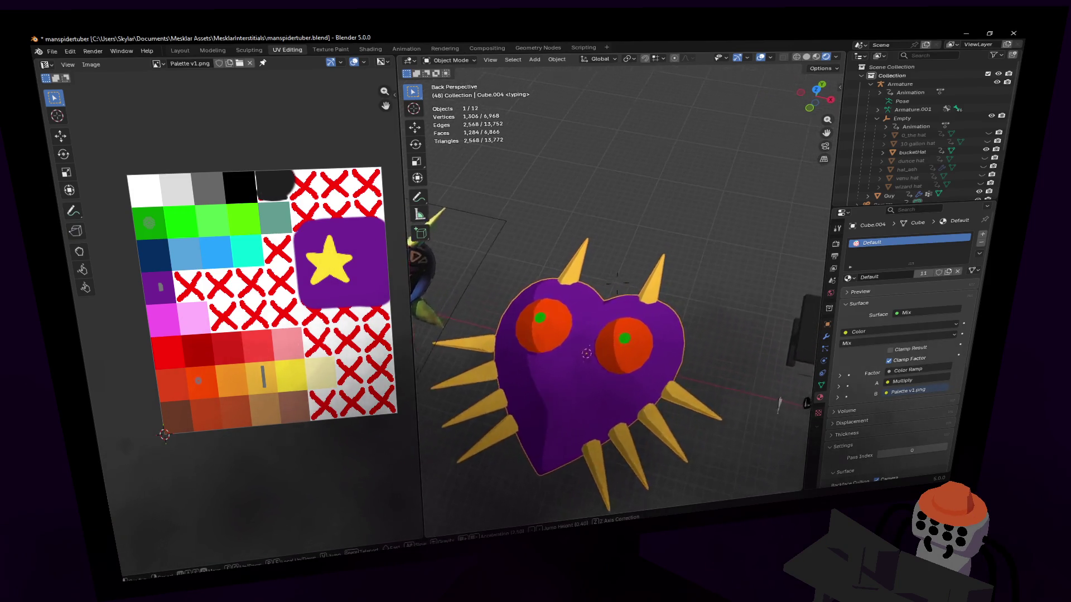
key(Tab)
mouse_move(660, 269)
middle_down()
mouse_move(586, 318)
mouse_move(647, 300)
middle_up()
scroll(580, 314, down, 3)
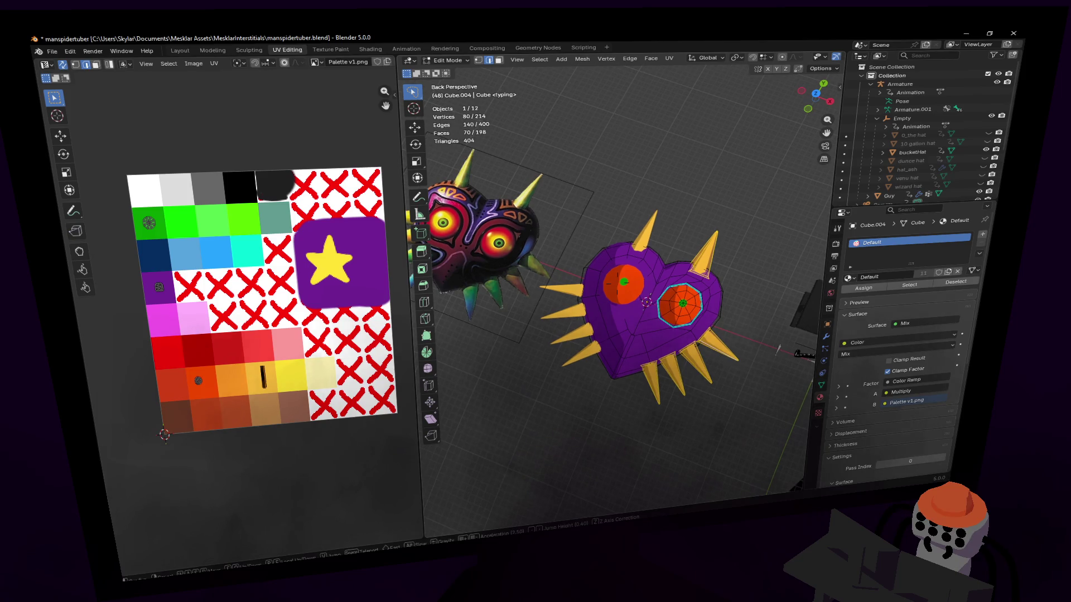
middle_drag(586, 318, 636, 294)
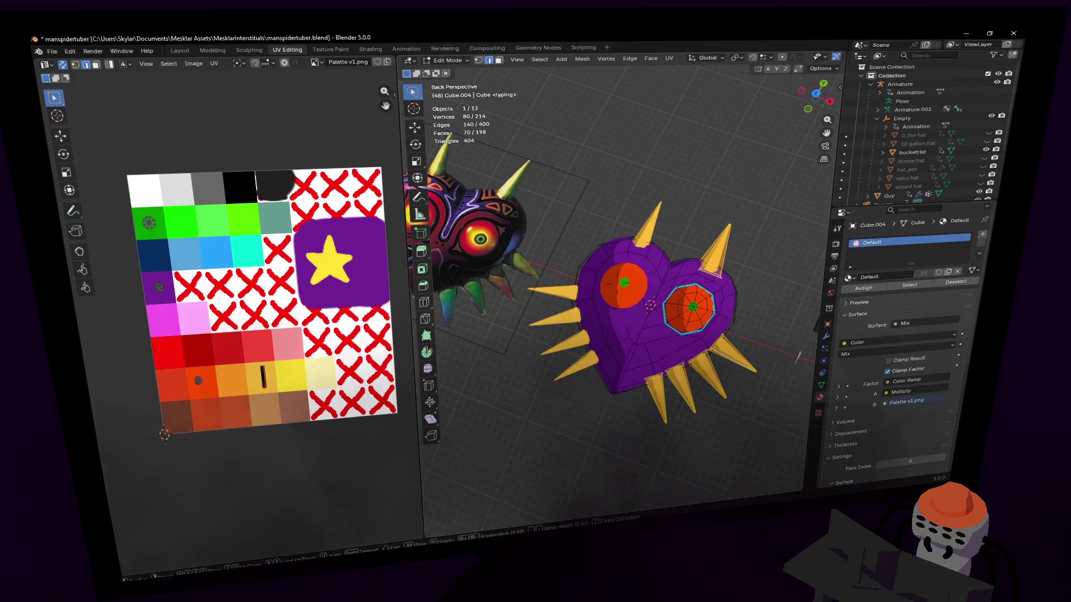
middle_drag(585, 335, 637, 303)
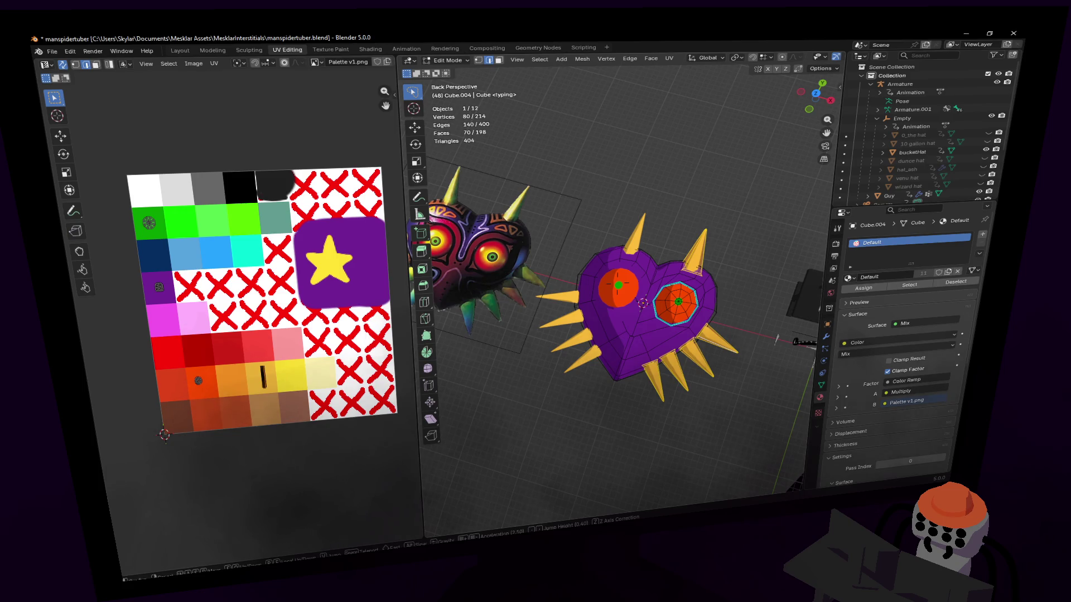
middle_drag(619, 318, 670, 302)
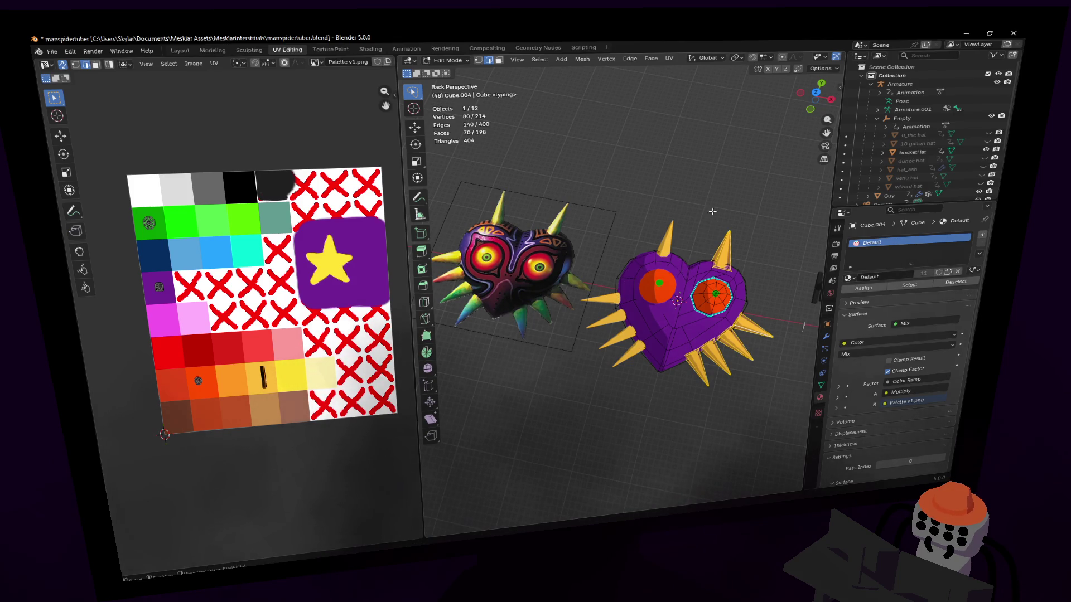
mouse_move(689, 223)
middle_down()
mouse_move(602, 318)
mouse_move(670, 250)
middle_up()
middle_drag(615, 289, 694, 217)
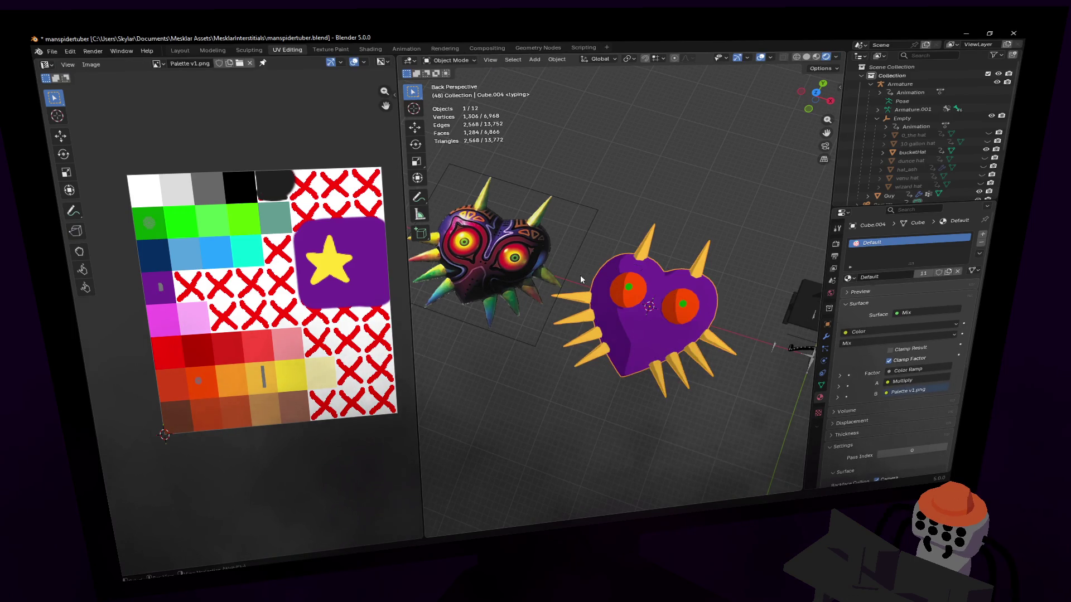
key(Tab)
mouse_move(586, 293)
middle_down()
mouse_move(627, 251)
mouse_move(590, 276)
middle_up()
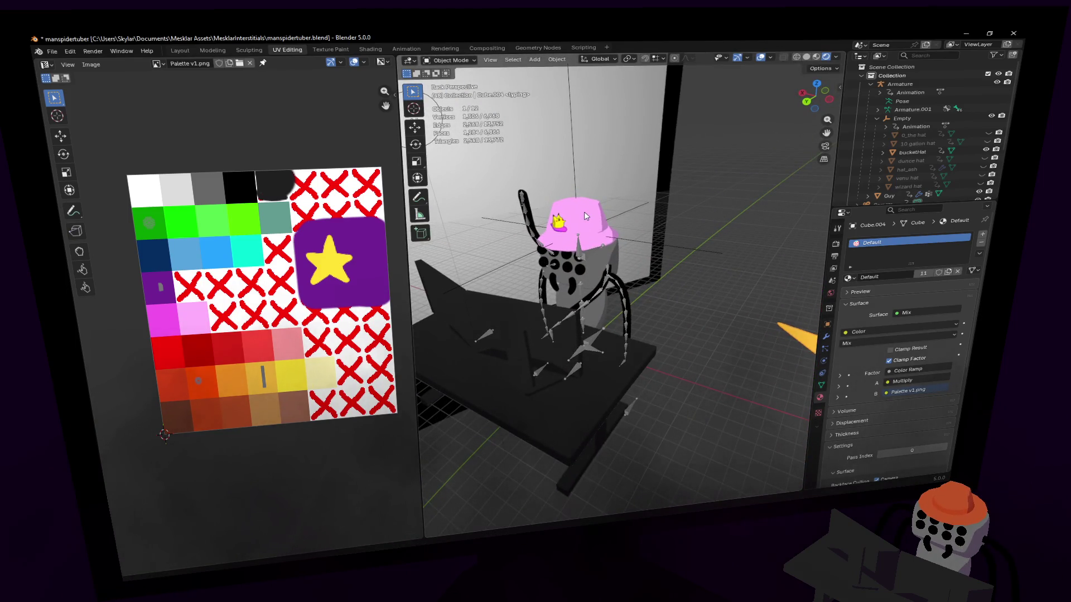
click(585, 211)
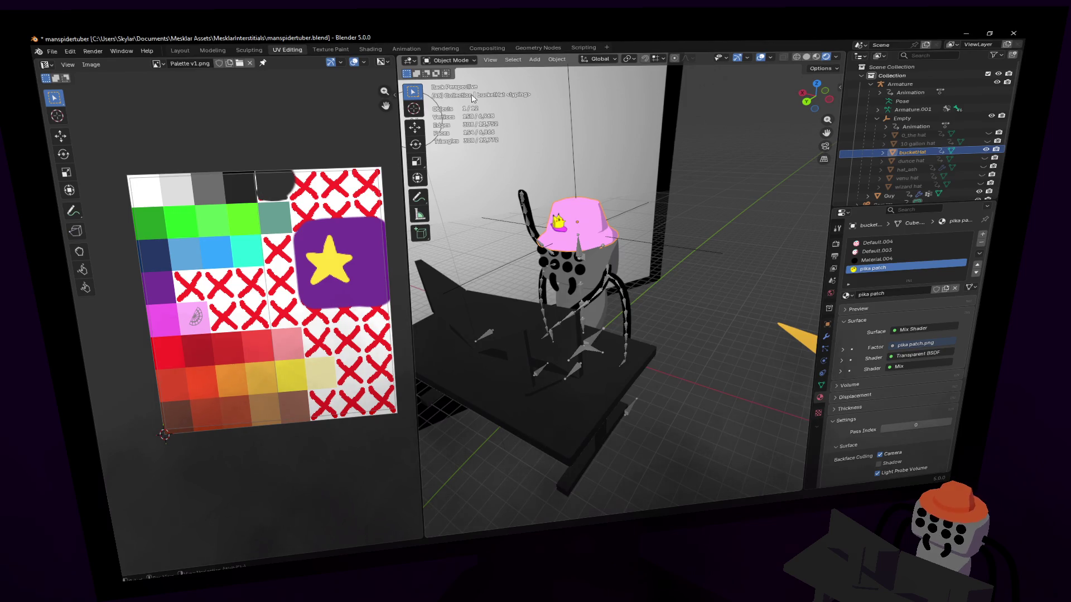
click(456, 62)
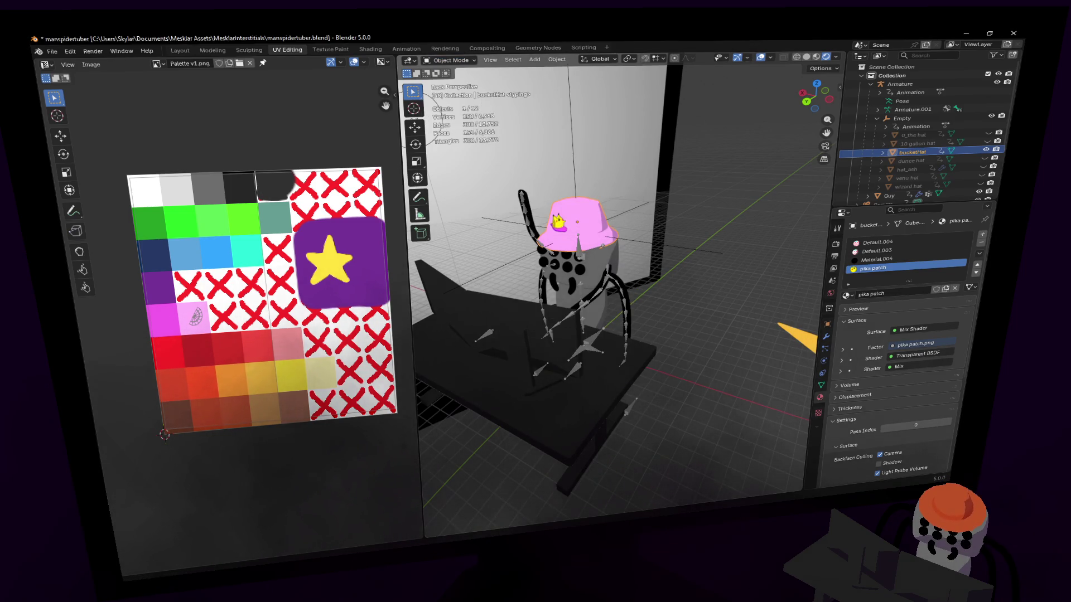
mouse_move(711, 293)
middle_down()
mouse_move(619, 285)
mouse_move(689, 222)
mouse_move(673, 215)
middle_up()
click(690, 222)
key(Tab)
scroll(674, 216, down, 2)
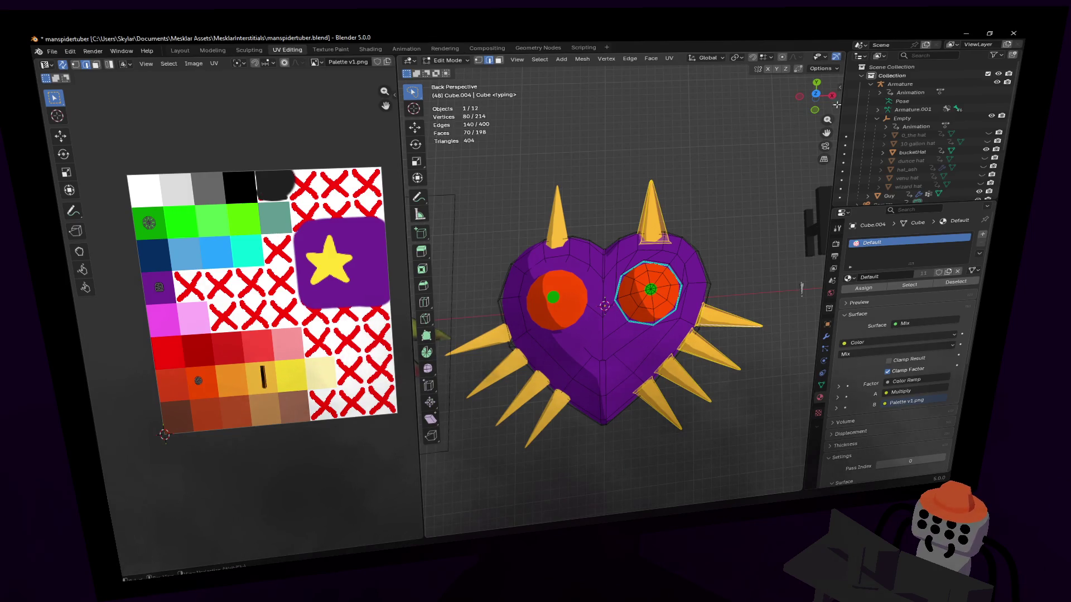
- View the scene from Top Orthographic and widen the 3D view to show both masks
click(814, 94)
scroll(619, 277, down, 4)
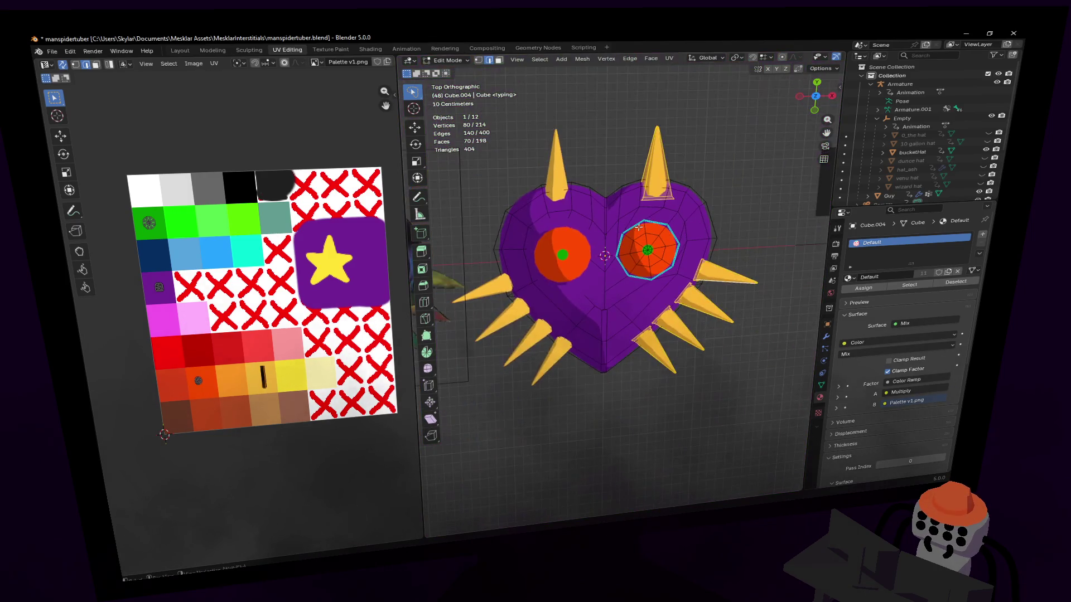
scroll(641, 255, up, 1)
scroll(642, 255, up, 1)
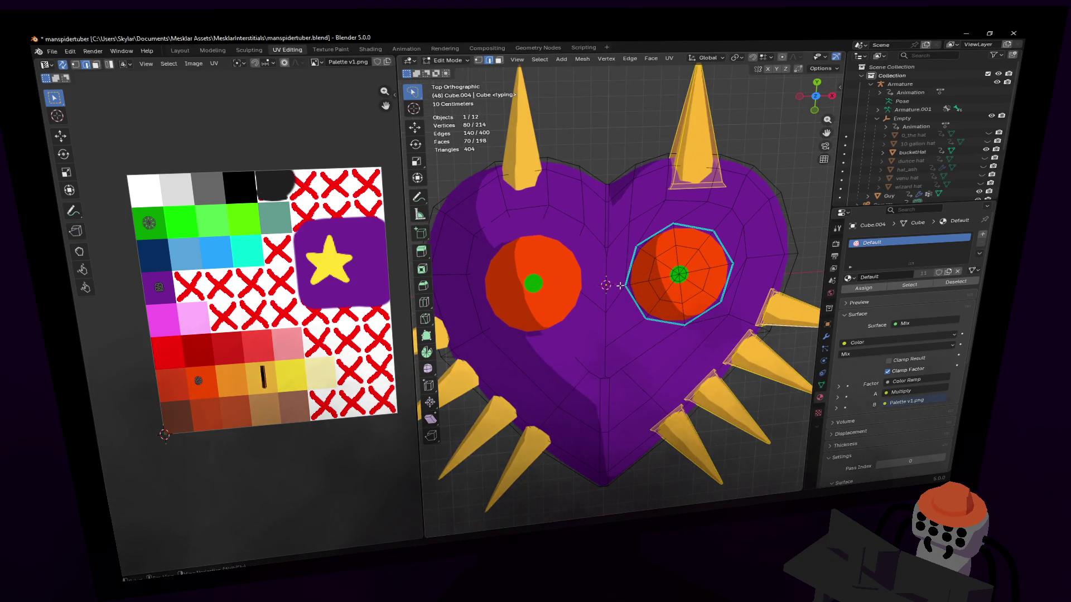
scroll(527, 291, down, 3)
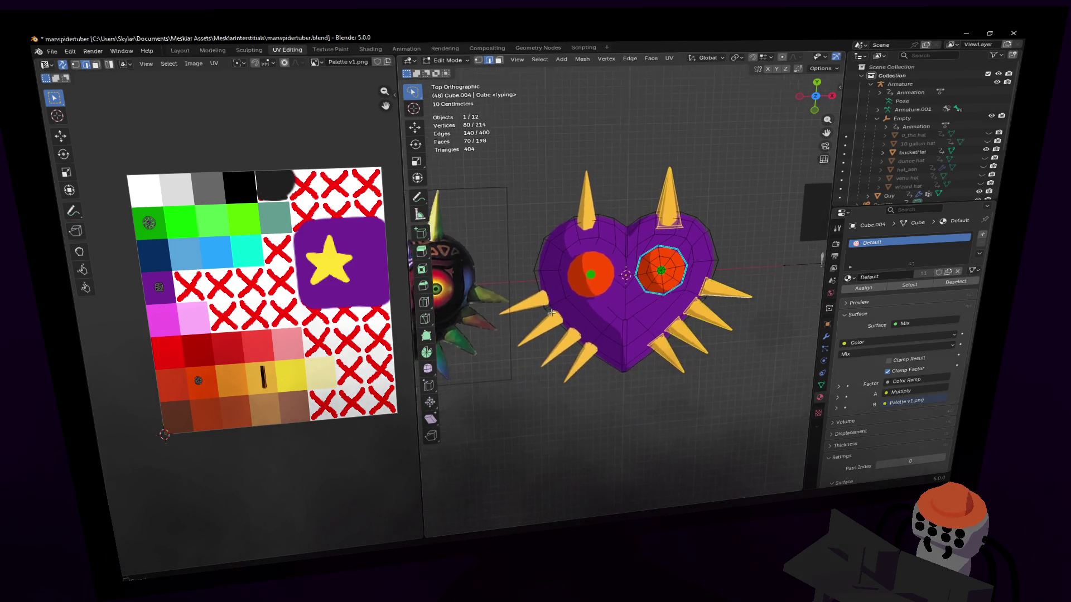
shift+middle_drag(528, 292, 585, 302)
drag(407, 231, 206, 234)
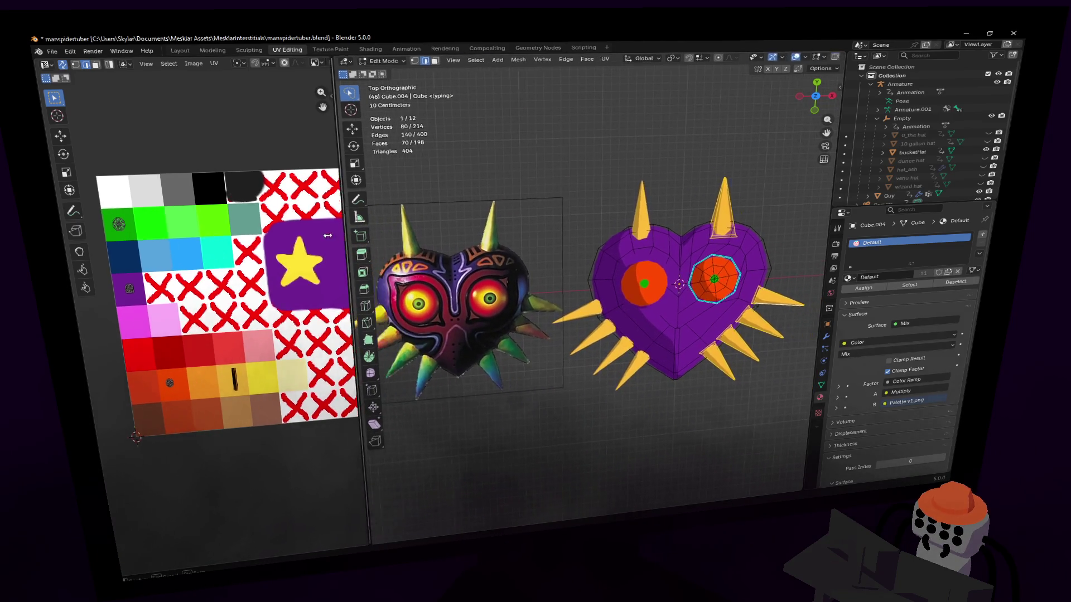
scroll(612, 265, up, 1)
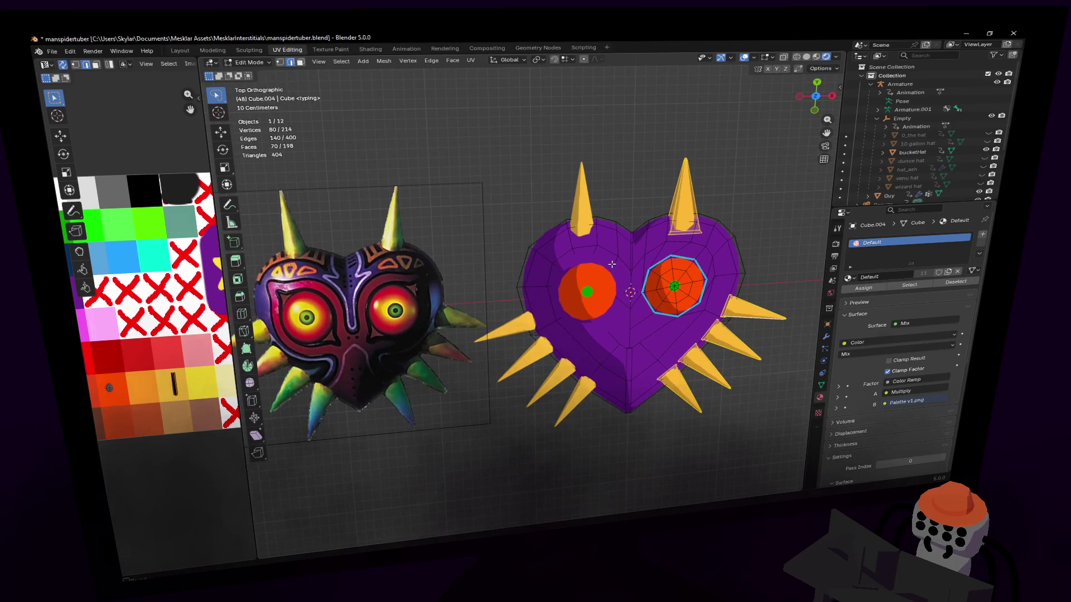
middle_drag(631, 270, 646, 308)
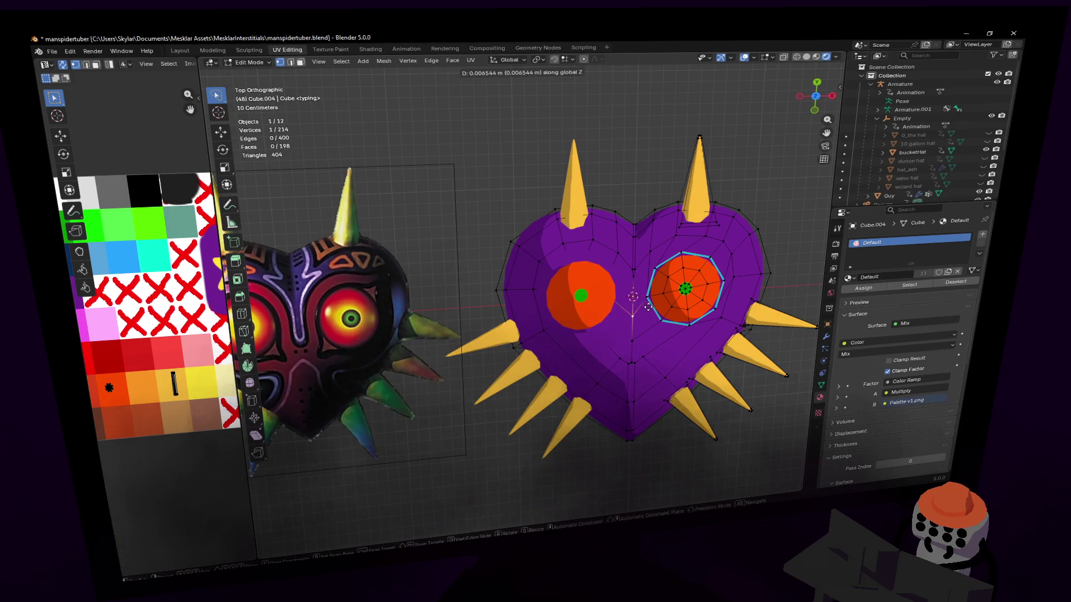
scroll(647, 308, down, 3)
shift+middle_drag(646, 307, 648, 234)
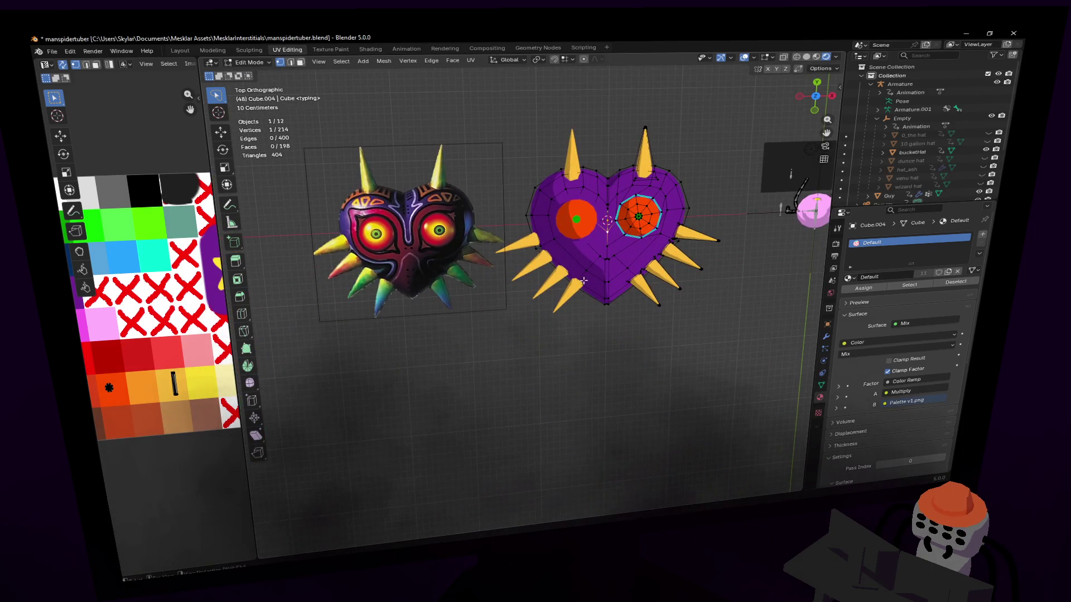
- Select the reference image, then the heart mask, and enter Edit Mode on it
key(Tab)
scroll(679, 360, up, 2)
scroll(645, 246, up, 2)
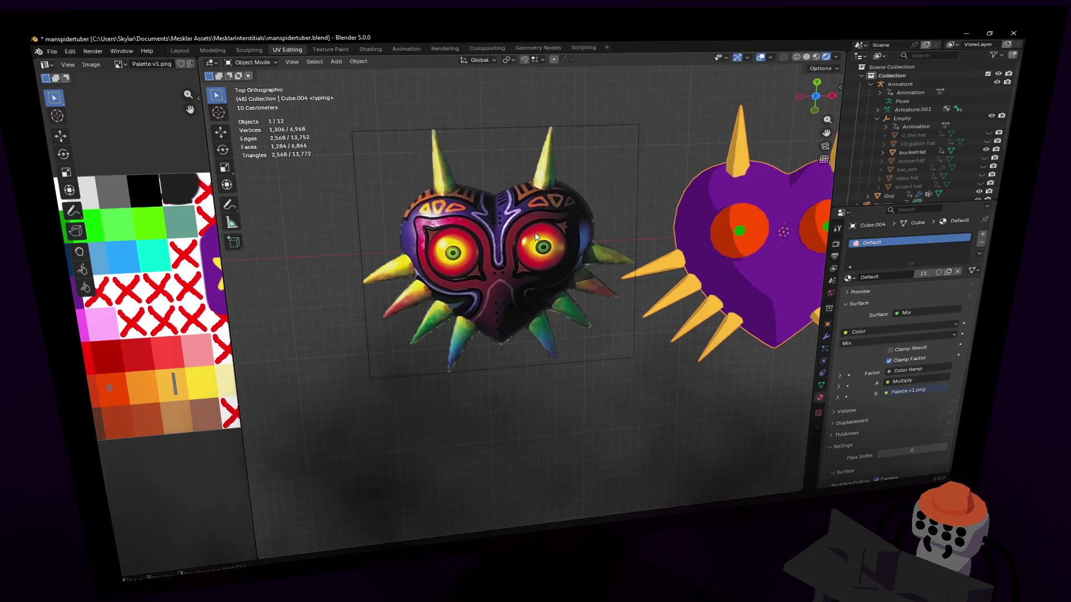
scroll(535, 236, up, 2)
click(611, 222)
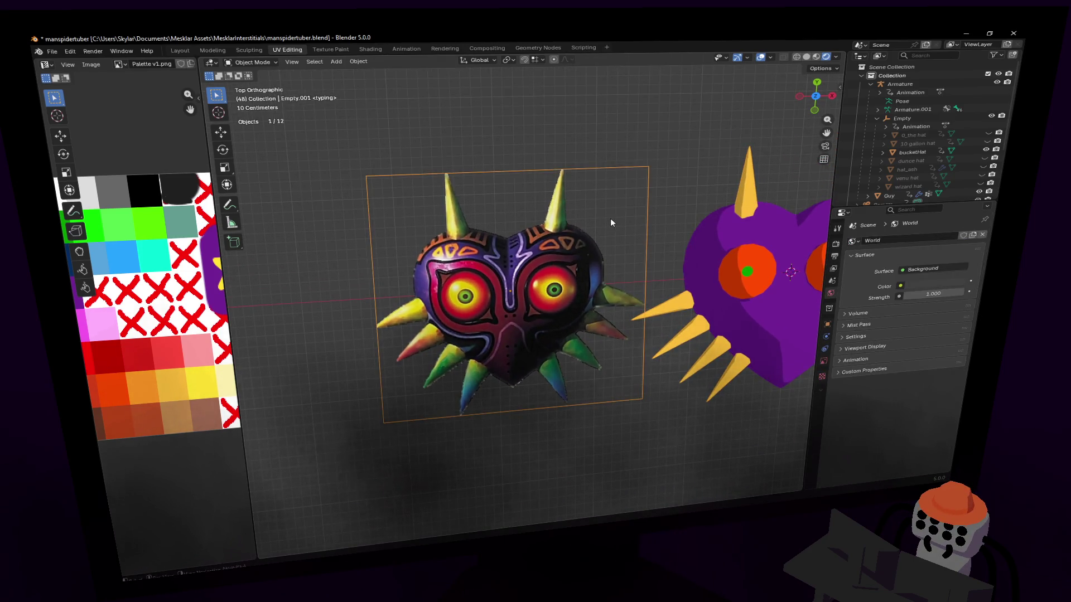
scroll(610, 218, up, 1)
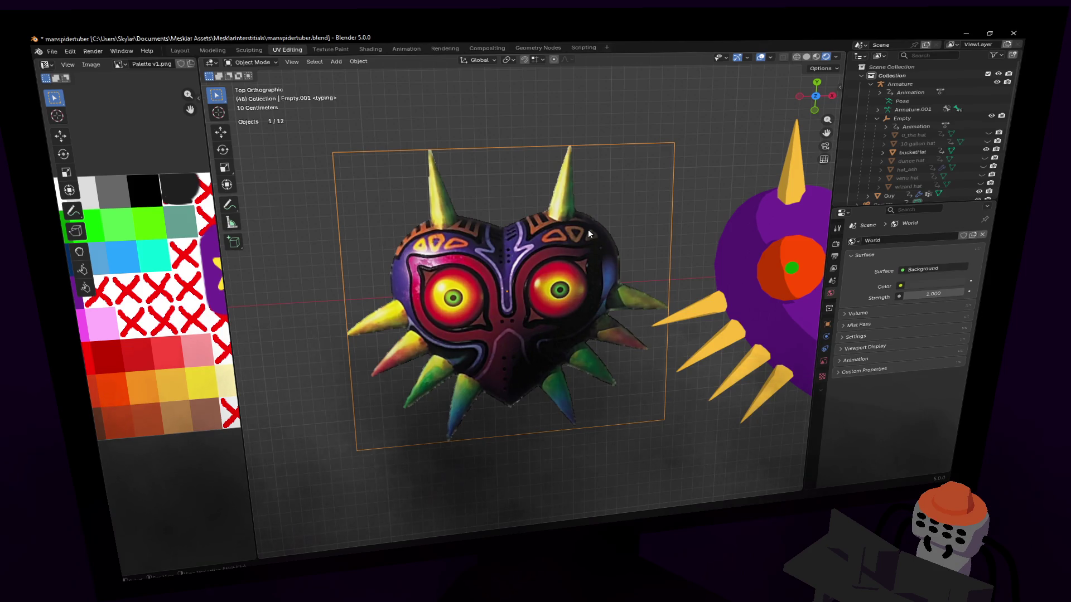
scroll(588, 229, down, 2)
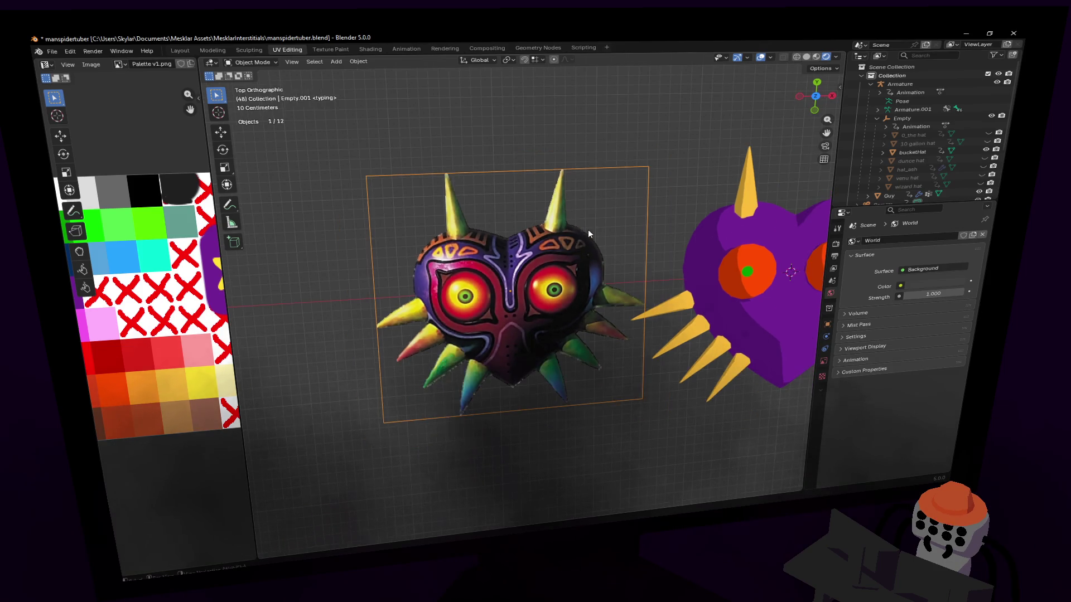
mouse_move(657, 239)
shift+middle_down()
mouse_move(559, 236)
mouse_move(630, 293)
shift+middle_up()
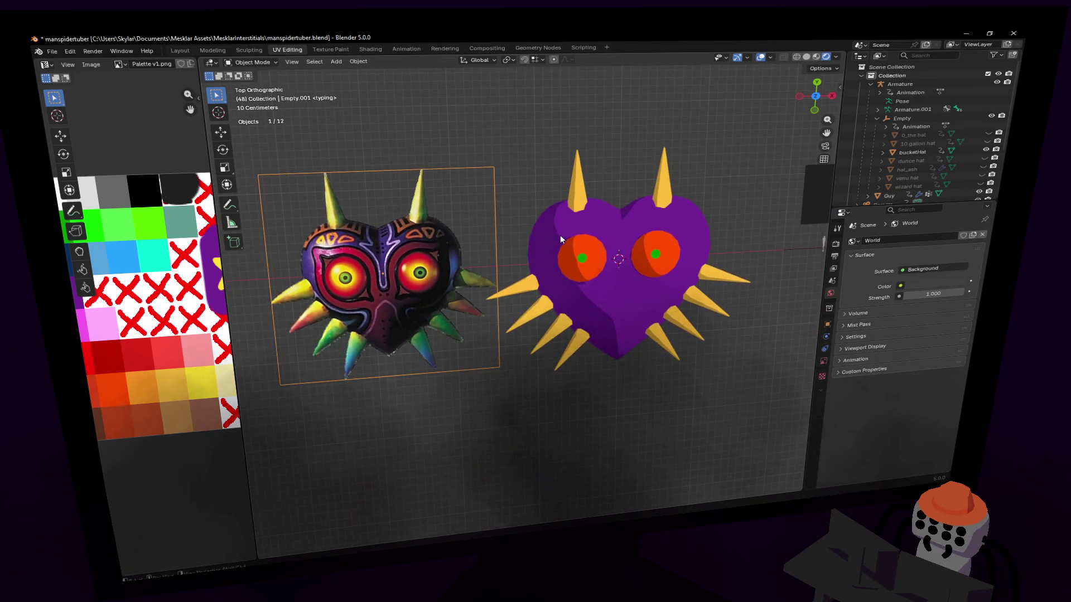
click(630, 293)
key(Tab)
scroll(609, 263, up, 2)
scroll(609, 262, up, 1)
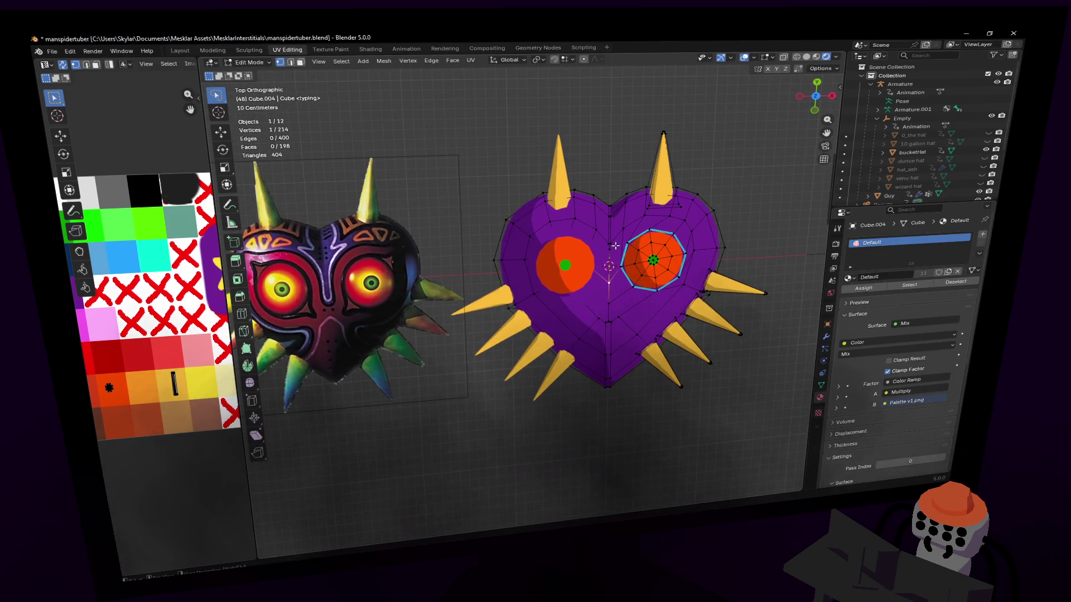
- Lower two upper-right-lobe vertices along Y (the second by -0.0437 m)
key(g)
key(y)
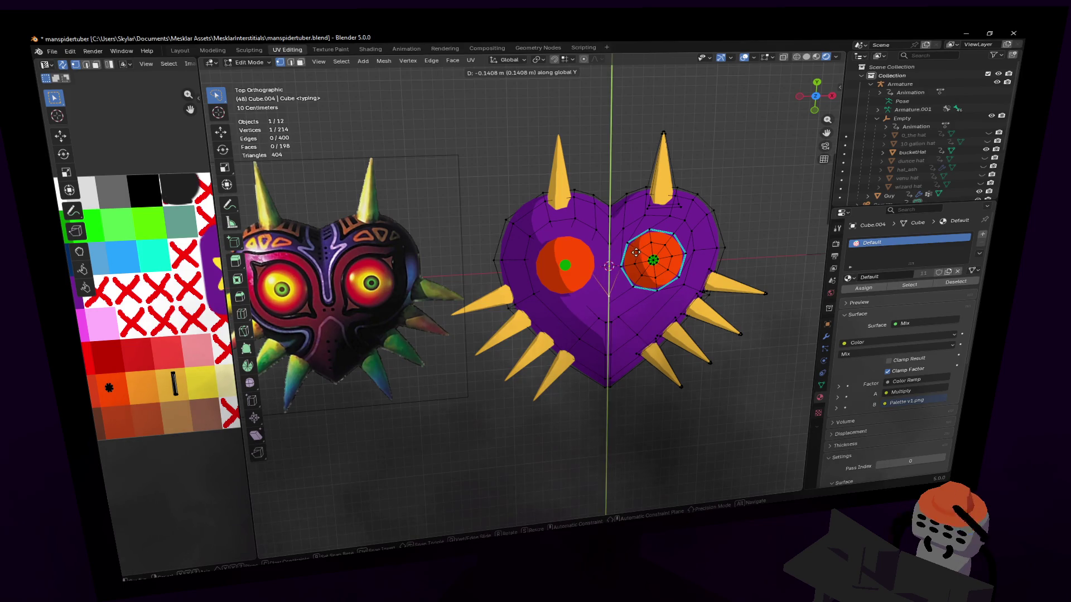
click(637, 250)
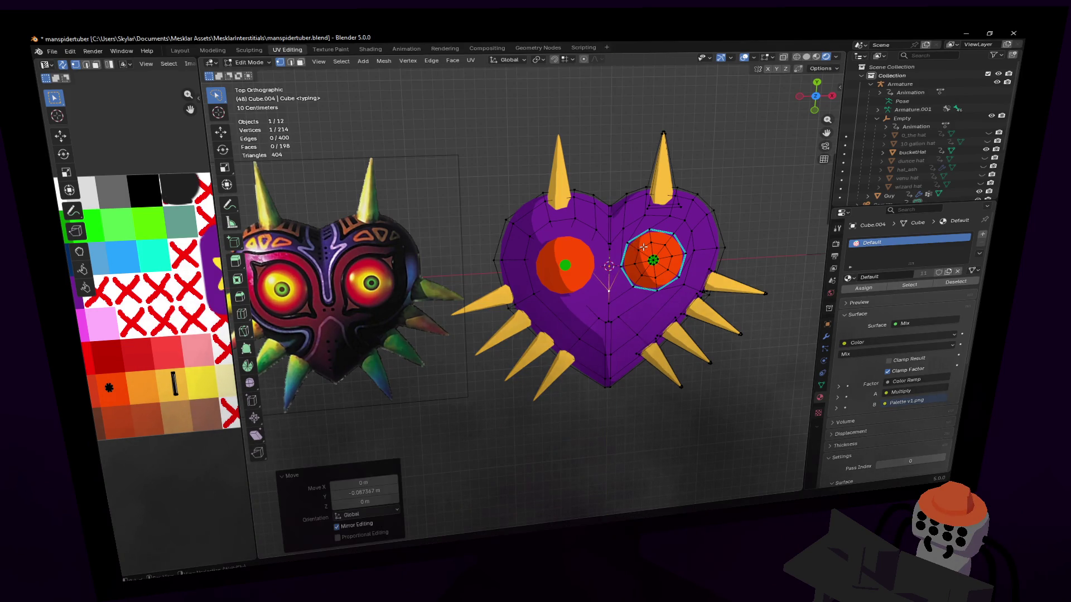
shift+middle_drag(637, 268, 619, 280)
click(627, 226)
key(g)
key(y)
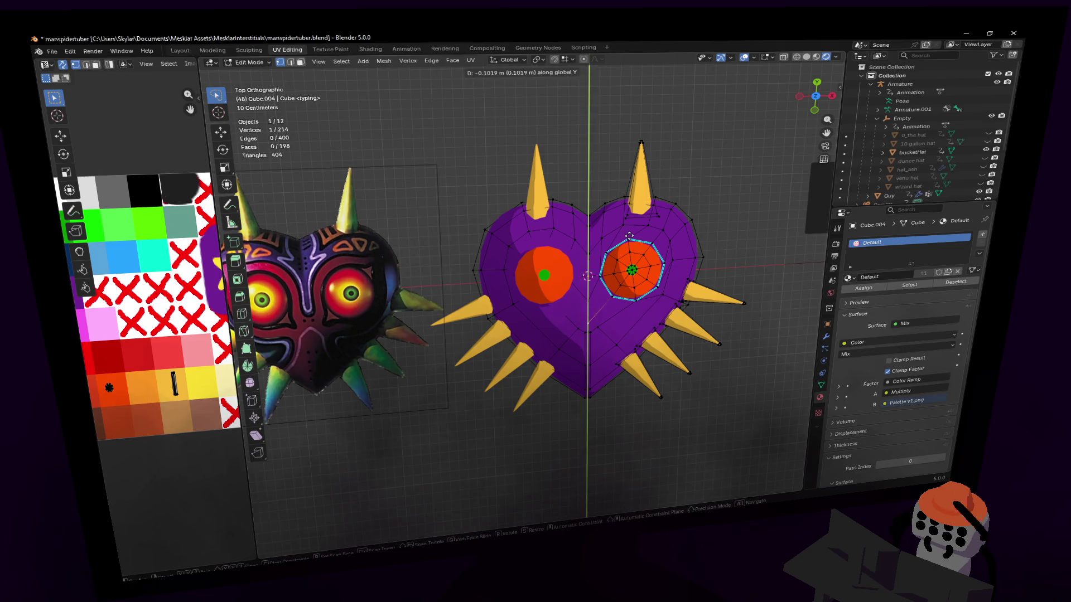
click(626, 239)
scroll(613, 261, up, 1)
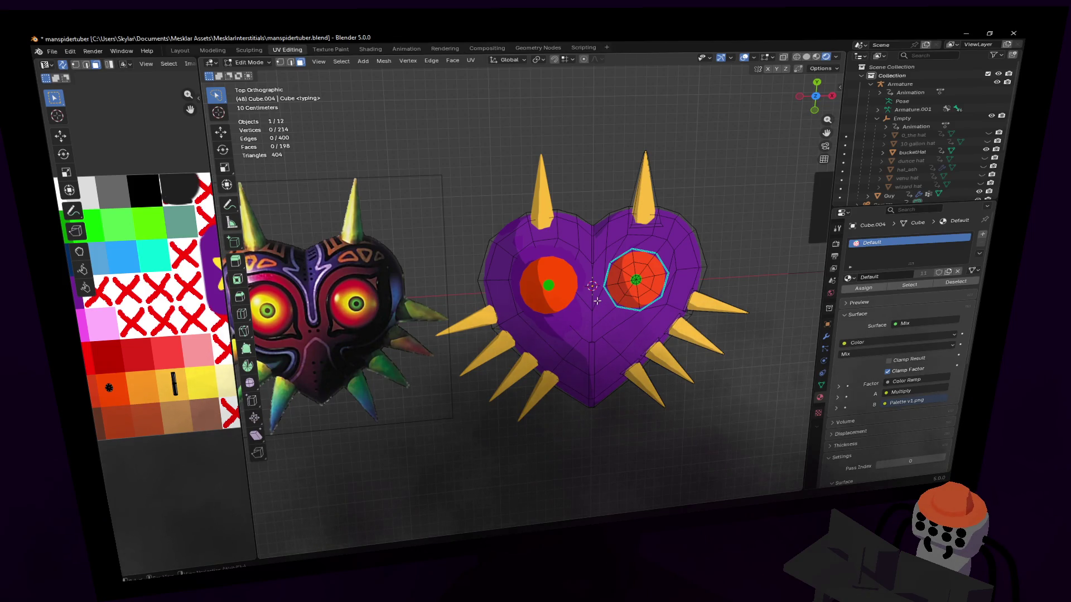
key(1)
- Bevel the selected centre-dip vertex with 1 segment and confirm it
key(ctrl+b)
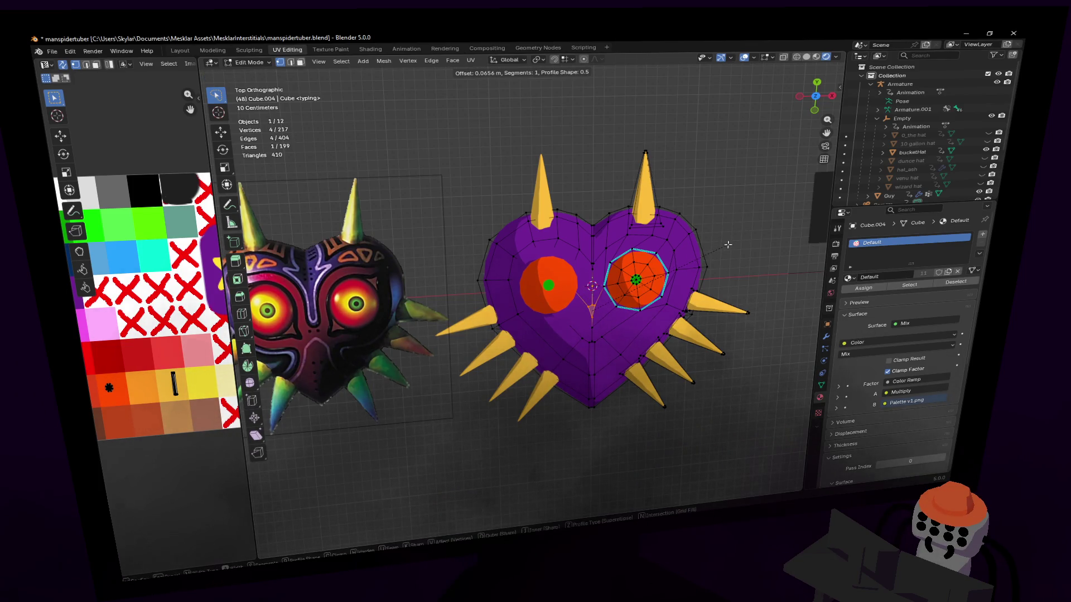
click(728, 244)
scroll(623, 314, up, 2)
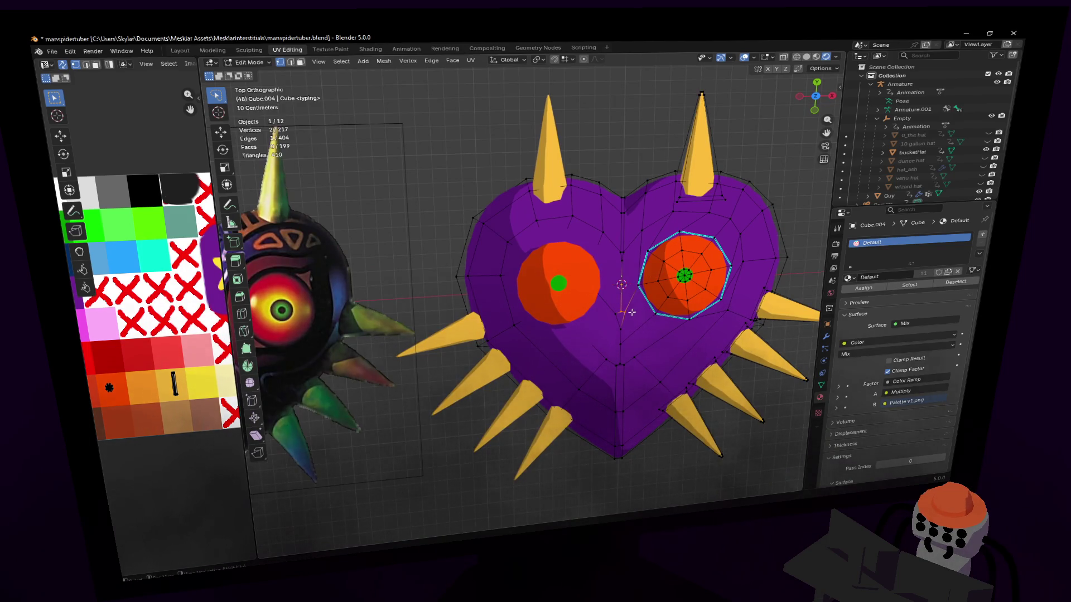
scroll(624, 314, up, 1)
scroll(623, 314, up, 1)
scroll(624, 314, up, 1)
scroll(624, 314, up, 1)
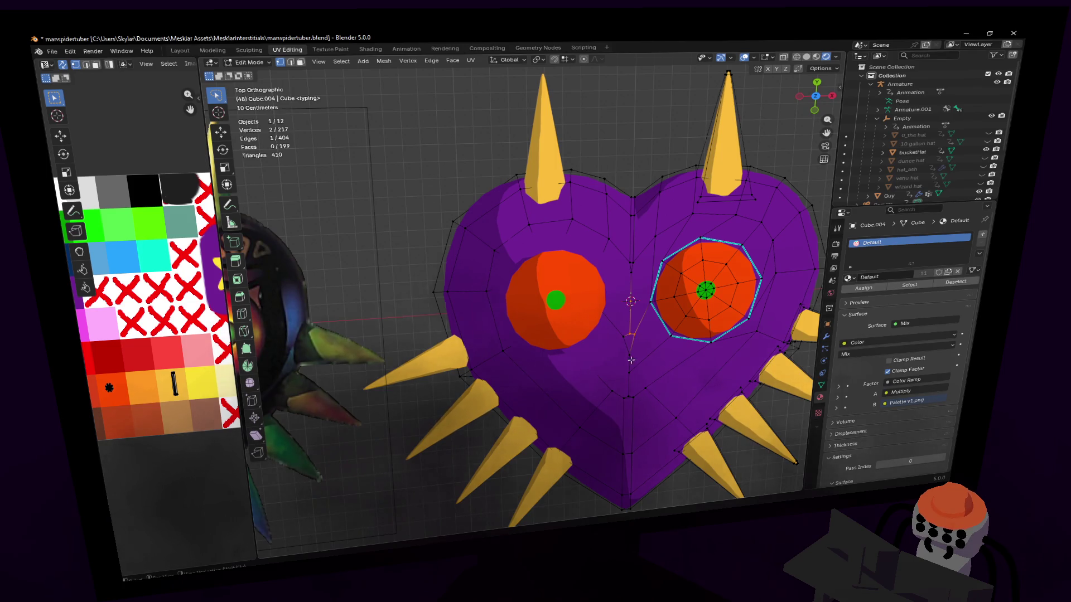
scroll(630, 360, up, 1)
scroll(630, 360, up, 1)
scroll(629, 360, up, 1)
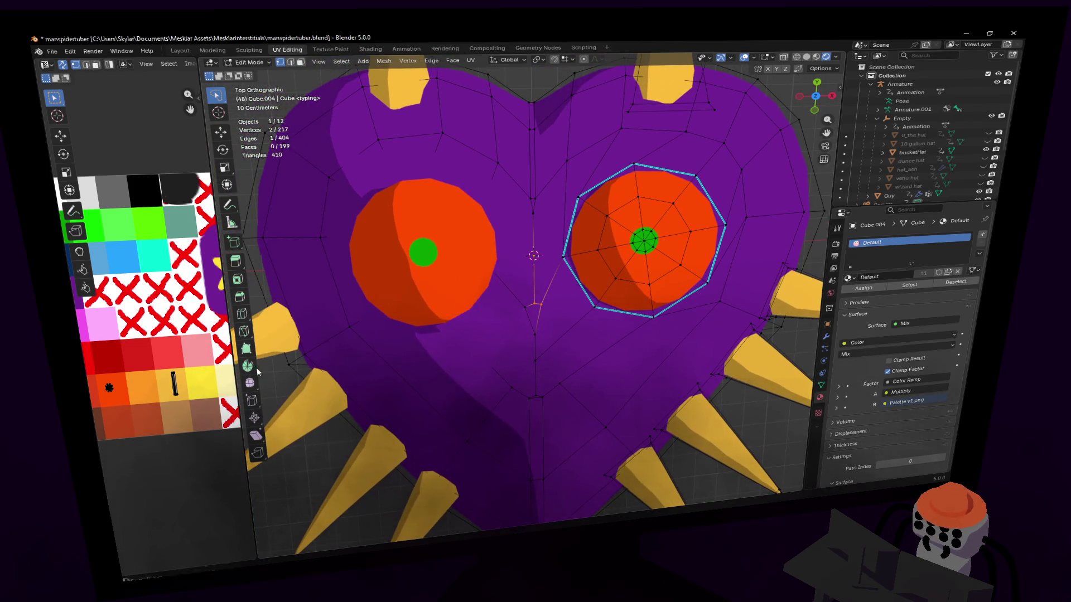
- Knife-cut a short new edge down the heart's centre line between the eyes
click(244, 335)
click(534, 332)
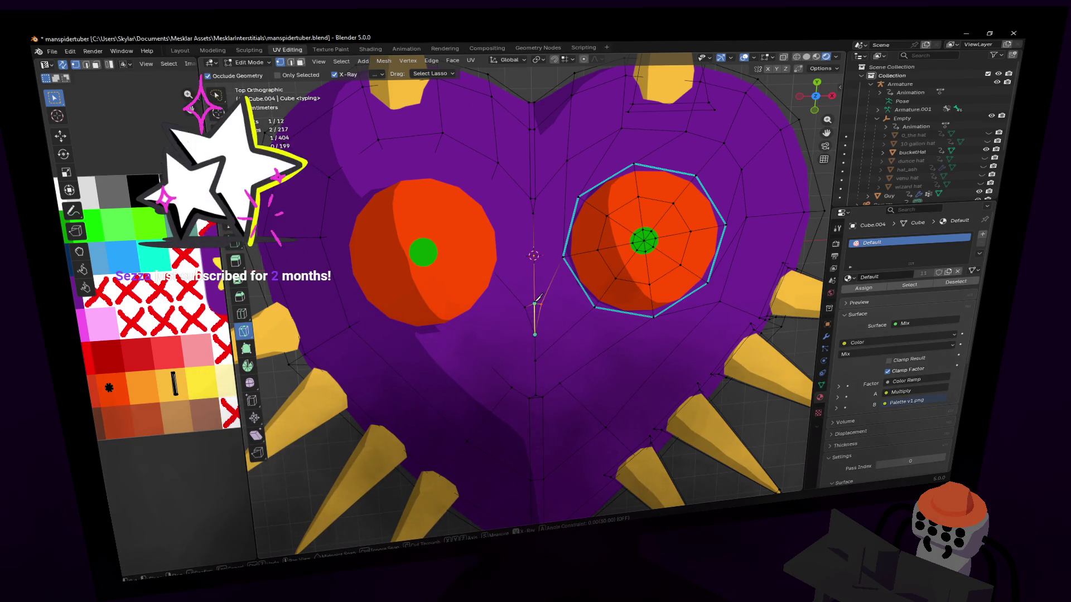
click(536, 303)
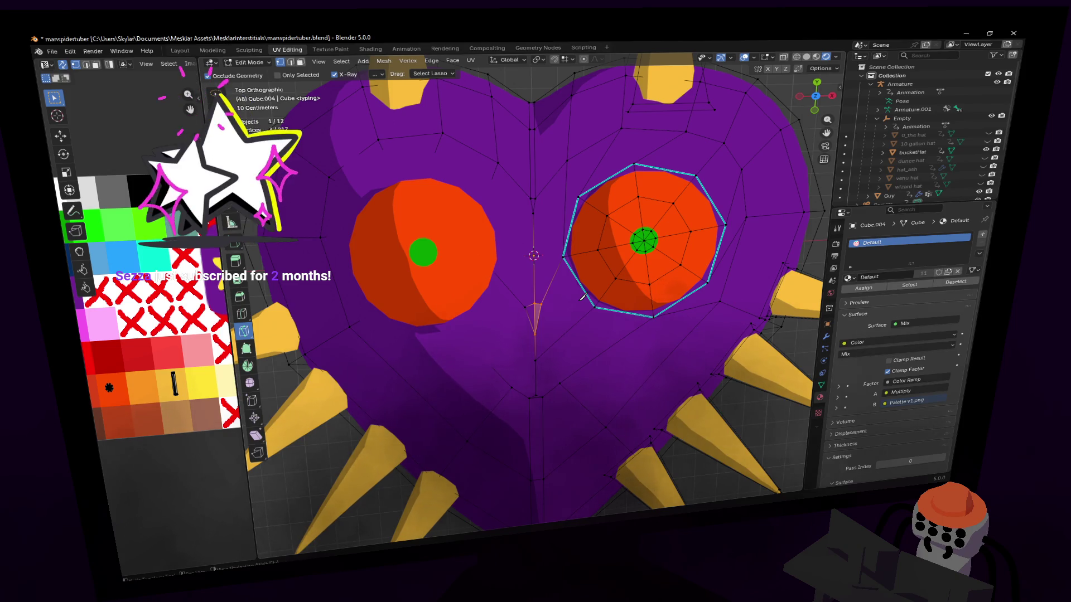
key(Return)
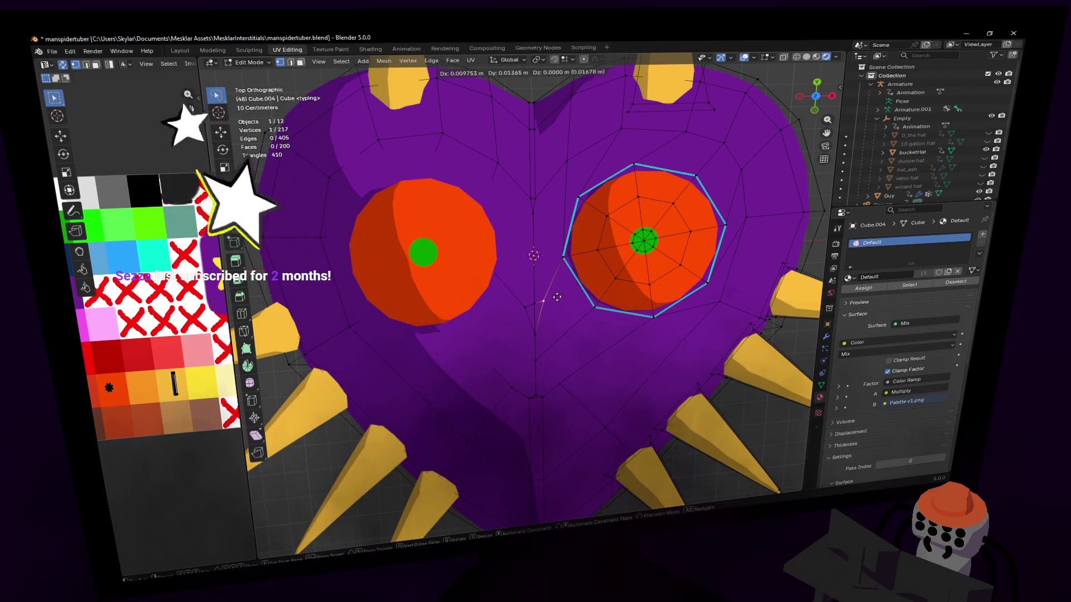
key(g)
click(552, 299)
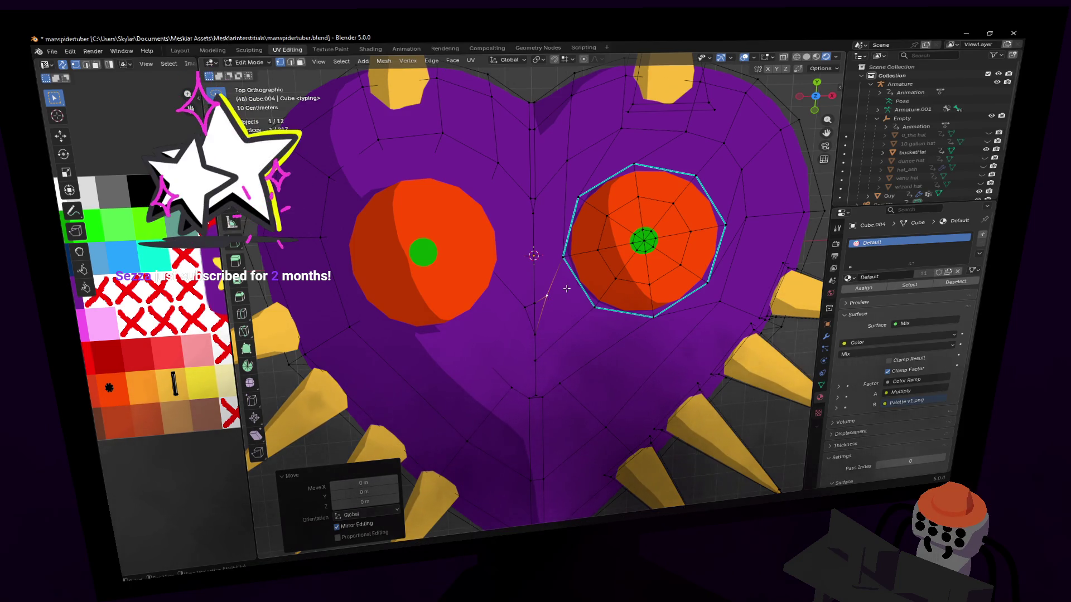
scroll(566, 288, down, 4)
shift+middle_drag(469, 277, 636, 289)
middle_drag(702, 288, 692, 287)
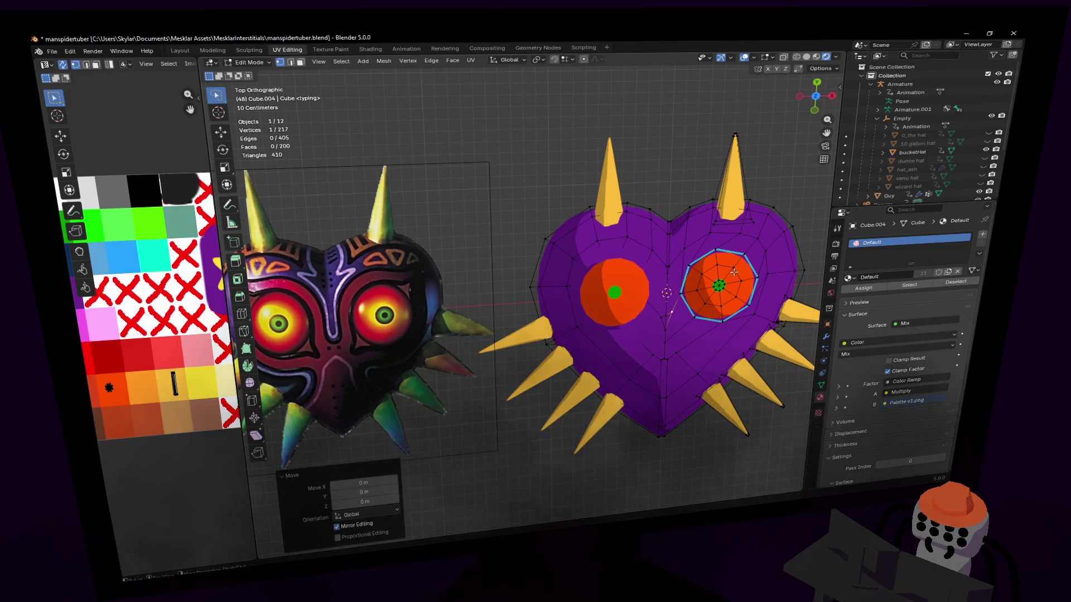
scroll(667, 264, up, 3)
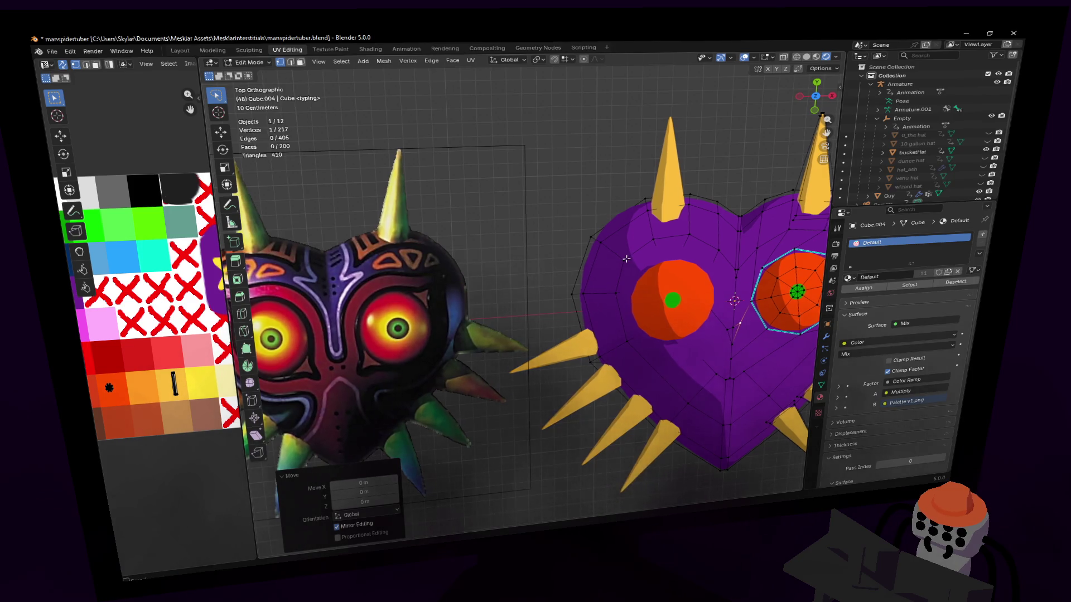
- In Object Mode move the reference image up over the heart's centre
shift+middle_drag(532, 282, 651, 252)
key(Tab)
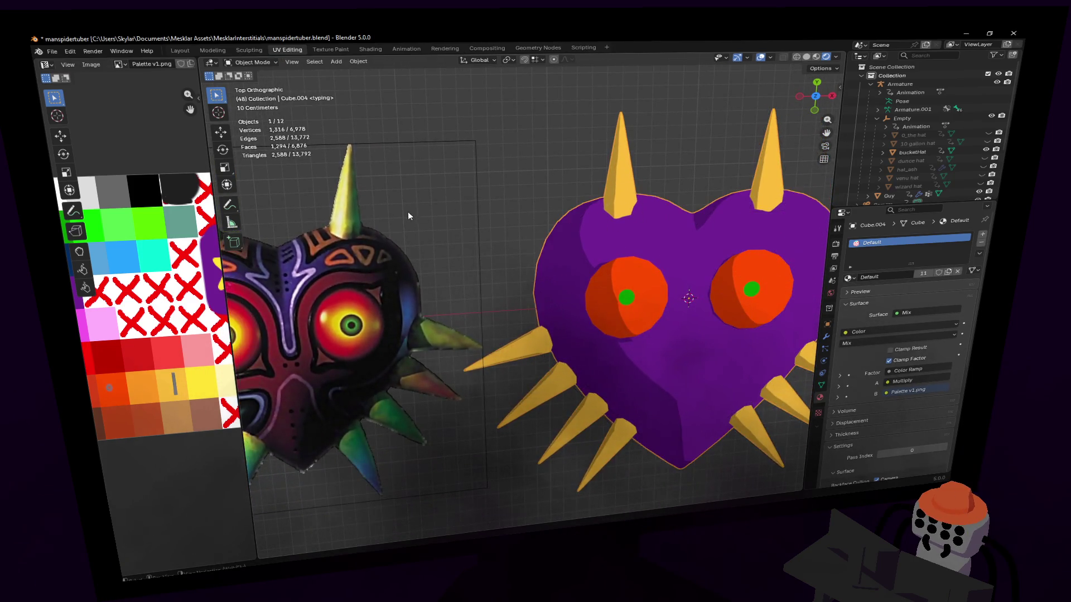
click(481, 234)
key(g)
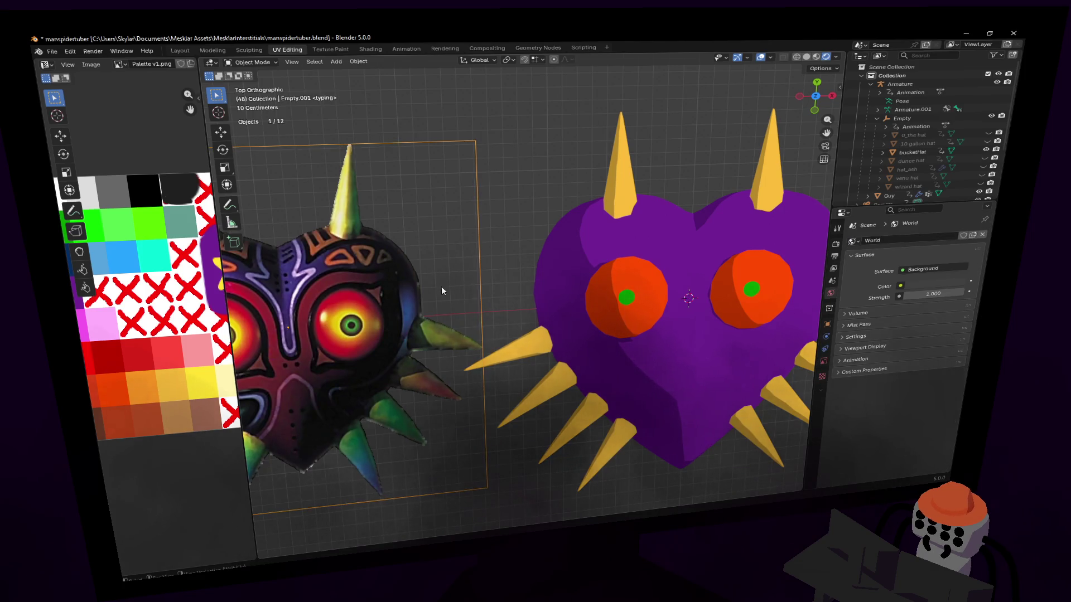
click(627, 239)
key(g)
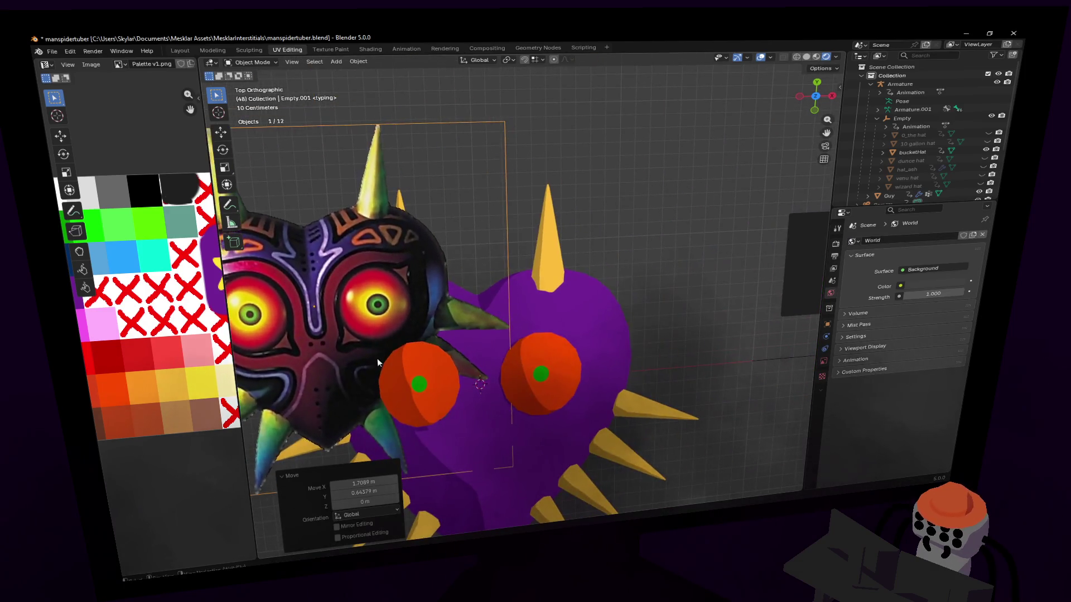
click(590, 269)
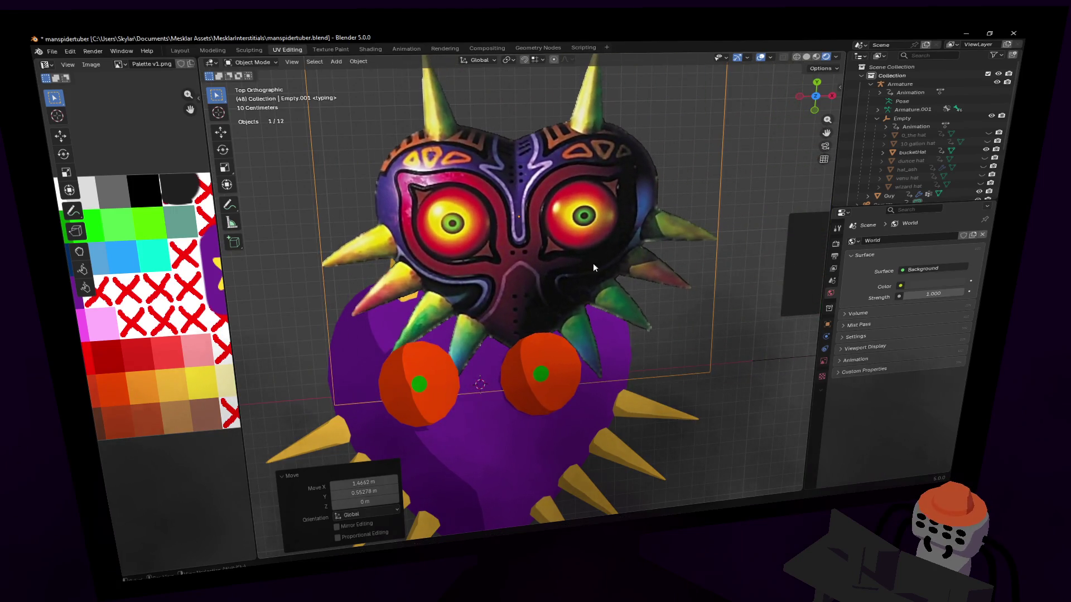
- Push the reference back along Z behind the heart, then resume editing the heart mesh
key(g)
key(z)
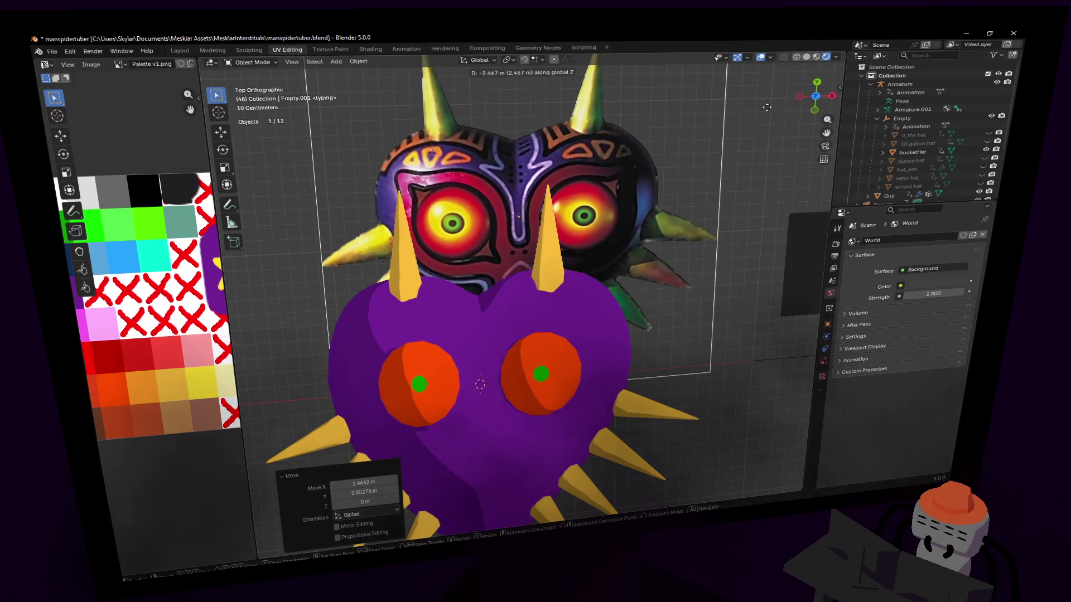
click(646, 191)
click(544, 336)
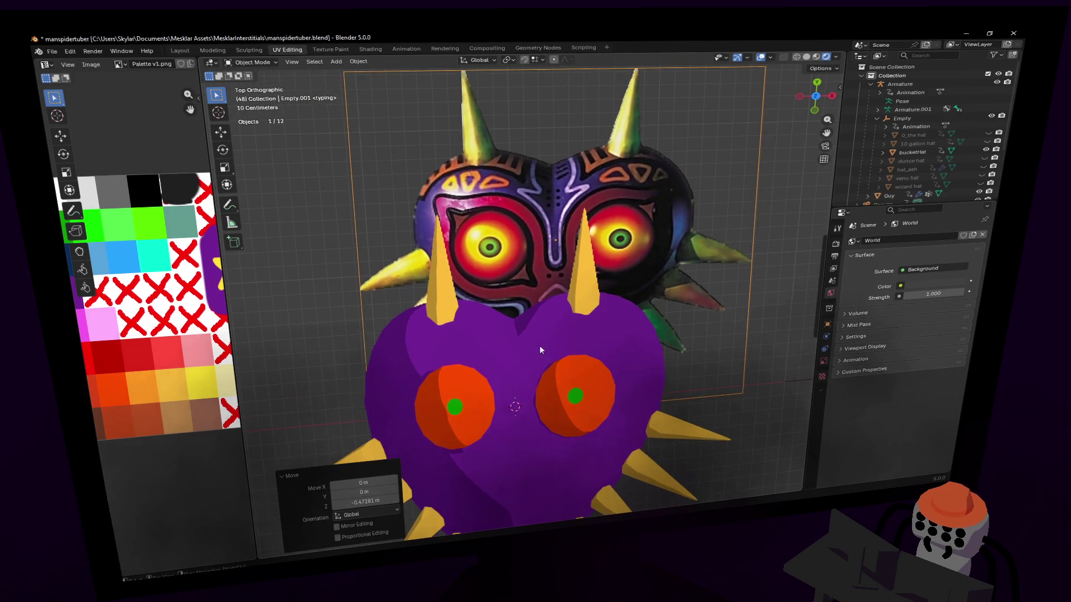
key(Tab)
scroll(522, 363, up, 2)
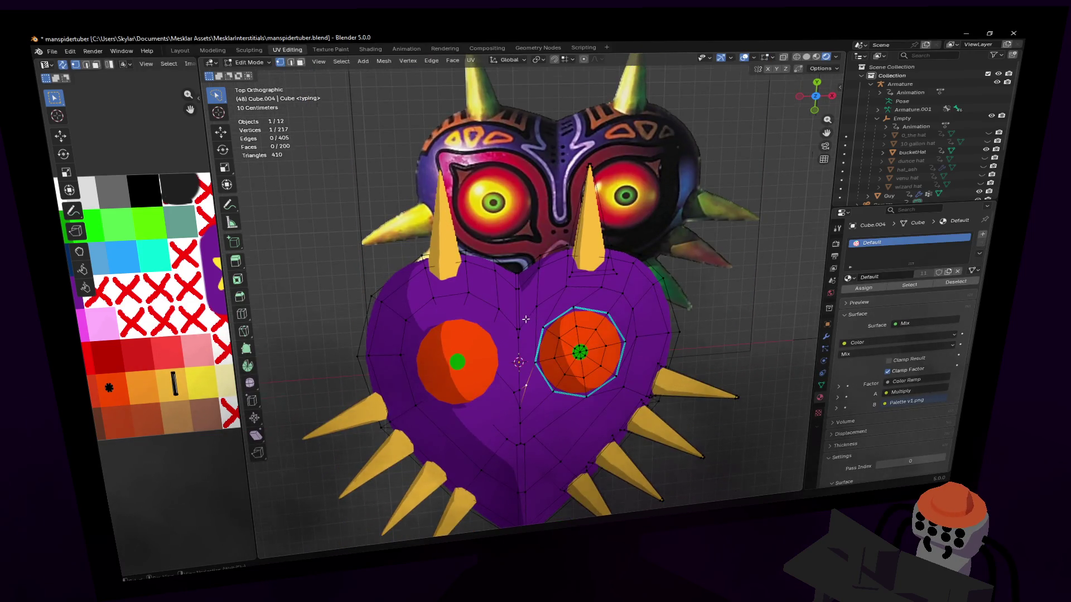
scroll(528, 307, up, 1)
- Add a vertical edge loop down the heart's centre between the eyes with Ctrl+R
shift+middle_drag(528, 306, 513, 339)
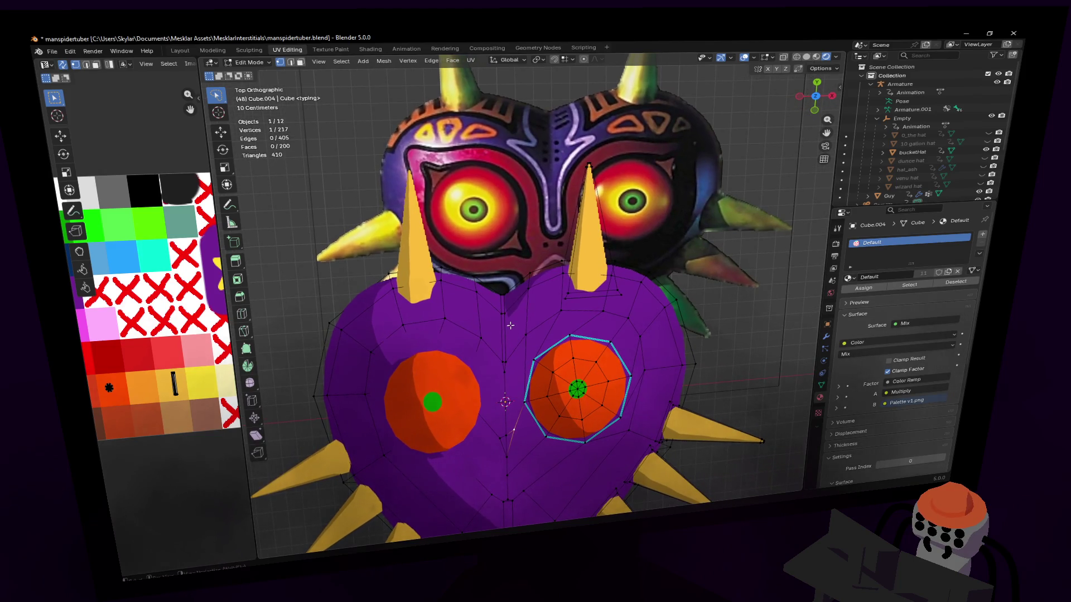
key(ctrl+r)
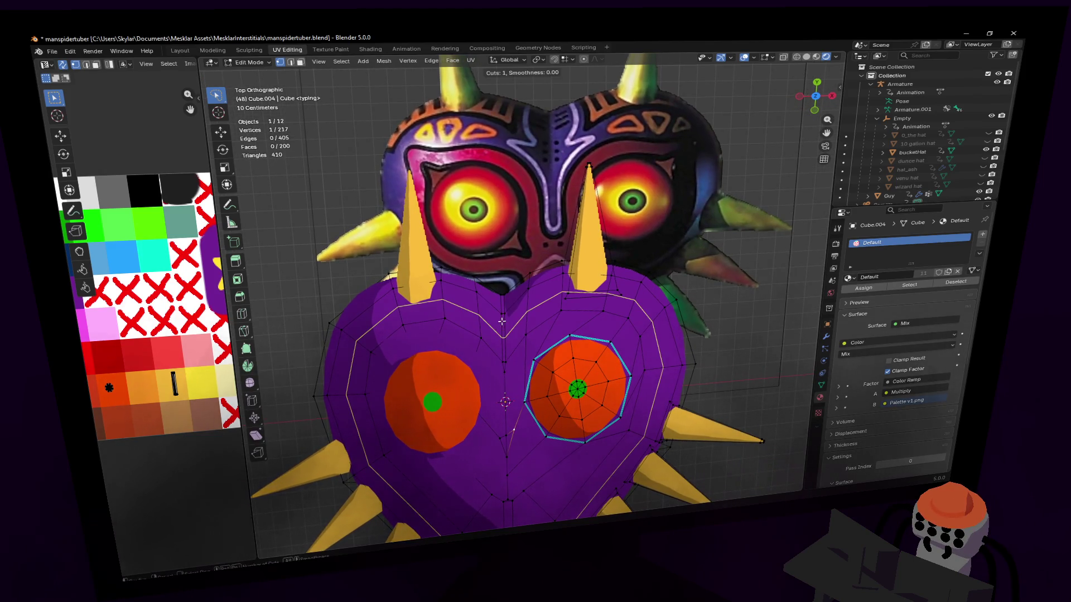
click(502, 314)
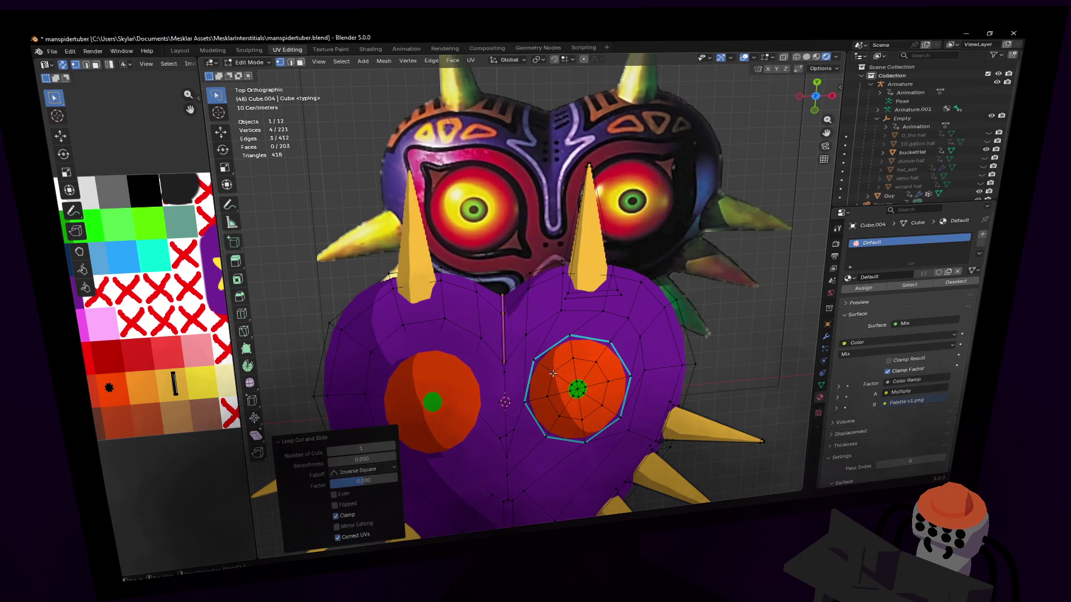
scroll(510, 334, up, 2)
shift+middle_drag(510, 335, 521, 353)
scroll(520, 353, up, 2)
scroll(522, 355, up, 2)
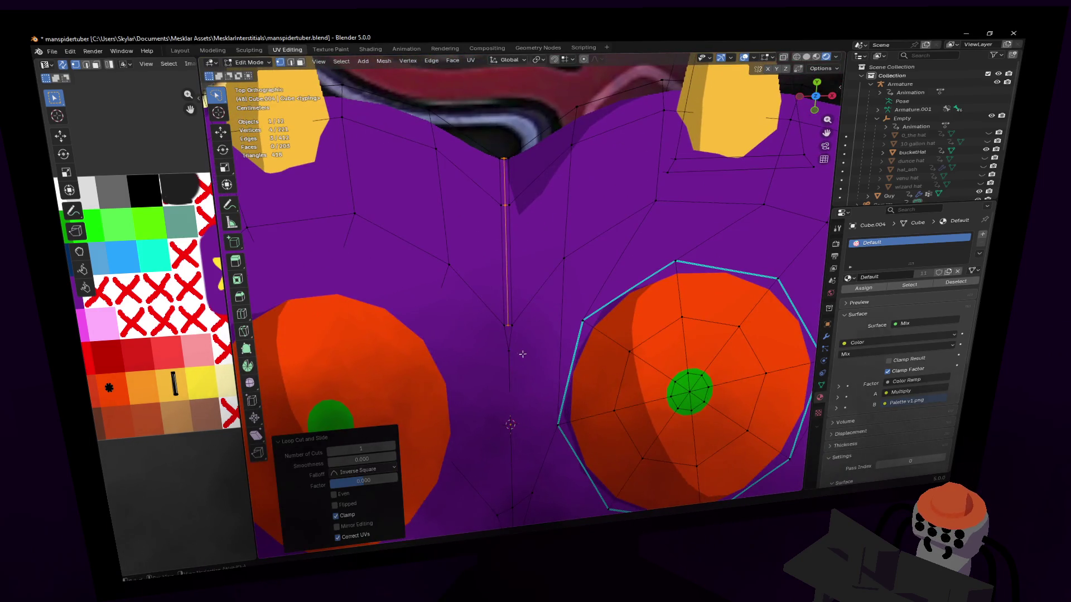
- Merge an extra vertex on the new centre edge using Merge At Last
click(507, 328)
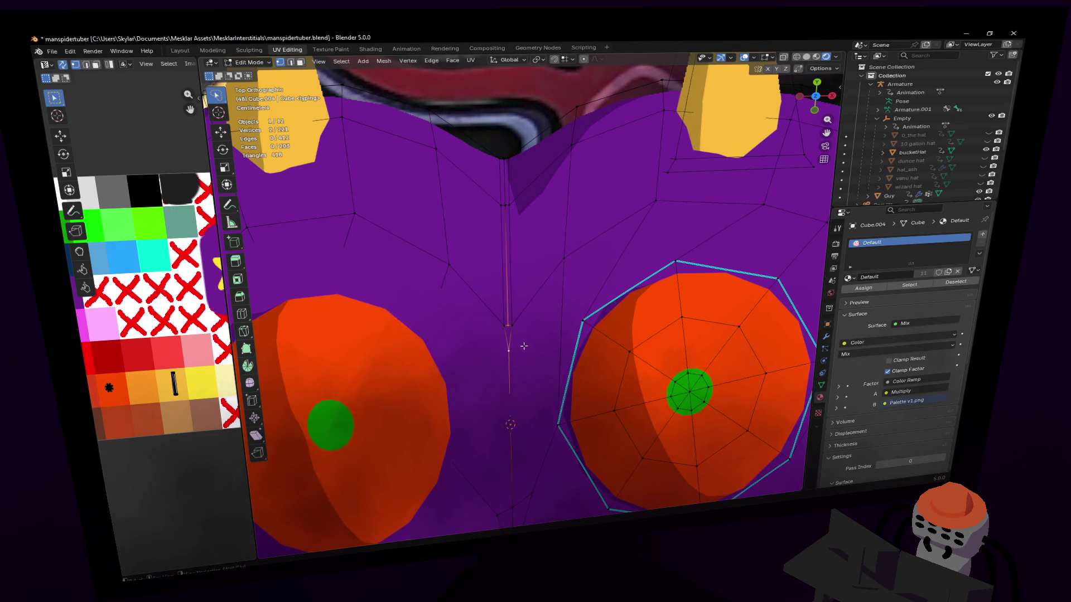
key(m)
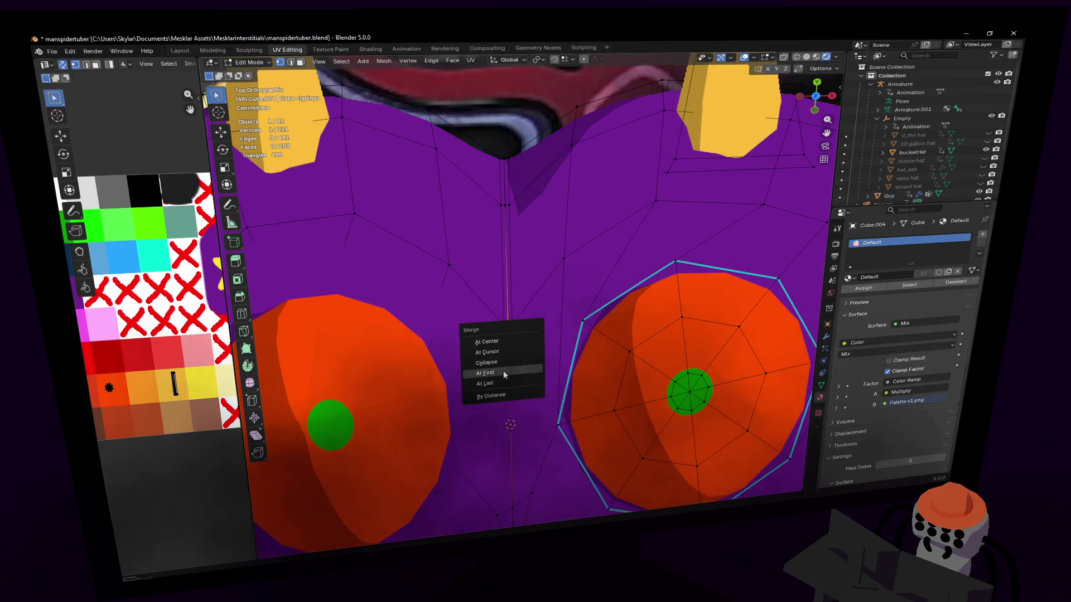
click(492, 388)
mouse_move(502, 377)
middle_down()
mouse_move(581, 337)
mouse_move(586, 201)
middle_up()
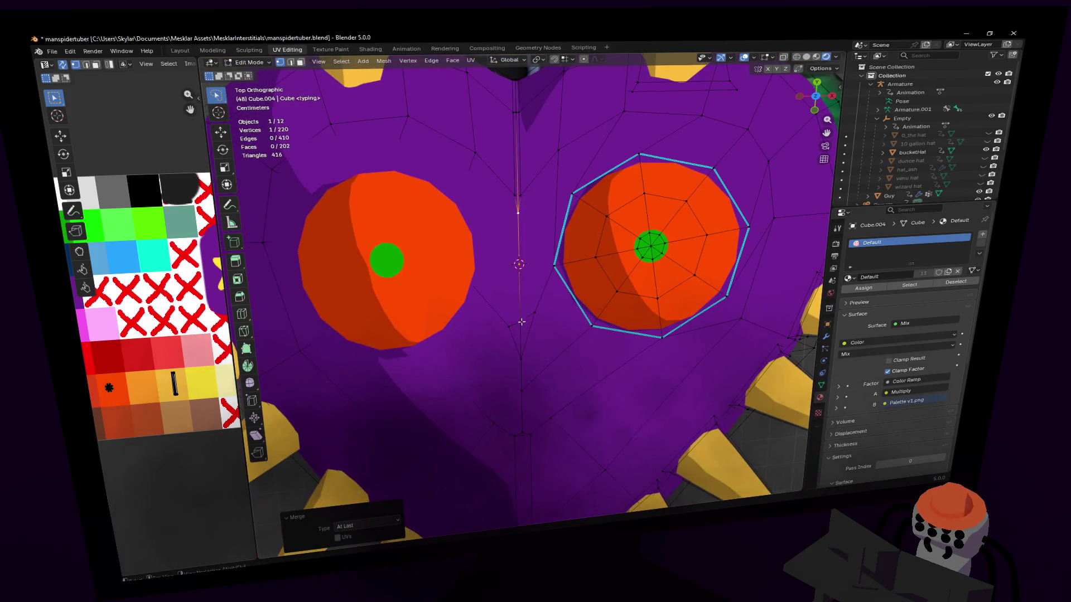
- Select centre-line vertices on the lower heart for the next cut
shift+click(521, 355)
click(524, 361)
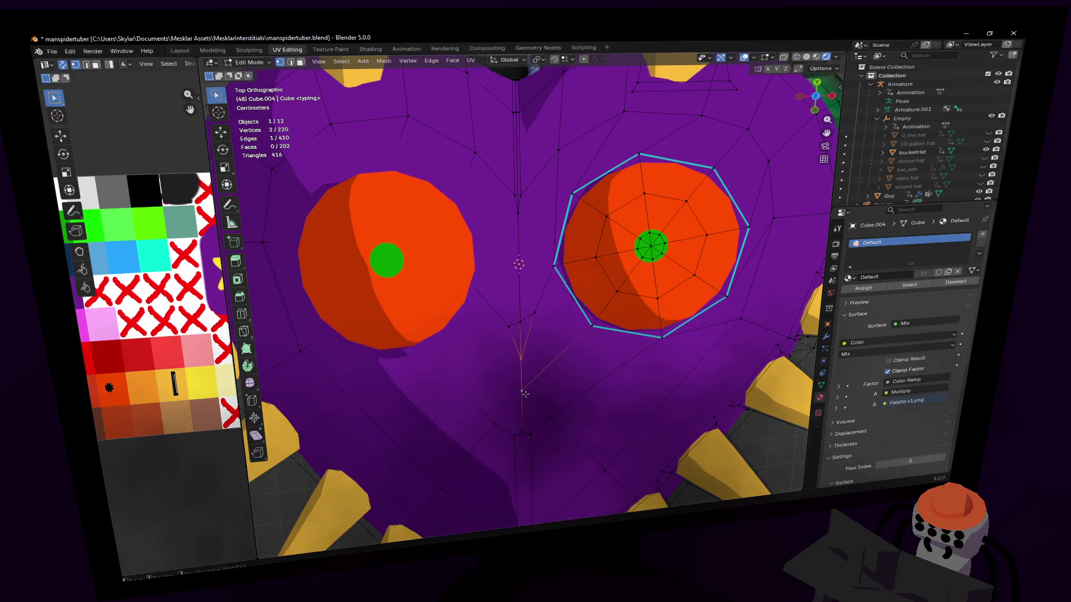
shift+middle_drag(535, 387, 521, 343)
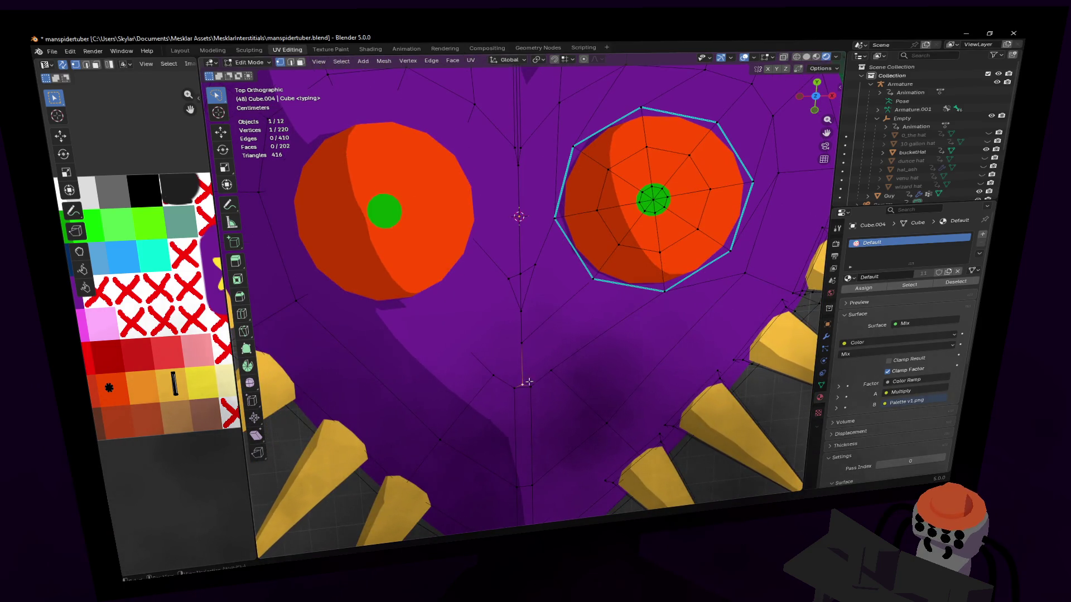
shift+click(521, 343)
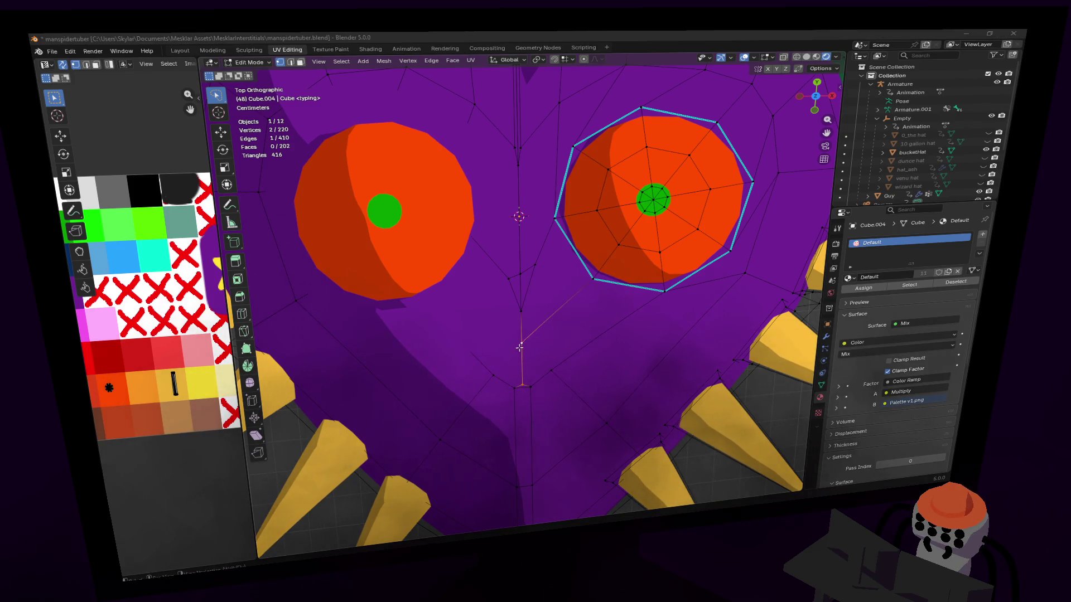
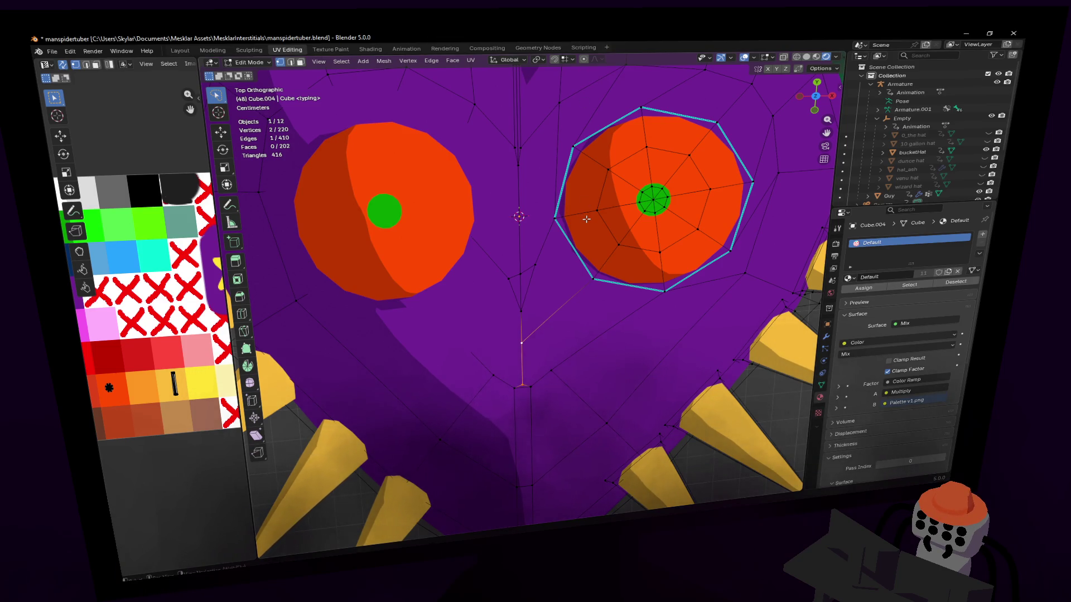
scroll(574, 223, down, 3)
scroll(552, 277, down, 2)
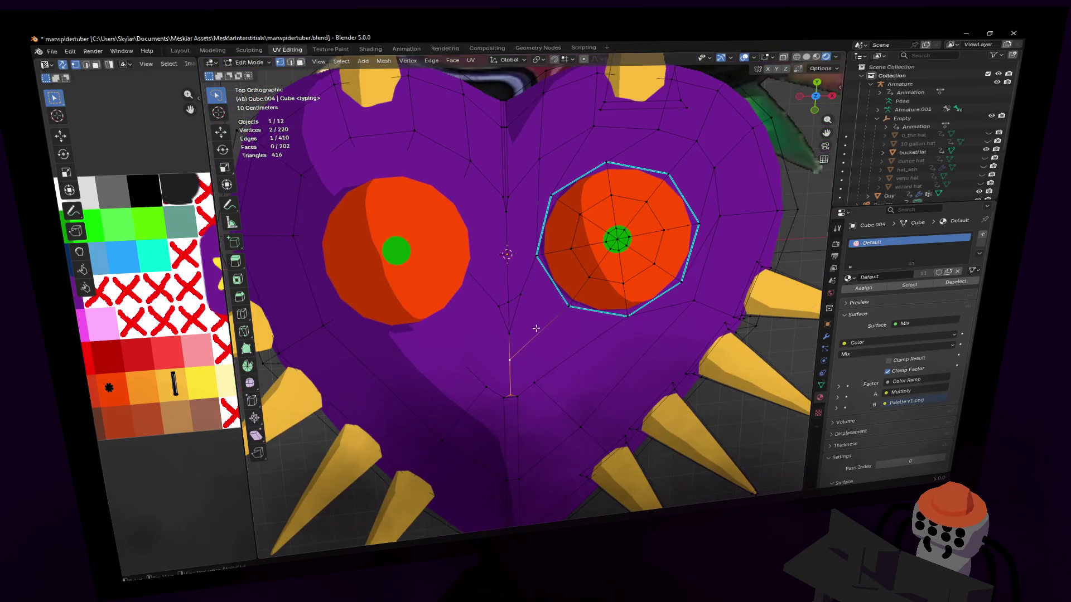
scroll(540, 316, up, 4)
- Merge the heart's bottom-centre seam vertices at their centre (M > At Center)
shift+middle_drag(539, 316, 567, 298)
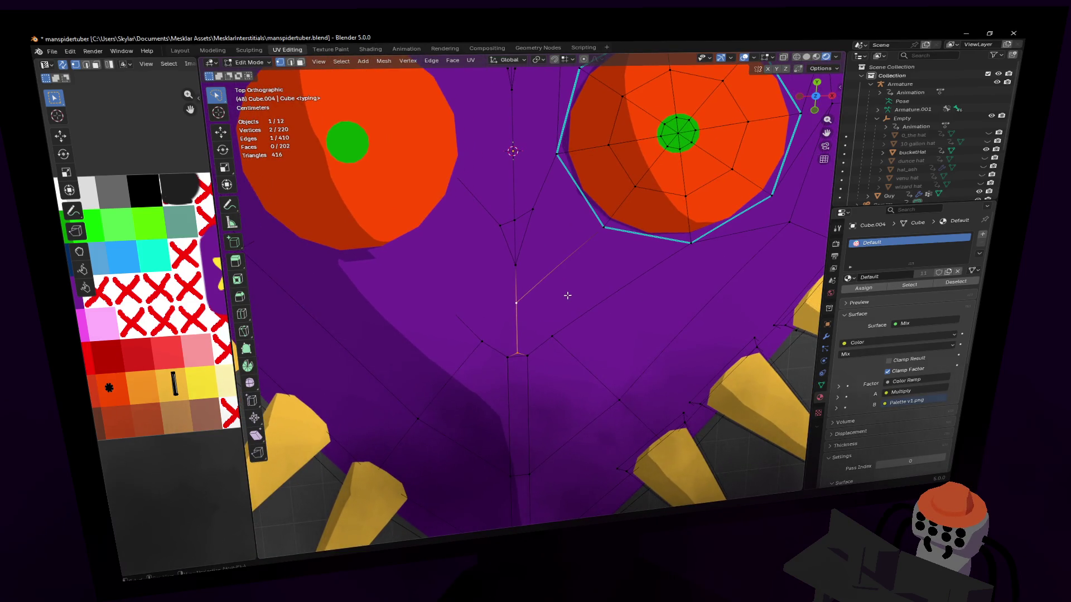
key(m)
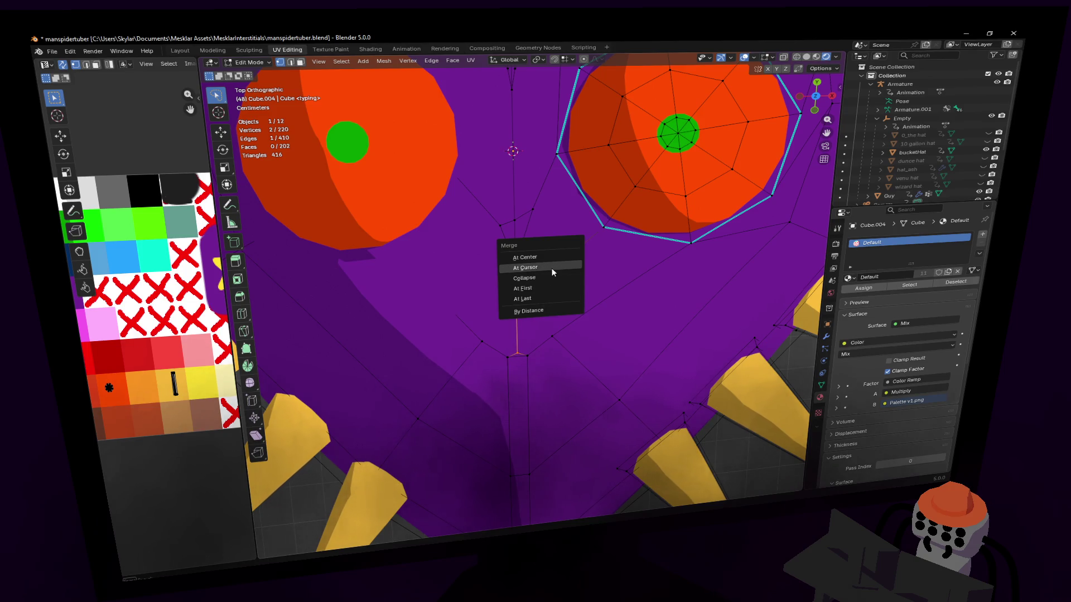
click(528, 257)
mouse_move(551, 253)
middle_down()
mouse_move(501, 281)
mouse_move(506, 262)
middle_up()
- Add a loop cut down the heart's middle and raise the selected vertex upward
click(500, 281)
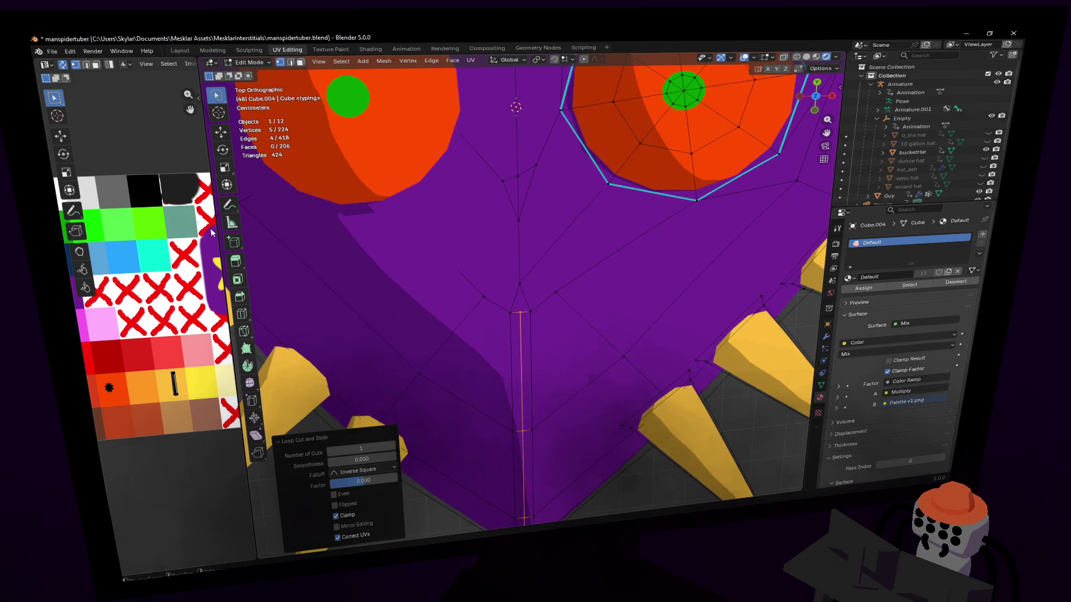
click(243, 332)
drag(520, 312, 523, 276)
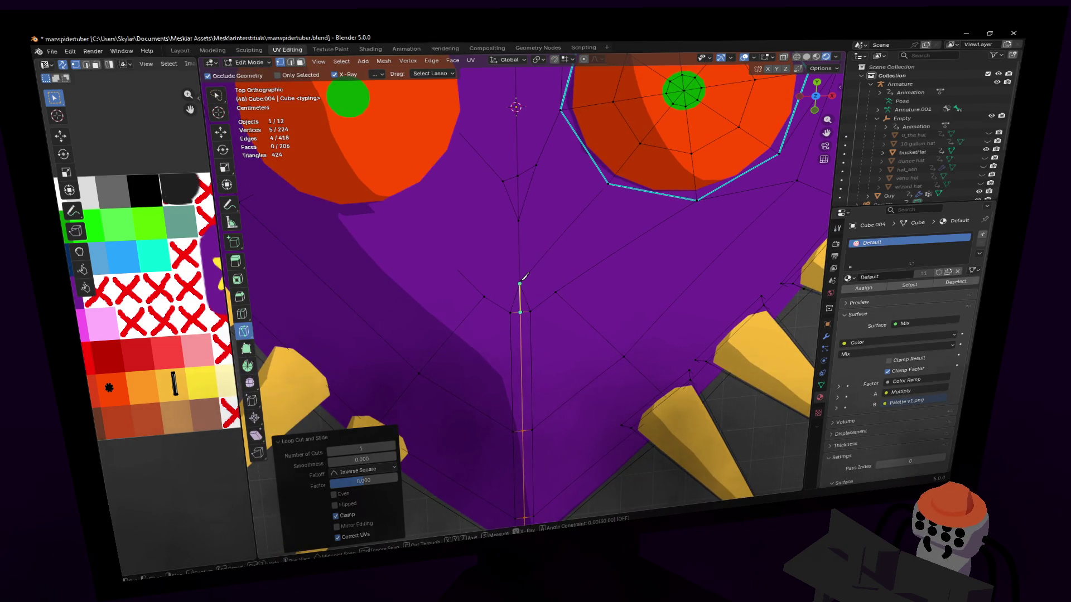
middle_drag(535, 276, 573, 287)
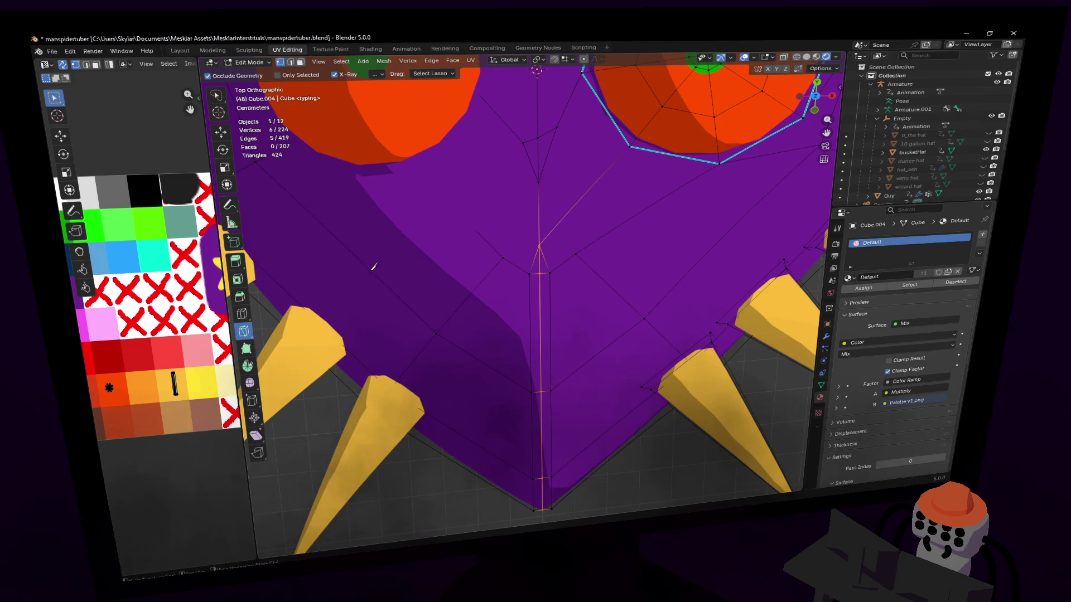
scroll(387, 335, down, 4)
mouse_move(385, 452)
middle_down()
mouse_move(529, 383)
mouse_move(498, 410)
mouse_move(496, 435)
middle_up()
scroll(498, 410, down, 3)
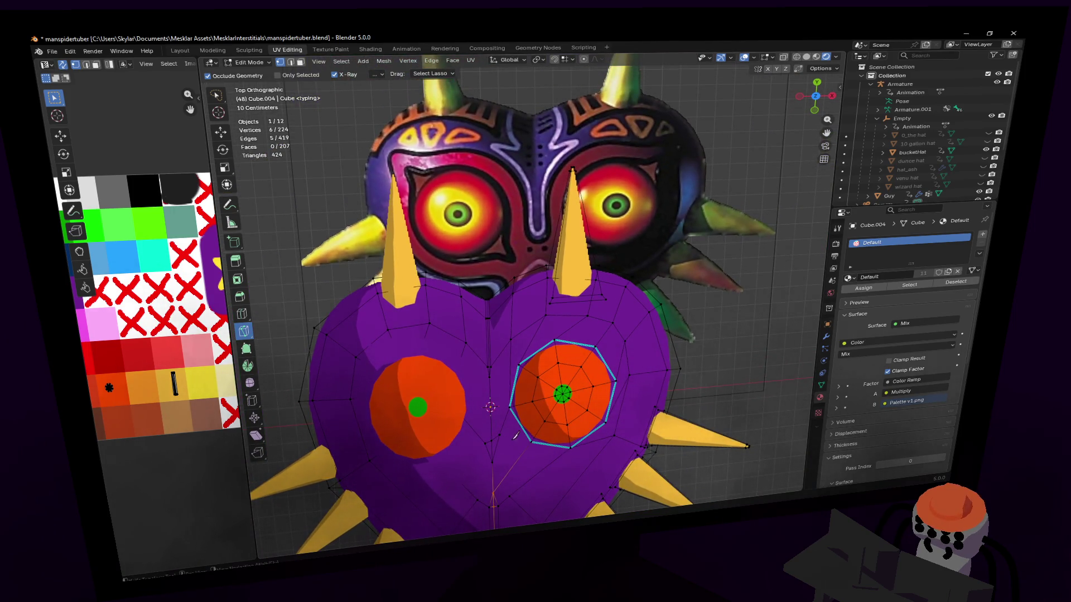
- Move the centre-seam vertex 0.0337 m along Y in two constrained G > Y moves
key(k)
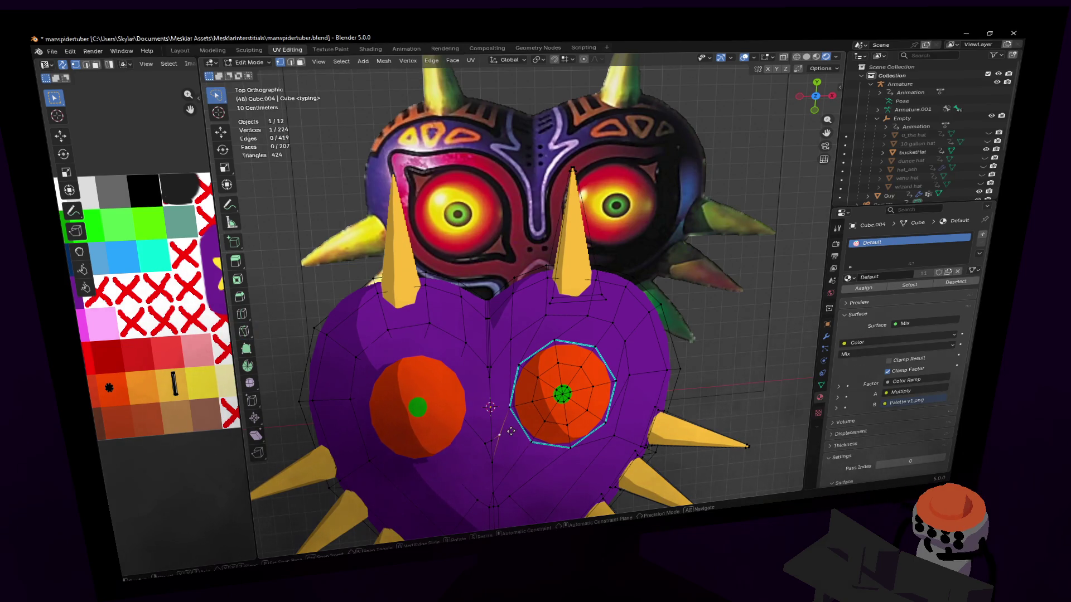
drag(501, 436, 500, 439)
key(g)
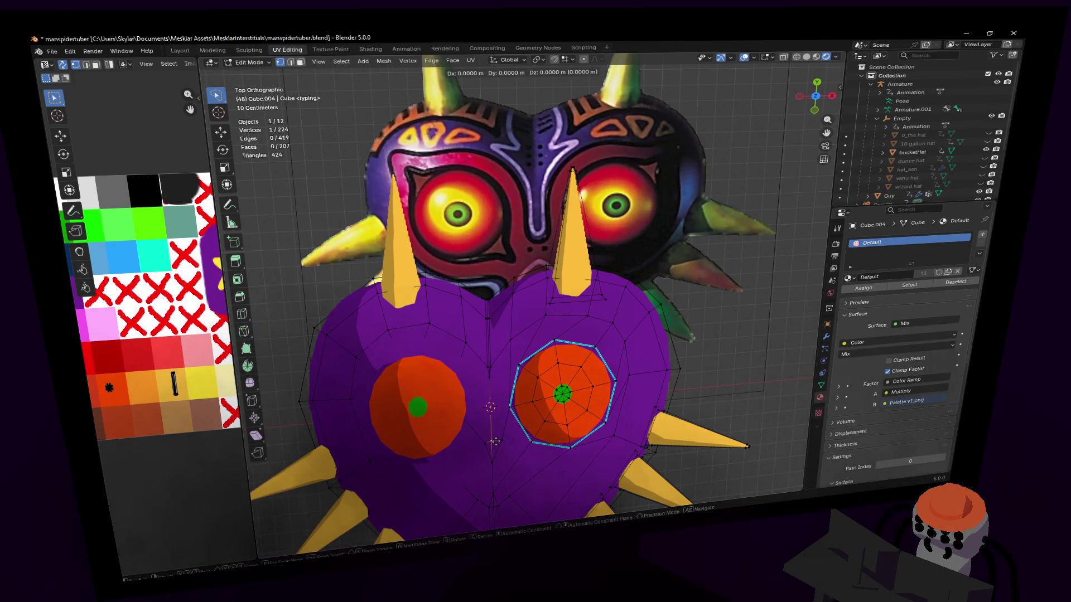
key(y)
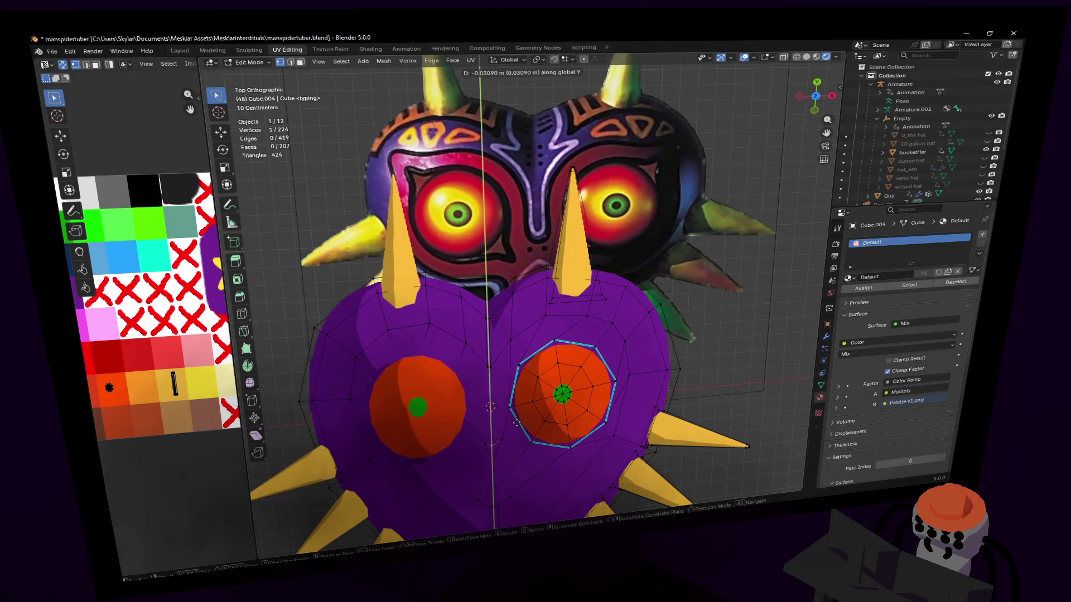
click(514, 418)
key(g)
key(y)
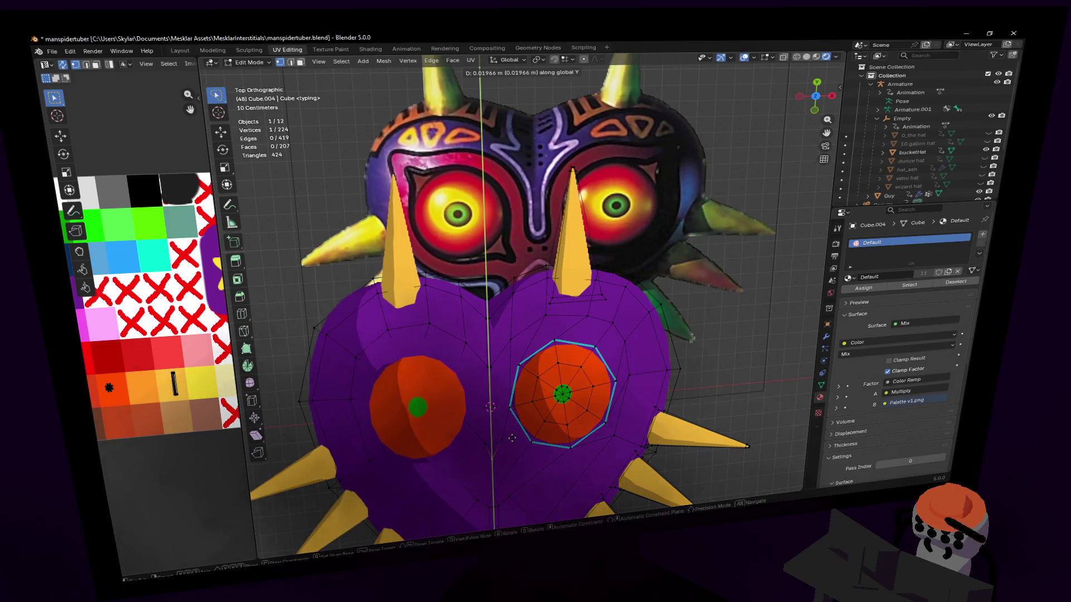
click(506, 436)
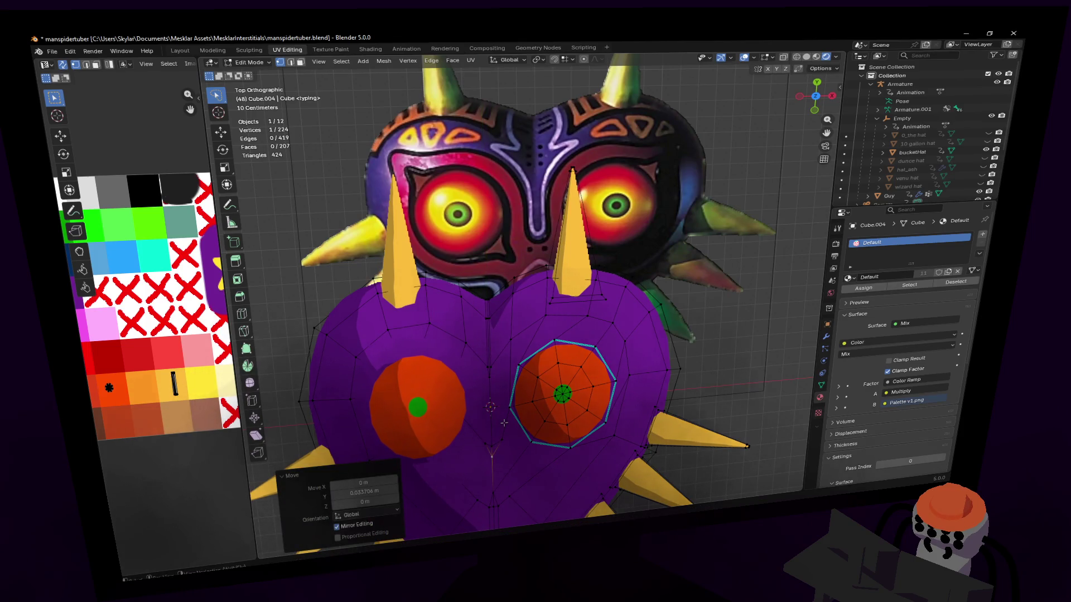
scroll(505, 394, down, 1)
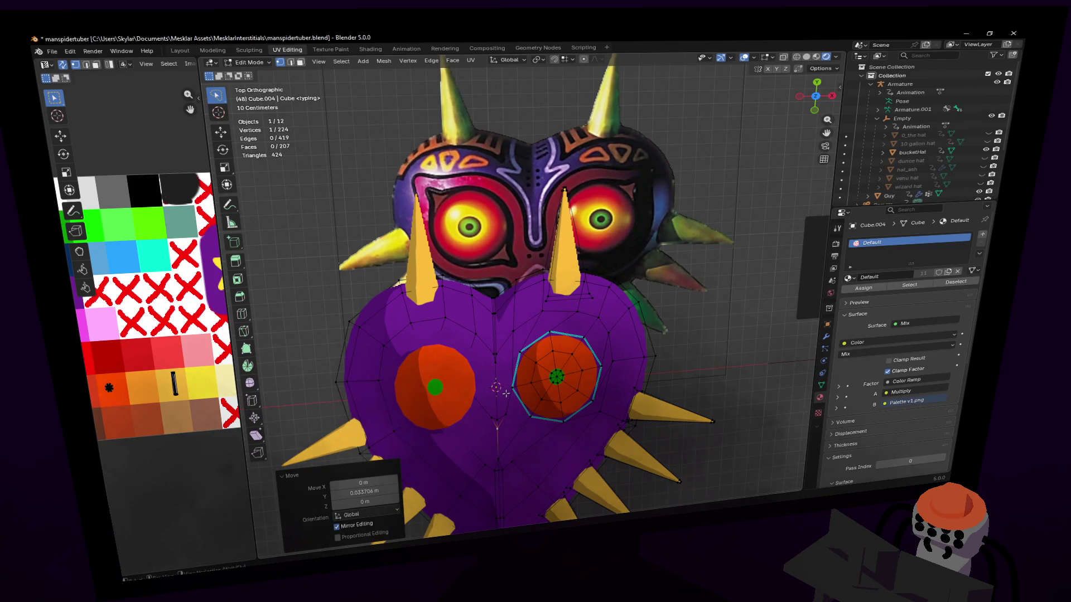
scroll(505, 393, up, 1)
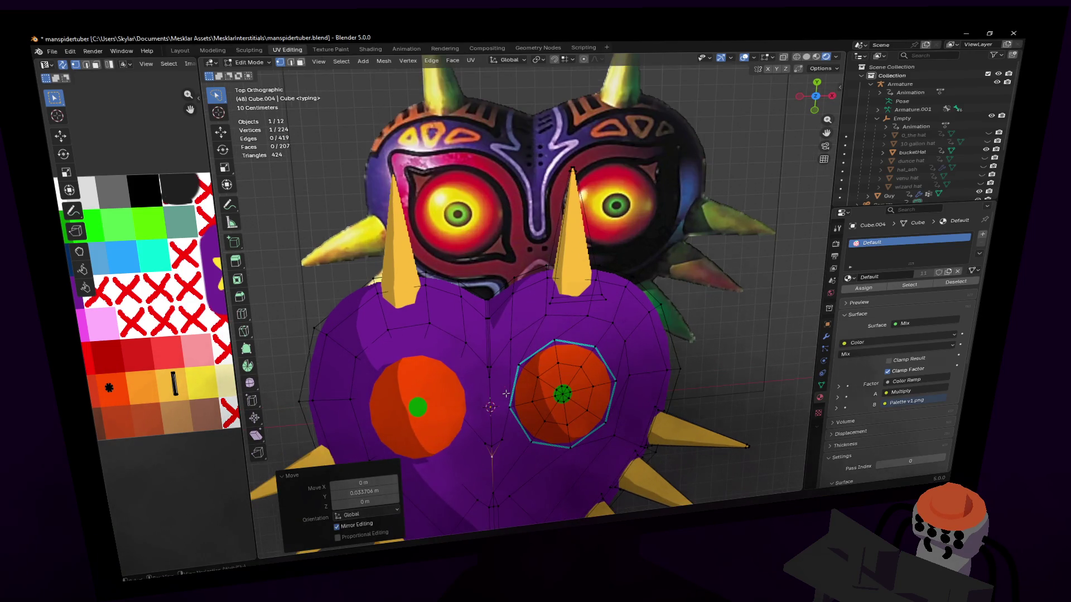
scroll(505, 393, up, 1)
scroll(510, 390, up, 1)
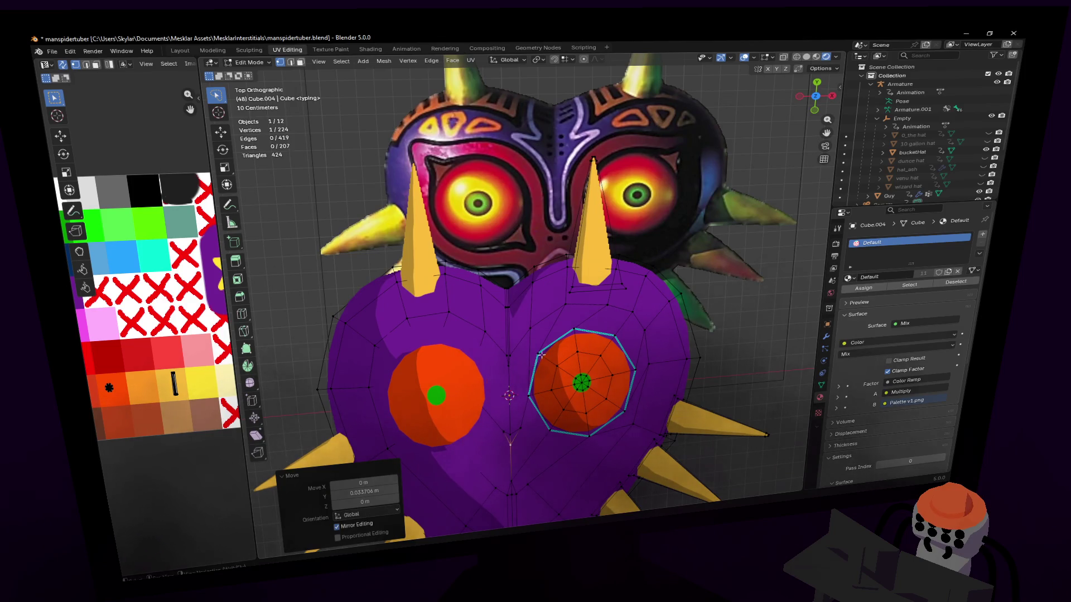
- Inspect the seam, clear the selection and select the whole linked heart surface with L
middle_drag(542, 355, 515, 379)
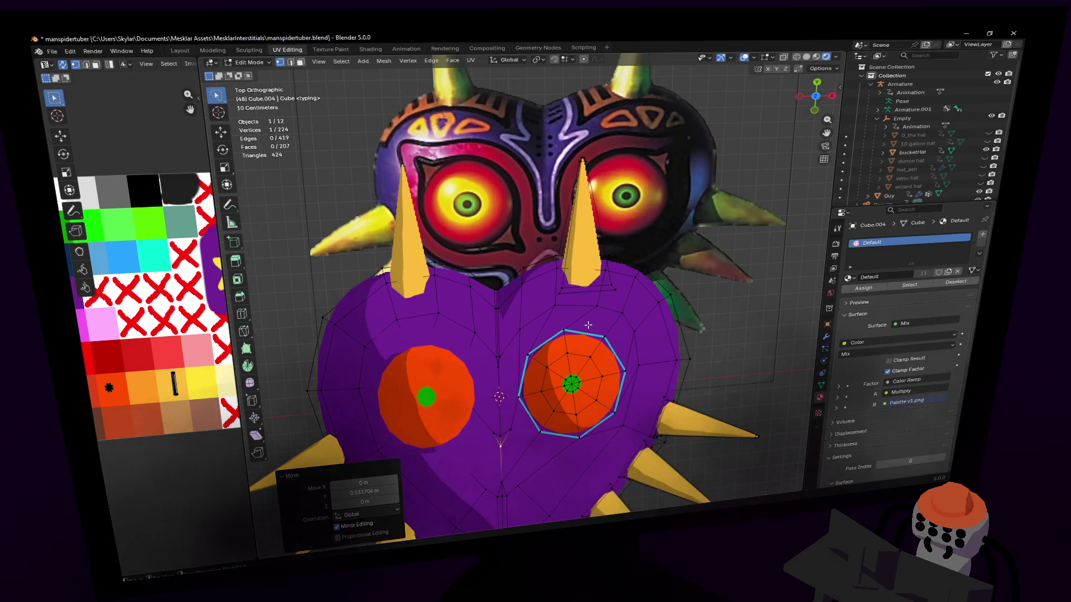
middle_drag(553, 376, 580, 335)
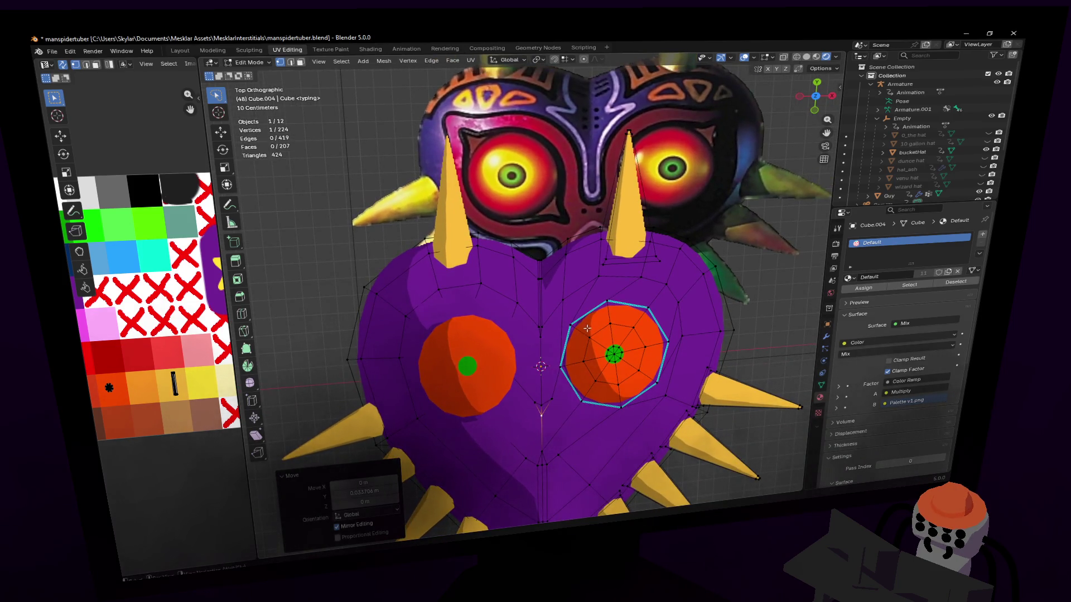
click(569, 271)
key(l)
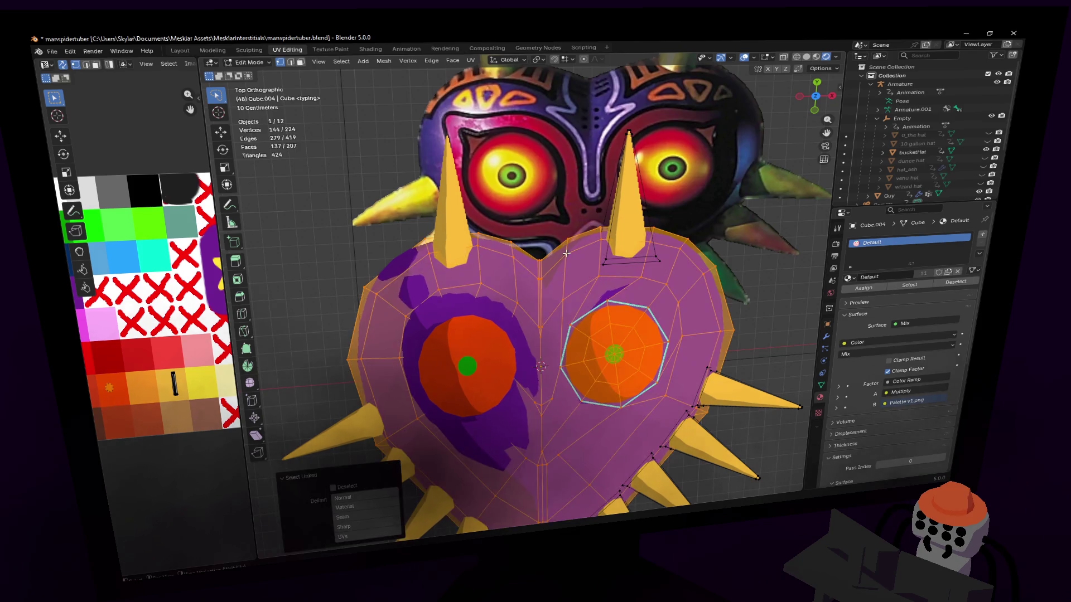
- Delete the selected heart vertices and return to object mode
key(x)
click(537, 197)
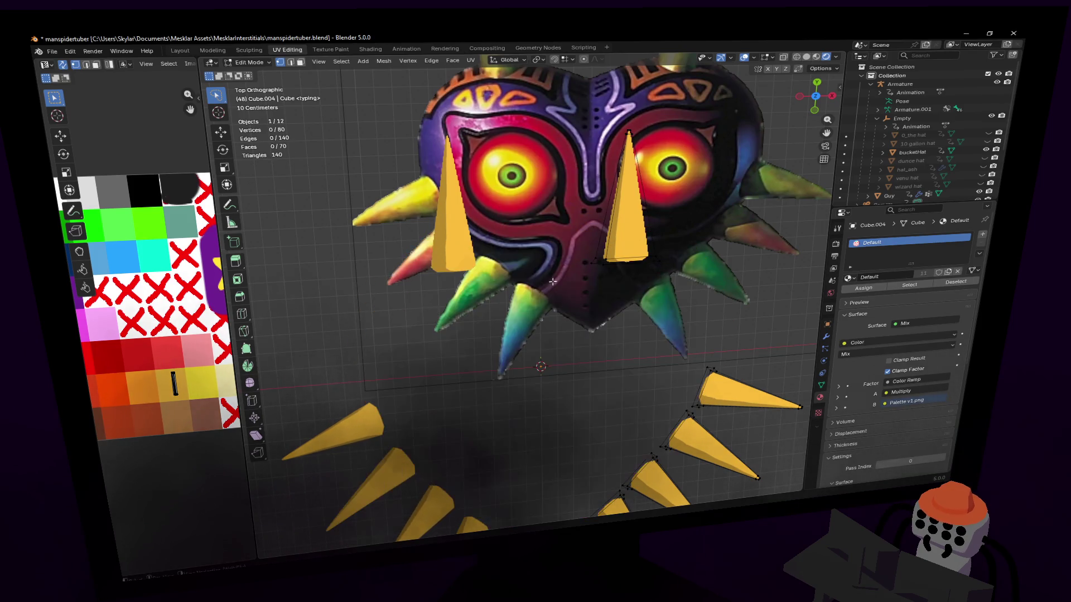
middle_drag(552, 251, 583, 288)
key(Tab)
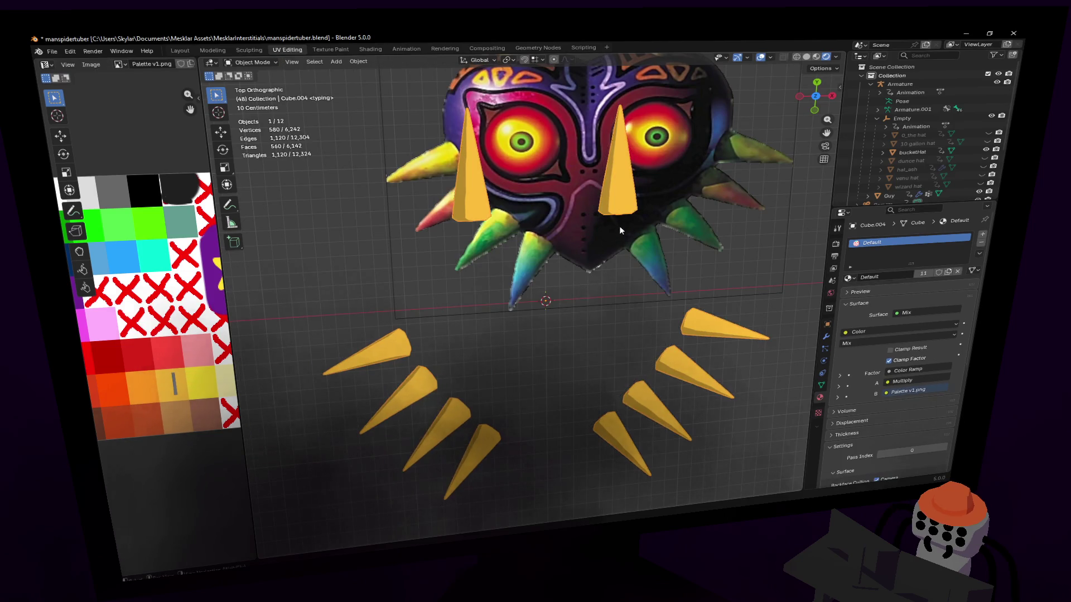
- Edit the spike object and delete all of its geometry as vertices
click(728, 343)
key(Tab)
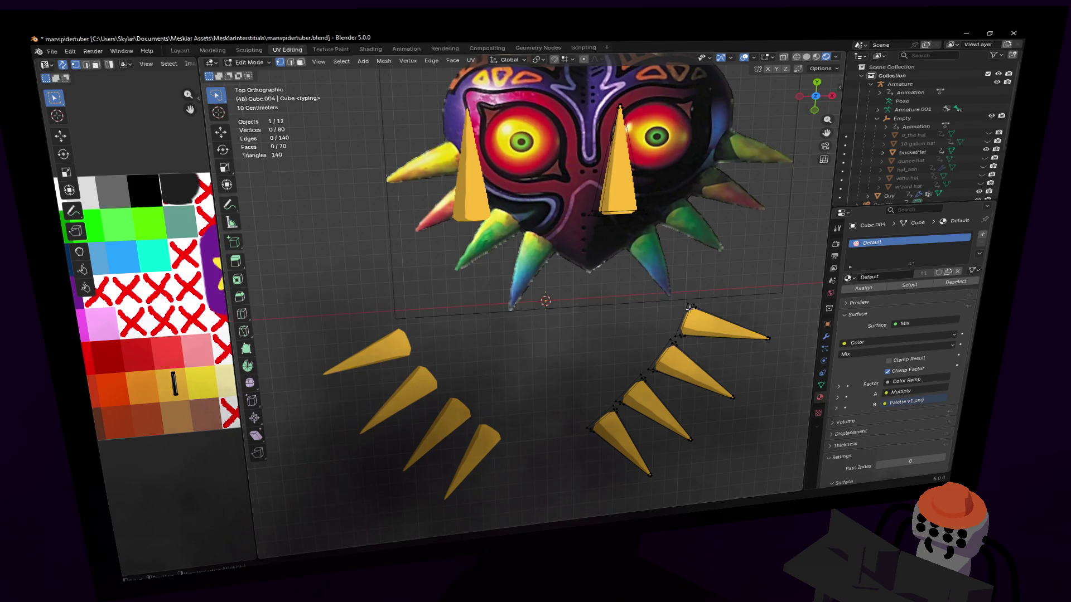
key(a)
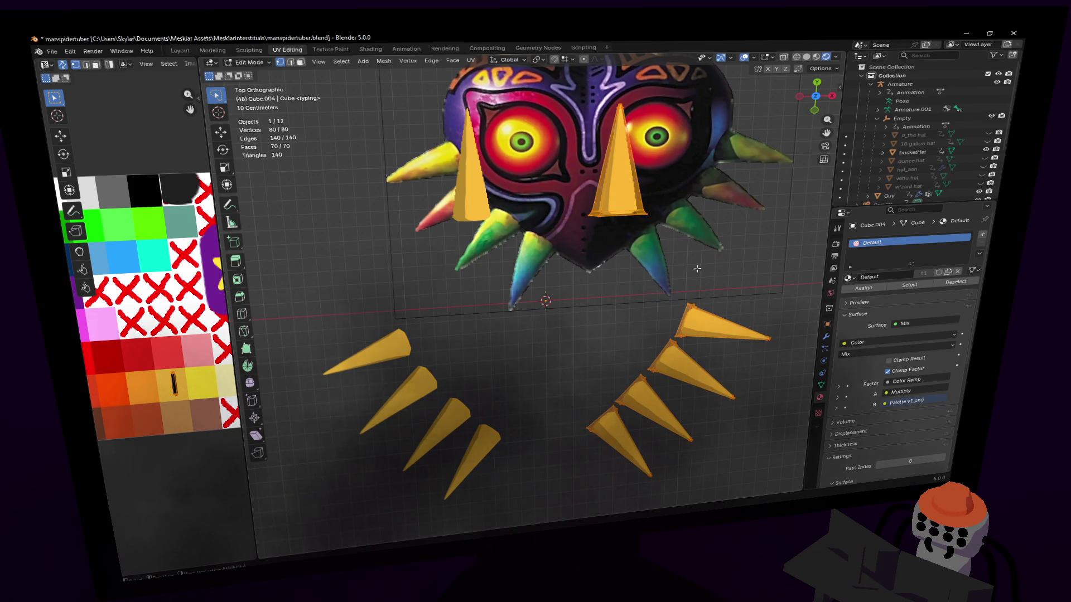
key(x)
click(682, 267)
- Add a new plane to the emptied mesh via Shift+A > Plane
key(shift+a)
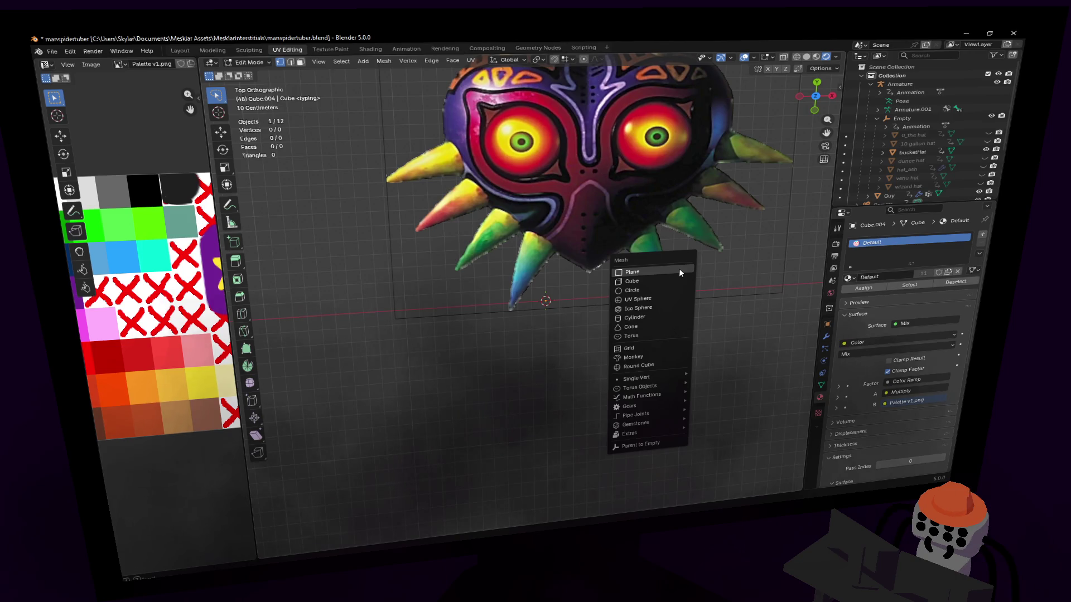
click(679, 270)
mouse_move(586, 293)
middle_down()
mouse_move(503, 360)
mouse_move(549, 371)
middle_up()
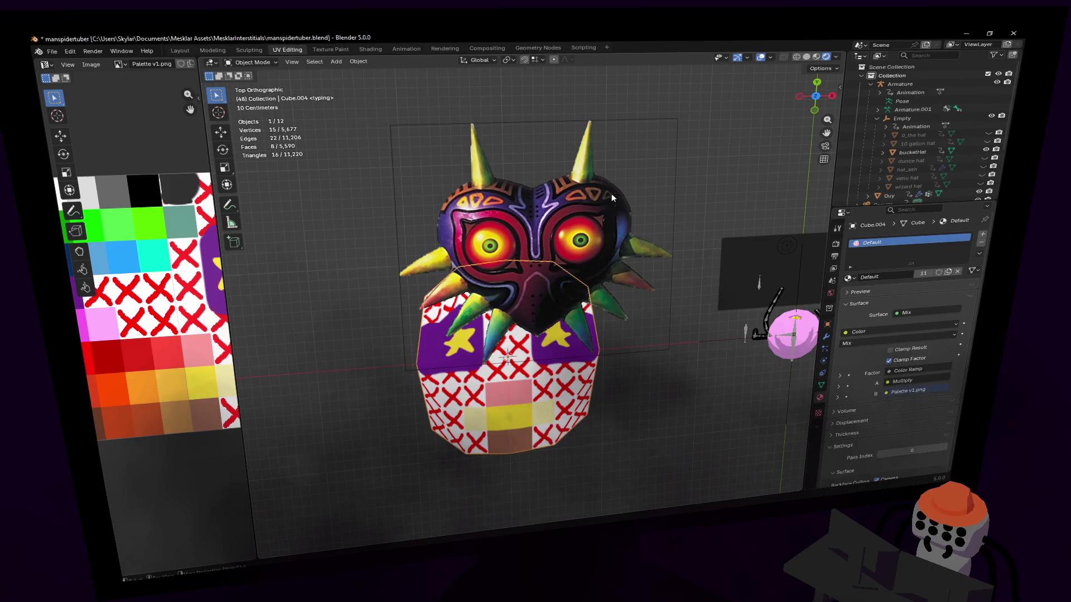
- Slide the mask reference image off to the left along X
click(608, 198)
key(g)
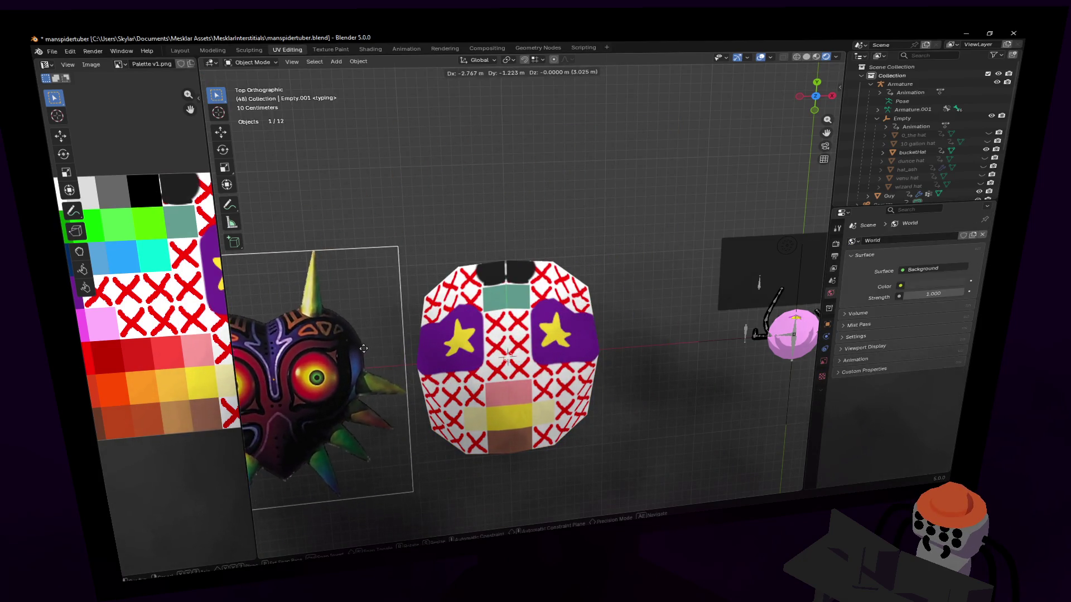
key(x)
click(348, 343)
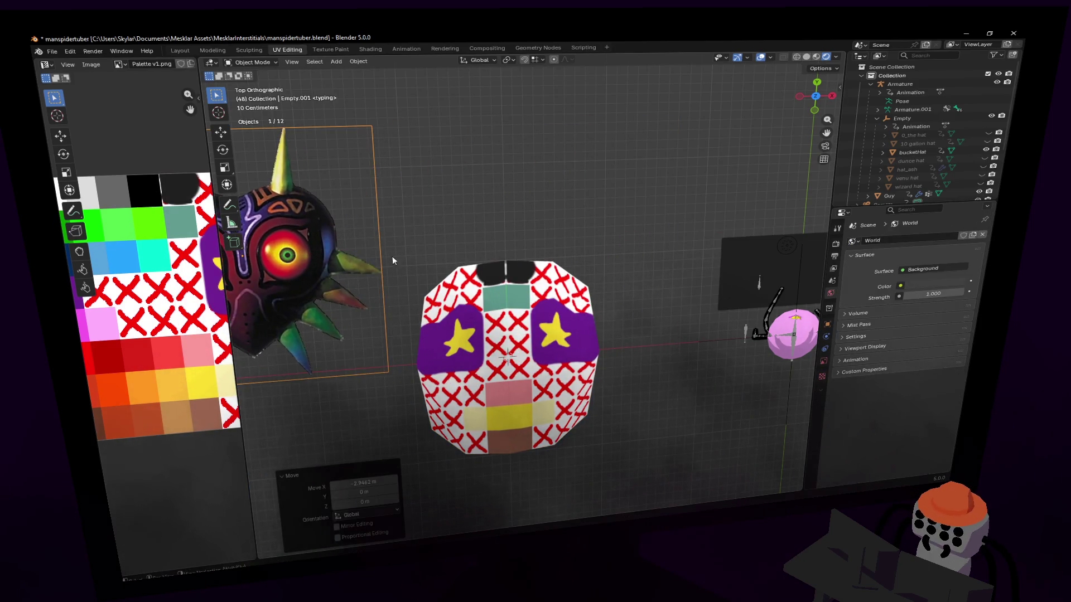
scroll(397, 207, up, 2)
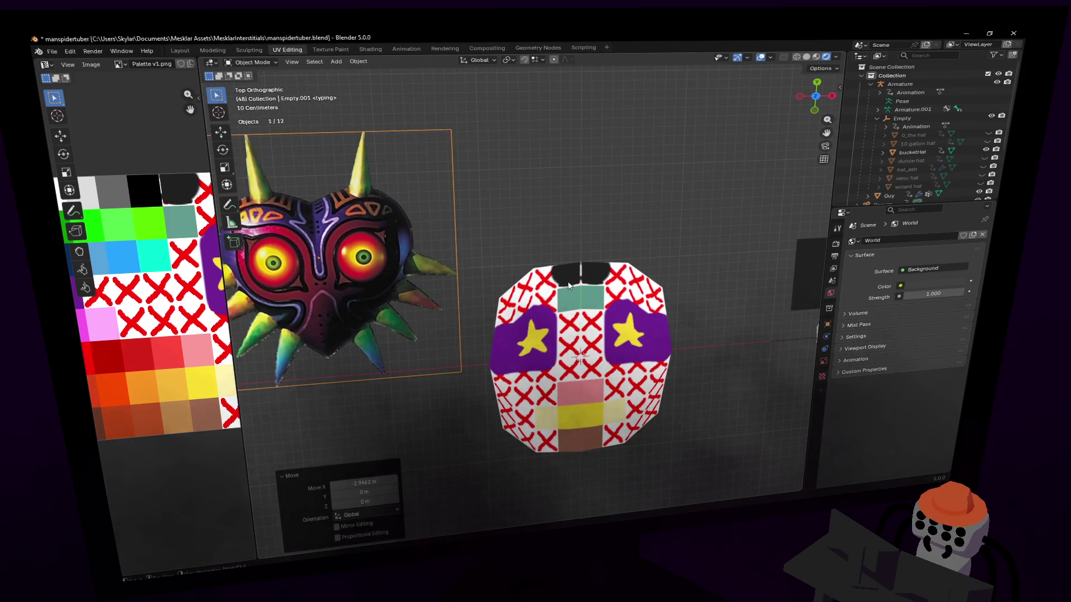
- Edit the textured plane and add a loop cut across its centre
click(569, 286)
scroll(569, 286, up, 1)
key(Tab)
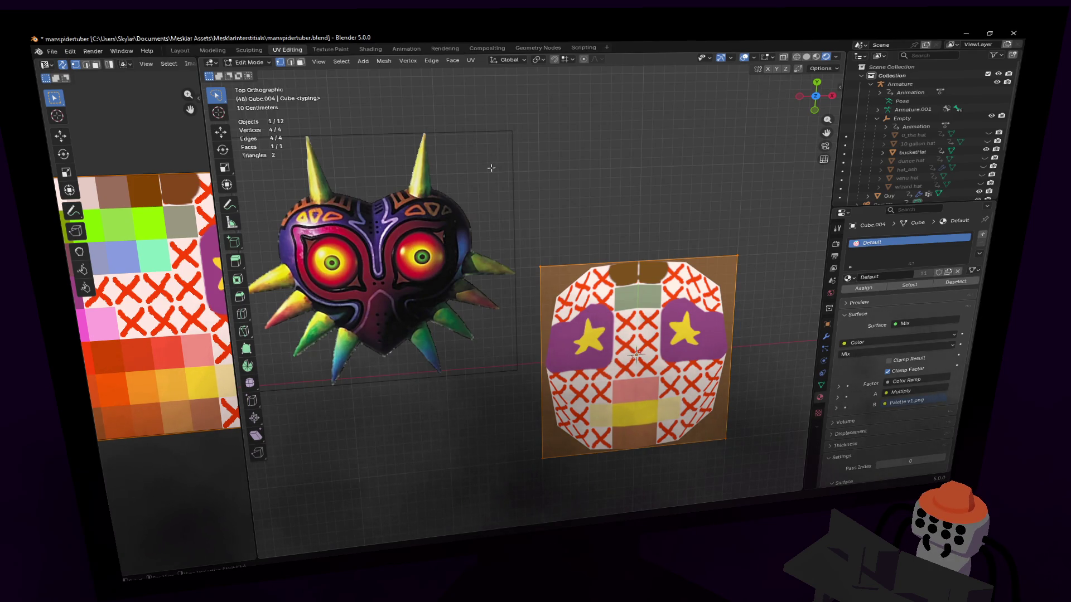
key(ctrl+r)
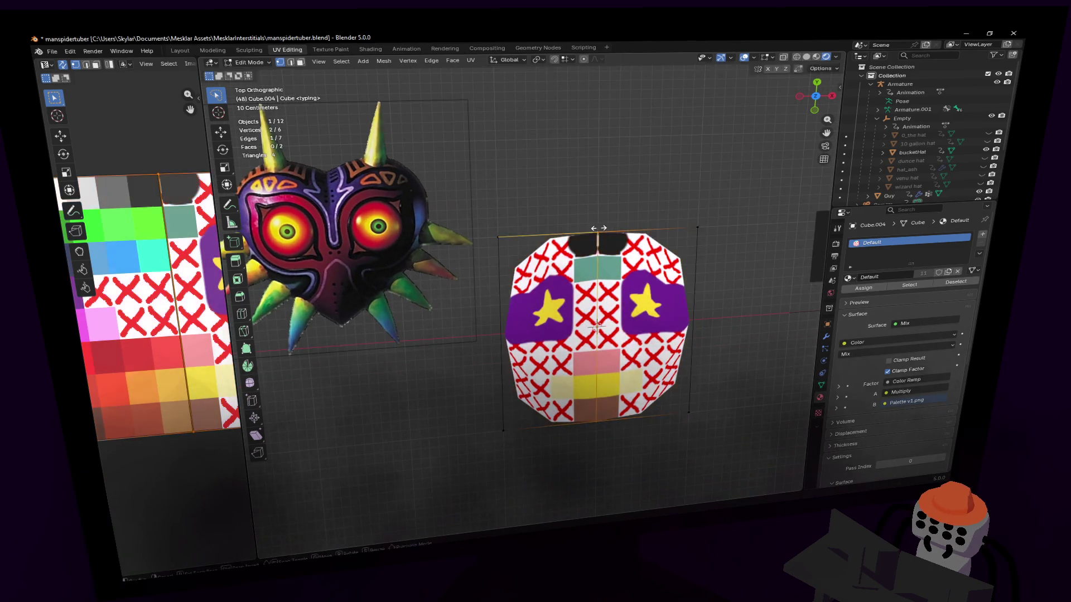
click(588, 264)
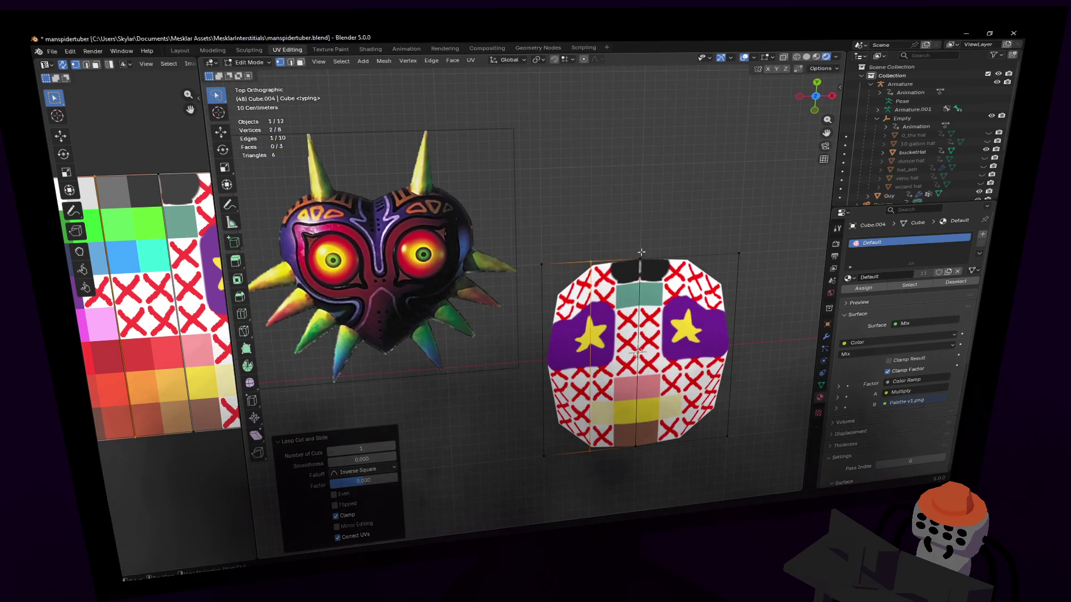
- Lower the top-middle vertex along Y and toggle the Mirror modifier option so palette bands show
click(588, 266)
key(g)
key(z)
key(y)
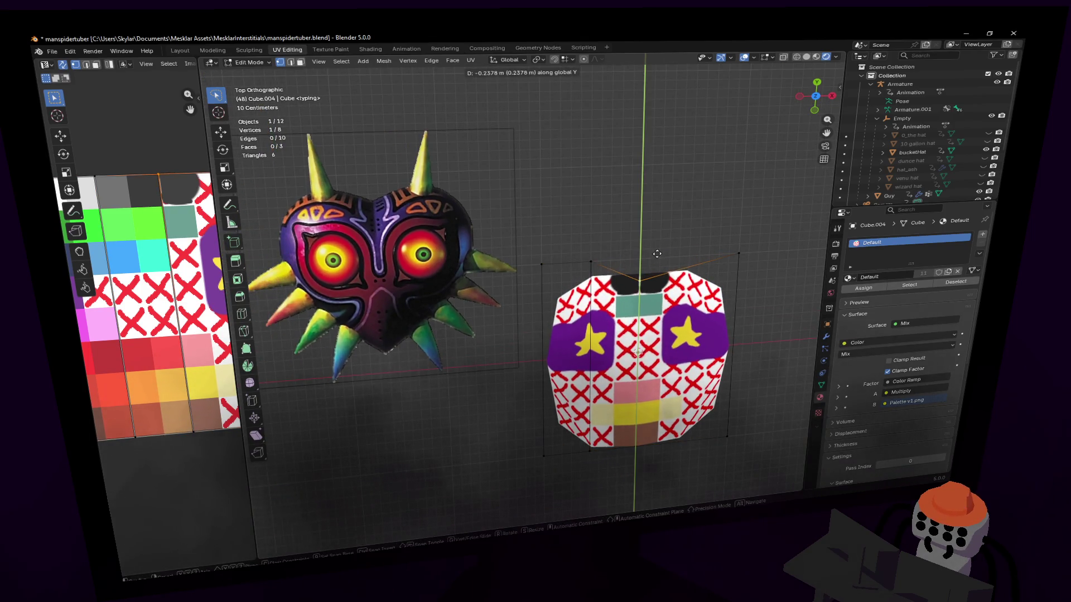
click(796, 273)
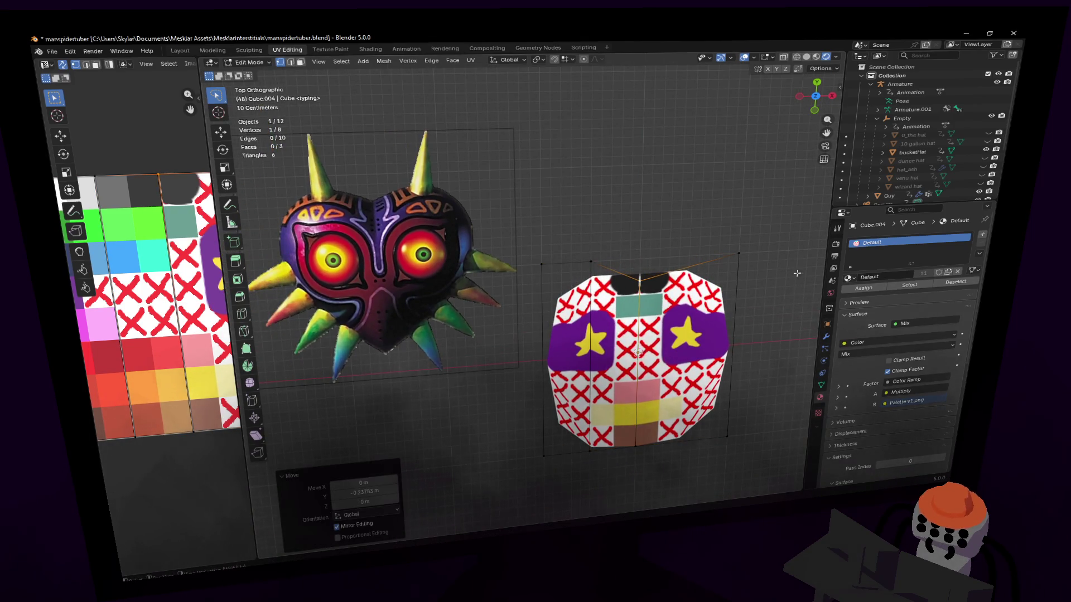
click(825, 345)
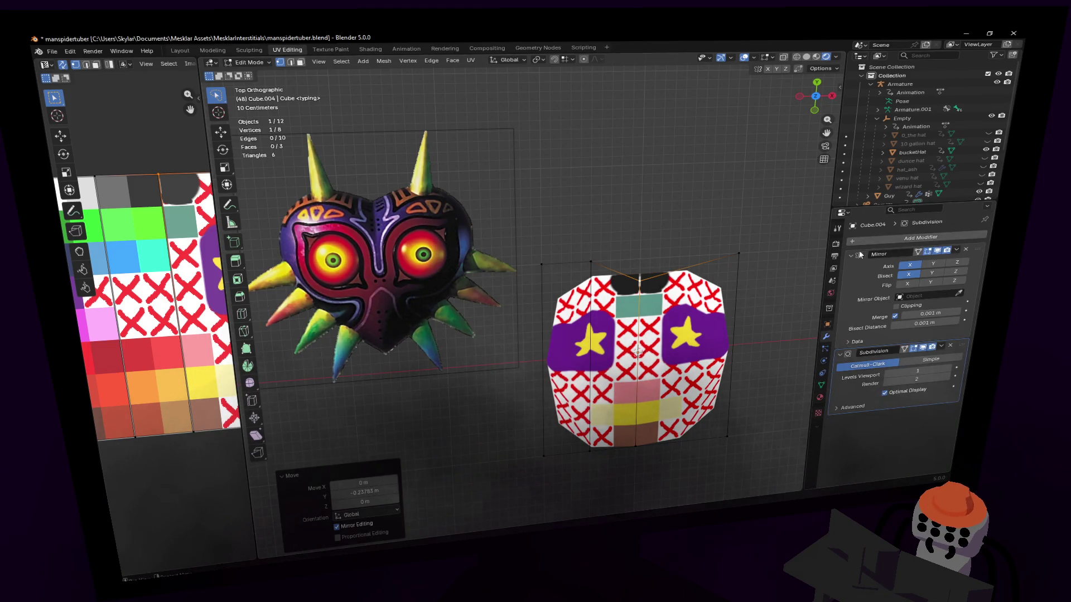
click(919, 284)
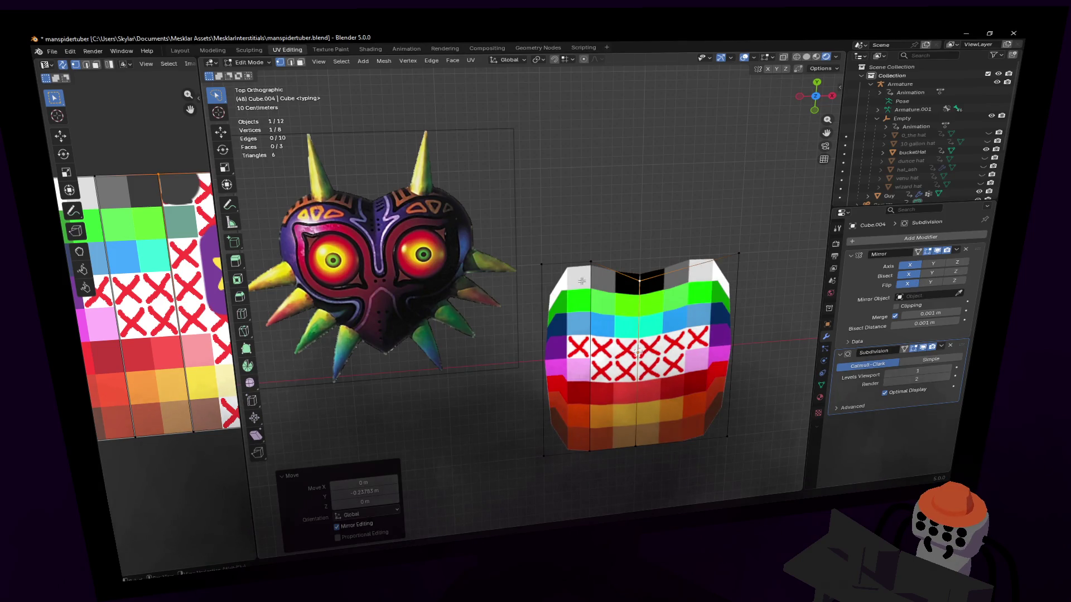
- Move the selection along Y, add another loop cut and widen the block along X
shift+middle_drag(581, 280, 596, 265)
key(g)
key(y)
click(693, 218)
key(ctrl+r)
click(720, 318)
key(s)
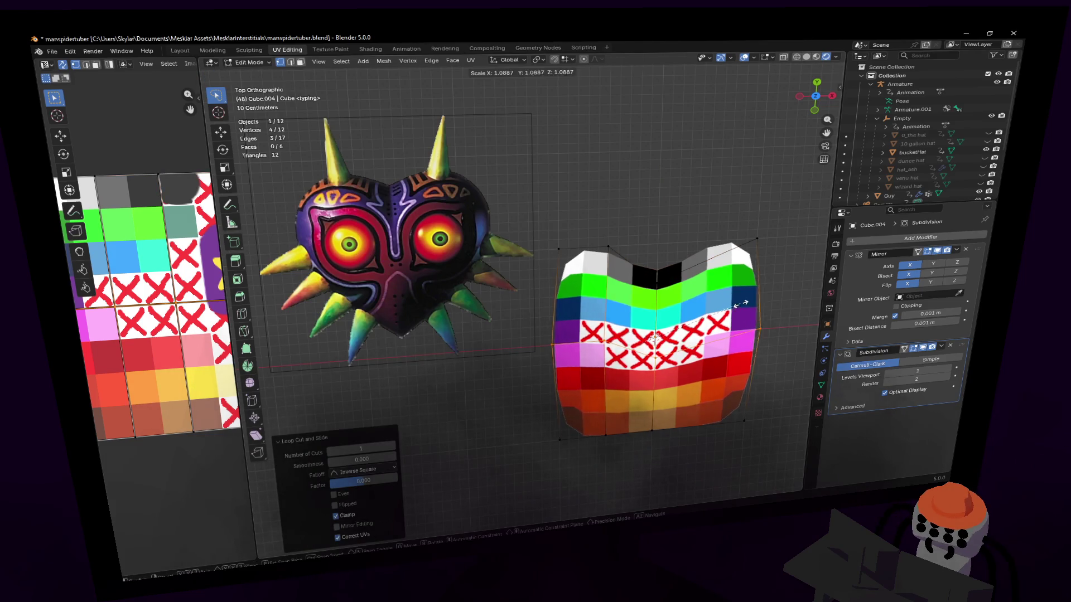
key(x)
- Lasso the bottom vertices, shrink them and widen the shape's lower part
click(740, 304)
mouse_move(778, 419)
mouse_down()
mouse_move(490, 473)
mouse_move(603, 486)
mouse_up()
key(s)
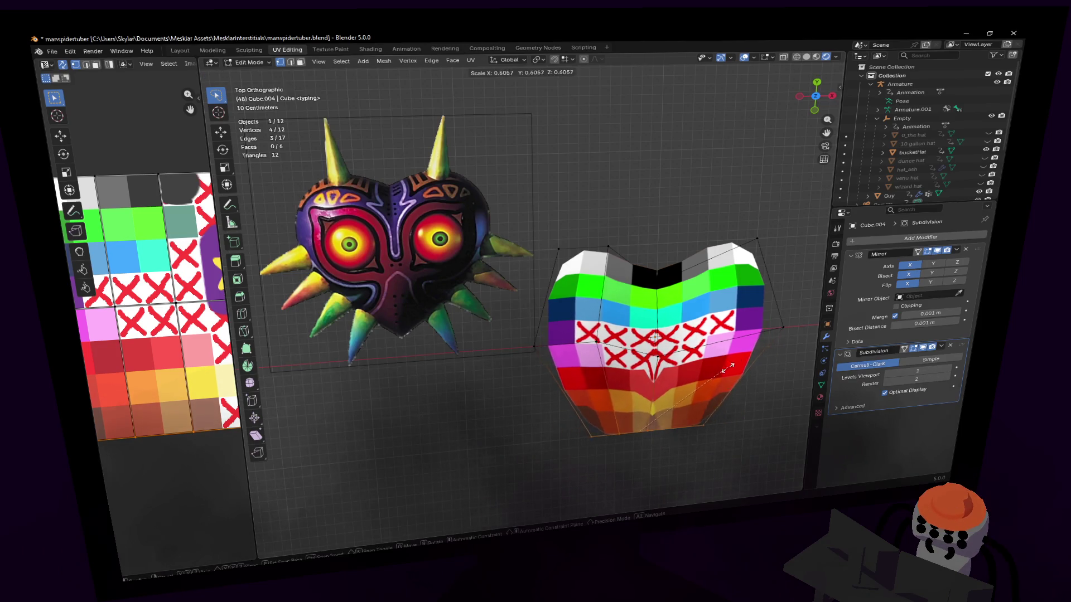
click(728, 368)
click(631, 453)
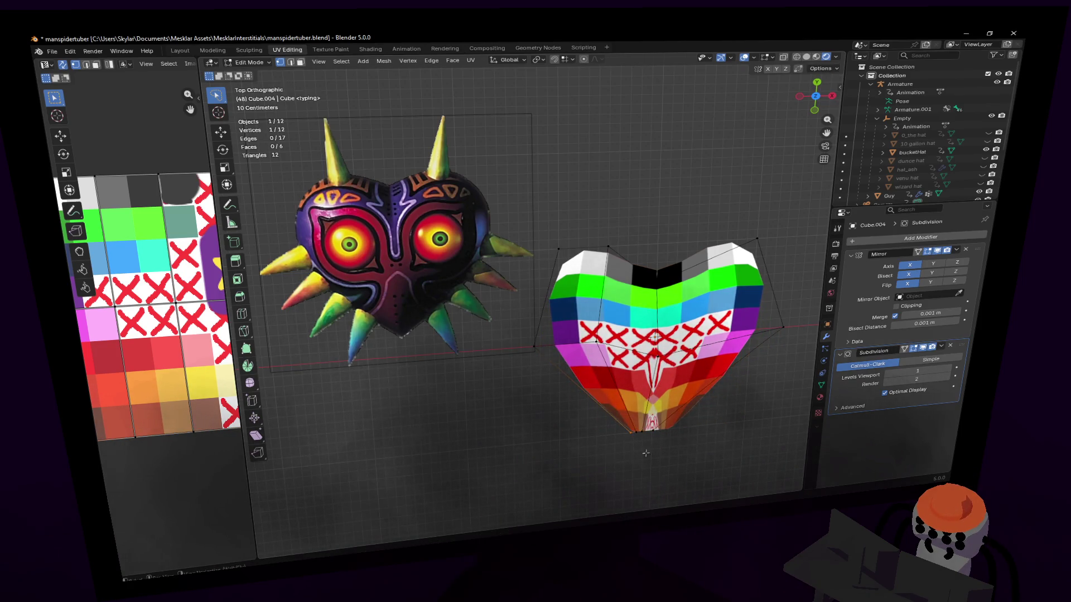
key(g)
click(650, 444)
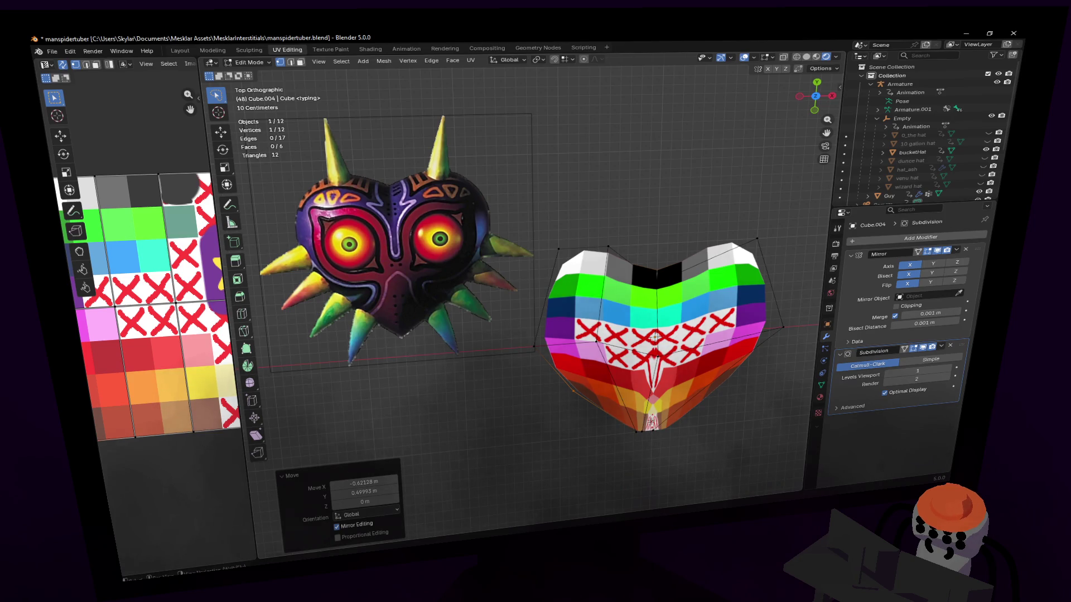
- Scale the top-middle vertices on X to deepen the notch and reposition a lower-right vertex
click(657, 277)
key(s)
key(x)
click(728, 301)
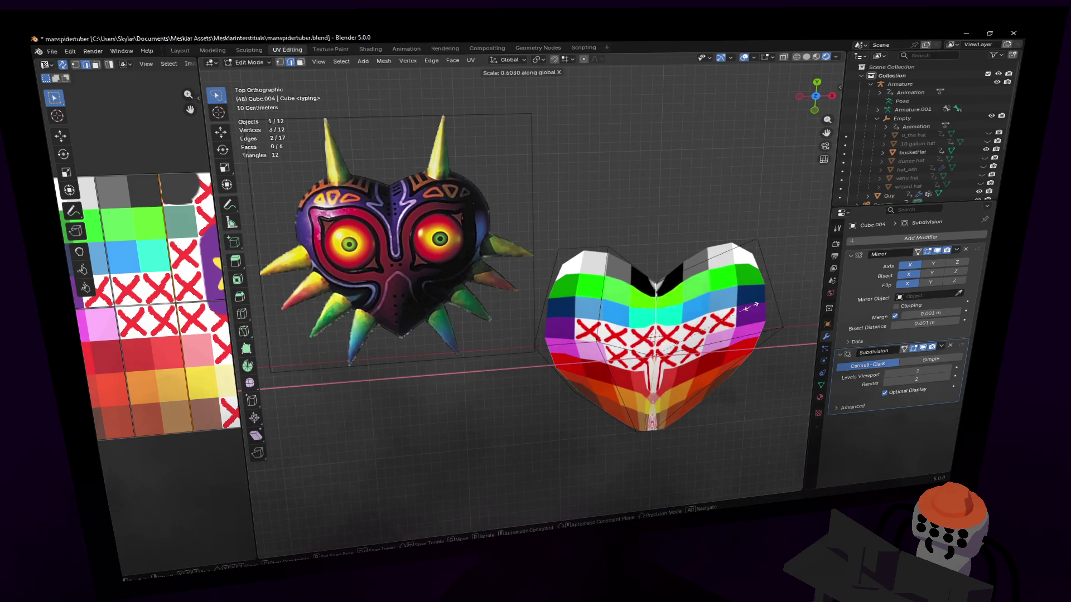
click(655, 272)
key(g)
click(739, 416)
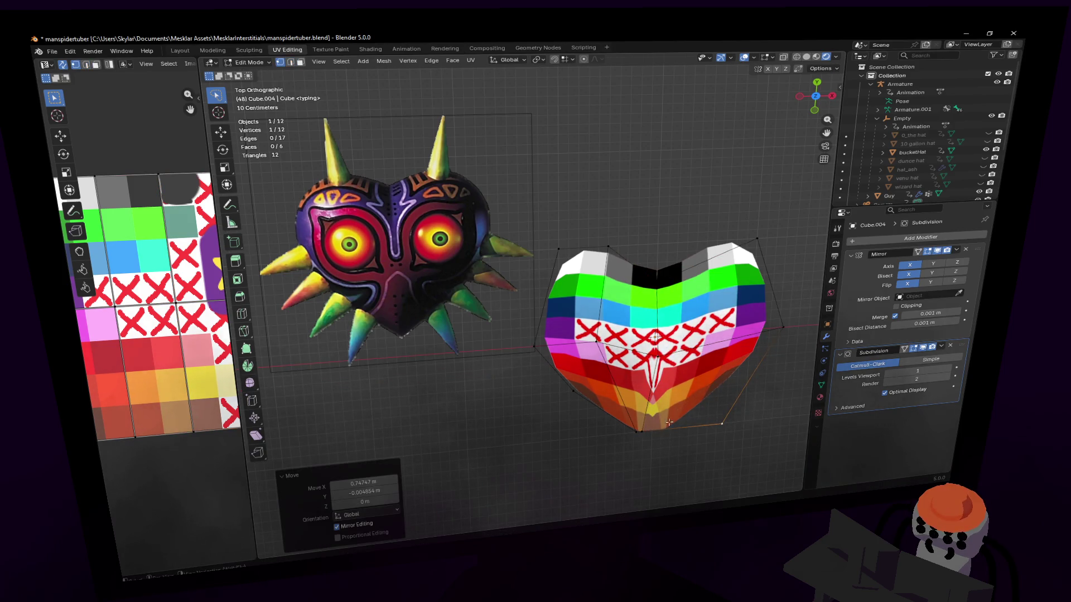
- Flatten the heart's centre vertices by scaling them to X = 0
click(648, 413)
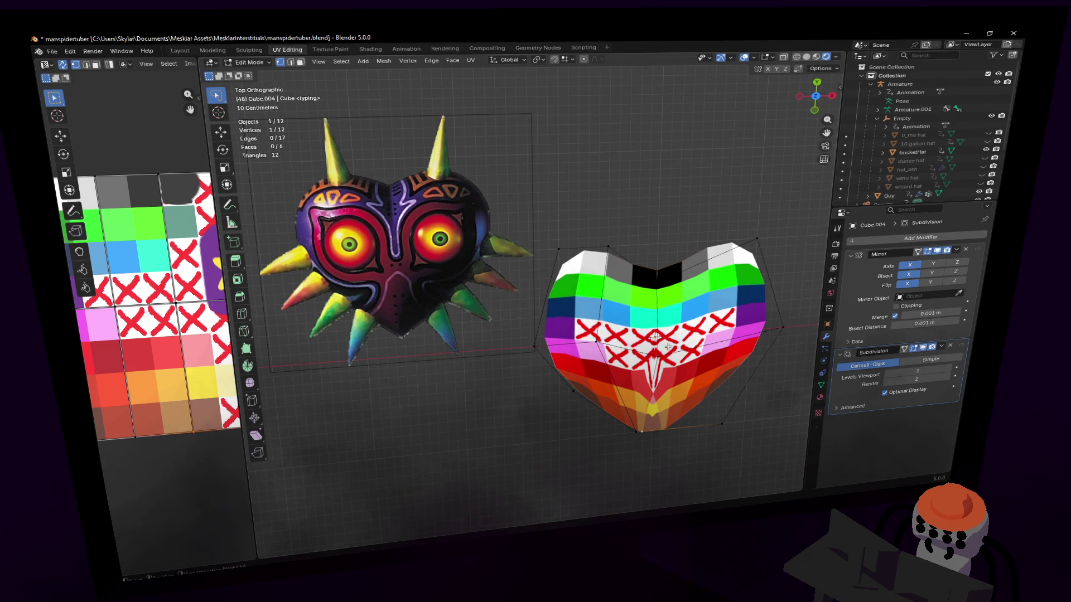
shift+click(661, 321)
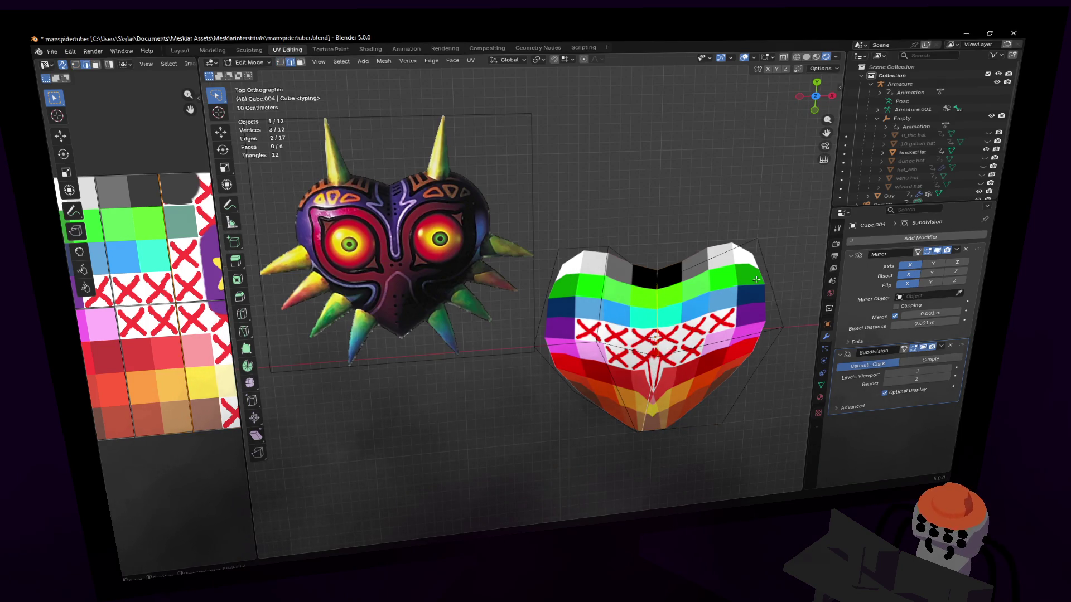
key(s)
key(x)
click(653, 355)
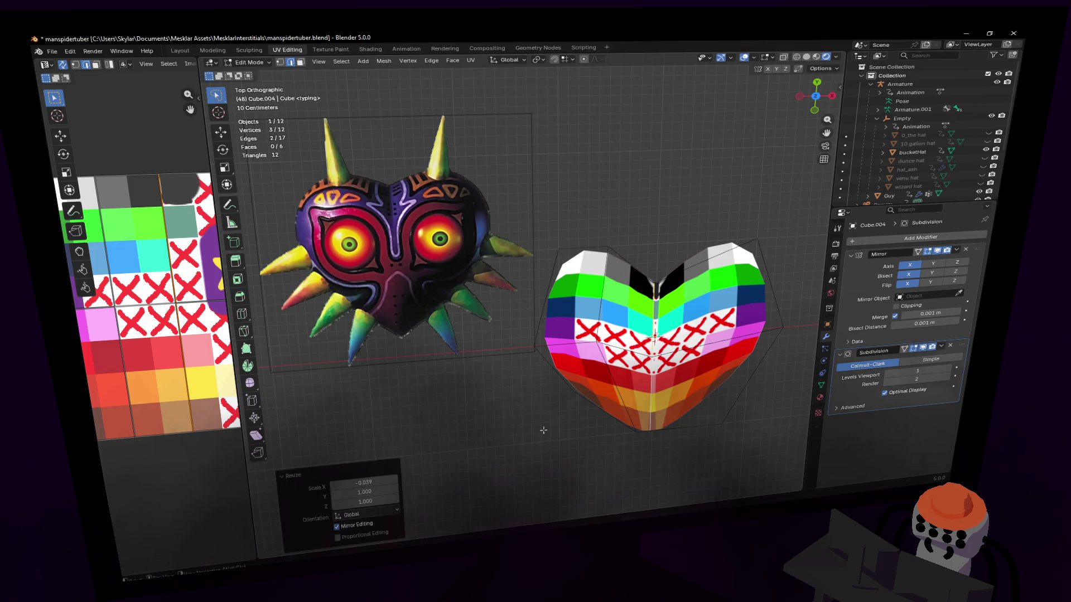
double_click(360, 484)
text(0)
key(Return)
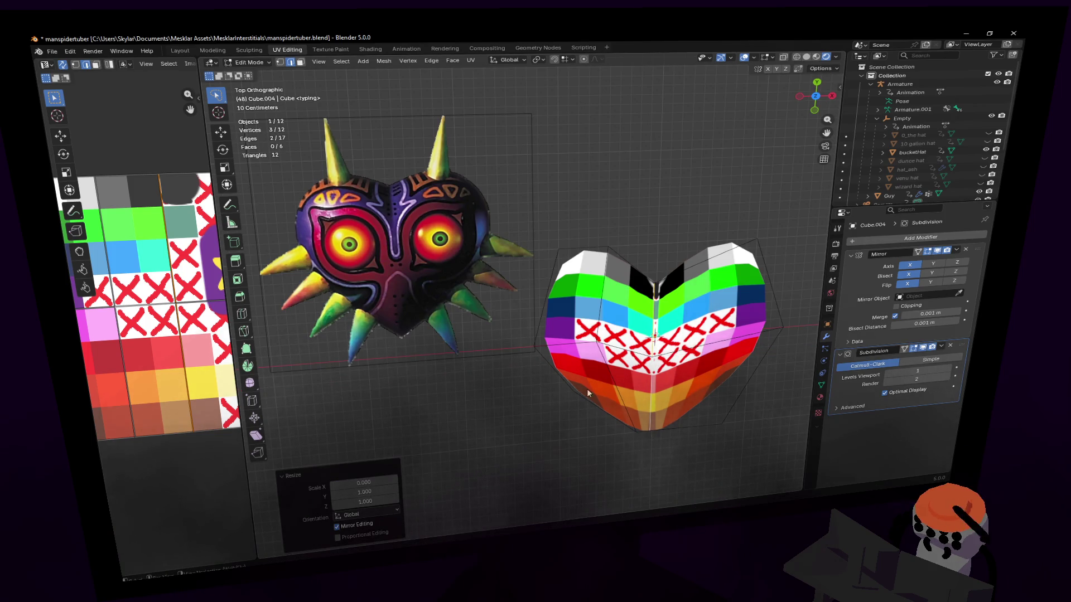
- Centre those vertices along X and adjust their height along Z
key(g)
key(x)
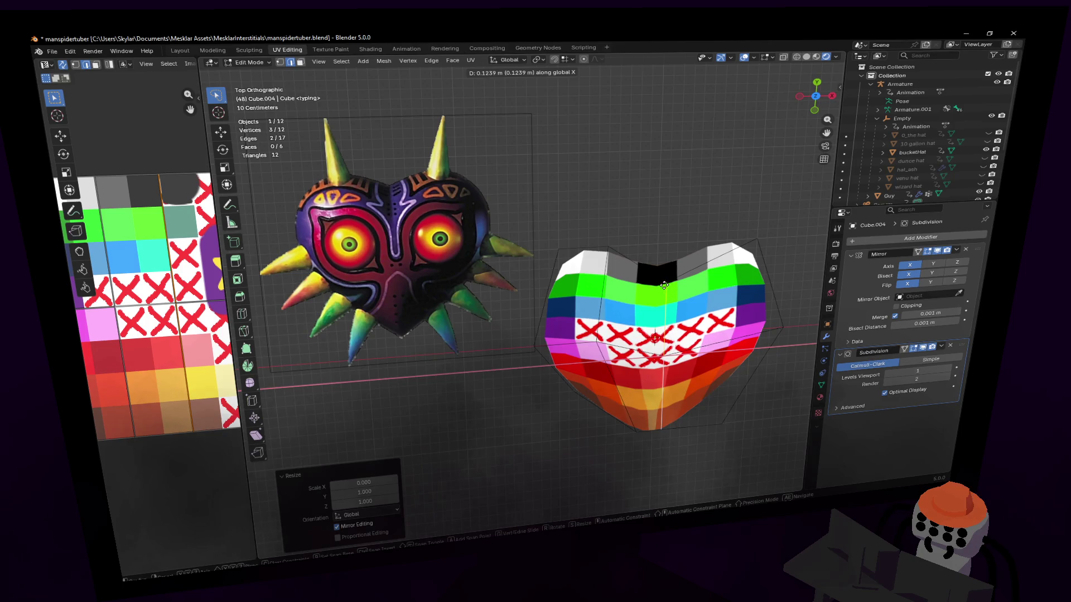
click(658, 276)
key(g)
key(z)
click(658, 385)
scroll(658, 429, down, 1)
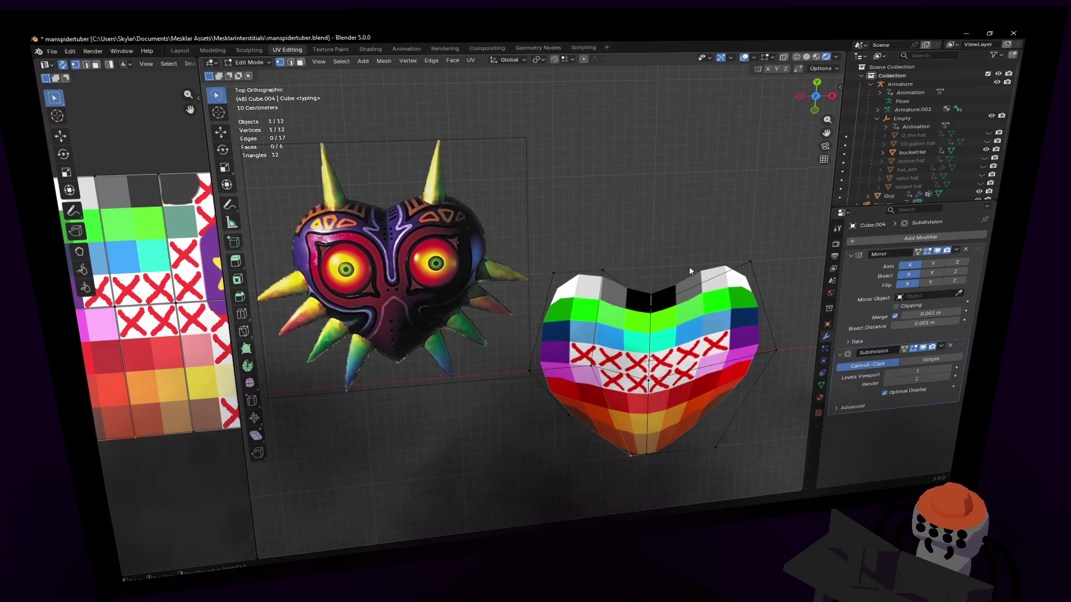
- Reposition the heart's top-centre, left and centre vertices one by one
key(a)
shift+middle_drag(697, 288, 680, 276)
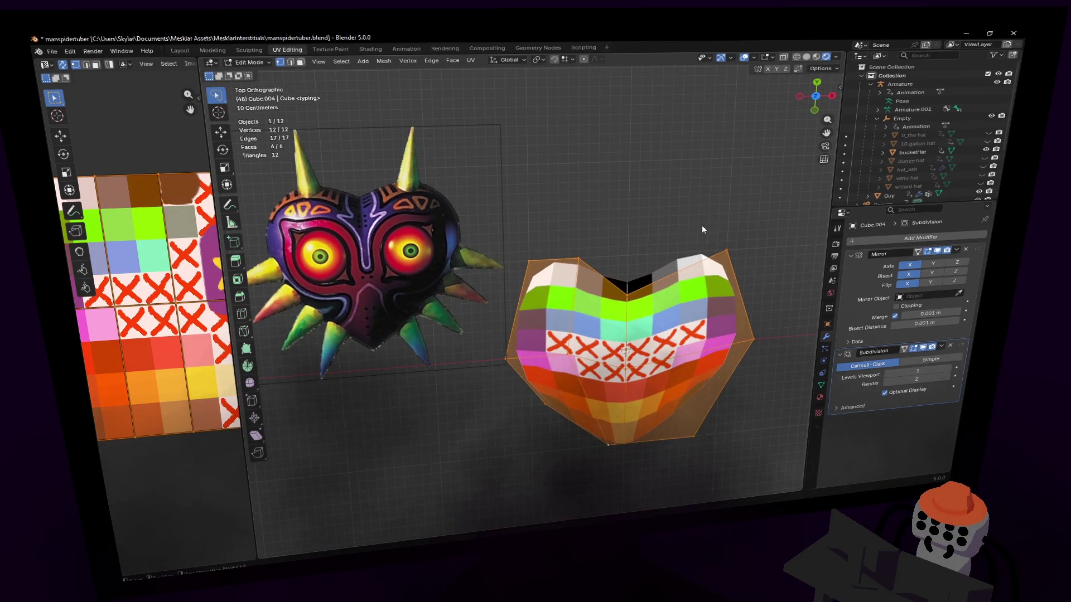
click(618, 265)
key(g)
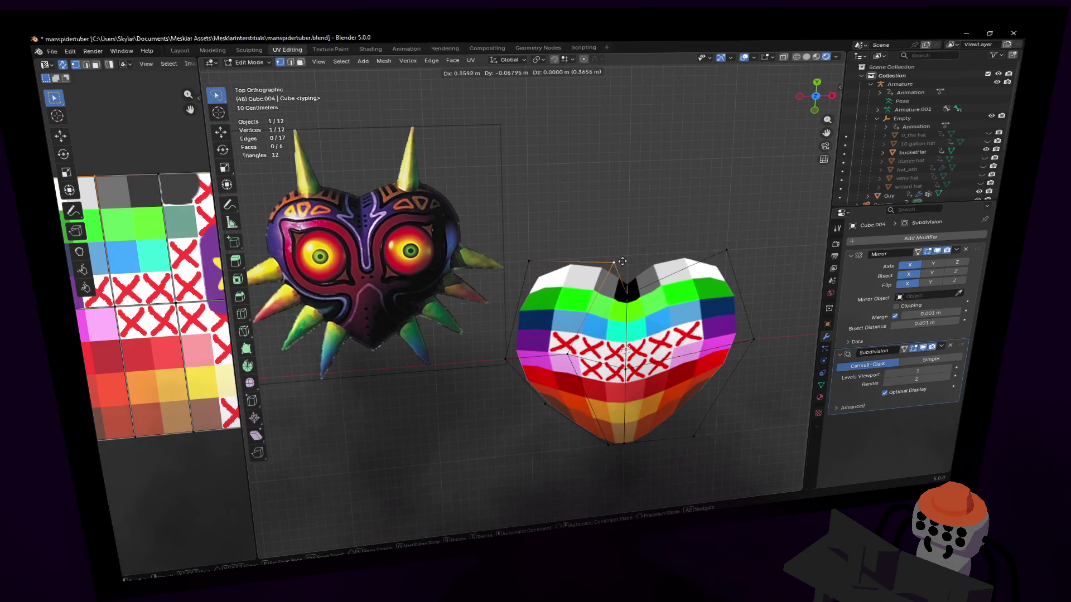
click(622, 258)
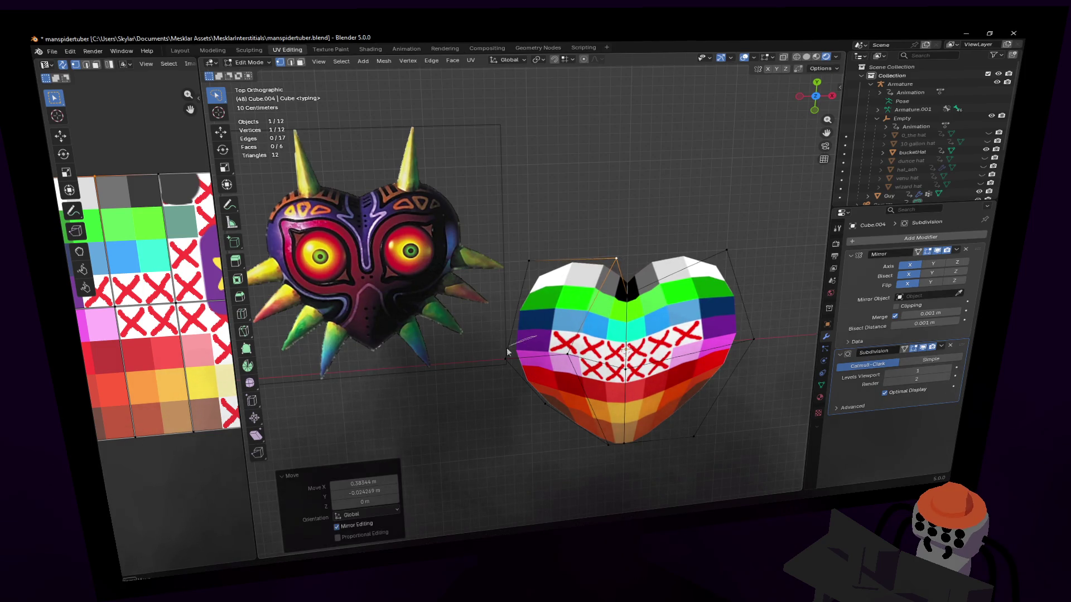
click(512, 358)
key(g)
click(548, 356)
click(610, 351)
key(g)
click(614, 351)
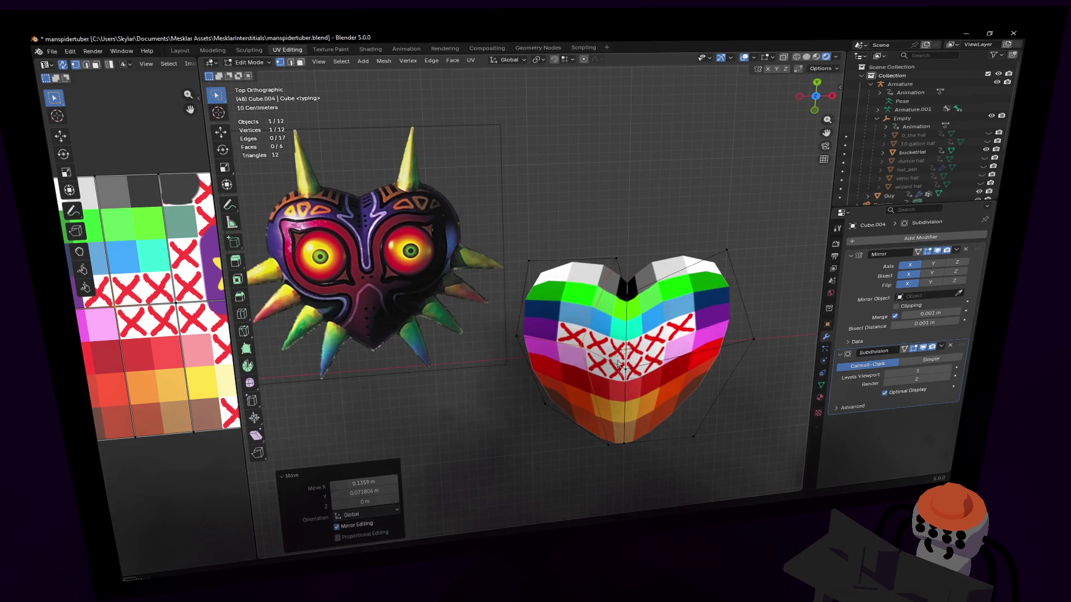
- Nudge two more vertices vertically with Z-constrained moves
click(623, 360)
key(g)
key(z)
click(623, 359)
key(g)
key(z)
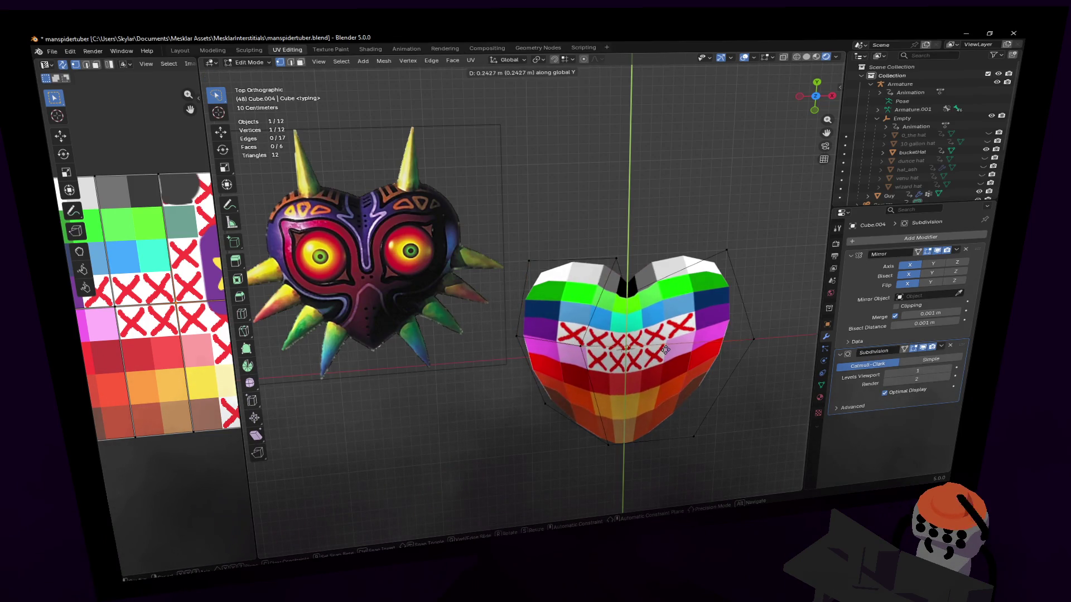
click(556, 397)
- Move the left-edge vertex inward and reshape the heart's bottom point
click(543, 401)
key(g)
click(617, 402)
click(606, 443)
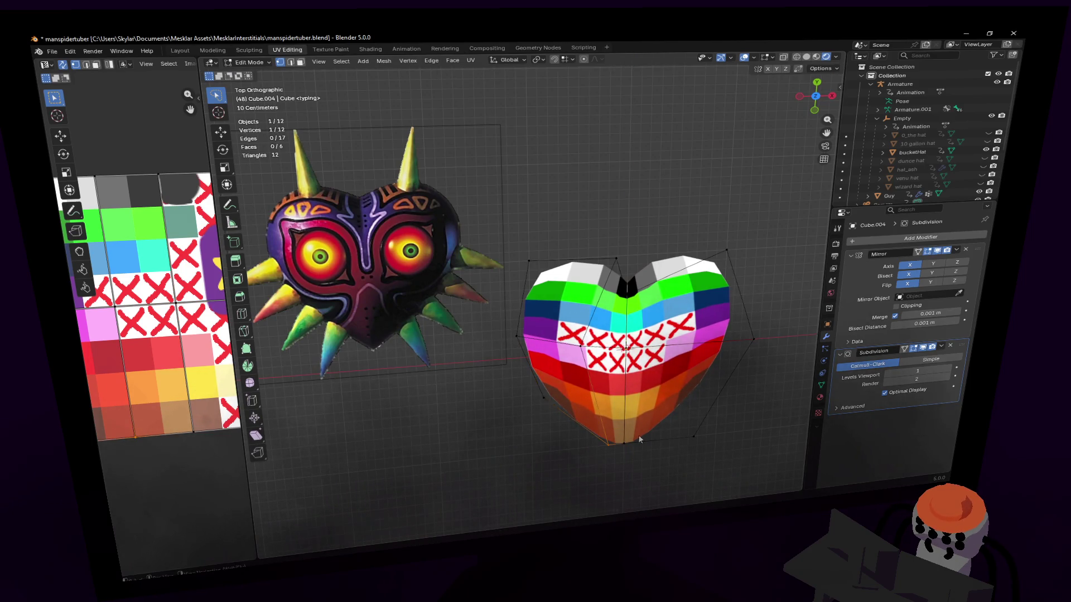
key(g)
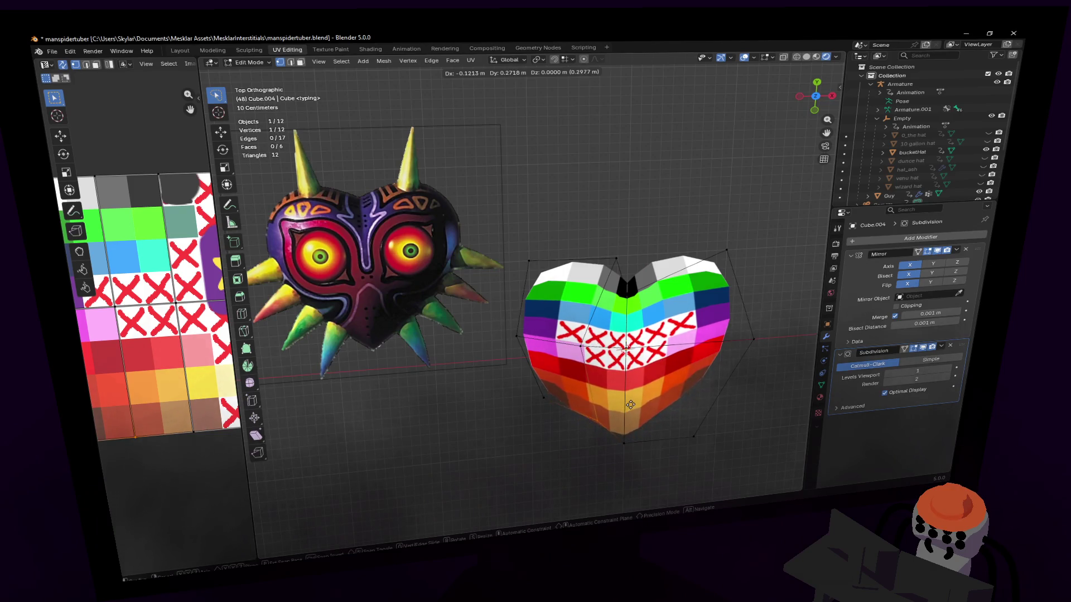
click(631, 417)
- Refine the bottom vertex along Y, a neighbouring vertex and the lower-left vertex
click(637, 431)
key(g)
key(y)
click(655, 443)
click(598, 426)
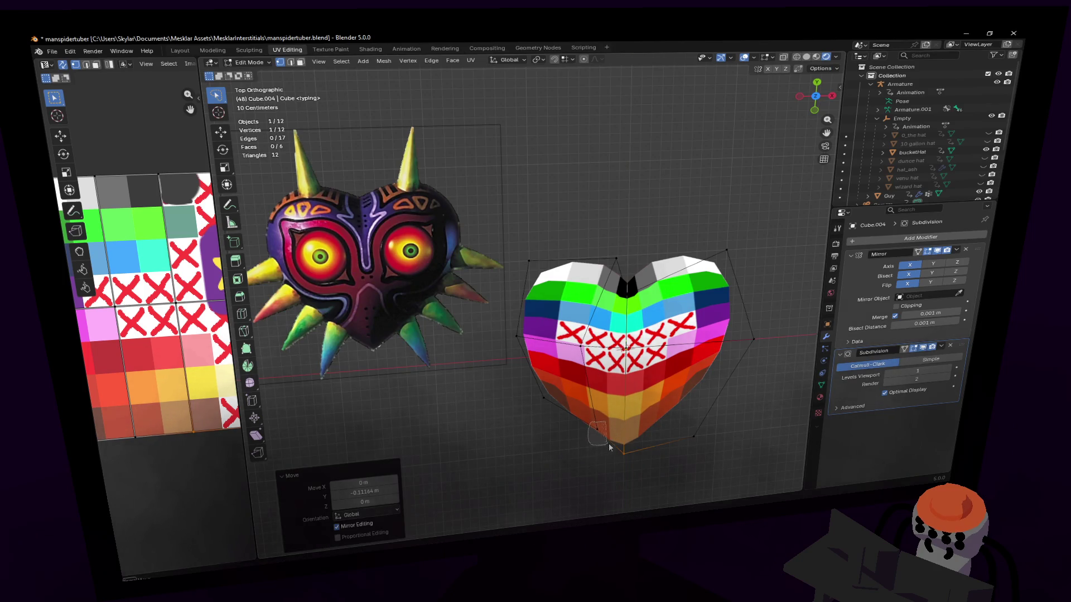
key(g)
click(632, 424)
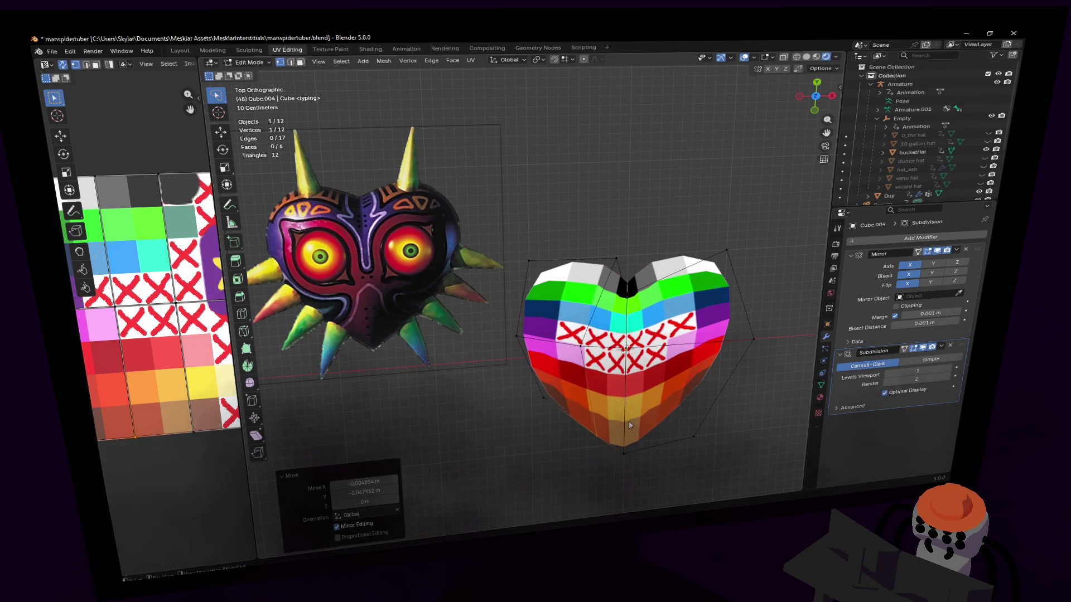
click(545, 398)
key(g)
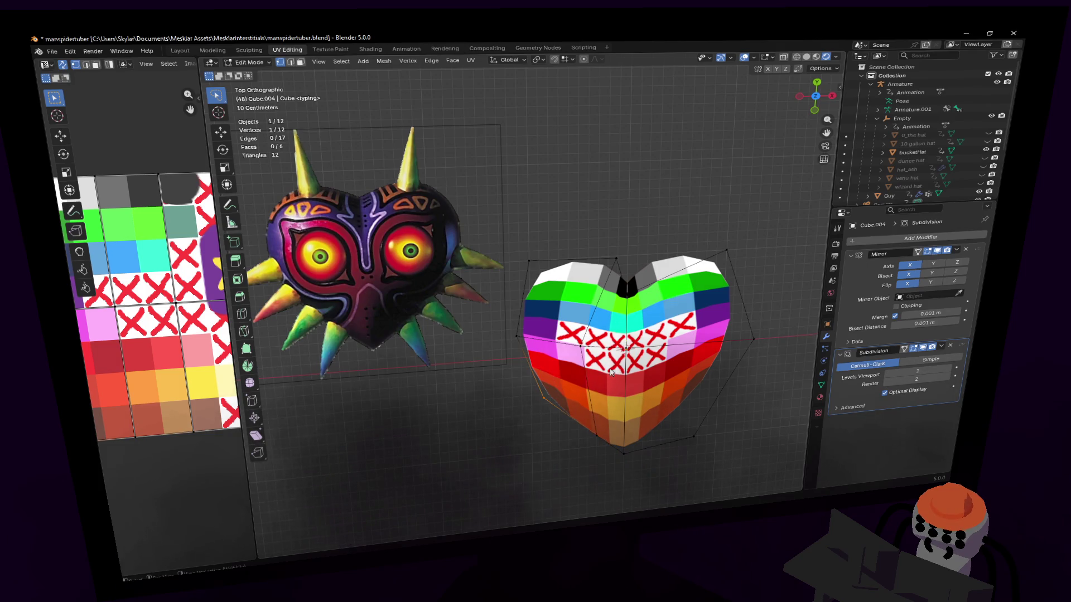
click(601, 367)
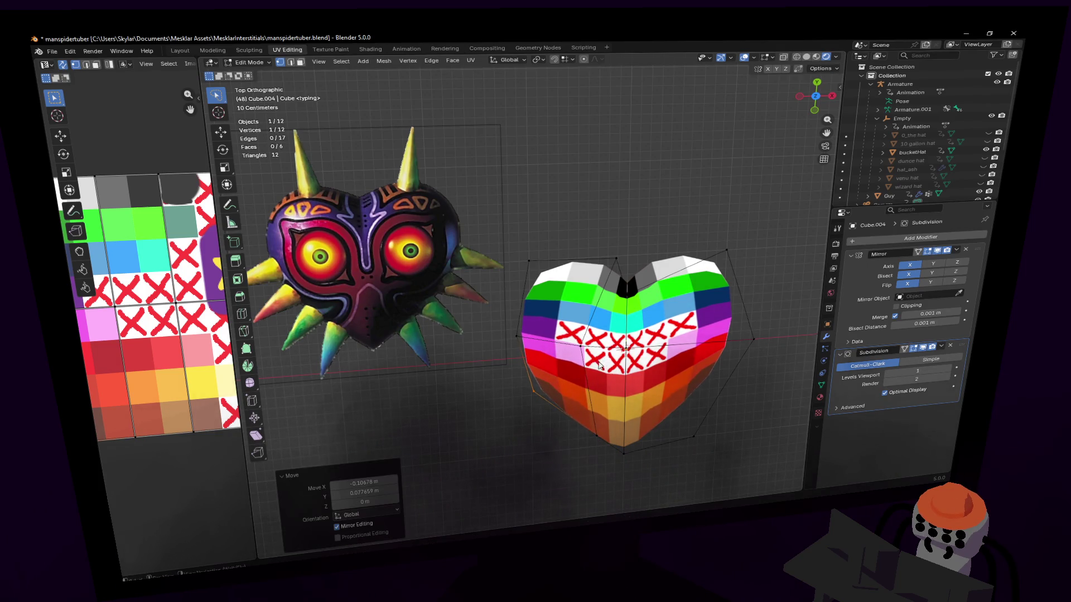
- Scale and move the heart's left-edge vertices into the outline
shift+click(531, 294)
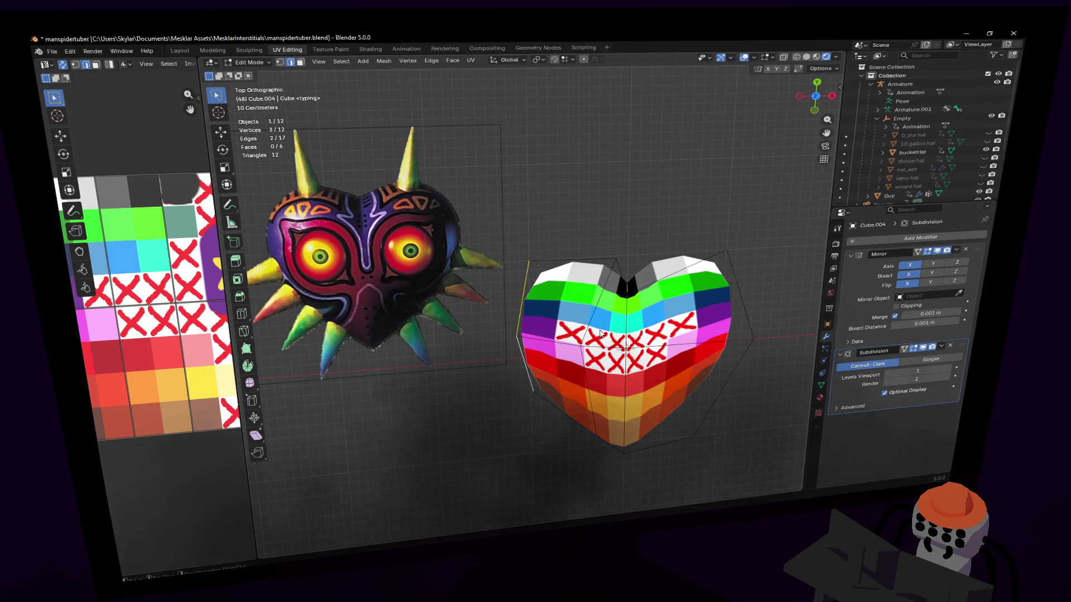
key(s)
click(608, 299)
key(g)
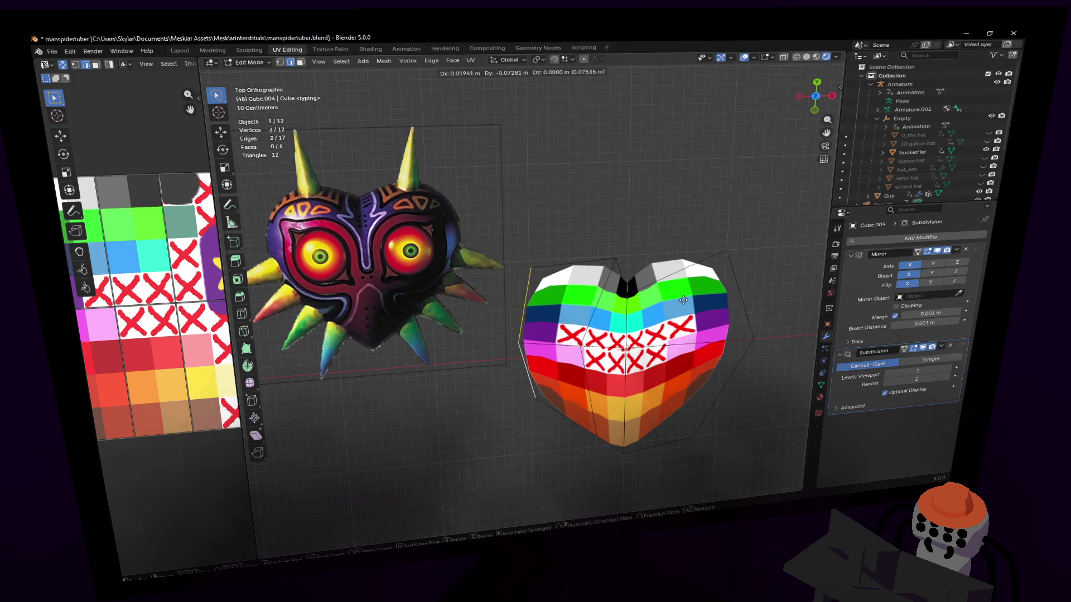
click(684, 299)
- Reposition the vertices around the heart's top notch with successive free moves
key(g)
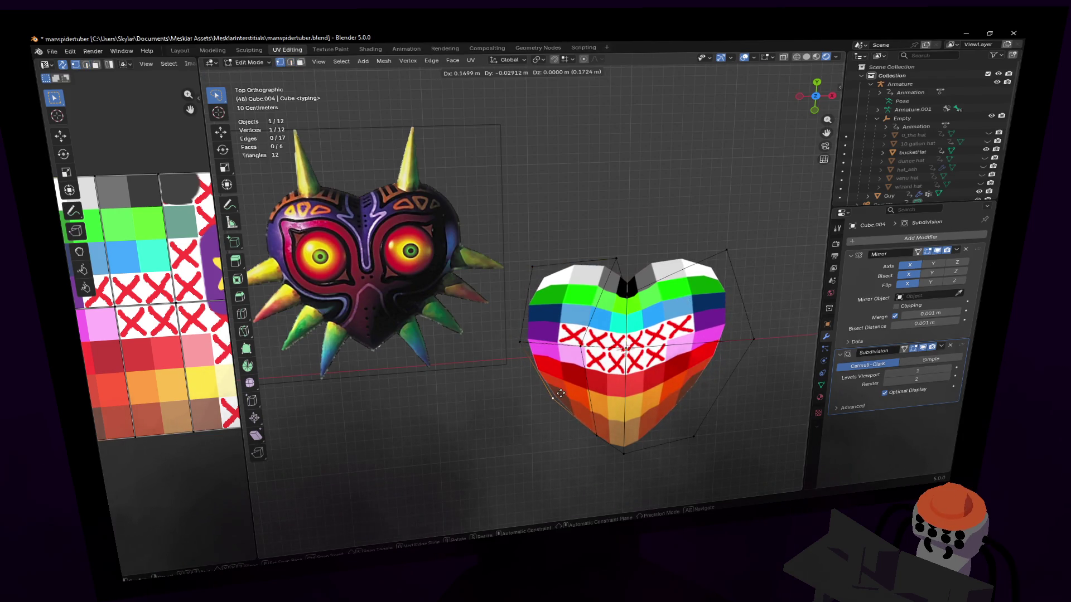
click(559, 395)
key(g)
click(535, 336)
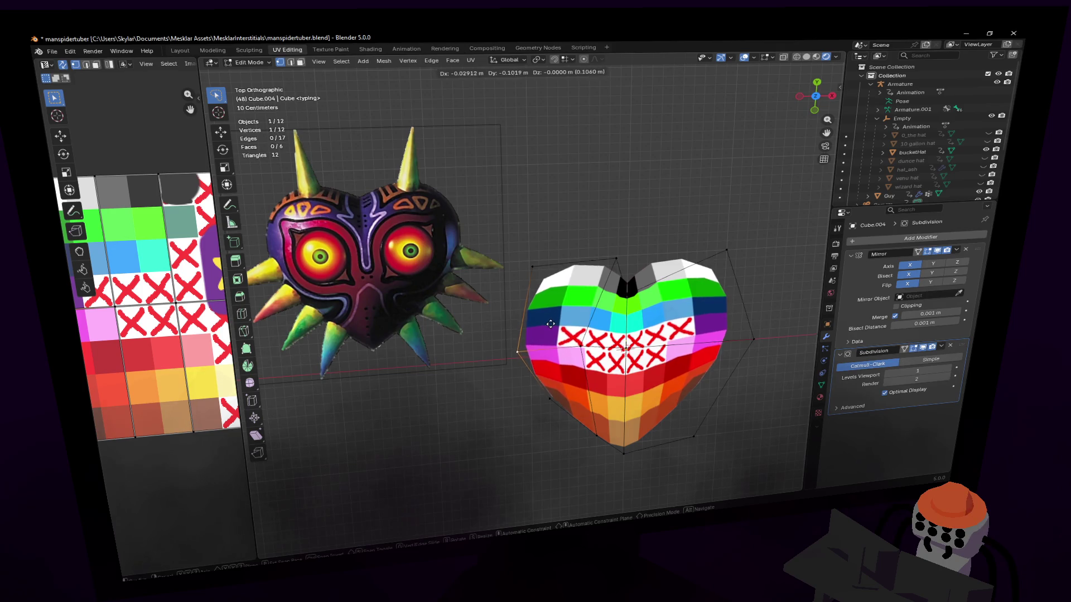
key(g)
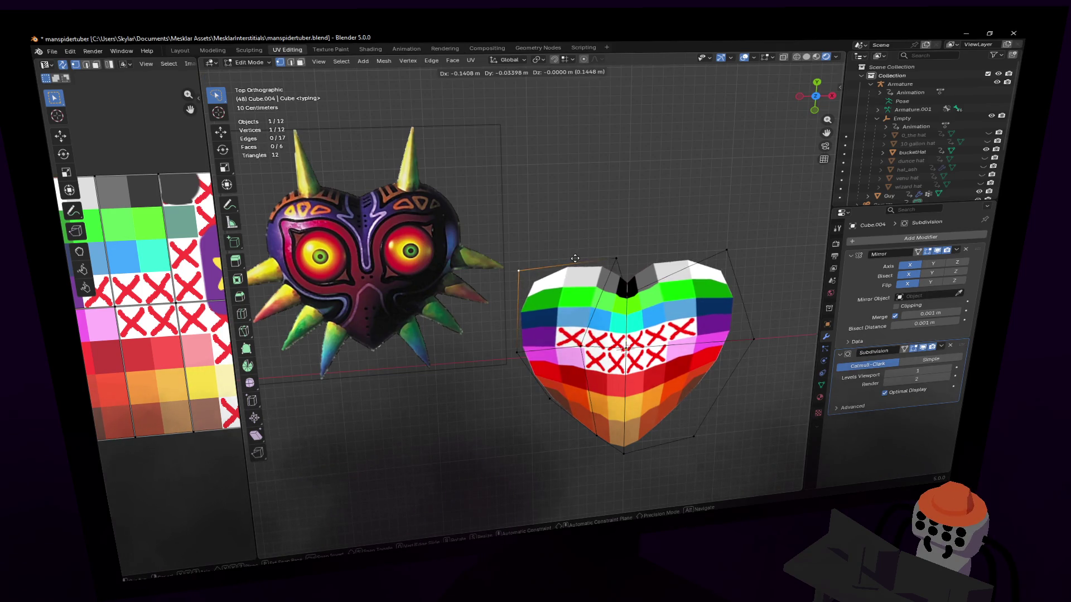
click(576, 264)
key(g)
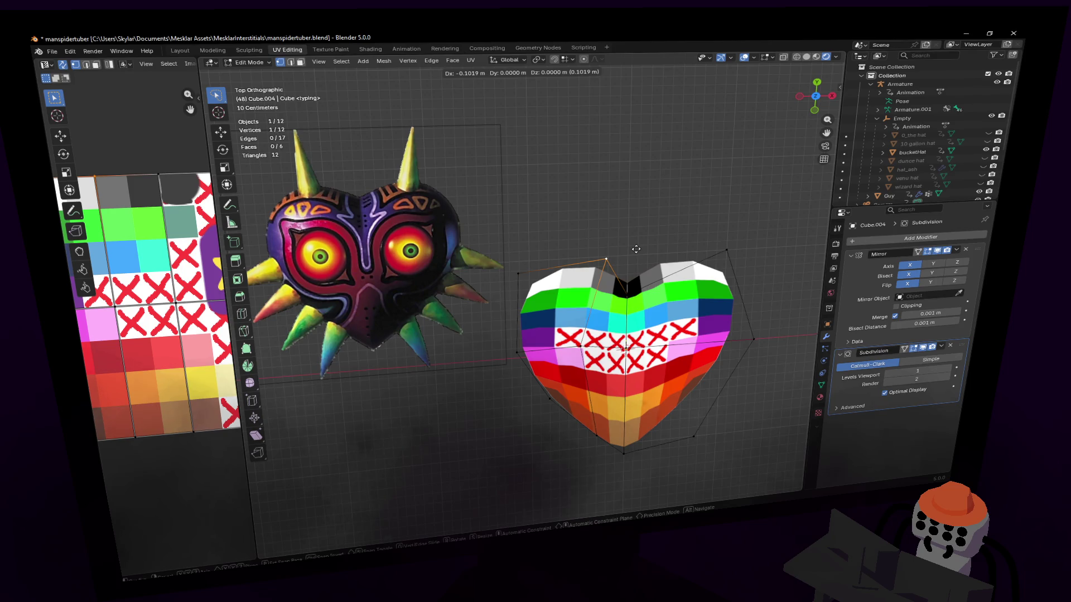
click(607, 259)
key(g)
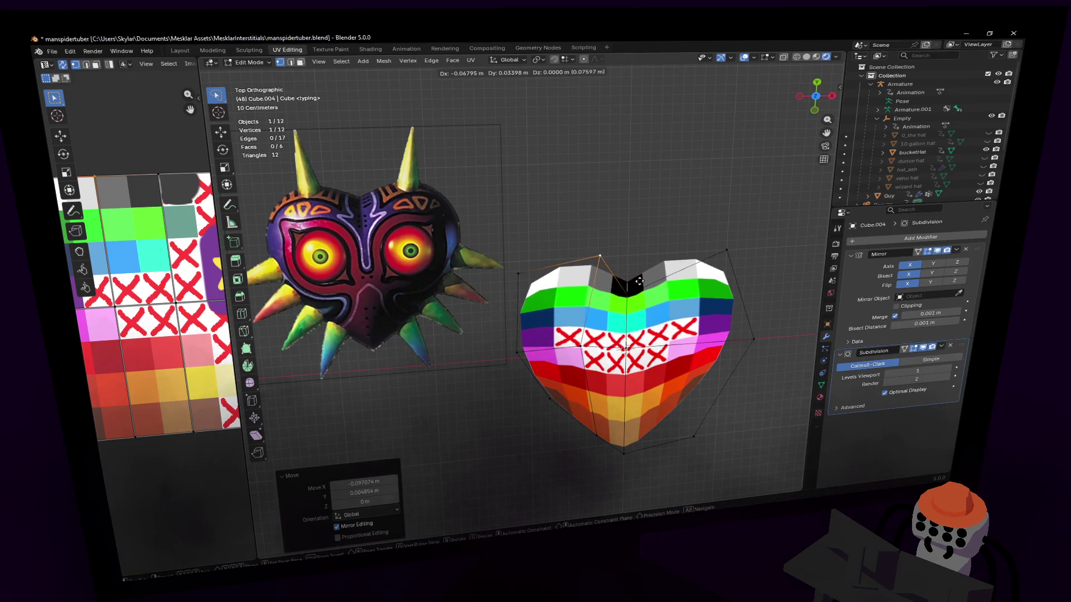
click(634, 286)
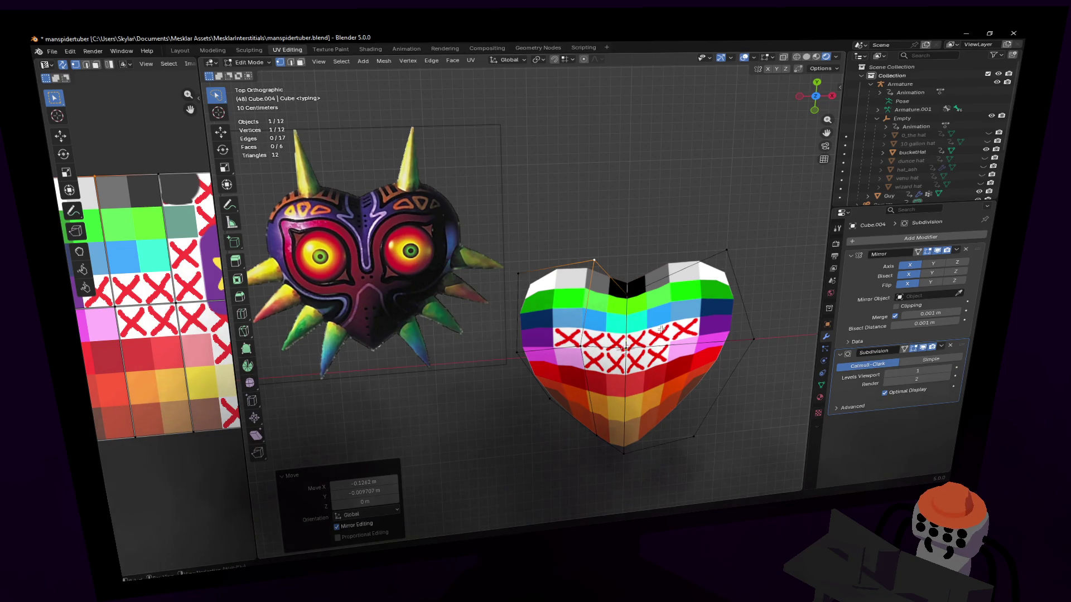
- Select the notch vertices and bevel them with Ctrl+Shift+B, adding new faces
middle_drag(604, 341, 684, 365)
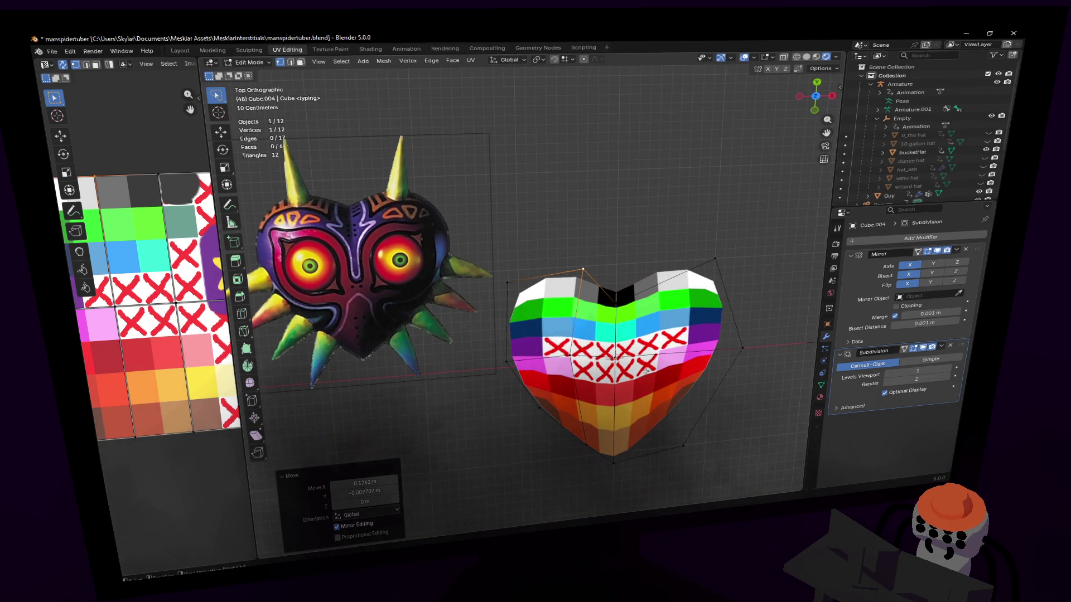
middle_drag(614, 356, 637, 351)
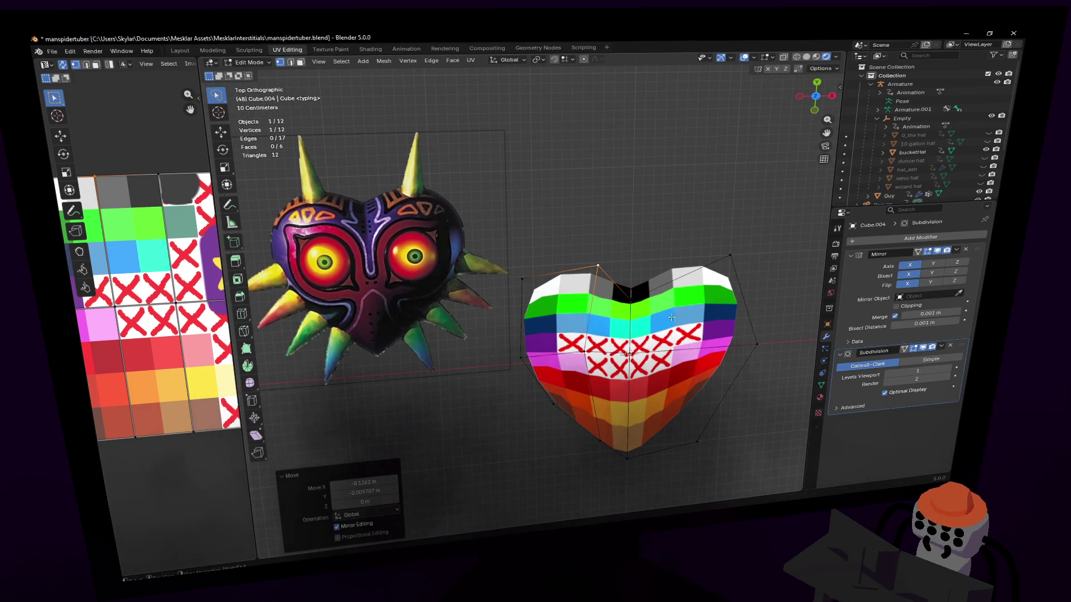
click(632, 295)
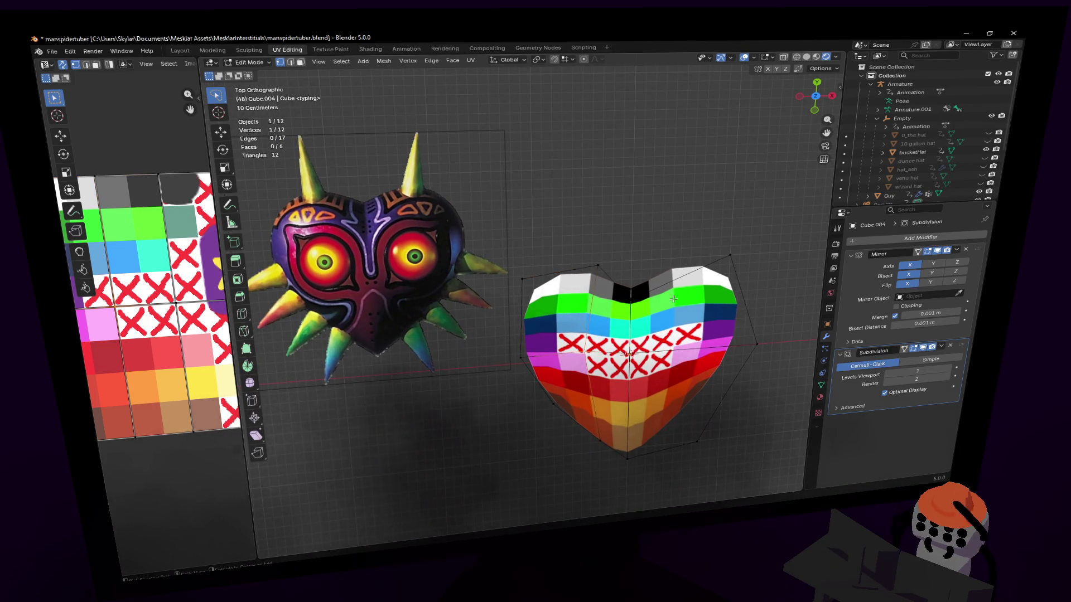
key(ctrl+shift+b)
click(711, 279)
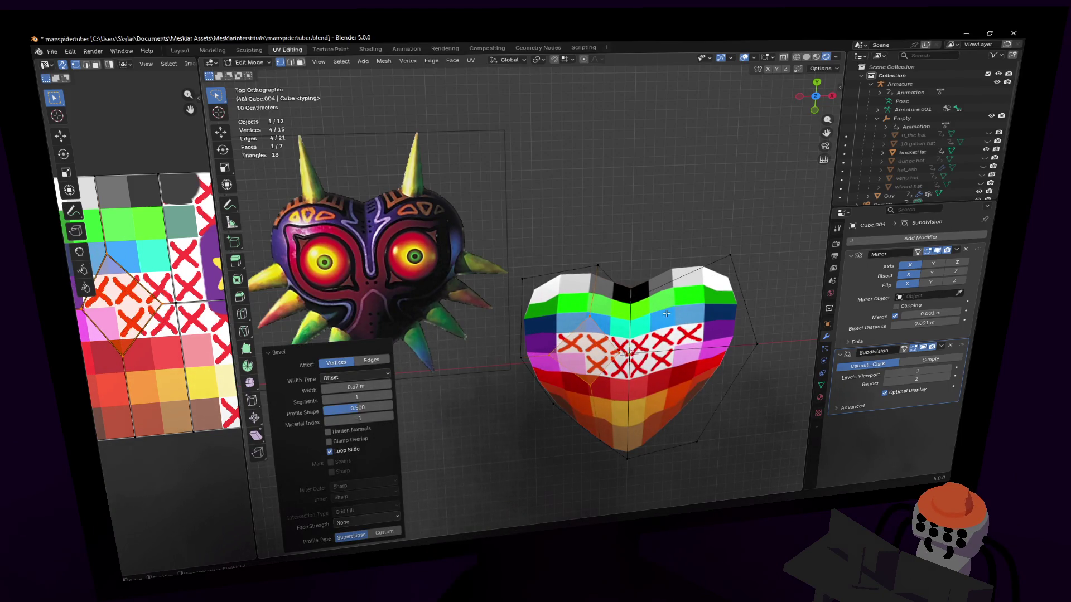
- Unwrap the whole heart's UVs and shrink the island onto the palette's white swatch
key(a)
key(u)
click(586, 209)
key(s)
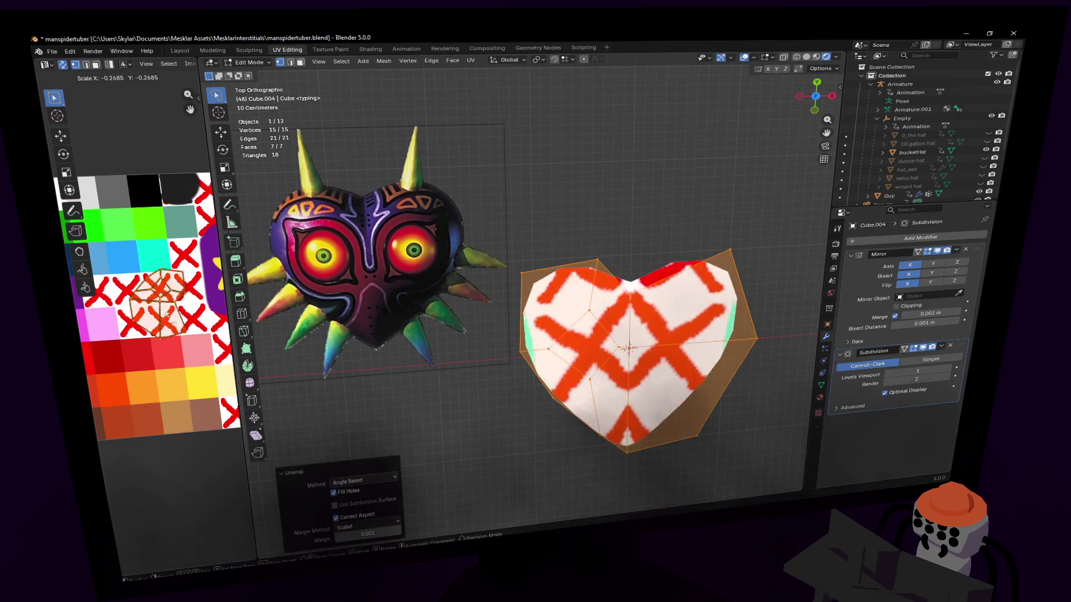
click(167, 314)
scroll(168, 313, down, 2)
key(g)
click(94, 232)
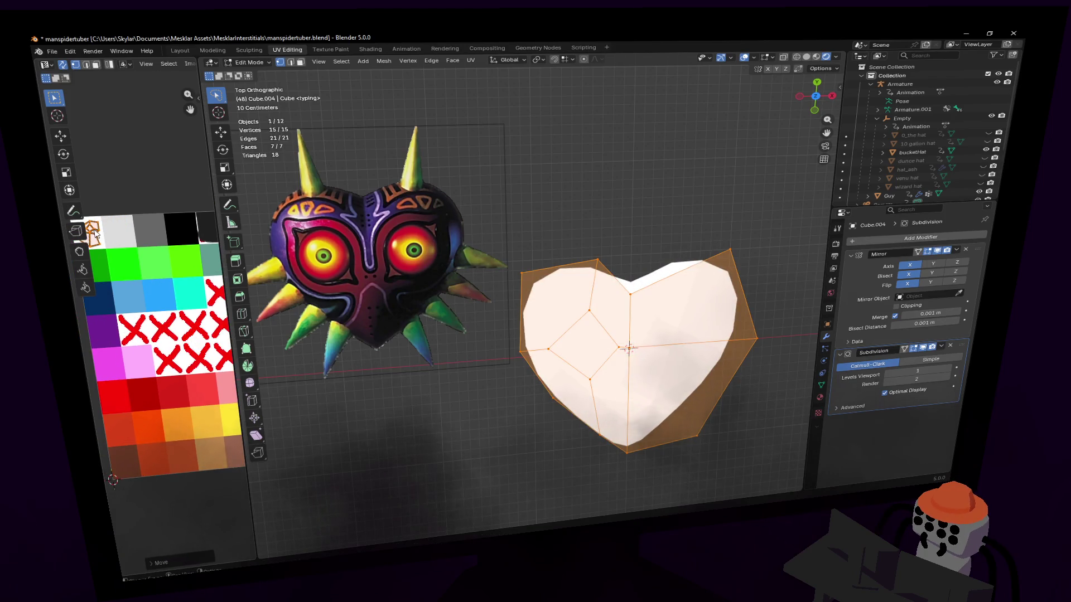
scroll(592, 311, down, 1)
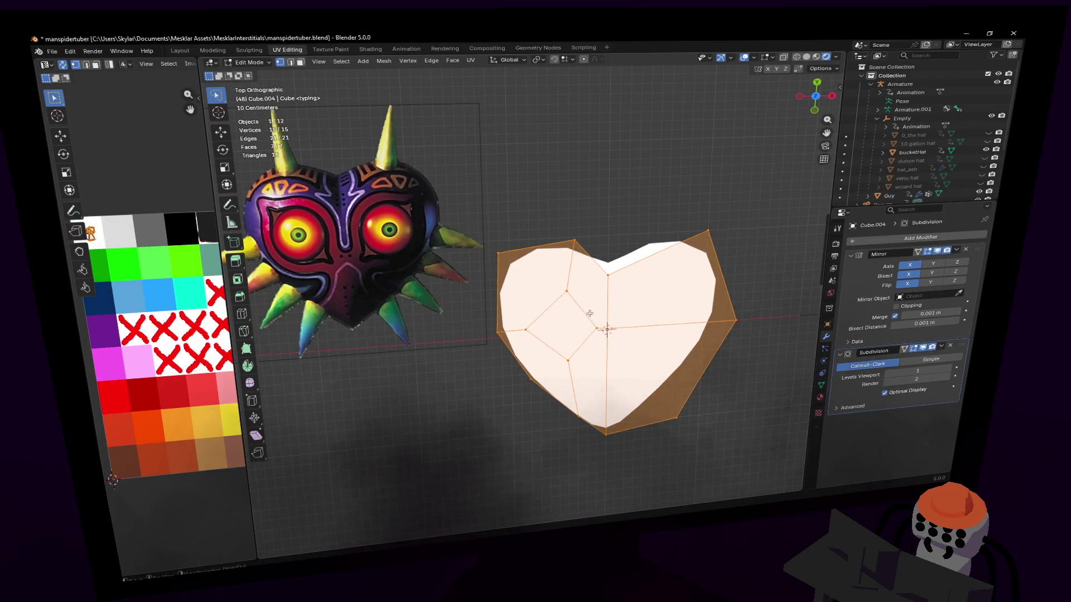
- Select the face on the heart's left side and begin beveling its corners
key(2)
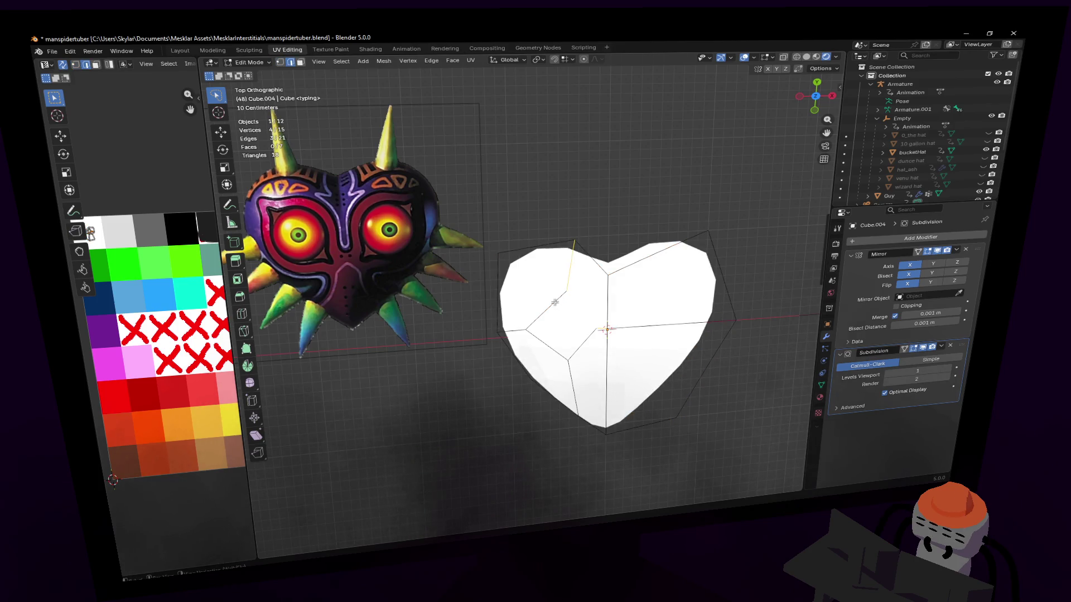
click(560, 335)
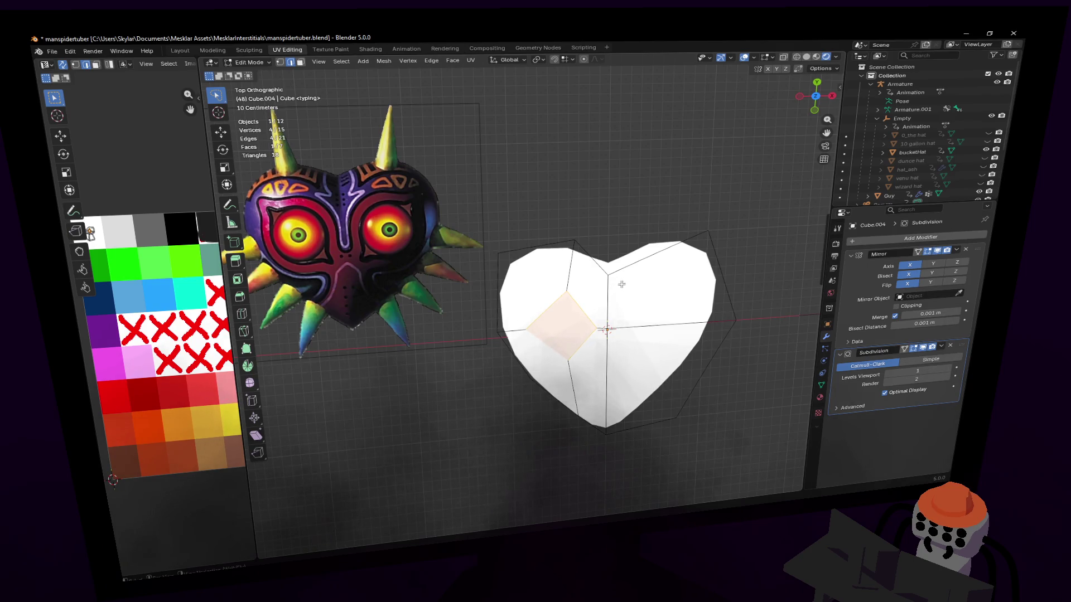
key(1)
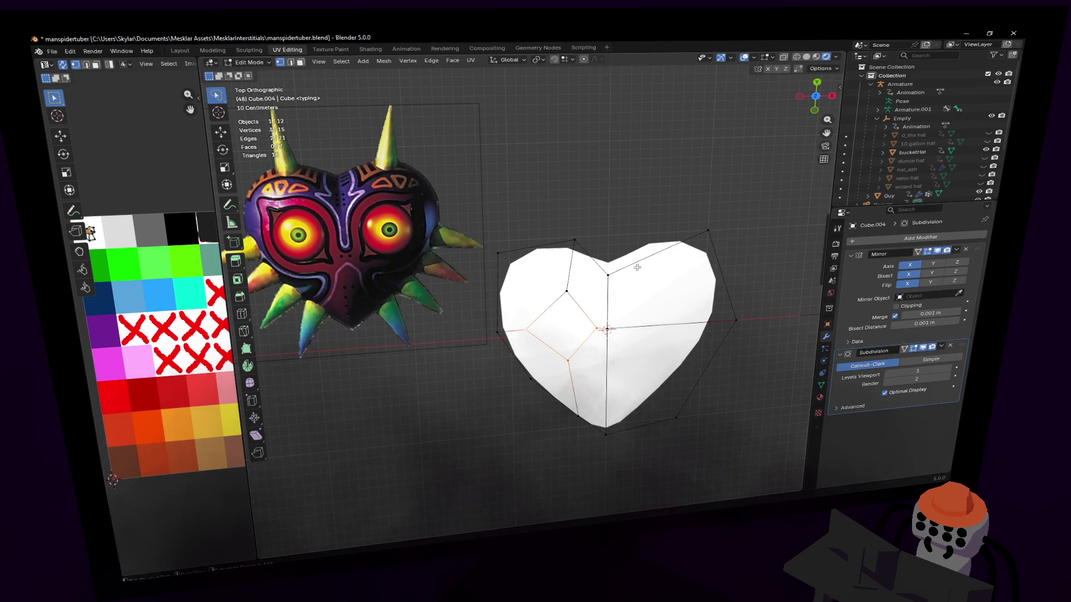
key(g)
key(Escape)
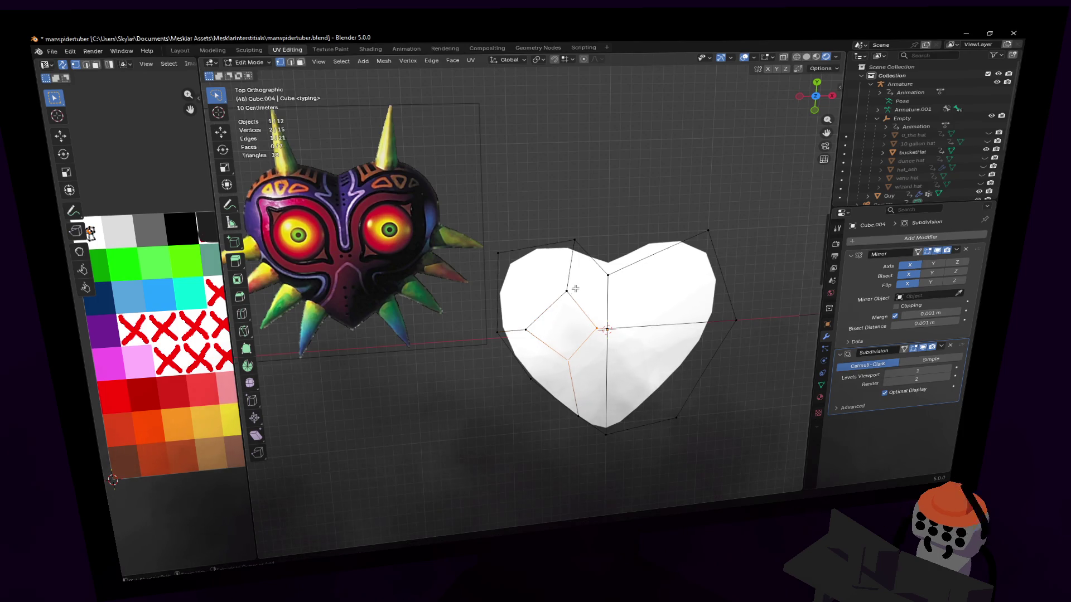
click(530, 329)
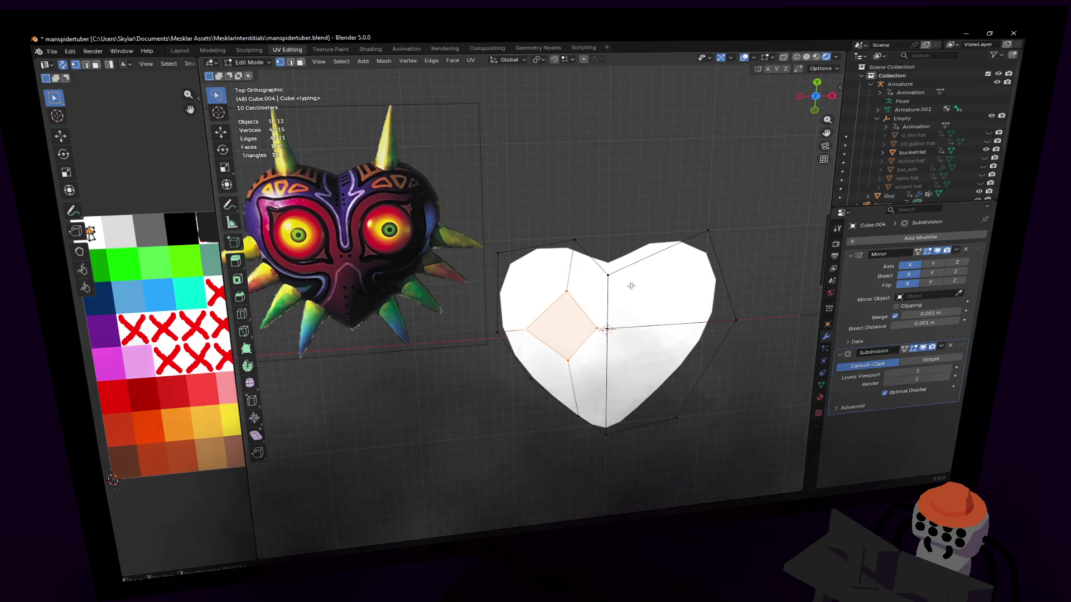
key(ctrl+b)
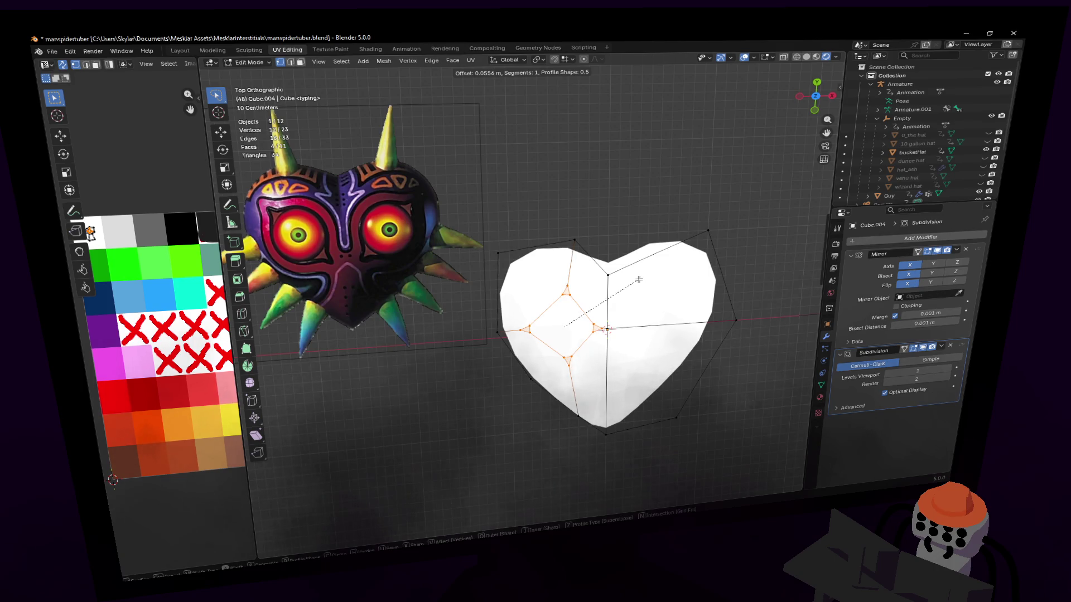
- Confirm the bevel and round its inner loop into an octagon with LoopTools Circle
click(639, 281)
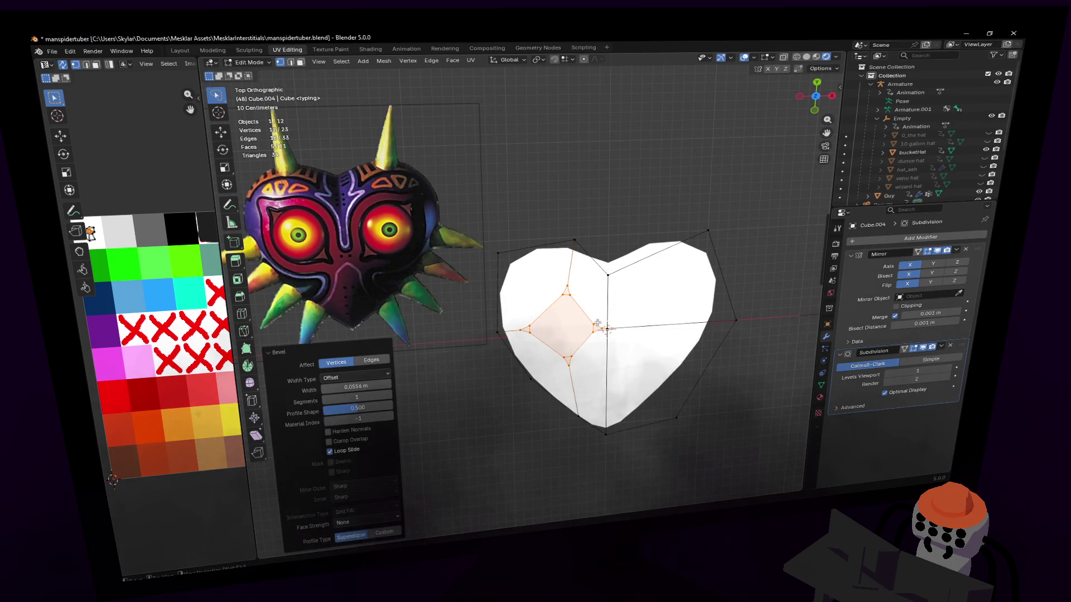
mouse_move(598, 325)
ctrl+mouse_down()
mouse_move(527, 335)
mouse_move(592, 319)
ctrl+mouse_up()
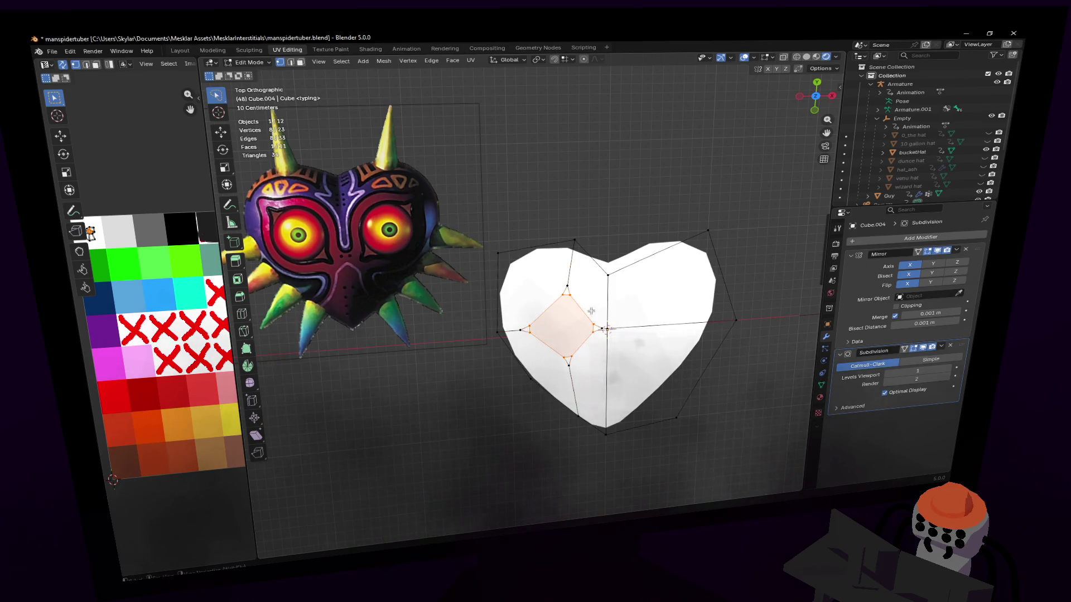
right_click(593, 318)
right_click(728, 192)
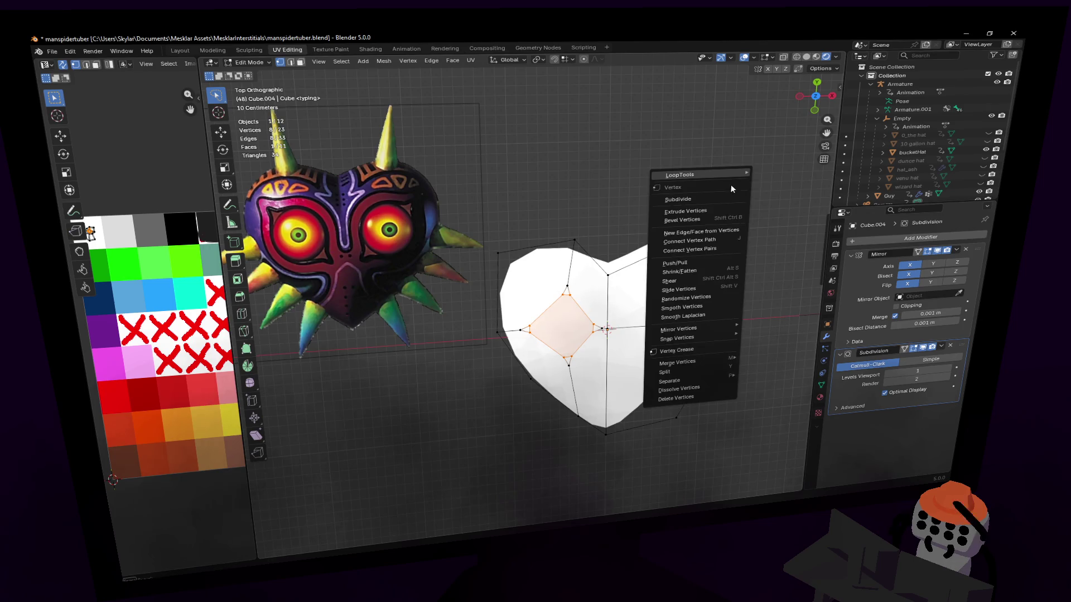
mouse_move(694, 175)
click(803, 175)
- Rotate the octagonal eye socket slightly and shift it about 0.043 m on X and Y
key(r)
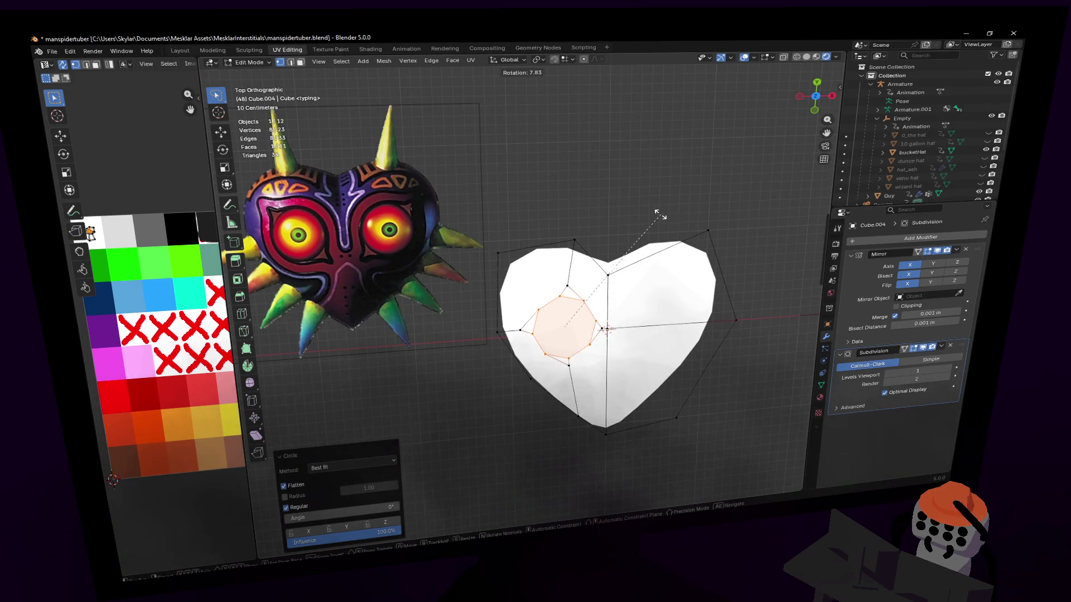
click(627, 203)
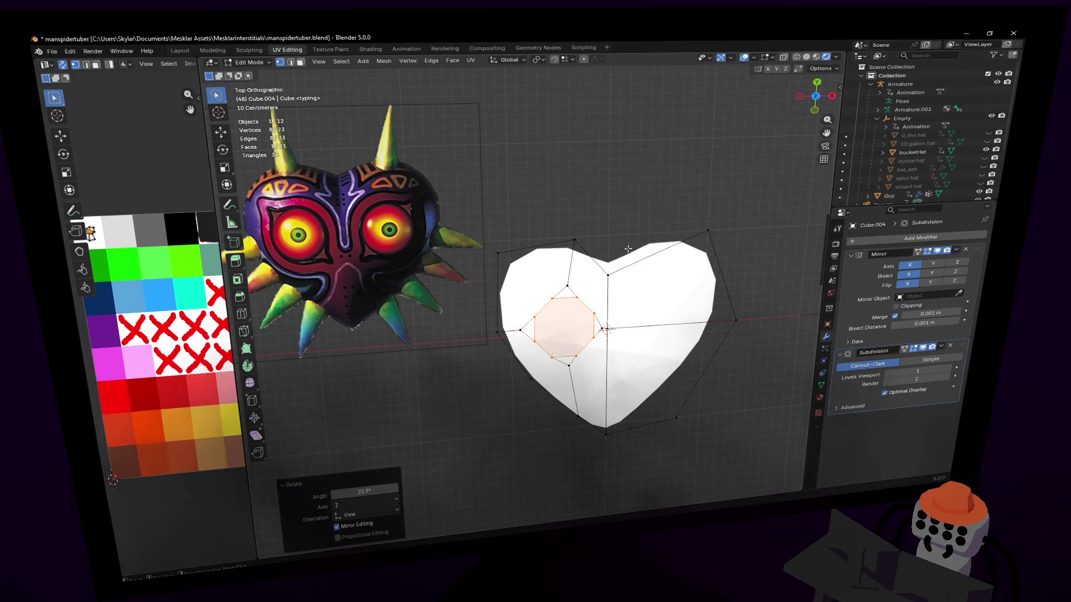
key(g)
click(588, 301)
scroll(588, 299, up, 1)
scroll(603, 299, up, 2)
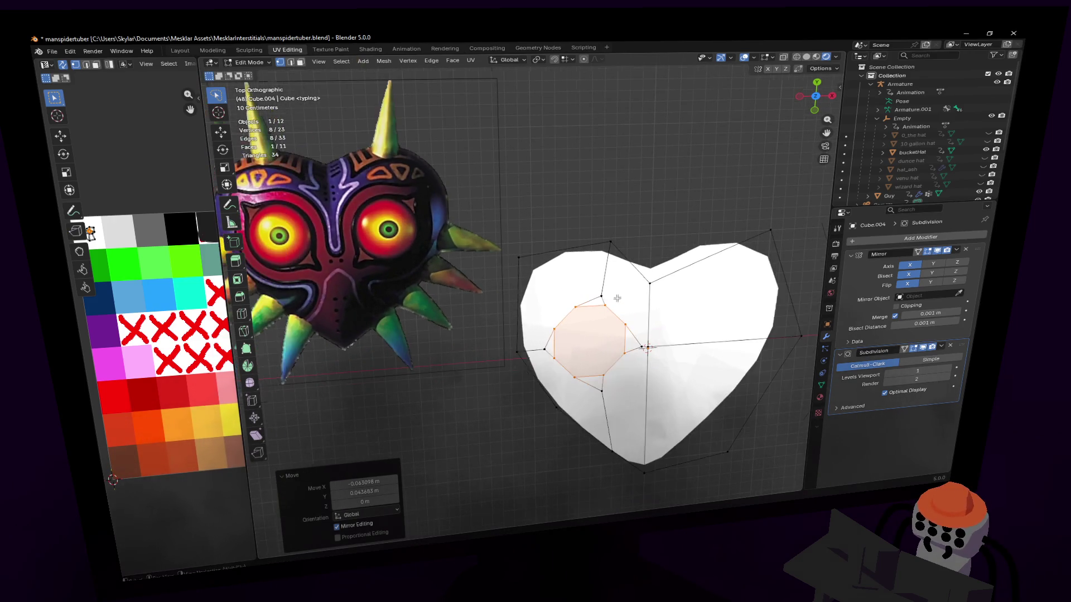
click(244, 331)
scroll(552, 341, down, 3)
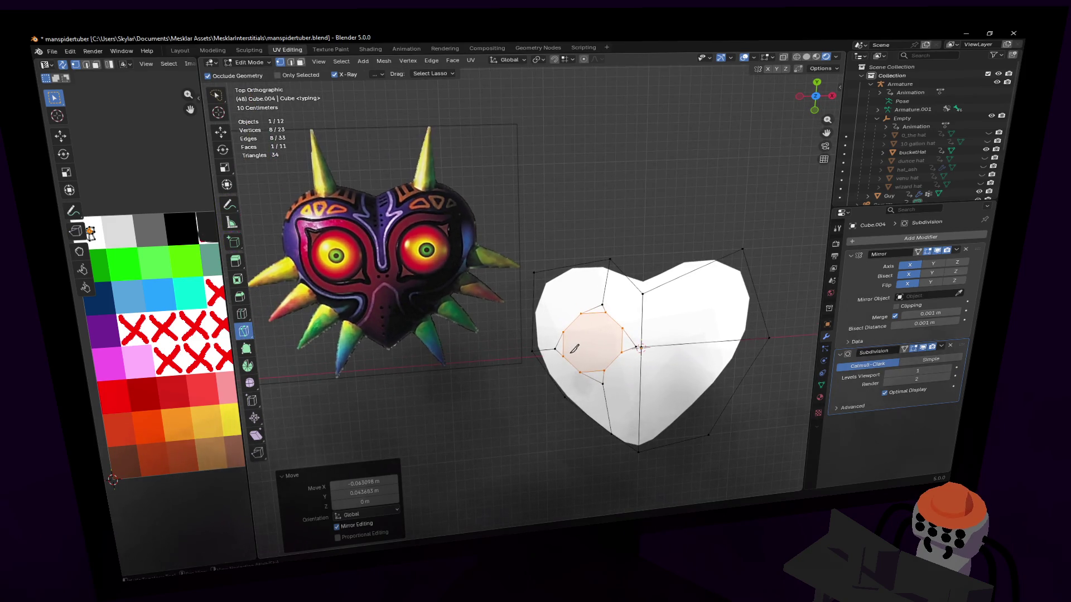
- Knife-cut edges from the eye socket toward the upper-left outline and reposition a new vertex
click(559, 346)
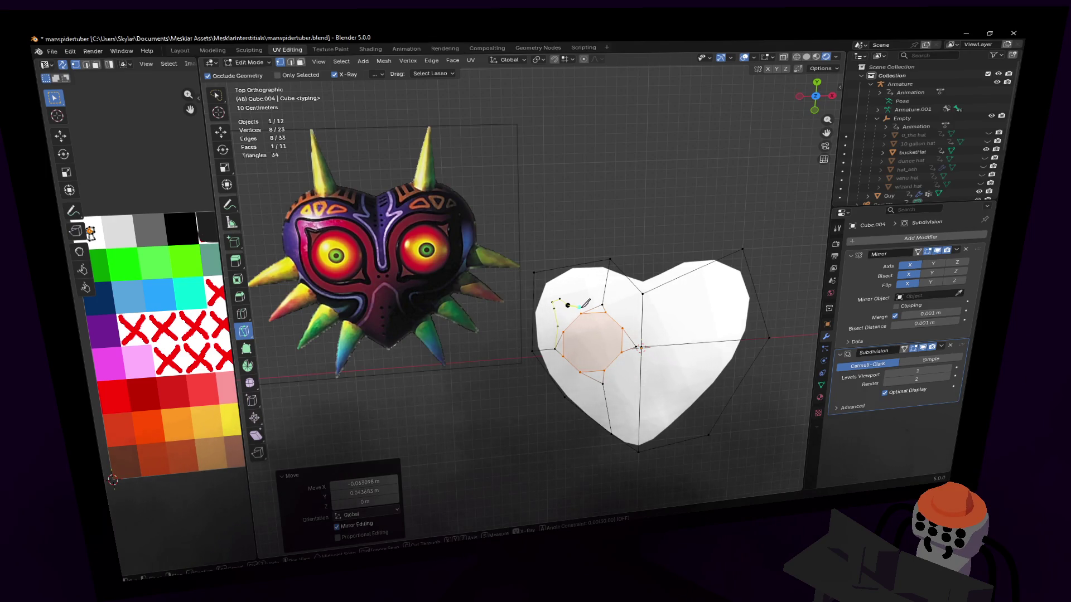
key(Return)
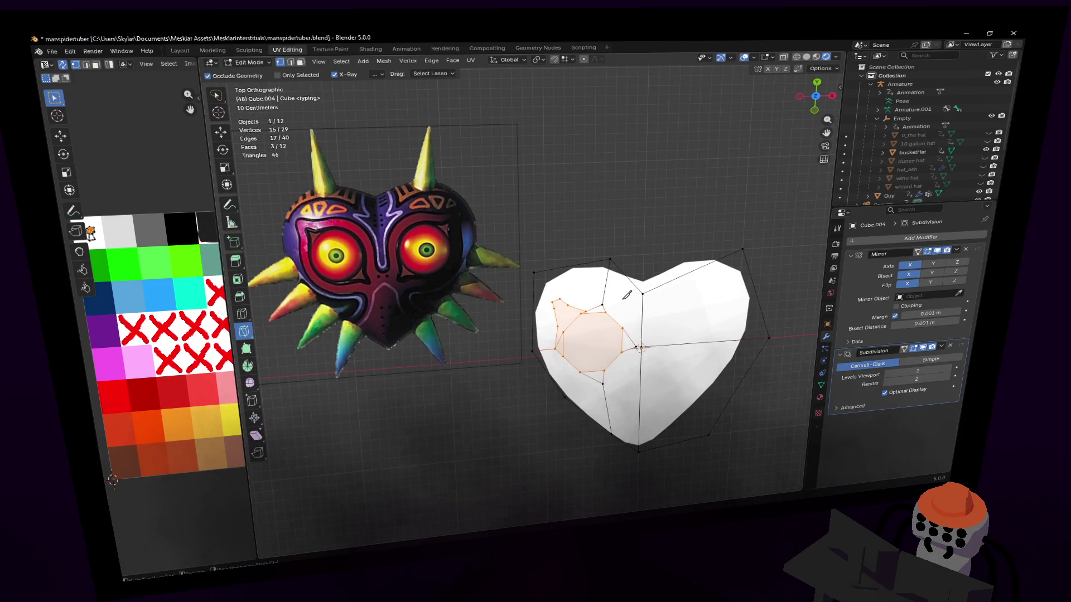
scroll(637, 297, up, 1)
scroll(628, 301, up, 1)
click(587, 313)
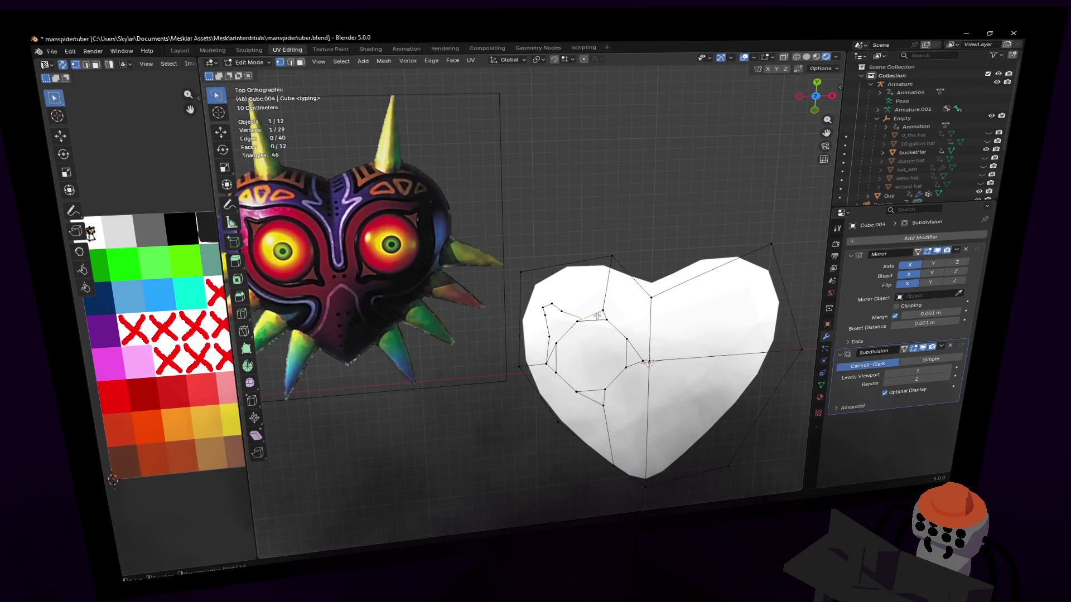
key(g)
click(617, 310)
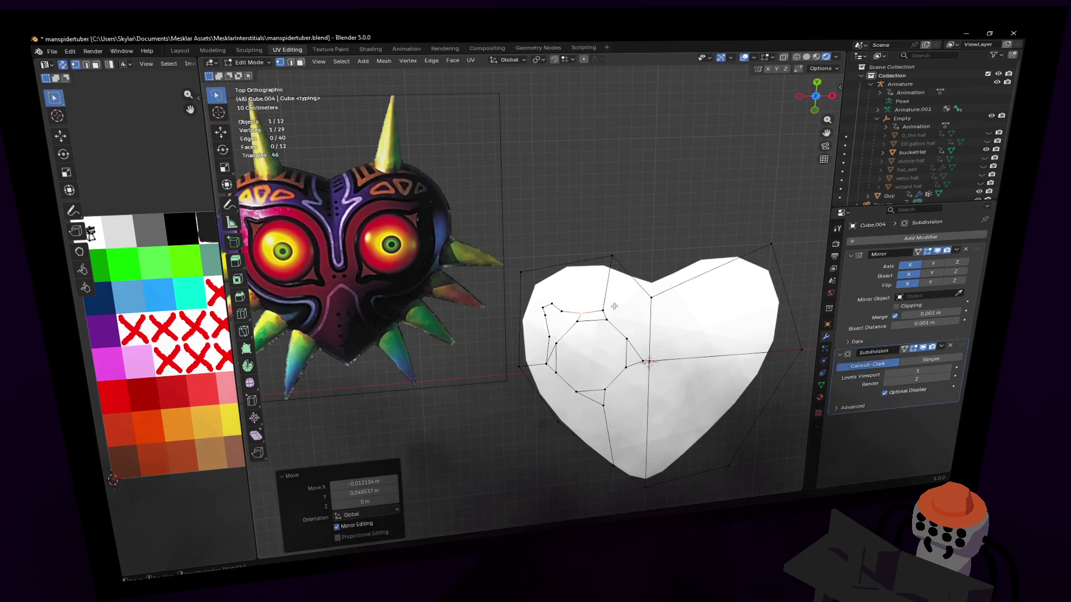
key(g)
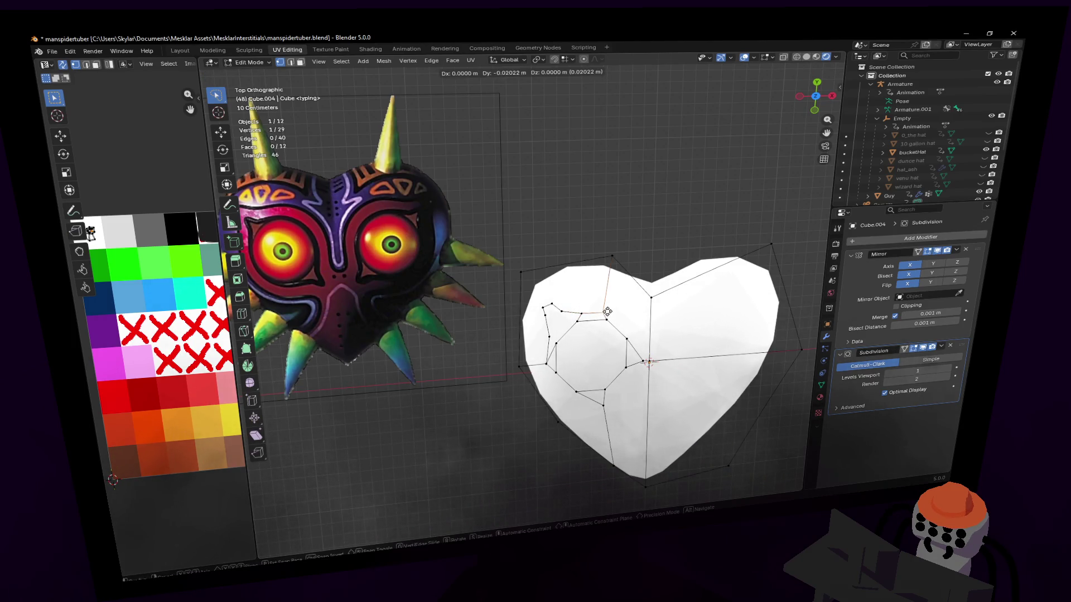
- Nudge several eye-socket outline vertices into refined positions
click(605, 311)
shift+middle_drag(572, 311, 603, 329)
key(g)
click(602, 326)
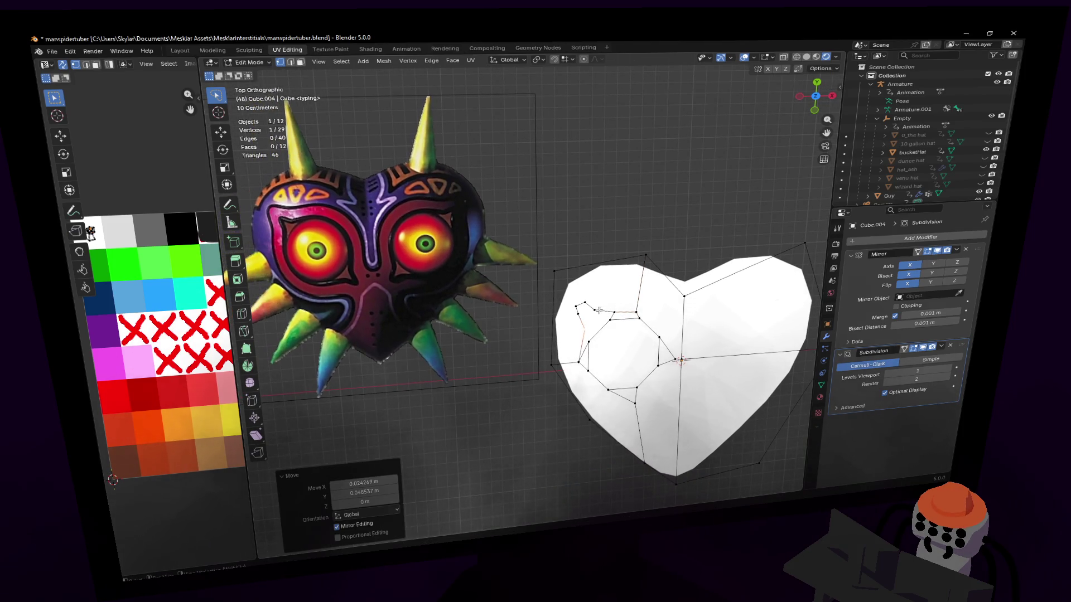
key(g)
click(603, 321)
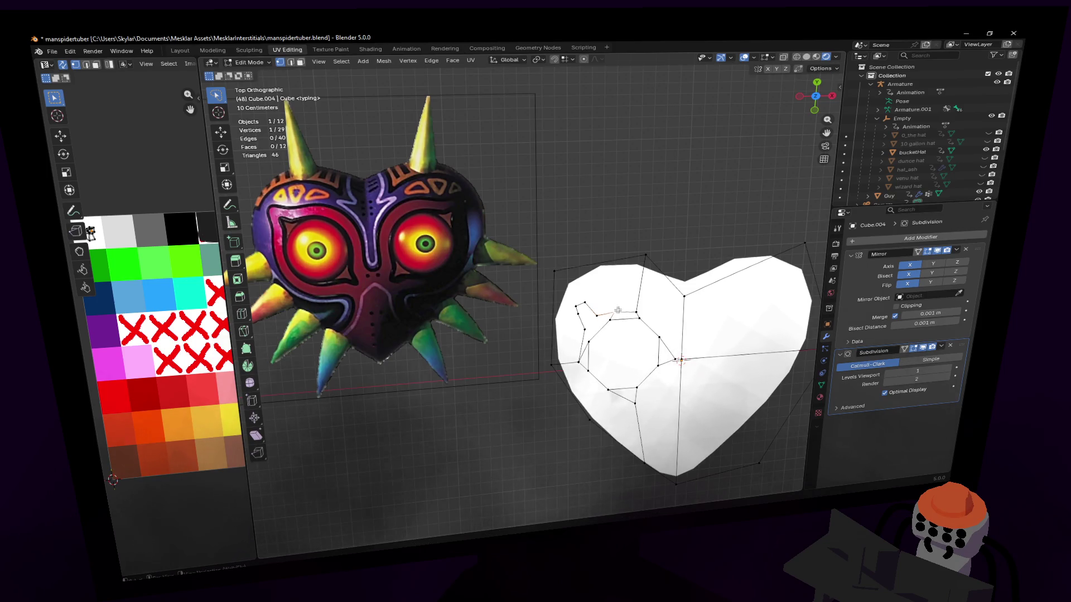
key(g)
click(612, 312)
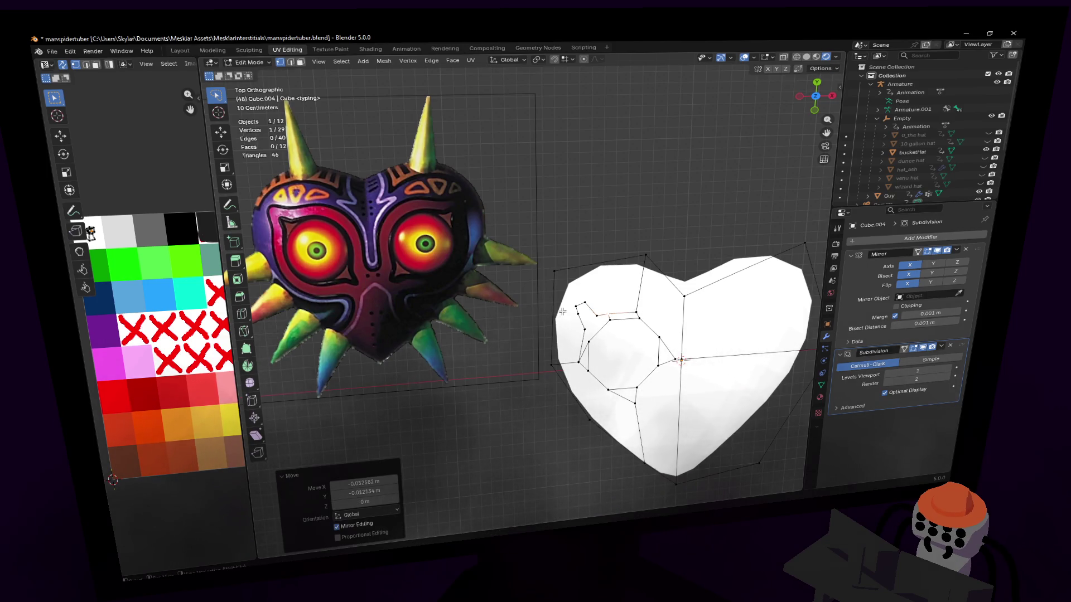
- Adjust two more outline vertices and select one as the start of the next cut
key(g)
click(582, 307)
key(g)
click(582, 310)
mouse_move(601, 339)
shift+middle_down()
mouse_move(577, 352)
mouse_move(599, 338)
shift+middle_up()
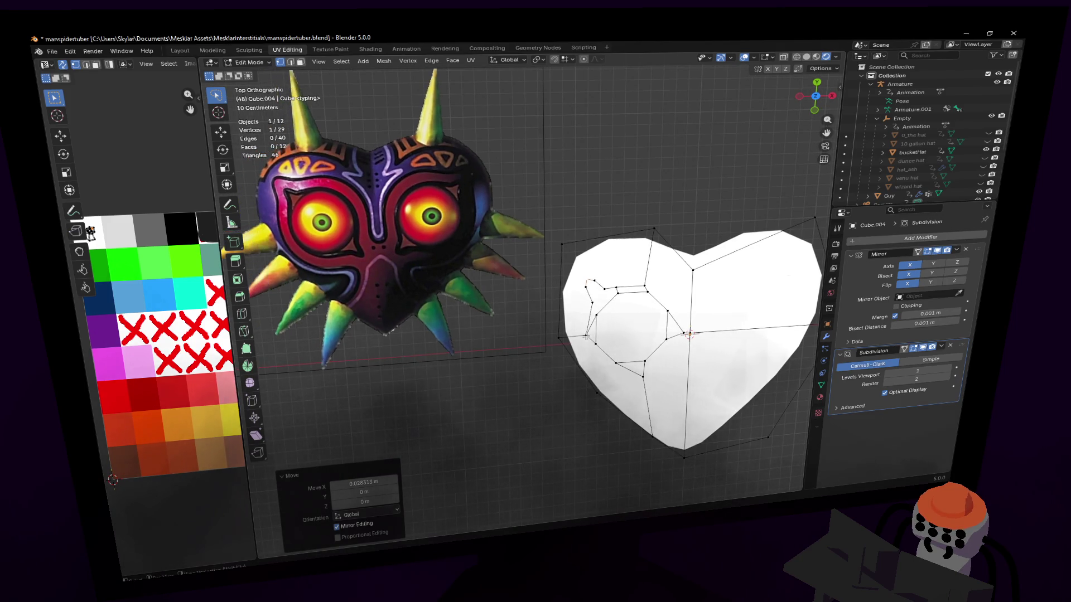
click(590, 333)
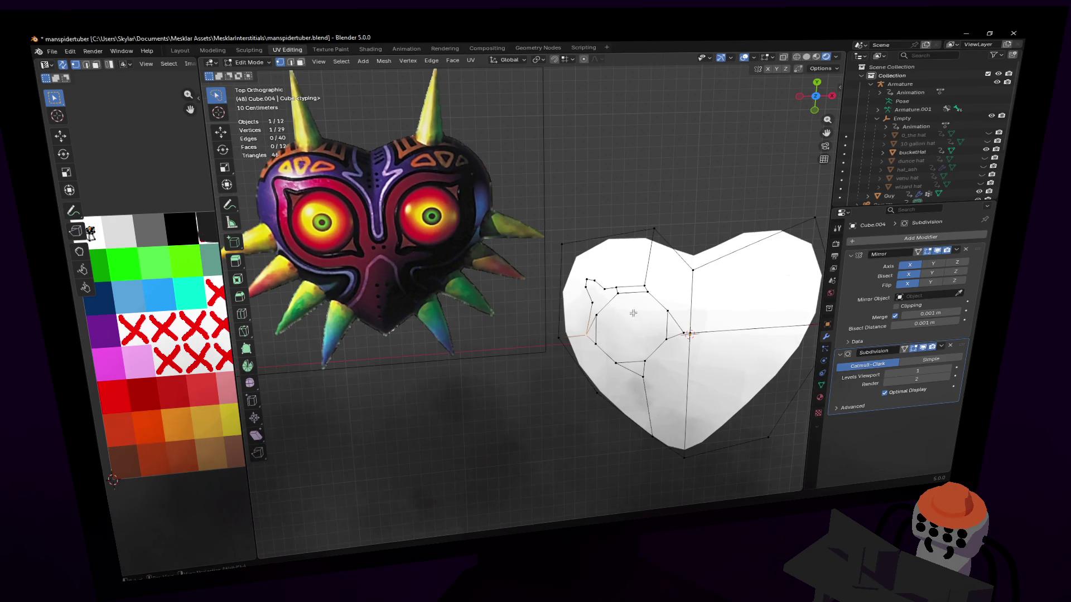
click(243, 332)
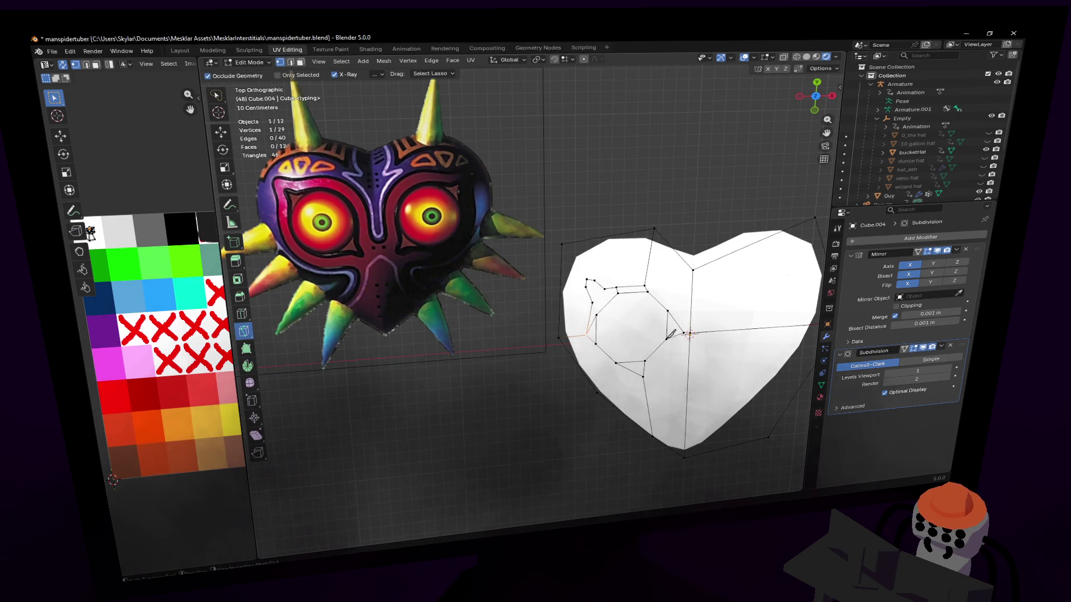
- Knife-cut from a lower outline vertex across to a nearby edge
click(589, 332)
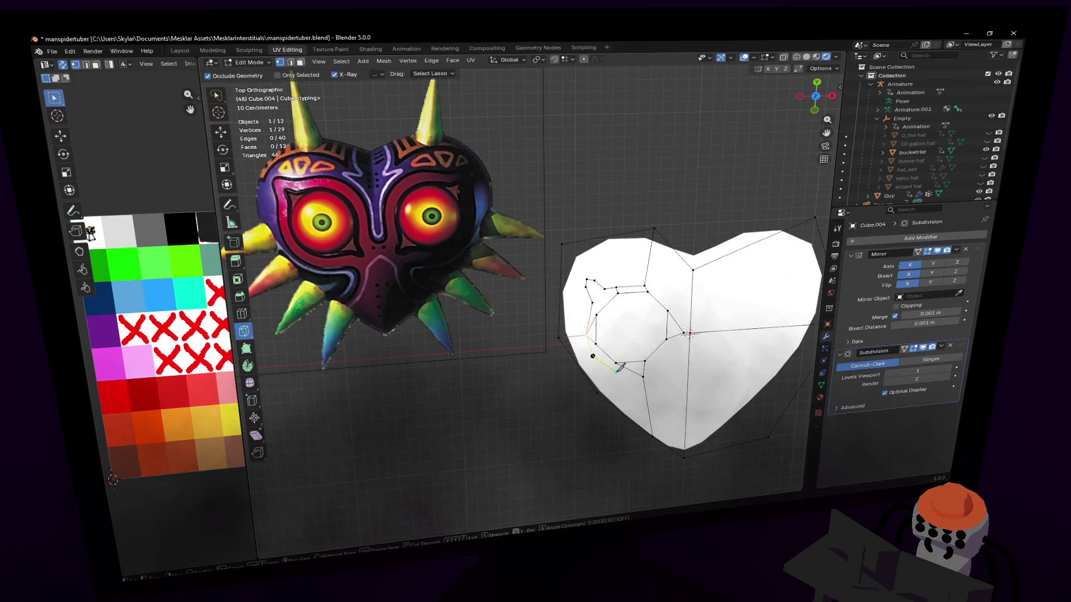
click(619, 370)
click(645, 375)
key(Return)
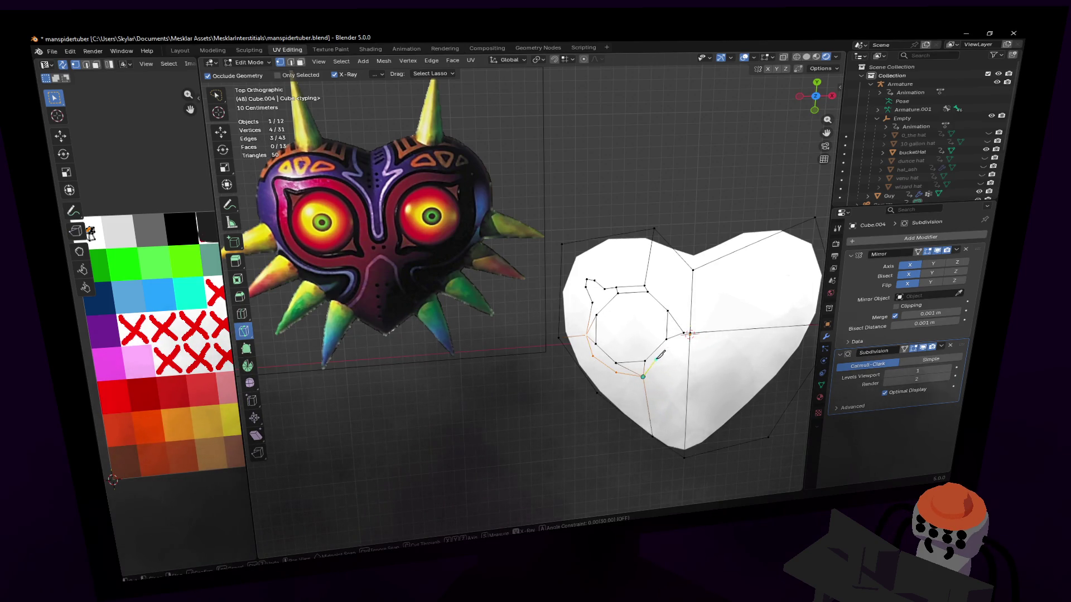
- Cut a second path upward along the outline to an existing vertex, bringing the mesh to 39 vertices
click(661, 360)
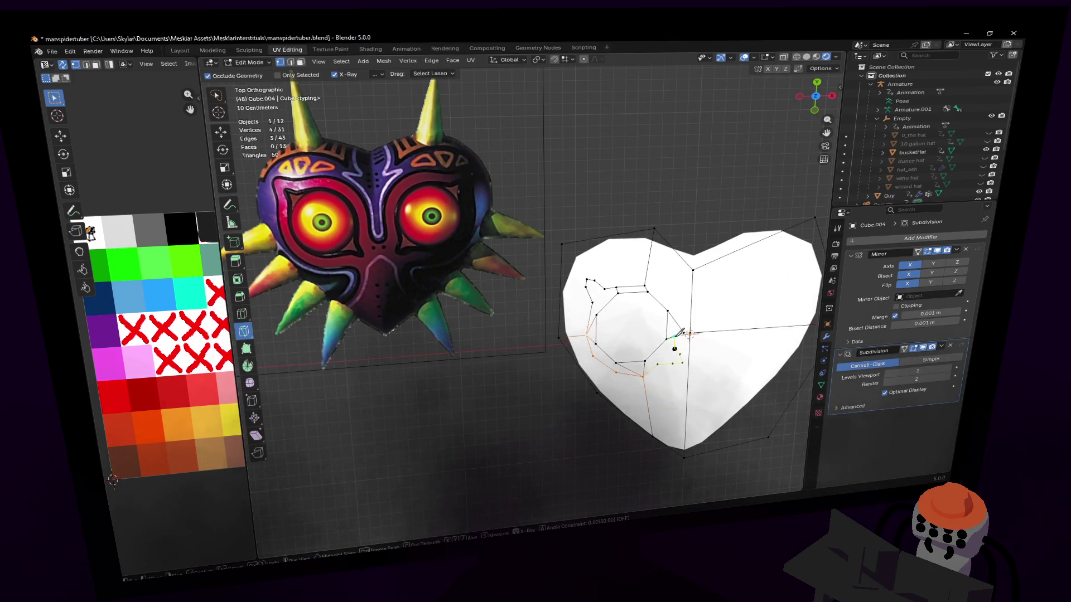
click(680, 332)
click(675, 297)
click(647, 284)
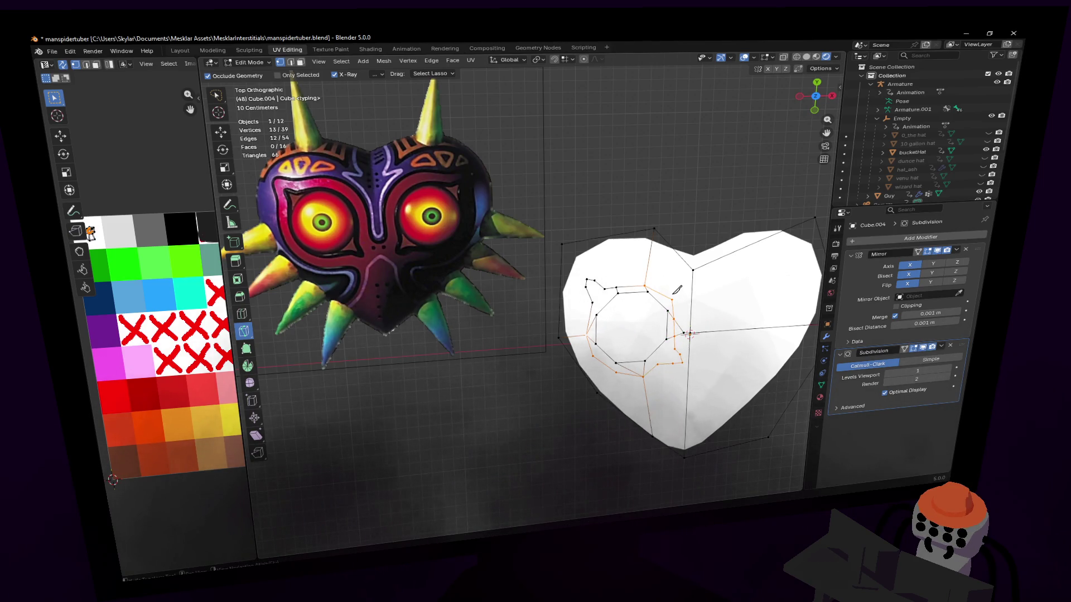
key(Return)
key(g)
click(670, 290)
key(2)
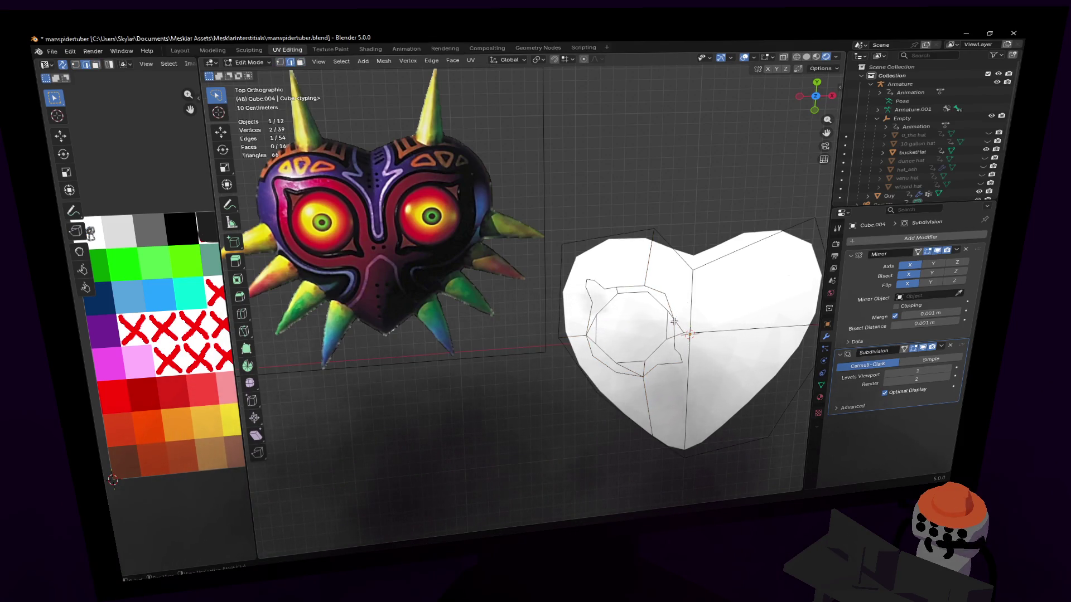
key(1)
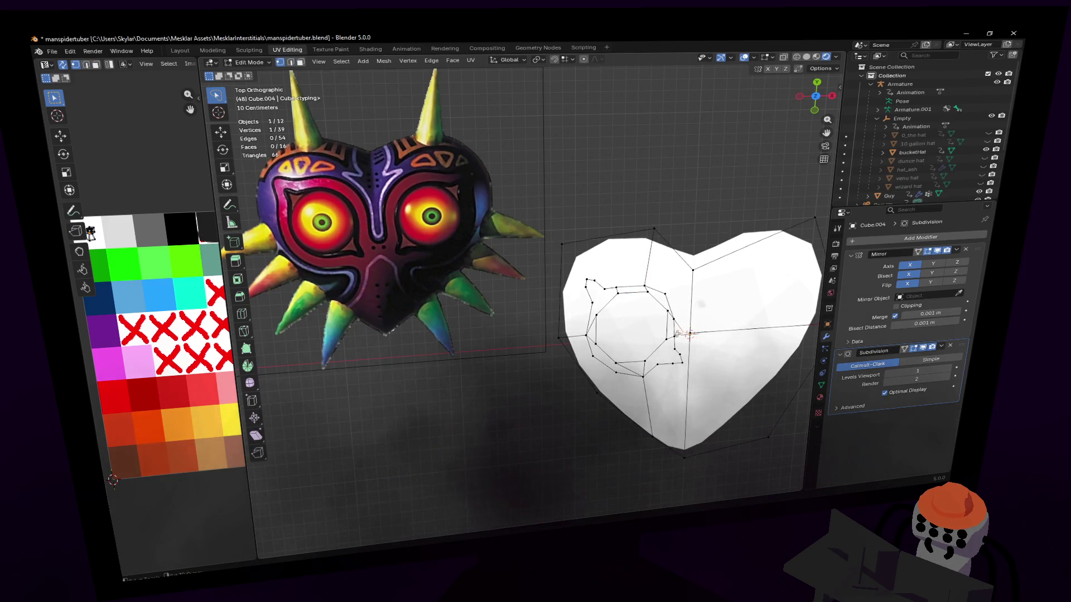
- Merge two overlapping outline vertices, first at centre then redone at last, leaving 38 vertices
shift+click(688, 331)
key(m)
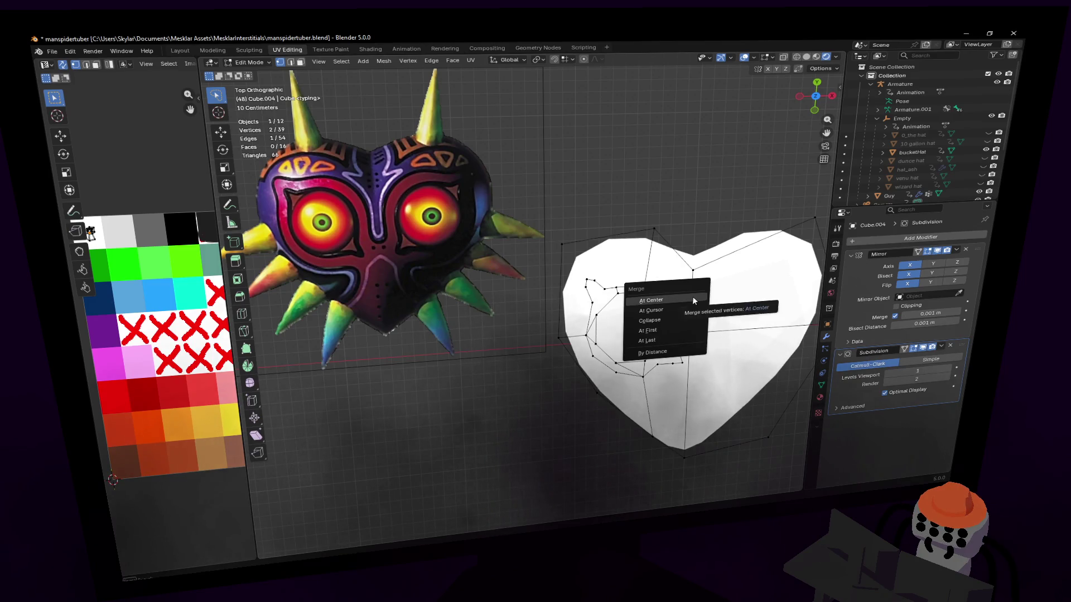
click(692, 296)
shift+click(698, 316)
key(m)
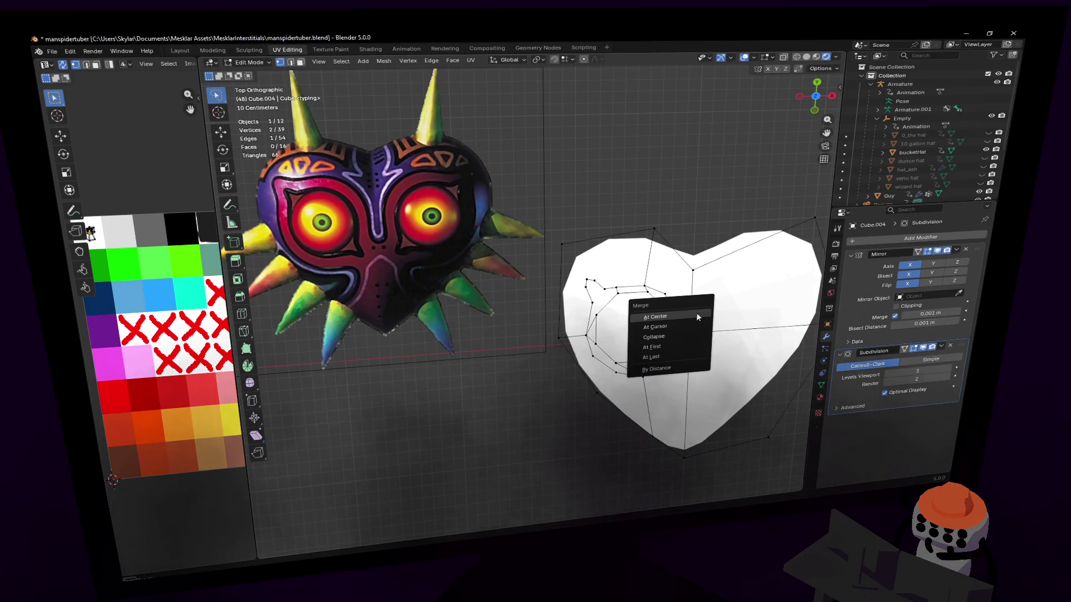
click(662, 355)
scroll(644, 335, up, 1)
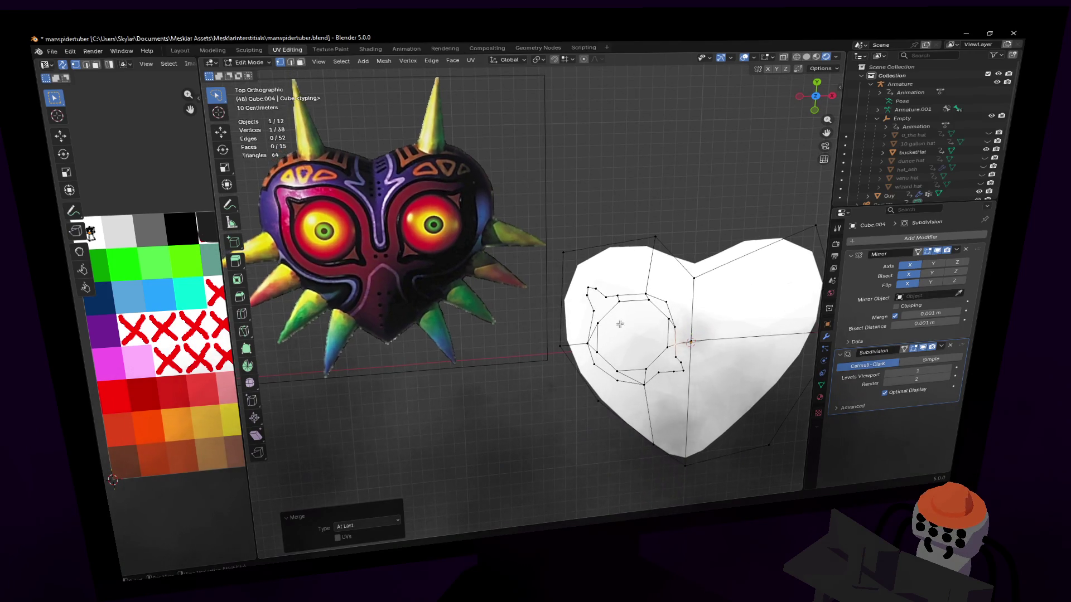
scroll(586, 344, up, 1)
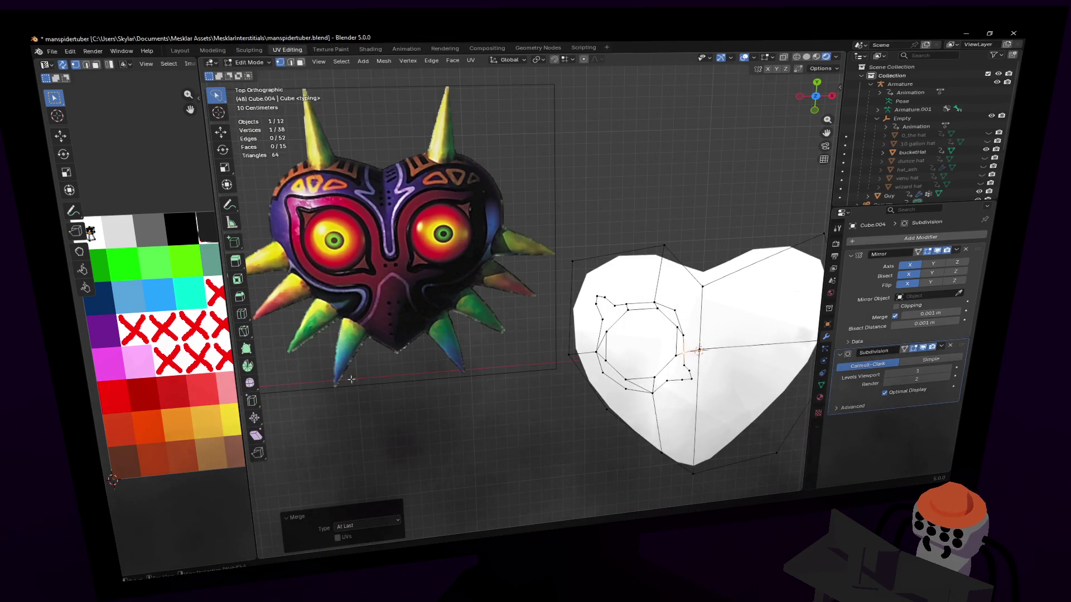
- Add two more knife cuts refining the eye-socket ring, including a small triangle
click(245, 330)
click(613, 321)
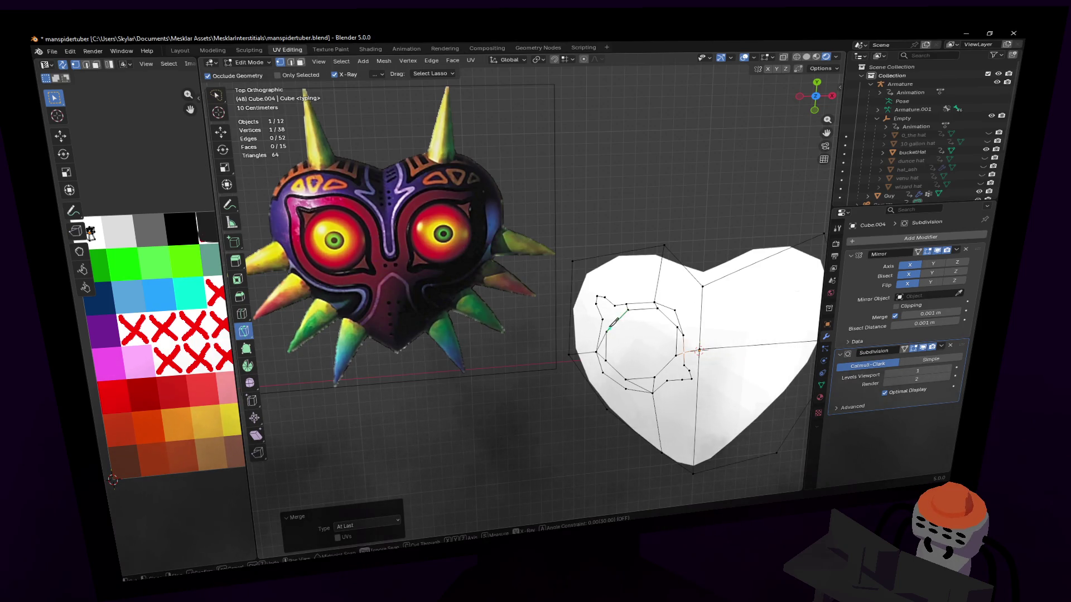
click(629, 310)
key(Return)
click(664, 367)
click(685, 368)
key(Return)
- Select the eye hole's border and fill it with a face, reaching 44 vertices
key(w)
click(615, 321)
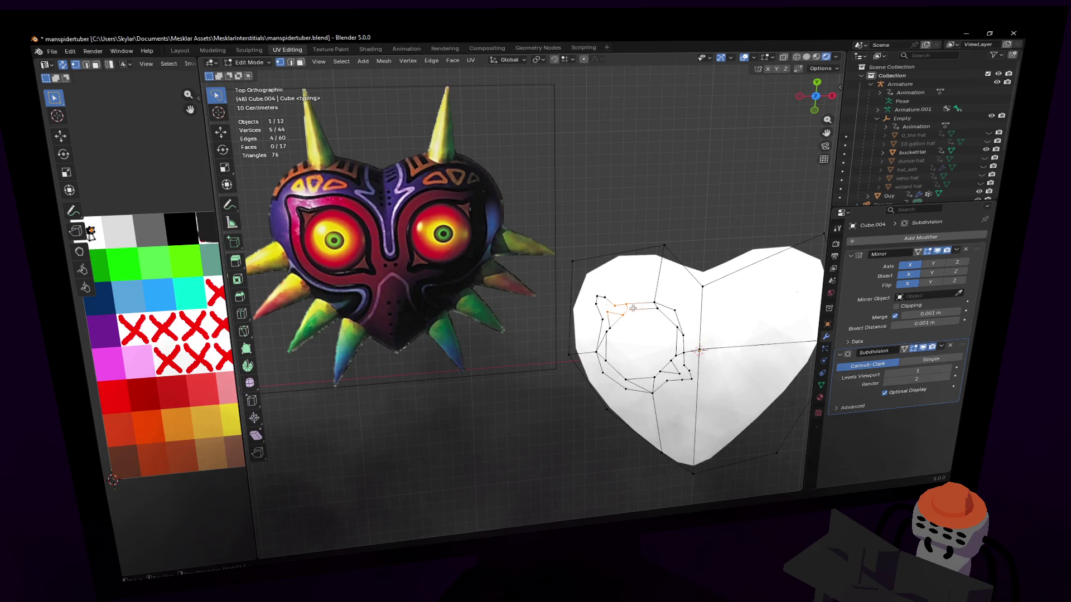
key(f)
key(ctrl+e)
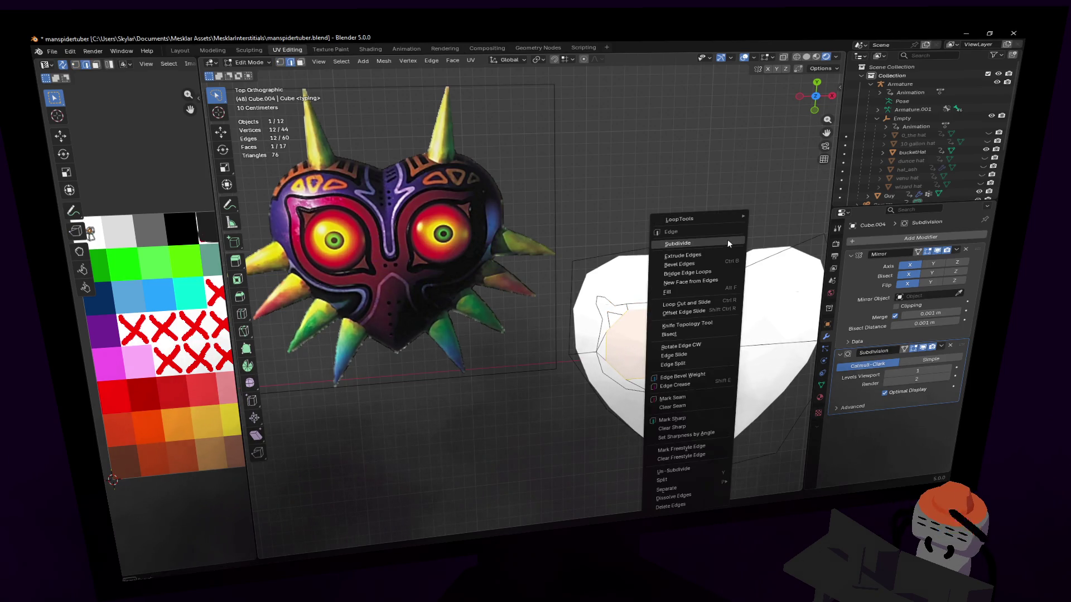
- Round the eye face into a perfect circle with LoopTools and rotate it about -2.25 degrees
click(781, 223)
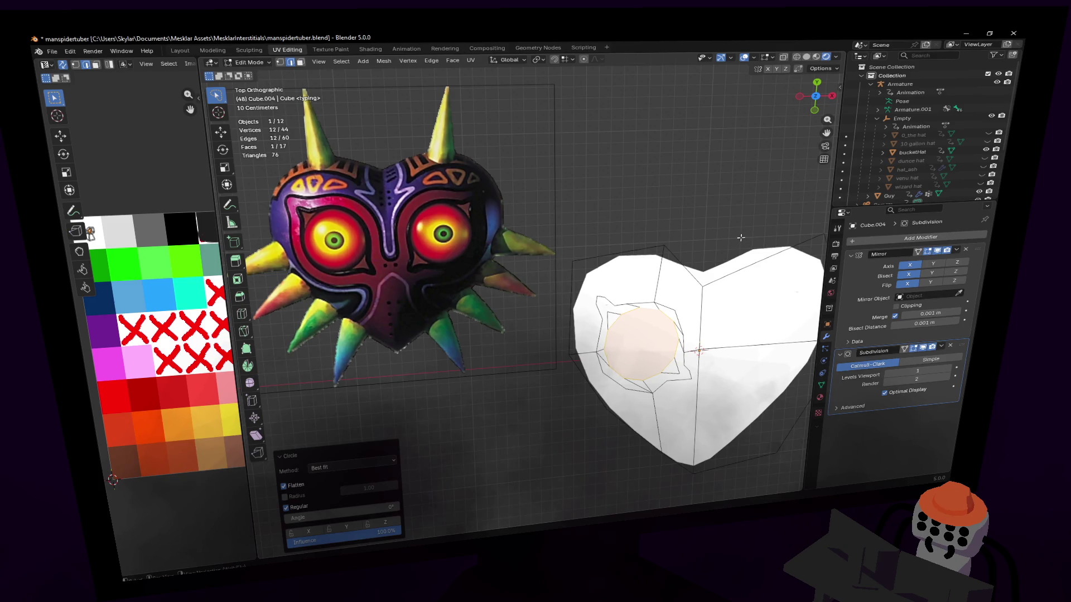
key(r)
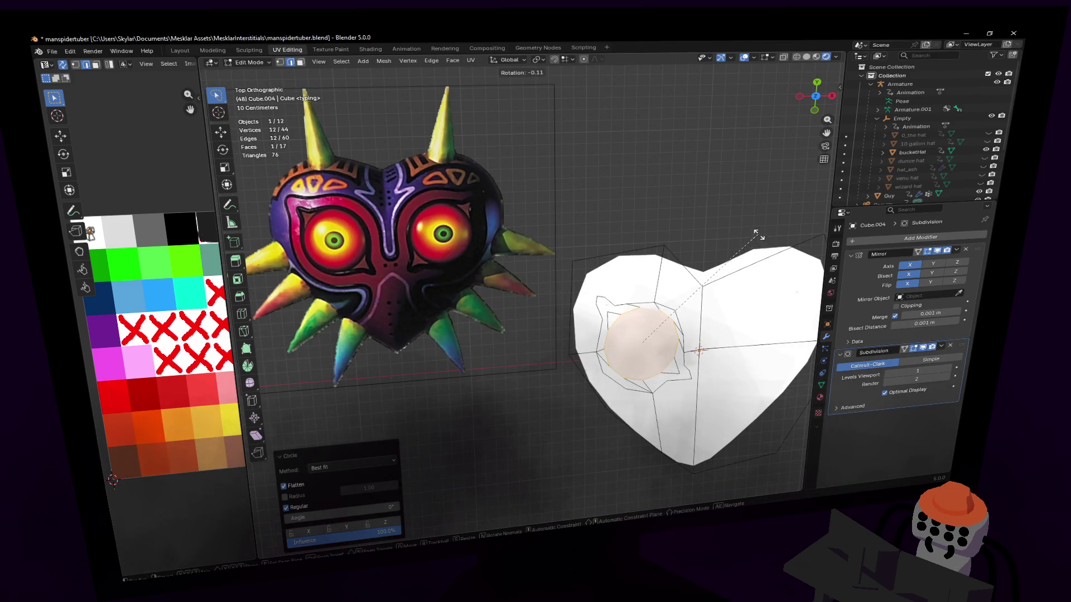
click(761, 240)
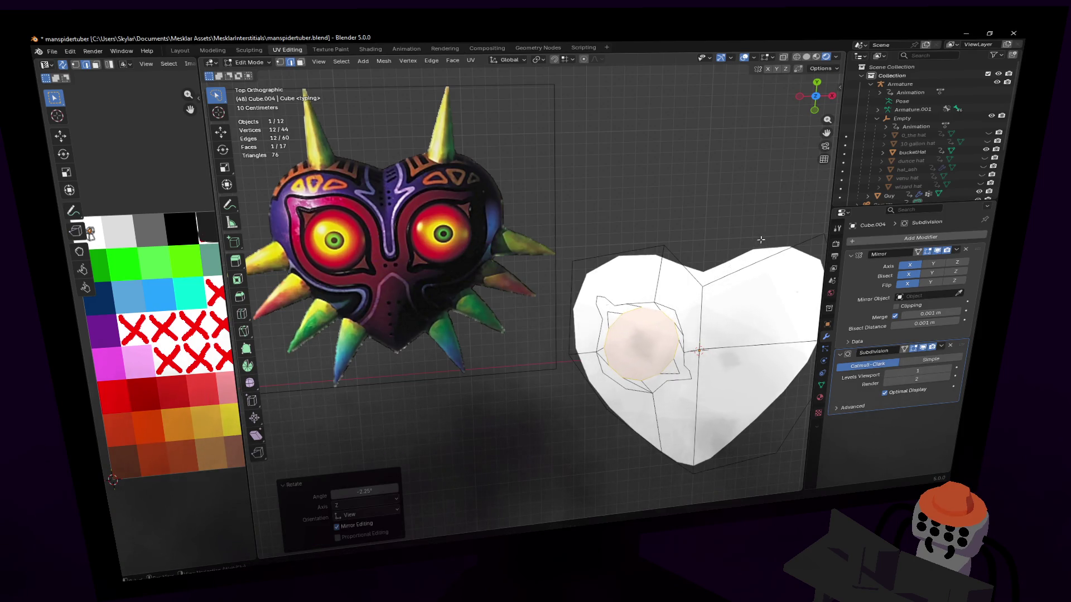
scroll(720, 276, up, 1)
scroll(694, 293, up, 2)
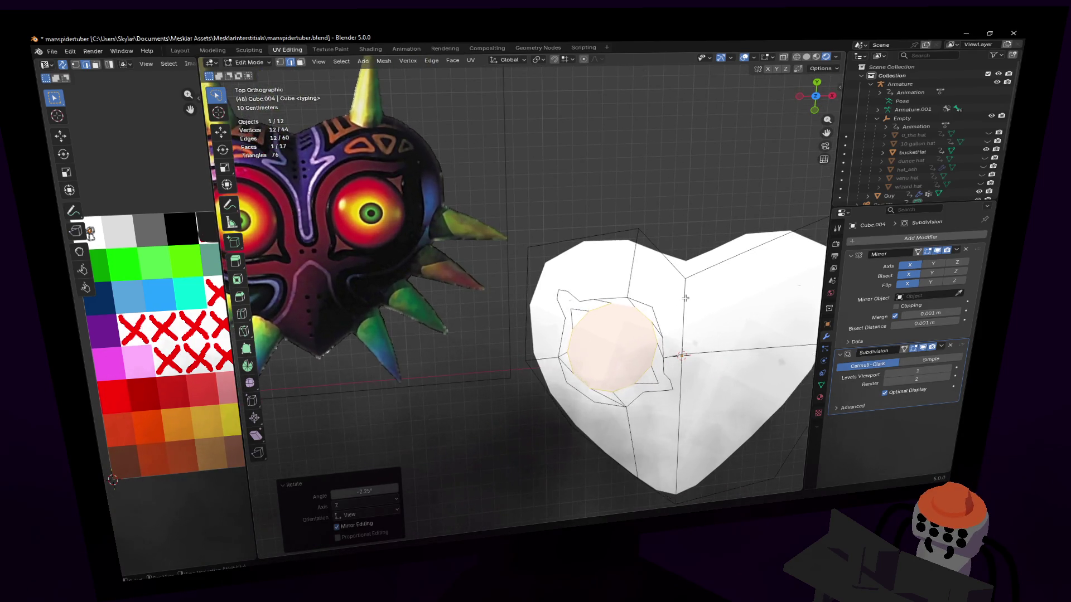
scroll(685, 297, down, 1)
scroll(670, 283, up, 1)
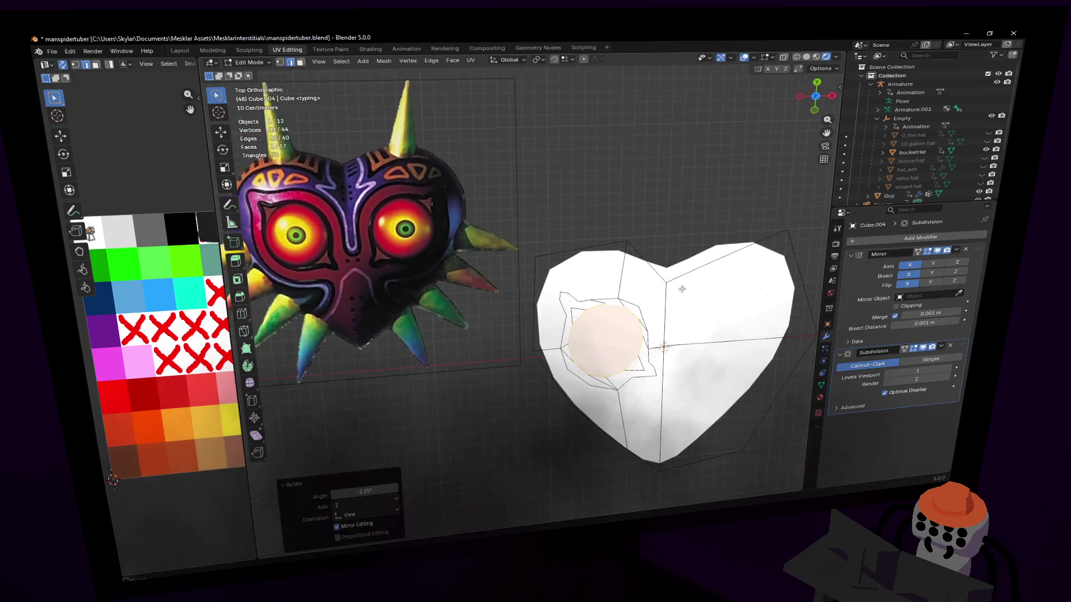
scroll(673, 292, up, 1)
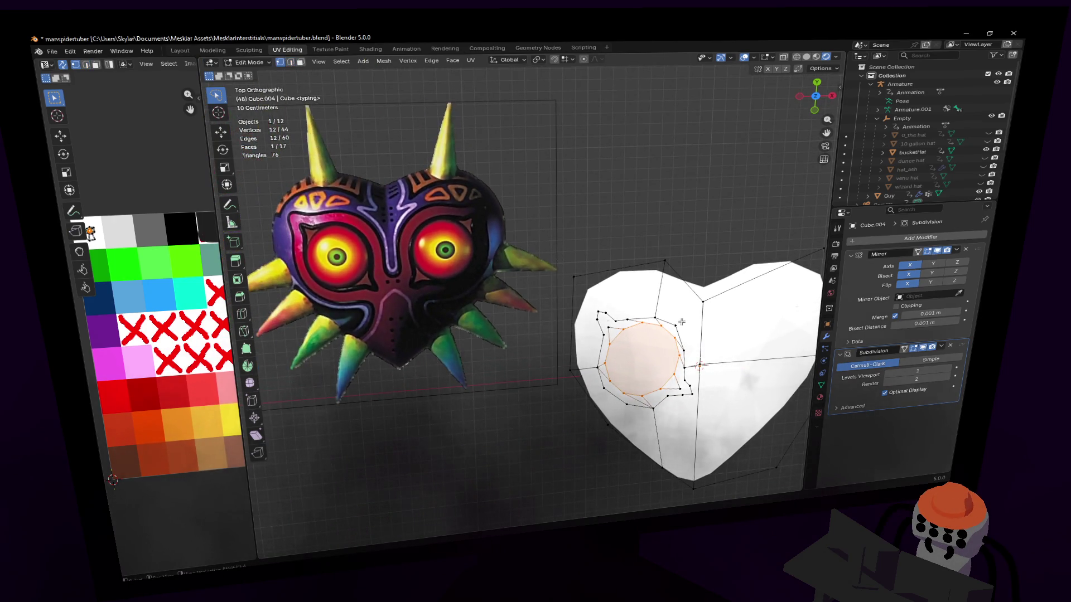
- Move and slightly rotate a pair of outline vertices near the eye ring
key(2)
click(680, 313)
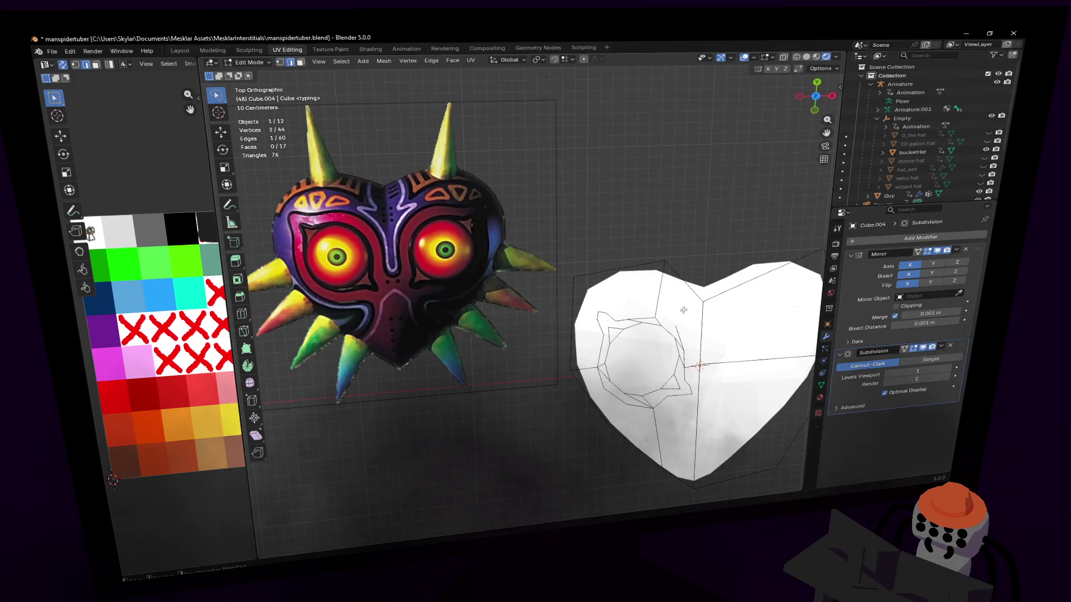
shift+middle_drag(694, 313, 687, 311)
key(1)
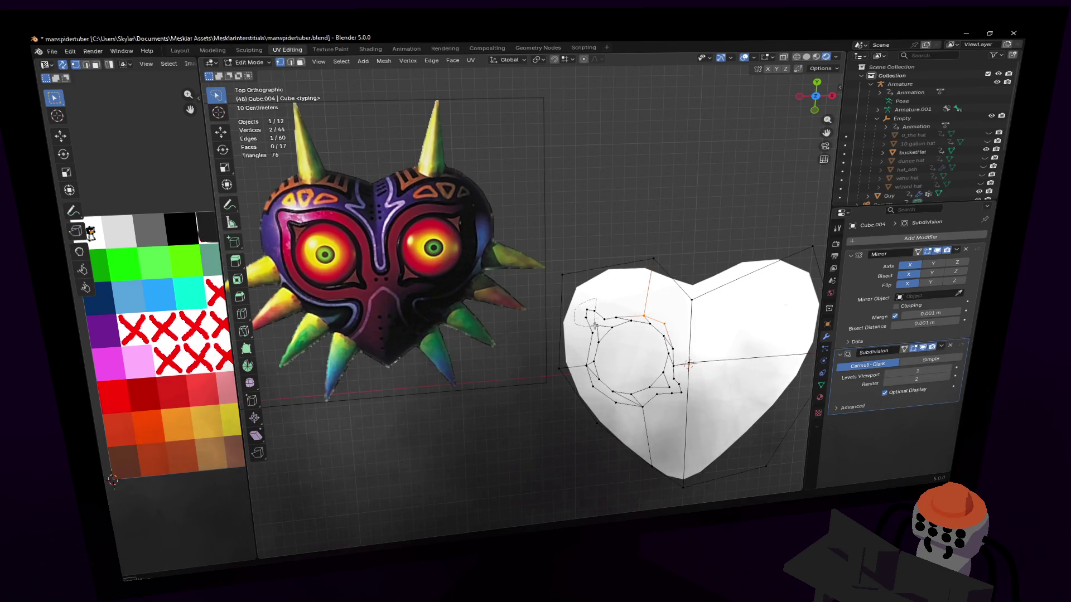
shift+click(590, 314)
key(g)
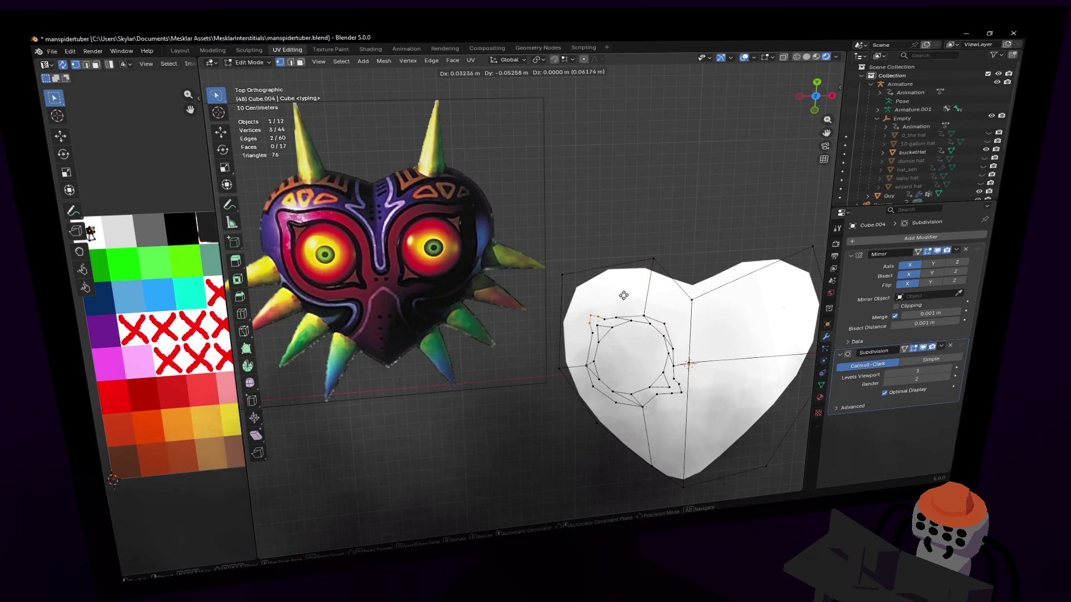
click(622, 295)
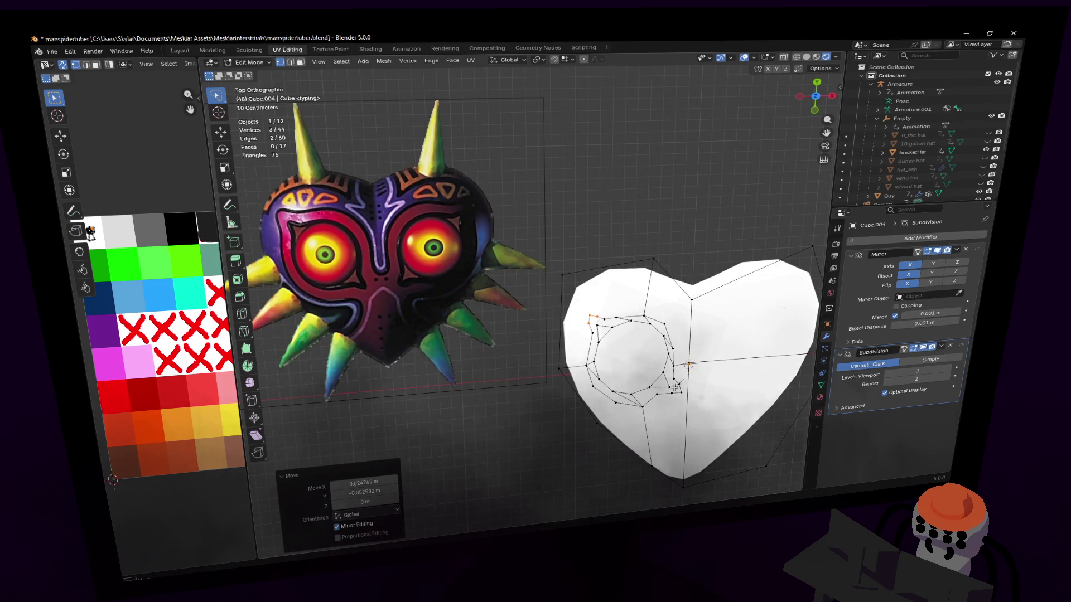
key(r)
click(694, 368)
- Settle a vertex near the mirror seam and reposition another on the socket
key(g)
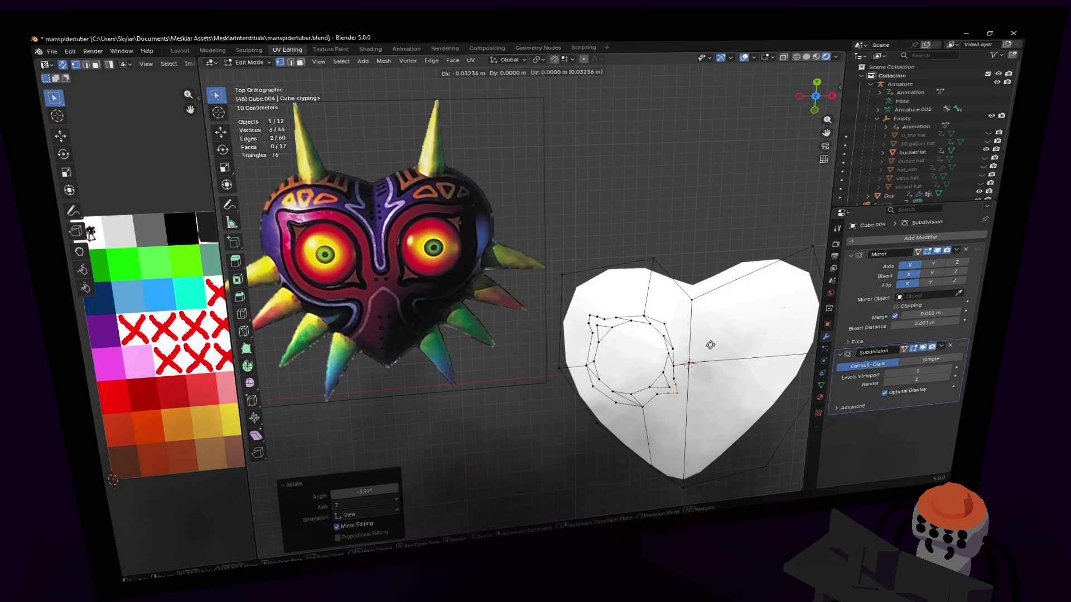
click(711, 346)
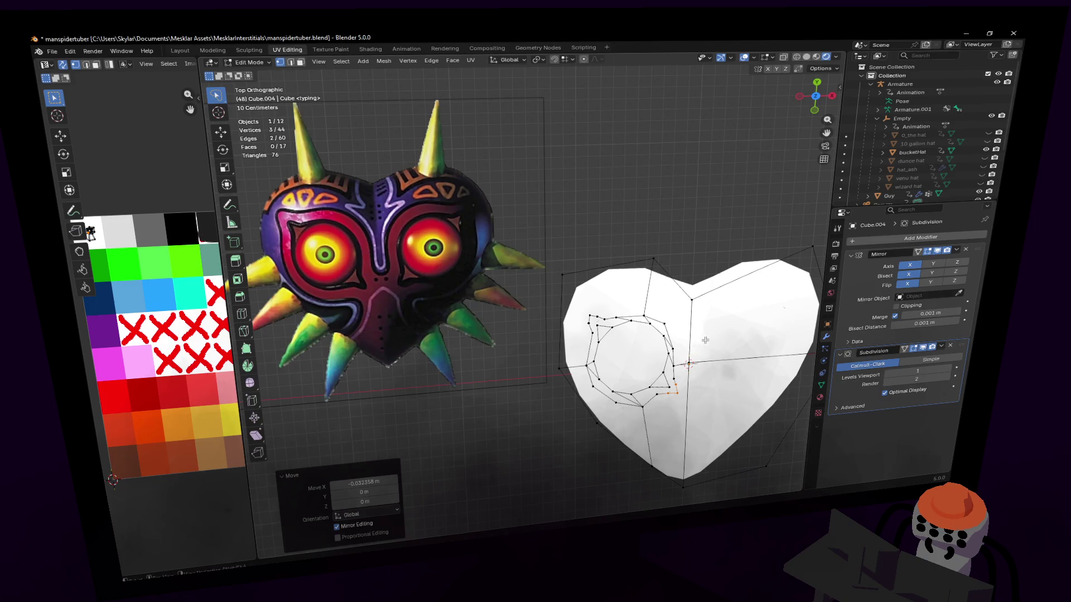
key(g)
click(679, 378)
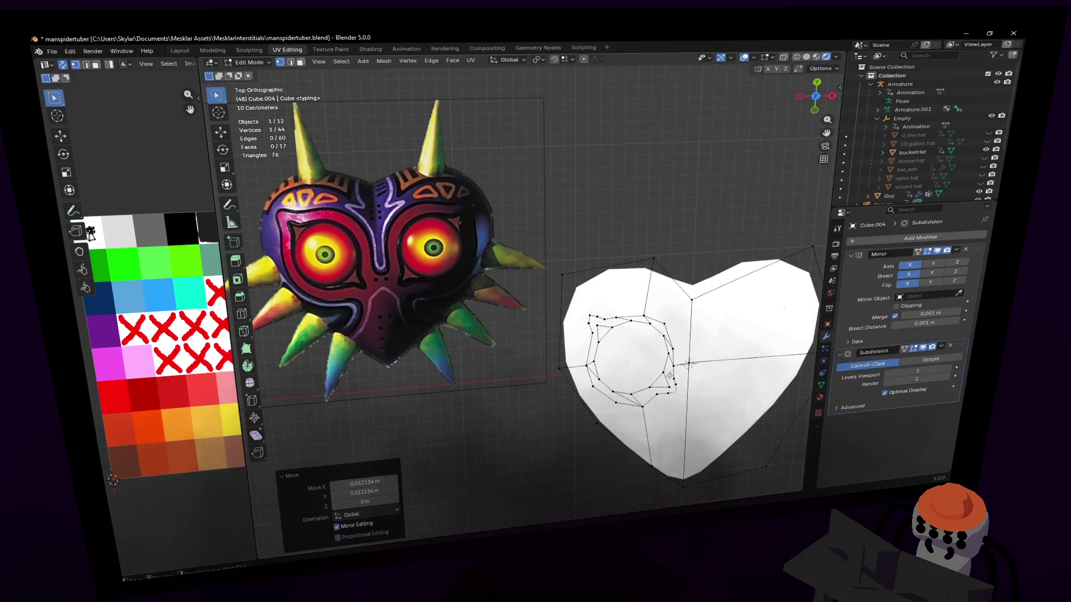
middle_drag(687, 376, 719, 373)
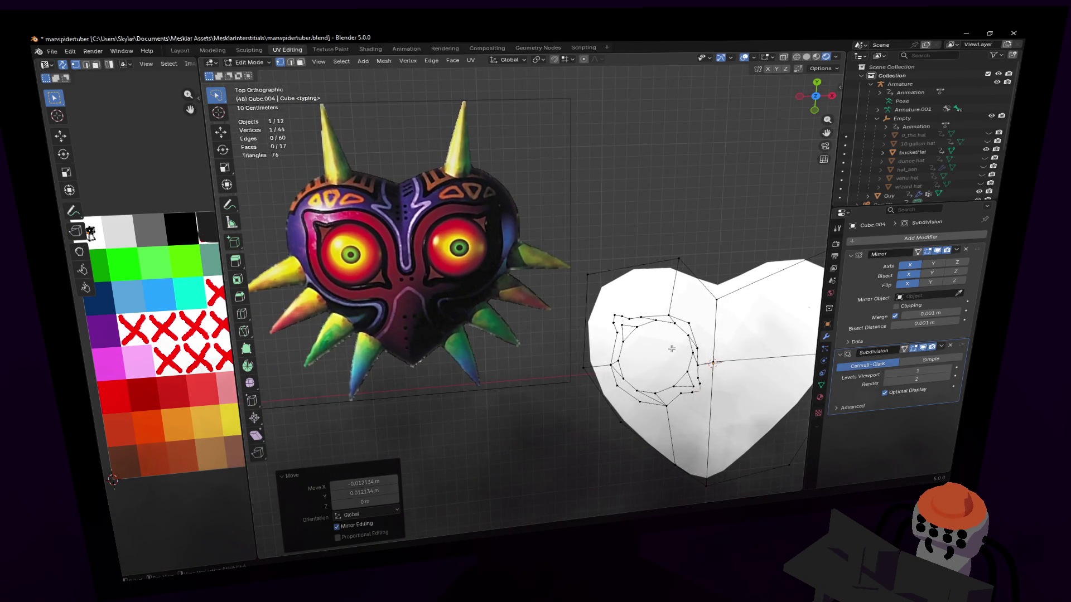
middle_drag(671, 350, 652, 335)
- Lasso-select the whole eye-socket ring, scale it down slightly, and nudge one ring vertex
ctrl+drag(589, 333, 591, 392)
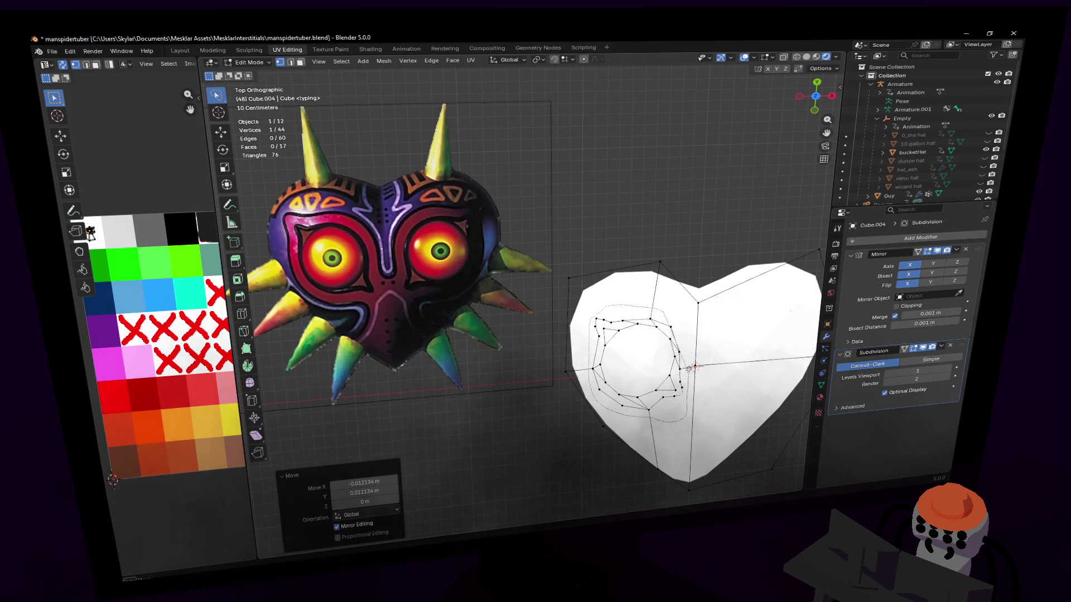
ctrl+drag(687, 400, 669, 318)
key(s)
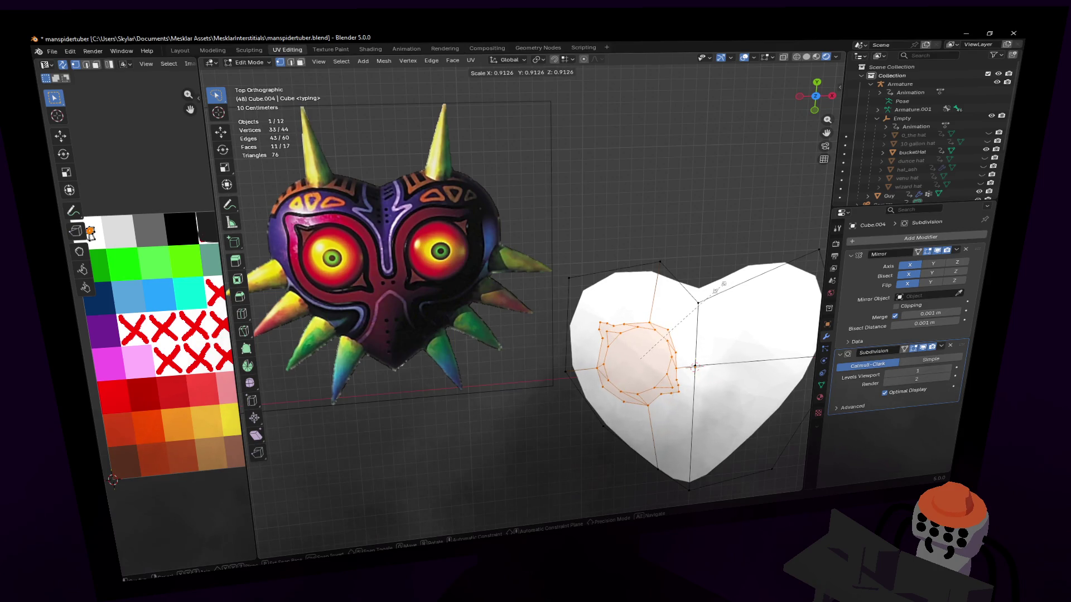
click(694, 367)
click(696, 368)
key(g)
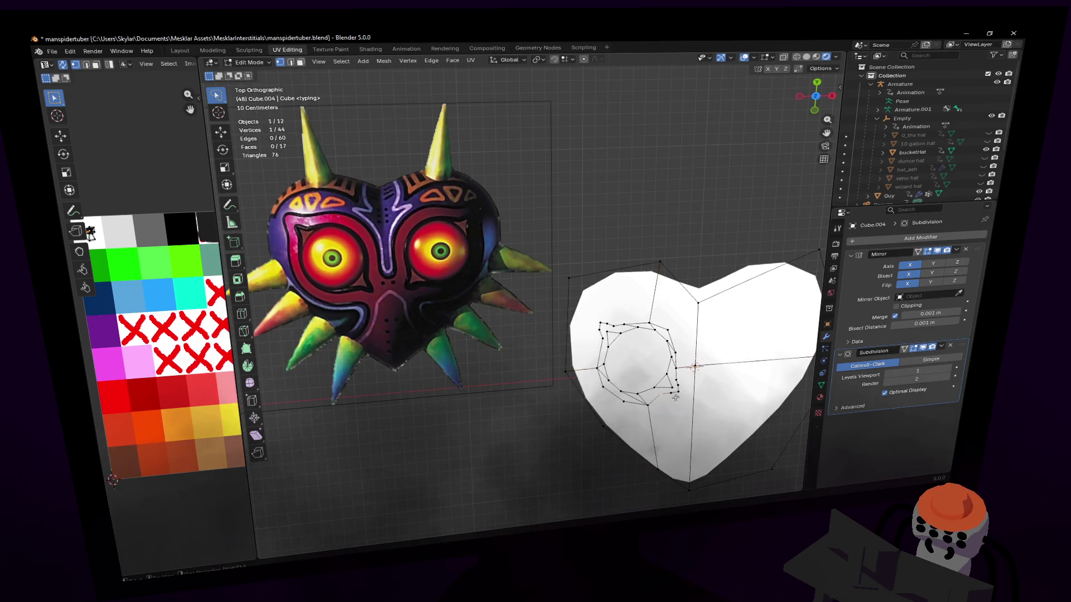
key(g)
click(693, 387)
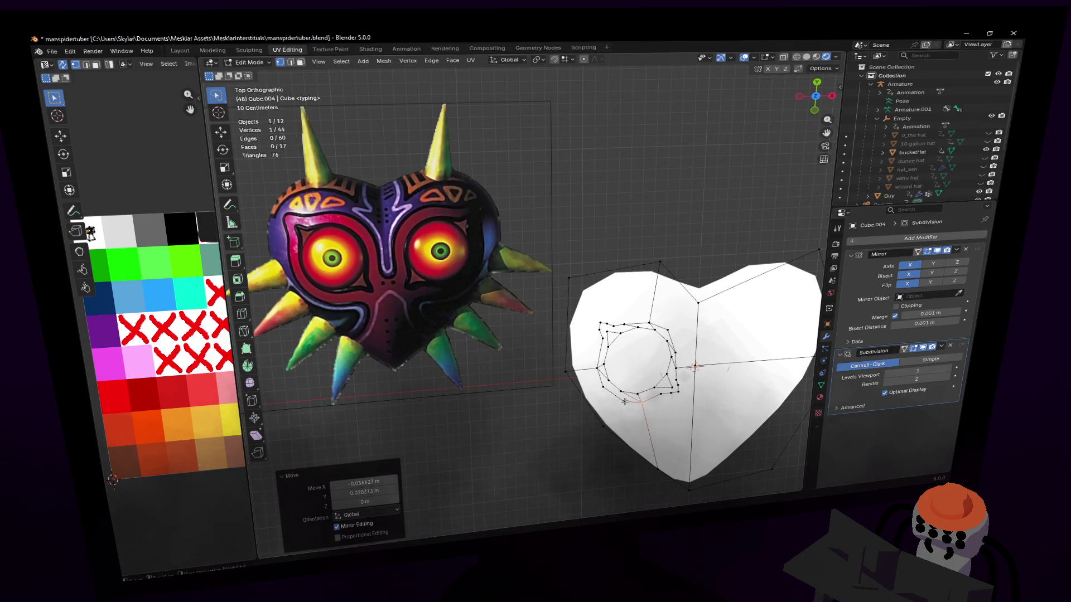
click(656, 397)
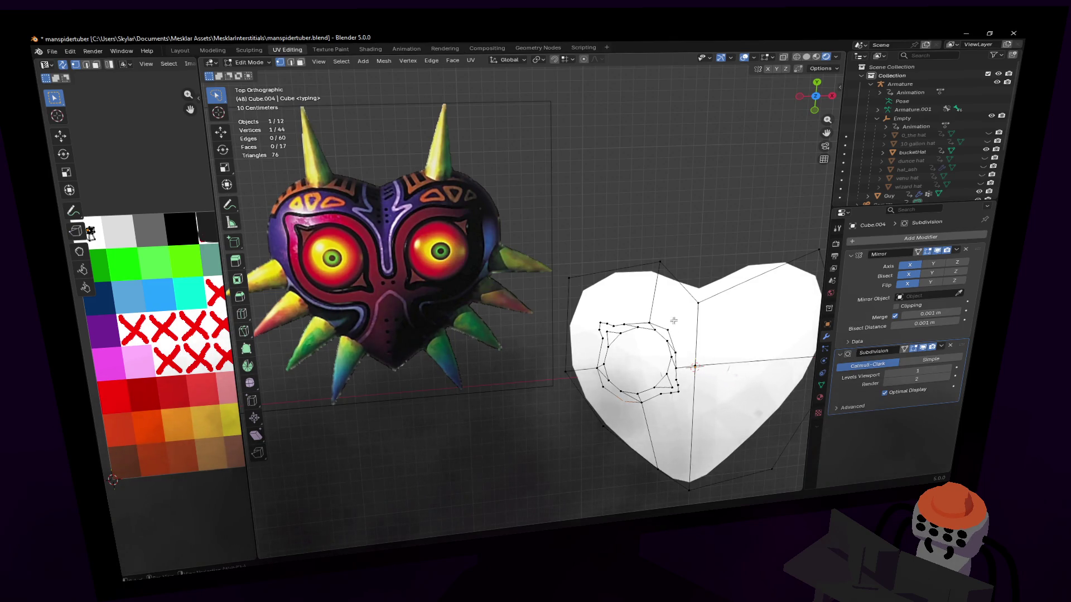
- Pan the heart into view and activate the Knife tool for further cuts
shift+middle_drag(675, 320, 655, 322)
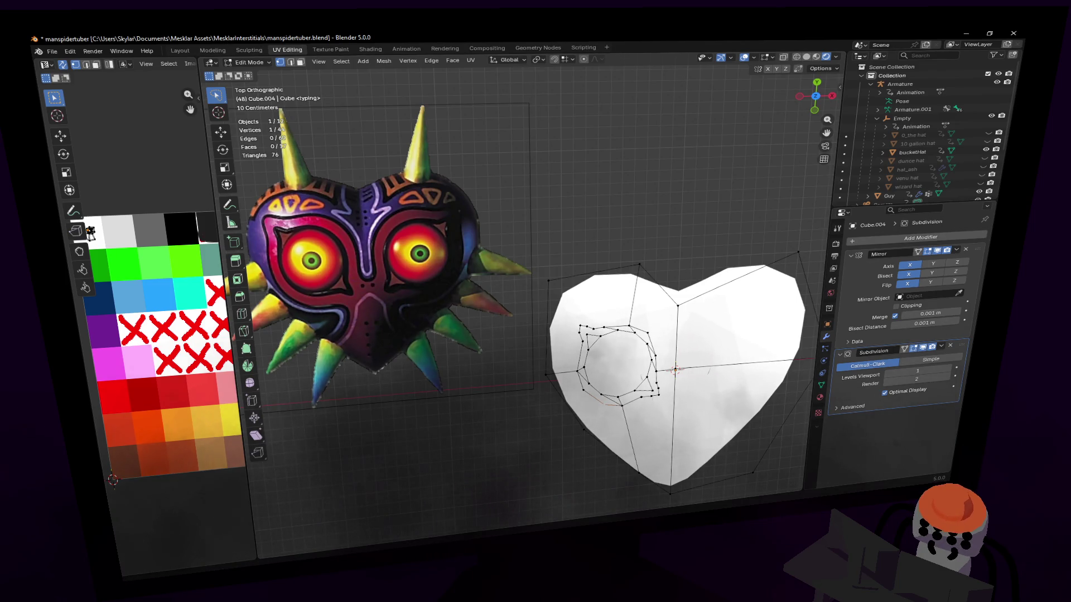
shift+middle_drag(703, 307, 690, 272)
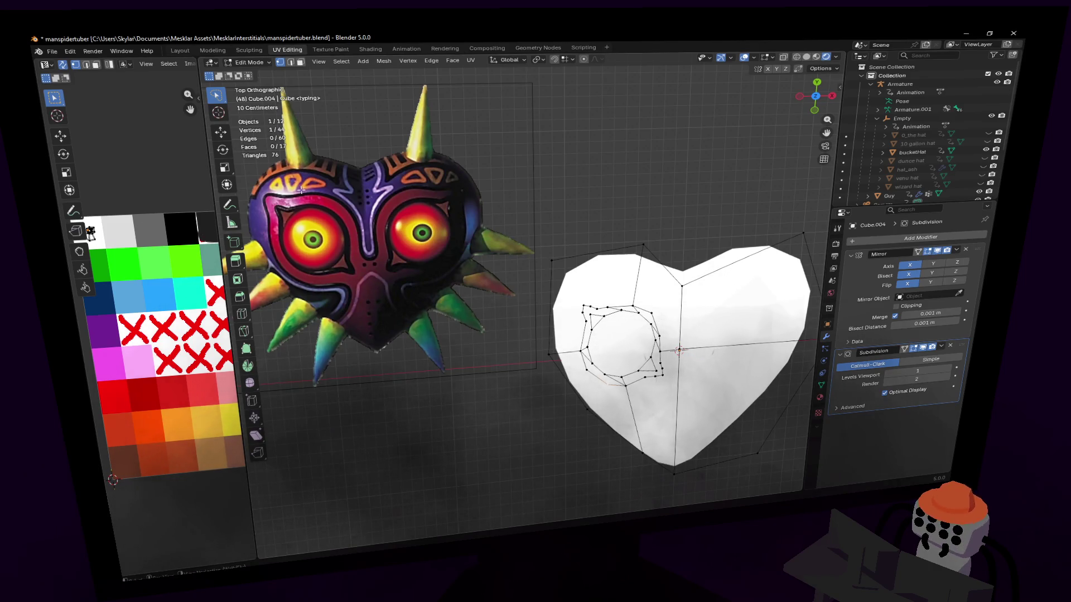
click(244, 331)
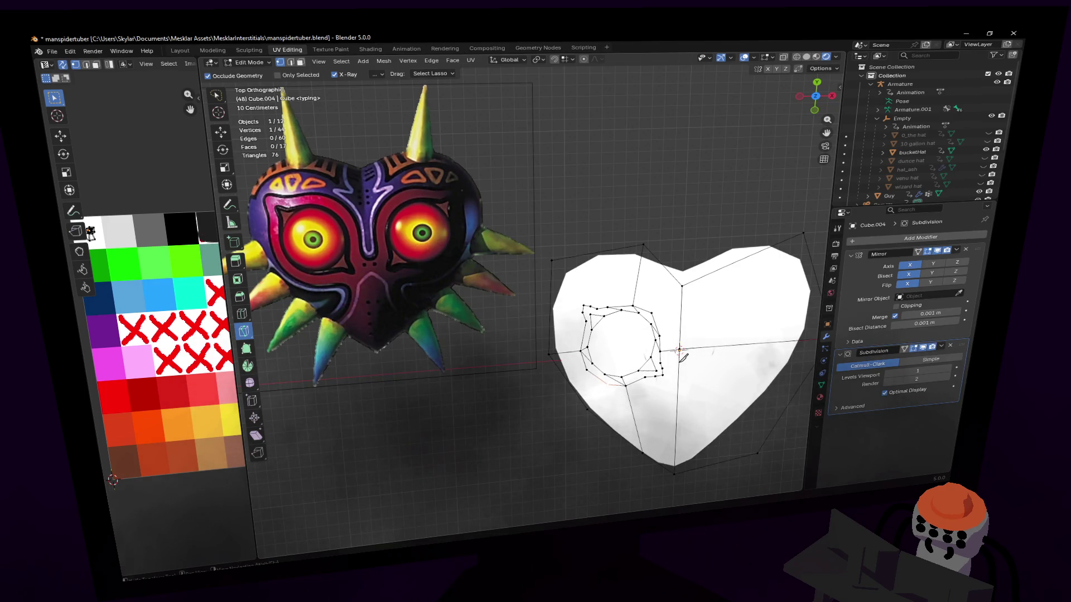
- Knife-cut a new edge line from the heart's top edge, around the eye socket, down toward the bottom
click(679, 361)
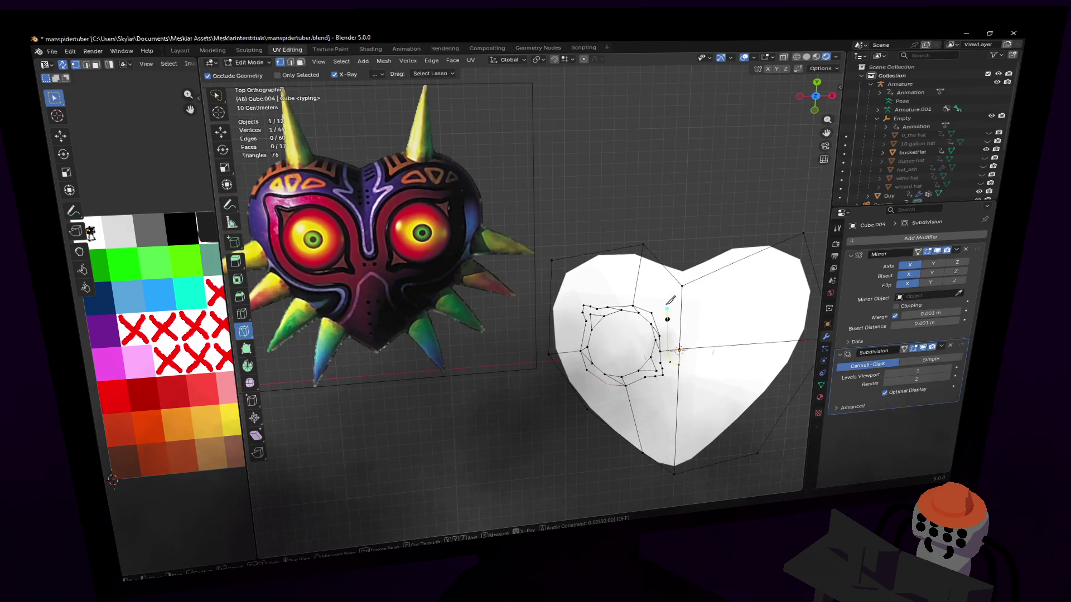
click(658, 295)
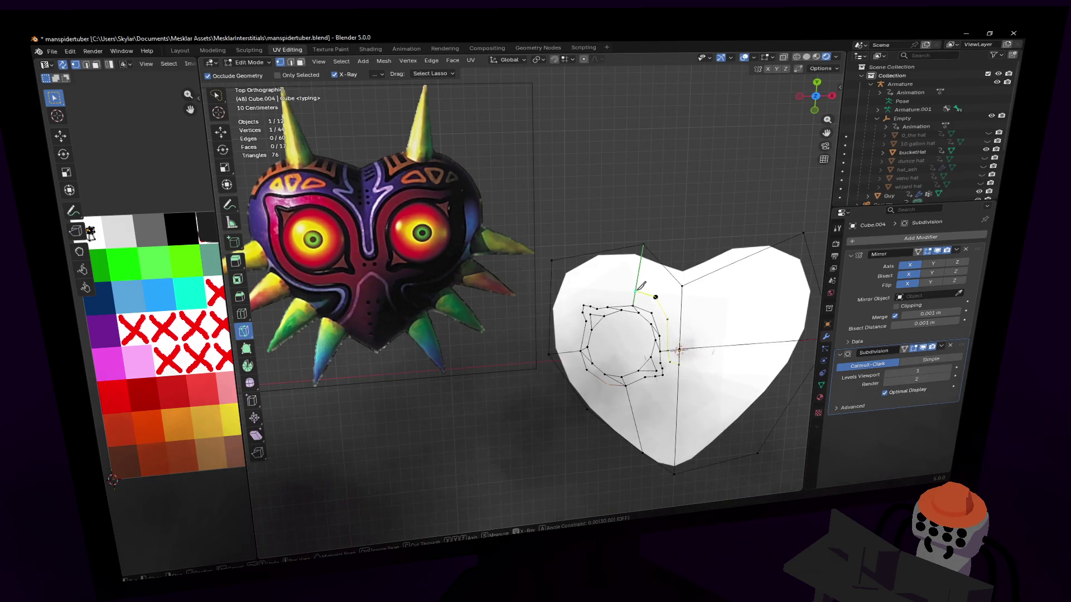
click(596, 294)
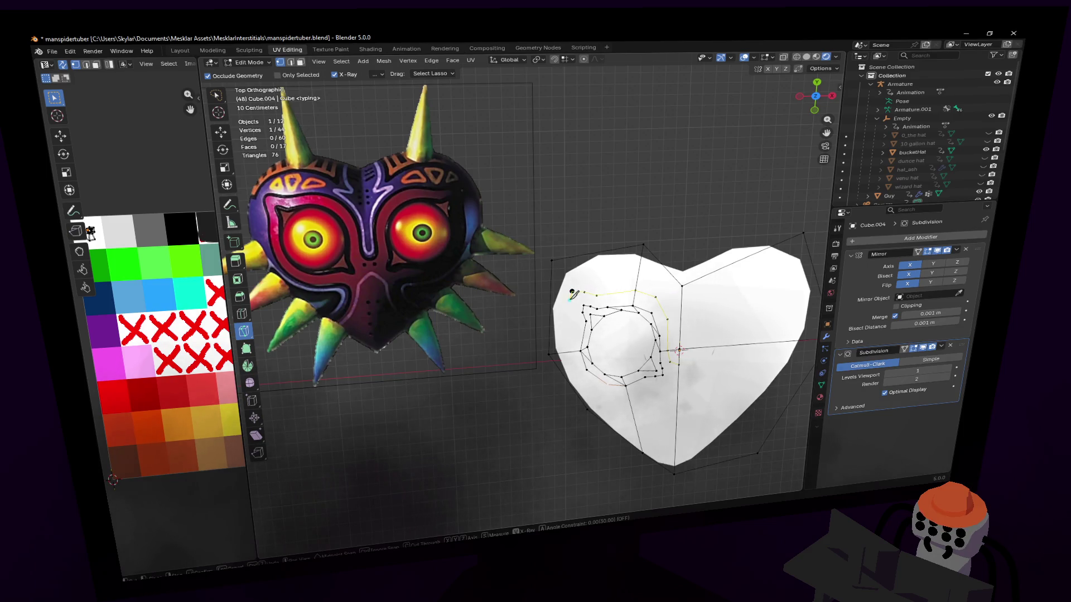
click(573, 331)
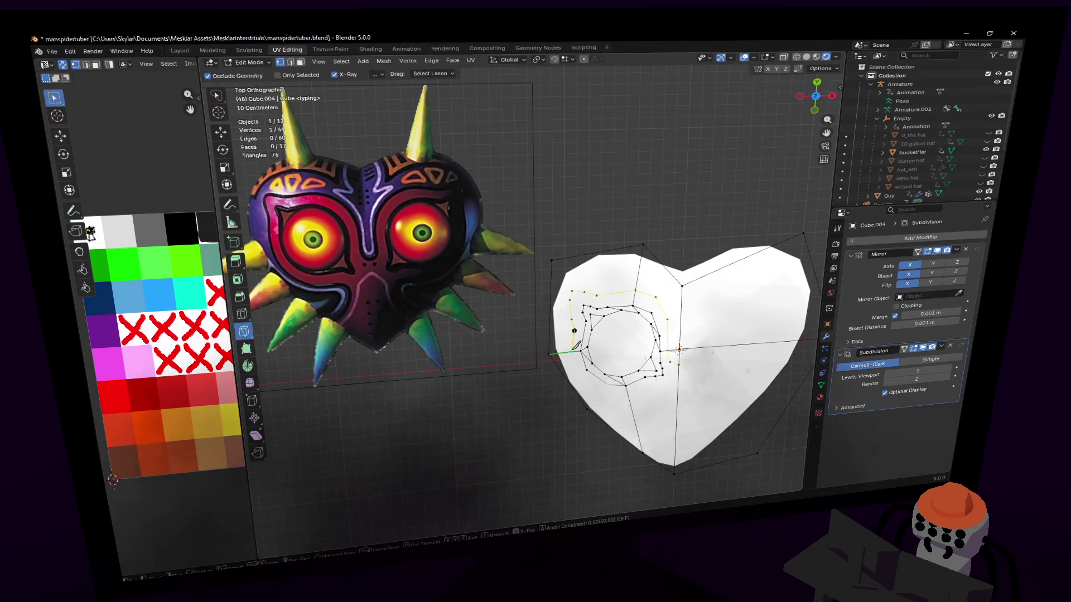
click(577, 381)
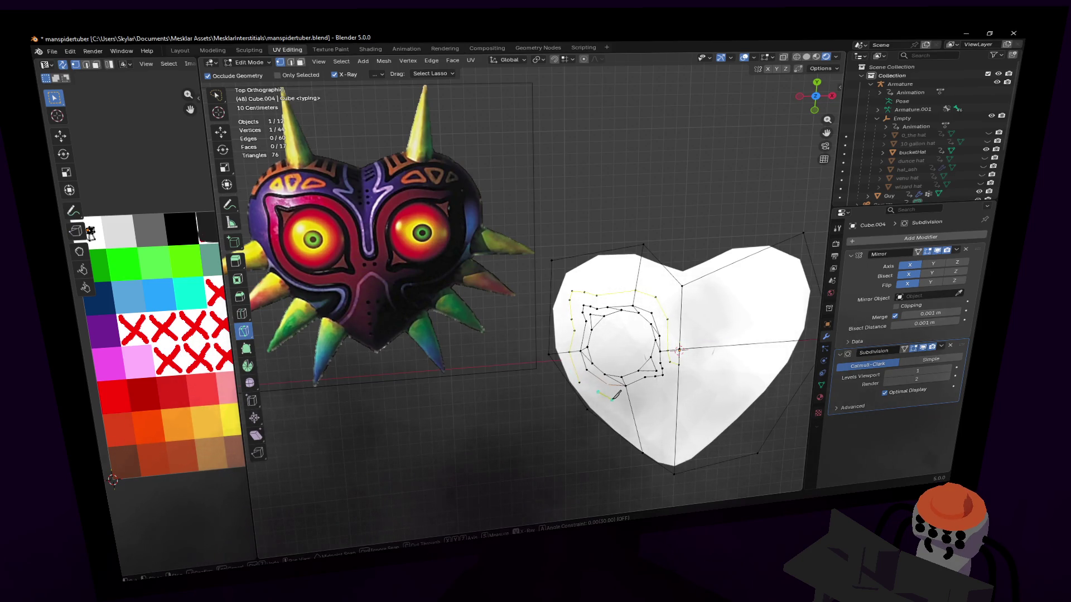
key(Return)
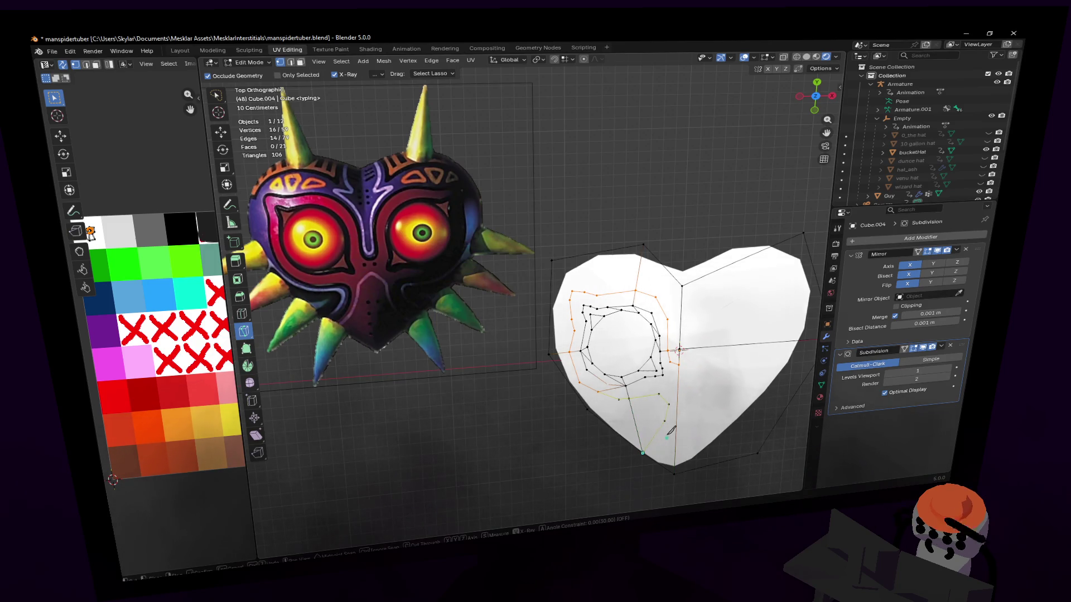
key(Escape)
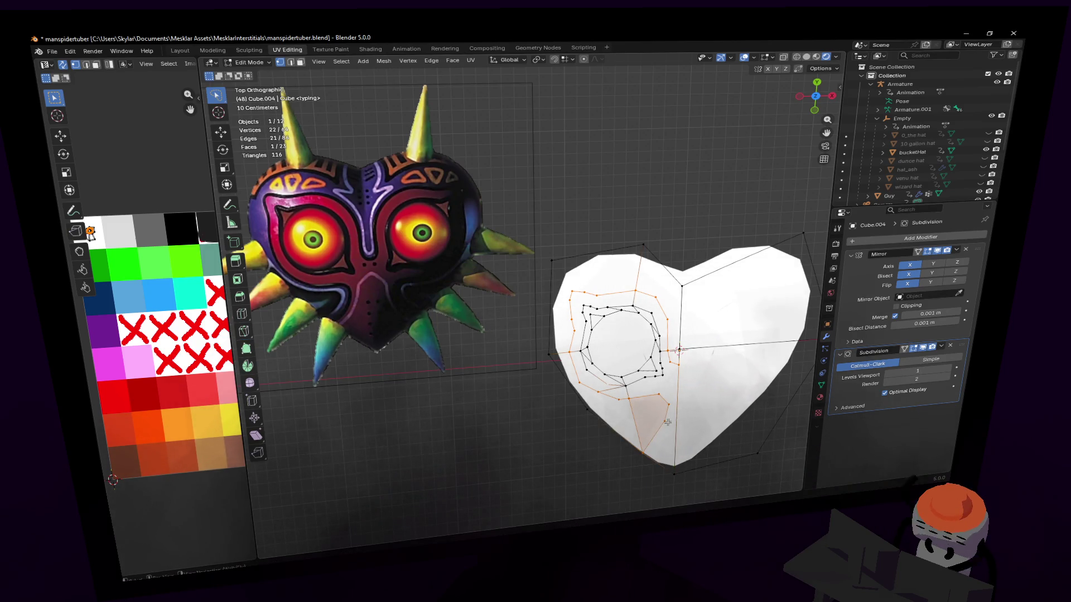
key(g)
- Reposition the vertices along the new cut line into the groove near the centre seam
click(679, 401)
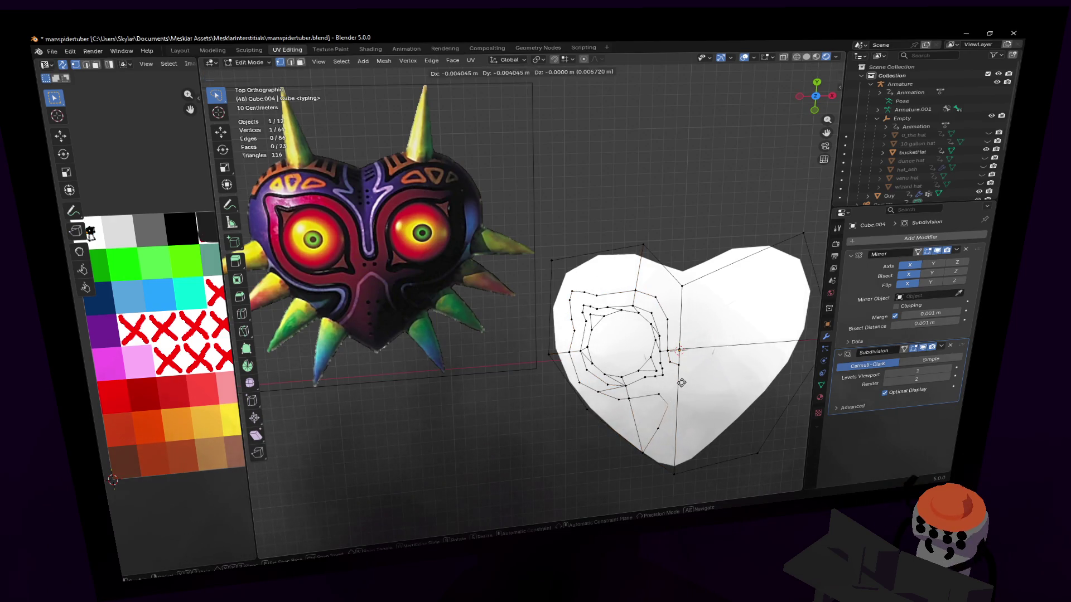
key(g)
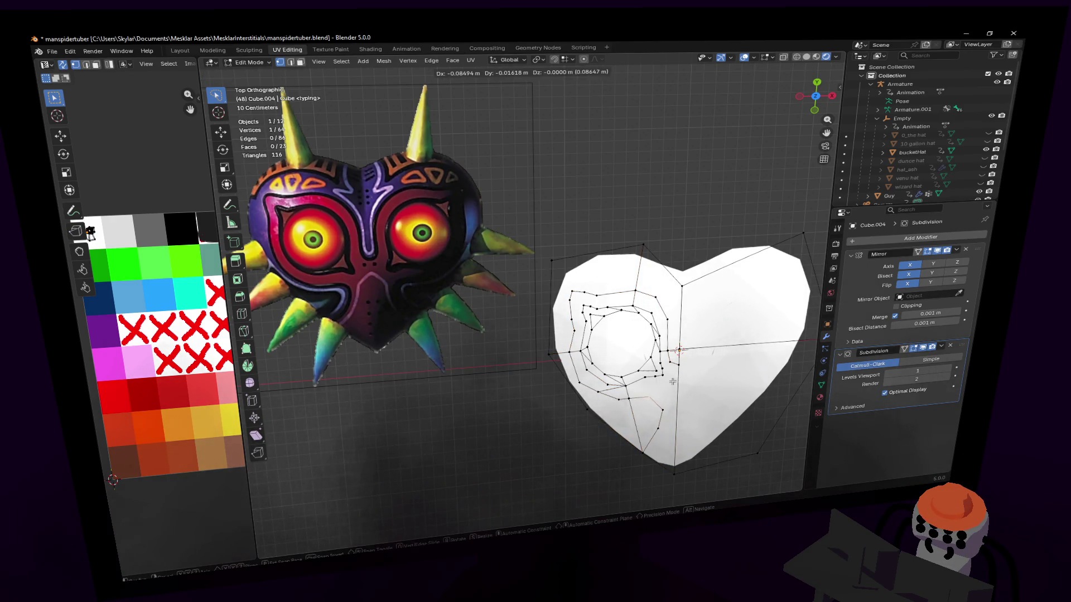
click(650, 390)
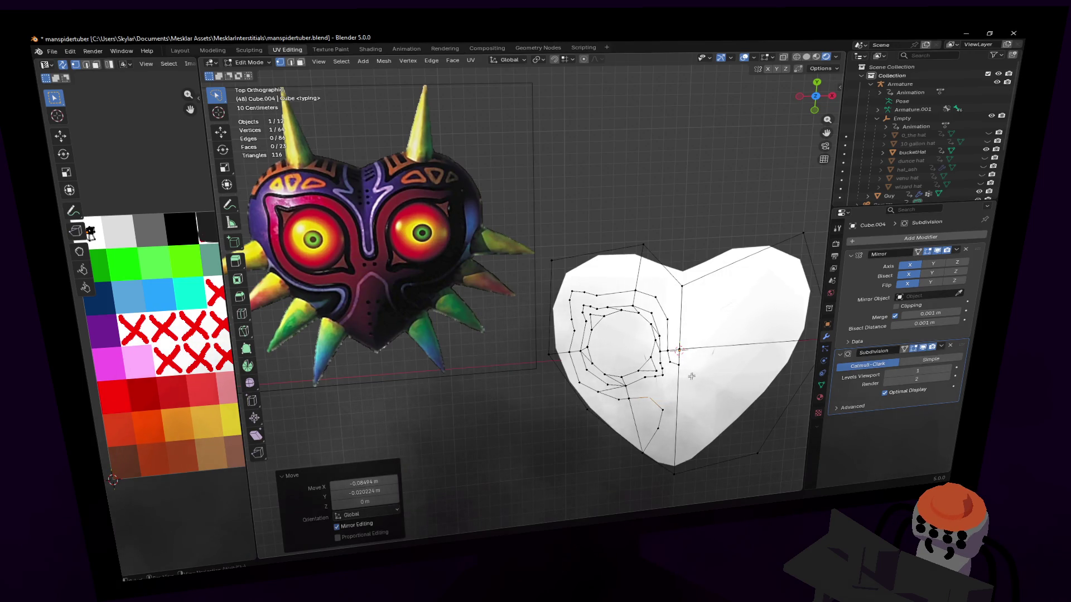
scroll(691, 377, up, 2)
scroll(692, 377, up, 1)
scroll(694, 393, down, 2)
scroll(695, 402, down, 1)
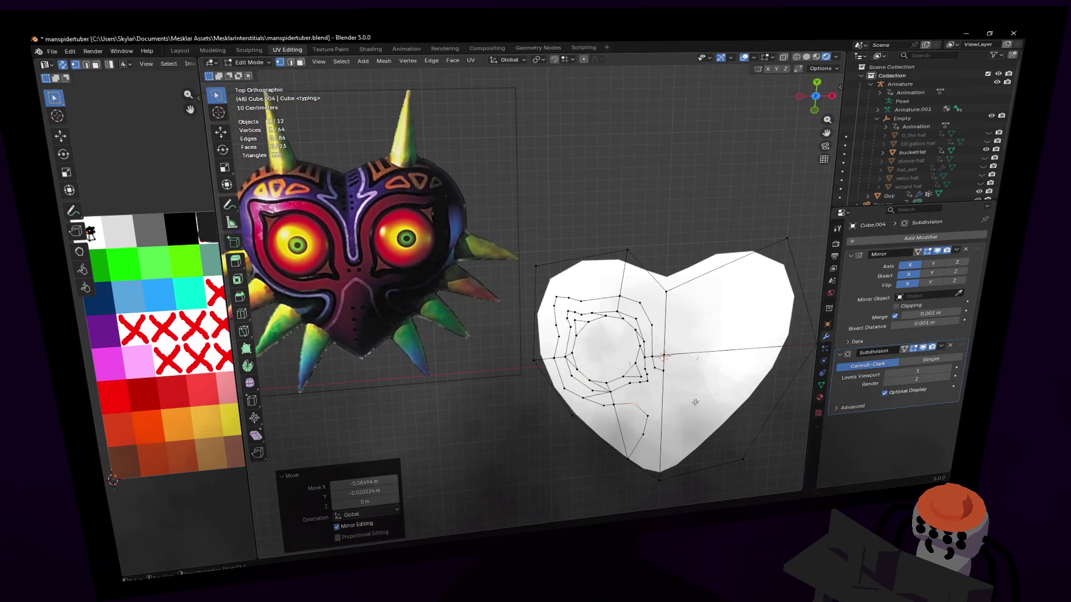
scroll(695, 403, down, 1)
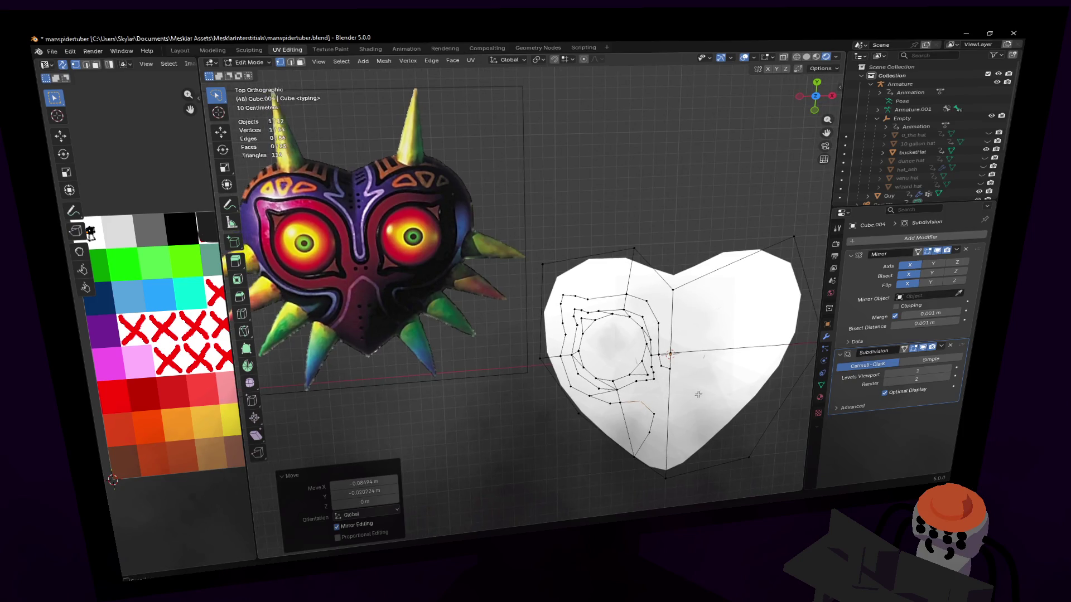
key(g)
click(662, 423)
key(g)
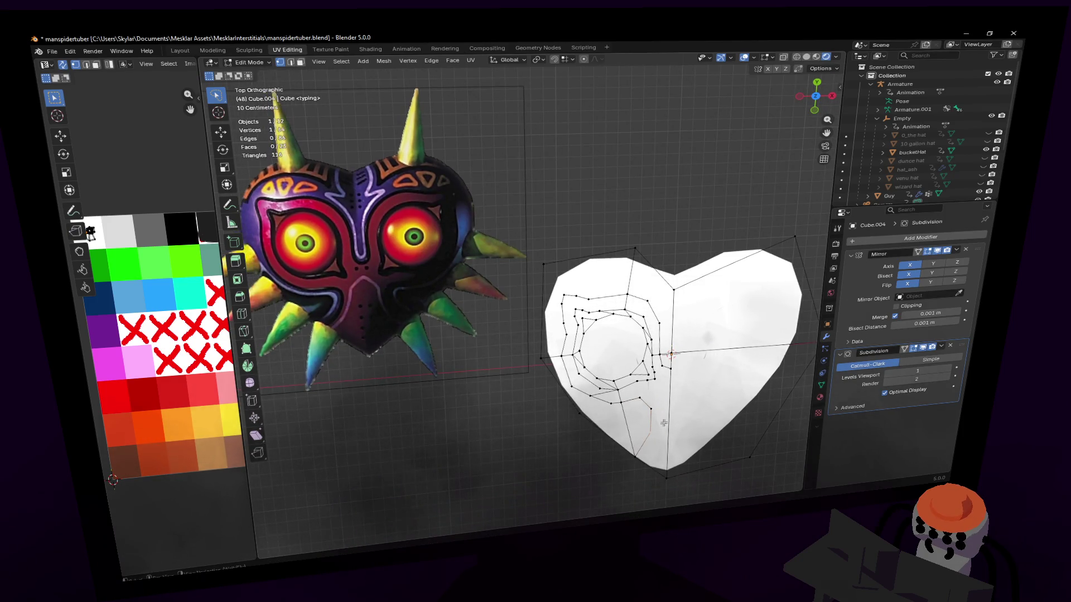
click(663, 423)
key(g)
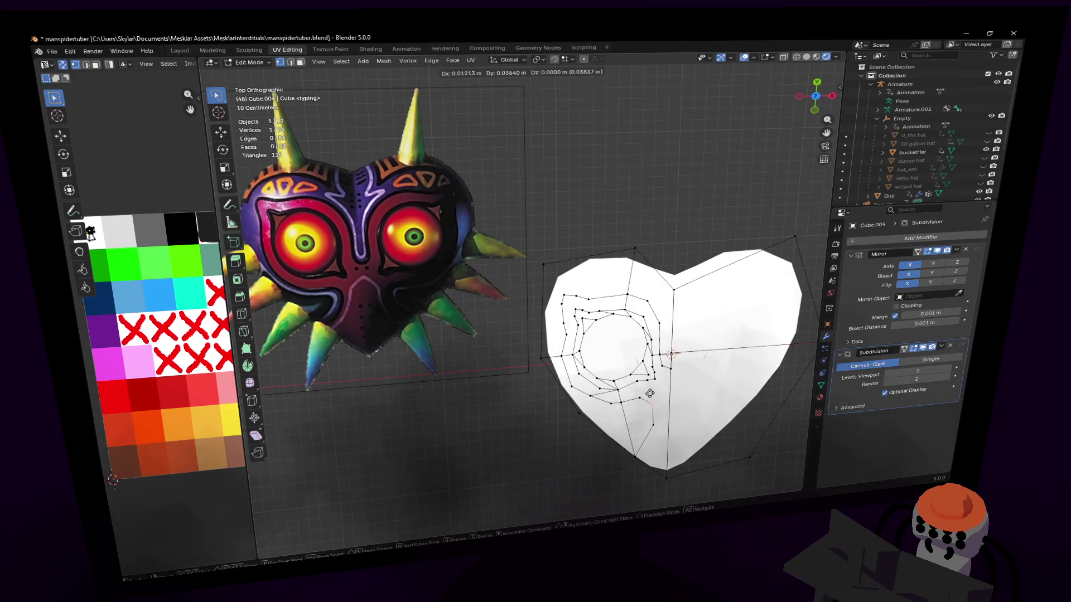
click(649, 393)
- Nudge the groove vertices beside the eye socket into smoother positions
key(g)
click(611, 403)
key(g)
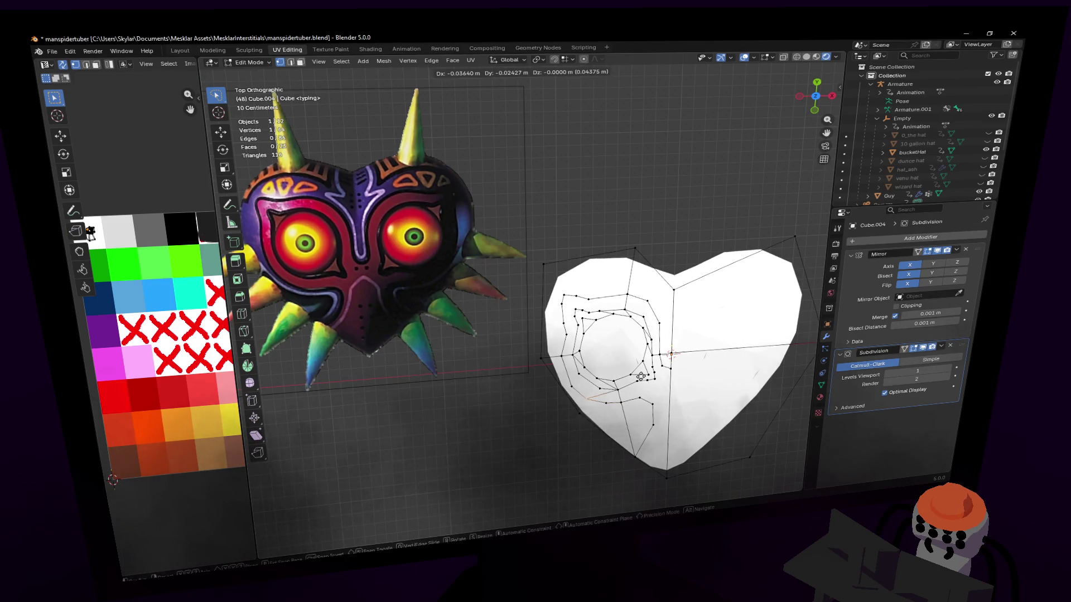
click(645, 377)
scroll(644, 376, up, 1)
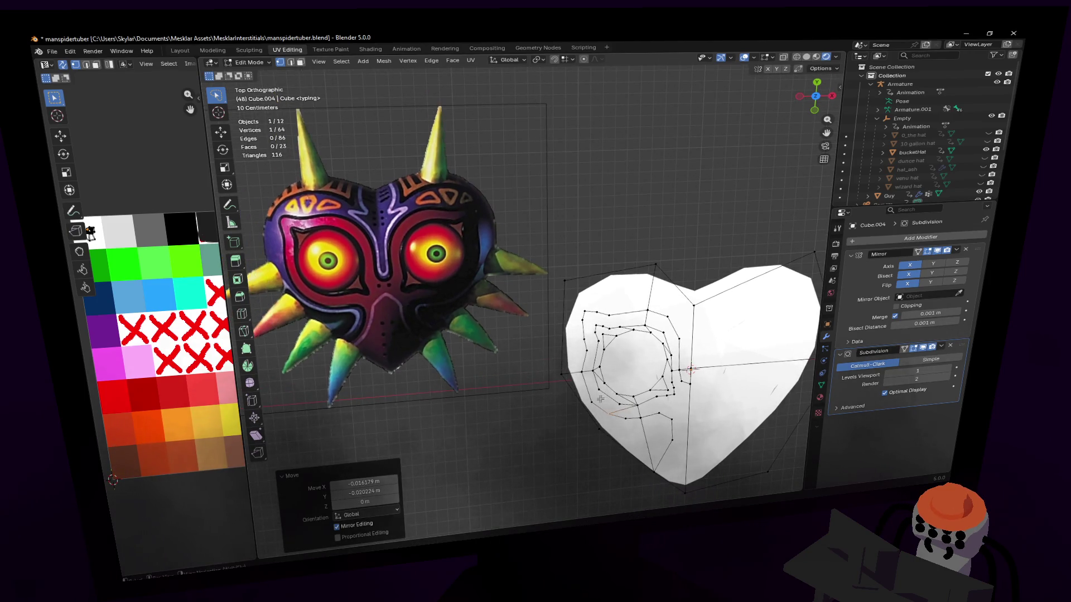
key(g)
click(598, 392)
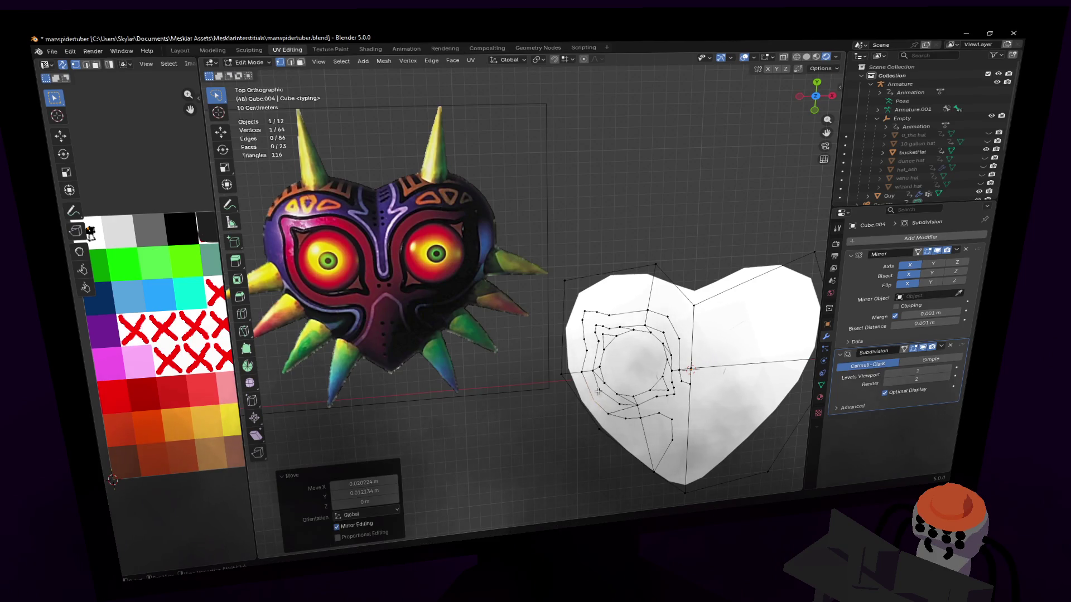
key(g)
click(588, 362)
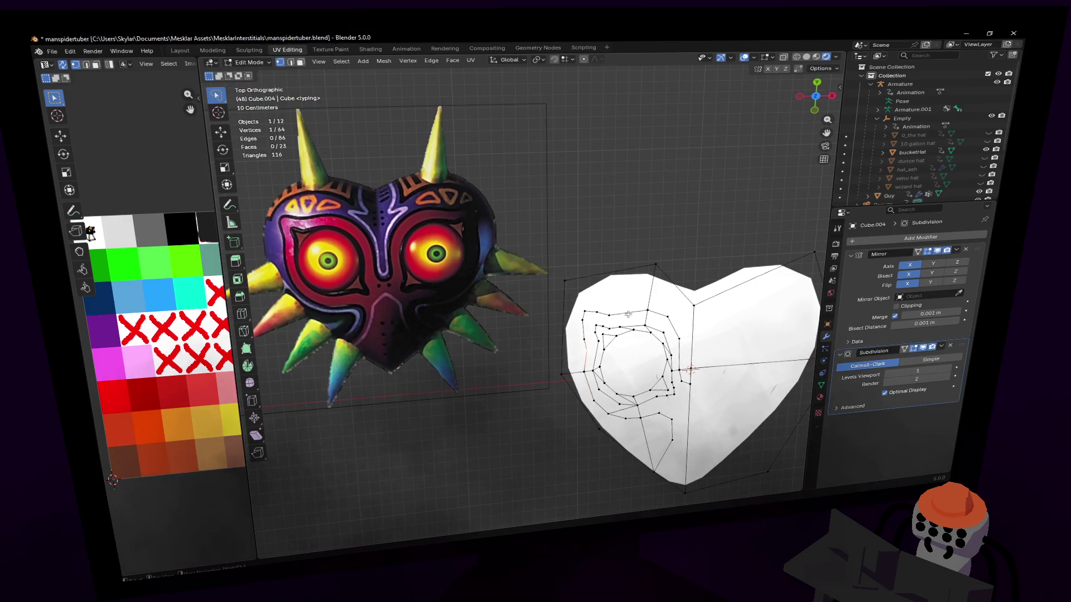
- Adjust the outline vertices around the left eye socket, with one move constrained to the X axis
key(g)
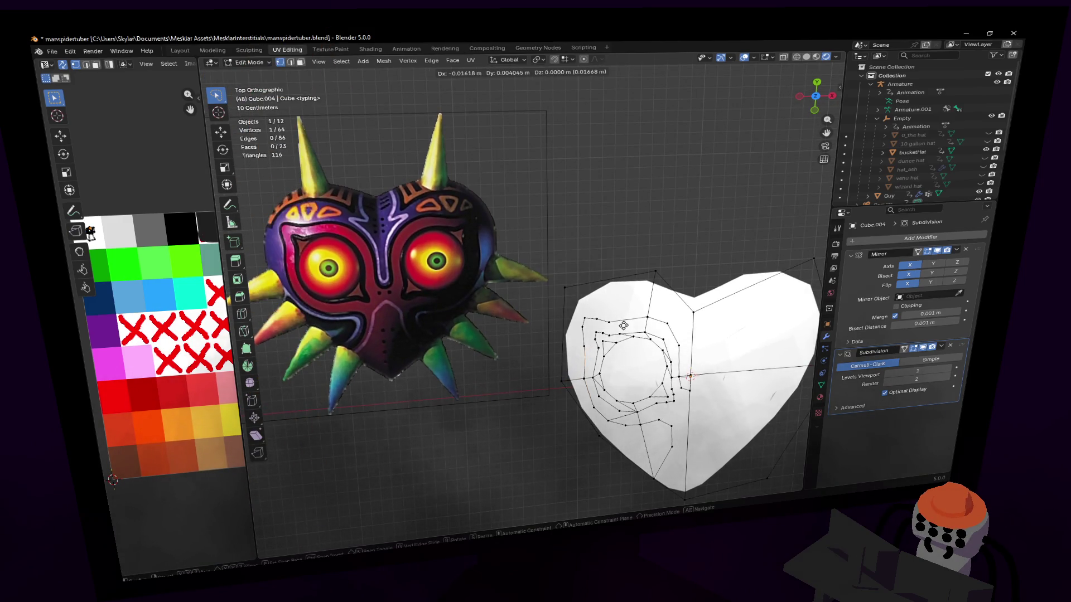
click(622, 326)
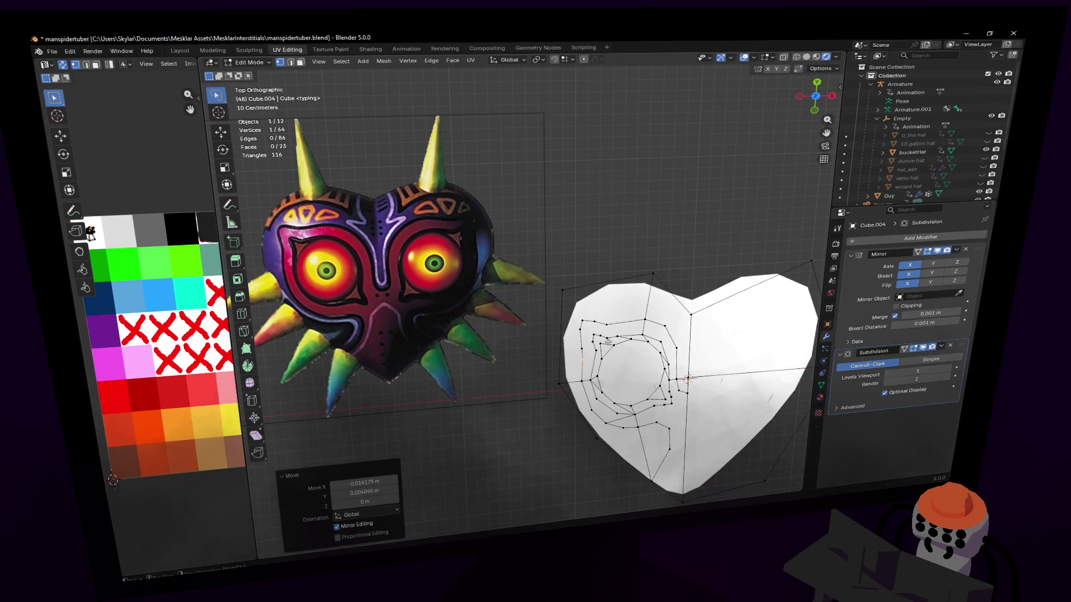
click(581, 337)
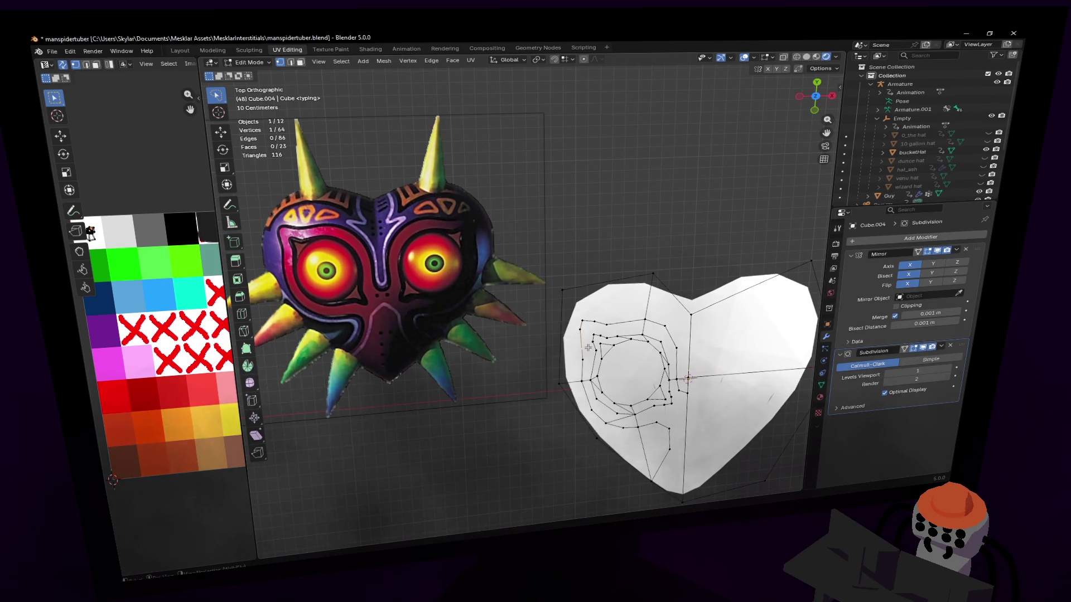
key(g)
click(592, 346)
key(g)
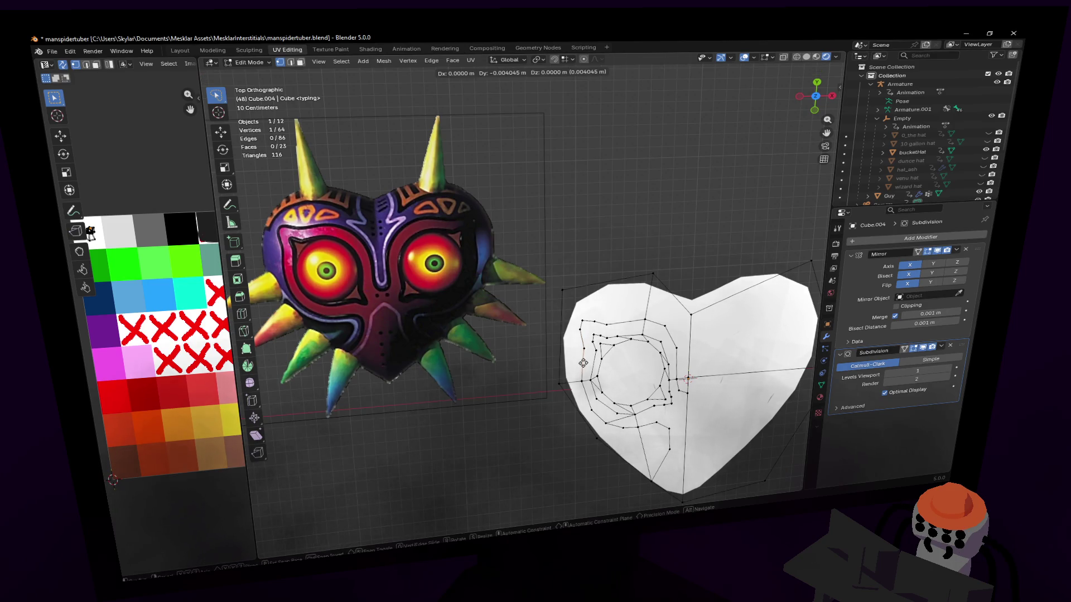
click(583, 361)
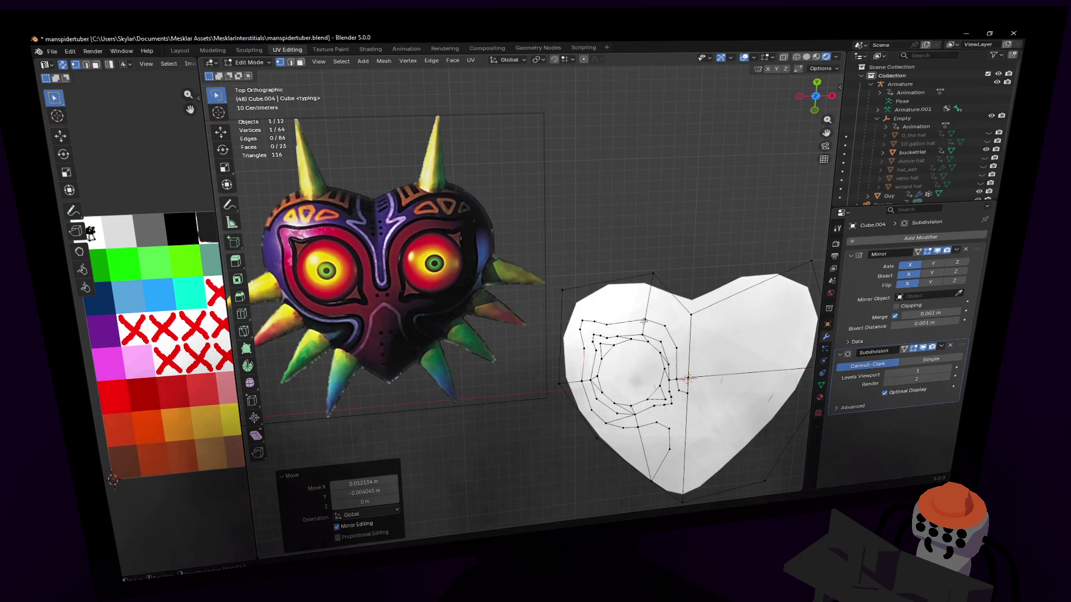
click(633, 380)
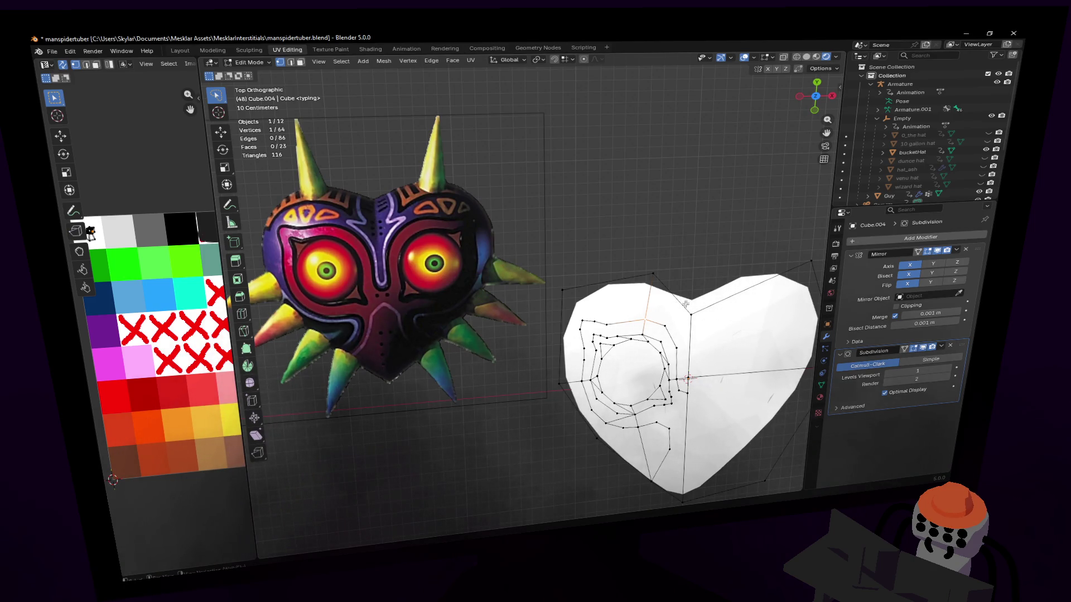
key(g)
click(681, 307)
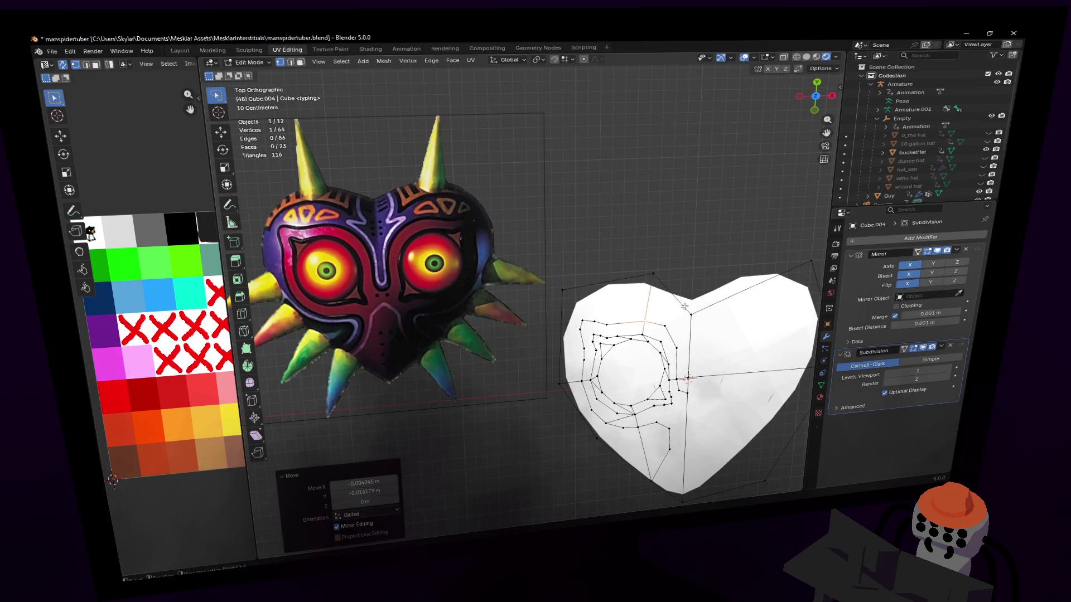
key(g)
key(x)
click(696, 290)
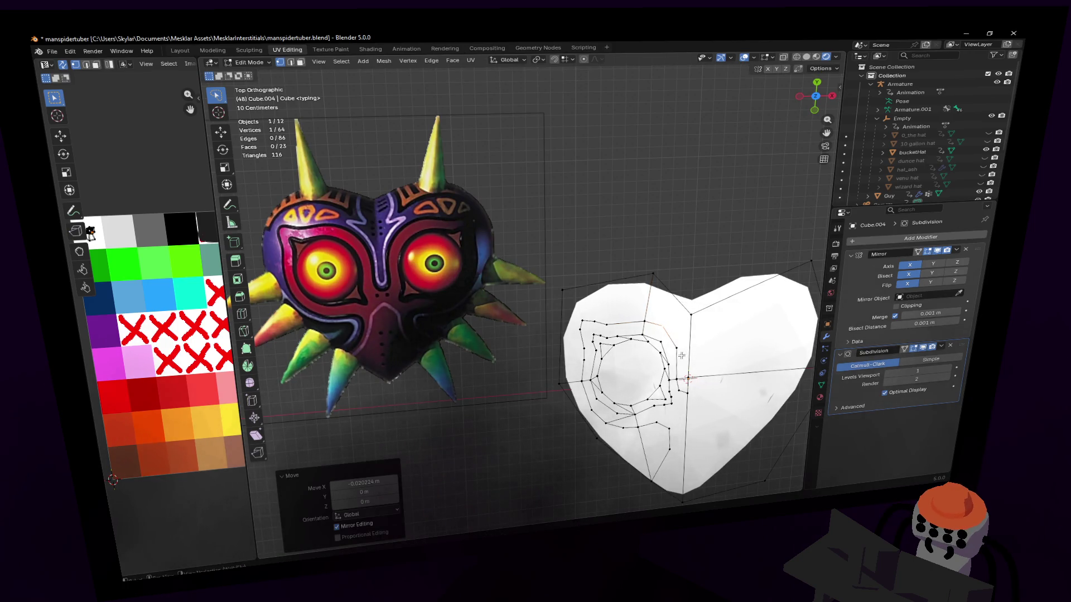
- Add a loop cut across the groove and slide its vertex along X, bringing the mesh to 65 vertices
key(g)
click(679, 356)
key(ctrl+r)
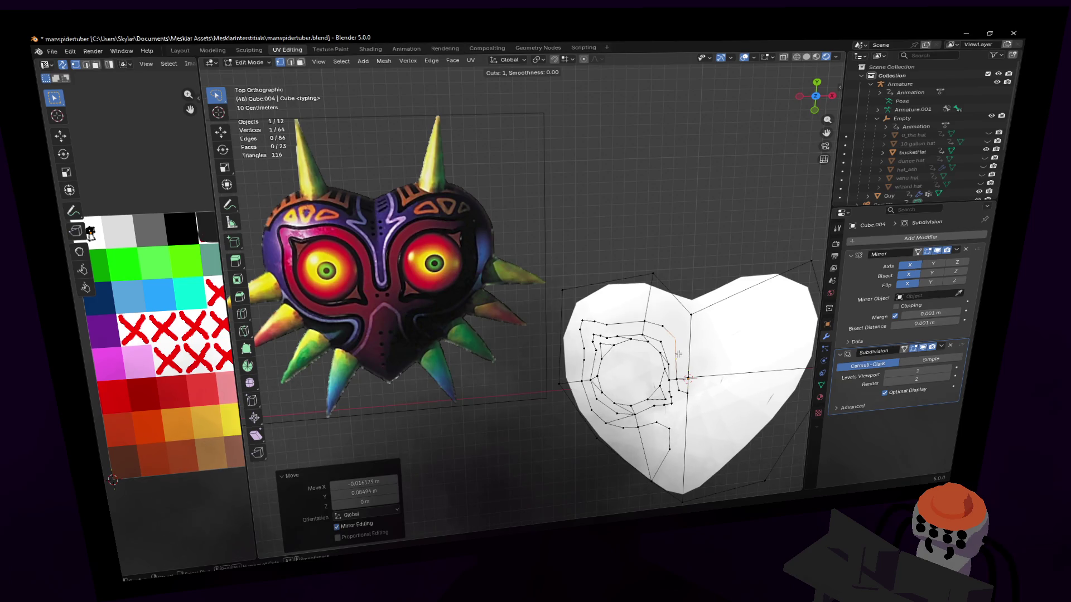
click(680, 354)
key(g)
key(x)
click(687, 355)
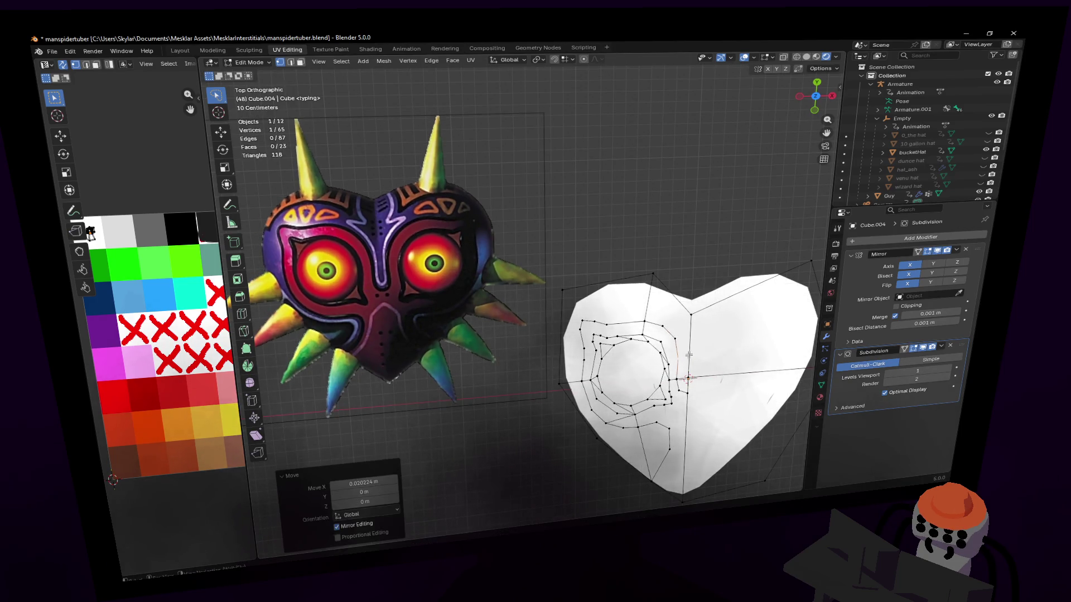
key(2)
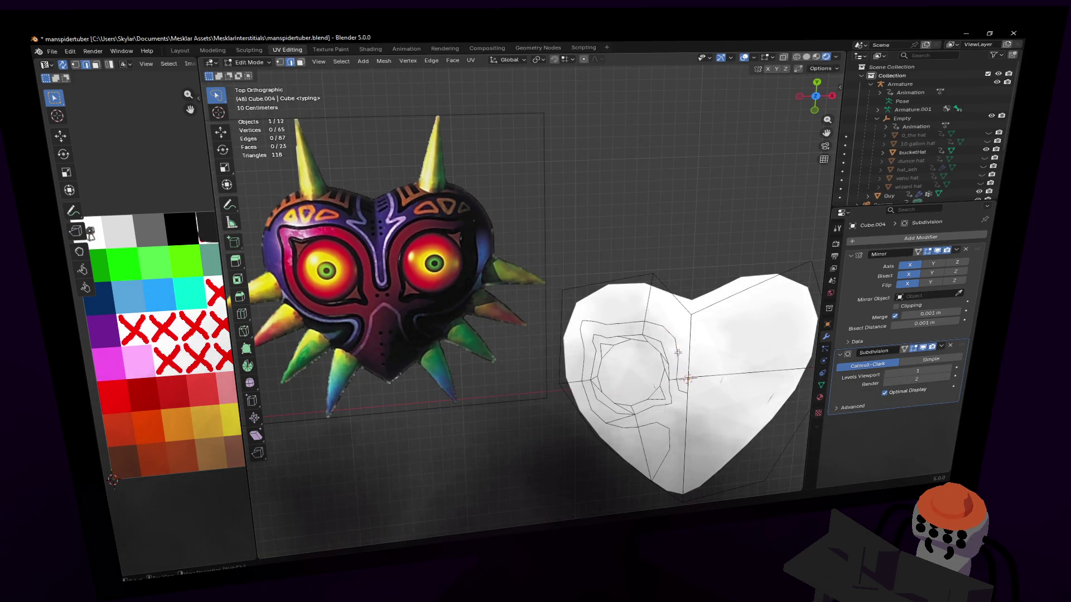
- Select the outline groove edge loop and bevel it about 0.0126 m into a doubled band (88 vertices)
alt+click(678, 353)
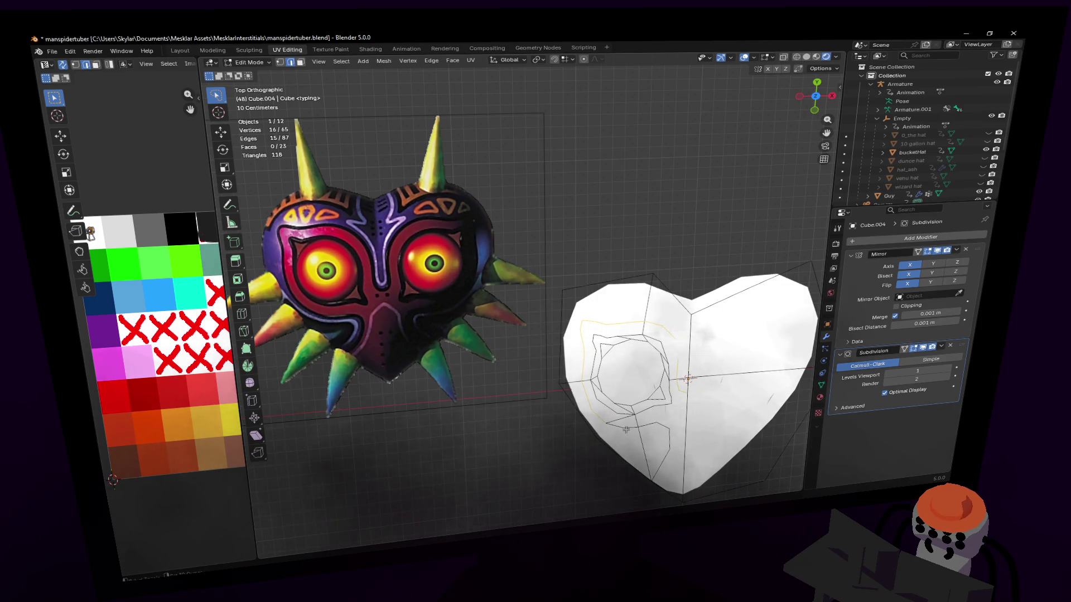
shift+click(656, 424)
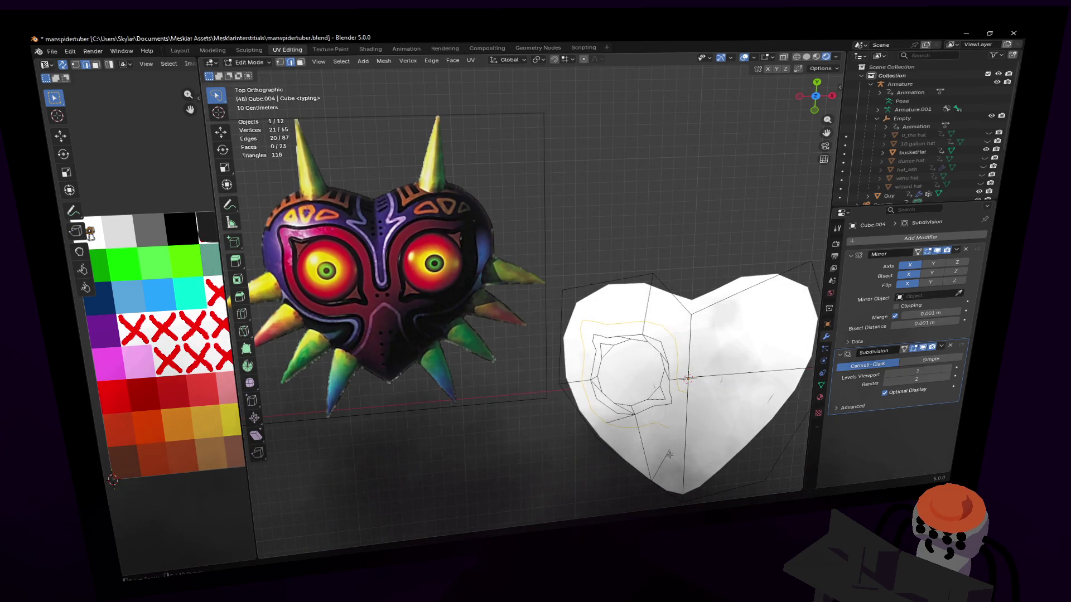
shift+middle_drag(703, 392, 690, 365)
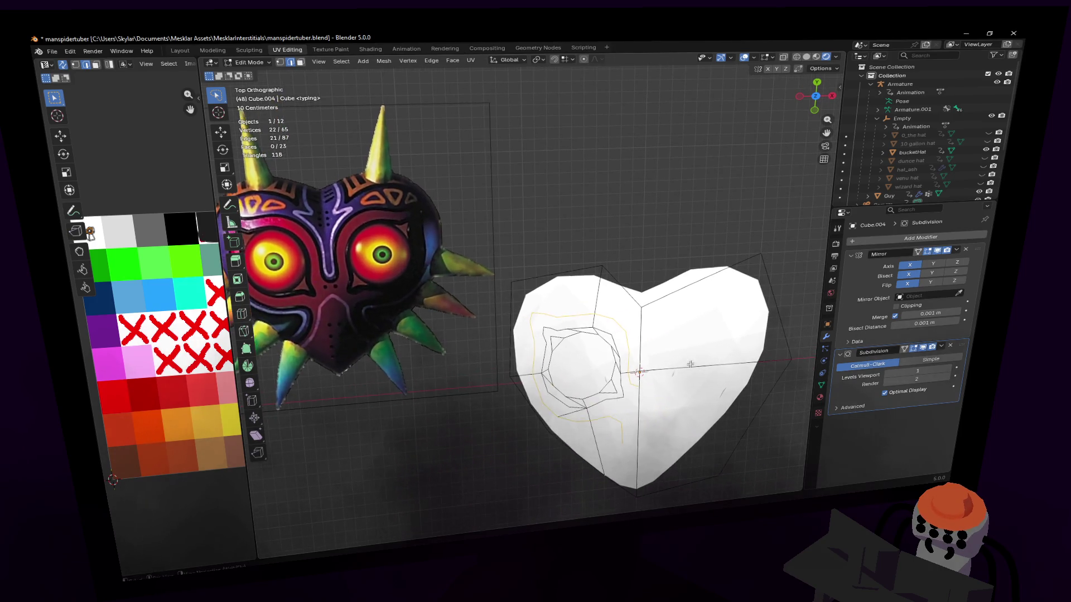
key(ctrl+b)
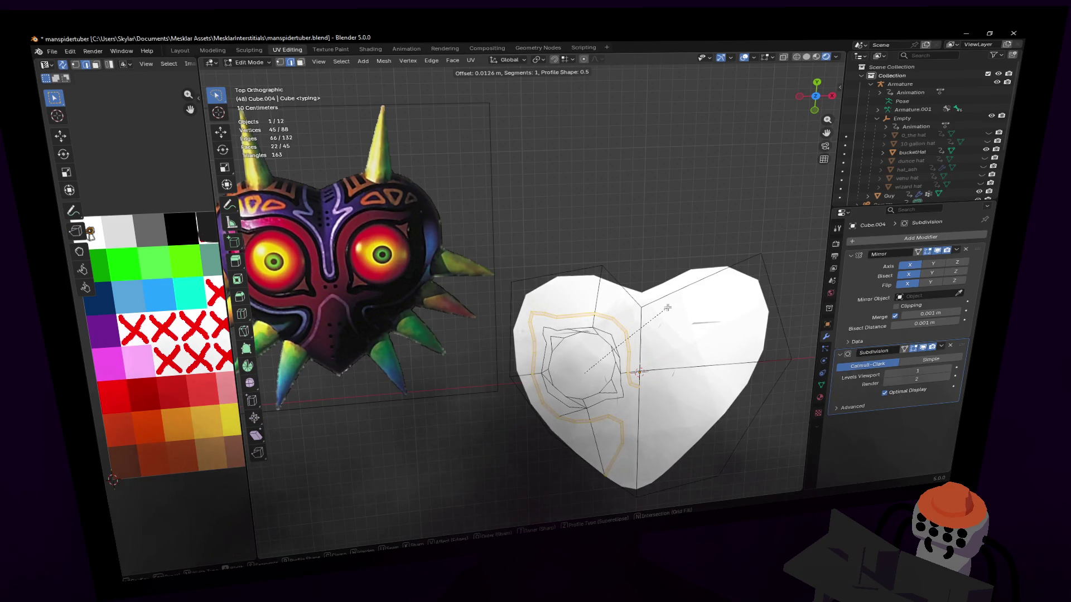
click(667, 308)
scroll(667, 309, up, 2)
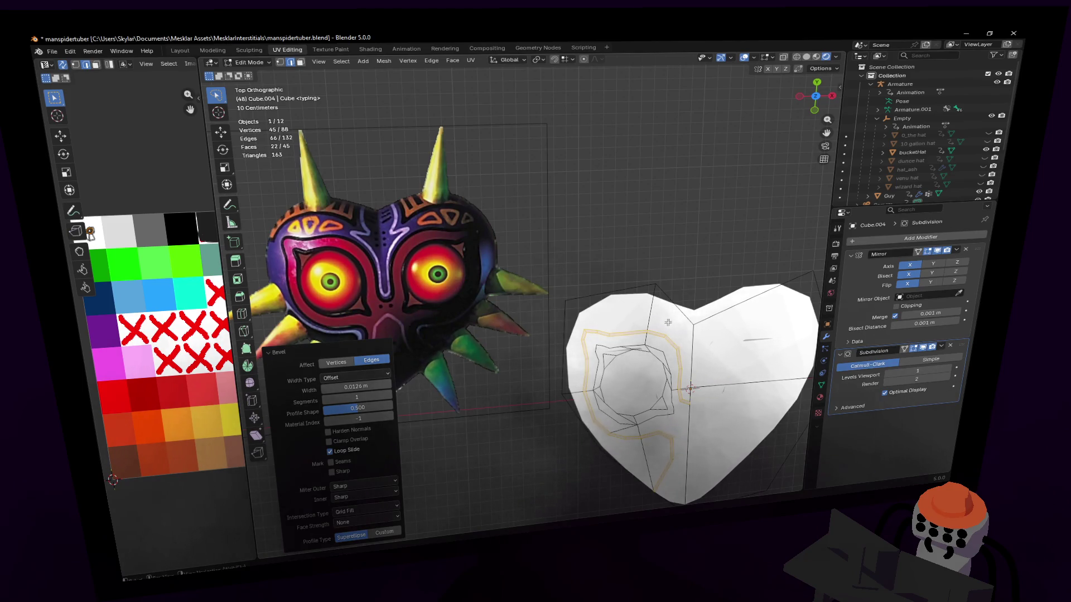
shift+middle_drag(647, 332, 660, 299)
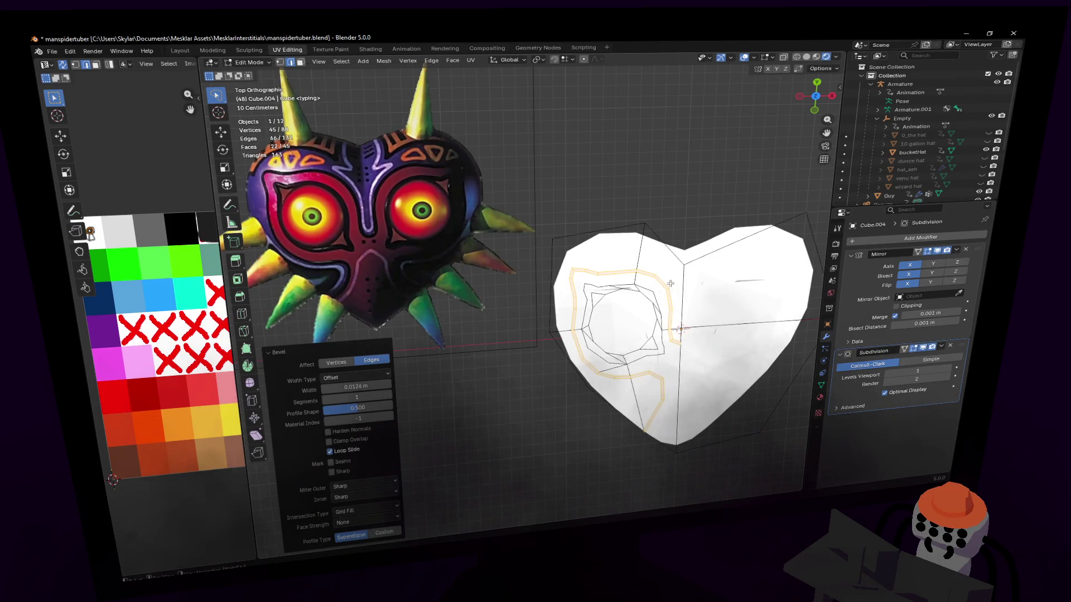
shift+middle_drag(675, 266, 692, 289)
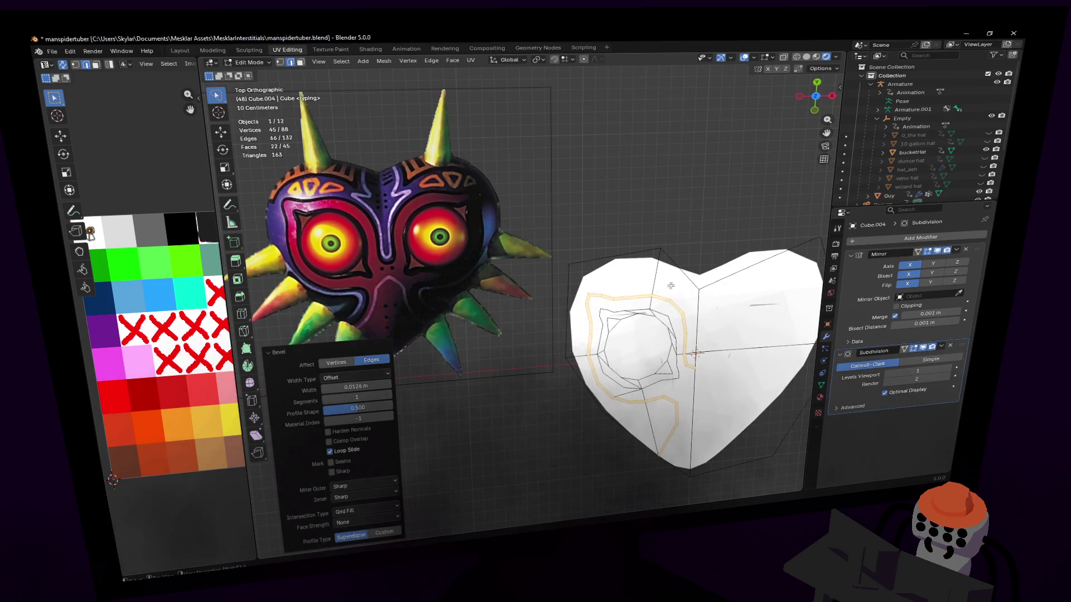
- Unwrap the beveled groove faces, shrink the UV island and drop it on the black palette swatch
right_click(473, 194)
click(476, 186)
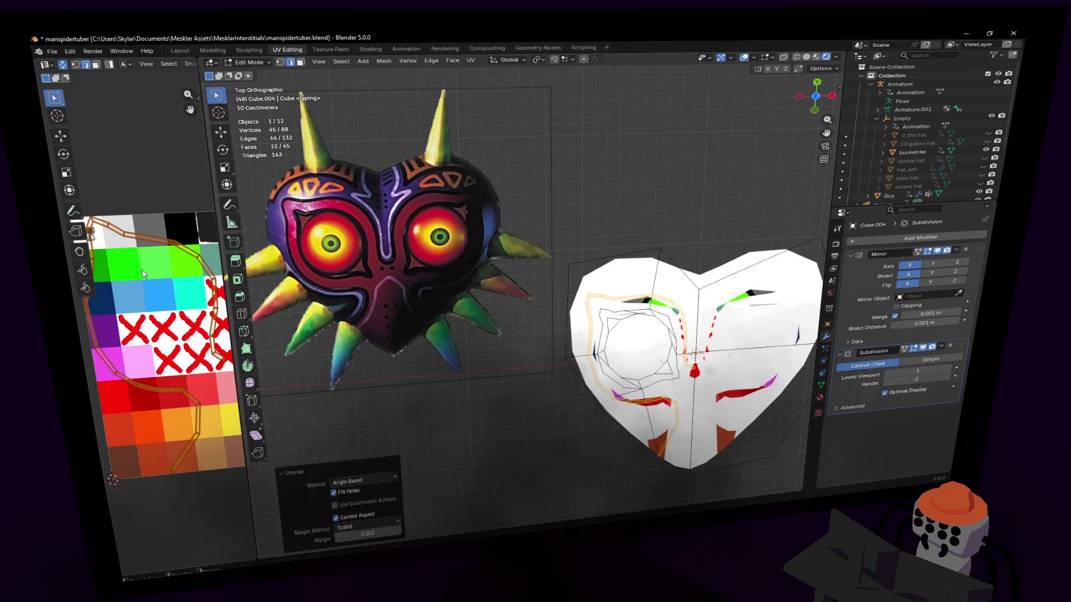
key(s)
click(92, 233)
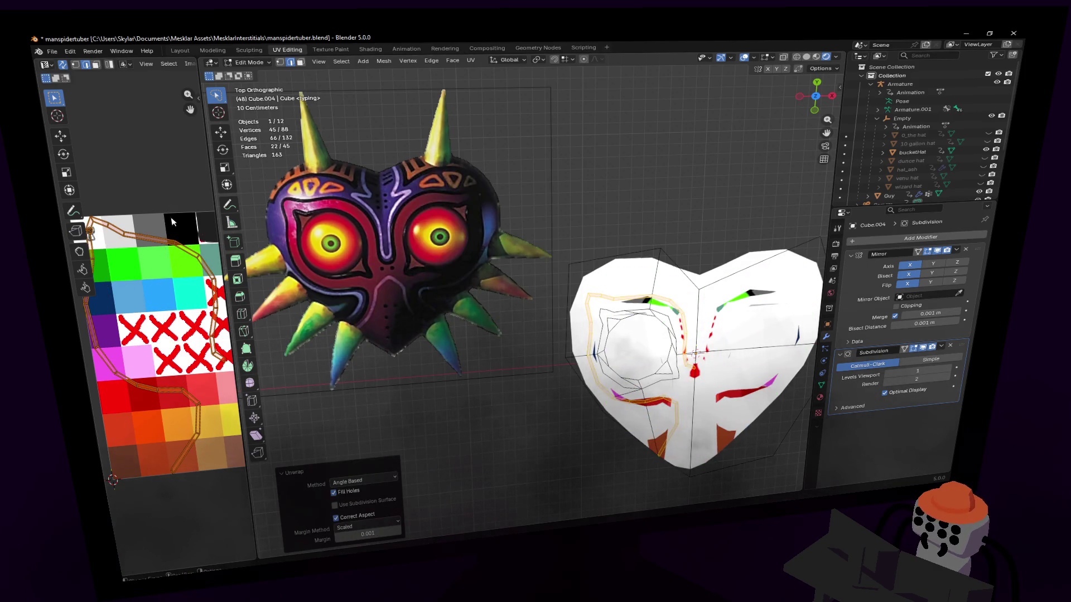
key(l)
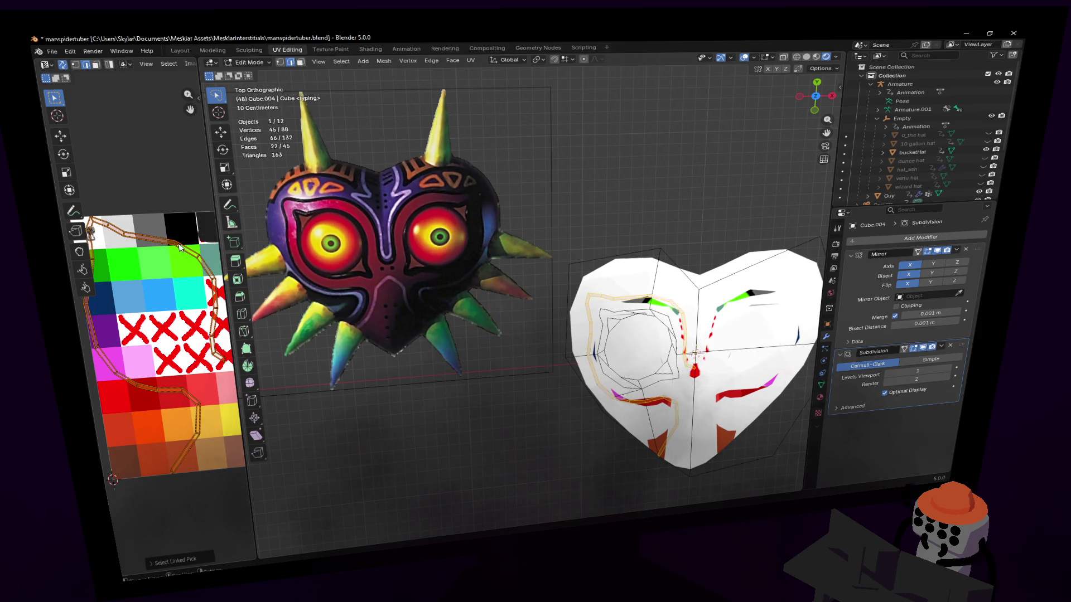
key(s)
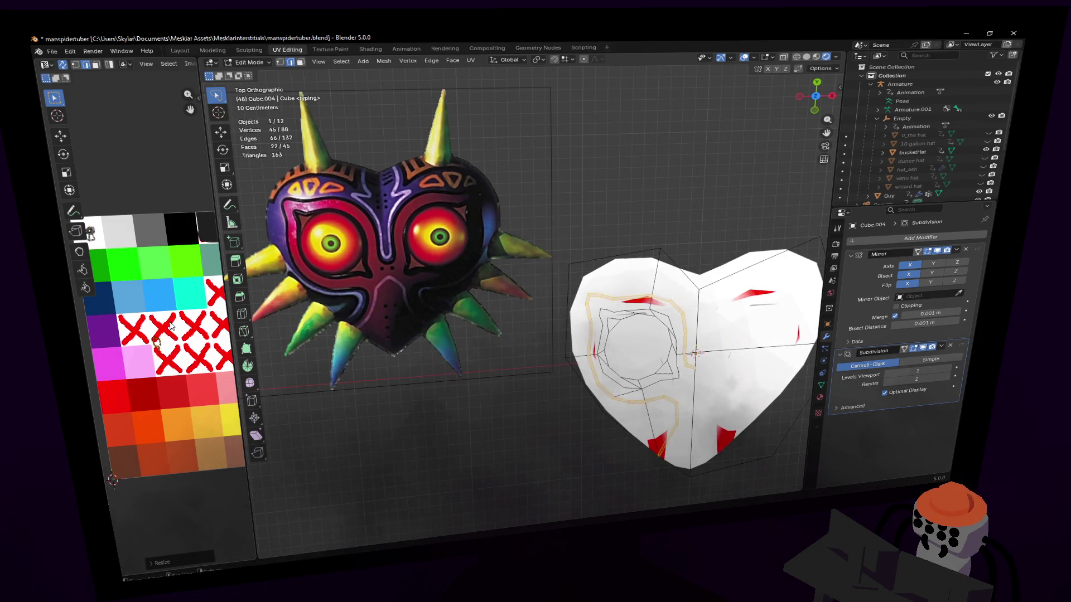
click(205, 191)
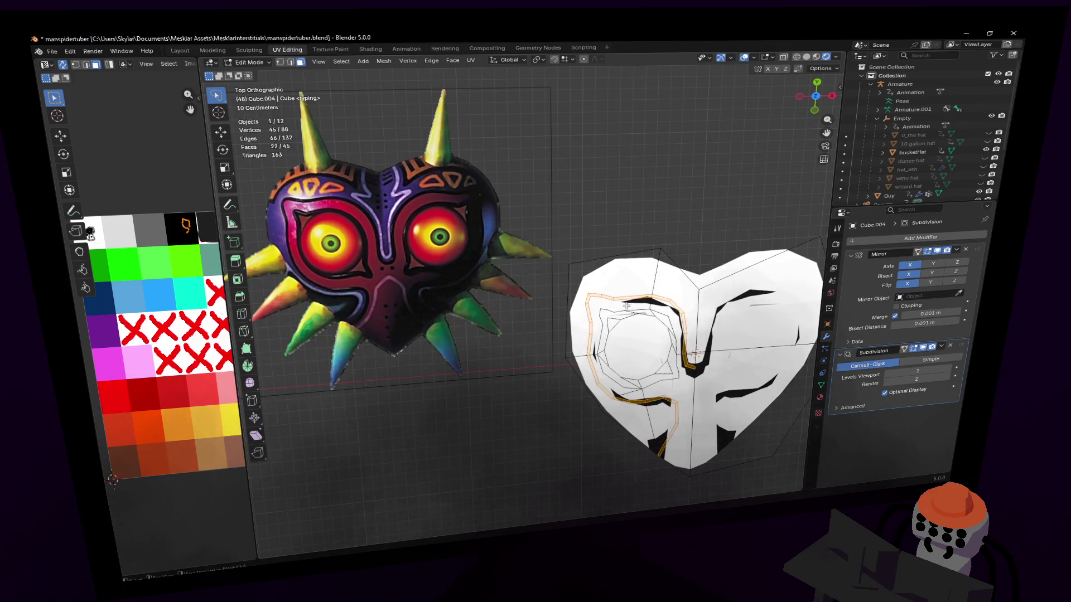
click(644, 308)
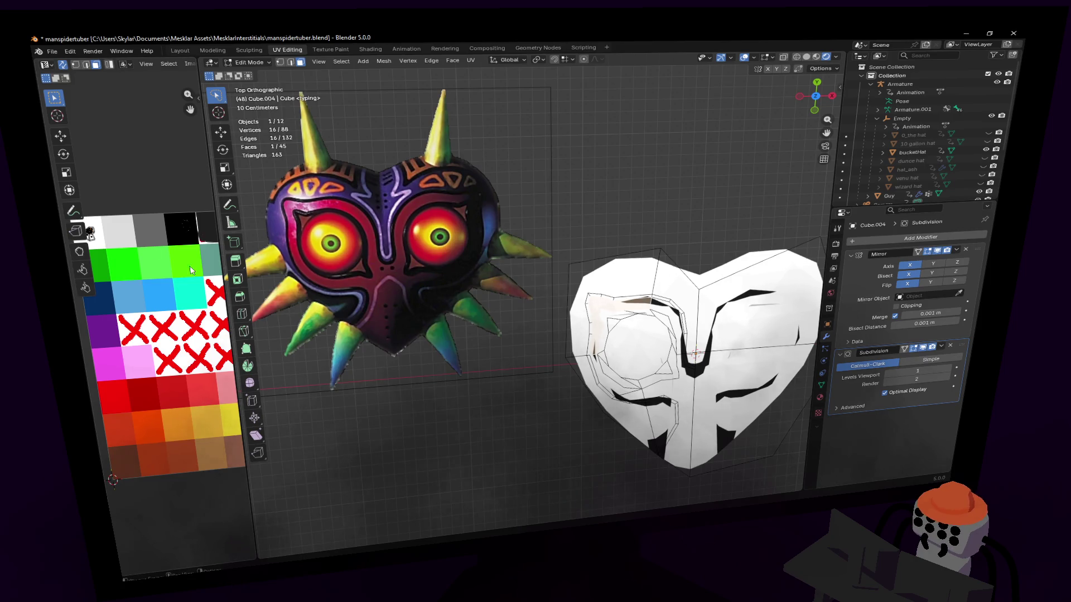
middle_drag(674, 322, 418, 301)
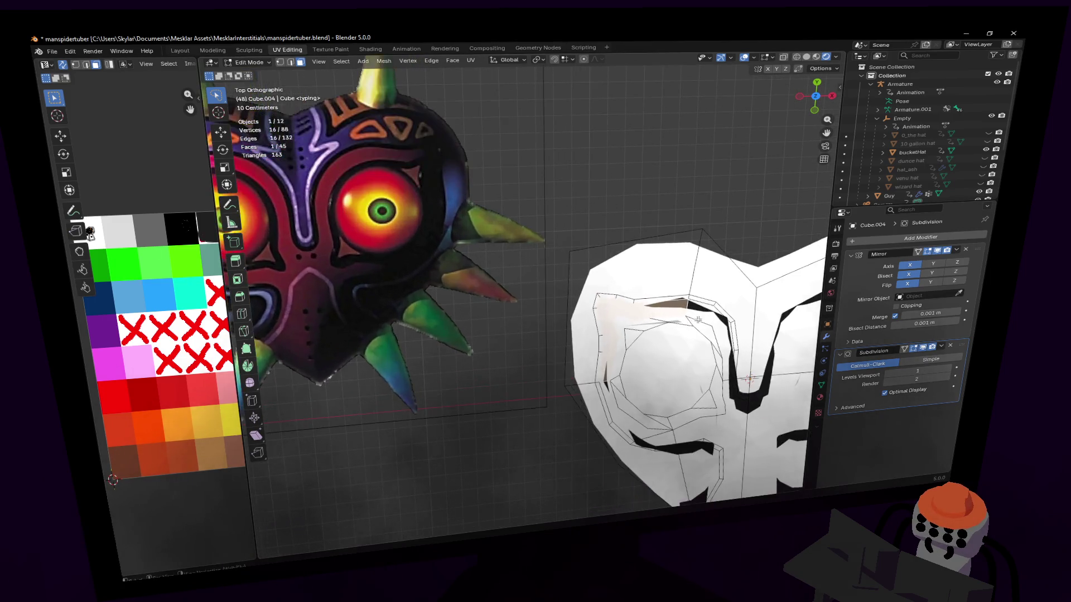
scroll(543, 335, up, 3)
- Invert the selection to the groove faces and pick an edge inside the eye socket
key(a)
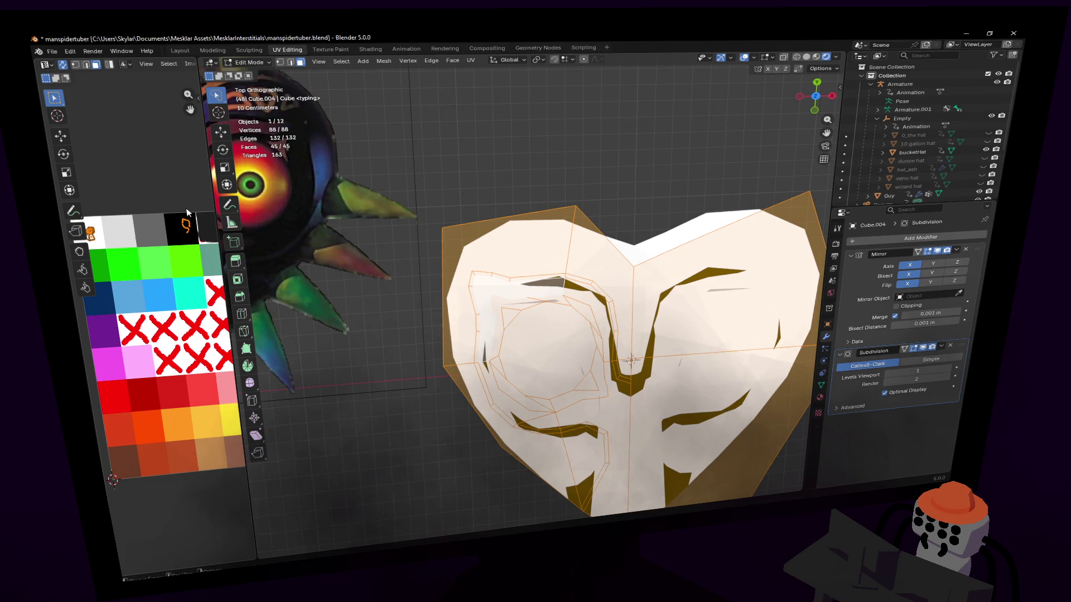
key(ctrl+i)
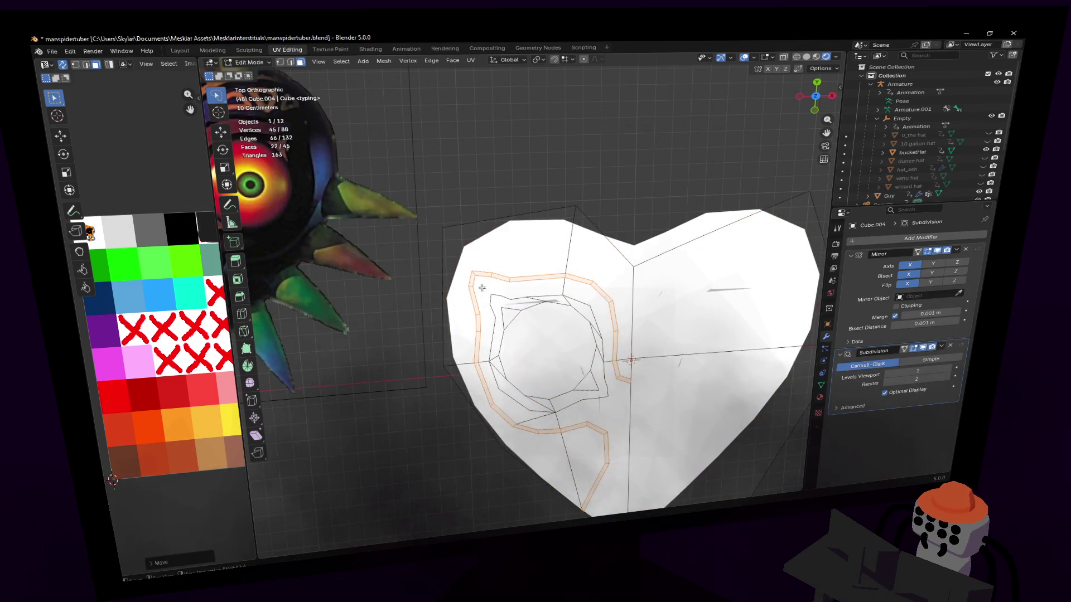
scroll(502, 293, up, 2)
mouse_move(502, 318)
shift+middle_down()
mouse_move(677, 280)
mouse_move(608, 279)
mouse_move(662, 328)
shift+middle_up()
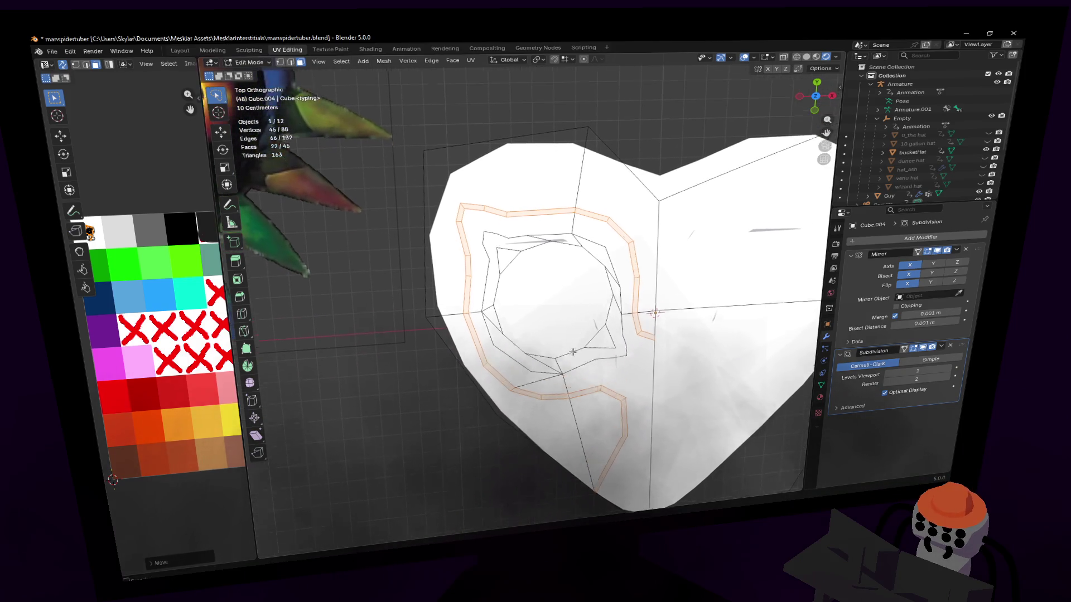
click(661, 328)
key(2)
click(535, 360)
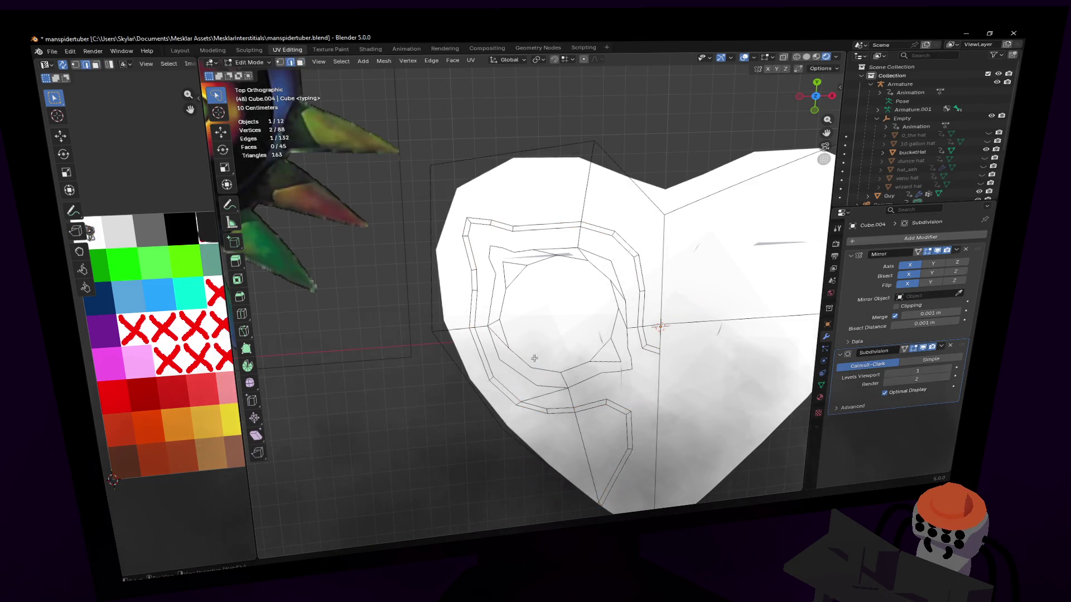
- Knife-cut two new edges into the inner groove loop near the eye socket
click(242, 331)
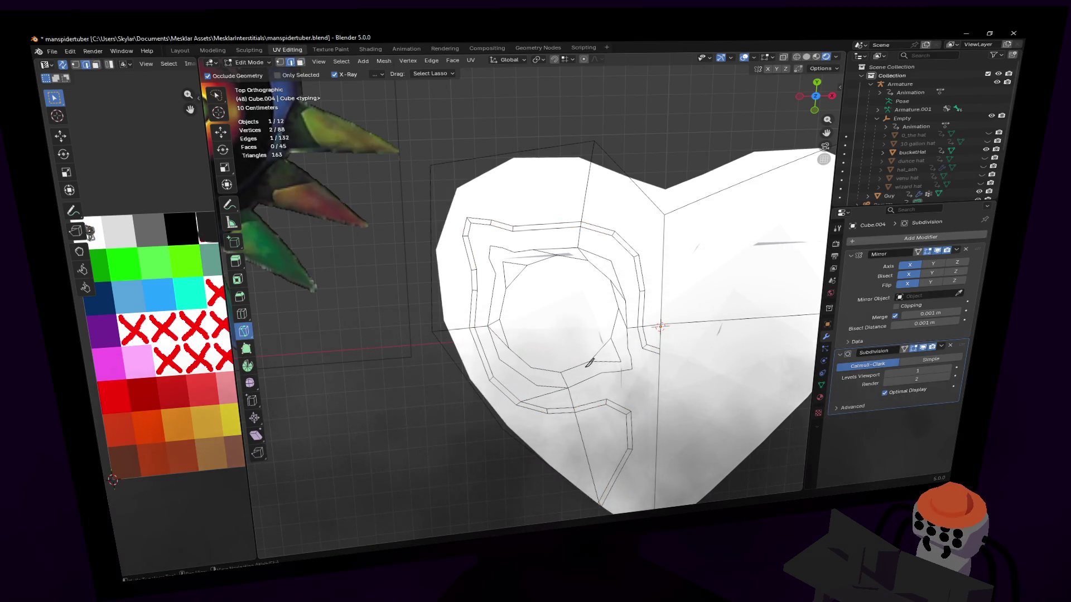
click(533, 369)
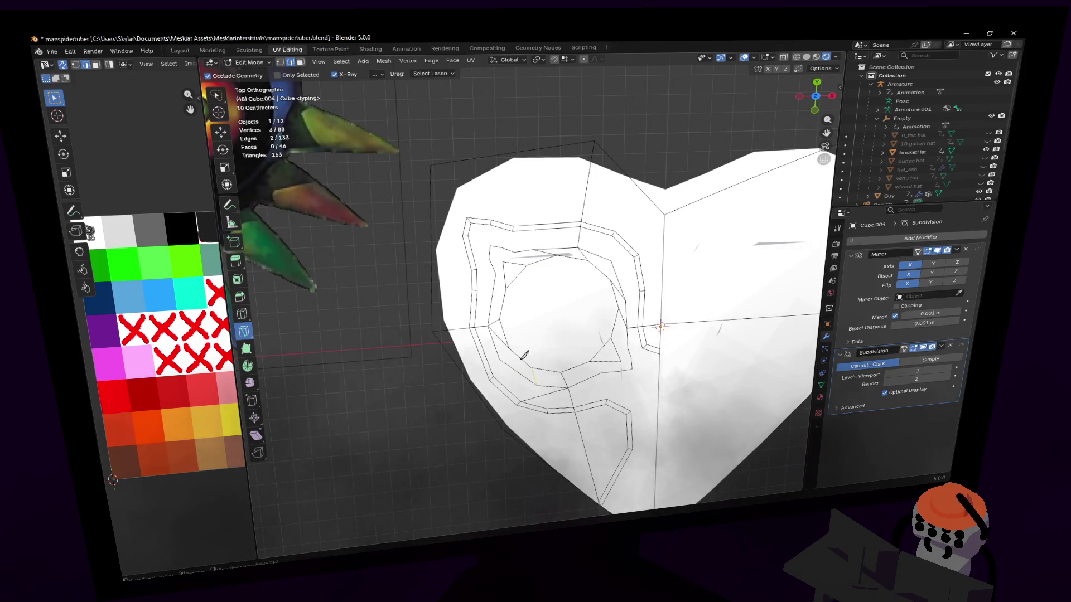
click(502, 358)
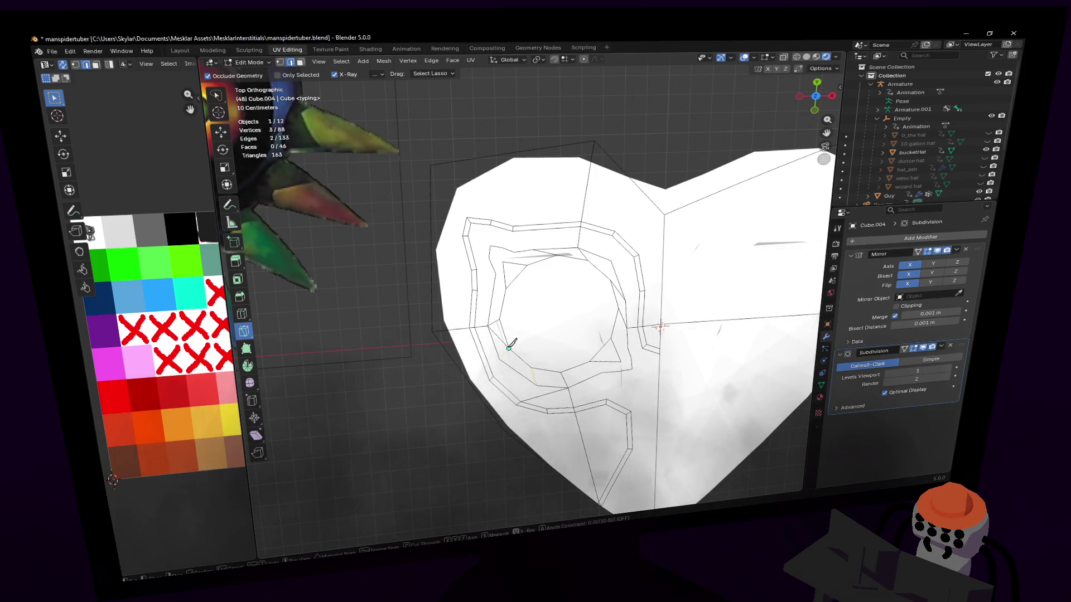
click(505, 286)
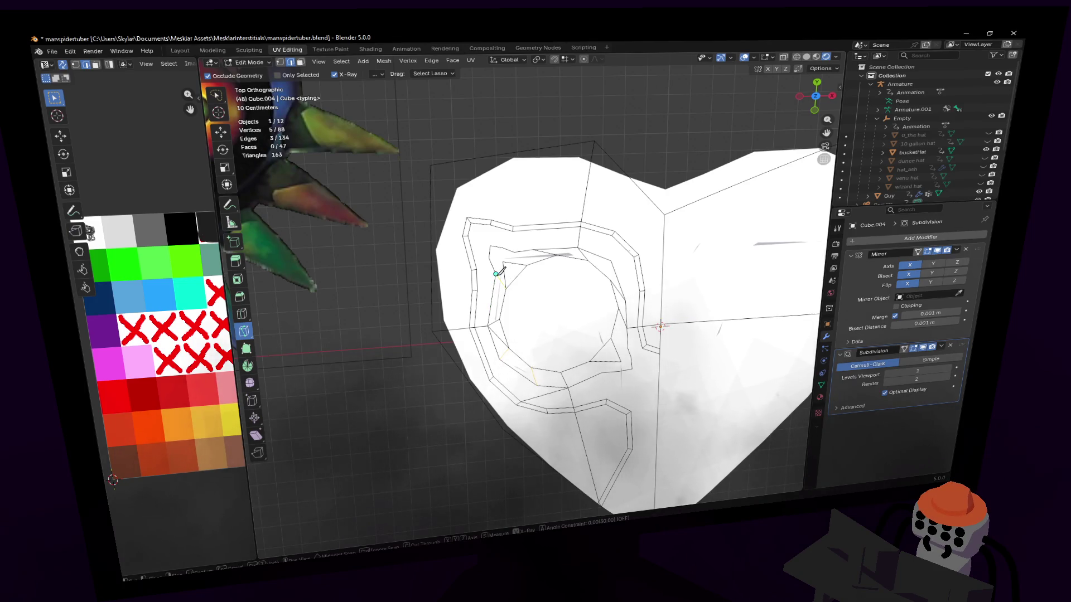
key(Return)
click(517, 249)
click(536, 253)
key(Return)
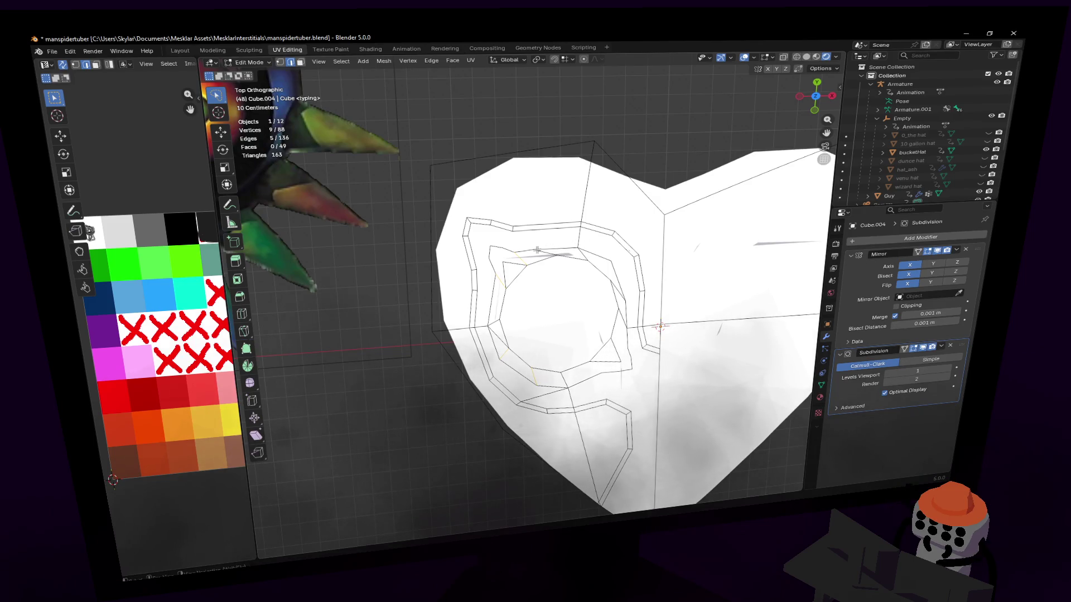
- Nudge two groove vertices and connect vertex pairs with new edges using F
key(1)
key(g)
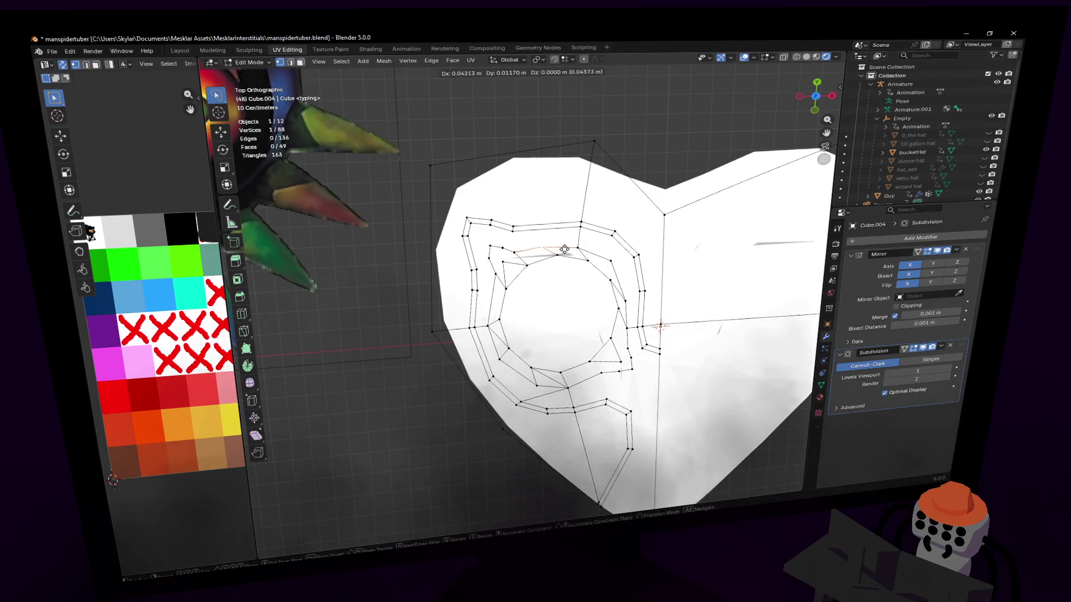
click(542, 249)
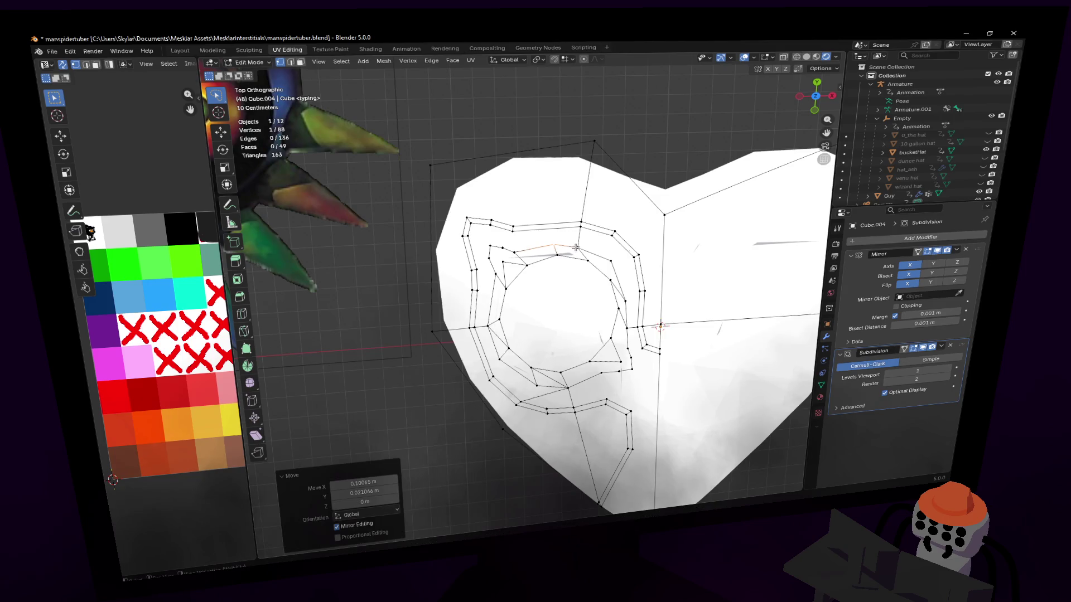
key(g)
click(523, 247)
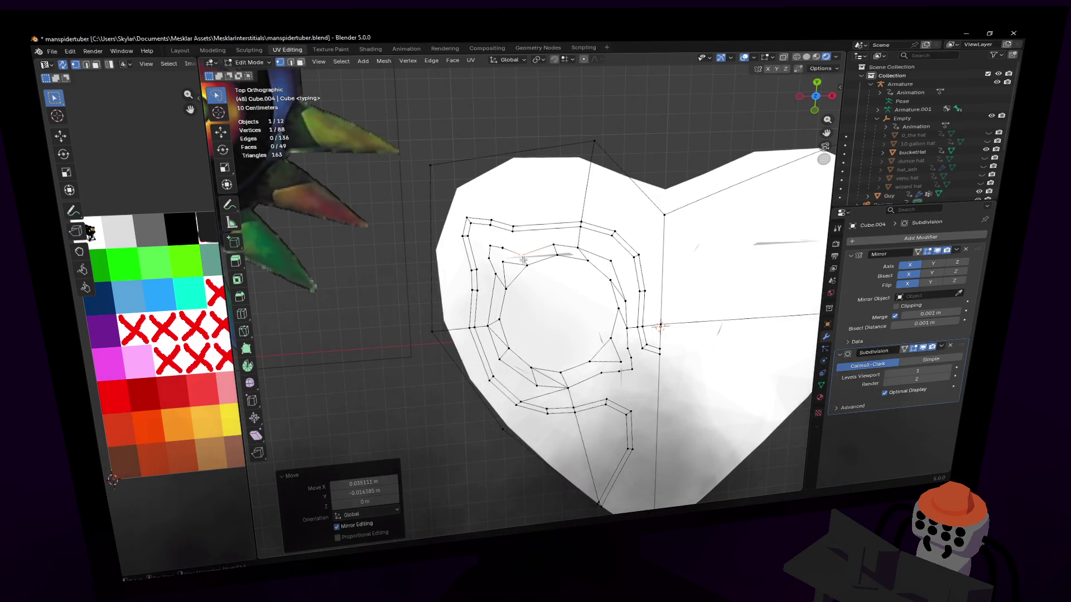
shift+middle_drag(523, 248, 528, 255)
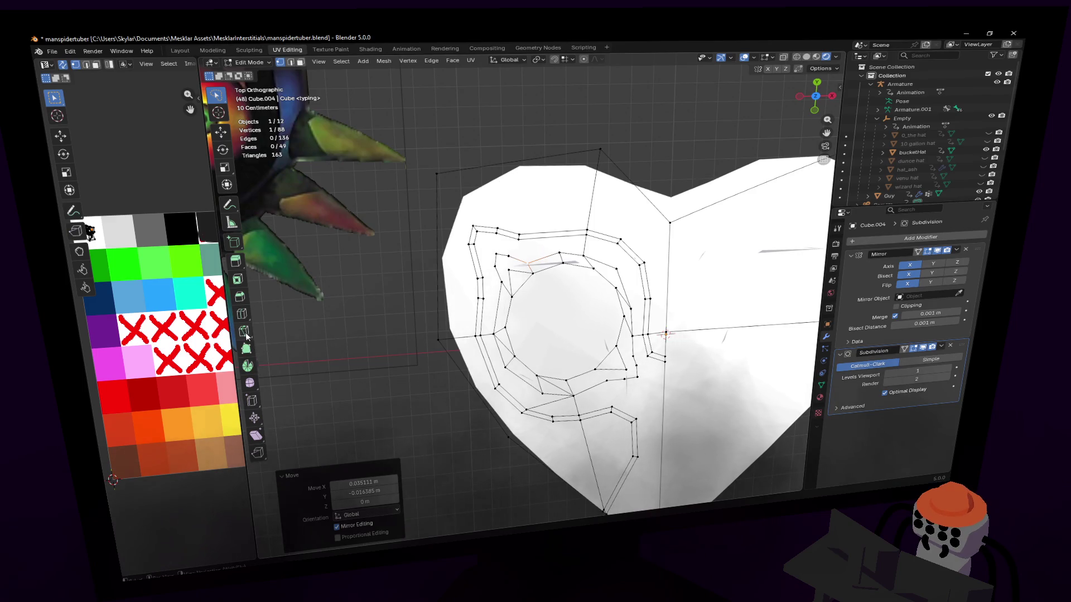
key(w)
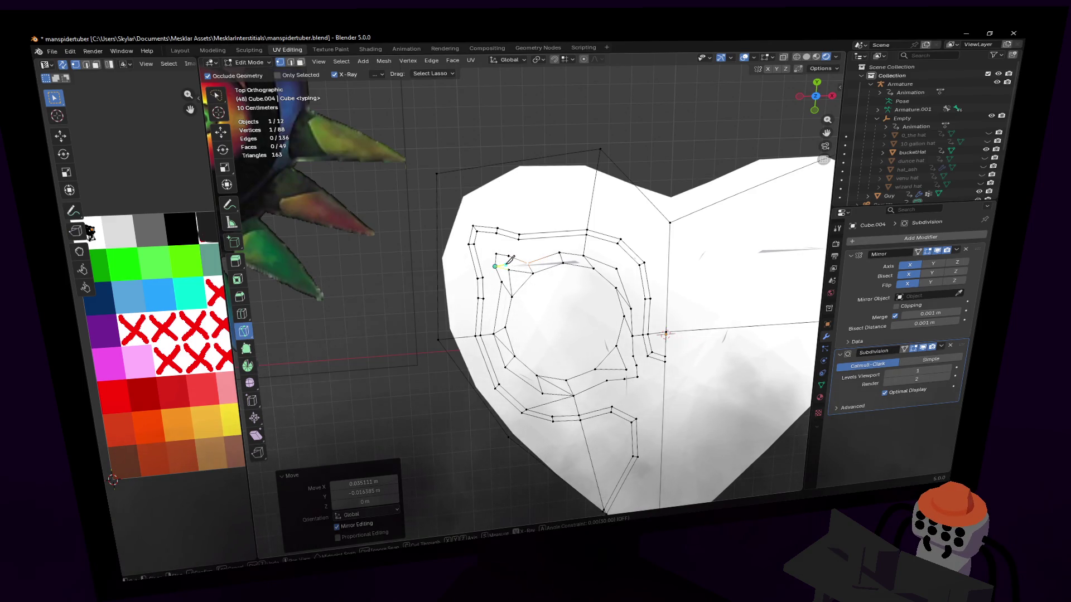
key(f)
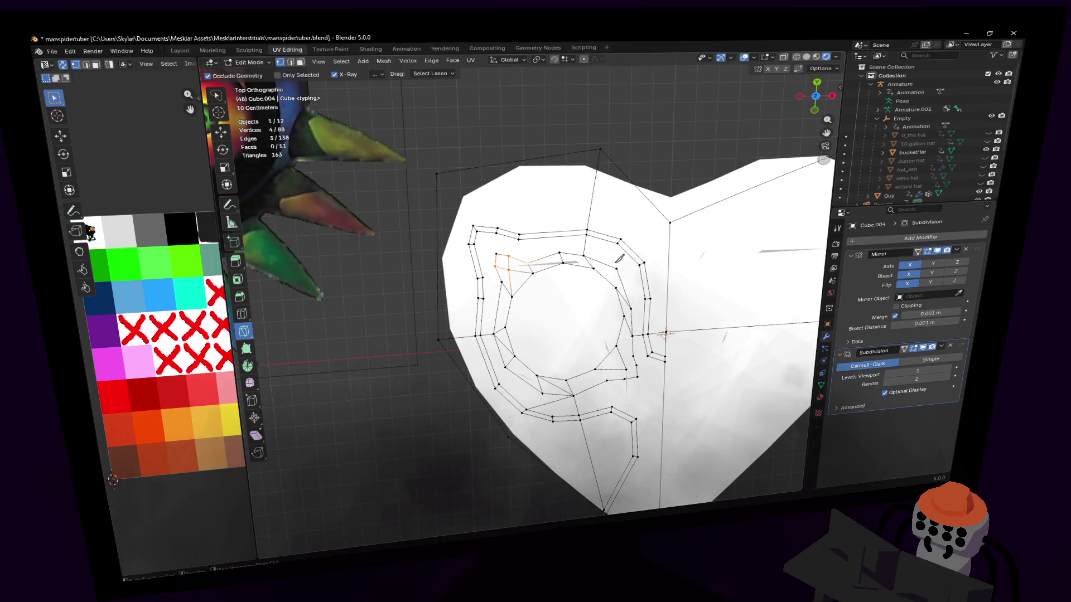
middle_drag(520, 266, 549, 256)
key(f)
- Reposition two more groove vertices and gather the faces right of the eye socket
click(552, 256)
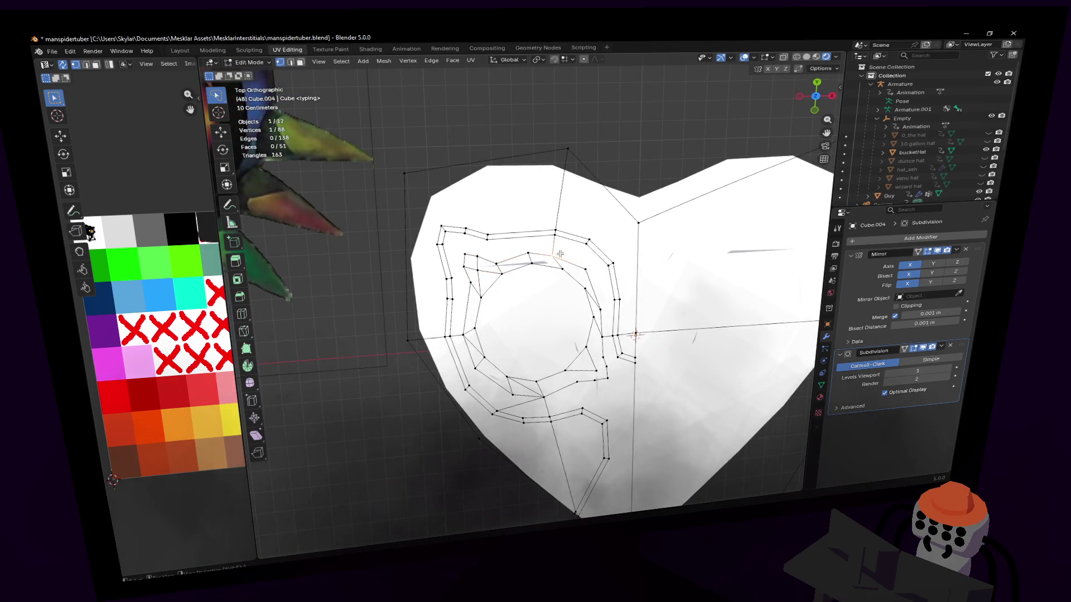
key(g)
click(568, 260)
key(g)
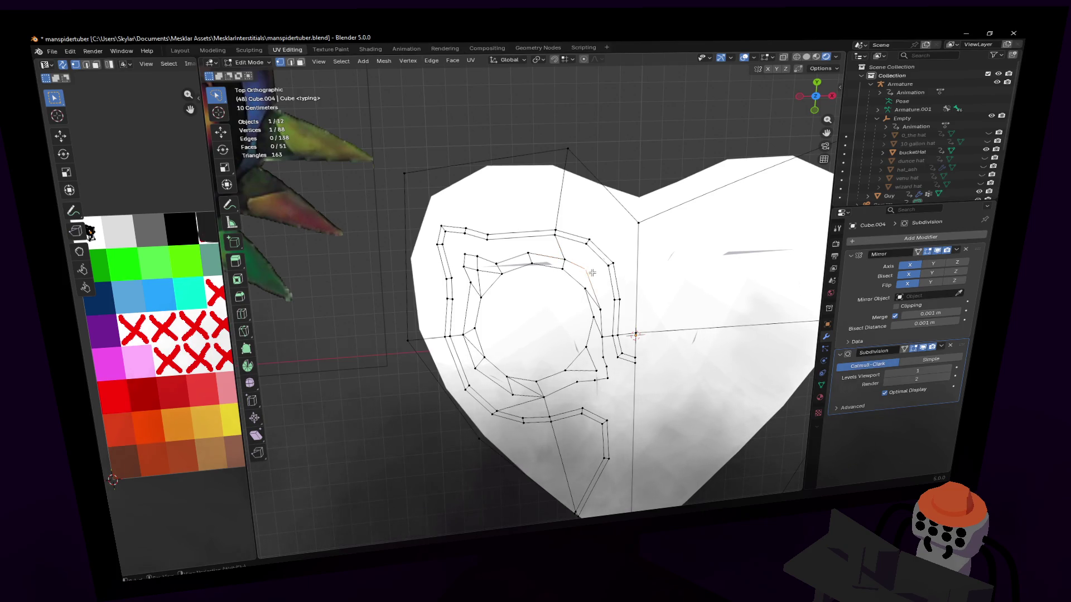
click(586, 272)
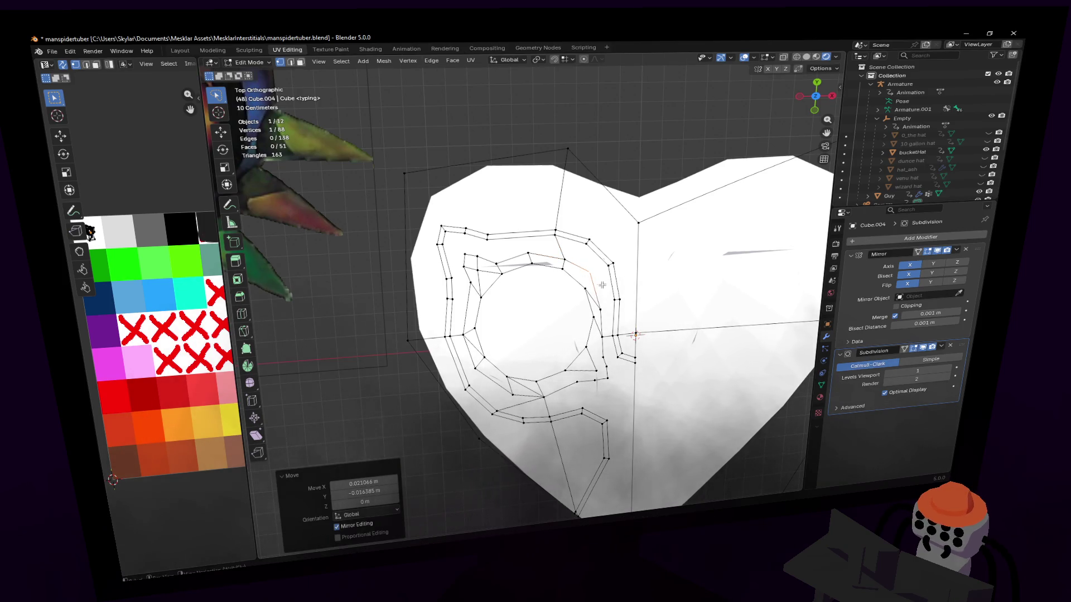
click(244, 332)
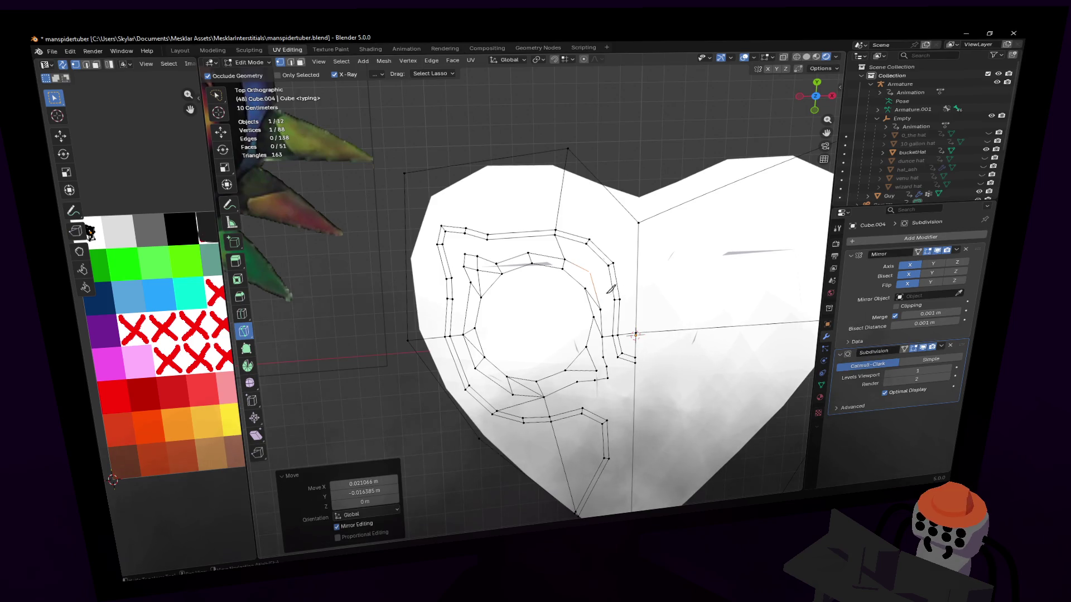
shift+click(615, 290)
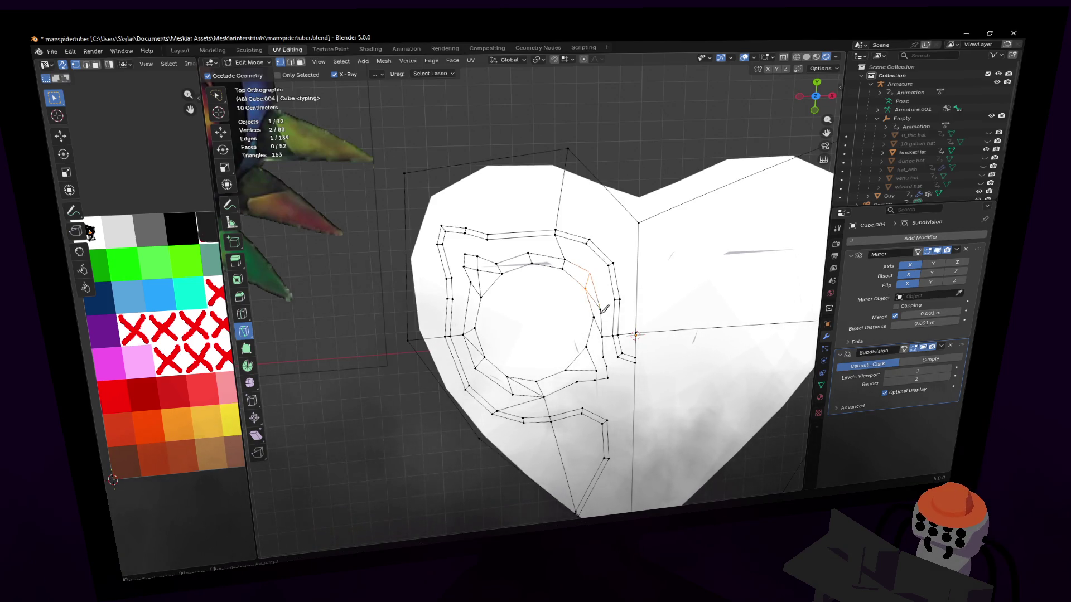
shift+drag(605, 307, 599, 369)
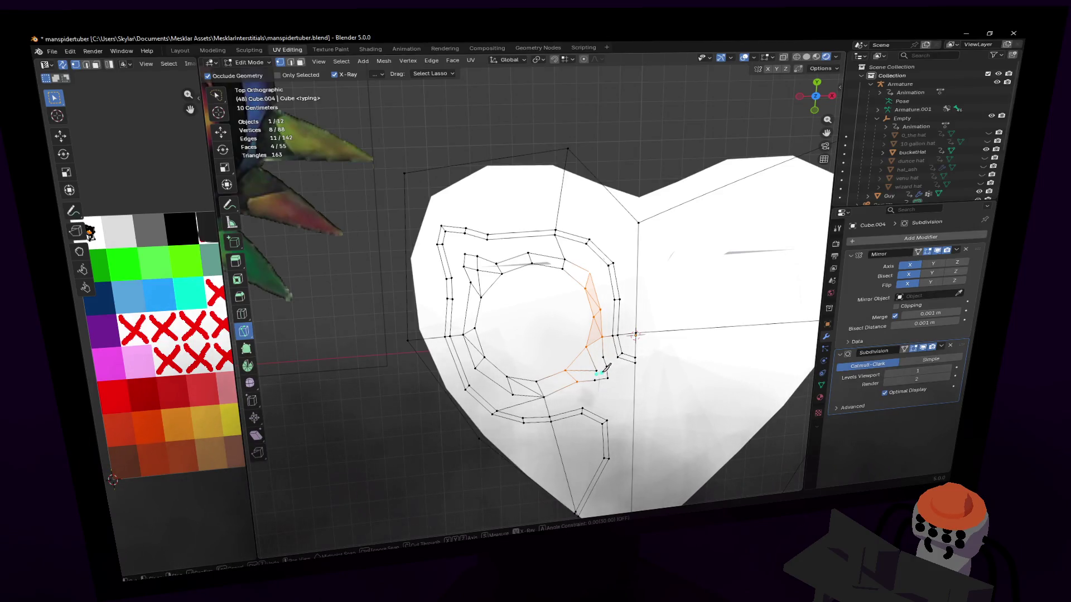
- Fill a face, knife-cut across it, and dissolve the stray vertex beside the eye socket
key(f)
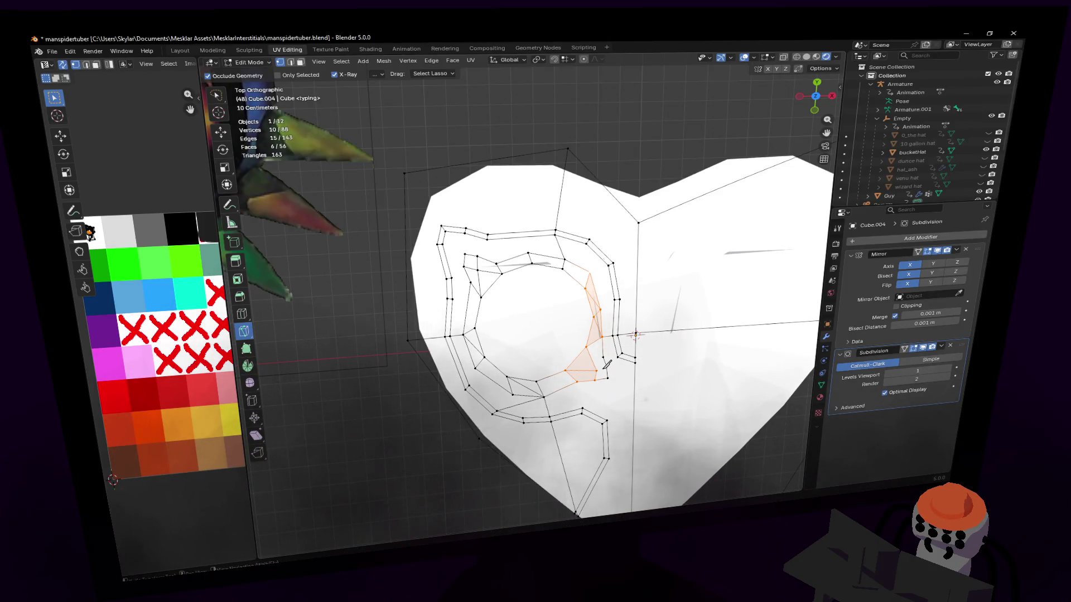
key(k)
click(597, 371)
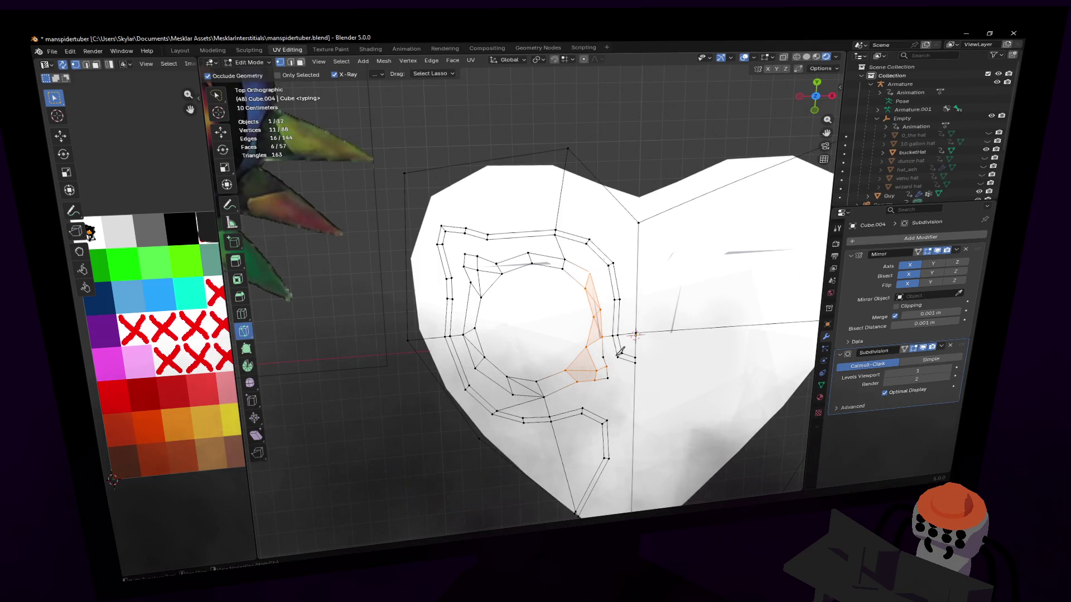
click(609, 356)
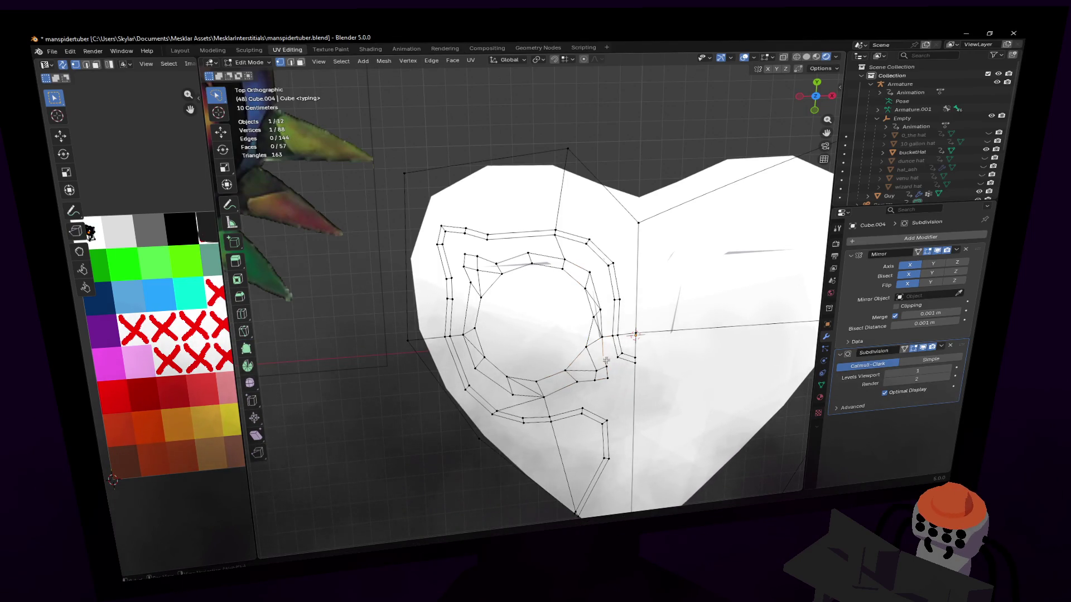
key(x)
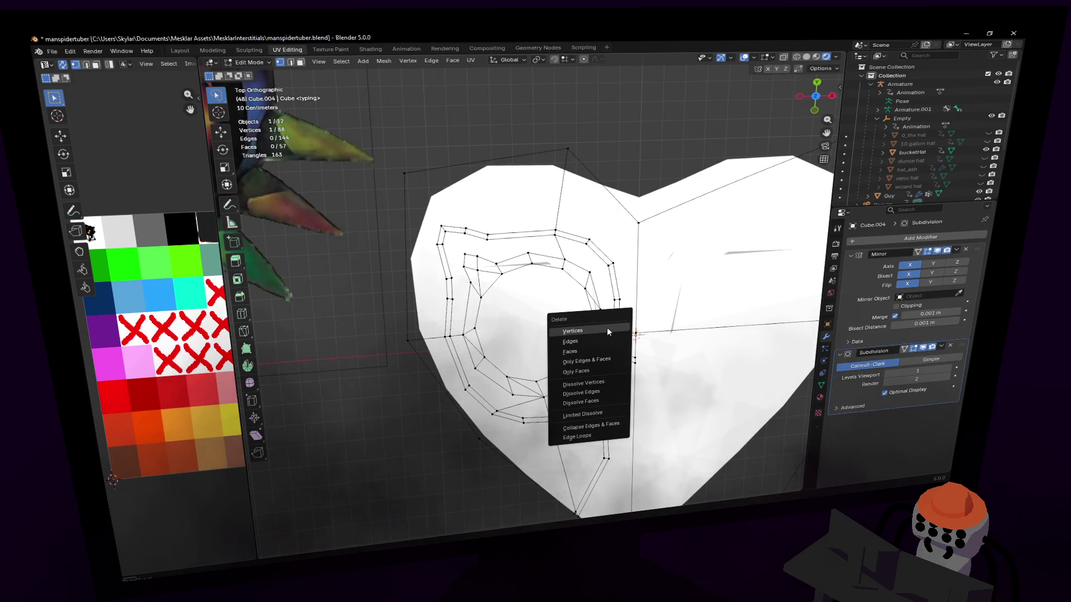
click(596, 381)
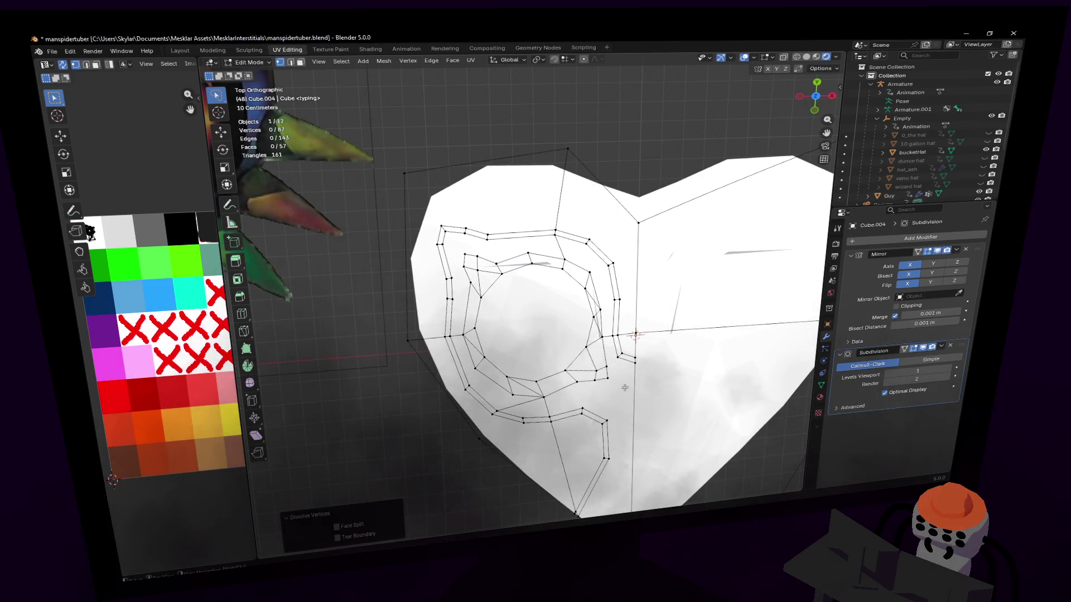
- Nudge two neighbouring groove vertices for cleaner topology, leaving 87 vertices and 57 faces
middle_drag(625, 386, 593, 389)
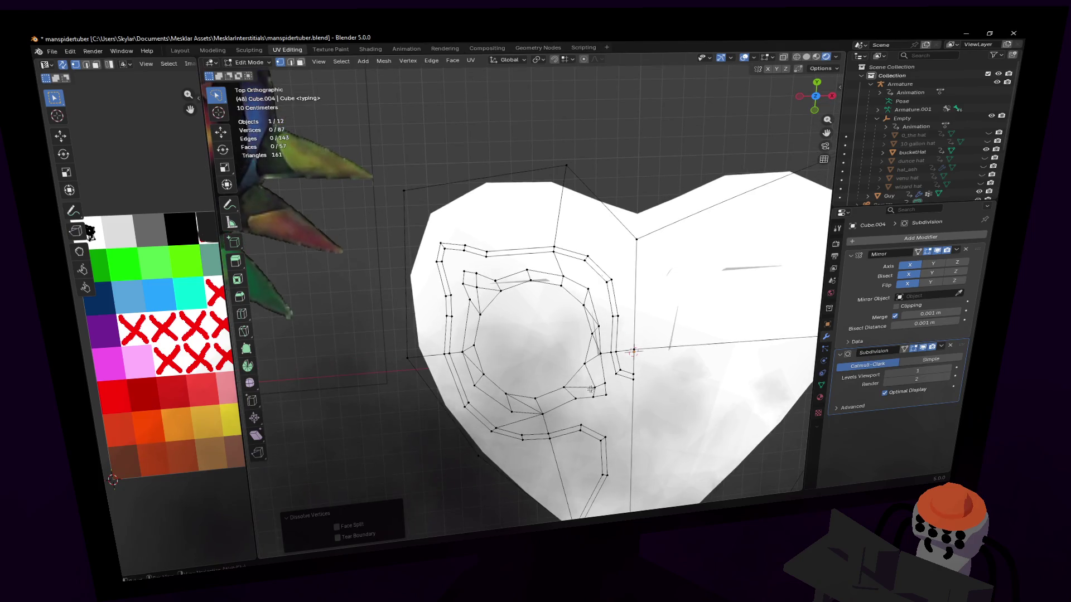
click(619, 404)
key(g)
click(608, 386)
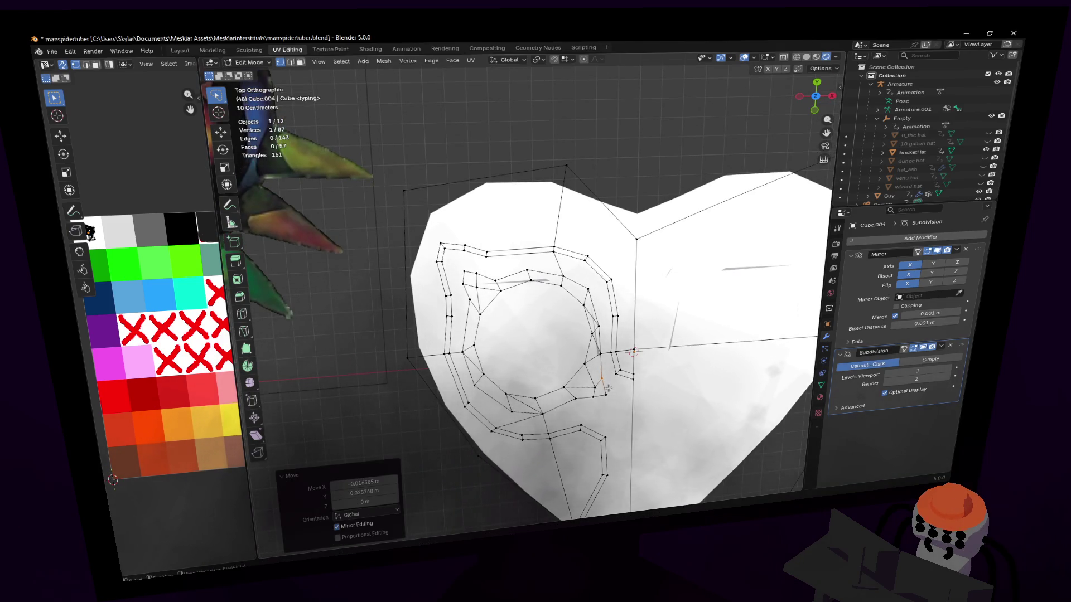
click(605, 389)
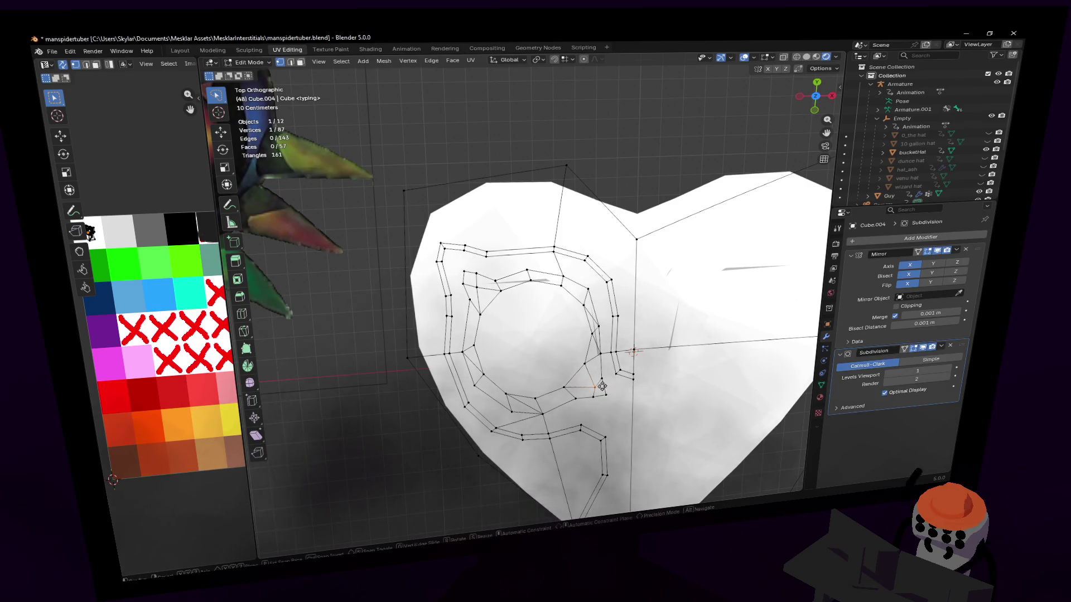
key(g)
click(604, 386)
middle_drag(631, 356, 636, 368)
- Dissolve the redundant edges between the groove loops around the eye socket (139 edges, 53 faces)
key(2)
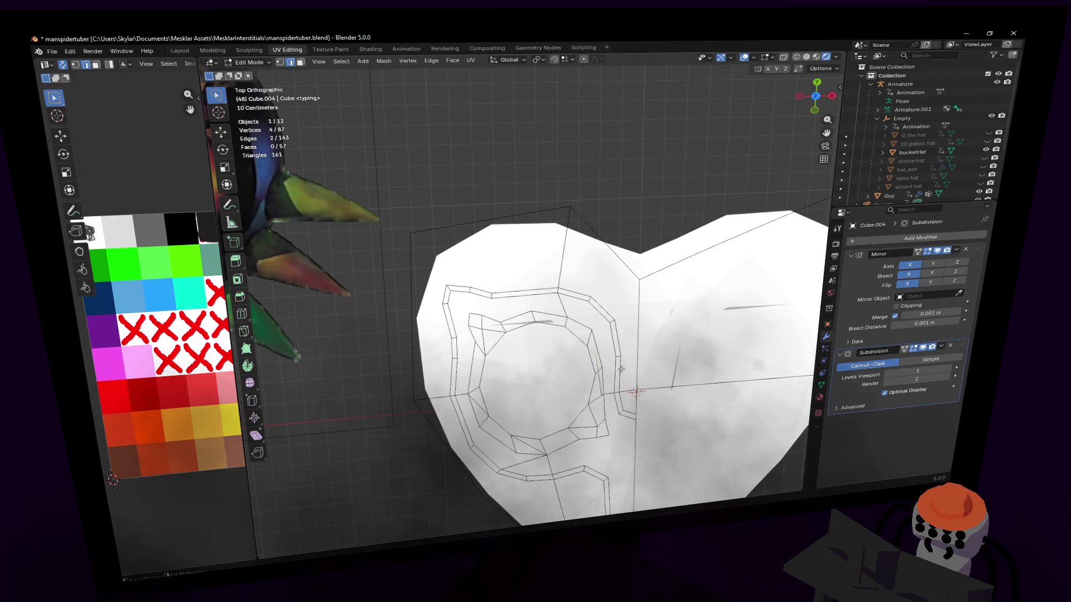
shift+middle_drag(536, 393, 533, 413)
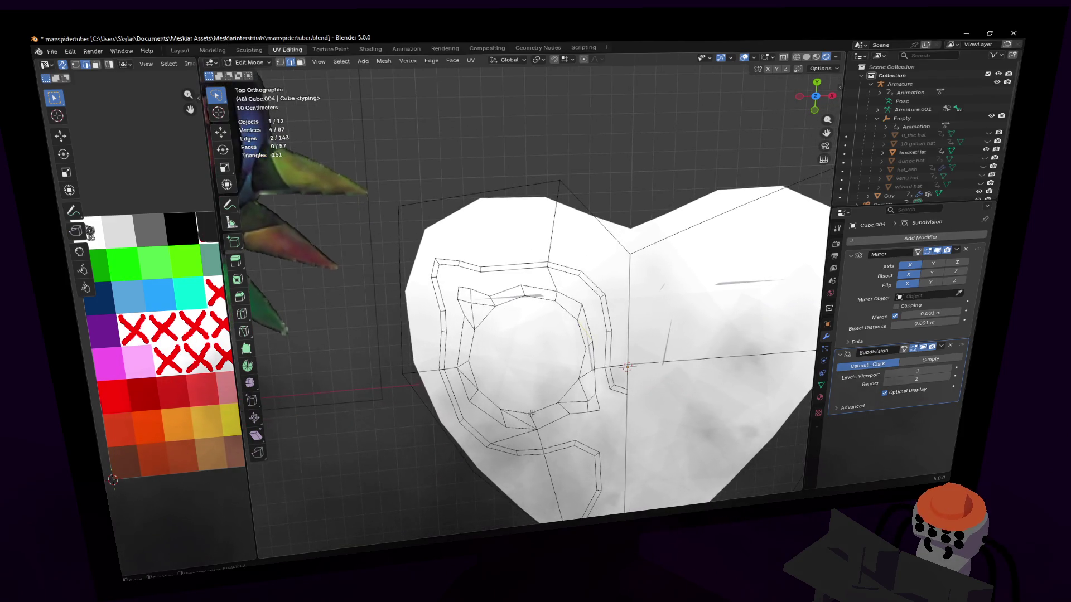
key(x)
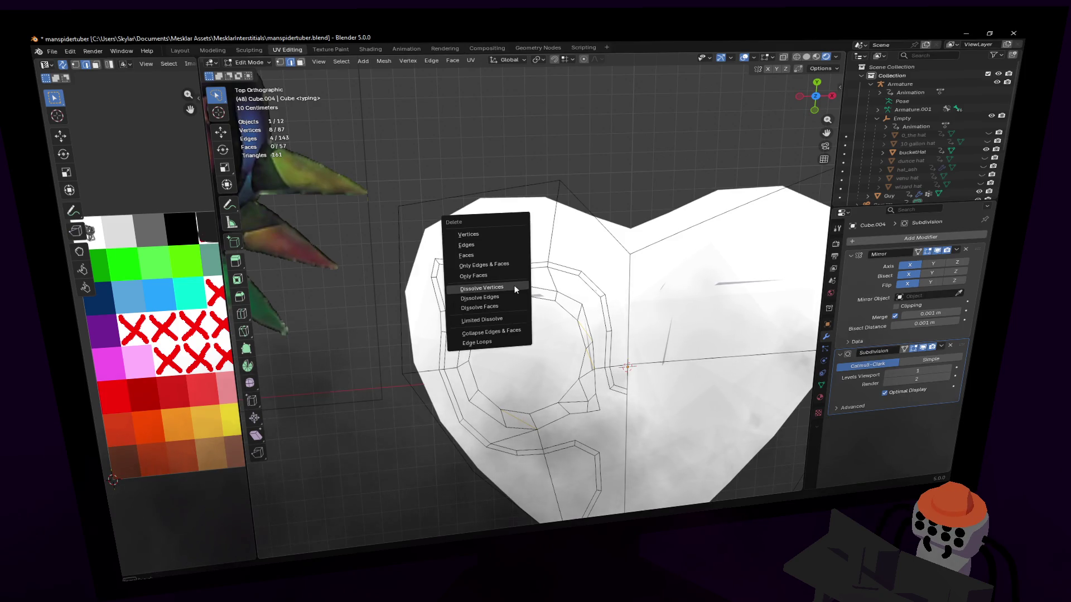
click(480, 298)
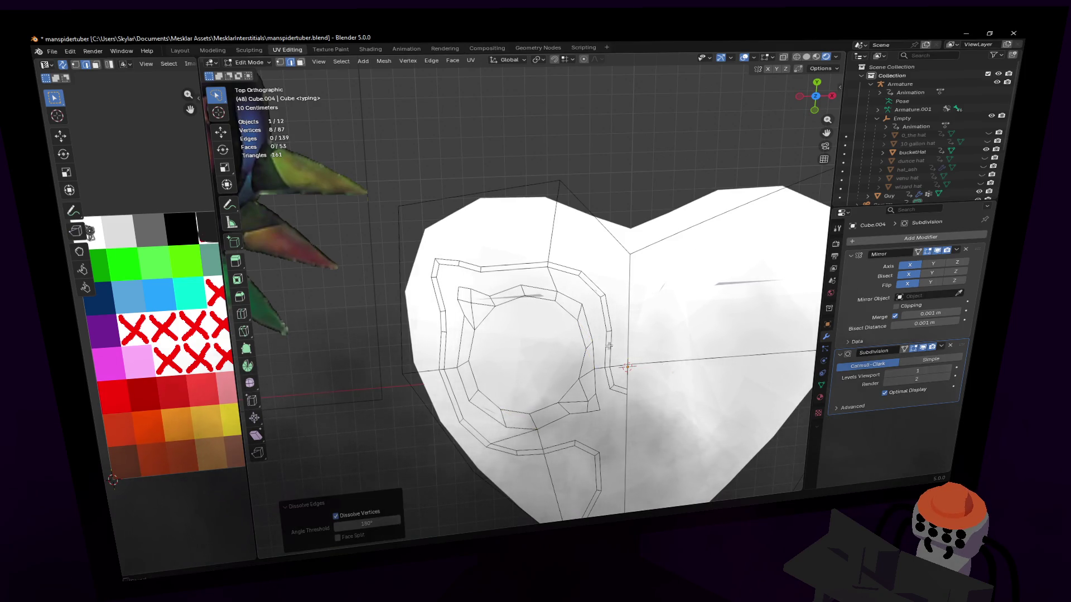
shift+middle_drag(610, 344, 600, 326)
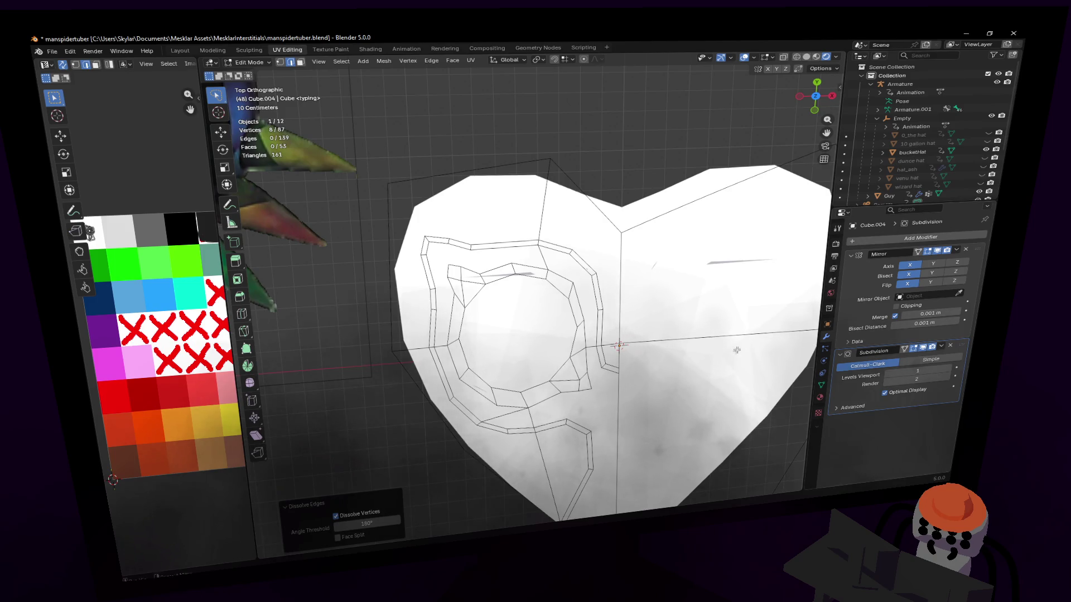
key(1)
mouse_move(546, 282)
shift+middle_down()
mouse_move(555, 301)
mouse_move(555, 260)
shift+middle_up()
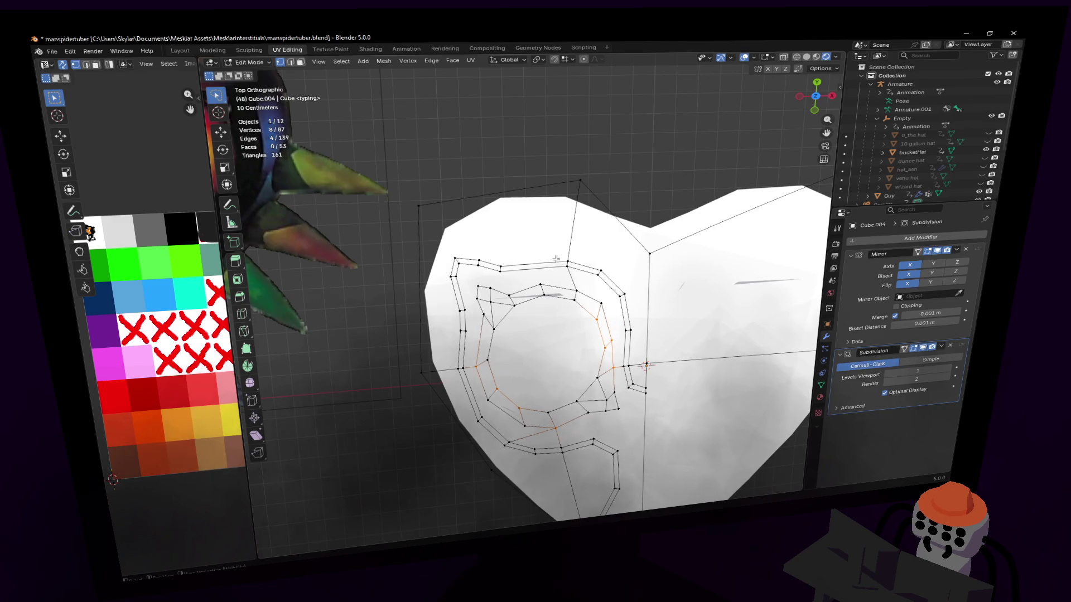
- Add a loop cut along the groove near the eye socket, then slide and rotate it to fit
key(ctrl+r)
click(557, 264)
key(g)
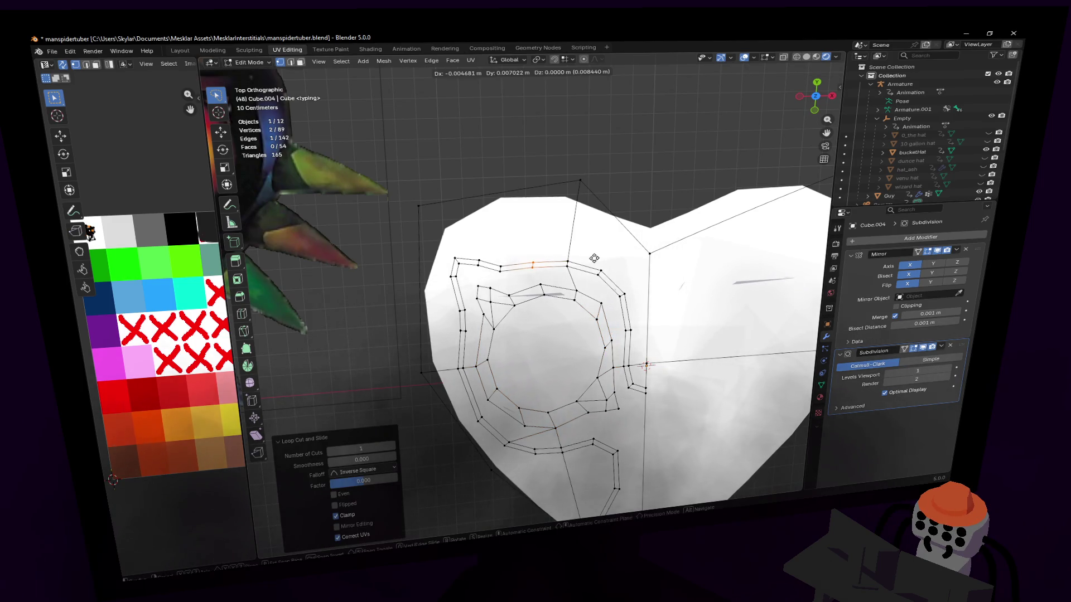
click(595, 257)
key(r)
click(569, 266)
middle_drag(568, 266, 568, 266)
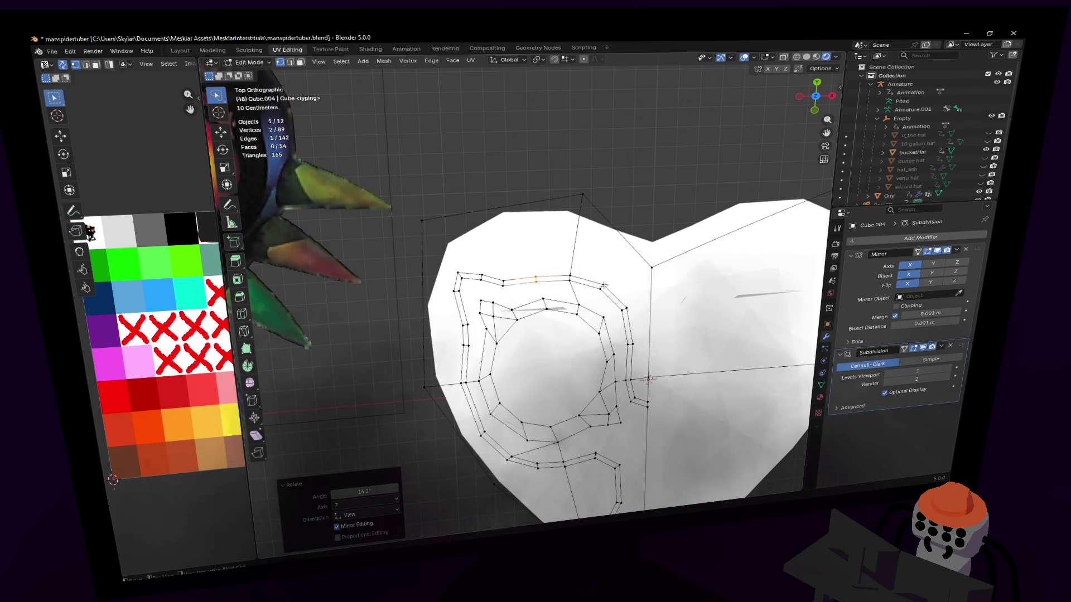
click(245, 334)
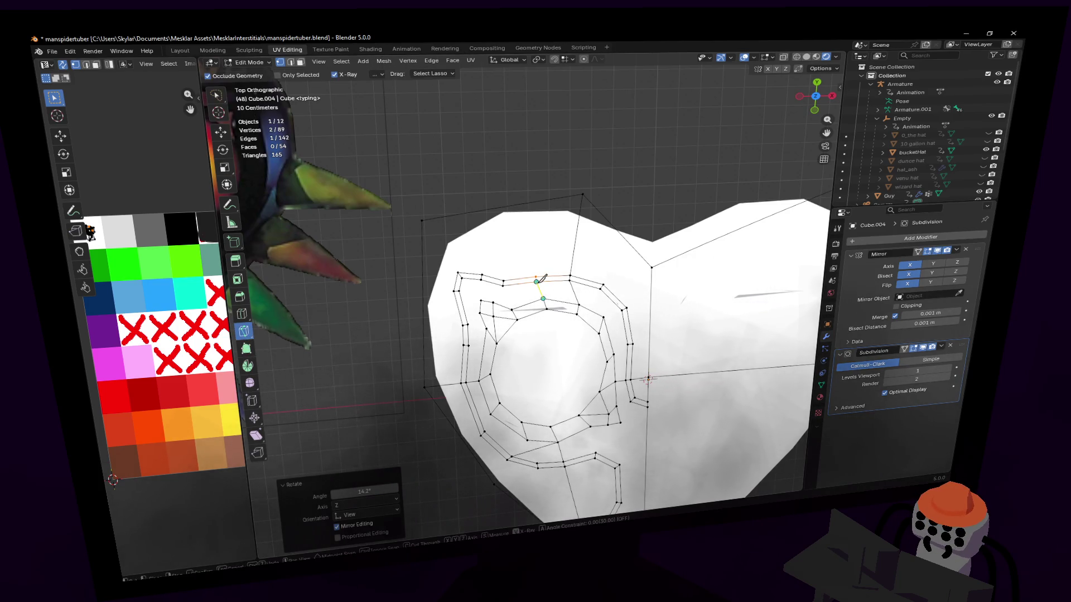
click(539, 279)
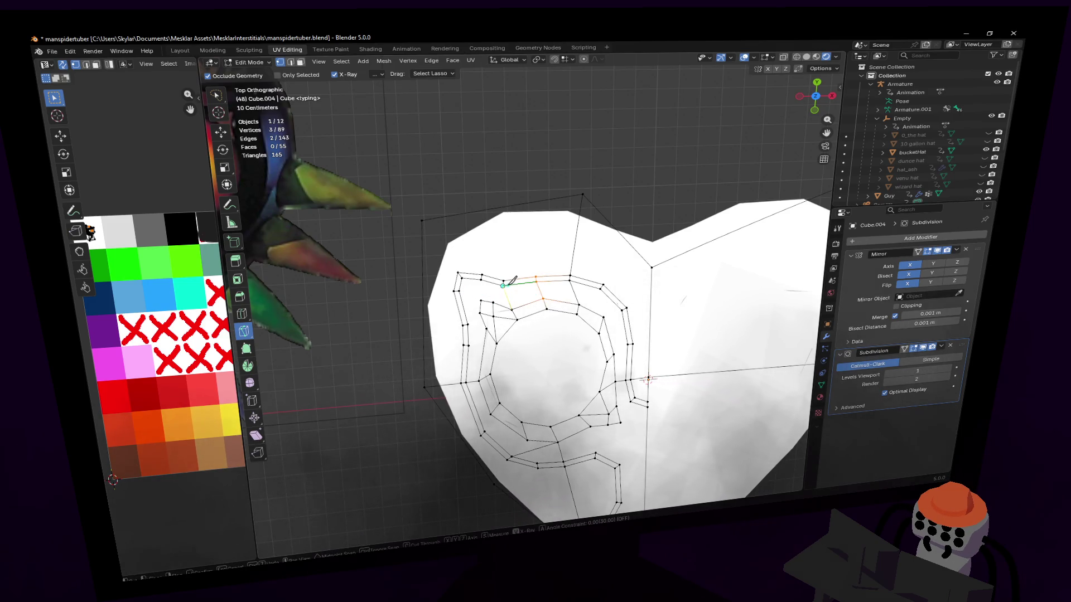
- Knife-cut the upper-left groove section leftward and down into several new faces
click(506, 284)
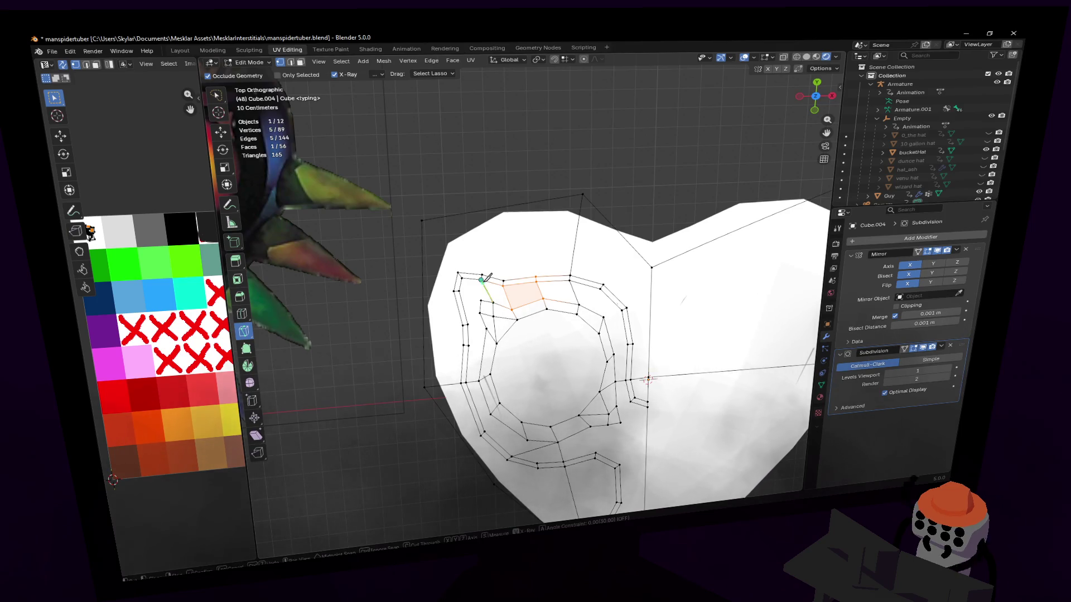
click(483, 292)
click(462, 286)
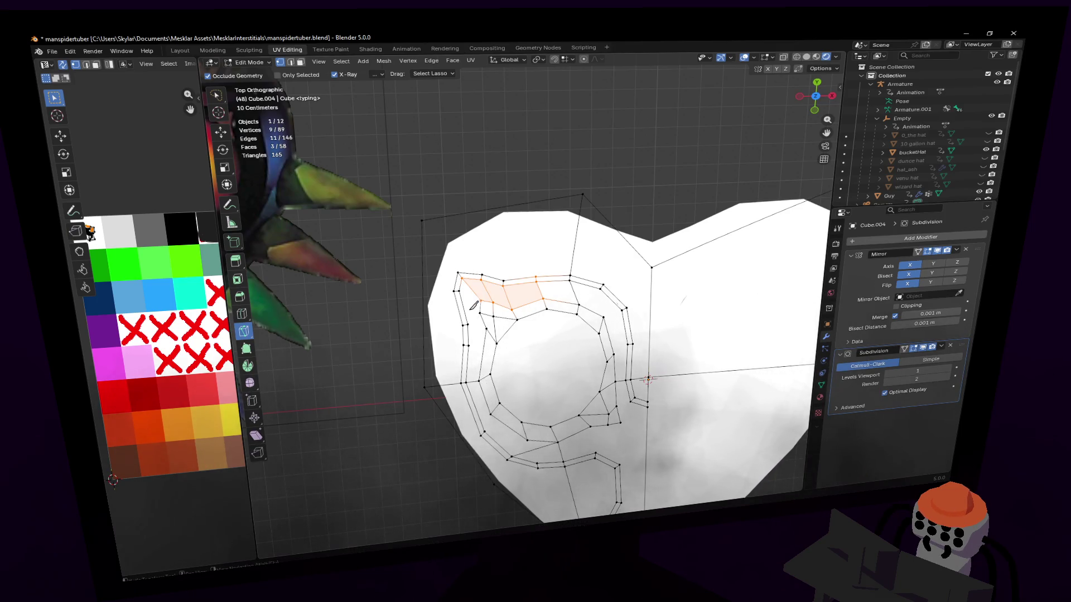
click(468, 289)
shift+click(466, 293)
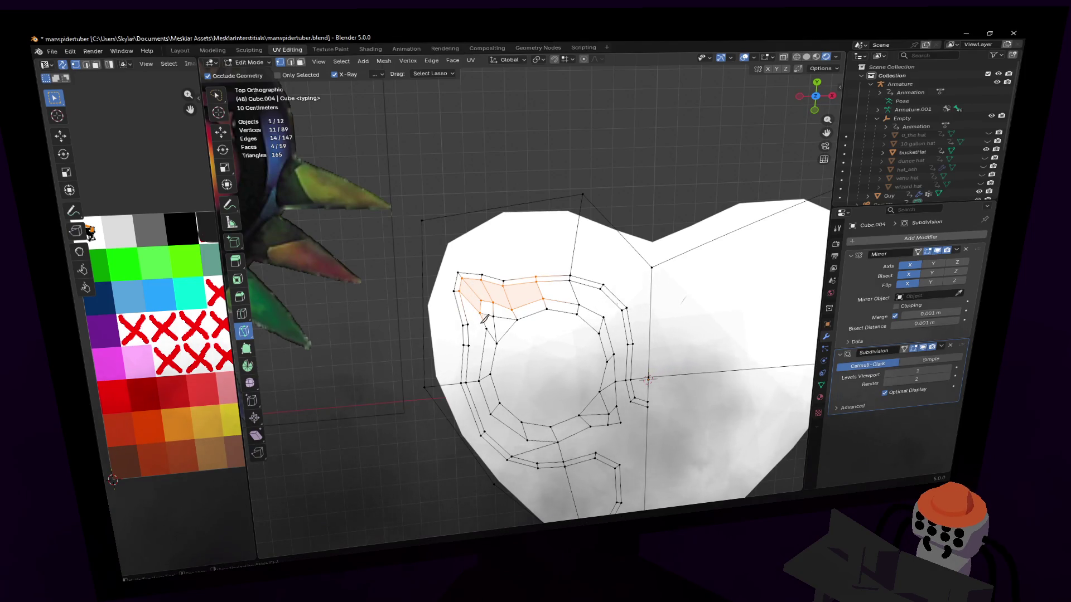
shift+click(477, 326)
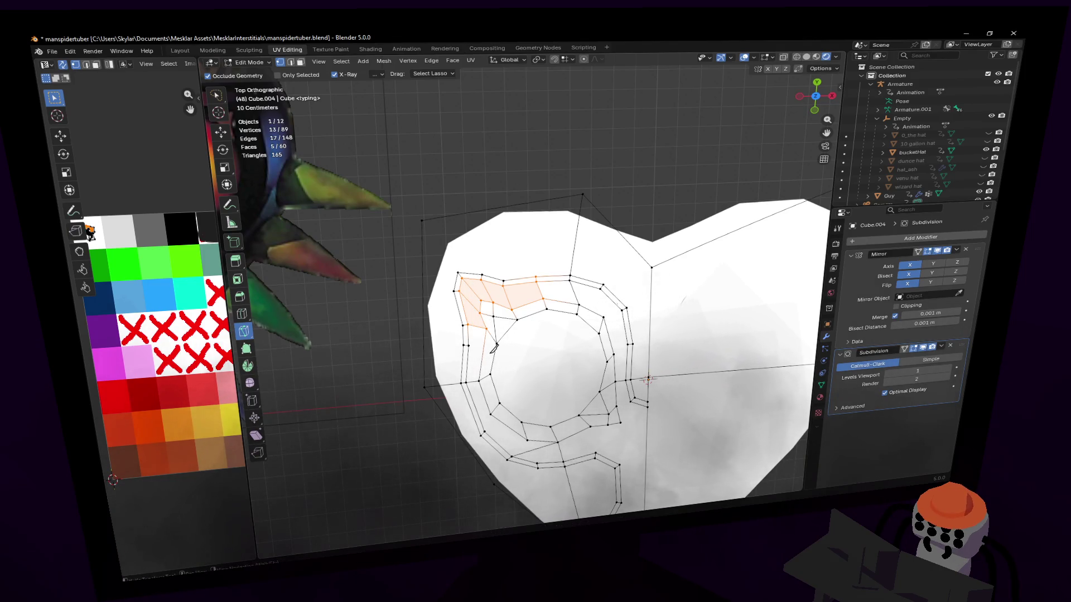
key(w)
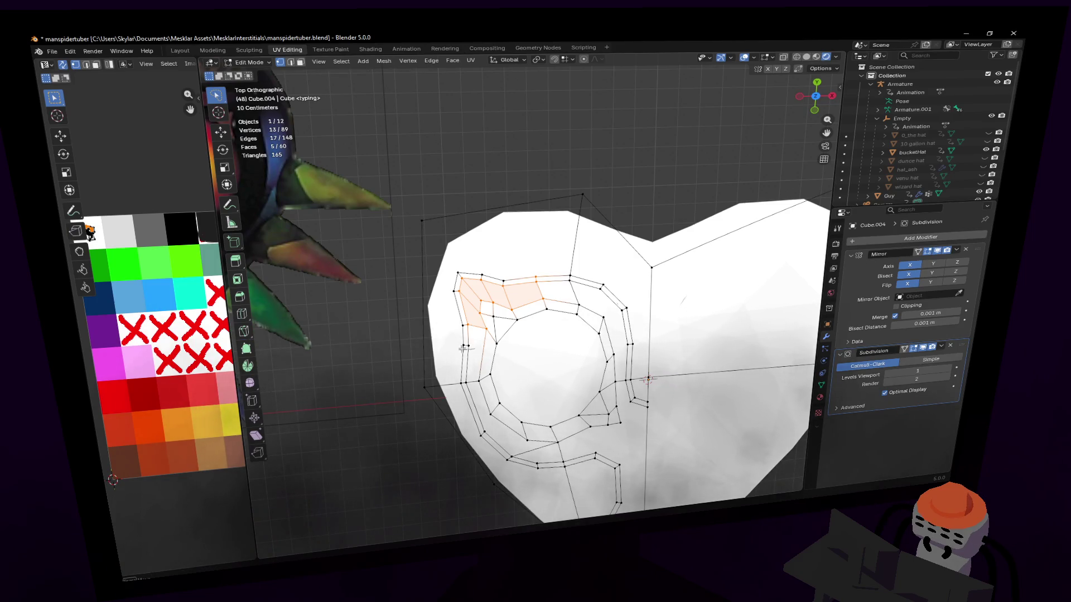
- Nudge one left-side groove edge into place, reaching 148 edges and 60 faces
click(465, 342)
key(g)
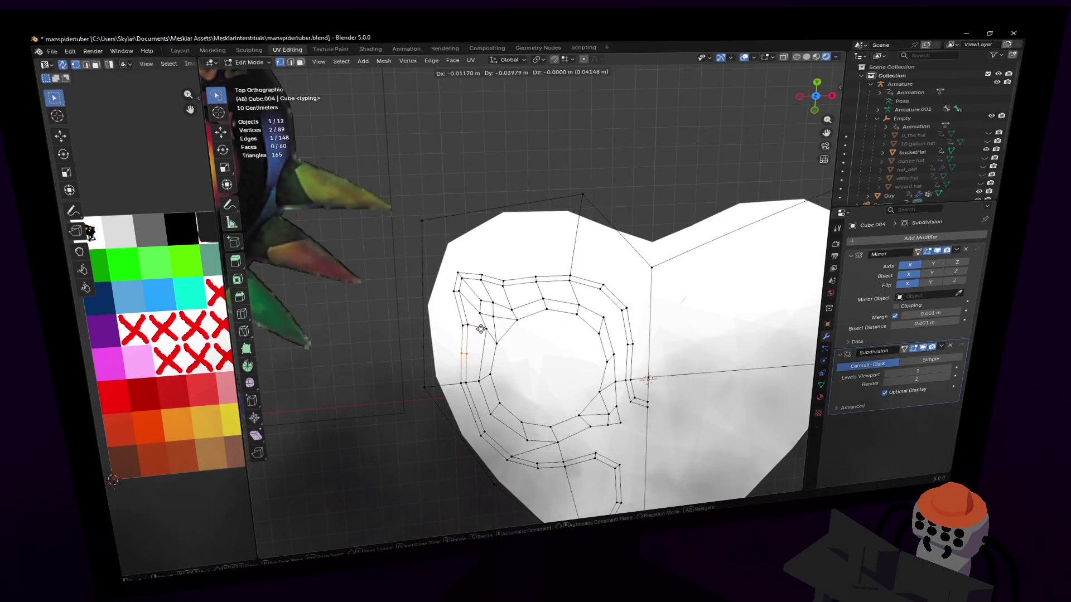
click(469, 356)
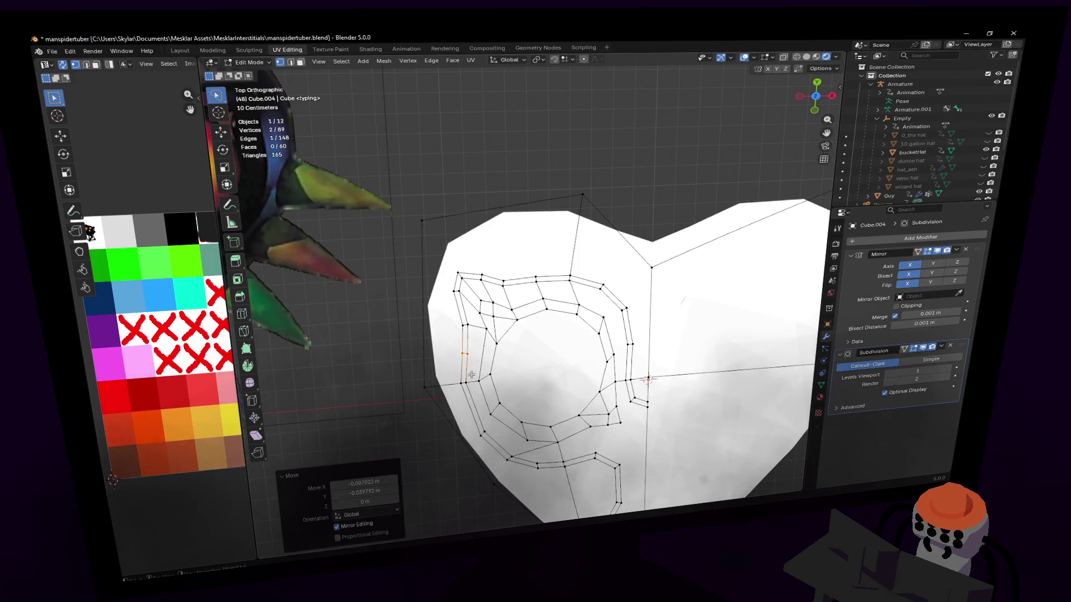
middle_drag(478, 347, 517, 319)
key(x)
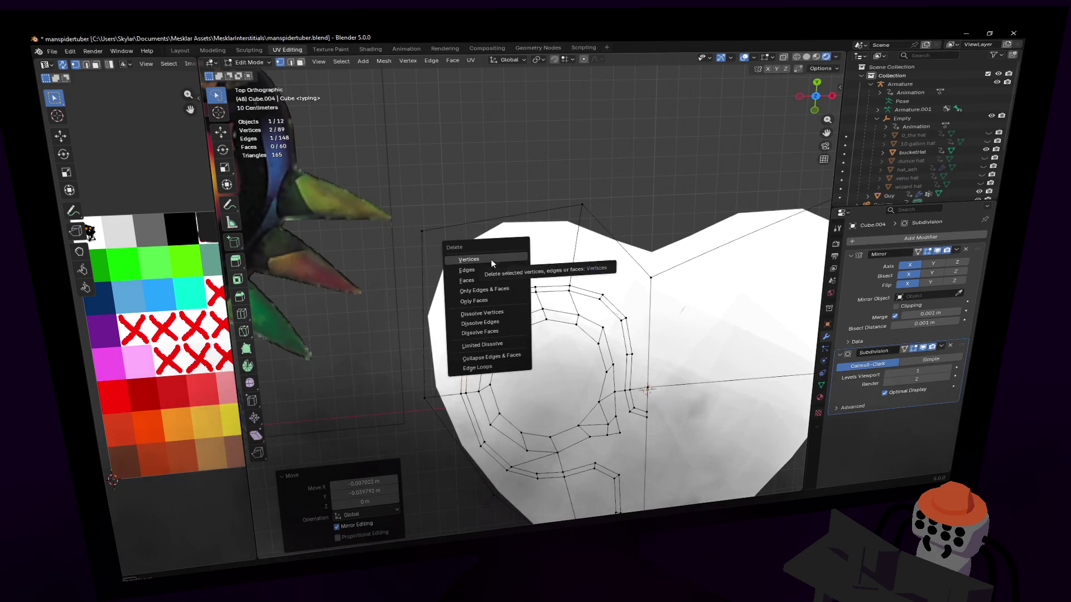
- Try dissolving the stray groove vertices, then undo the dissolve
click(483, 313)
middle_drag(519, 368, 502, 335)
key(ctrl+z)
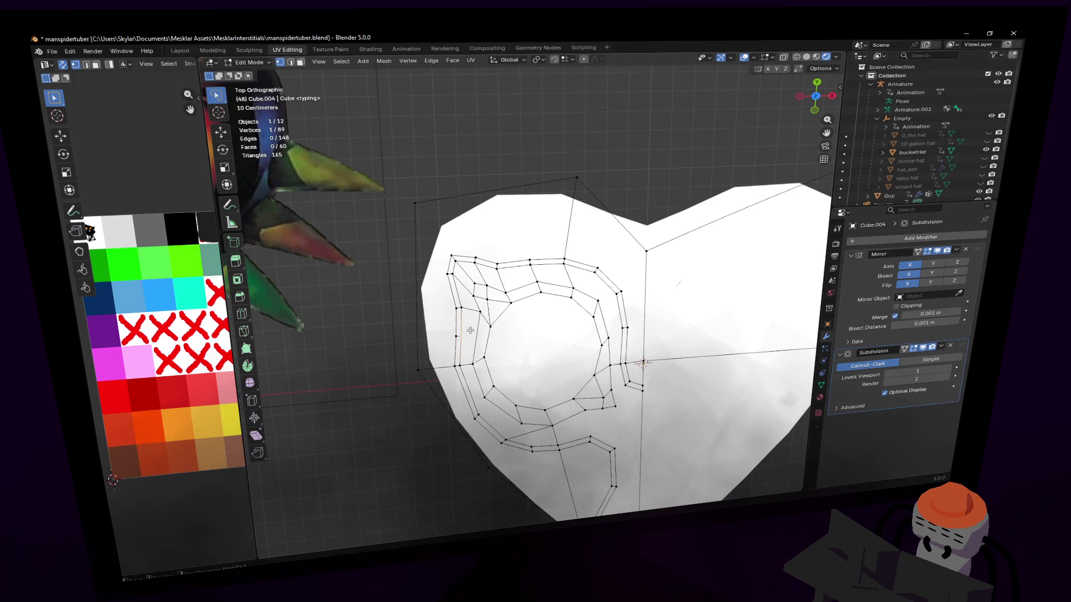
shift+middle_drag(469, 333, 477, 355)
- Merge two vertex pairs on the groove's left side At Last, leaving 87 vertices
key(m)
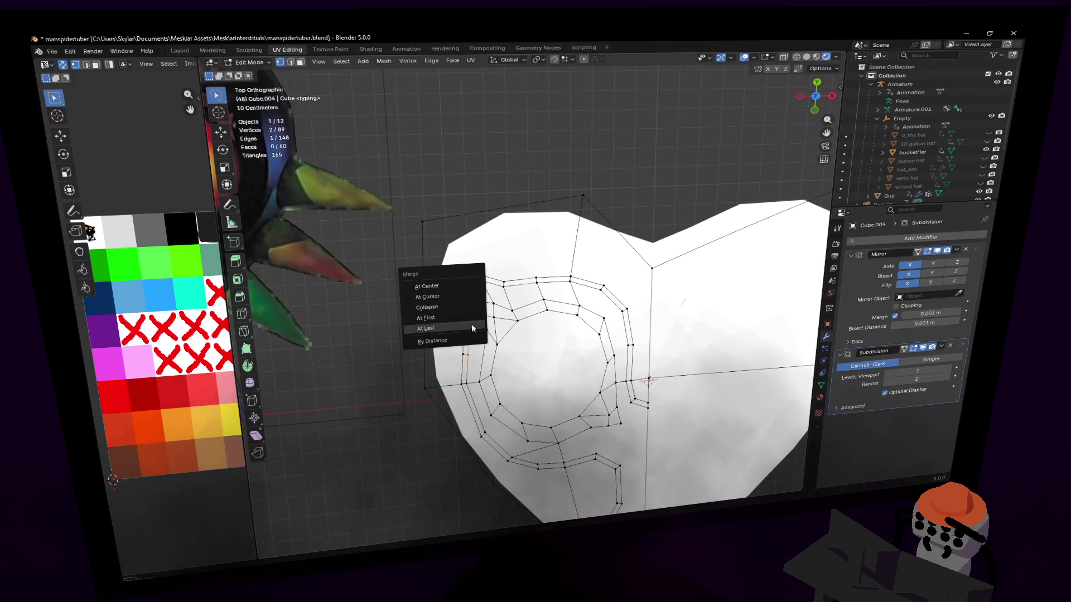
click(462, 321)
click(463, 346)
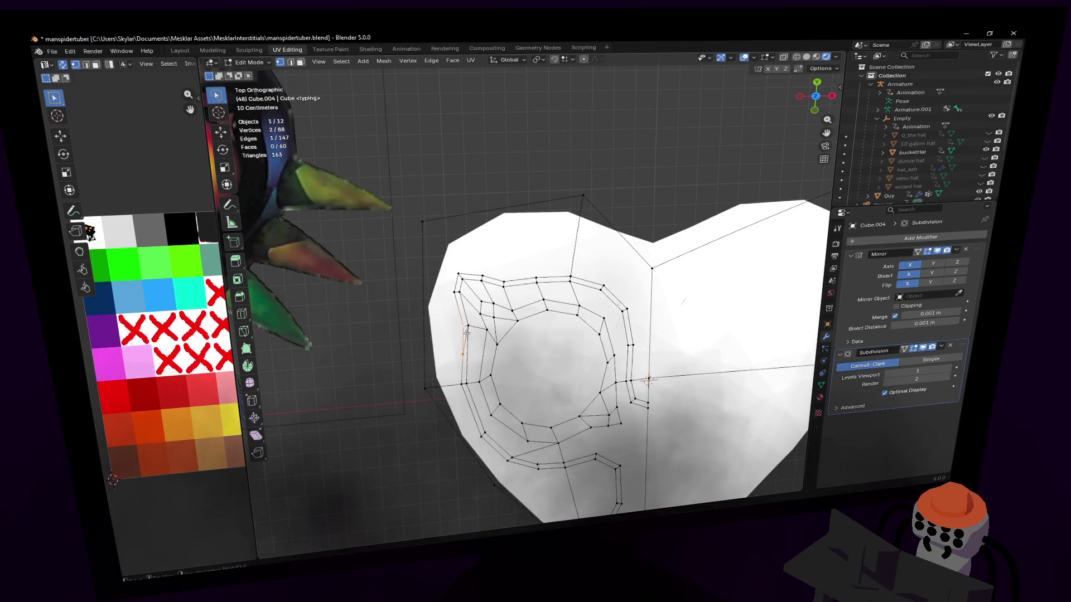
key(m)
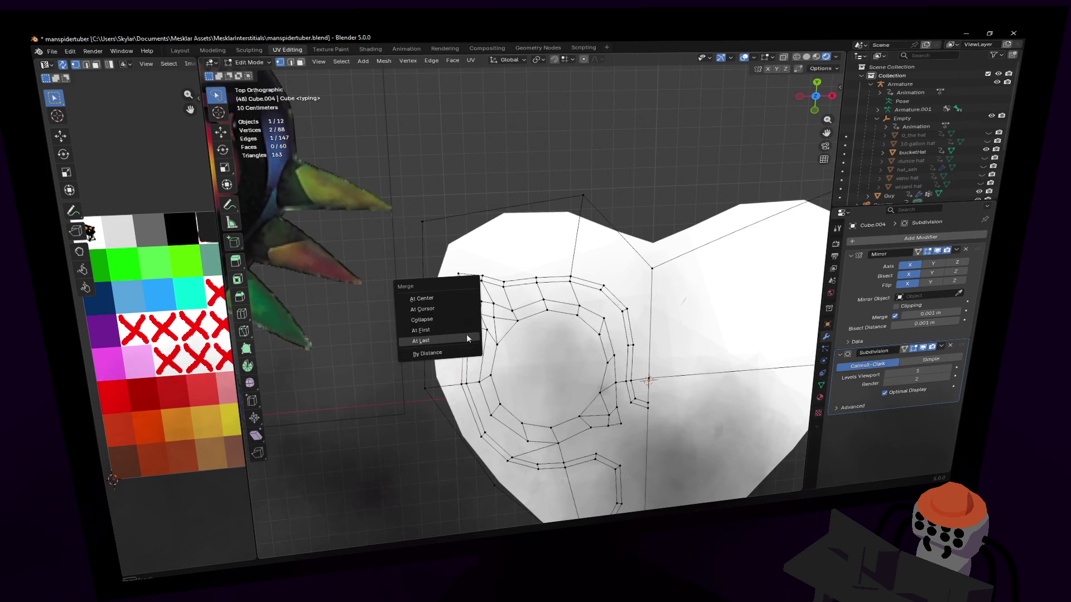
click(519, 349)
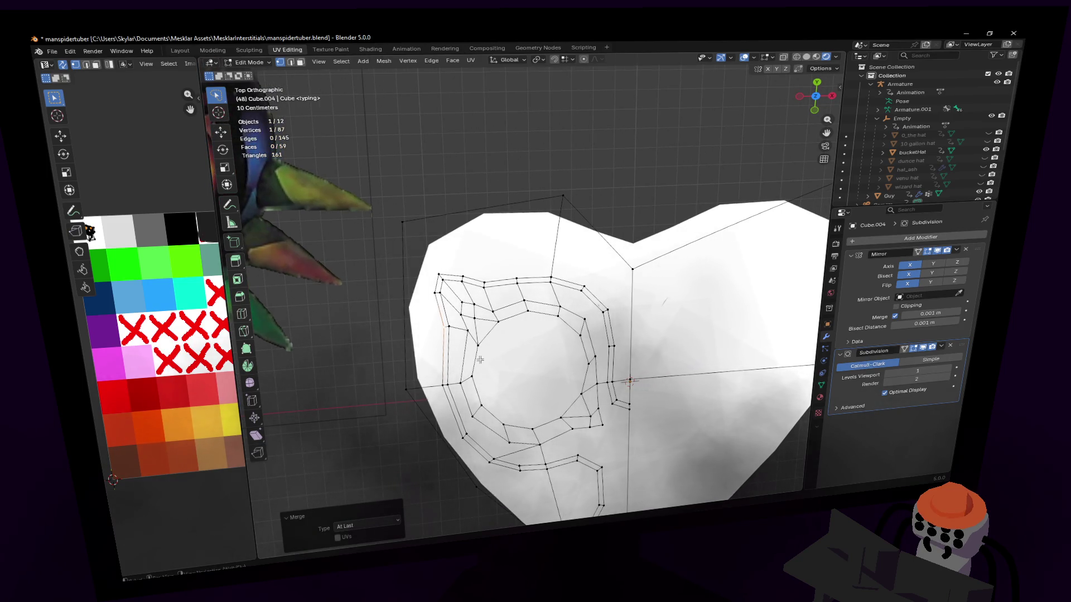
- Centre the heart in view and begin a knife cut on the lower-left groove
mouse_move(483, 339)
shift+middle_down()
mouse_move(474, 291)
mouse_move(444, 301)
shift+middle_up()
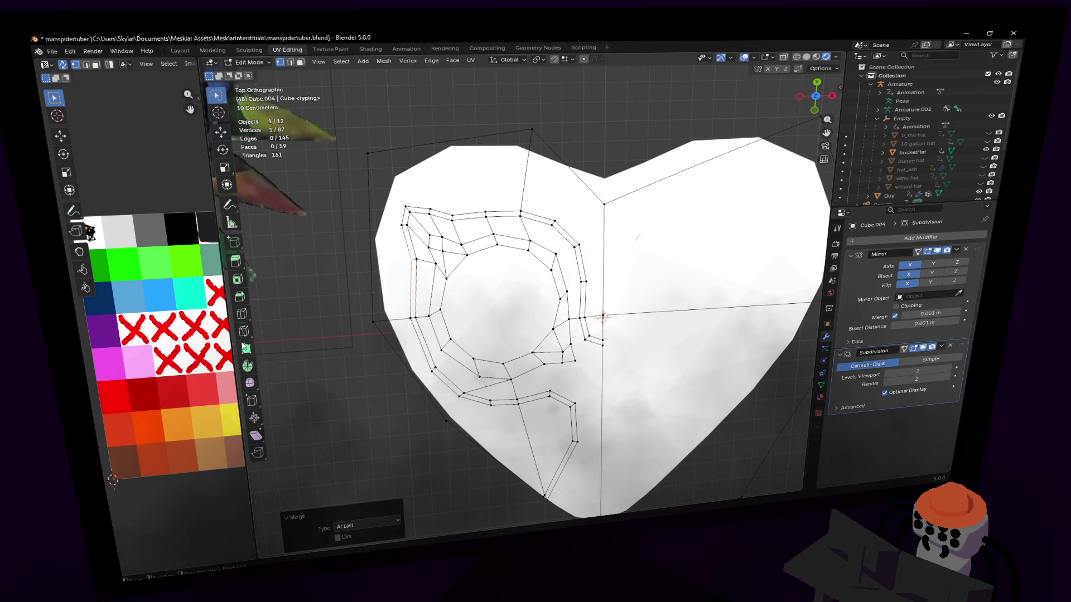
click(243, 332)
click(436, 365)
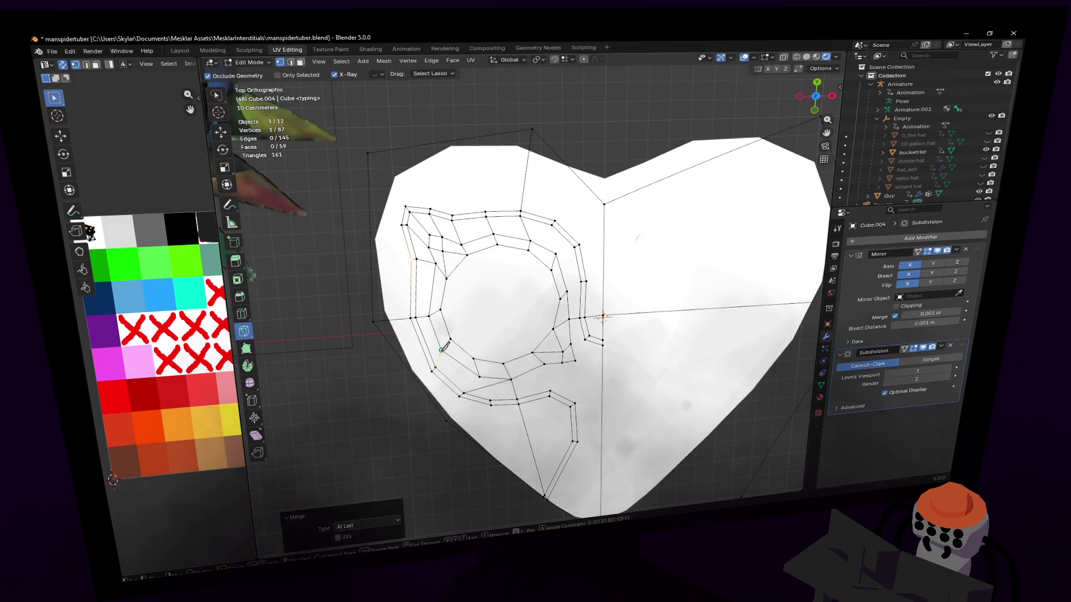
- Make two short knife cuts splitting faces on the lower-left of the ring groove
click(443, 350)
key(Return)
click(482, 374)
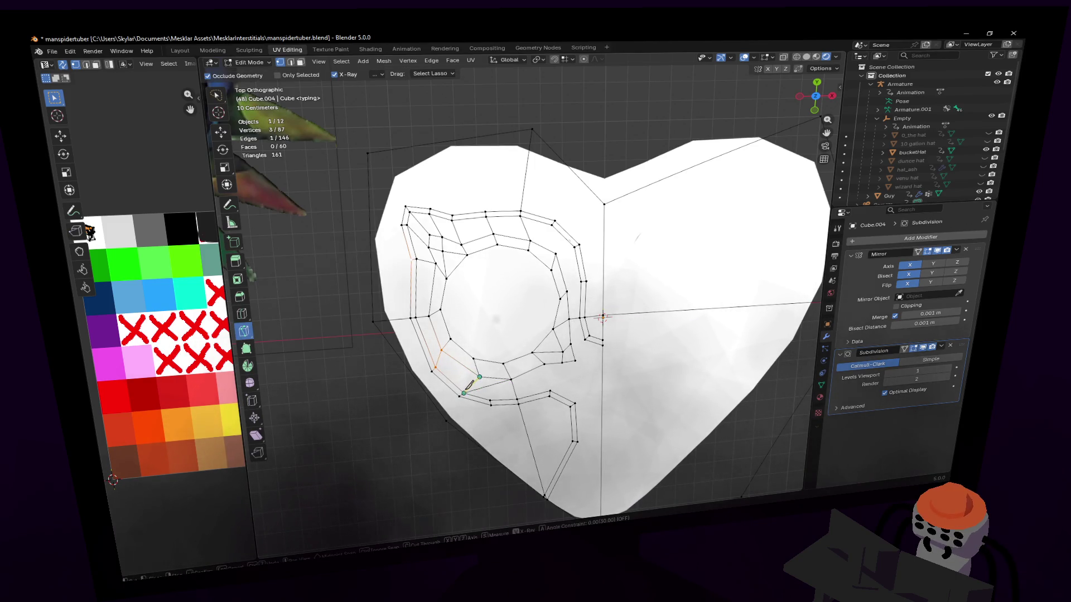
click(481, 376)
key(Return)
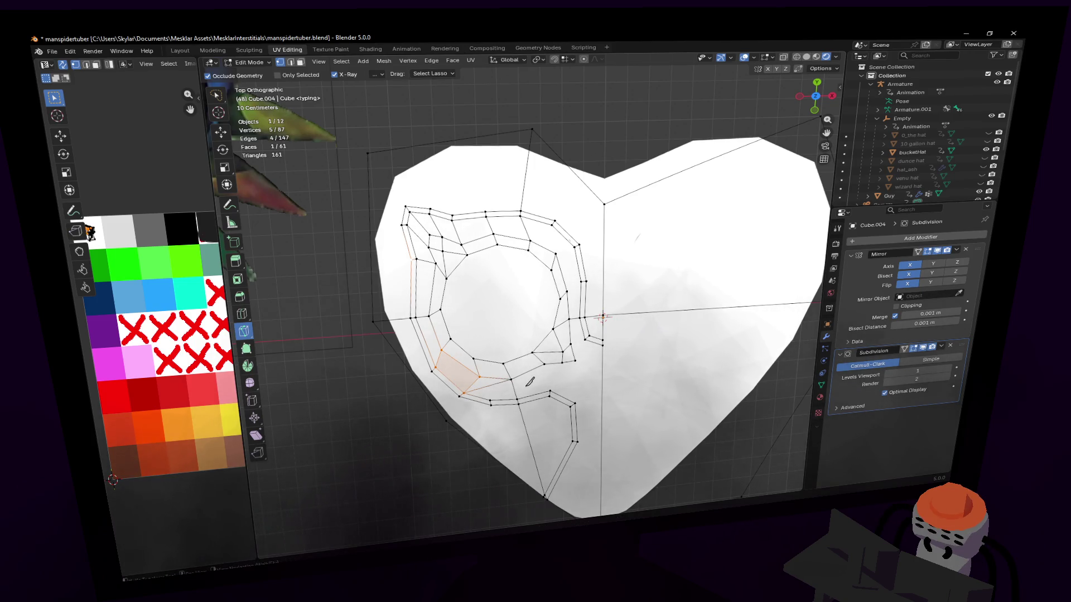
- Make two knife cuts on the ring's right side, reaching 149 edges and 63 faces
click(556, 253)
click(555, 221)
key(Return)
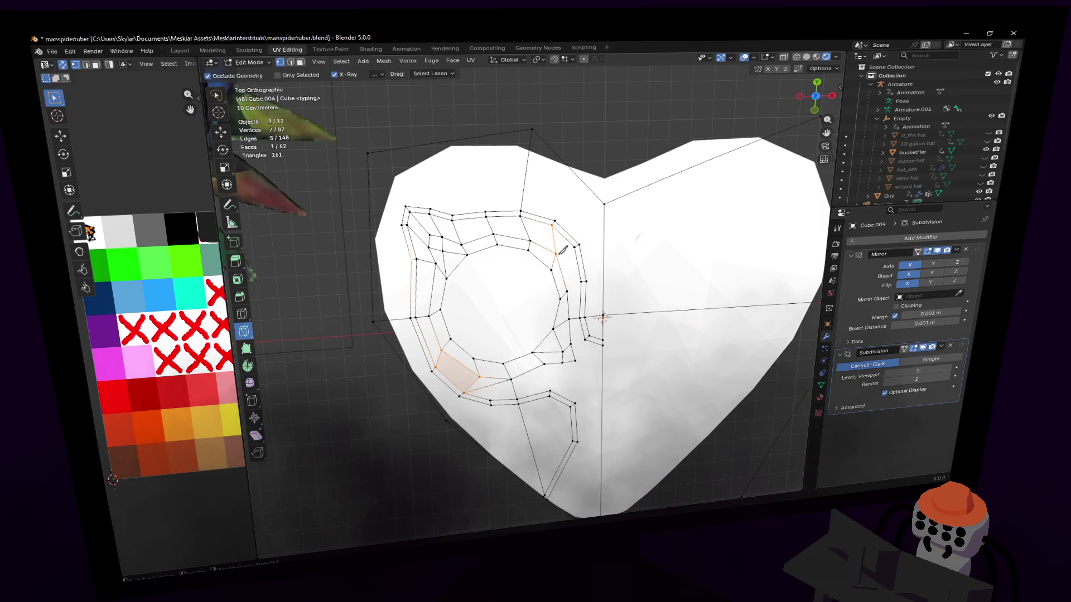
click(568, 292)
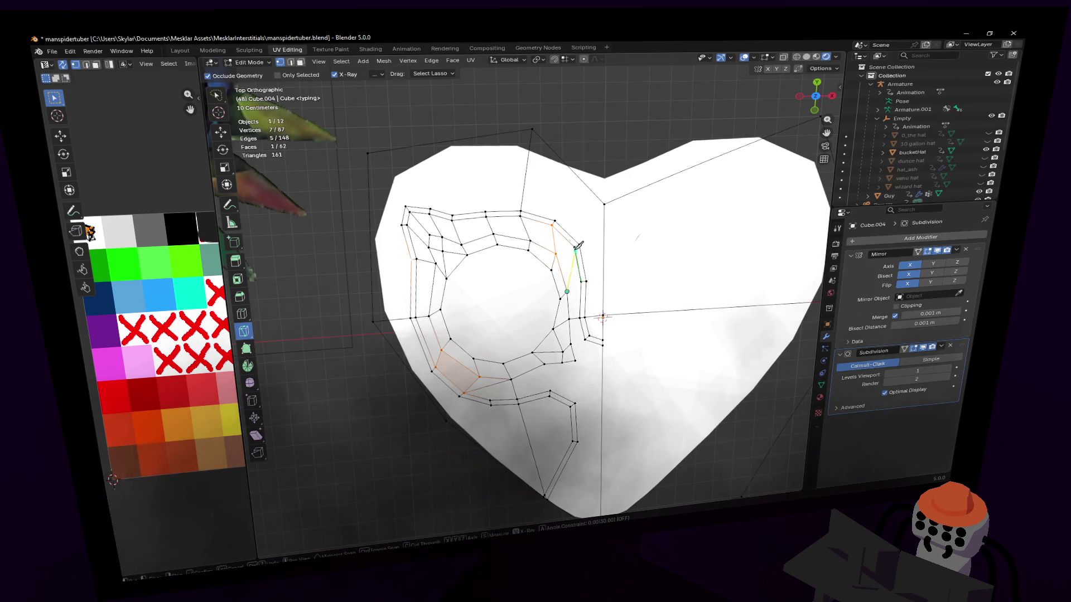
click(583, 277)
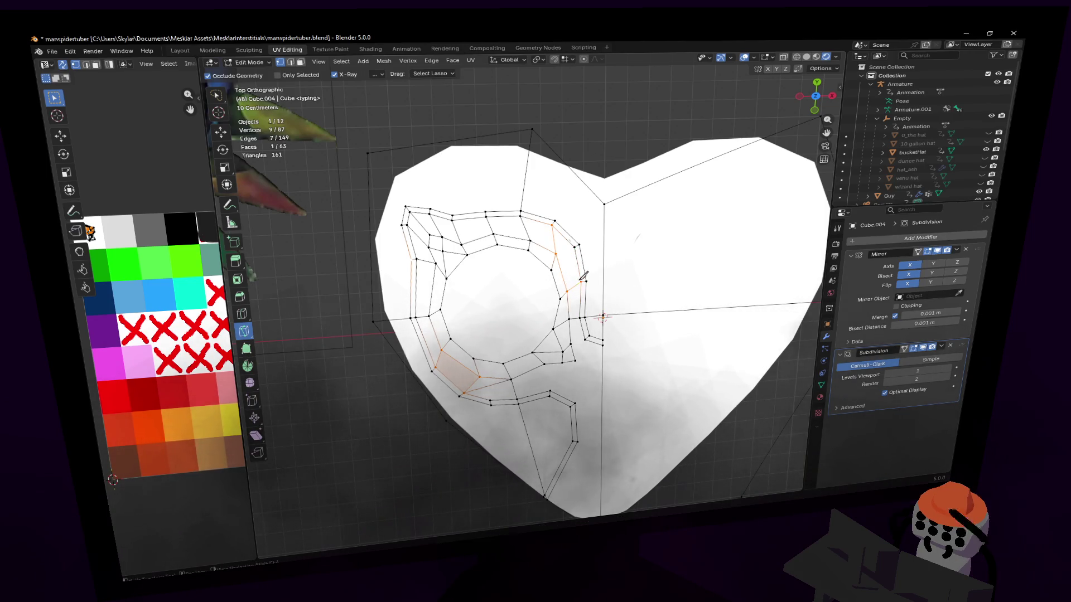
key(Return)
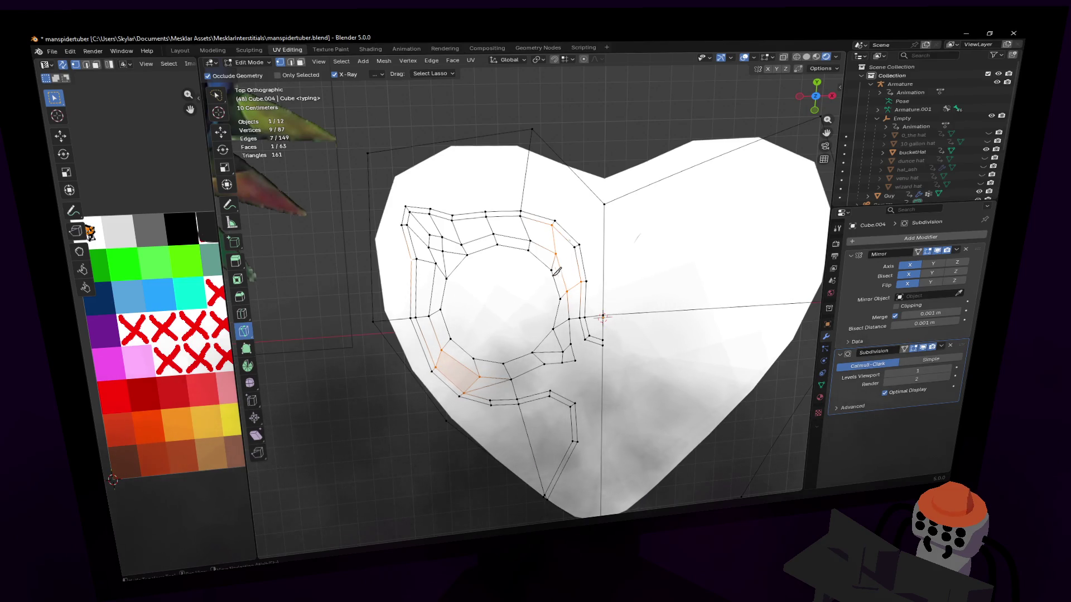
key(ctrl+r)
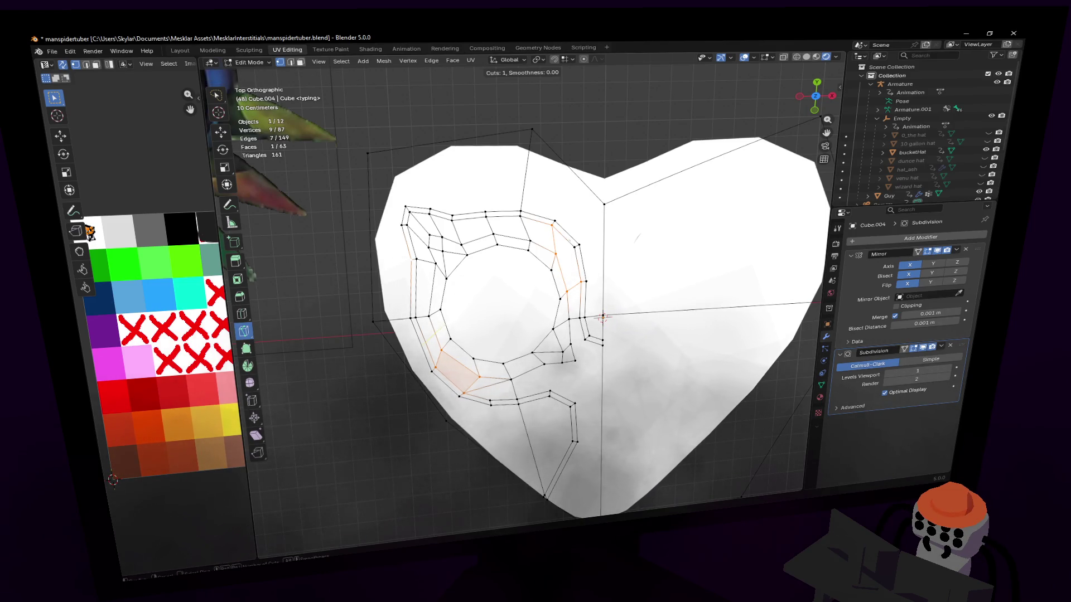
- Add edge loops on the lower-left and right of the ring and join them with connecting edges
click(428, 337)
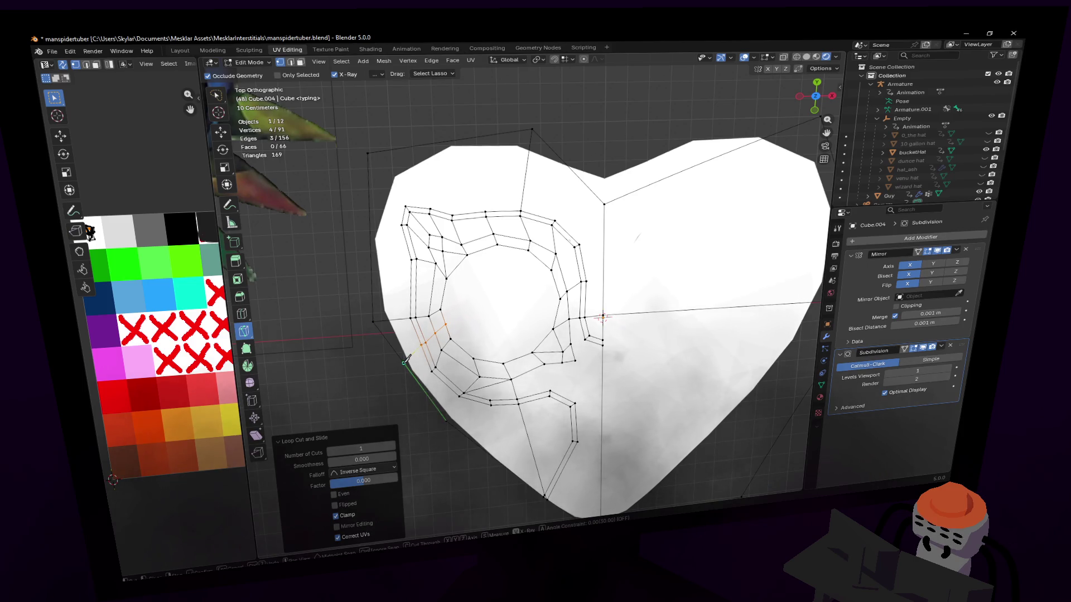
key(j)
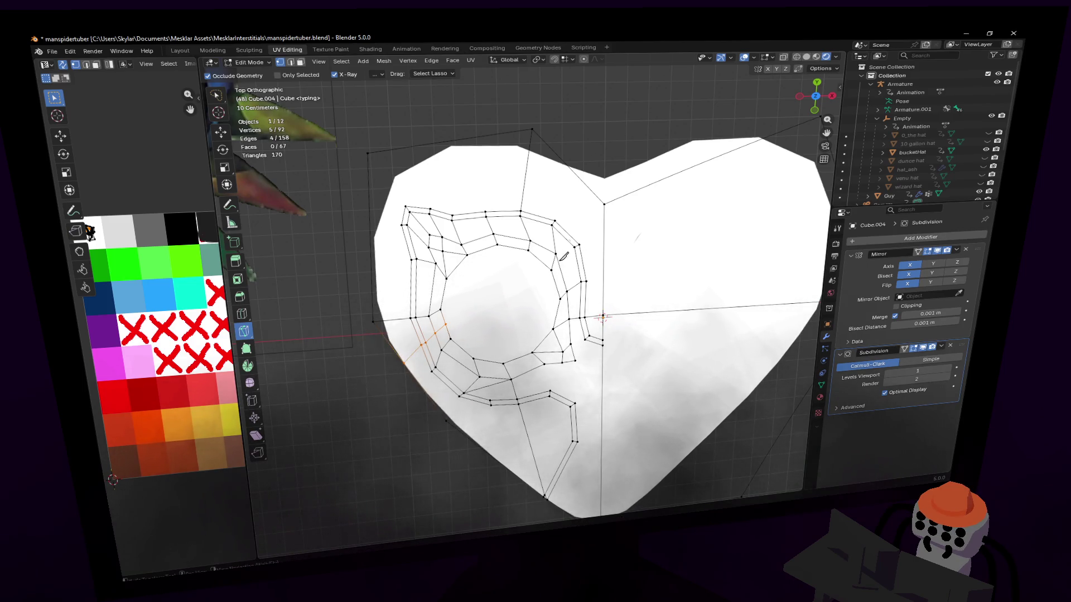
key(ctrl+r)
click(563, 271)
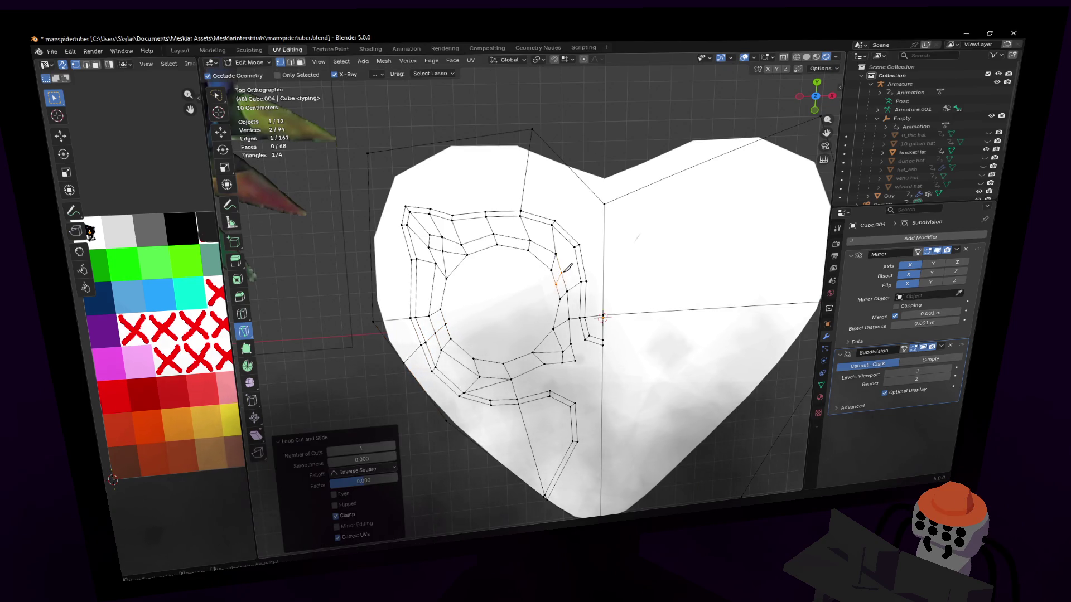
key(j)
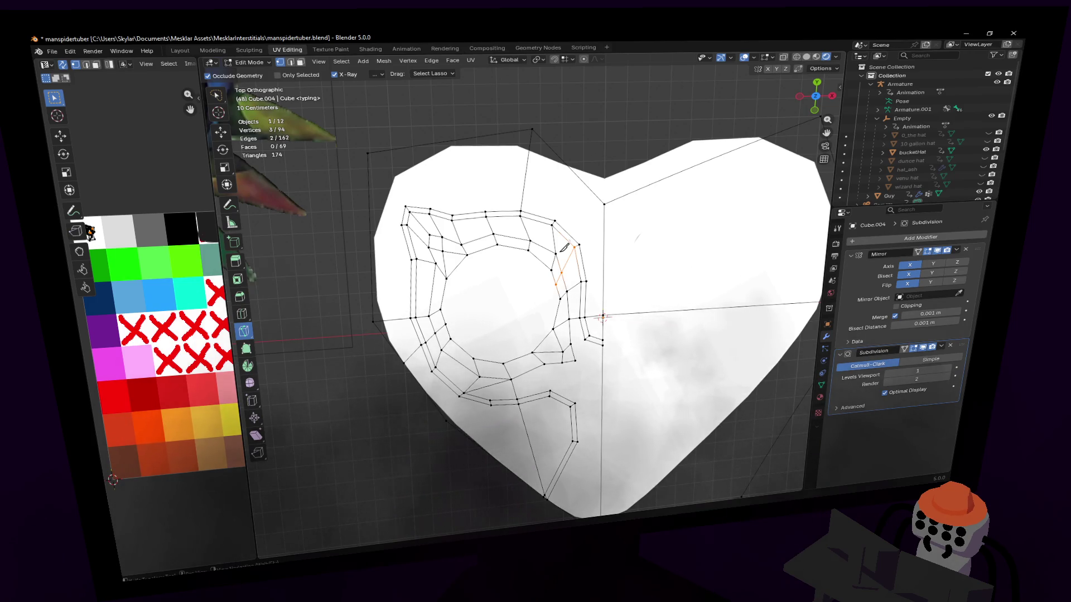
- Knife-cut from the groove vertex to the edge at the eye socket's lower right
shift+middle_drag(626, 303, 608, 282)
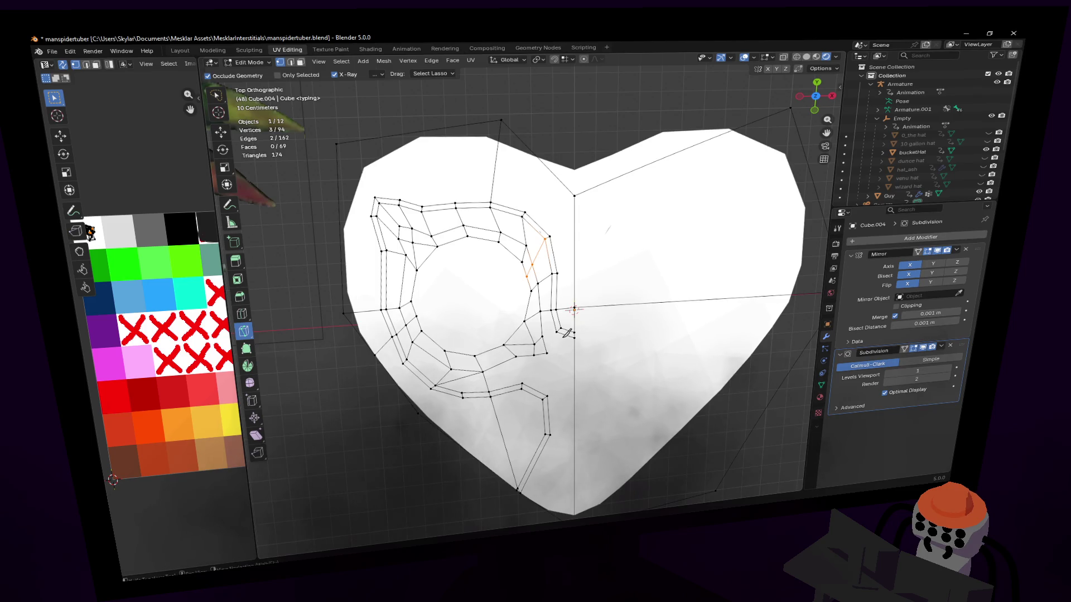
shift+middle_drag(558, 292, 577, 289)
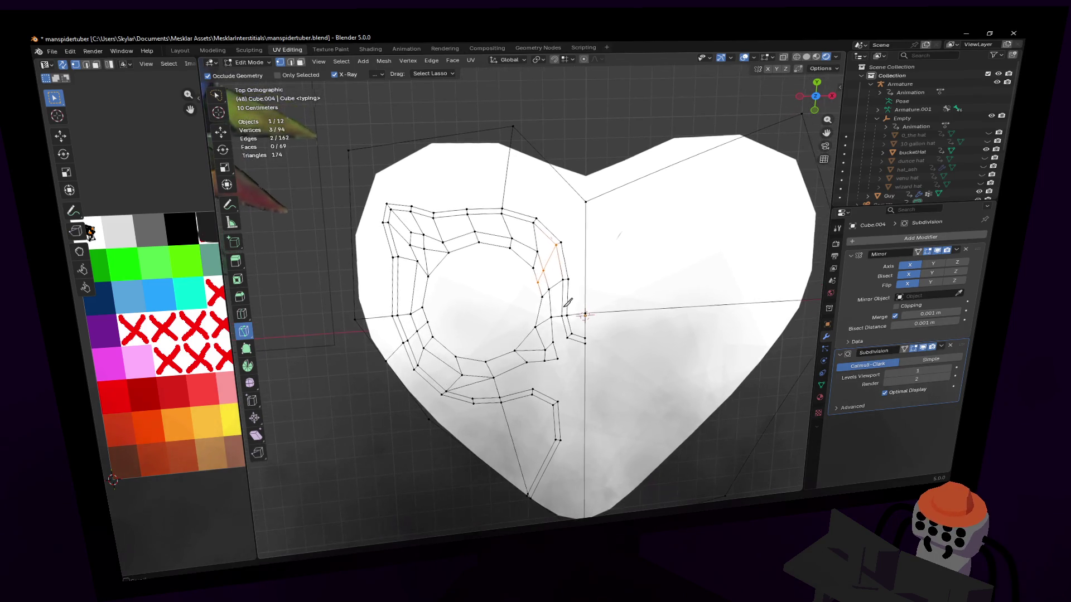
shift+middle_drag(517, 378, 503, 373)
click(509, 366)
click(486, 388)
key(Return)
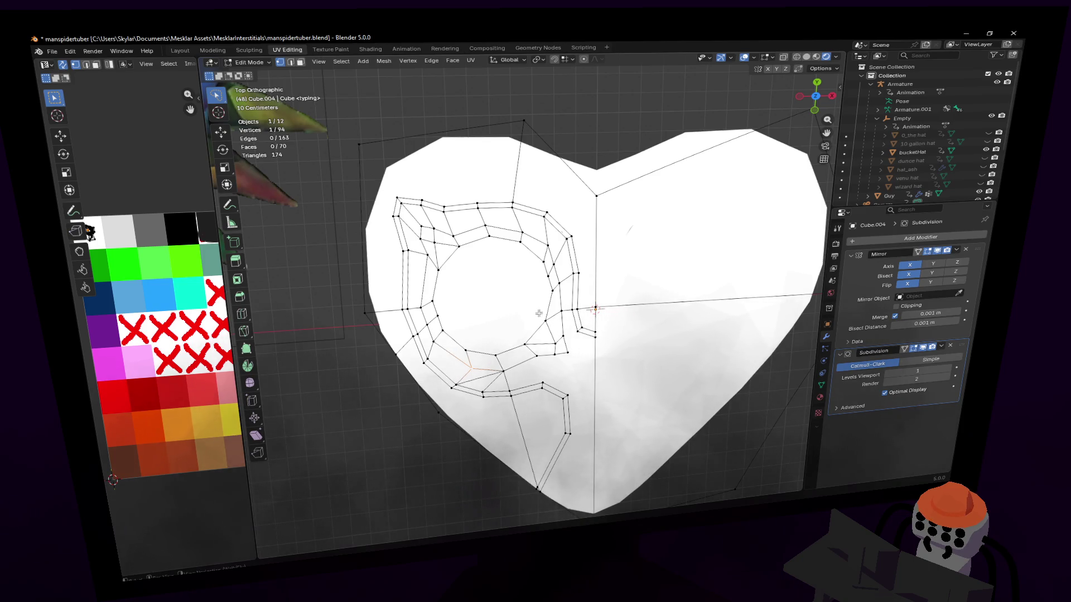
key(2)
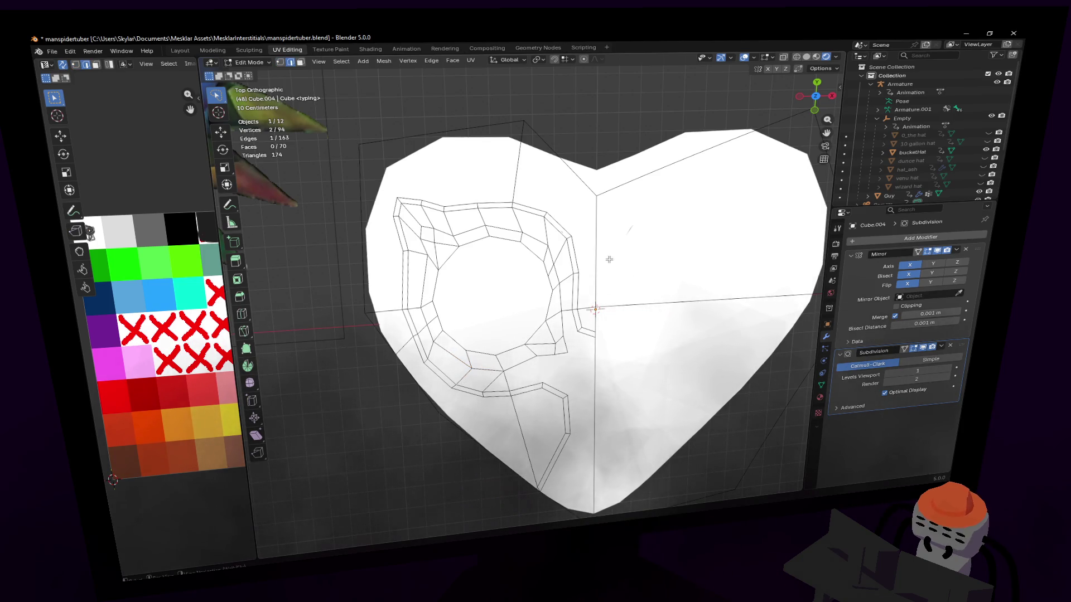
- Delete the unwanted groove vertices below the eye socket and dissolve the leftover edge
key(x)
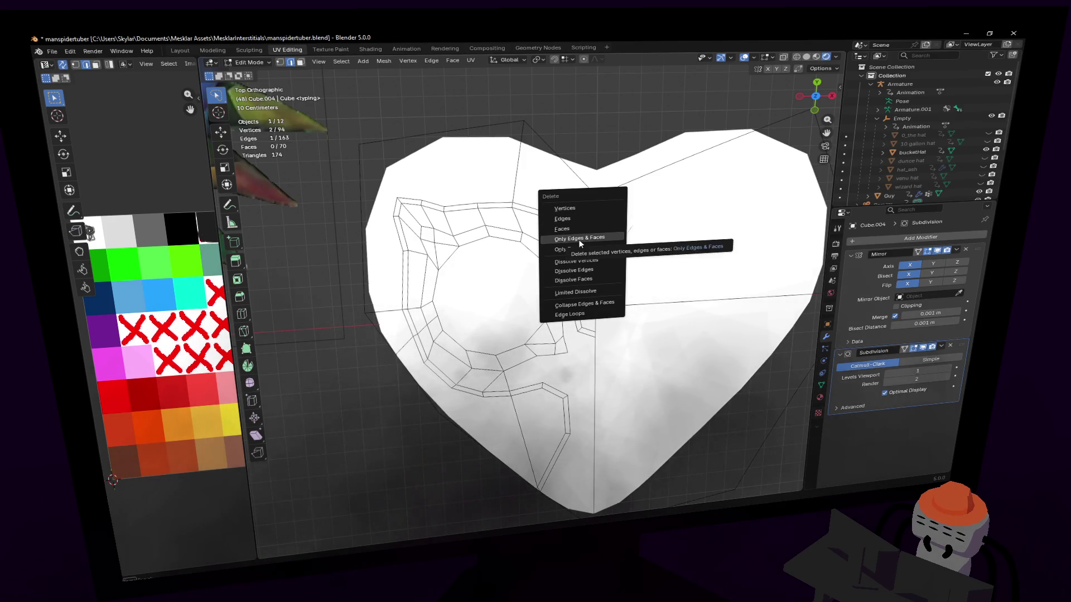
click(575, 211)
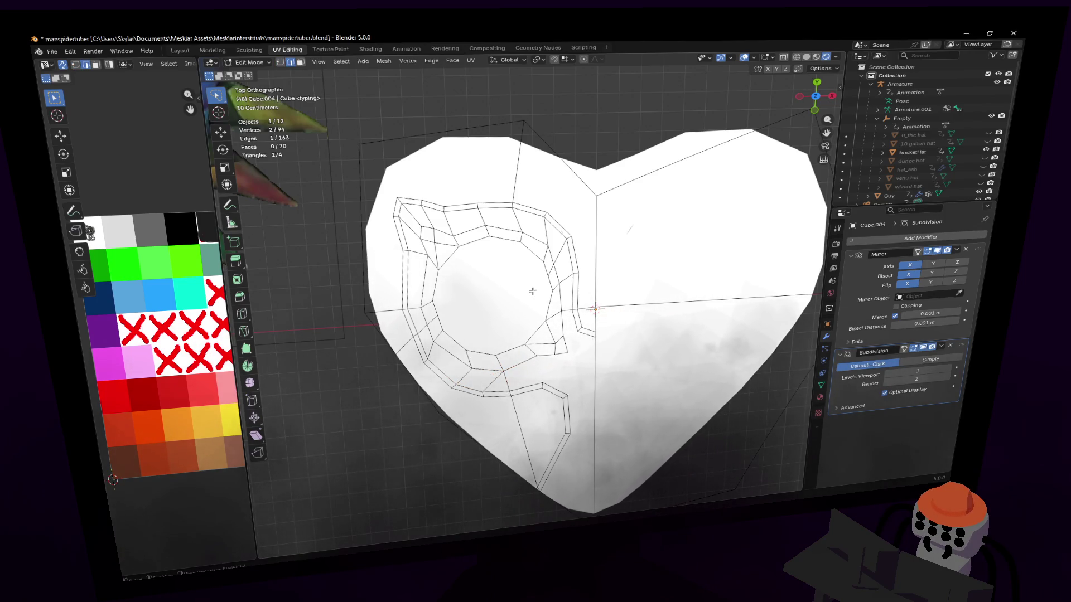
key(x)
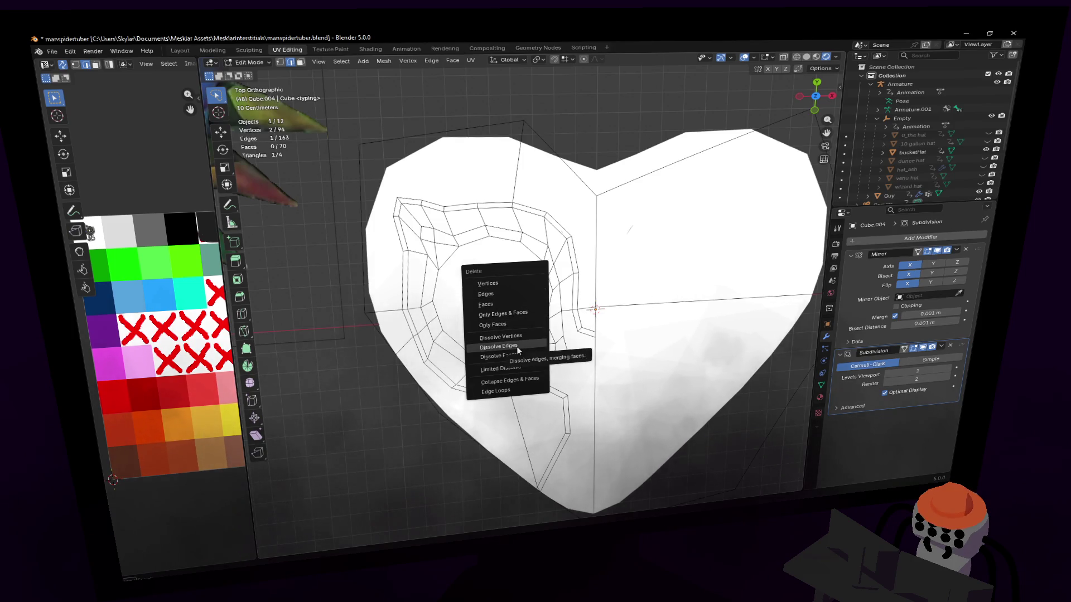
click(518, 350)
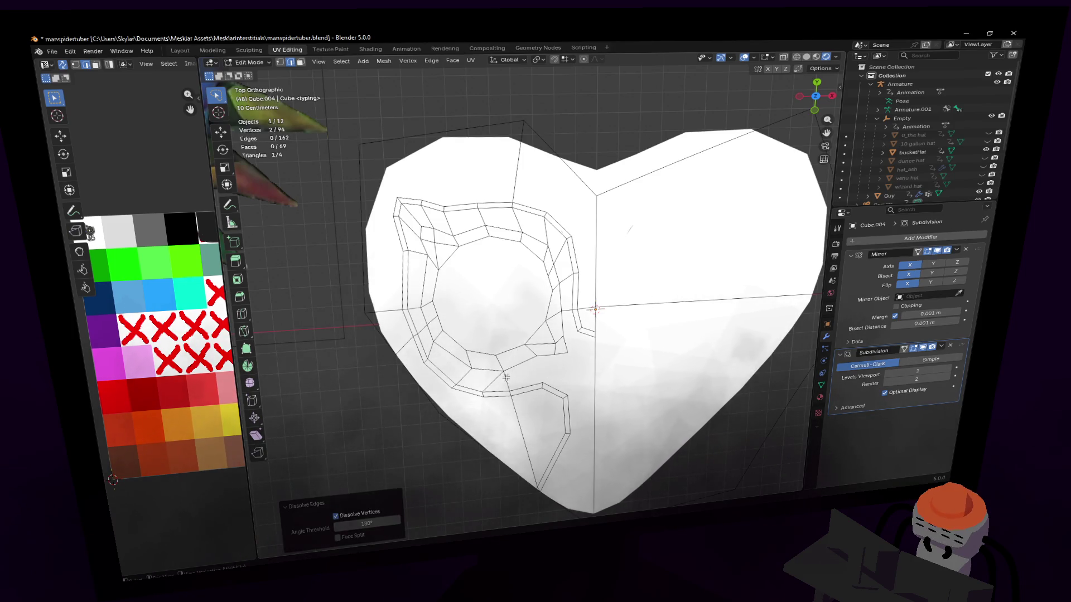
- Add a fresh loop cut through the groove below the eye socket
key(1)
click(506, 378)
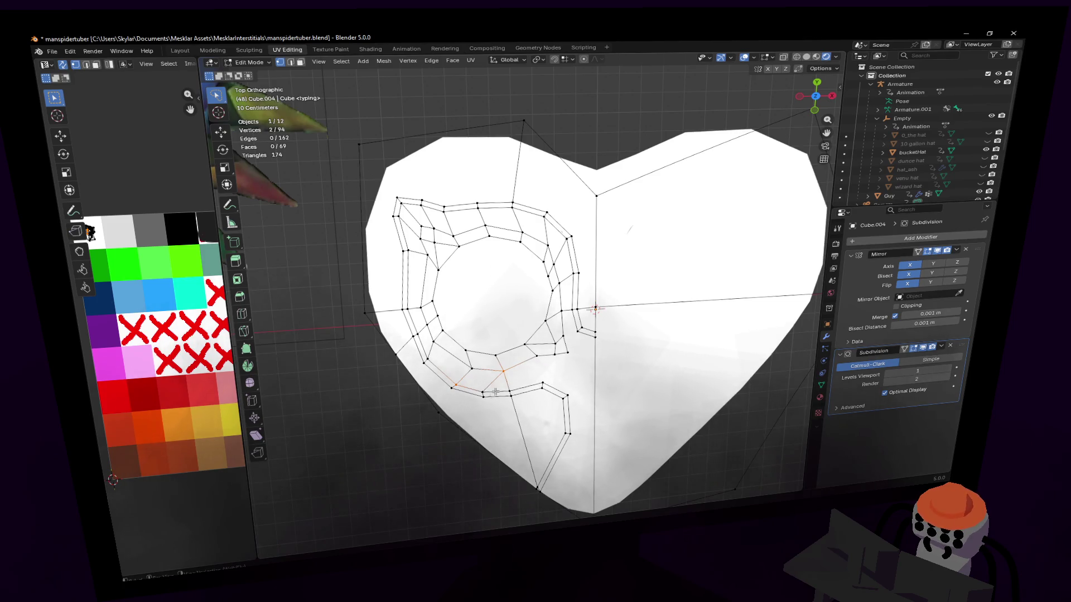
key(ctrl+r)
click(519, 360)
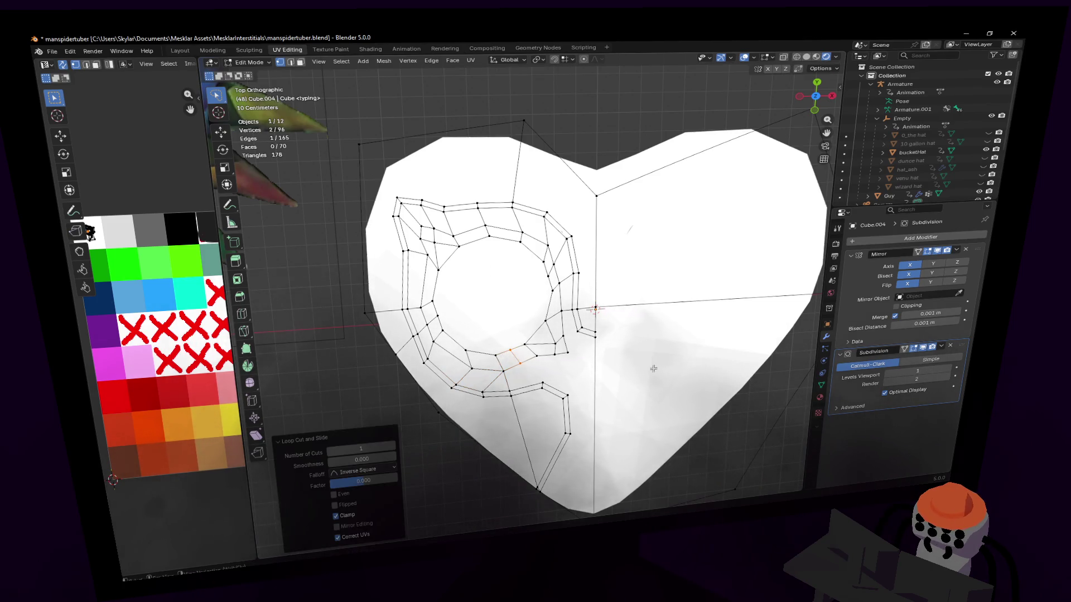
- Make two knife cuts across the groove junction below the eye socket, forming new faces
click(244, 331)
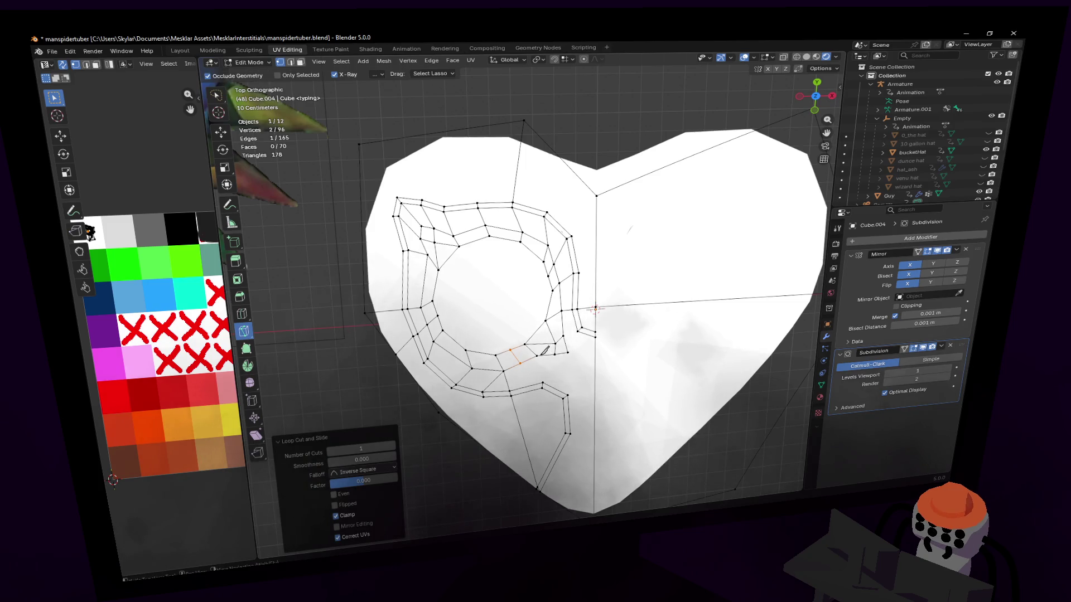
click(564, 354)
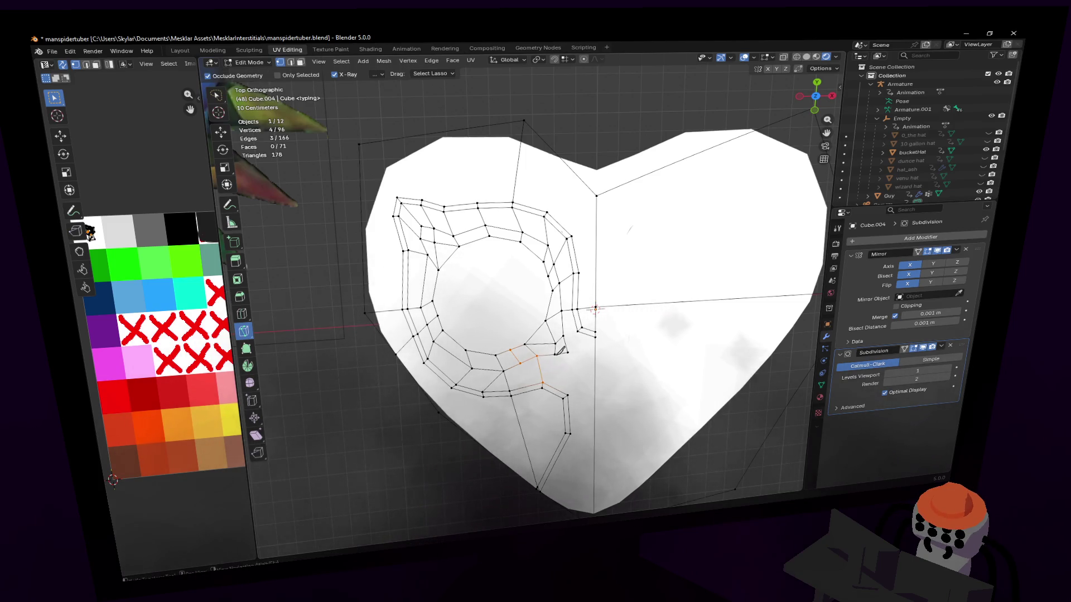
click(555, 354)
click(567, 395)
key(Return)
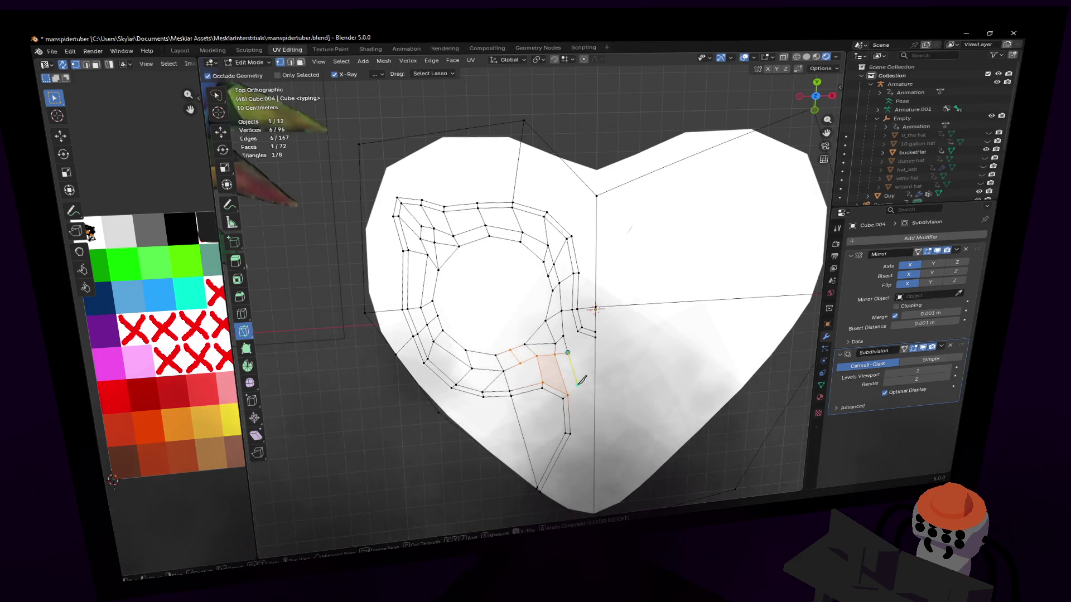
click(567, 353)
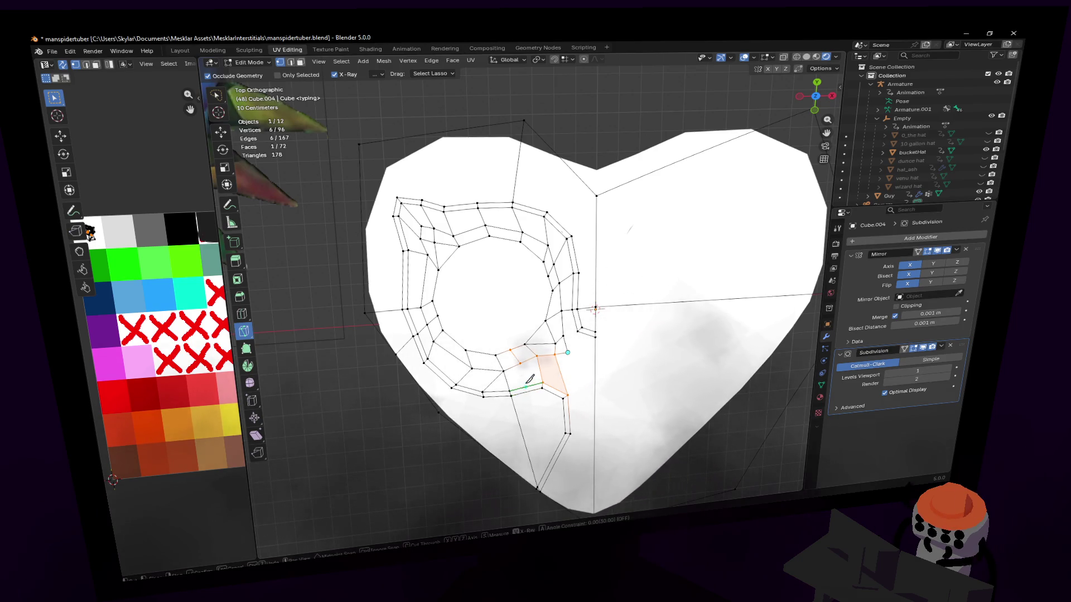
click(527, 390)
key(Return)
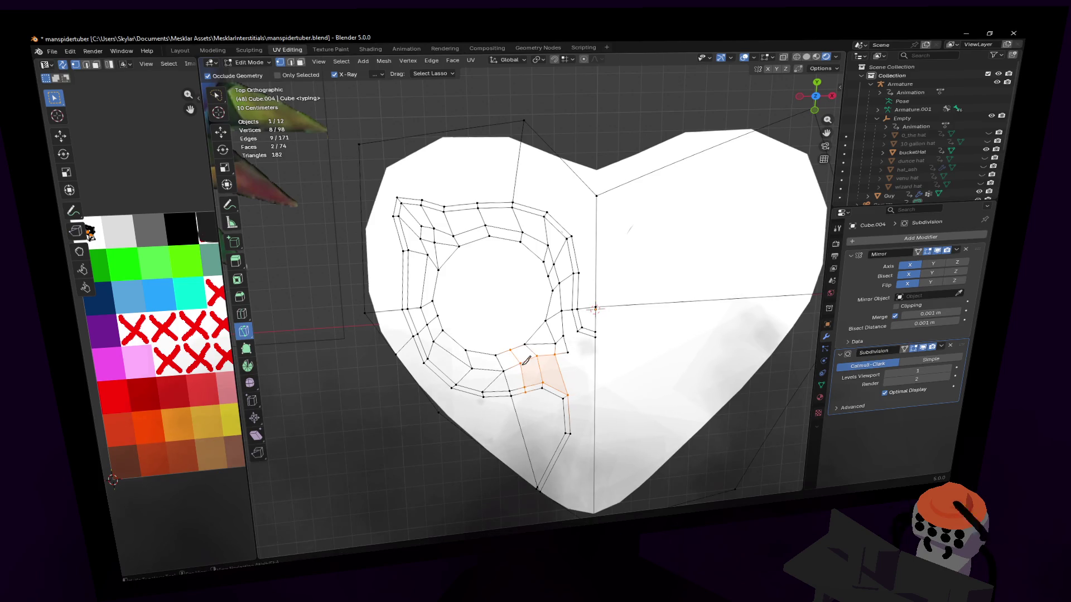
- Move the groove-junction vertex to a new spot
shift+middle_drag(526, 383, 555, 371)
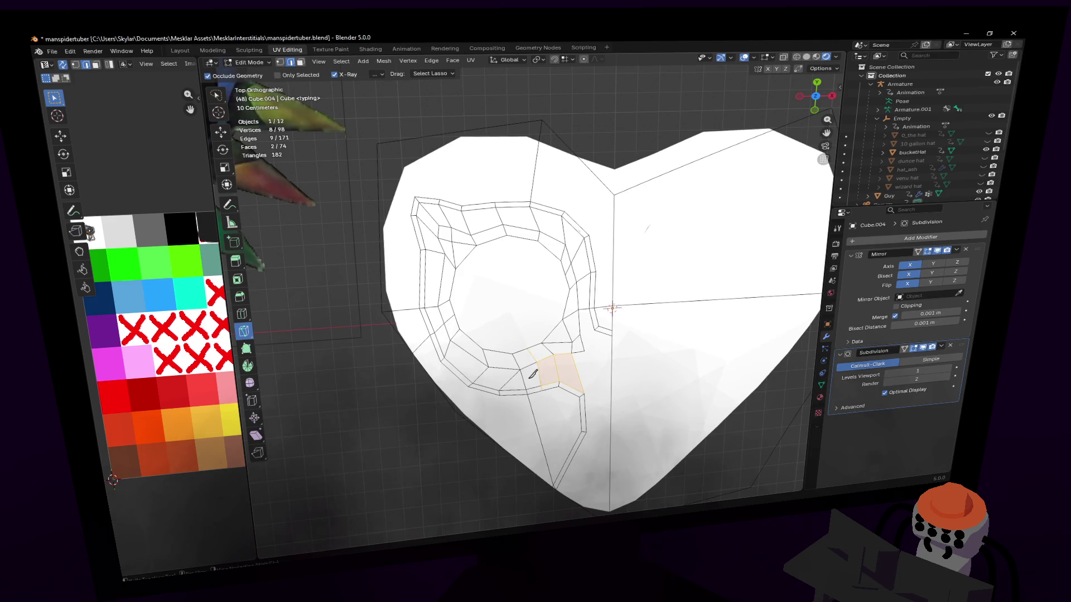
key(1)
key(w)
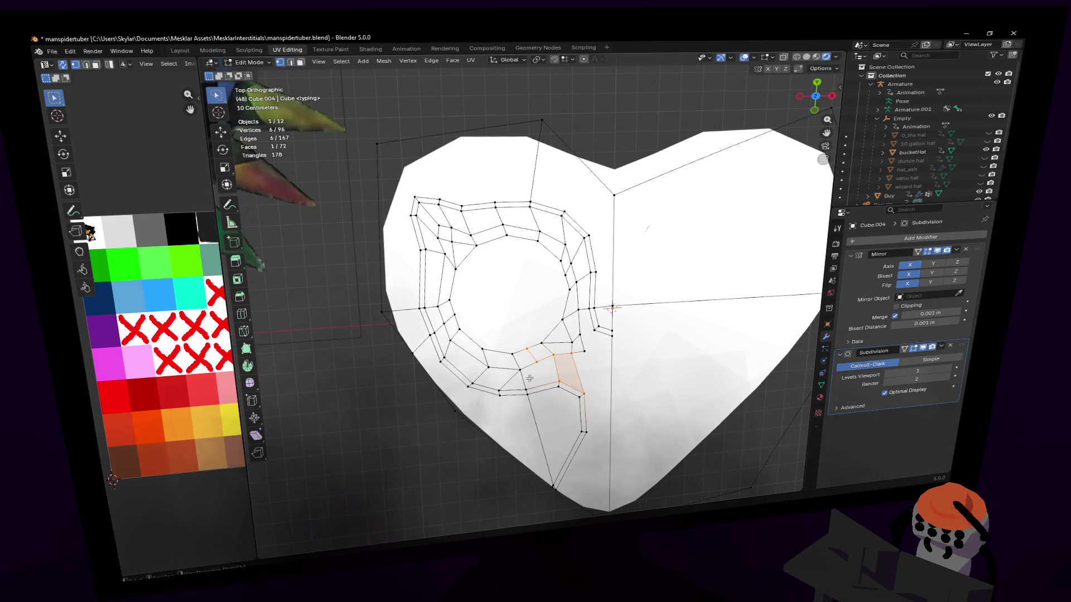
click(527, 389)
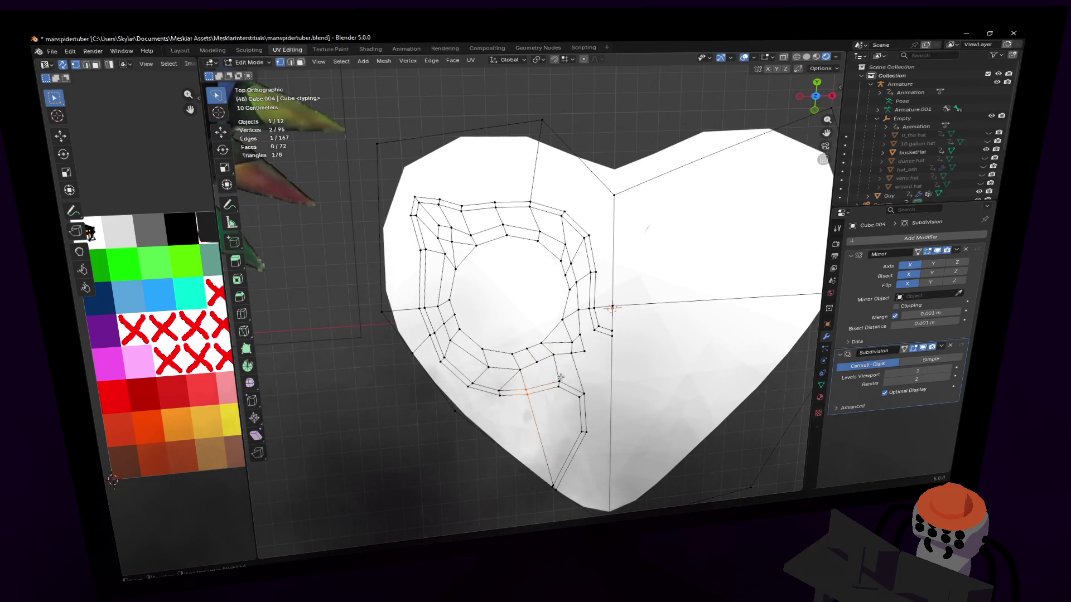
key(g)
click(536, 386)
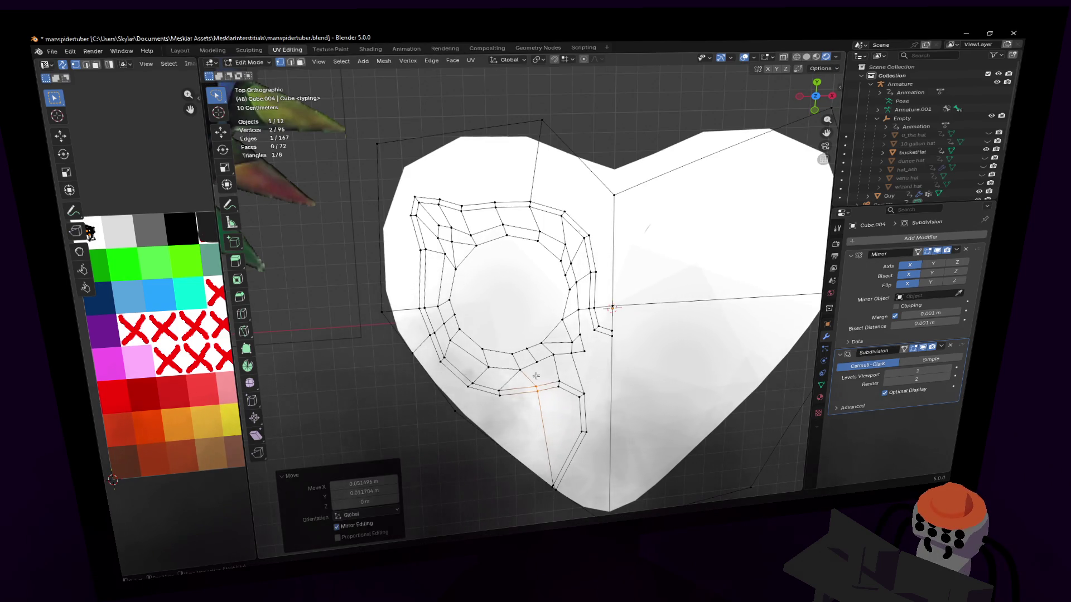
key(2)
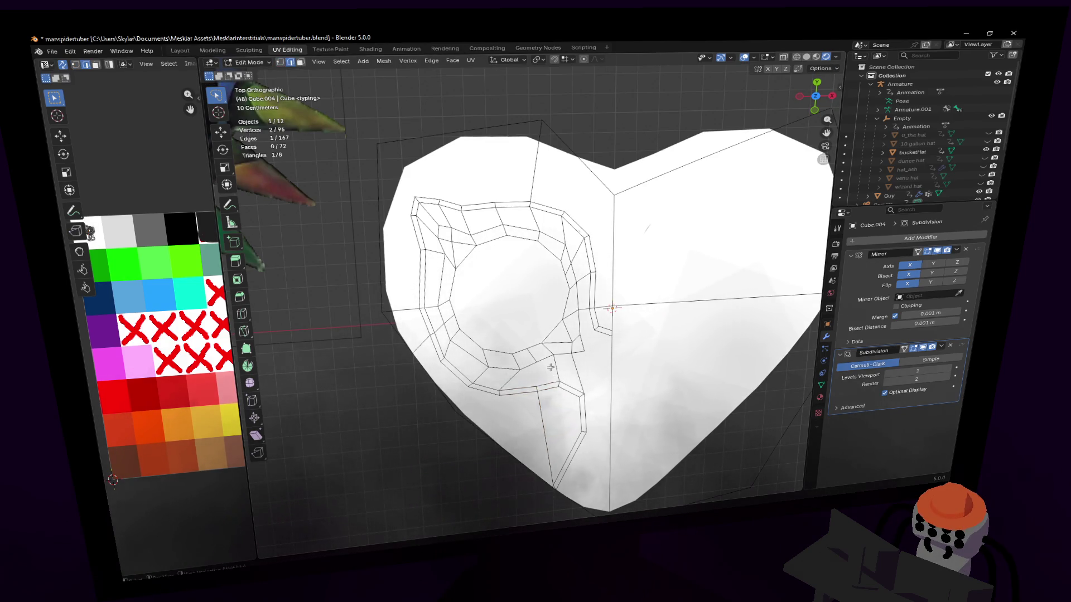
- Dissolve one groove edge below the eye socket and knife-cut a replacement edge
right_click(552, 368)
click(535, 375)
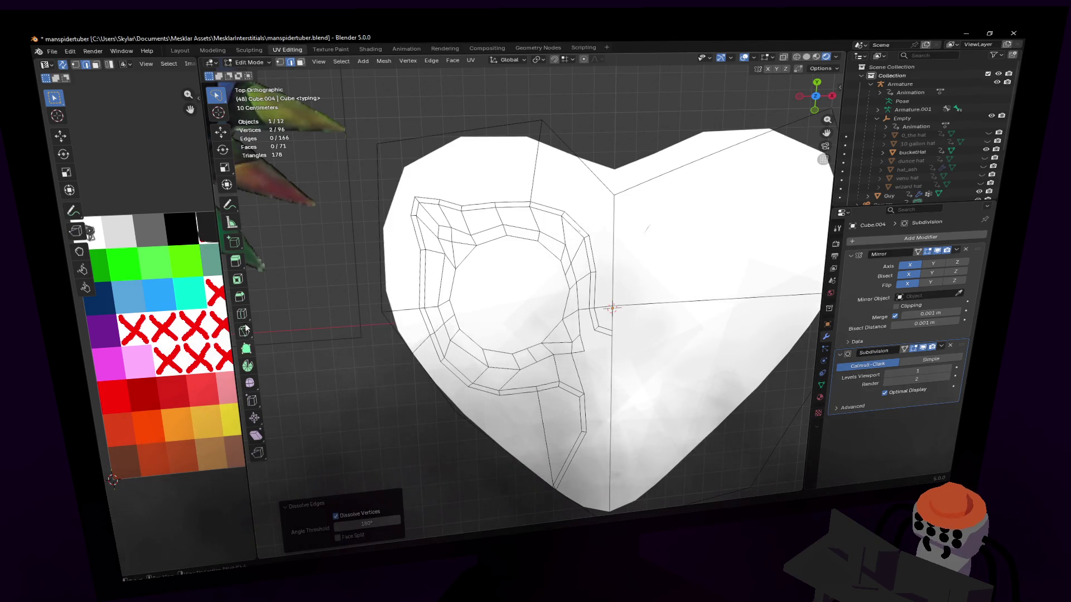
click(245, 332)
click(541, 382)
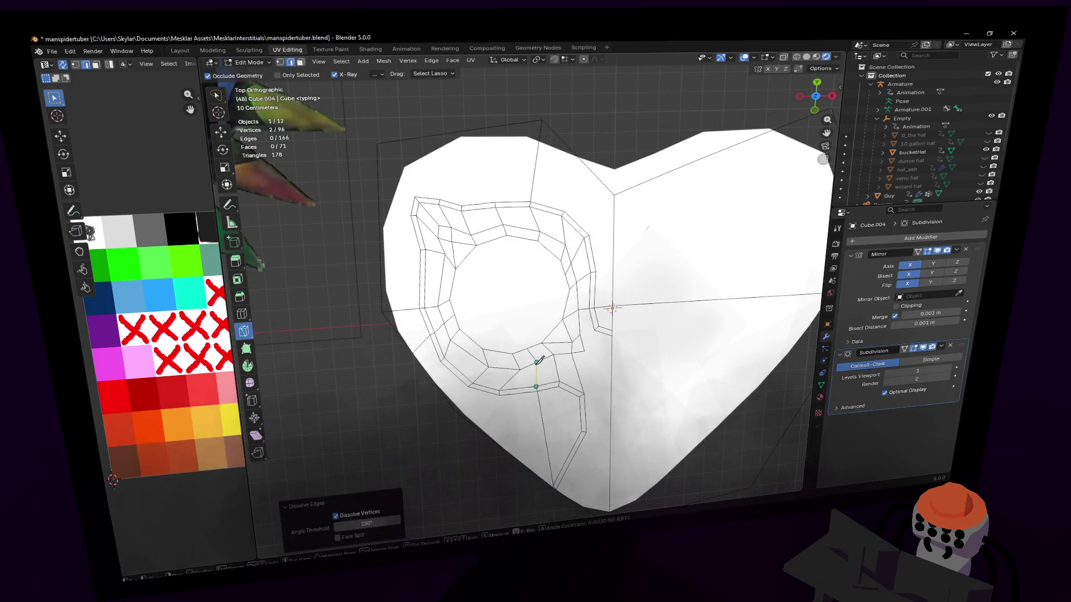
click(541, 361)
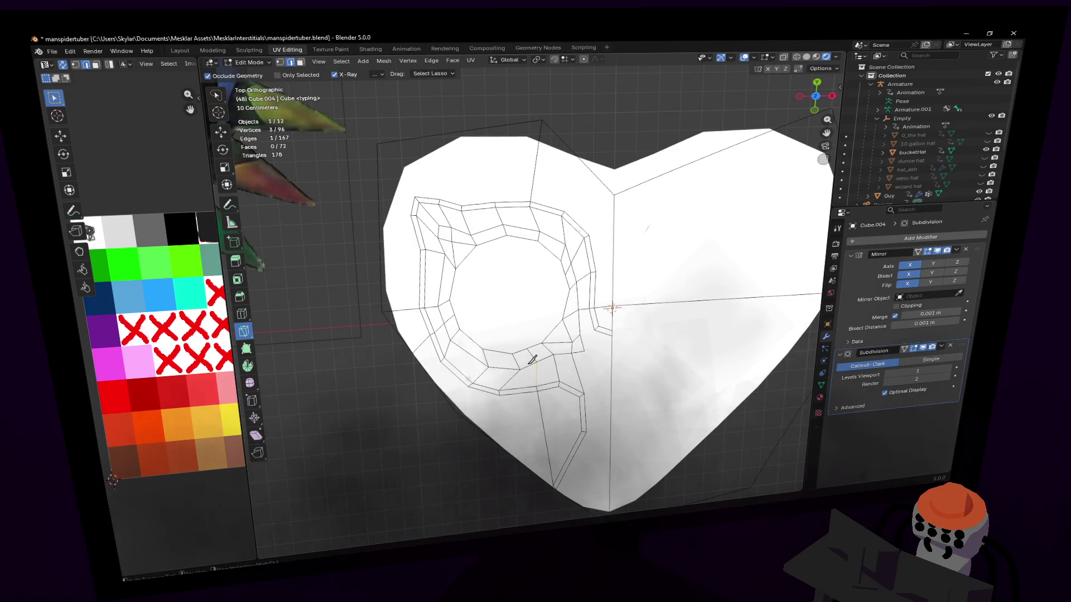
key(w)
- Rotate and reposition the rerouted groove edges
key(r)
click(594, 335)
key(g)
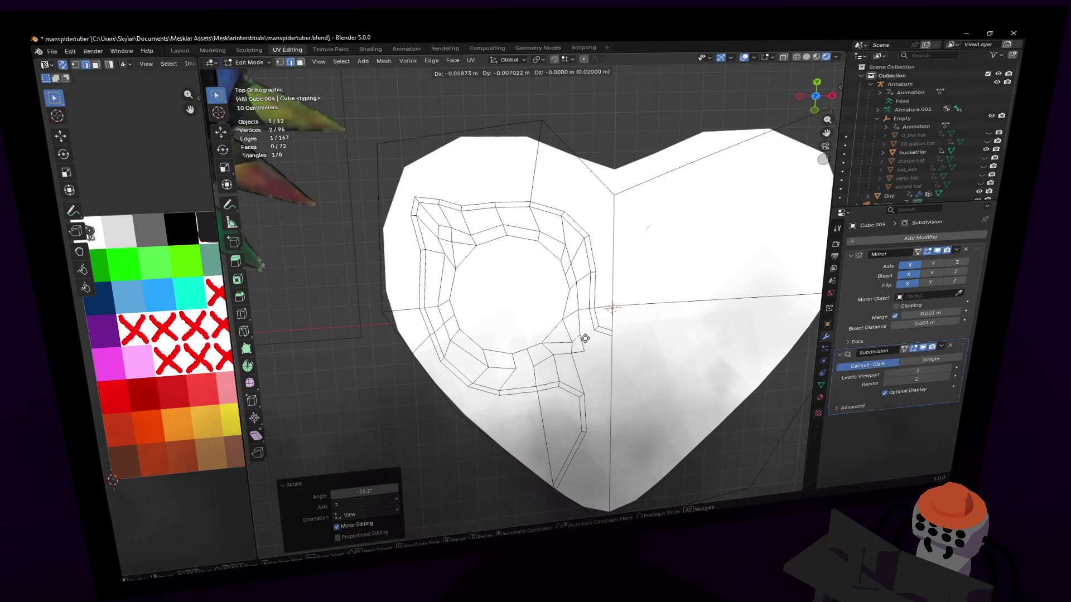
click(516, 392)
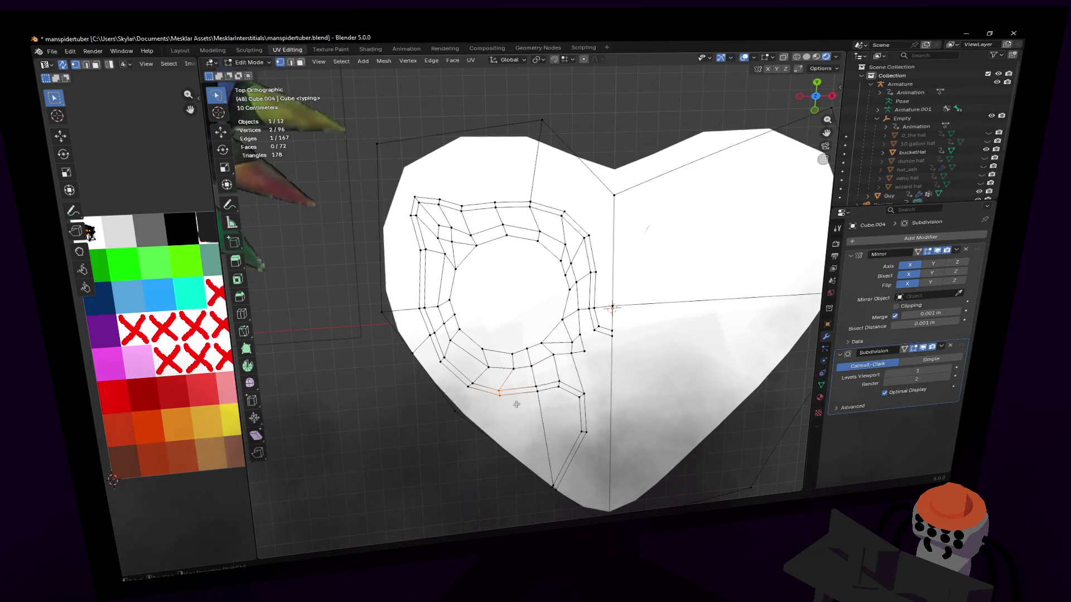
key(g)
click(550, 375)
key(r)
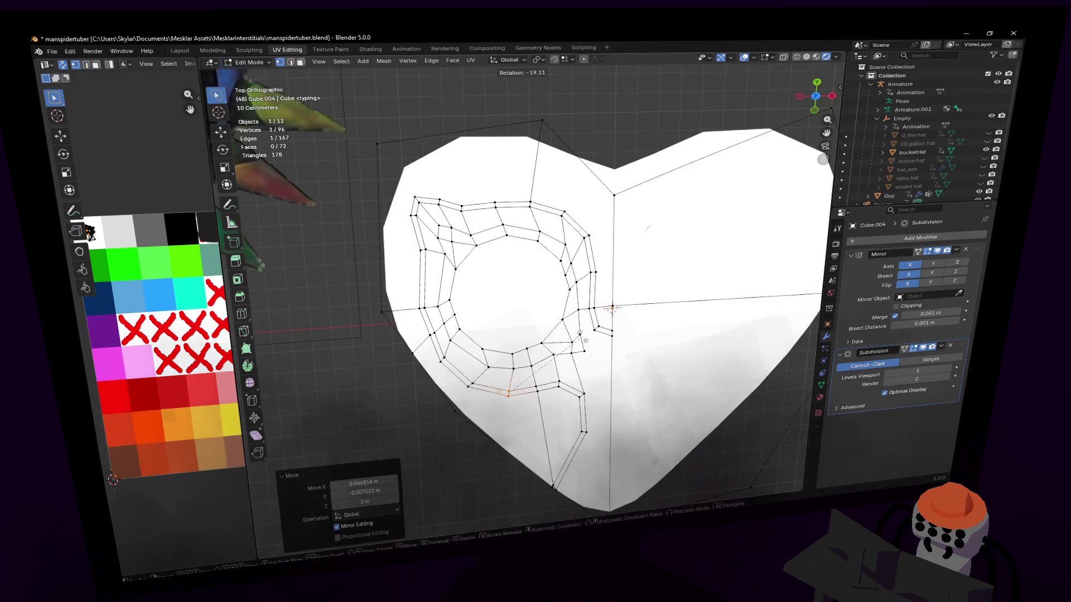
click(583, 346)
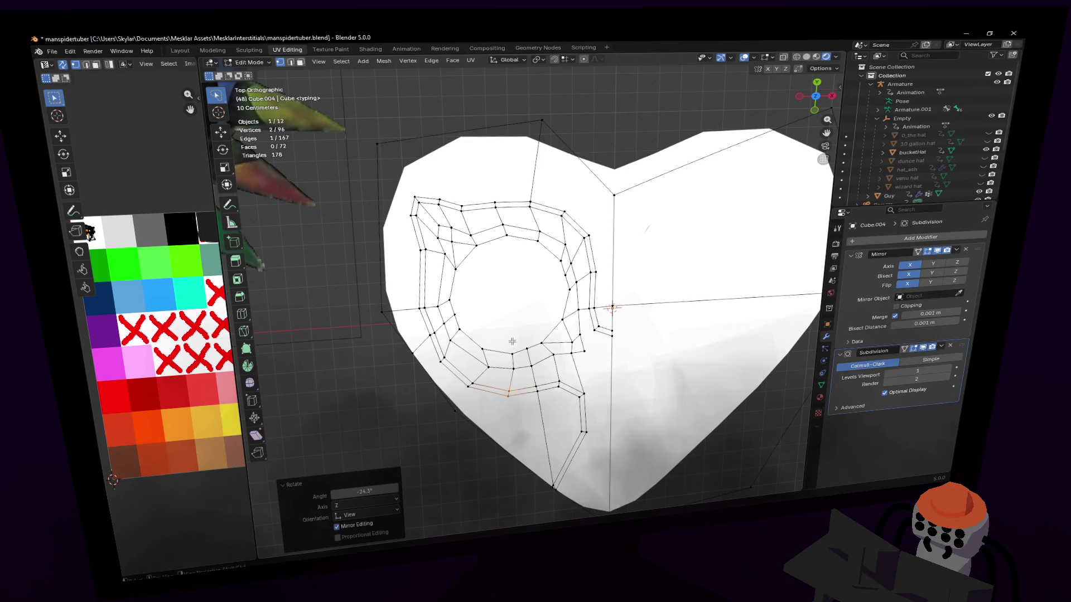
- Shift several groove vertices around the eye socket into tidier positions
key(g)
click(493, 377)
shift+middle_drag(485, 381, 498, 401)
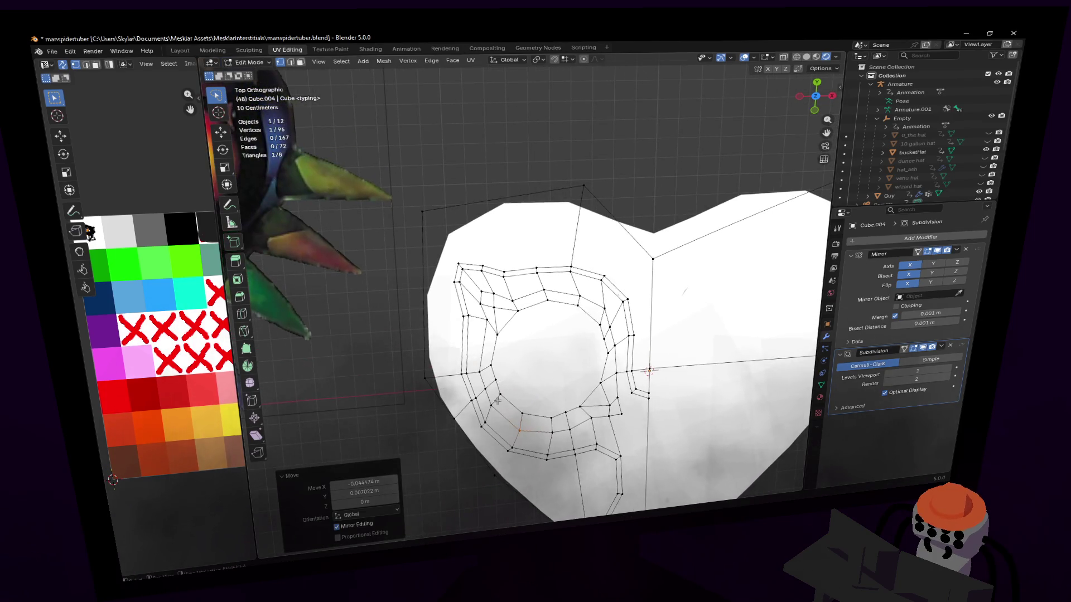
key(g)
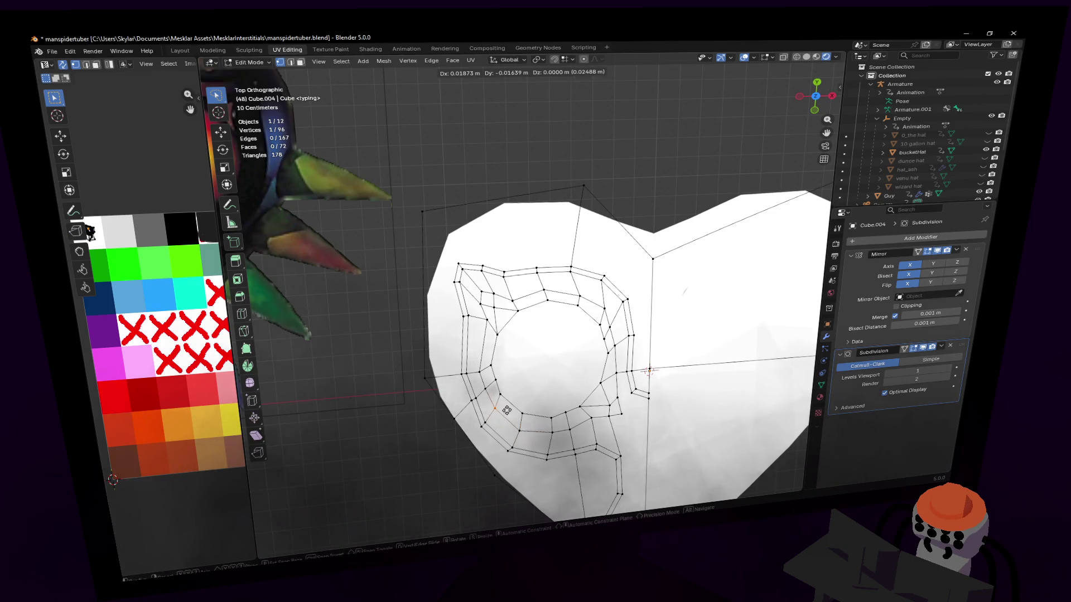
click(507, 419)
shift+middle_drag(506, 419, 499, 338)
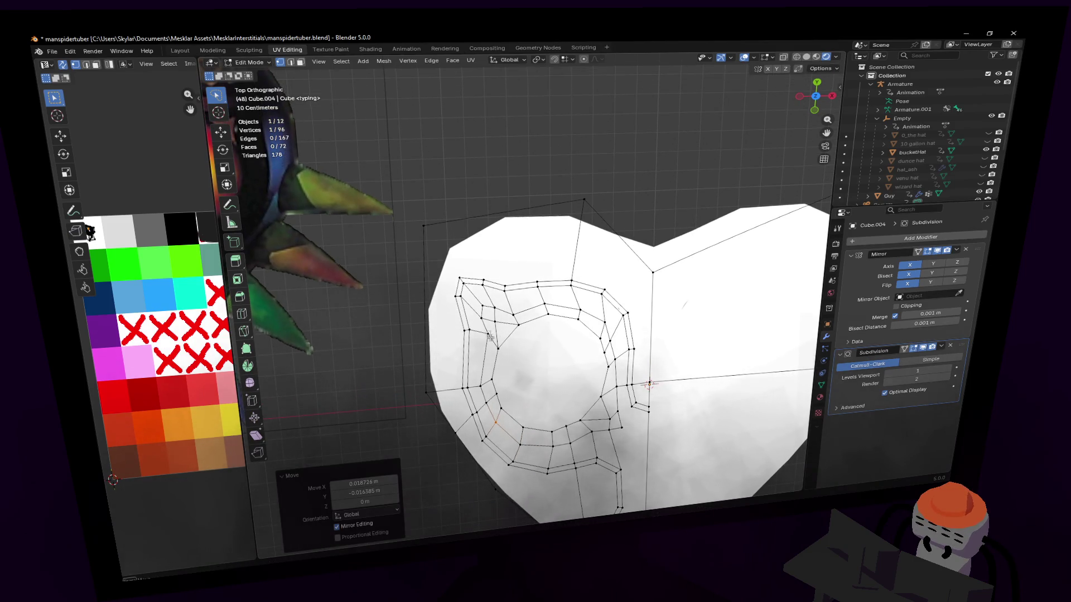
key(g)
click(520, 326)
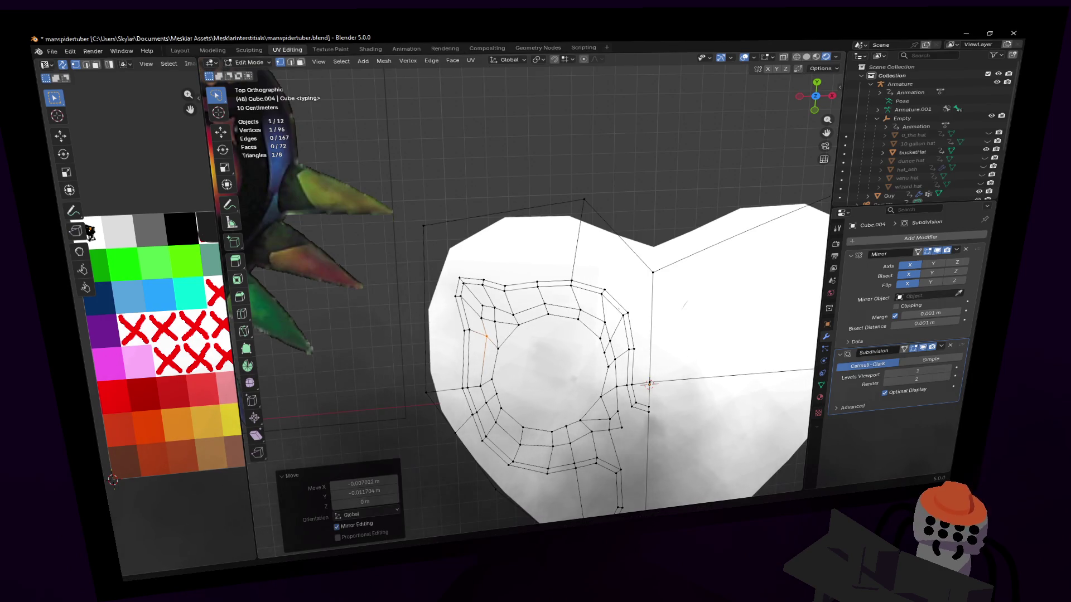
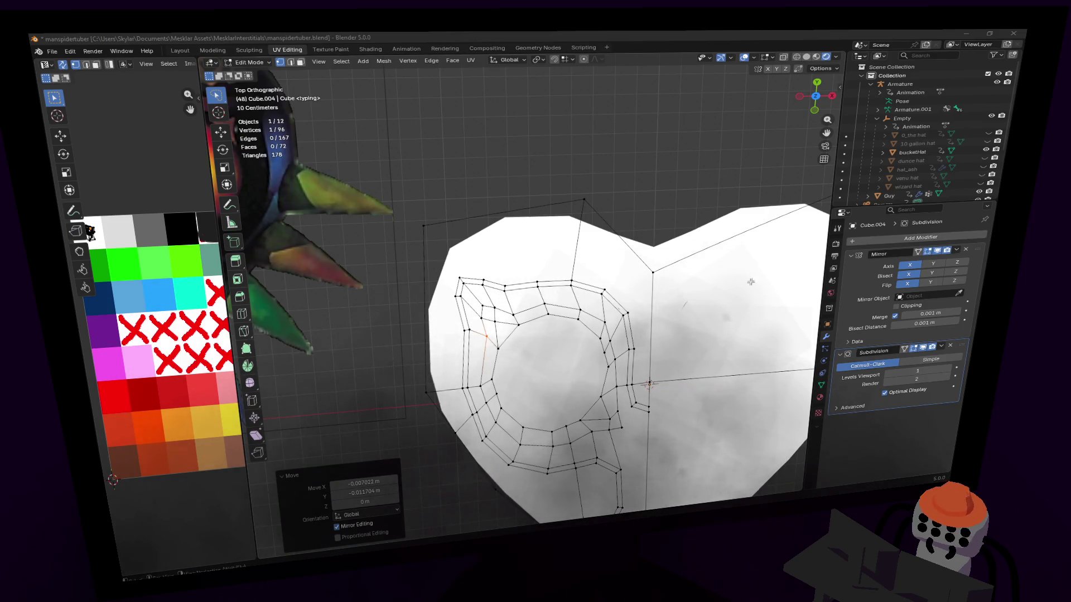
- Switch to edge select and start a Knife cut at the eye outline's upper-left corner
mouse_move(692, 276)
shift+middle_down()
mouse_move(609, 279)
mouse_move(582, 241)
shift+middle_up()
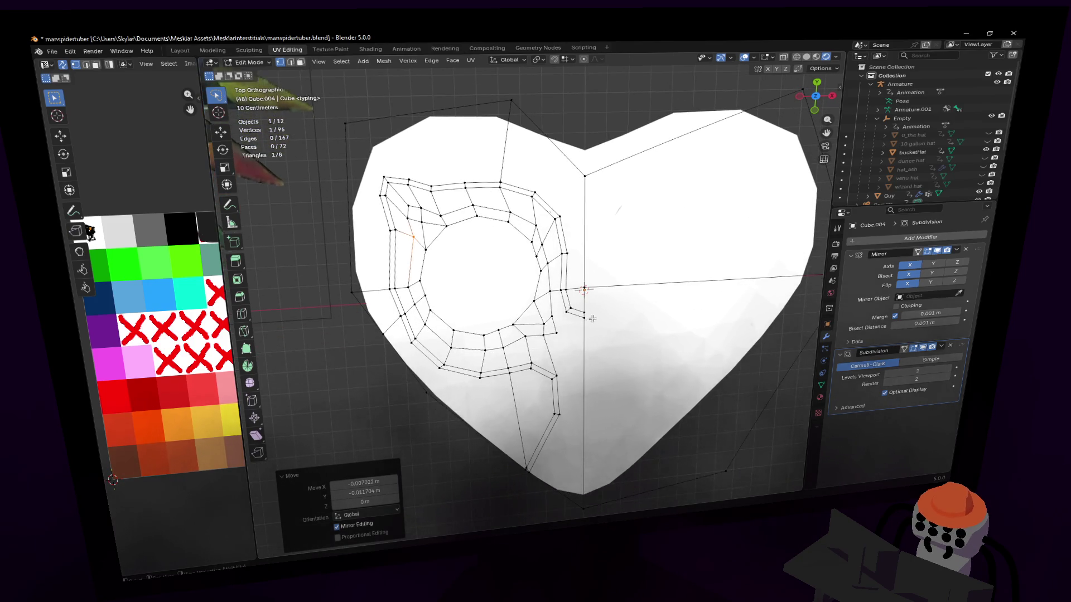
shift+middle_drag(595, 368, 686, 328)
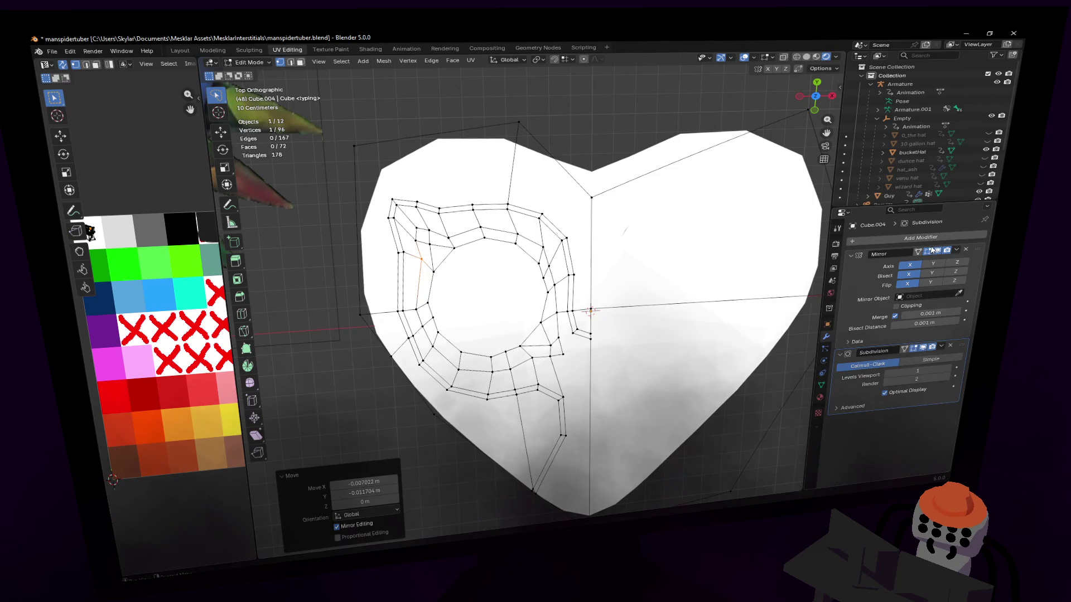
middle_drag(563, 266, 634, 324)
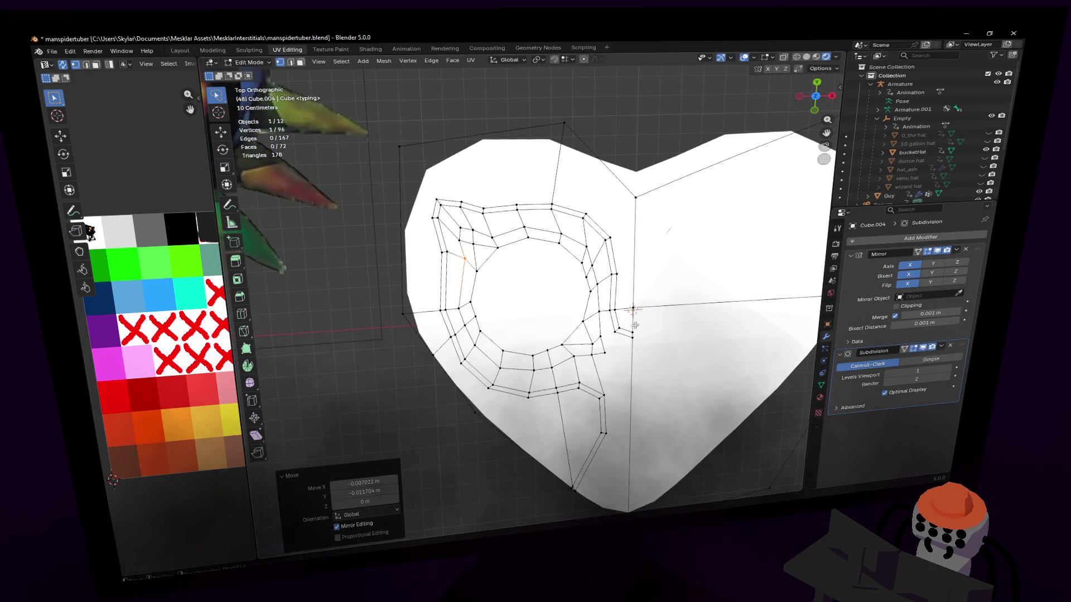
key(2)
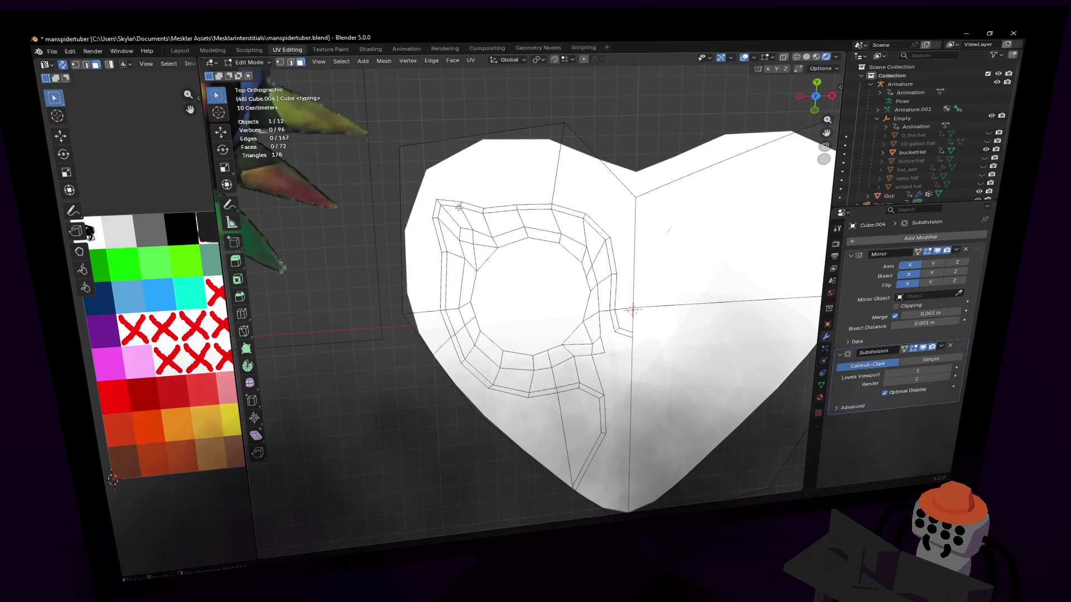
shift+middle_drag(469, 216, 451, 266)
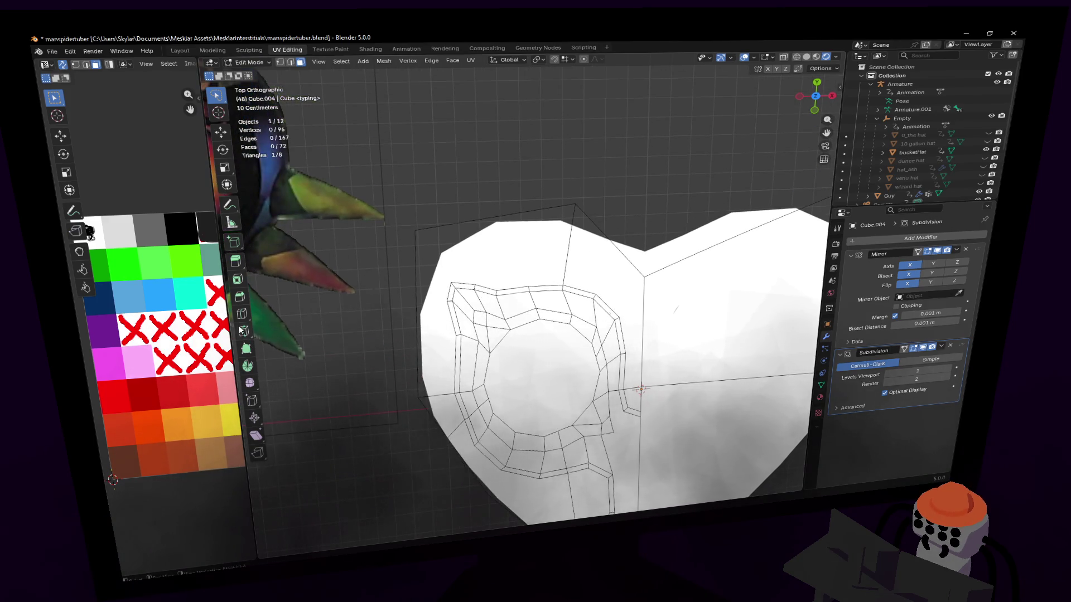
click(242, 331)
click(453, 281)
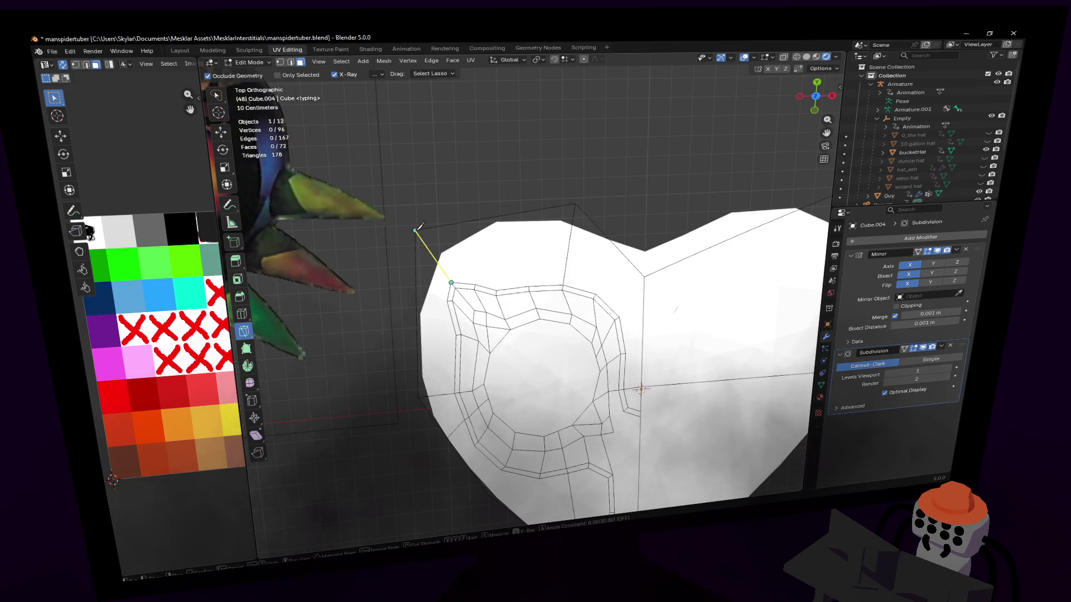
- Finish the first knife cut, then cut a new edge up to the heart's top edge
click(418, 229)
key(Return)
shift+middle_drag(502, 270, 476, 285)
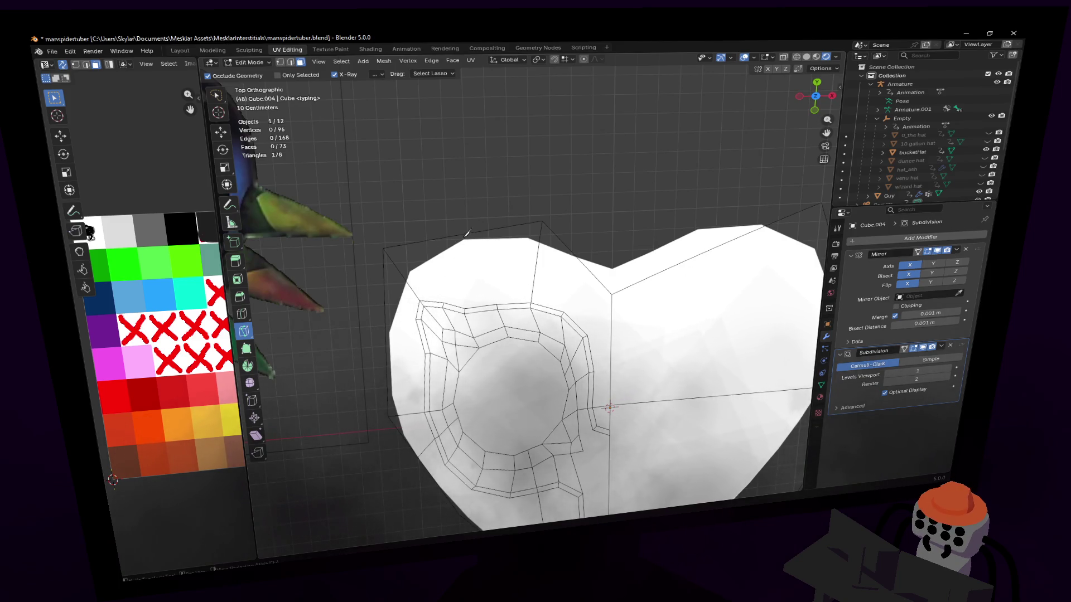
key(k)
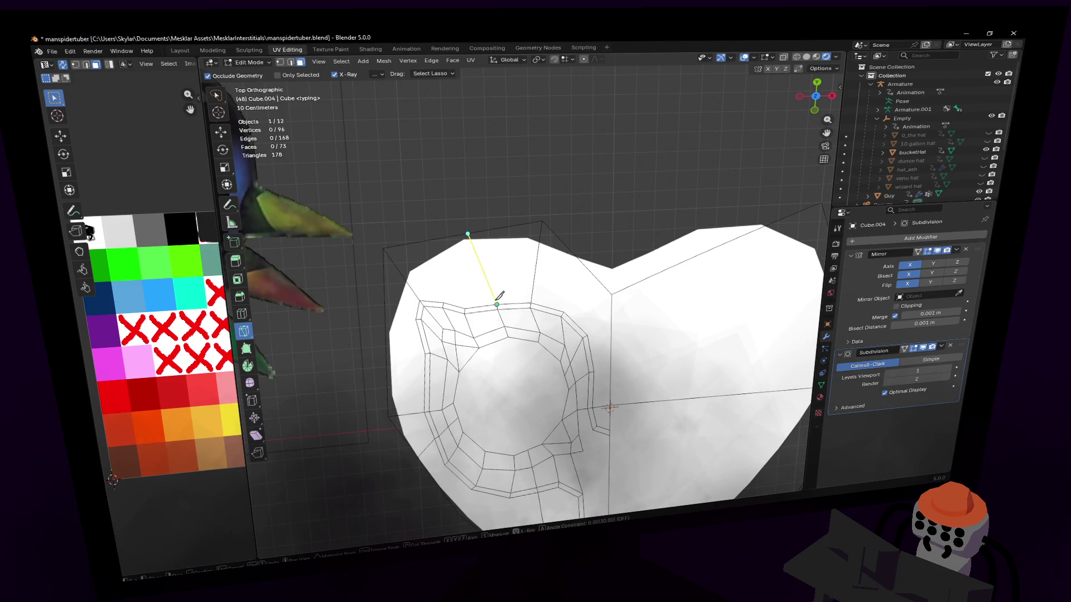
click(497, 304)
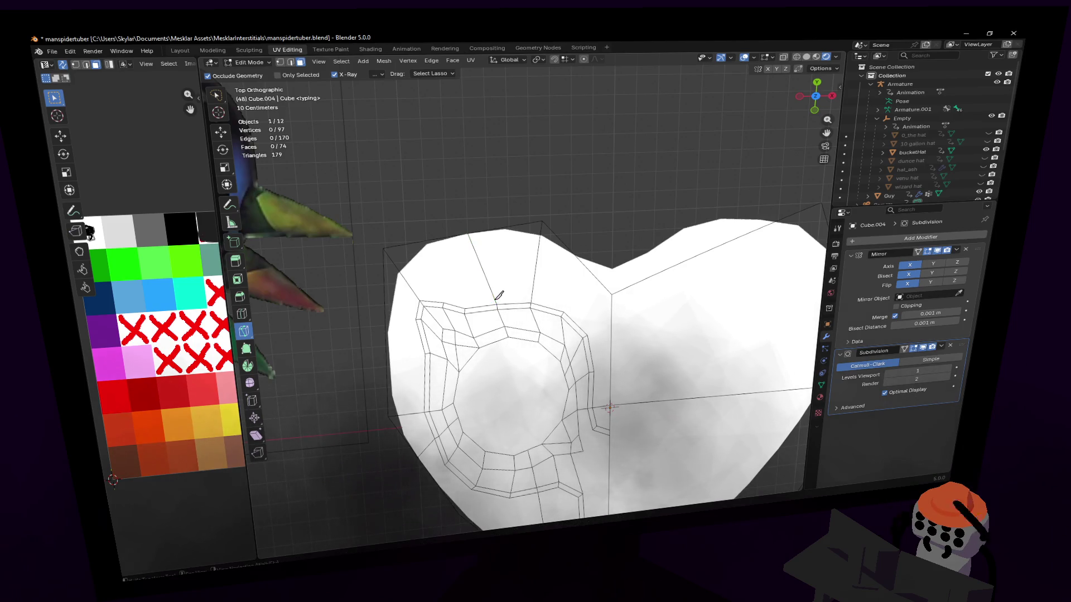
key(Return)
- Undo the bad cut and redo it from the eye outline's top vertex to the top edge
key(k)
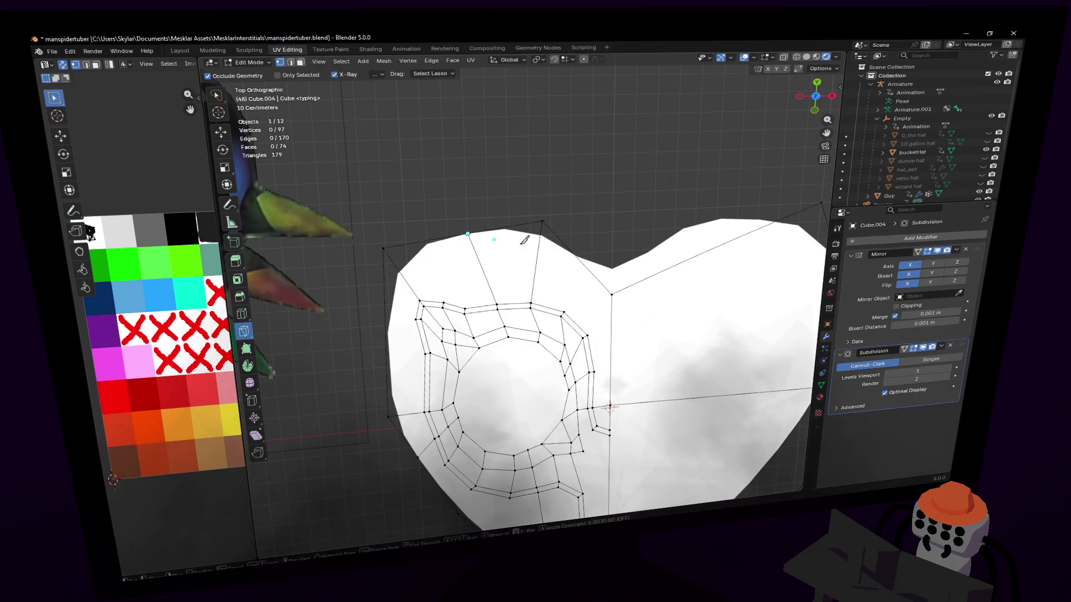
key(Escape)
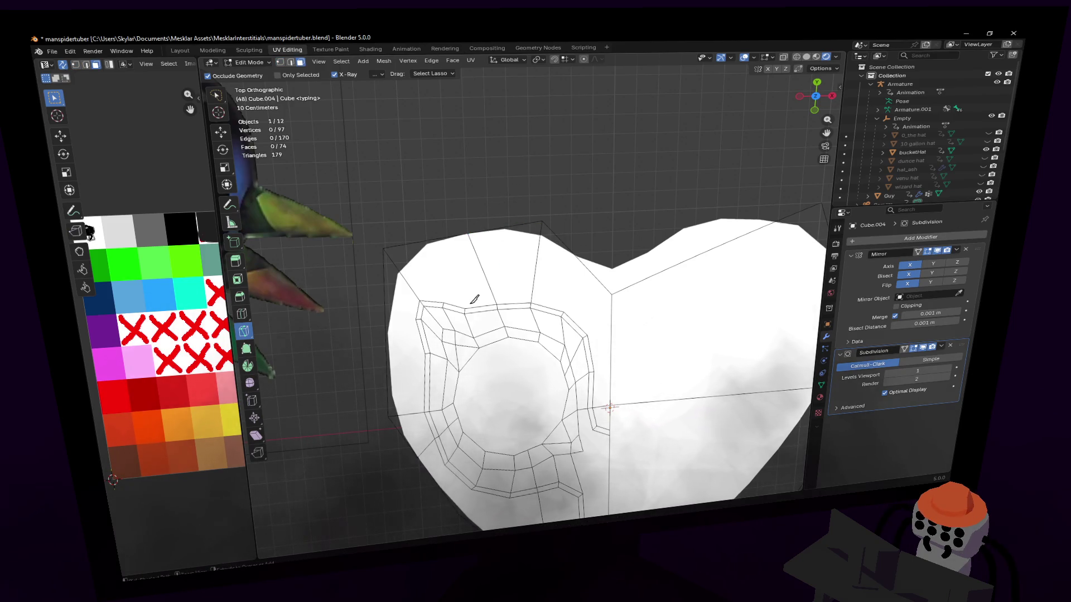
key(ctrl+z)
key(k)
click(465, 309)
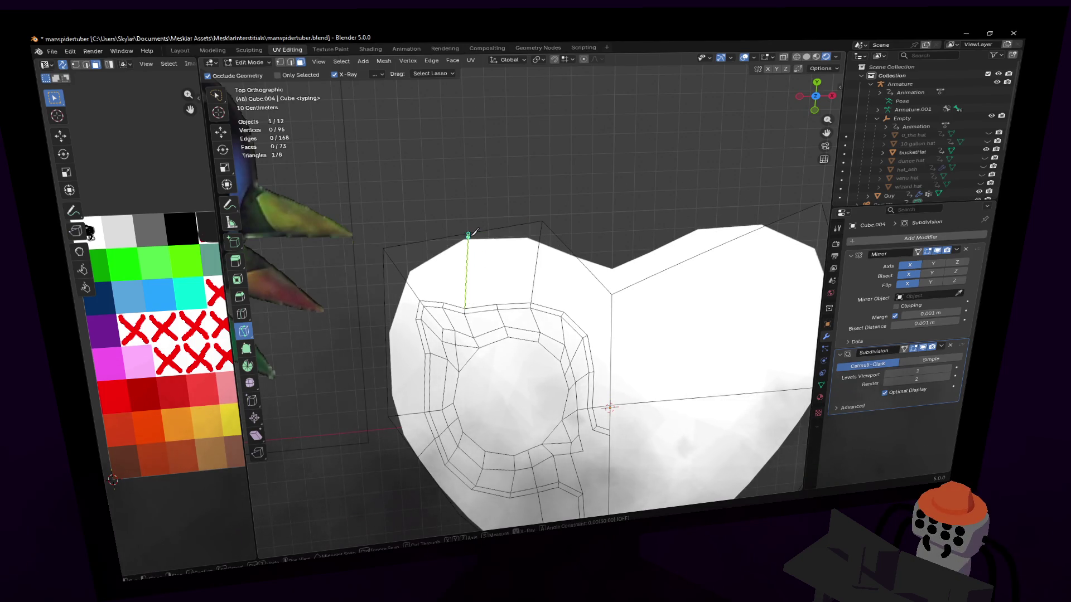
click(501, 243)
key(Return)
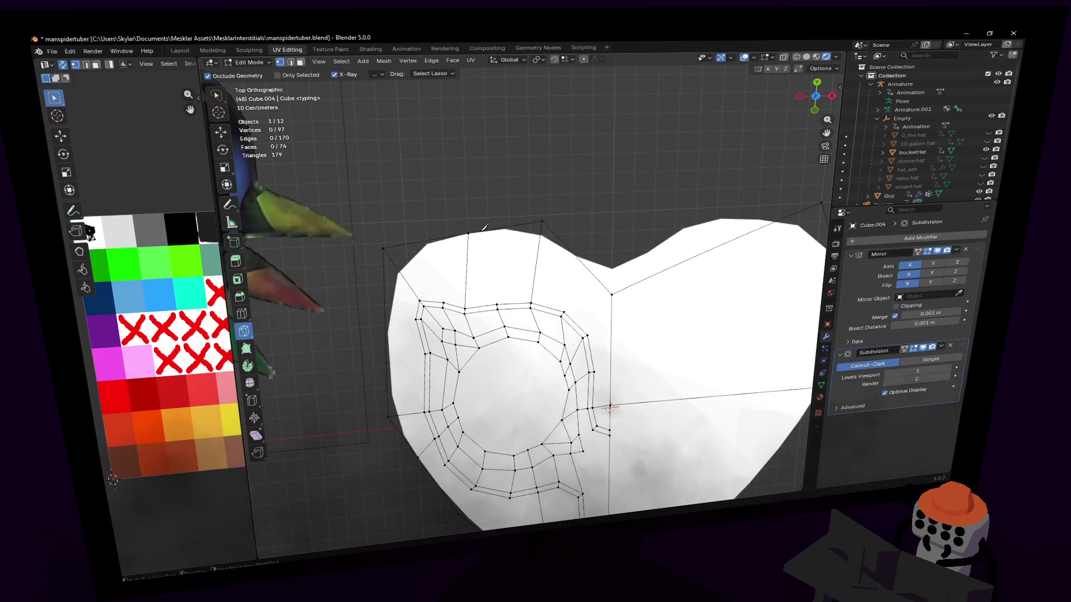
key(w)
click(536, 238)
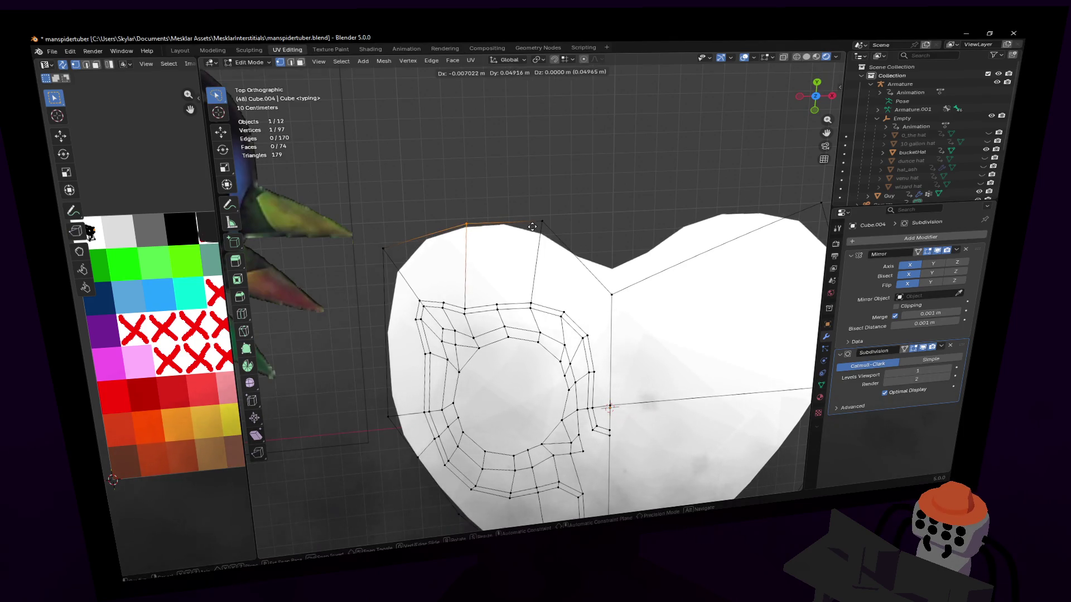
- Move two top-edge vertices of the upper-left lobe into a fuller curve
key(g)
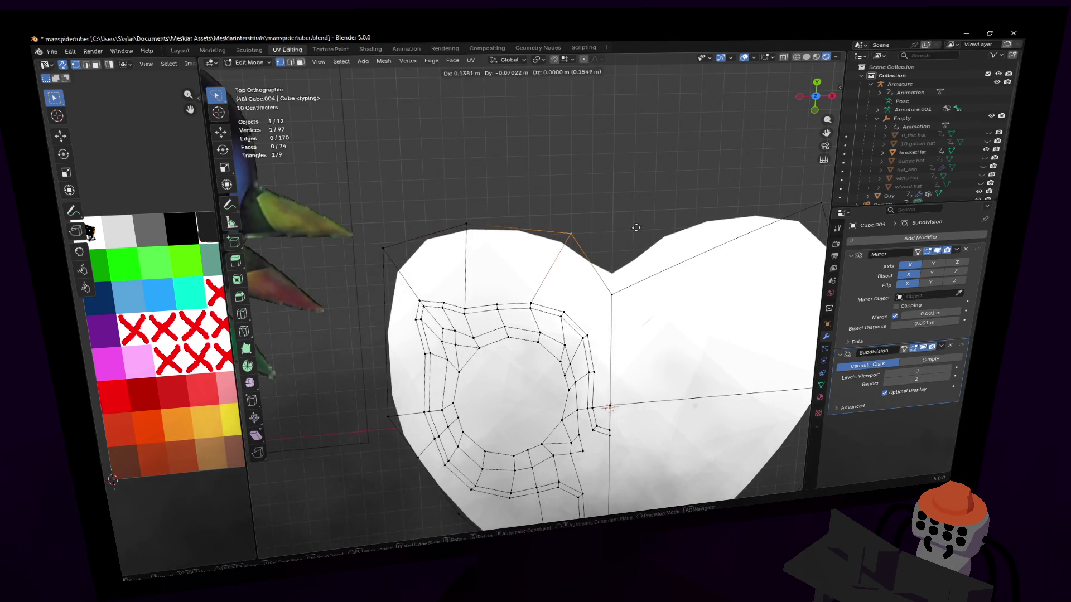
click(626, 224)
key(g)
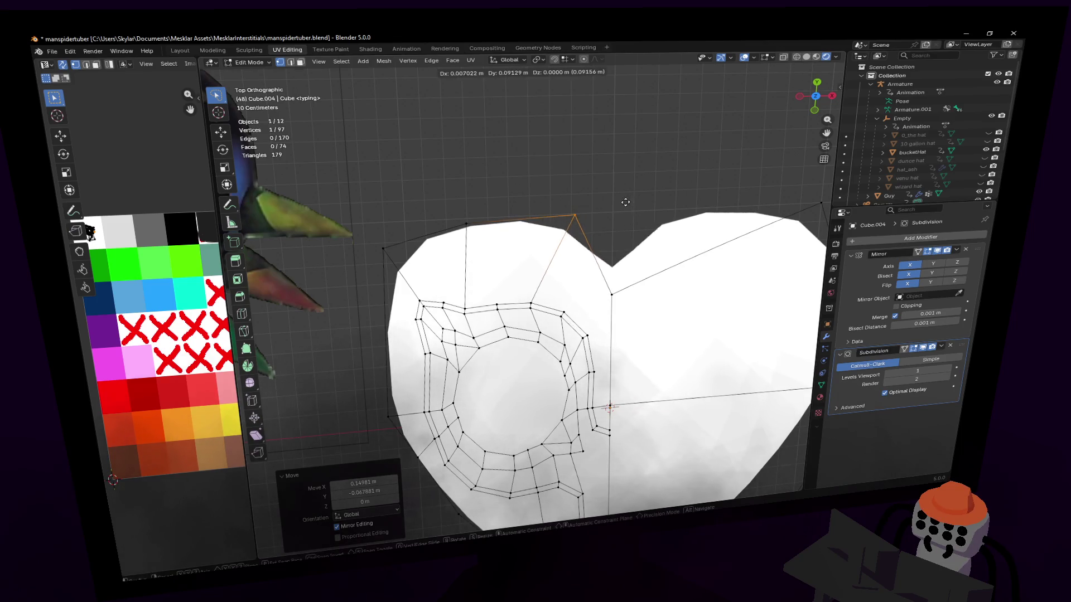
click(577, 201)
click(469, 224)
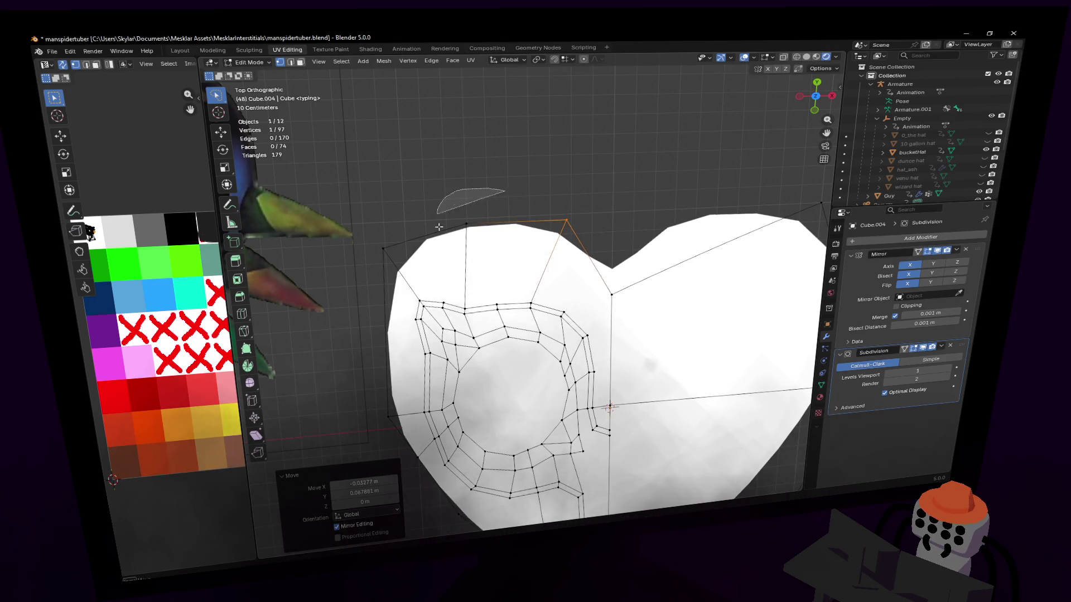
key(g)
click(462, 207)
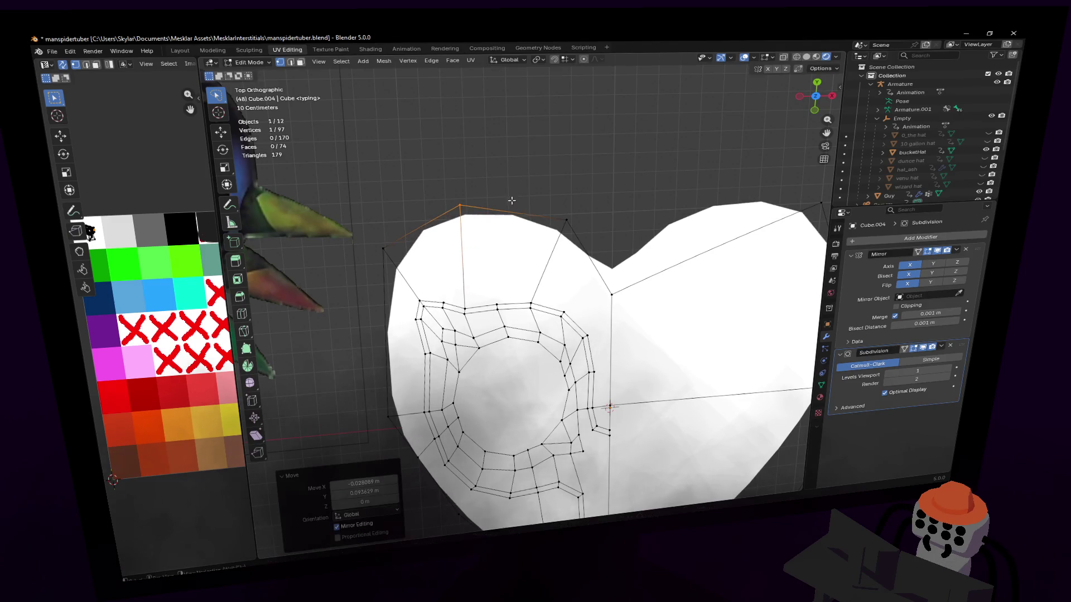
- Nudge a vertex on the heart's left side outward
click(381, 268)
key(g)
click(368, 269)
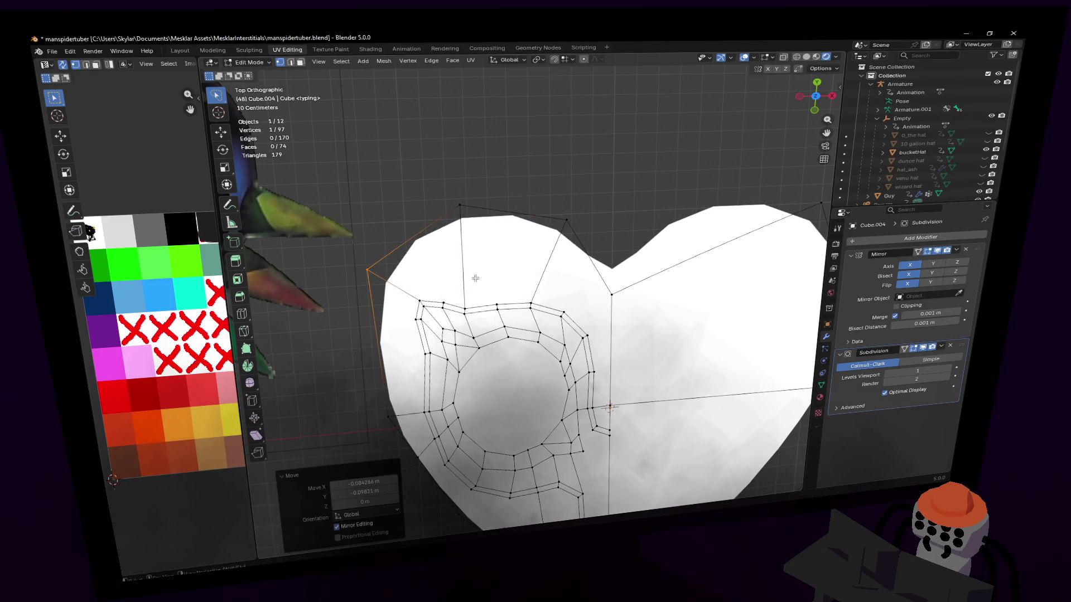
scroll(490, 368, up, 1)
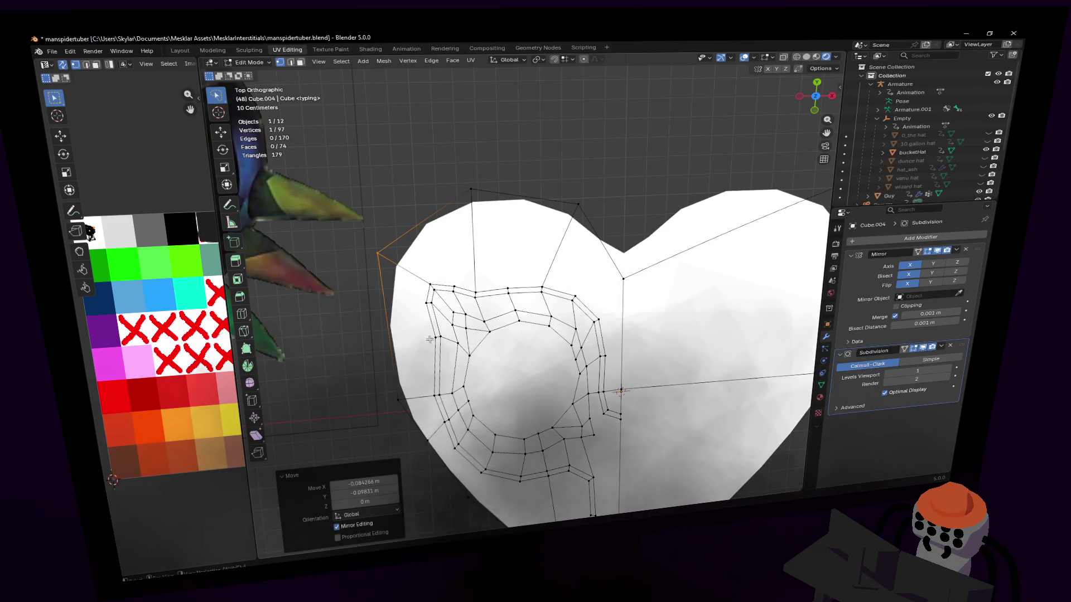
key(ctrl+r)
- Add a loop cut across the mesh and reposition the top and upper-left vertices
click(383, 320)
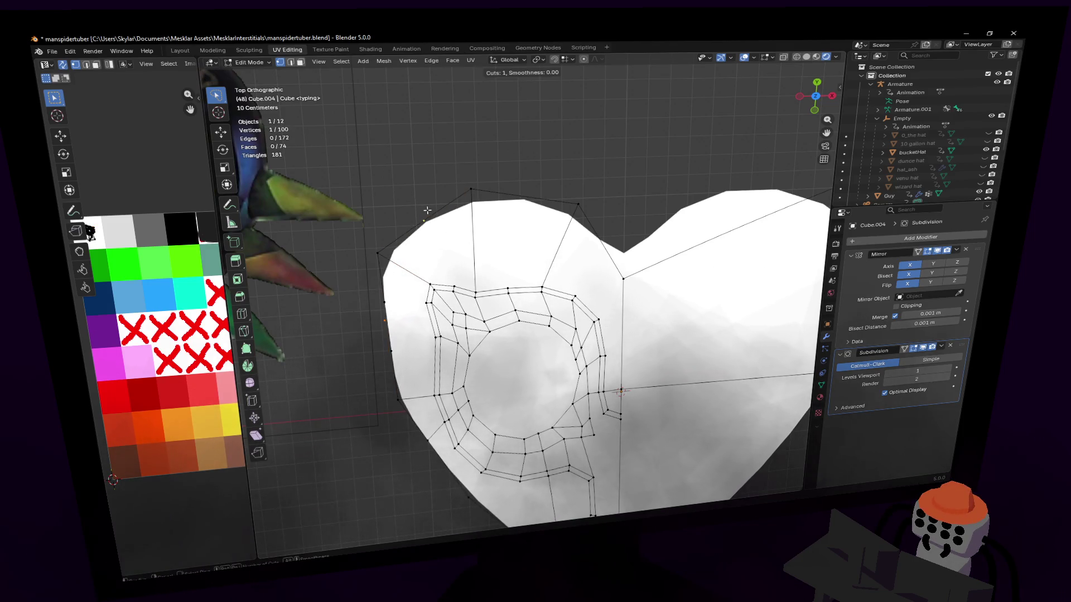
click(427, 211)
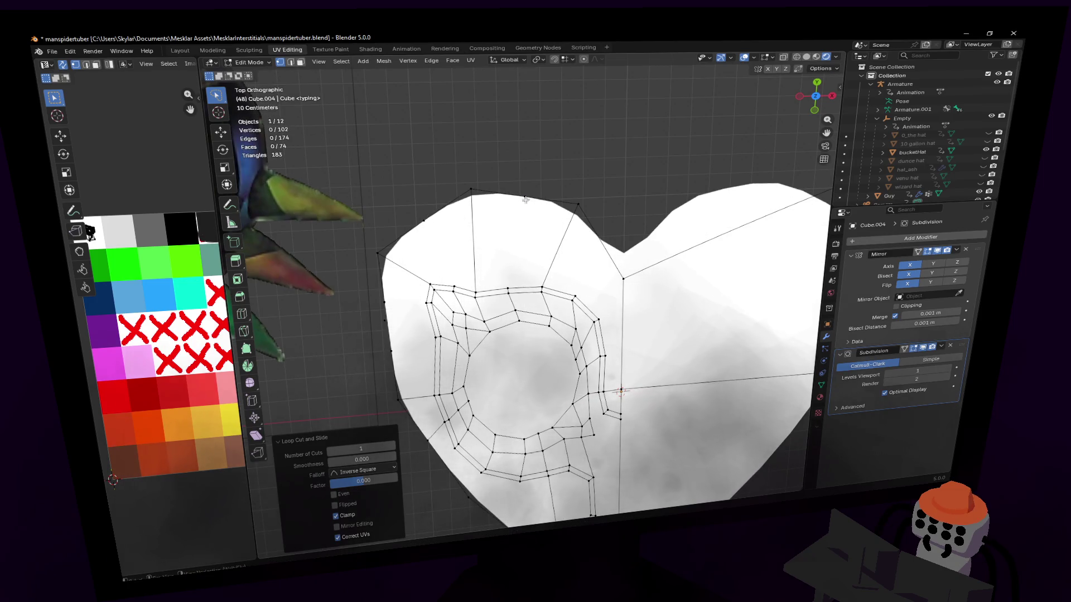
key(g)
click(582, 199)
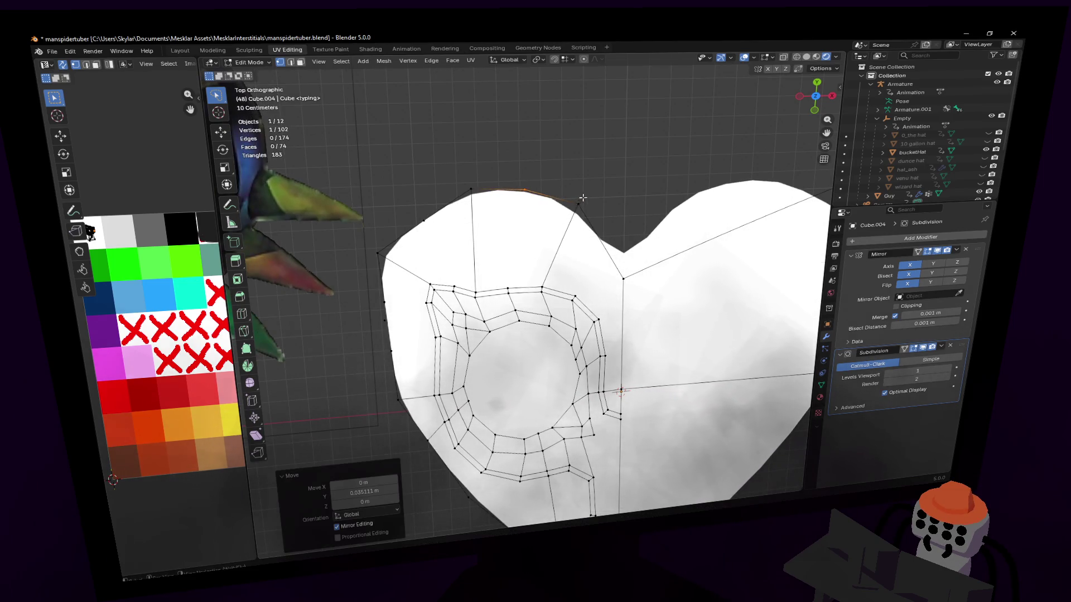
click(394, 209)
key(g)
click(388, 242)
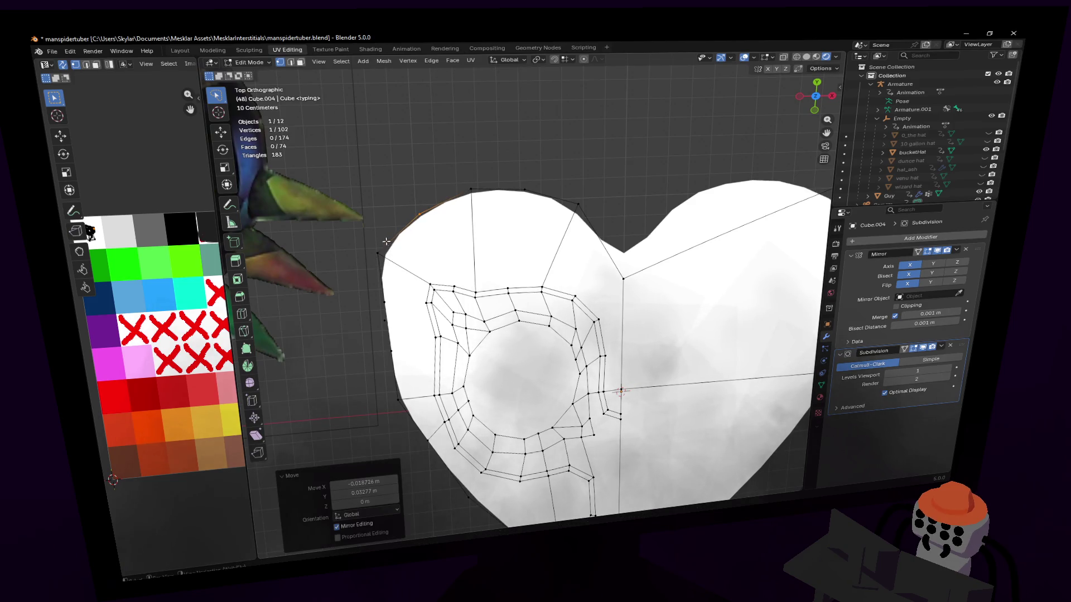
- Move two more left boundary vertices and dissolve the extra left-side vertex
key(g)
click(405, 287)
scroll(405, 288, up, 1)
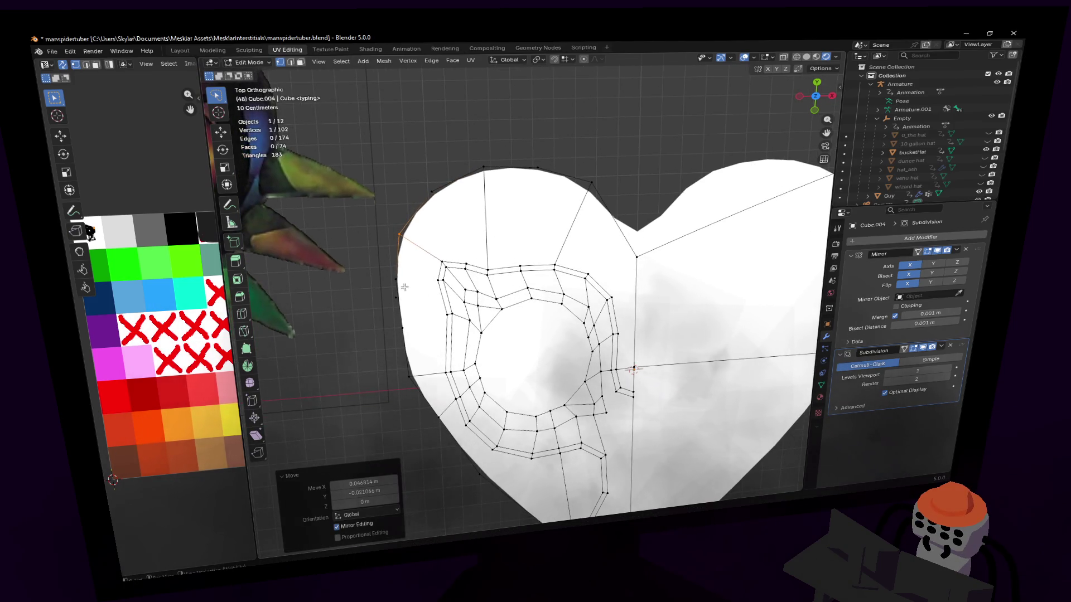
click(390, 336)
key(g)
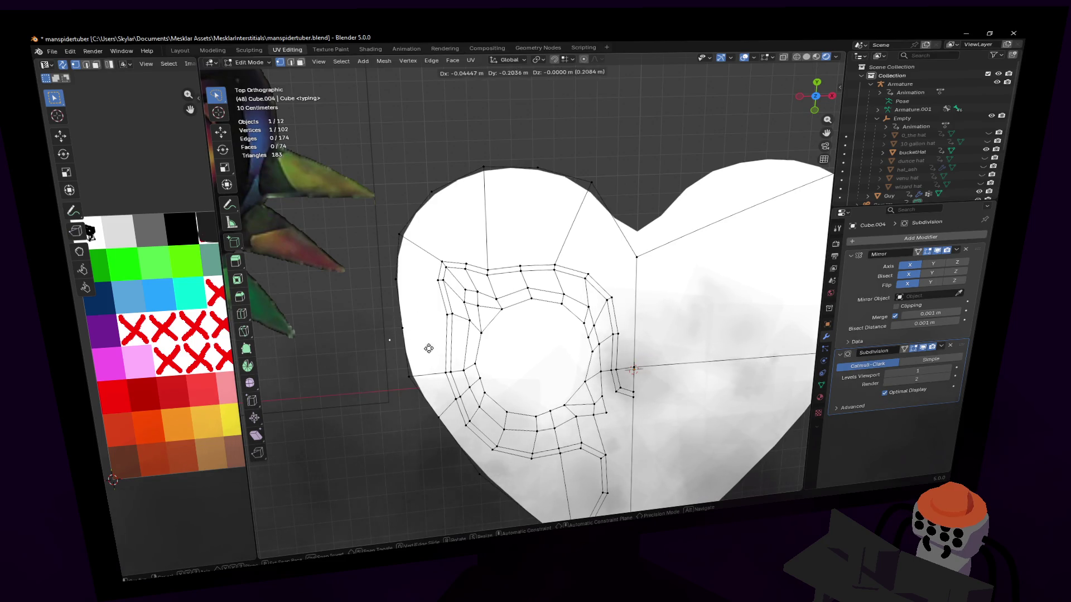
click(427, 345)
key(x)
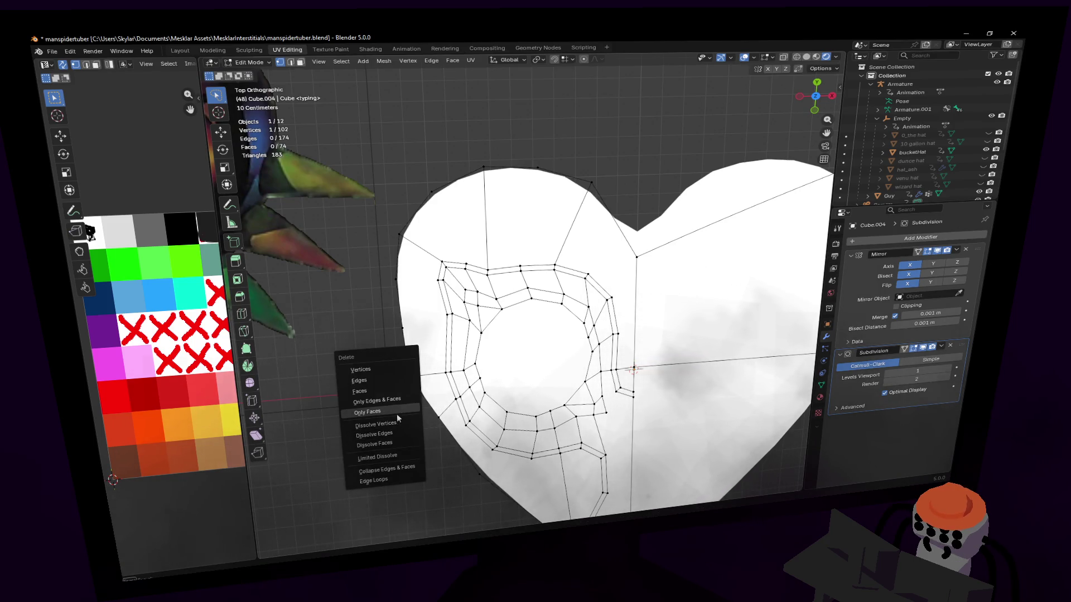
click(379, 424)
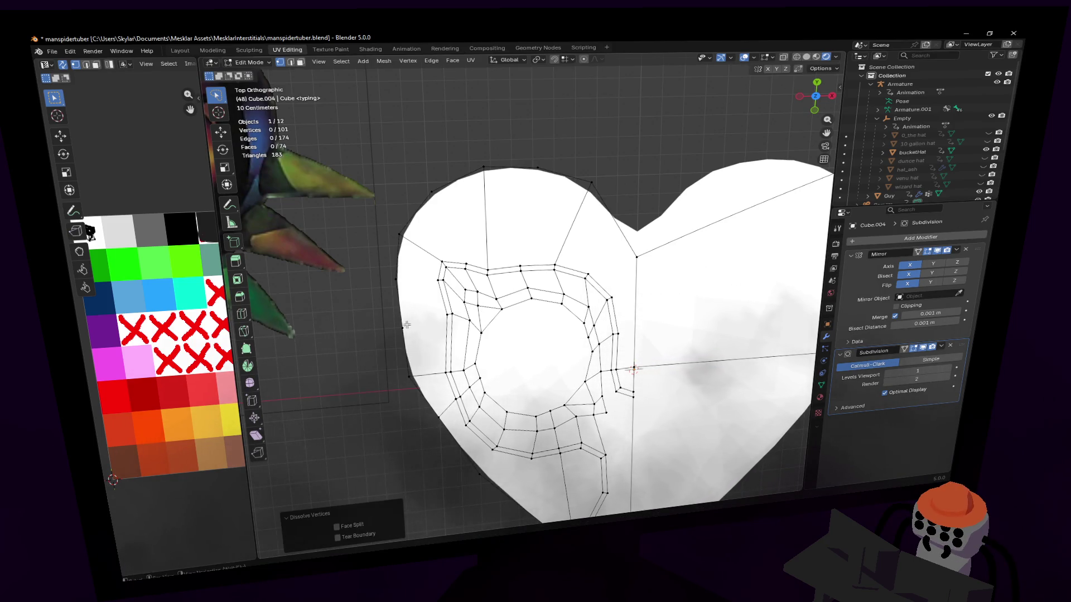
- Rotate the edge beside the eye outline slightly and begin a knife cut at the left rim
click(470, 269)
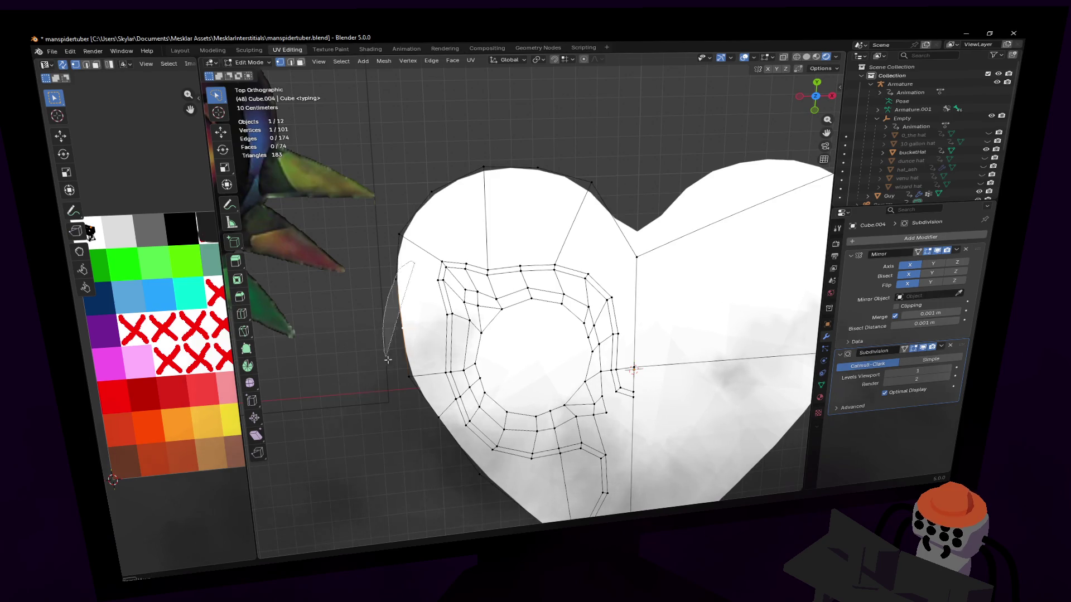
key(g)
key(r)
click(472, 264)
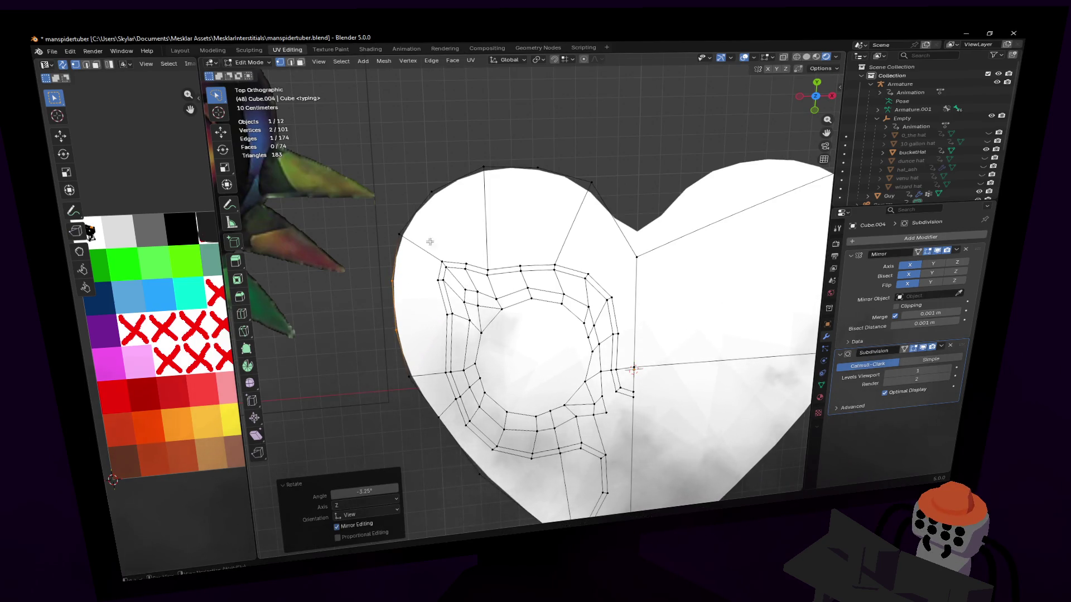
click(242, 331)
click(396, 331)
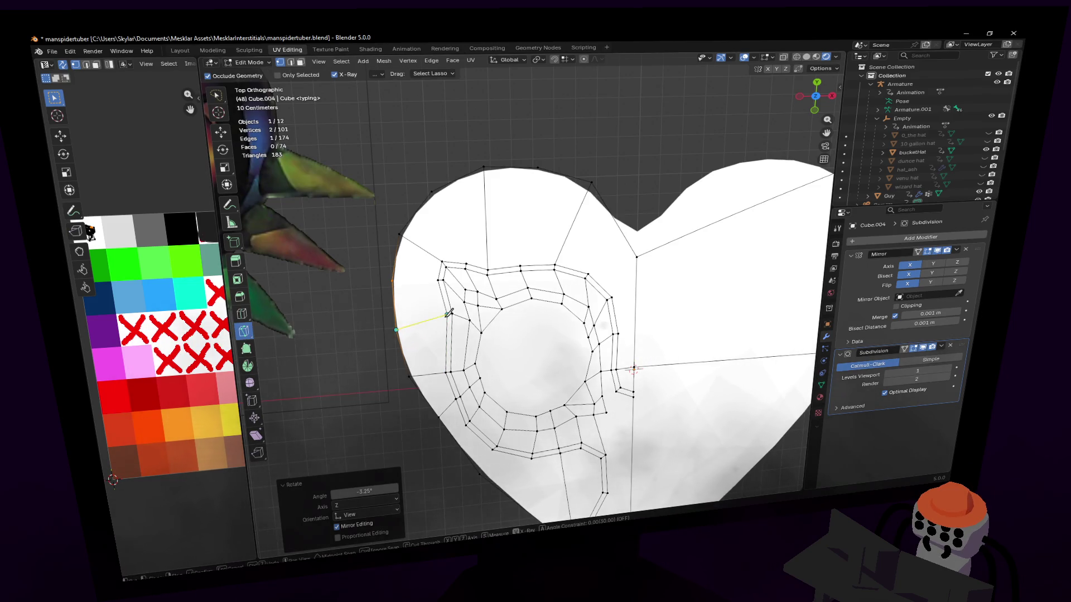
- End the knife cut on the eye band's outer ring and confirm it
click(448, 314)
key(Return)
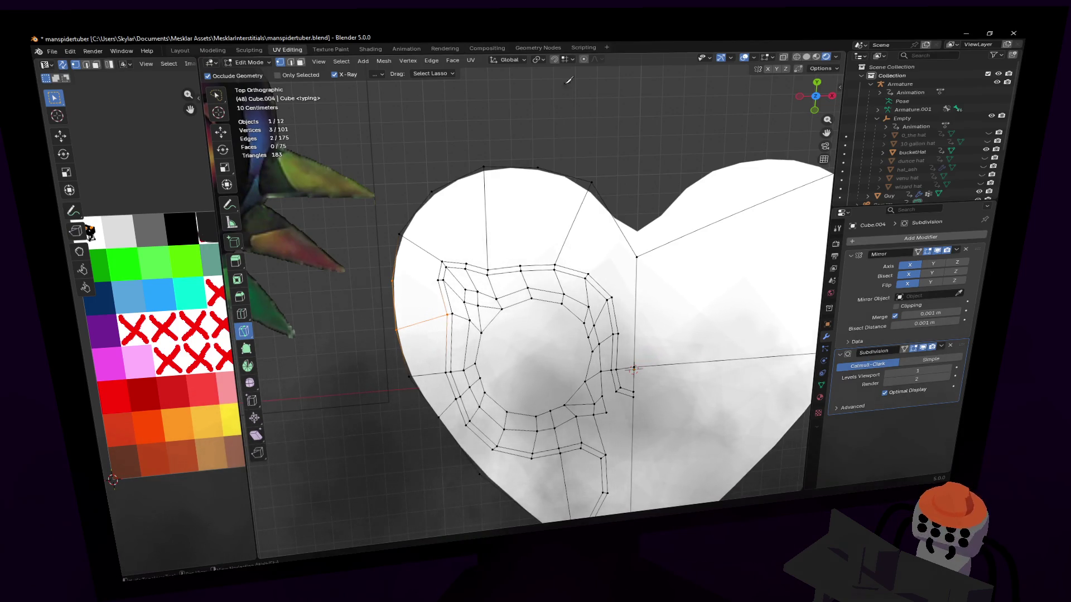
- Join edges from the band to the rim and knife-cut from the band's top corner to the cusp
shift+middle_drag(593, 171, 484, 297)
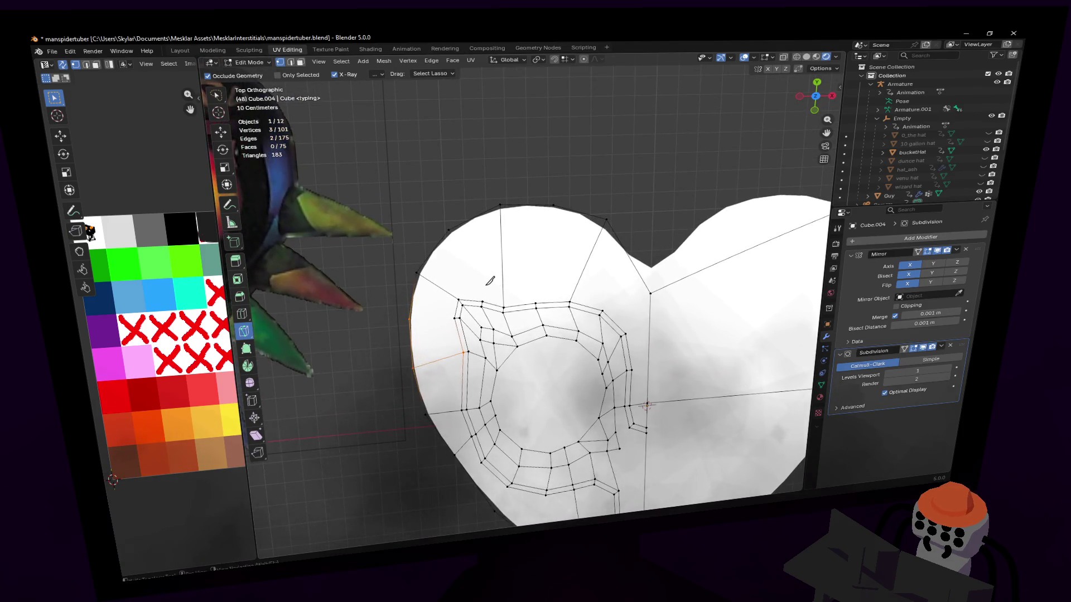
key(j)
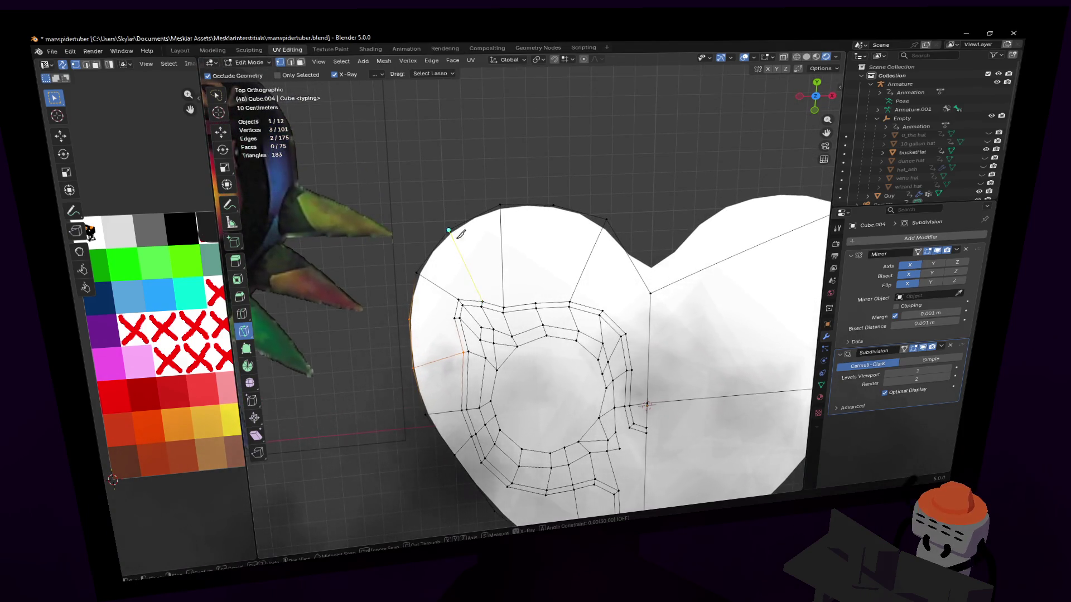
key(j)
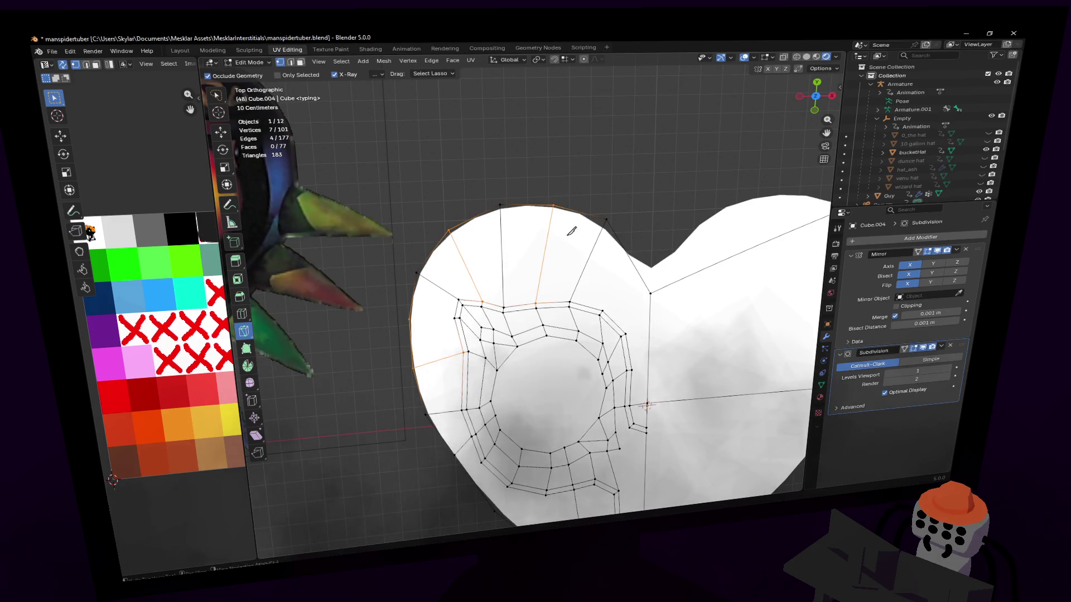
scroll(537, 246, up, 1)
key(k)
click(536, 285)
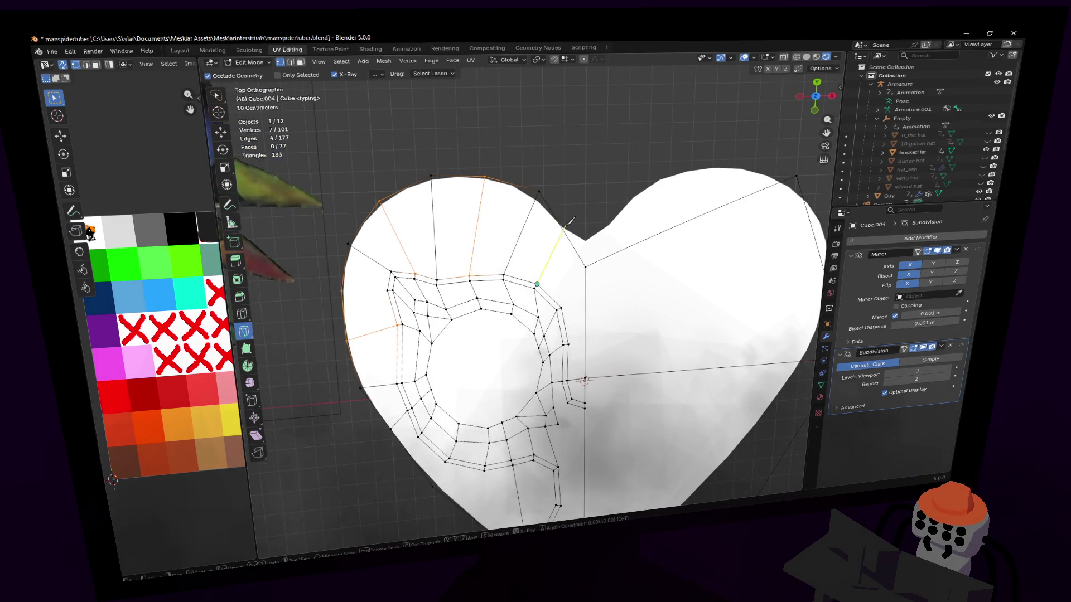
click(567, 229)
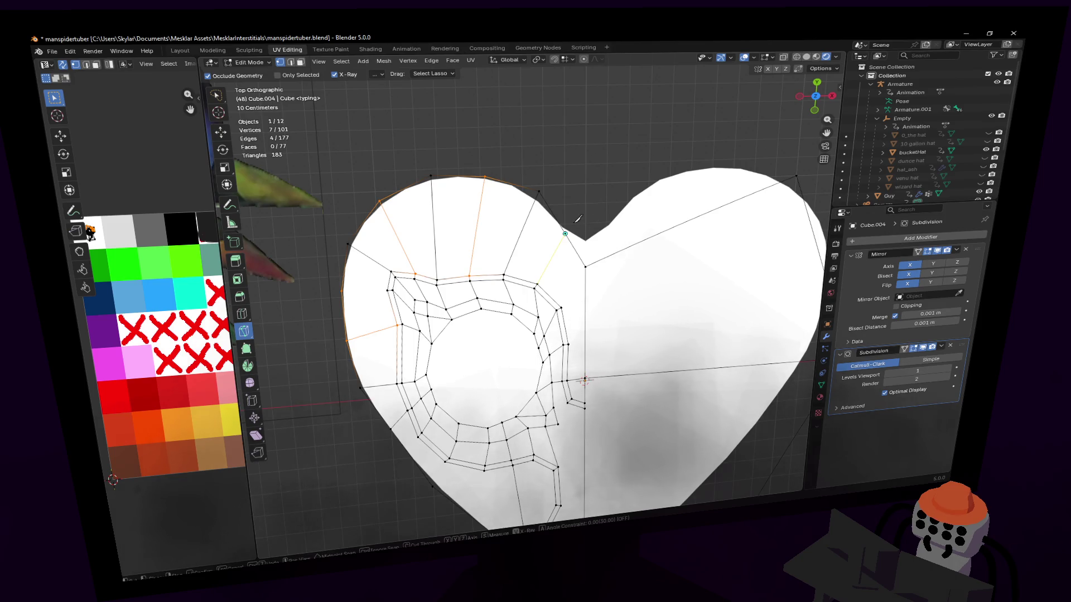
key(Return)
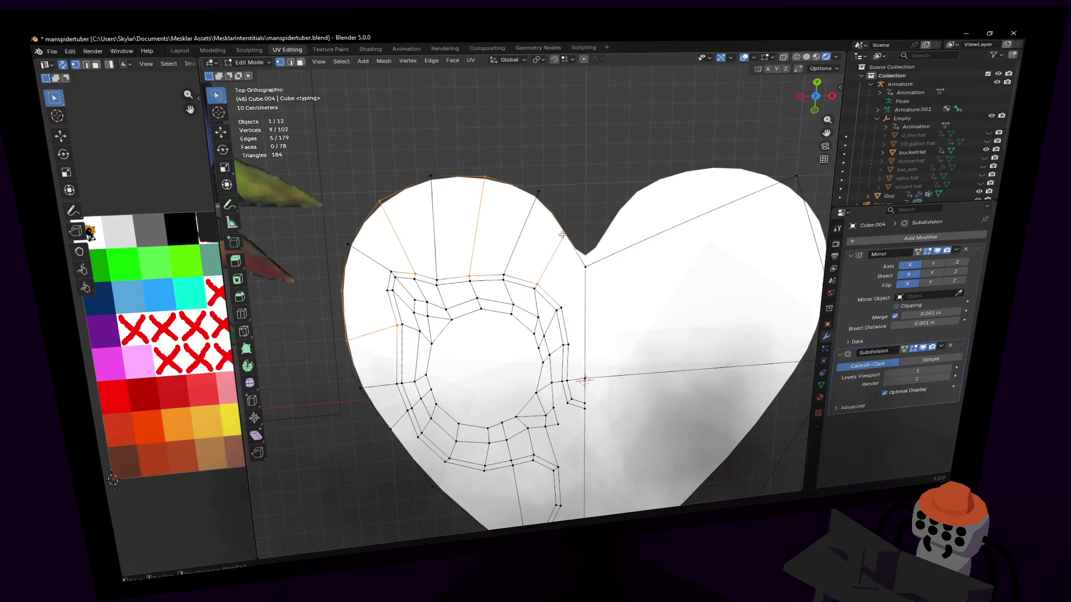
- Reposition the new cusp vertex, finishing with a Y-locked height adjustment
click(576, 224)
key(g)
click(591, 227)
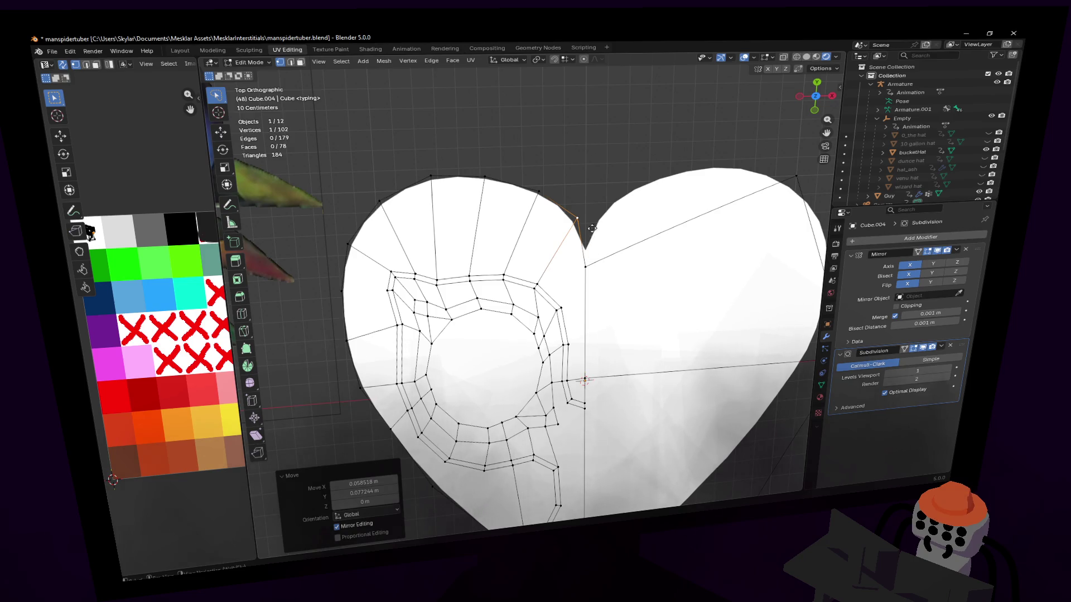
key(g)
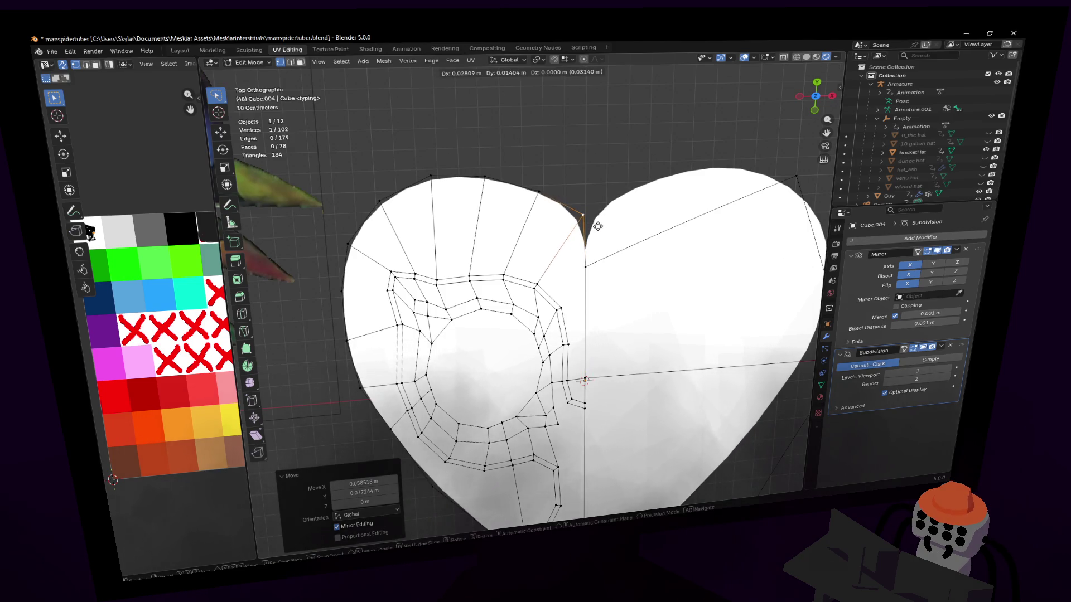
click(597, 226)
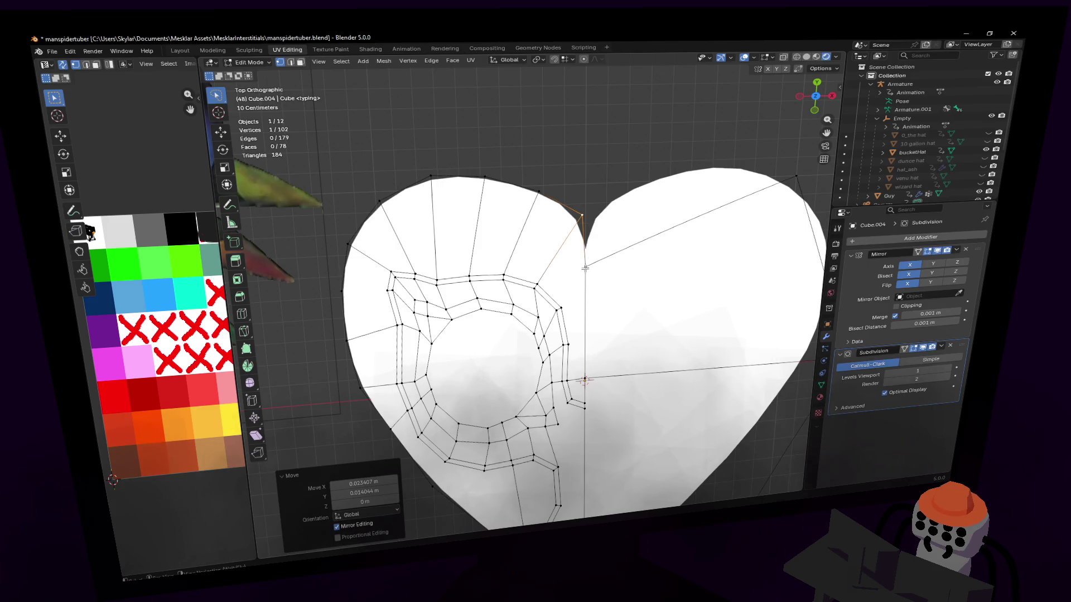
click(601, 261)
key(g)
key(y)
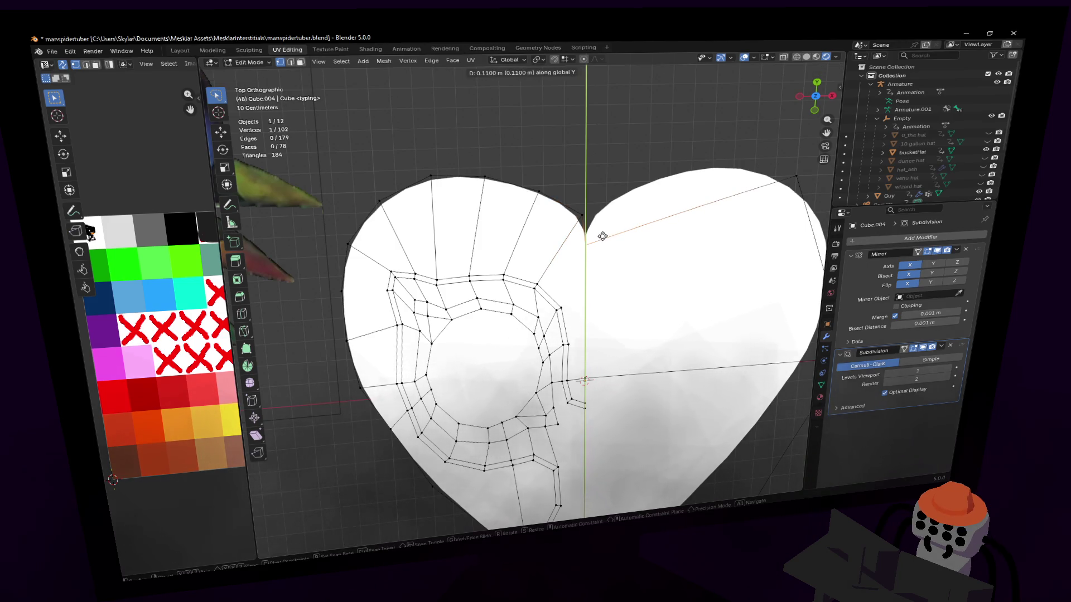
click(602, 236)
- Move the left lobe's top vertex and rotate the top rim edge about 10 degrees
click(535, 189)
key(g)
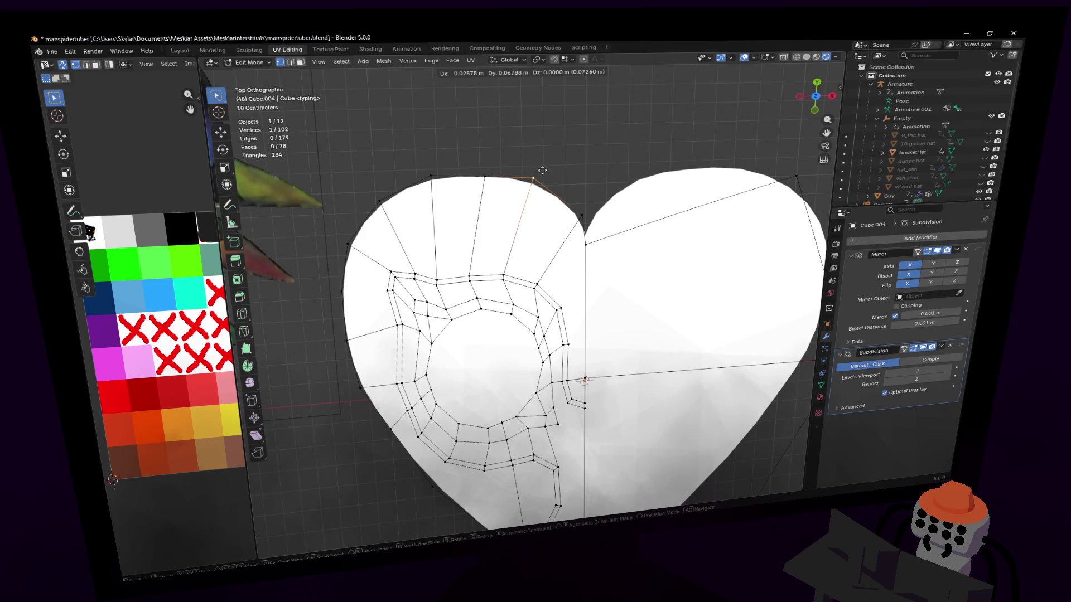
click(507, 184)
key(g)
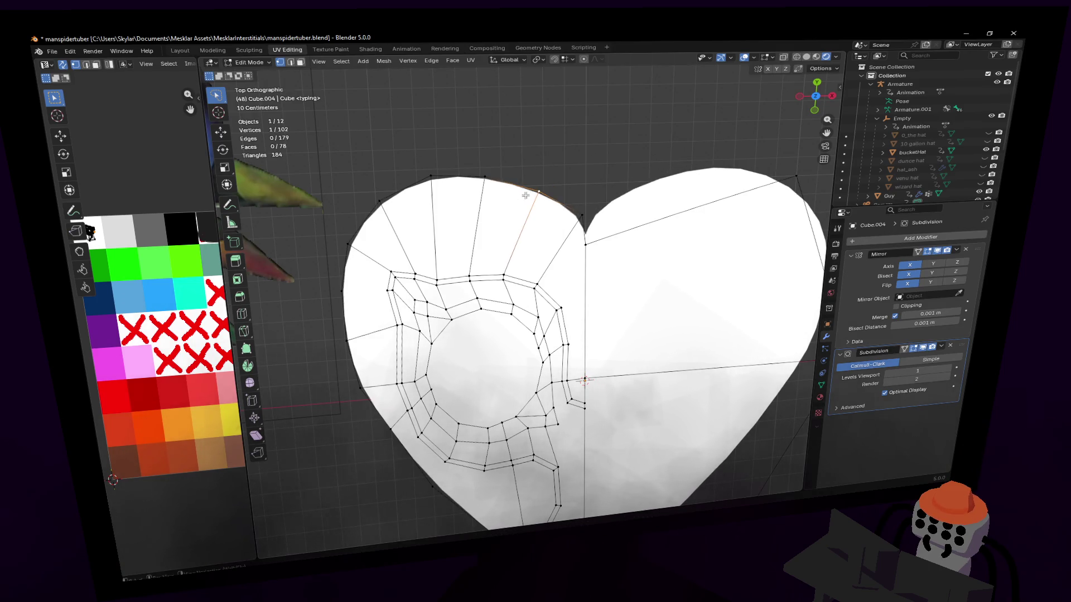
click(536, 178)
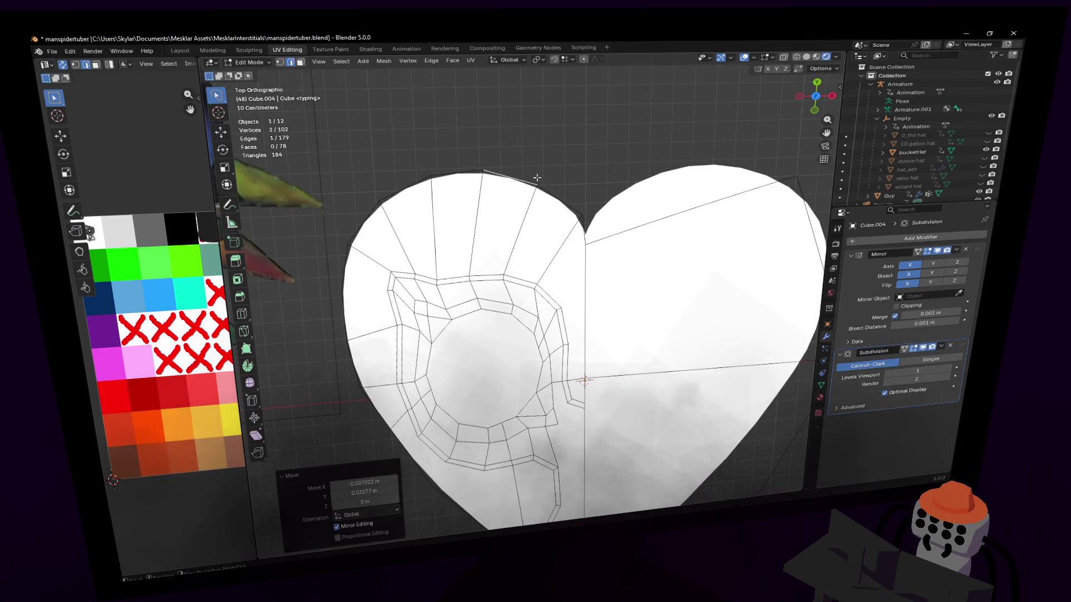
key(r)
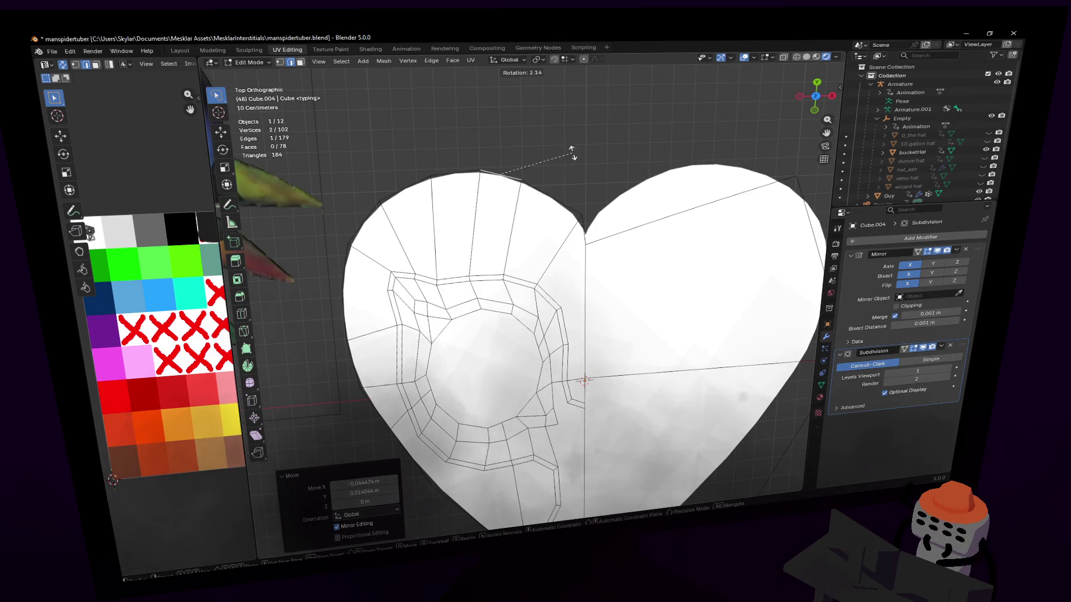
click(566, 146)
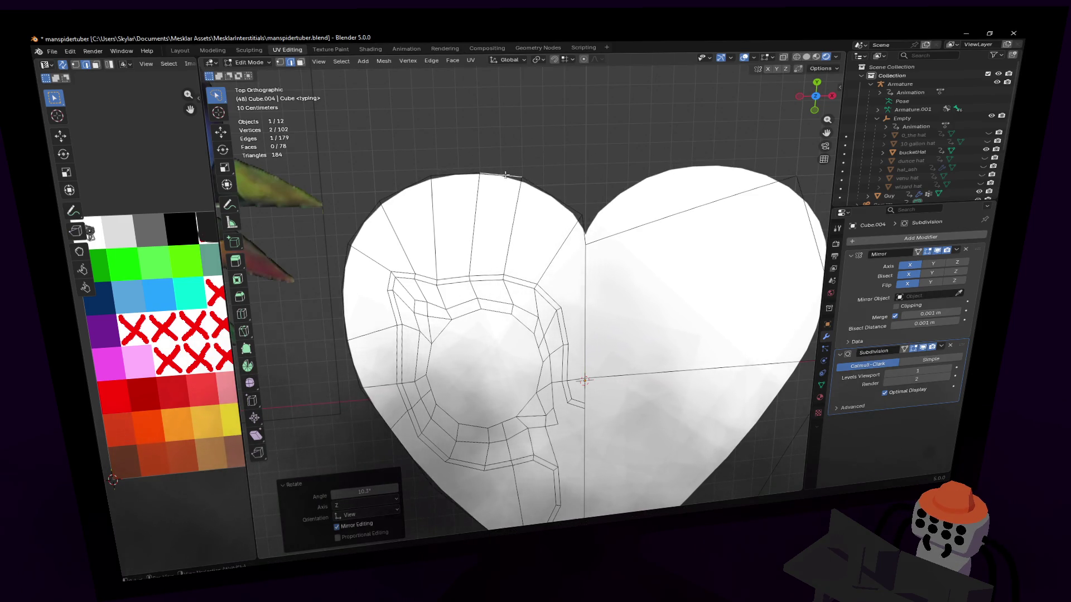
- In vertex select, shift the lower-left rim vertices into a smoother curve
shift+middle_drag(554, 268, 547, 157)
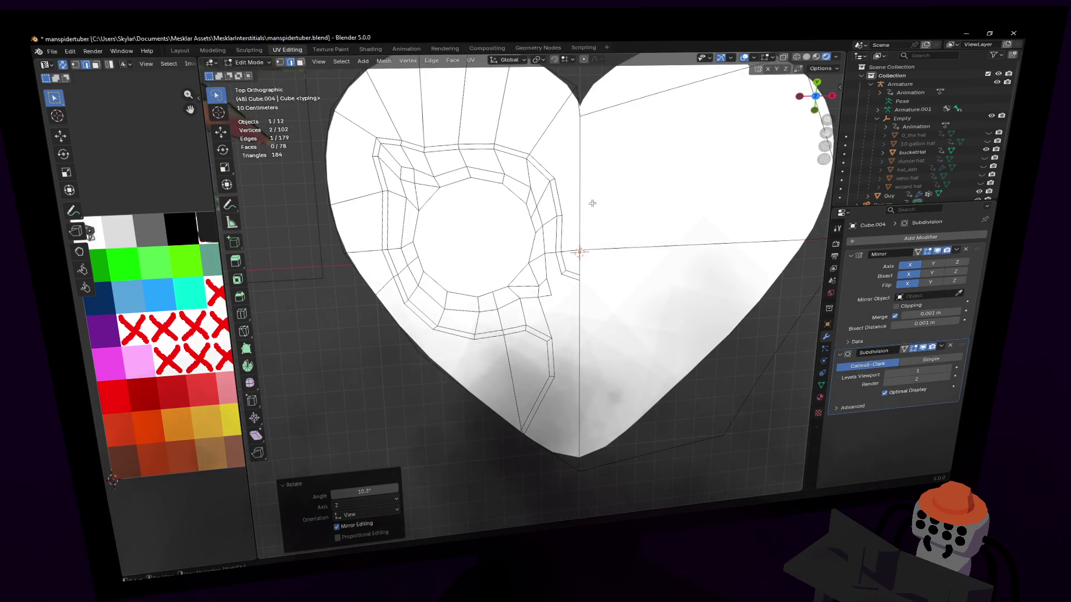
scroll(591, 203, up, 1)
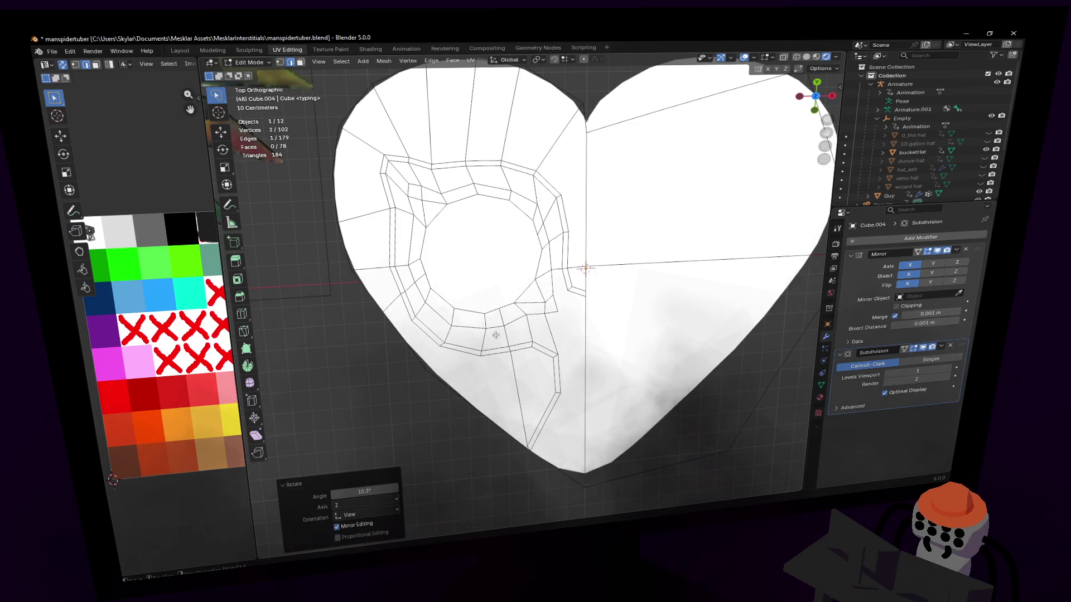
key(1)
click(400, 298)
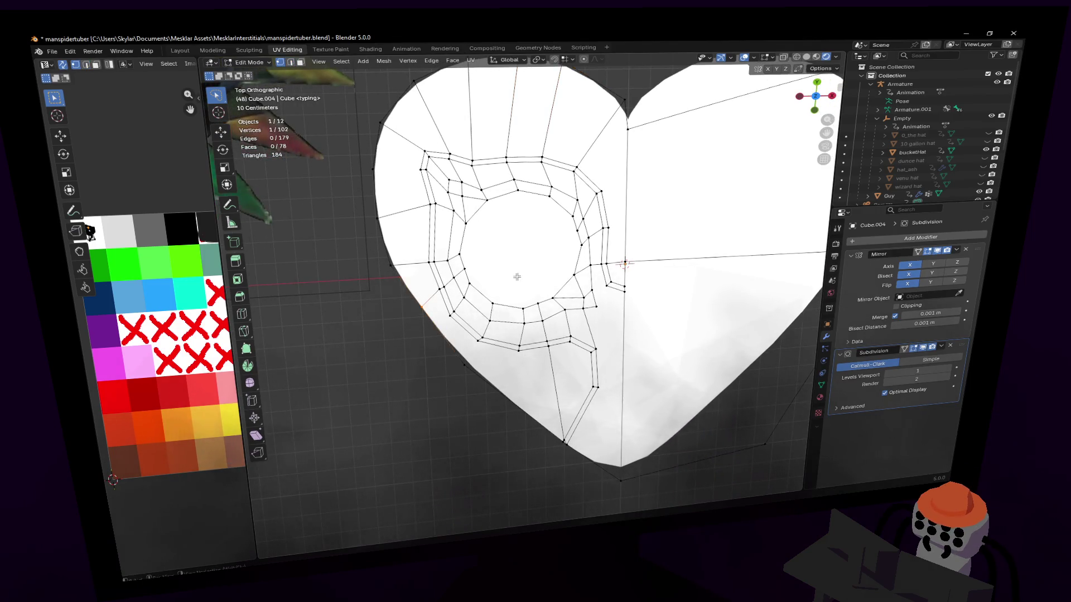
key(g)
click(499, 341)
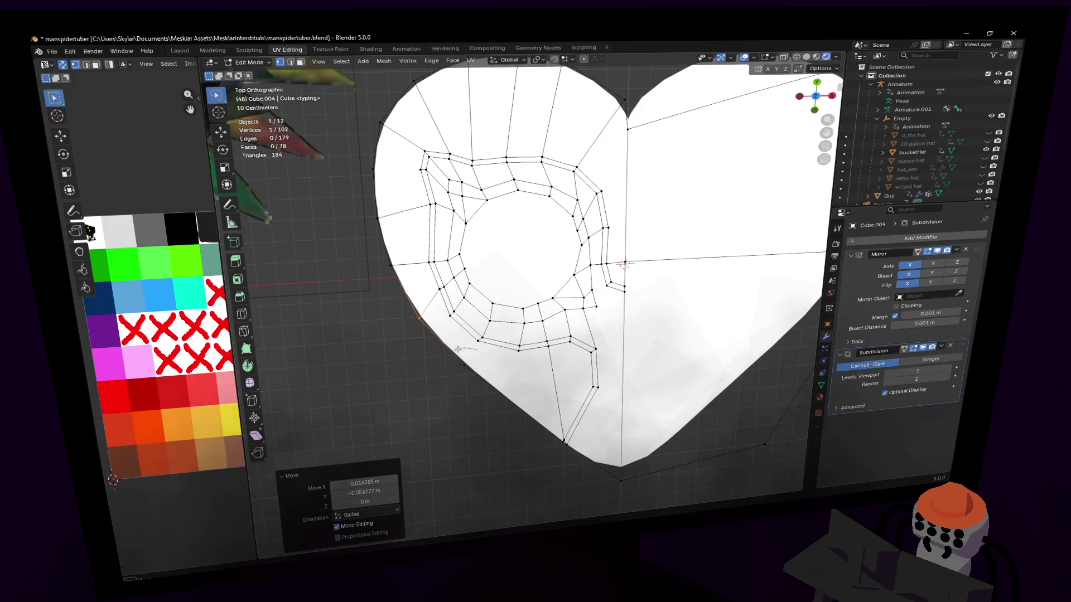
key(g)
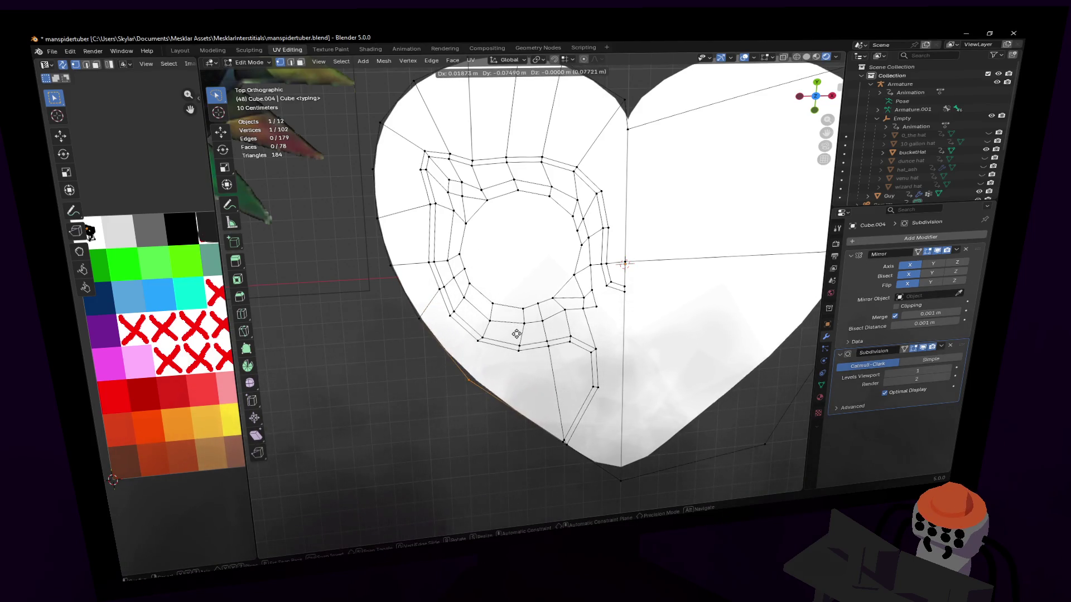
click(516, 335)
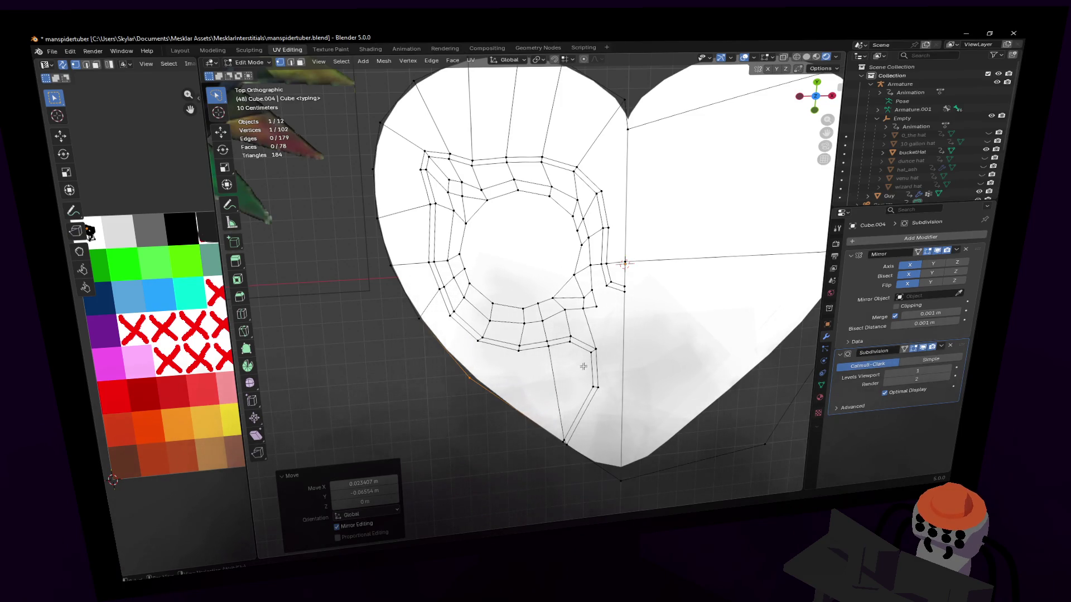
shift+middle_drag(631, 317, 594, 319)
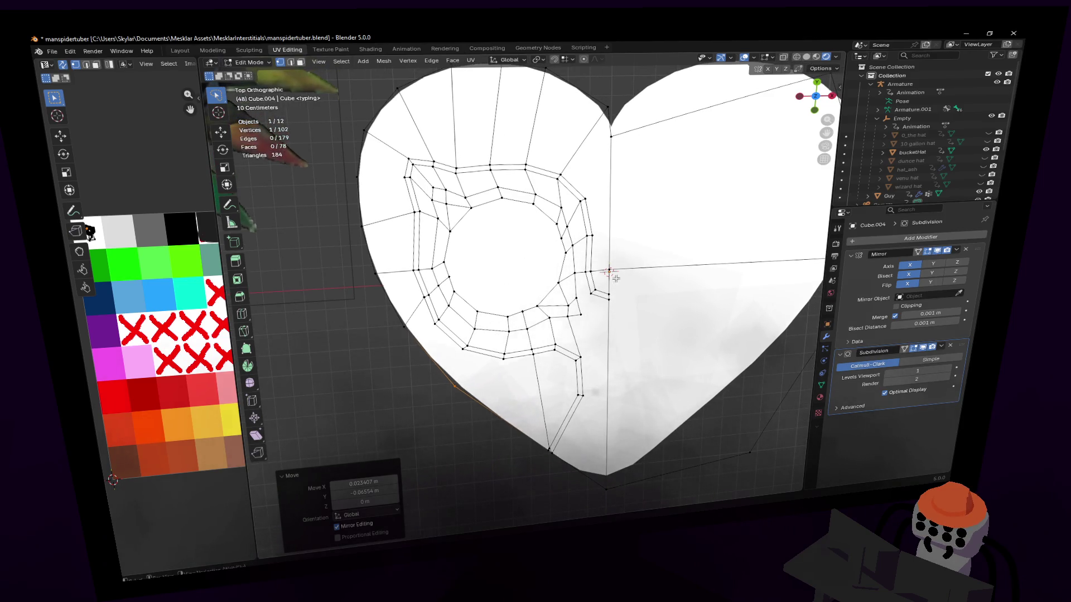
shift+middle_drag(617, 280, 599, 356)
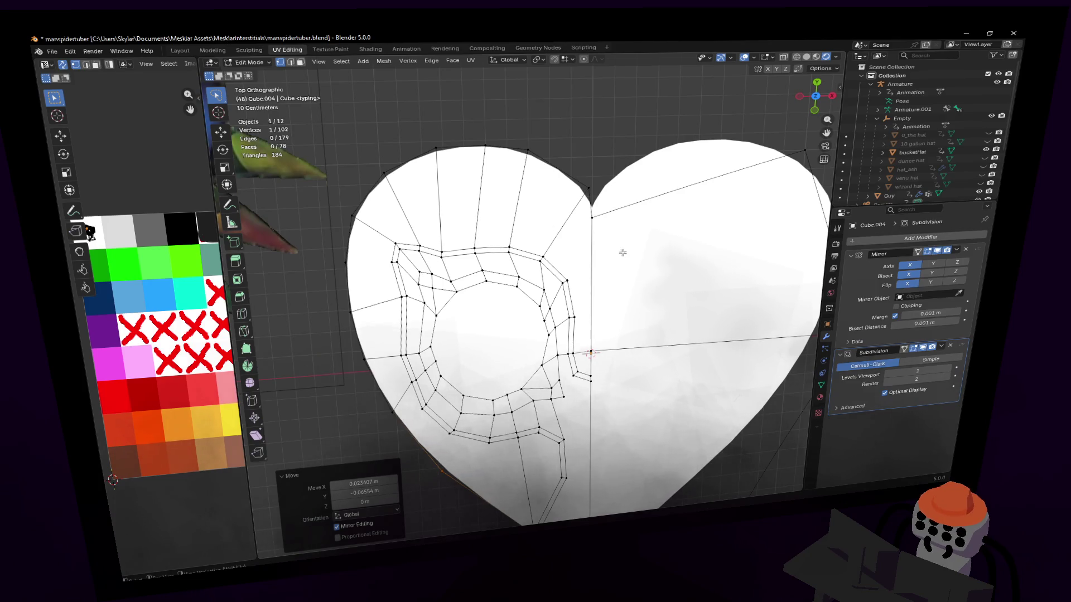
click(245, 346)
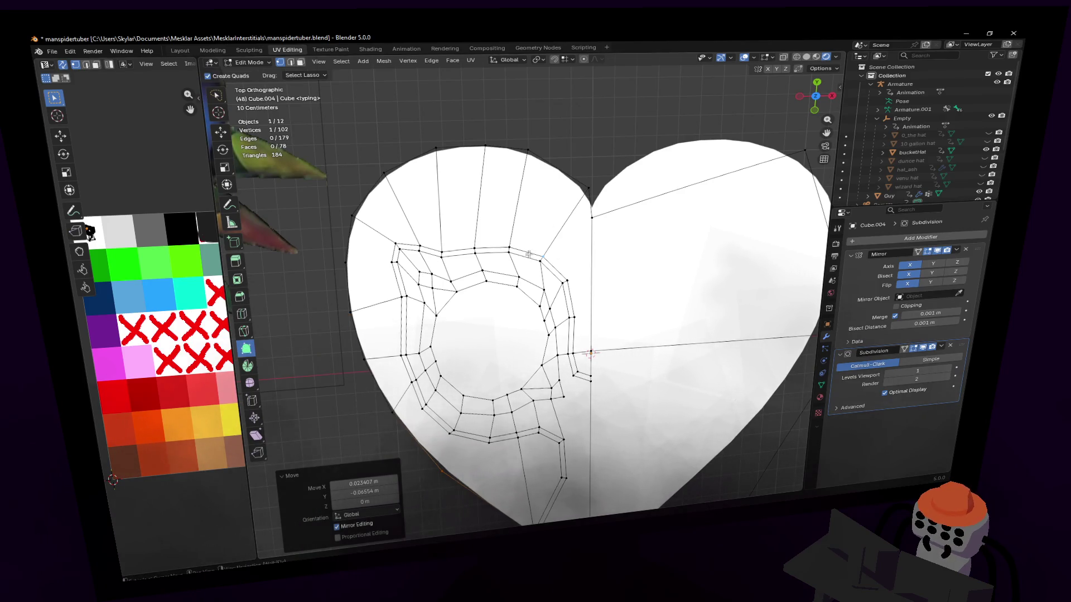
- Knife-cut from the band's upper right to the cusp and down the centre line
click(244, 331)
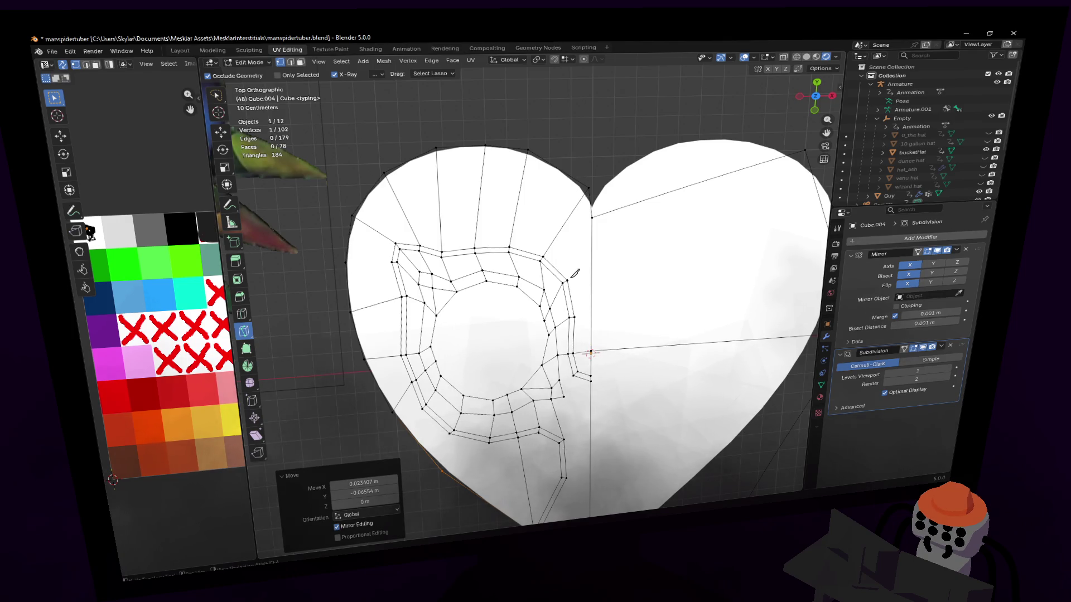
click(572, 275)
click(593, 215)
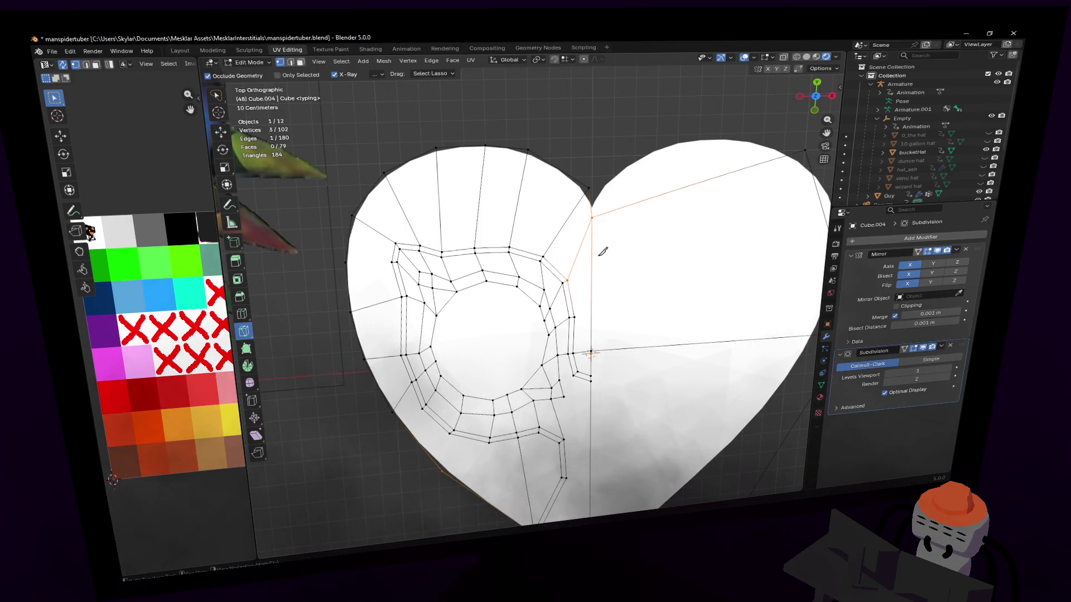
click(593, 217)
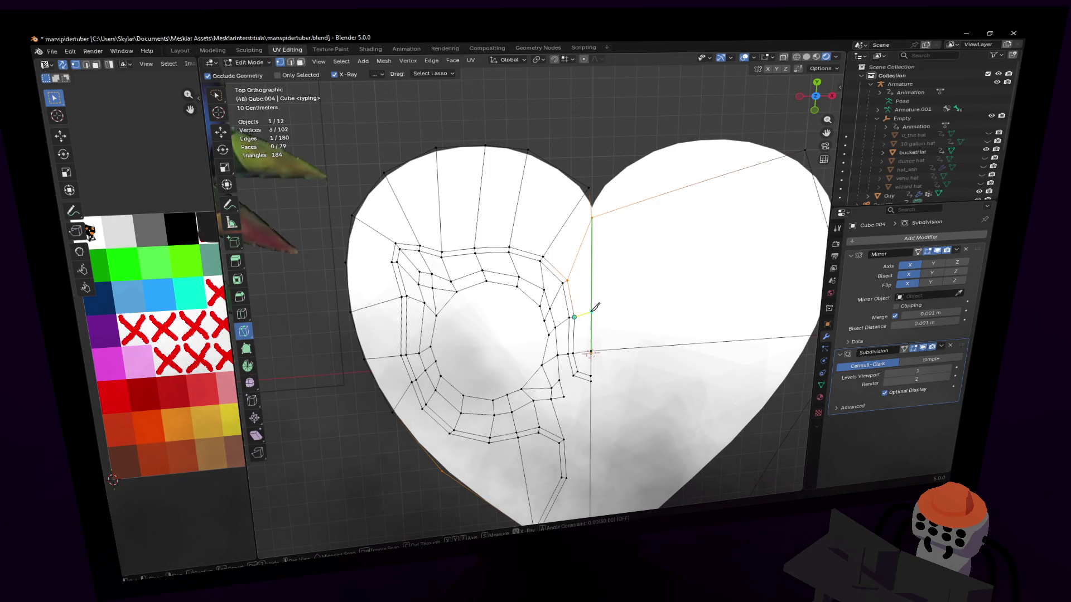
click(596, 306)
key(Return)
scroll(619, 251, up, 2)
scroll(646, 249, up, 1)
scroll(642, 267, up, 2)
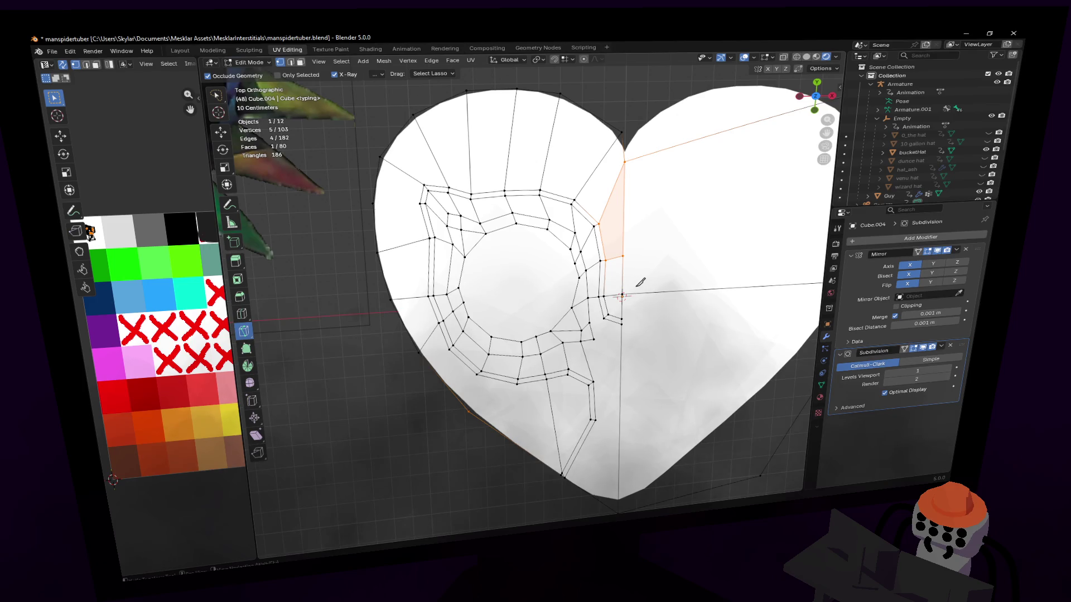
scroll(624, 293, down, 2)
- Knife-cut three short edges across to the centre seam, forming a column of quads
shift+middle_drag(623, 289, 544, 280)
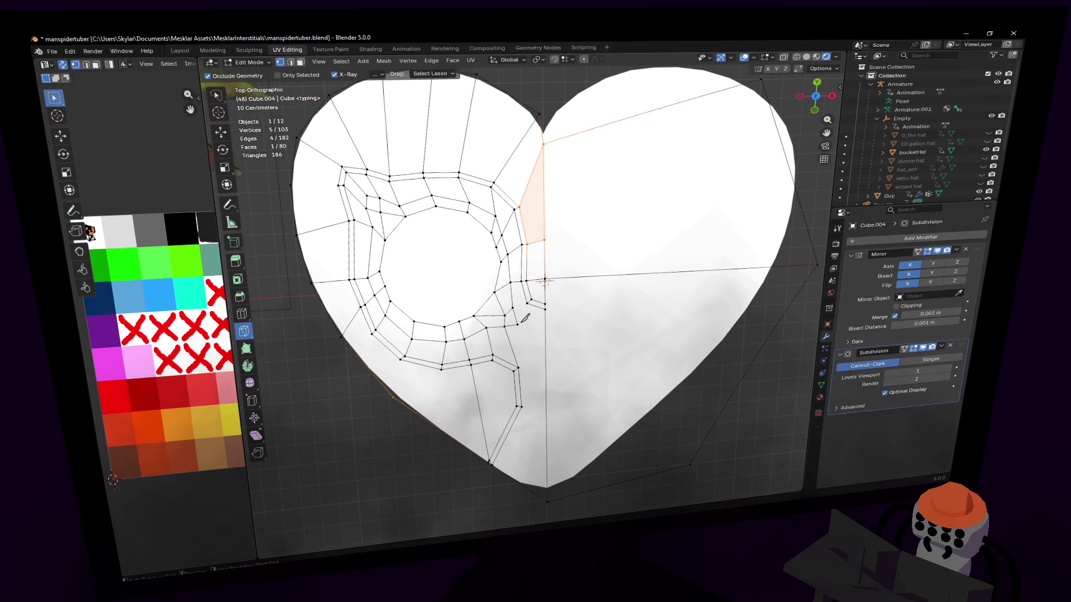
key(k)
click(523, 318)
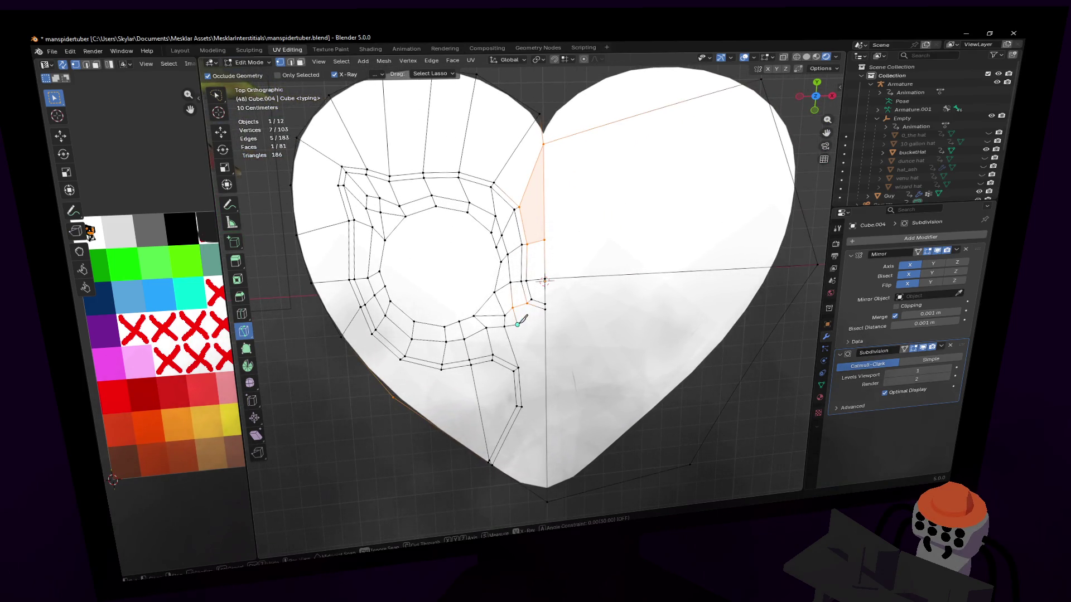
click(545, 319)
key(Return)
key(k)
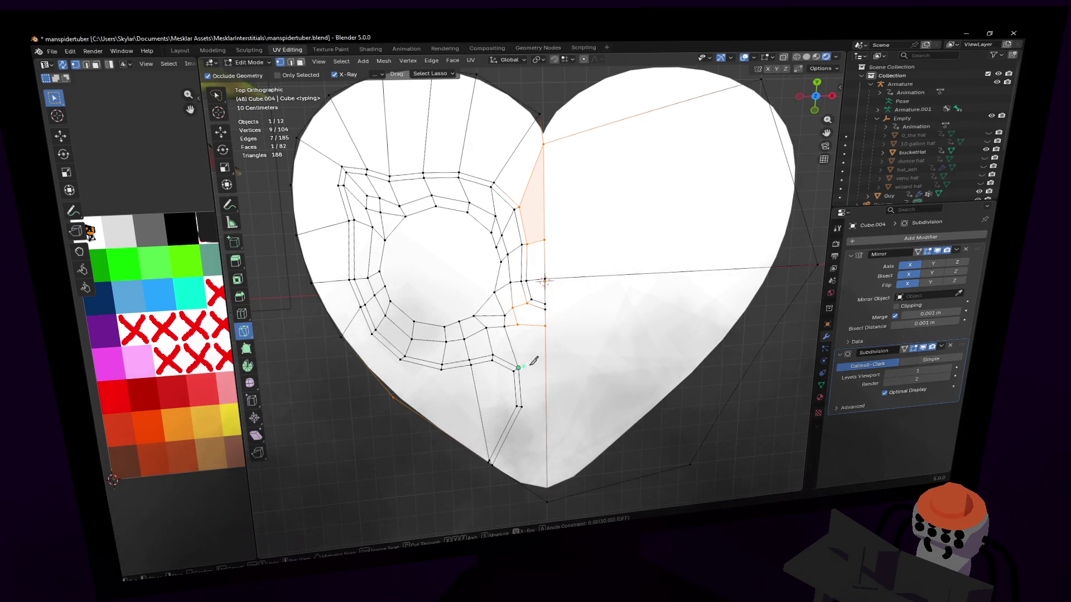
click(518, 366)
click(546, 361)
key(Return)
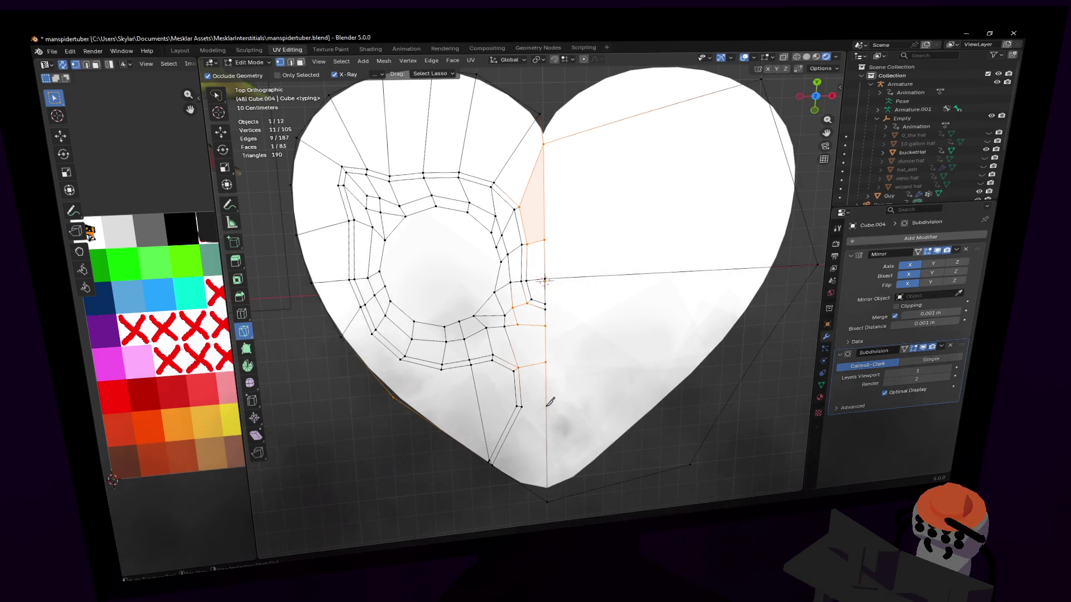
key(k)
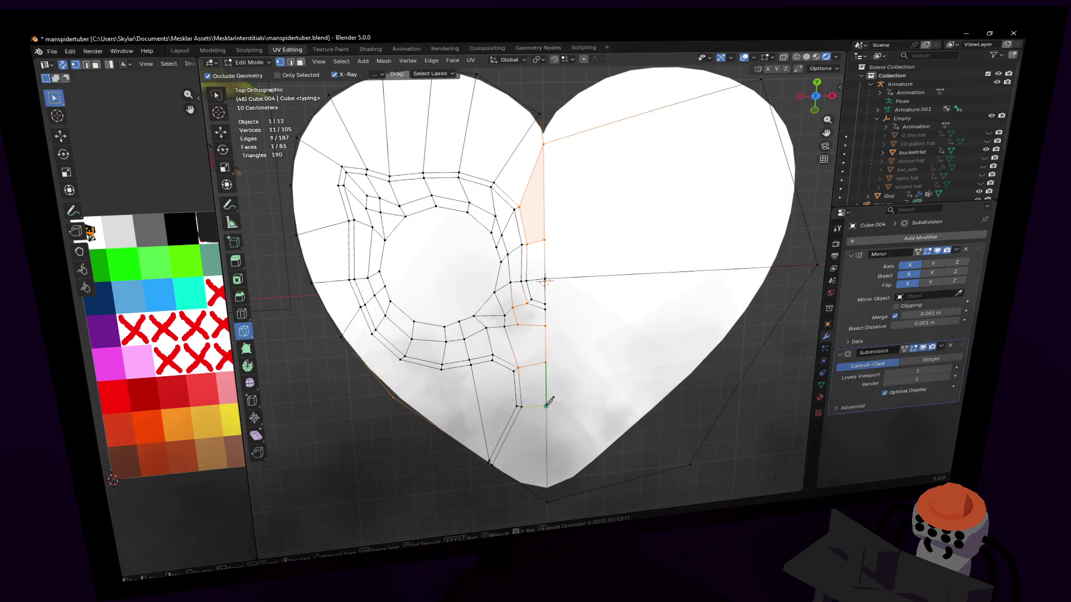
click(517, 406)
key(Return)
key(ctrl+r)
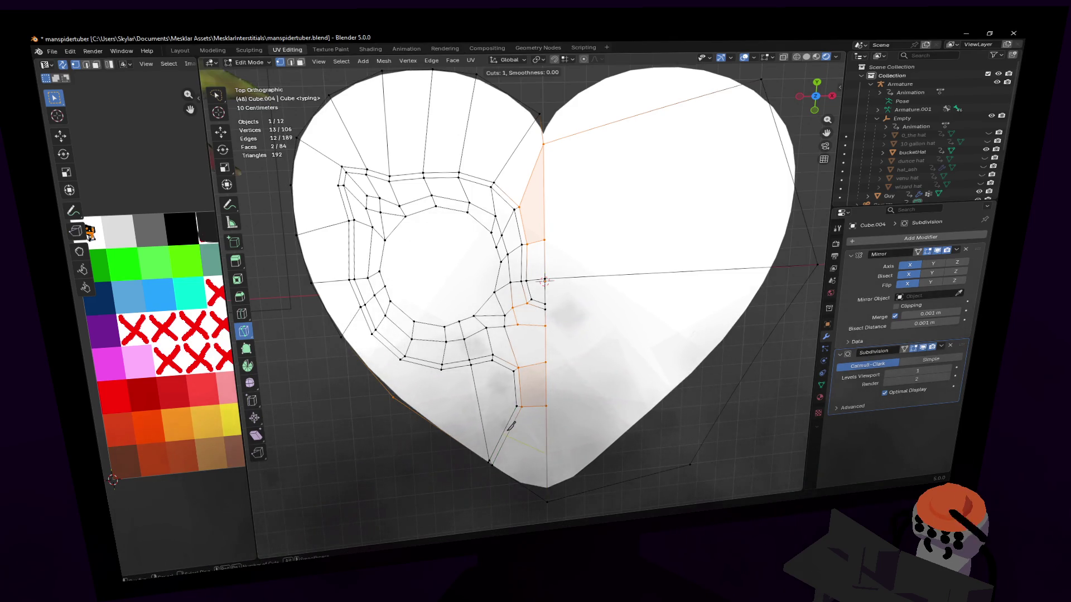
- Place the new edge loop and nudge a vertex near the bottom
click(511, 427)
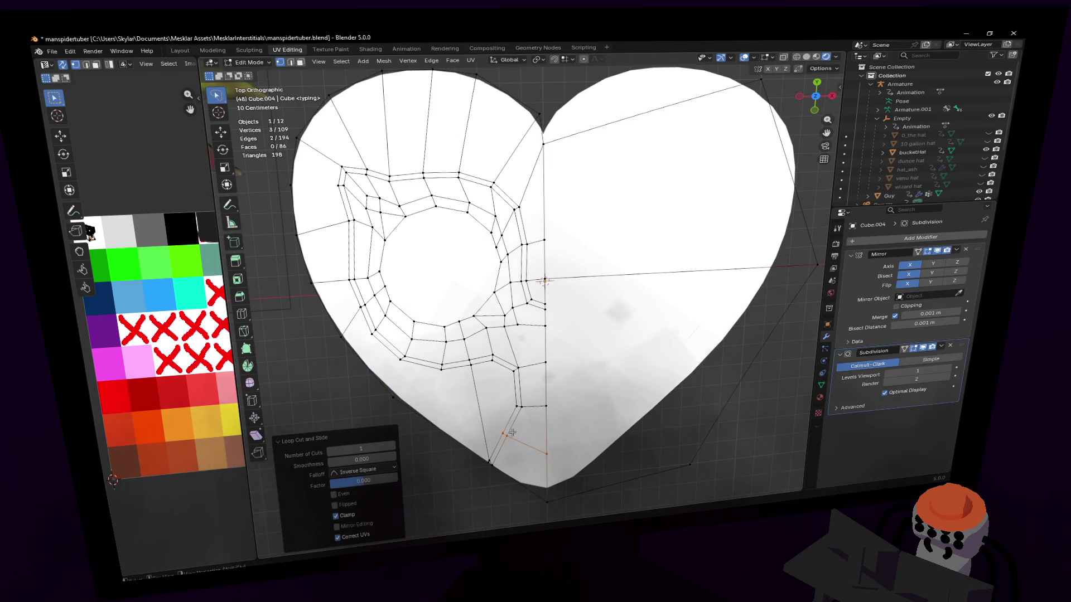
key(g)
click(523, 433)
shift+middle_drag(523, 432, 607, 399)
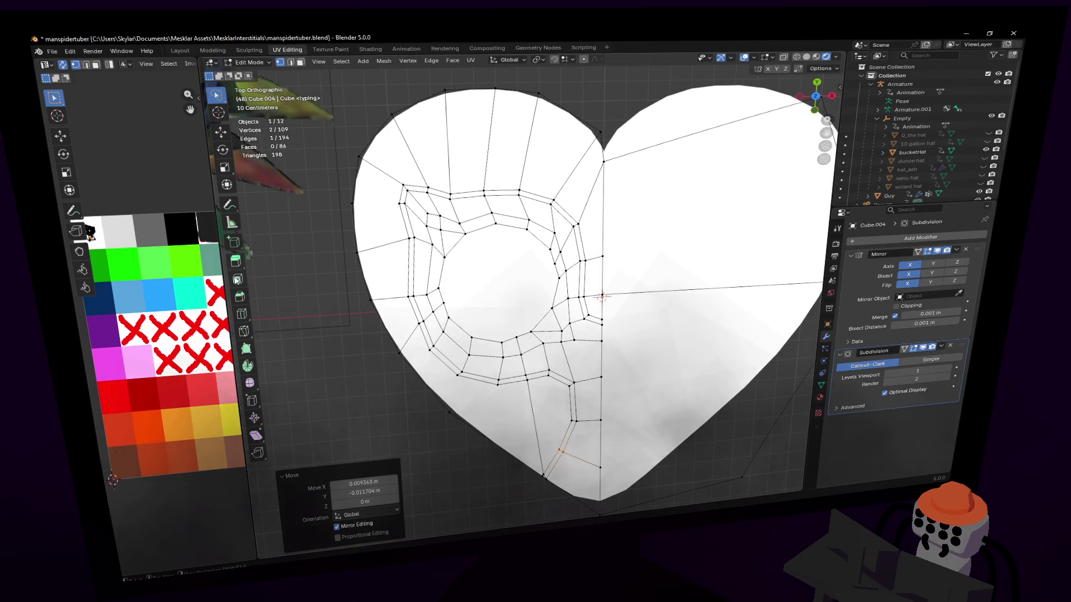
- Knife-cut three edges from the lower-left boundary and inner vertices down to the bottom edge
click(245, 332)
click(431, 349)
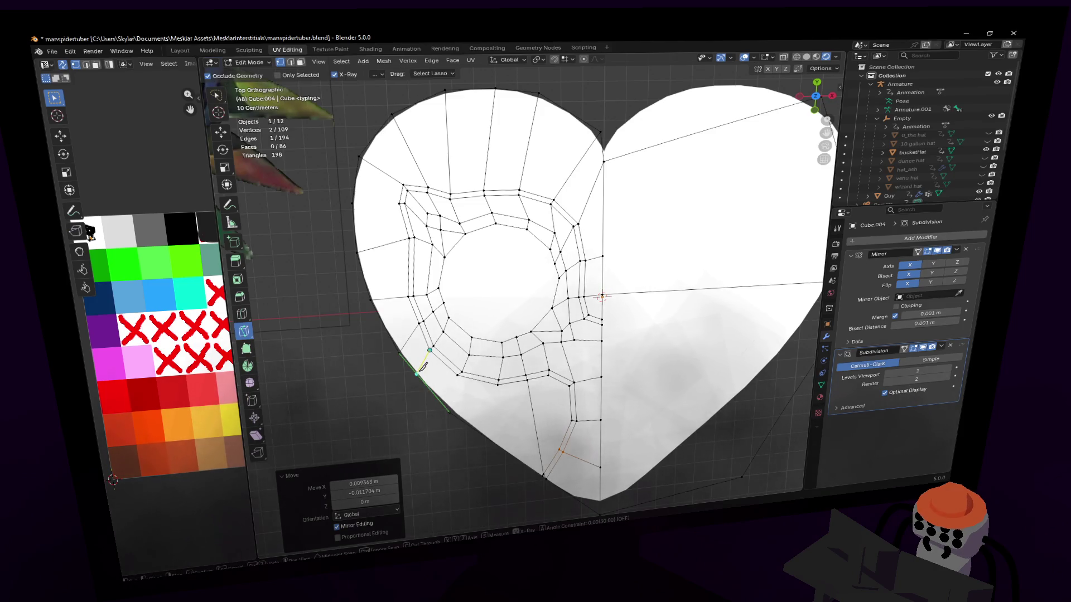
click(416, 373)
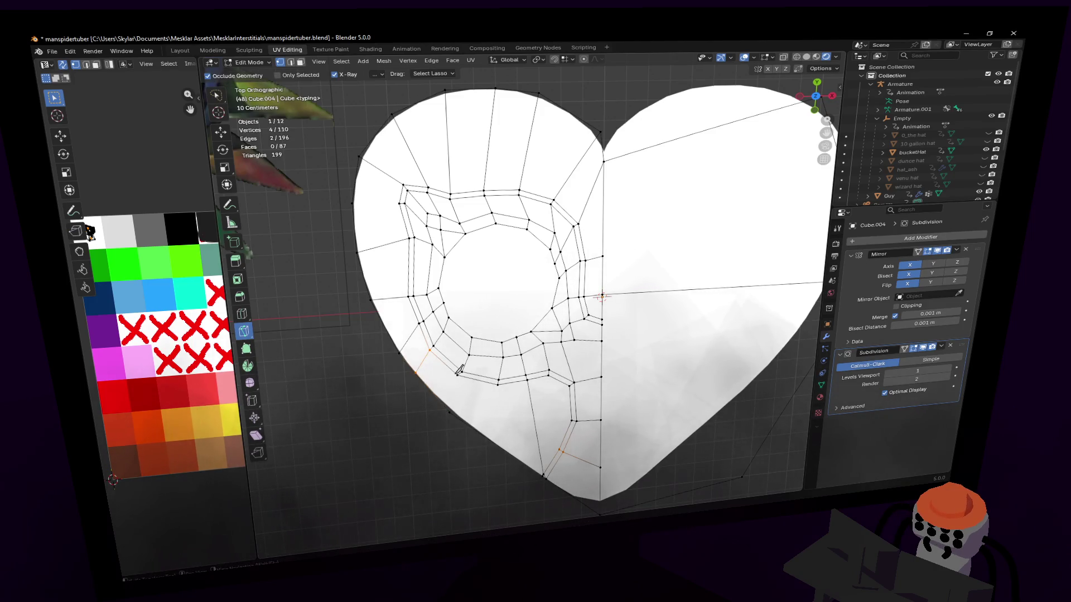
click(459, 373)
click(452, 410)
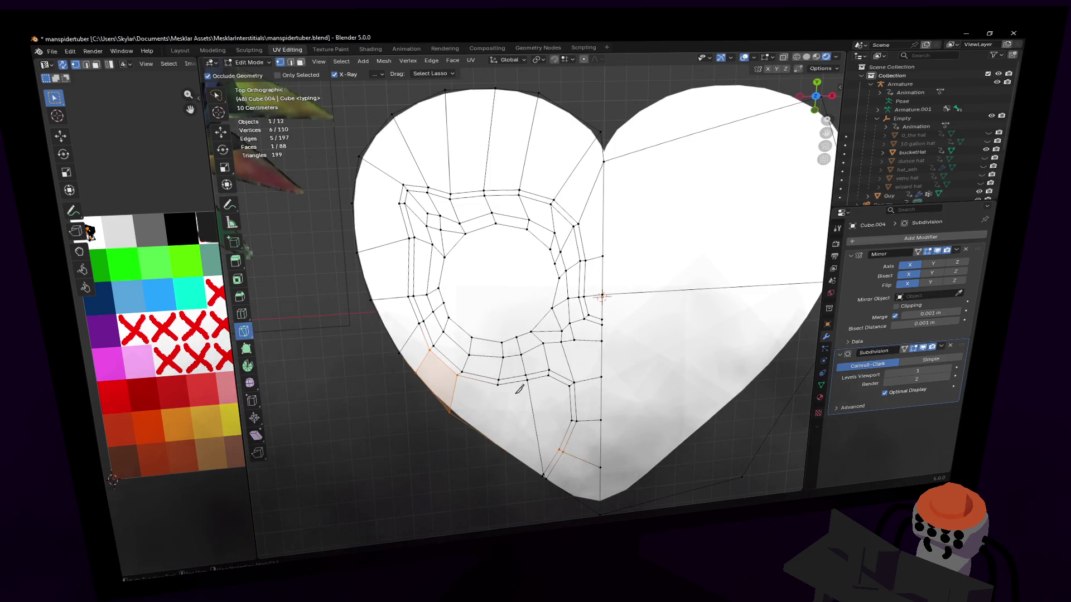
click(500, 383)
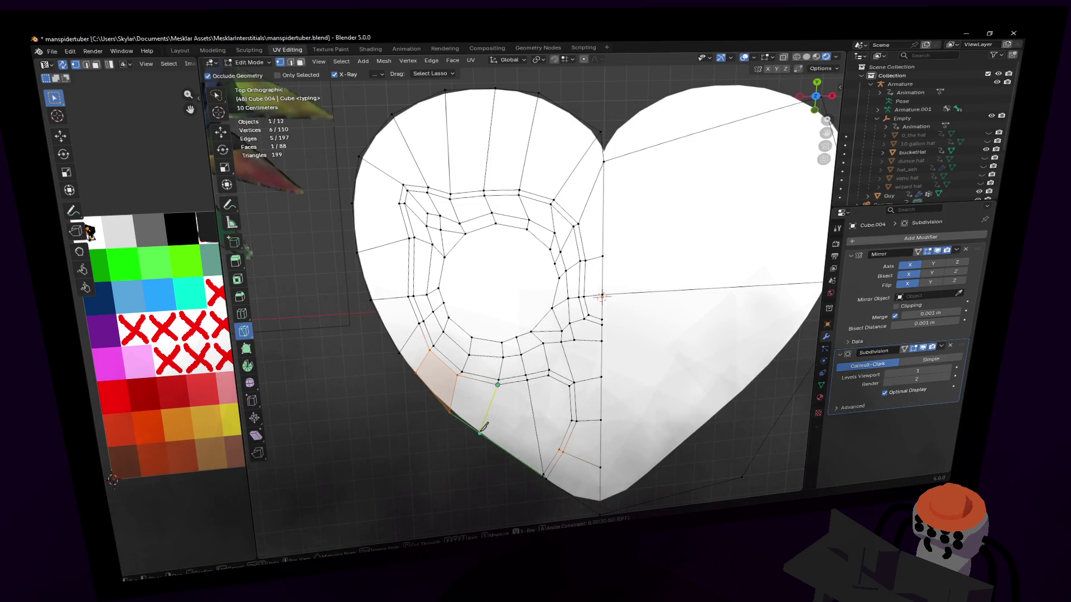
click(484, 429)
- Add another vertical cut to the bottom edge and a diagonal cut to an inner vertex
shift+middle_drag(502, 402, 502, 360)
key(k)
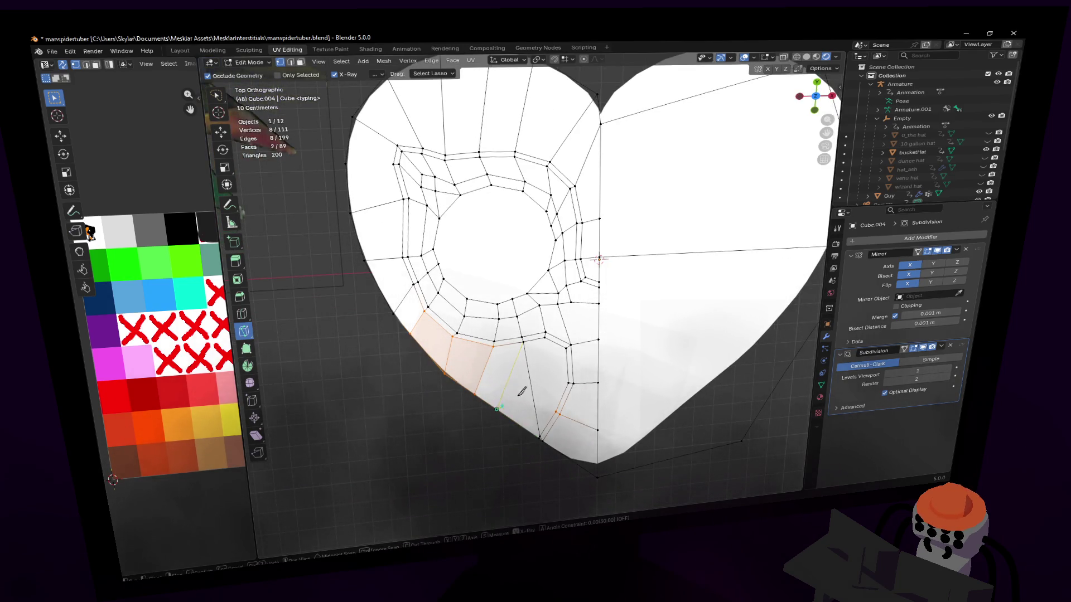
click(522, 342)
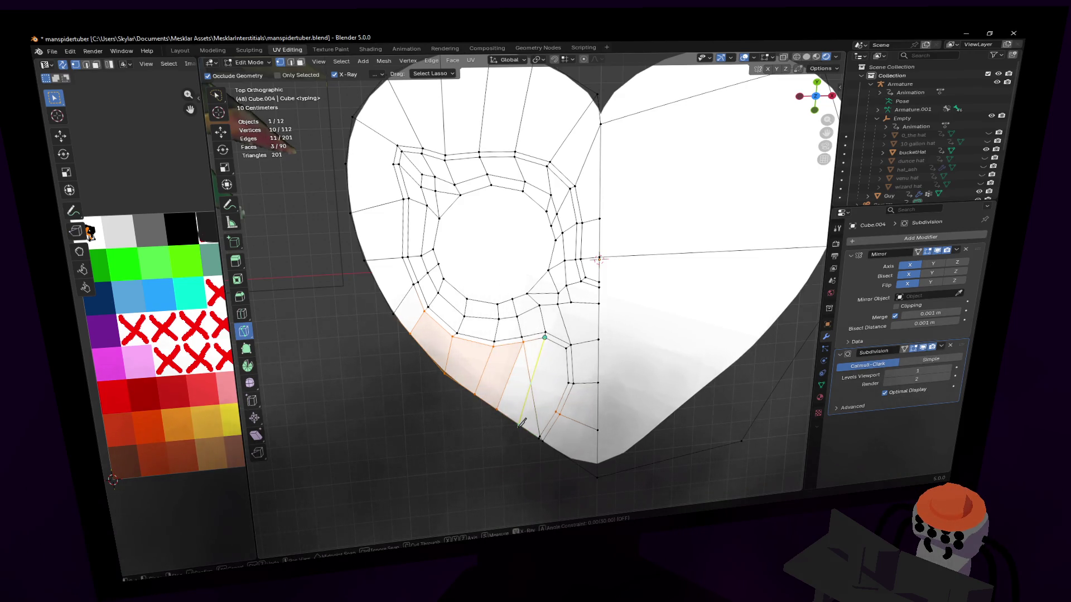
click(522, 423)
key(Return)
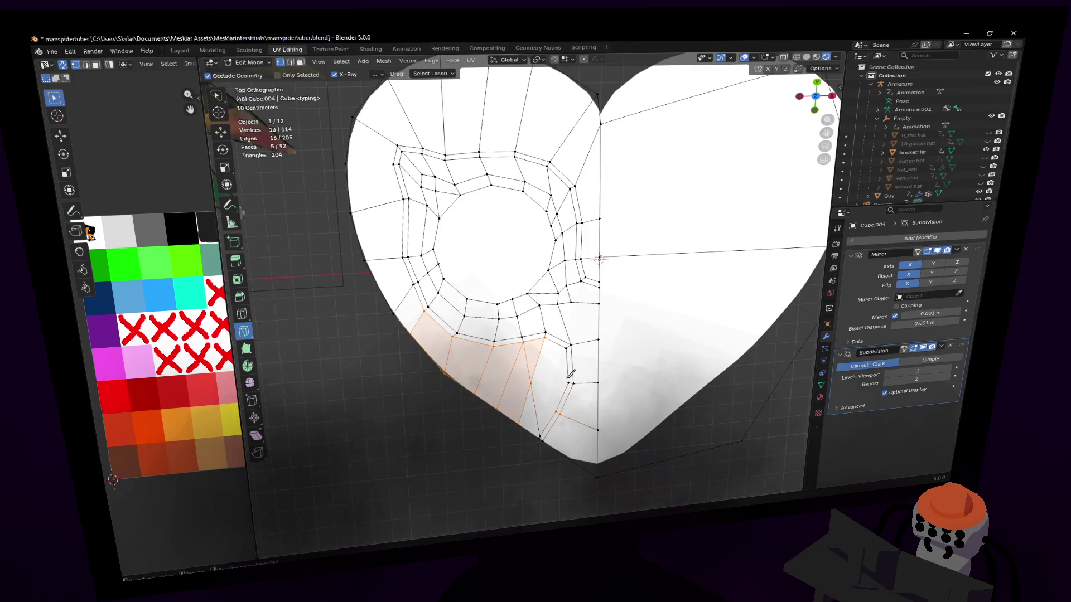
key(k)
click(568, 383)
click(523, 339)
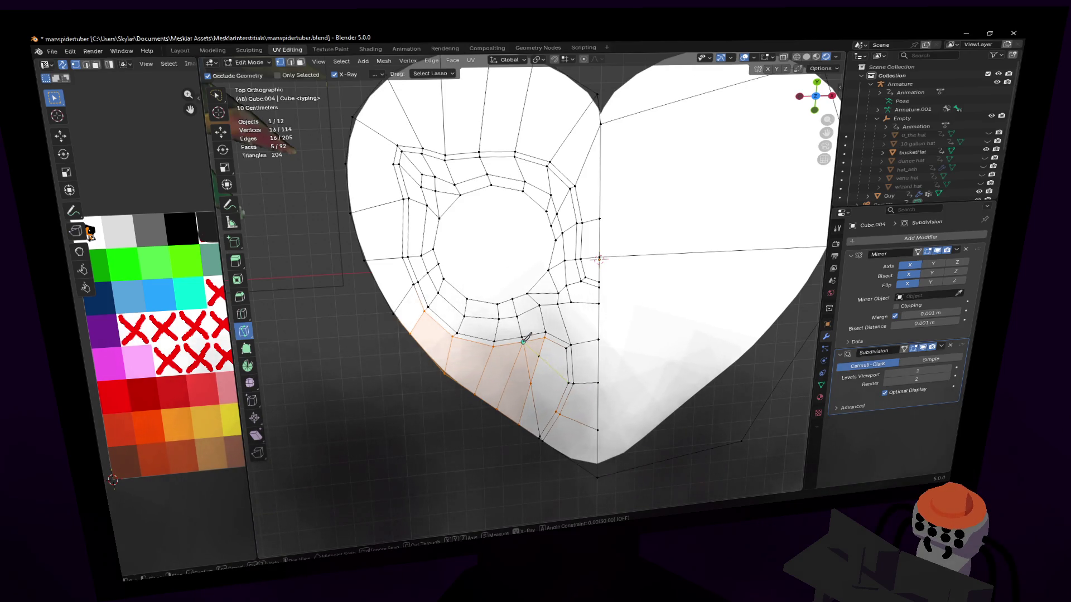
key(Return)
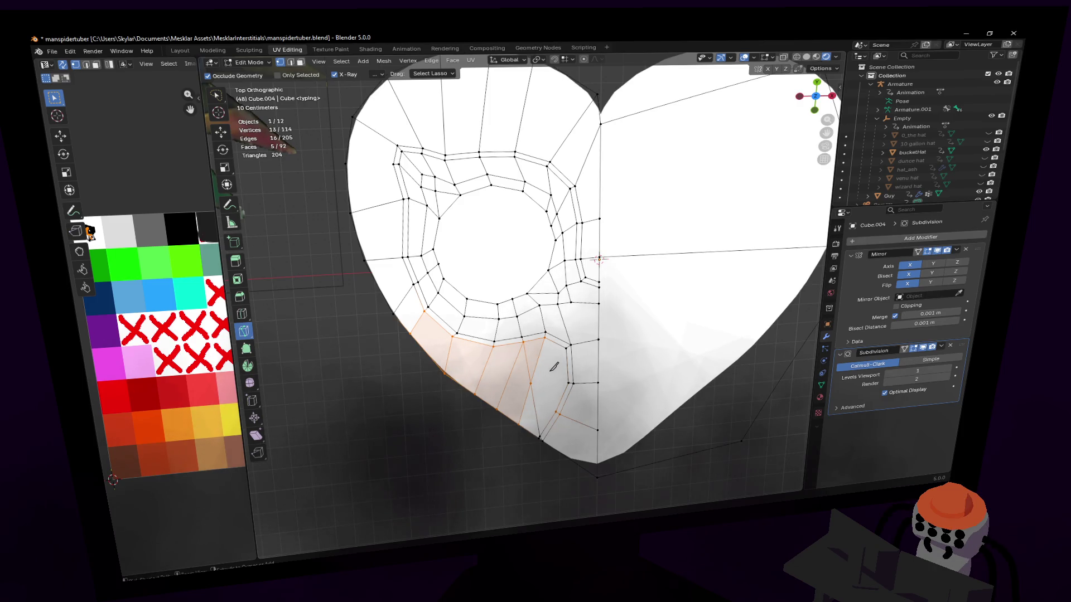
- Undo the diagonal cut and select two stray edges near the bottom tip in edge mode
key(ctrl+z)
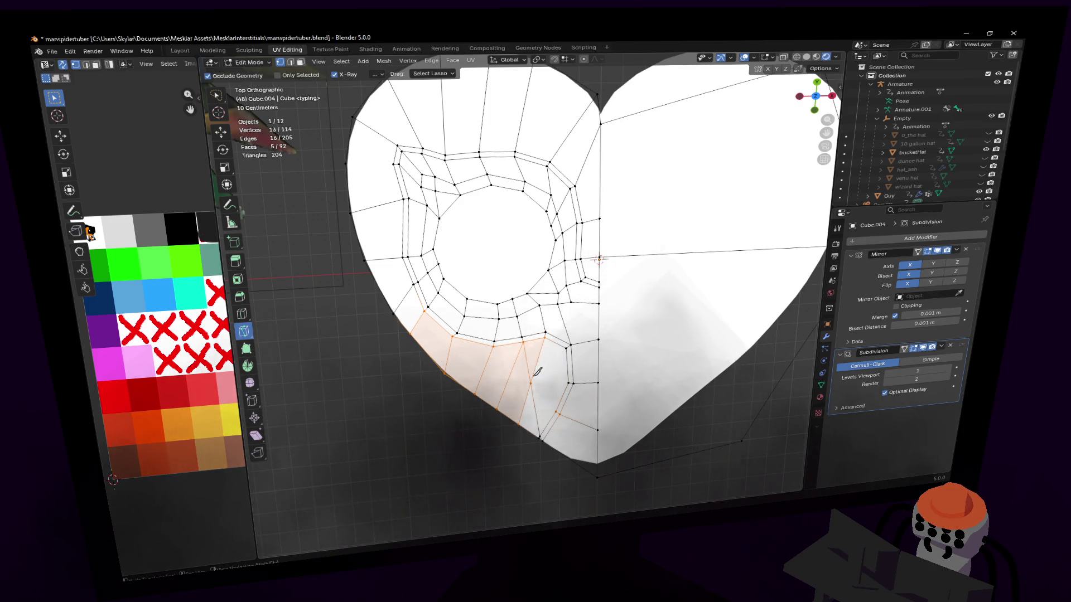
key(alt+a)
key(2)
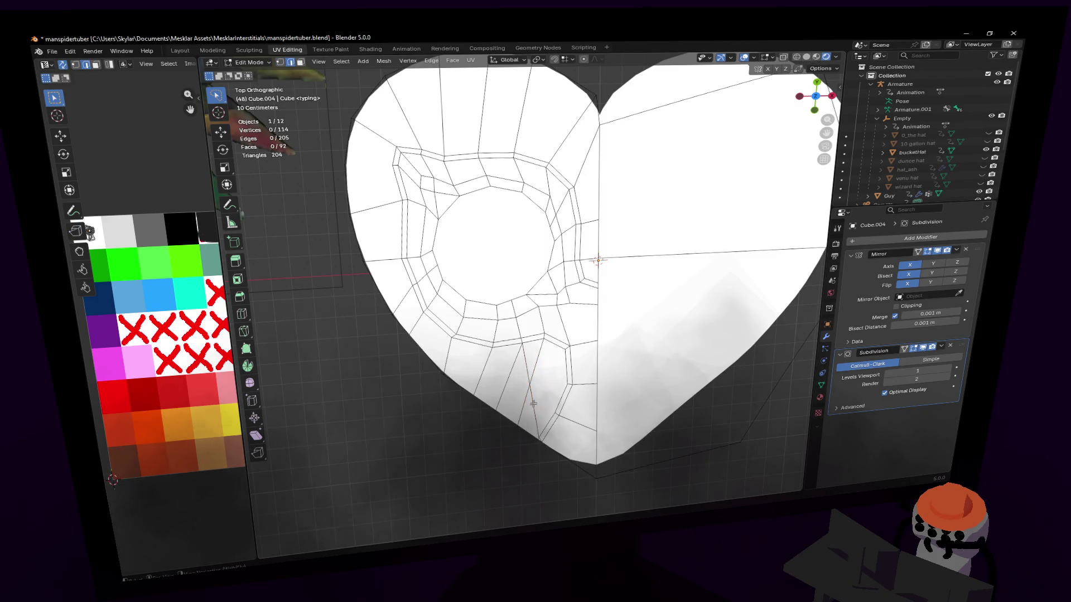
click(544, 413)
shift+click(528, 360)
- Dissolve the two stray edges and merge two bottom-tip vertices At Last, cancelling a move
key(x)
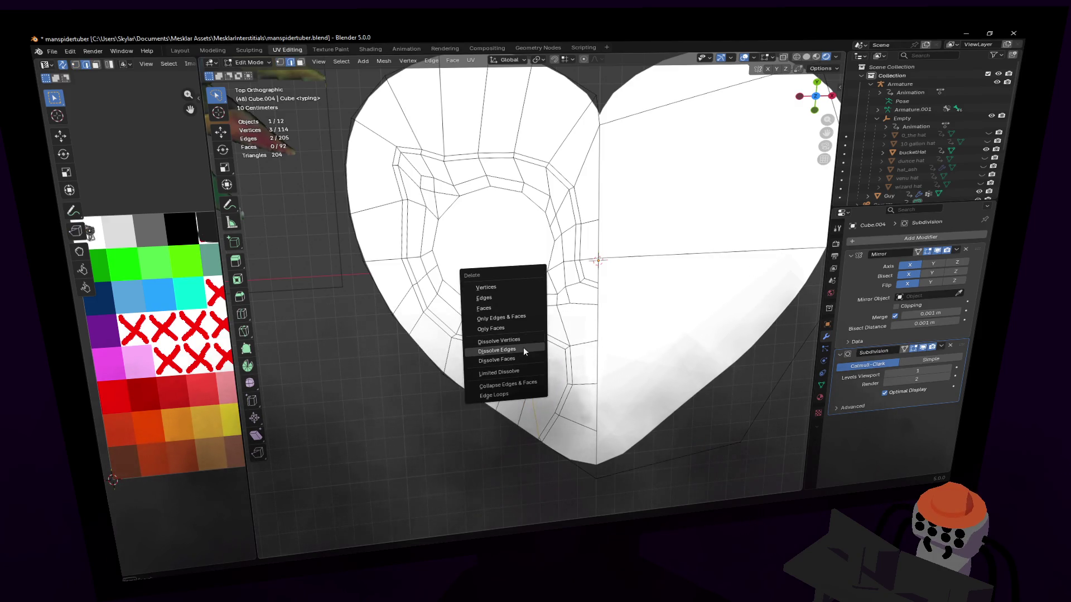
click(523, 346)
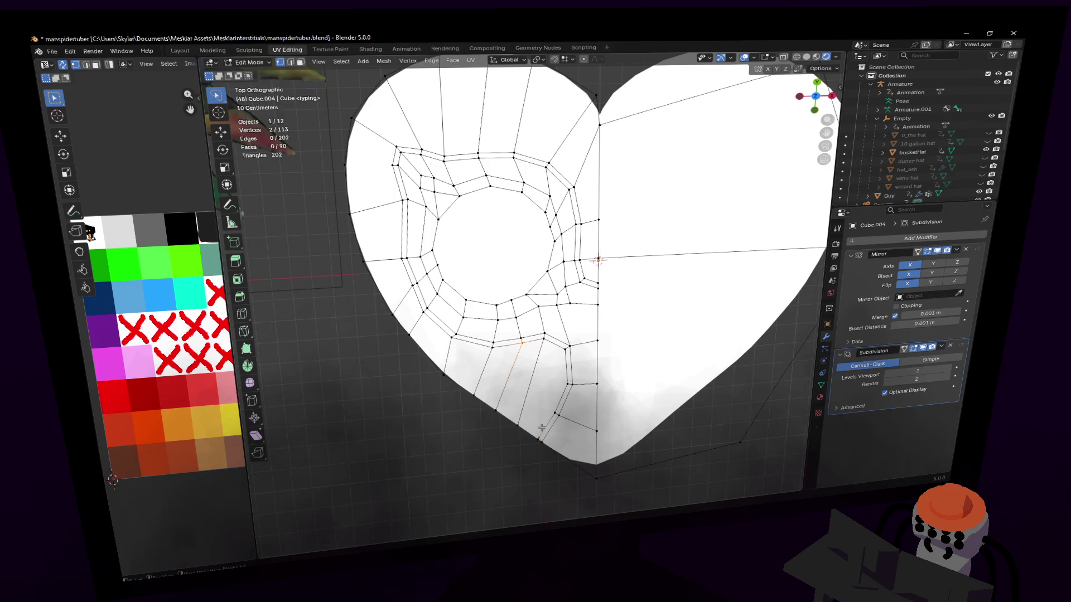
key(m)
click(560, 400)
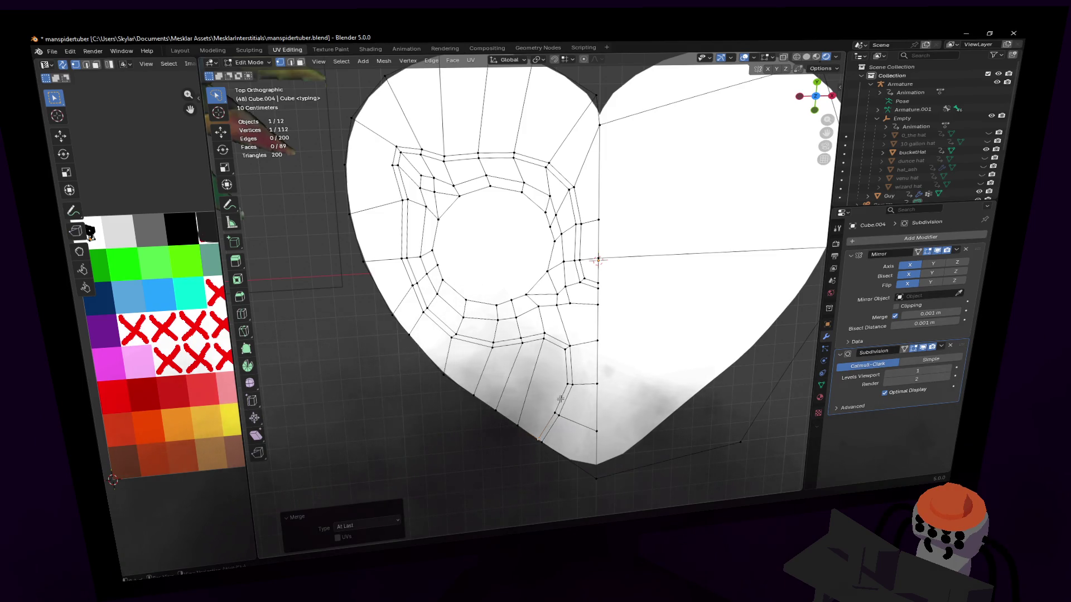
scroll(560, 399, up, 1)
key(g)
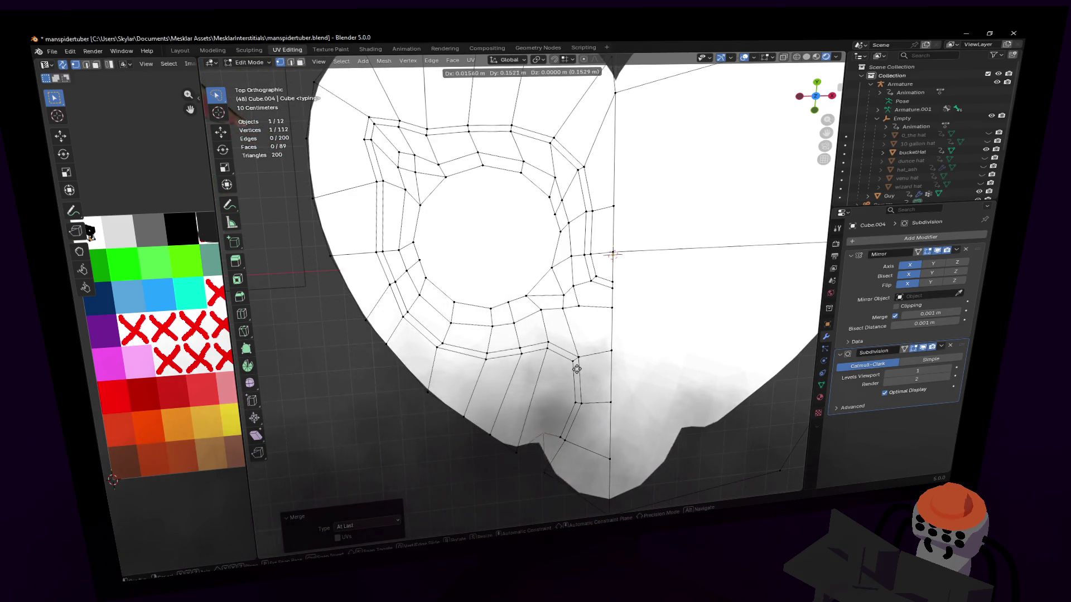
right_click(552, 422)
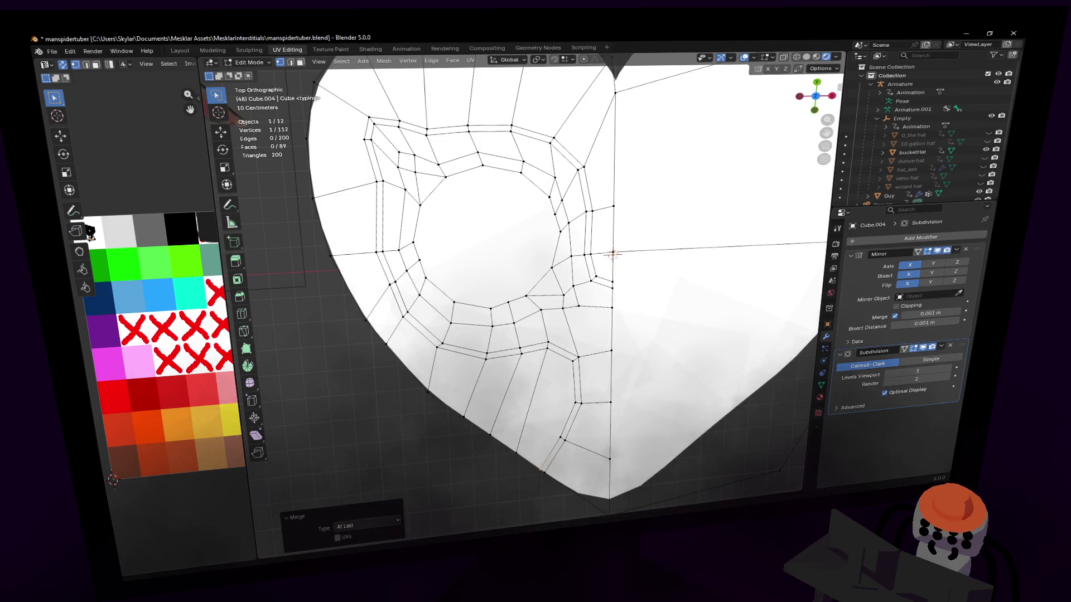
scroll(468, 414, down, 1)
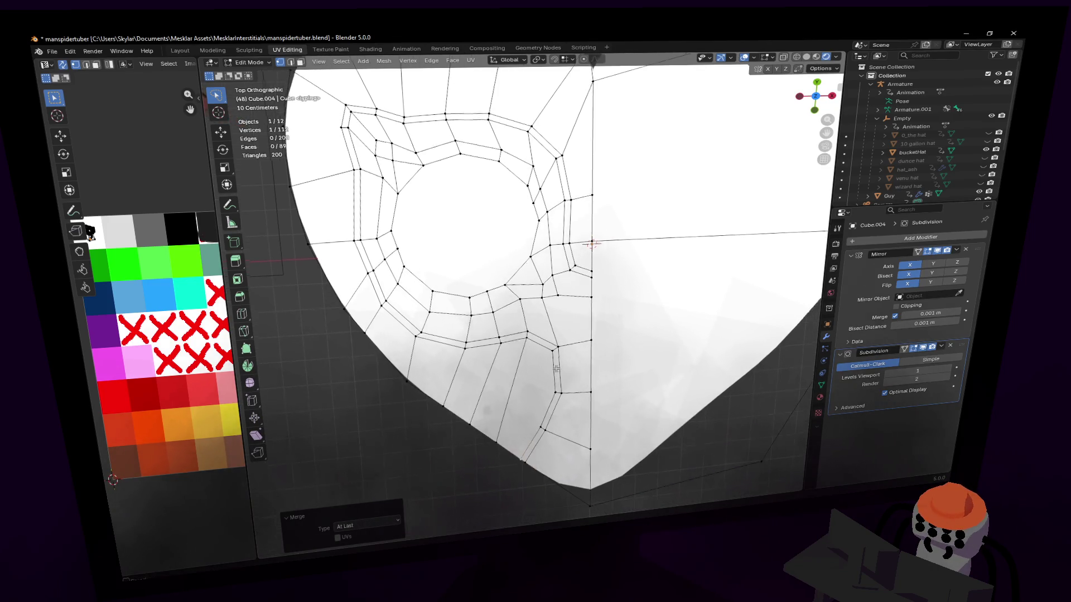
scroll(477, 418, up, 2)
- Nudge the lower eye-ring and bottom-boundary vertices into new positions with G
click(478, 427)
key(m)
key(g)
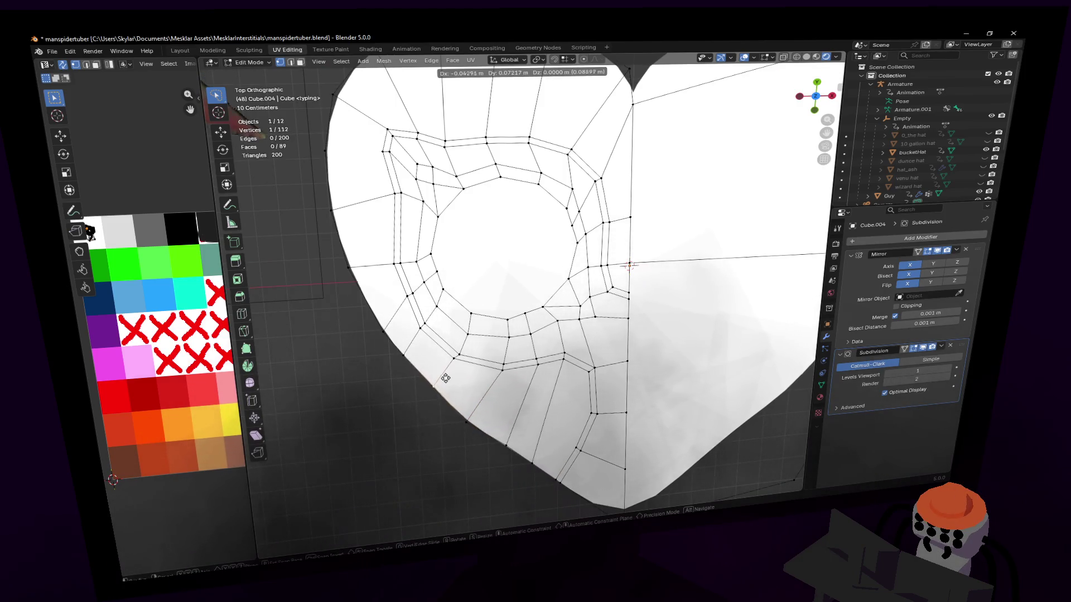
click(490, 411)
key(g)
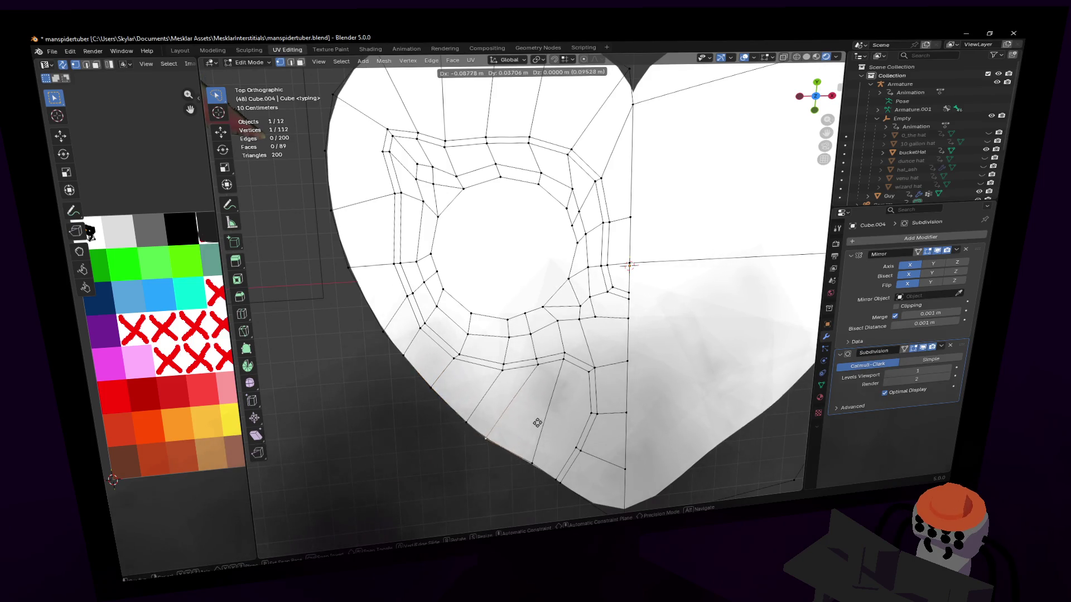
click(537, 422)
key(g)
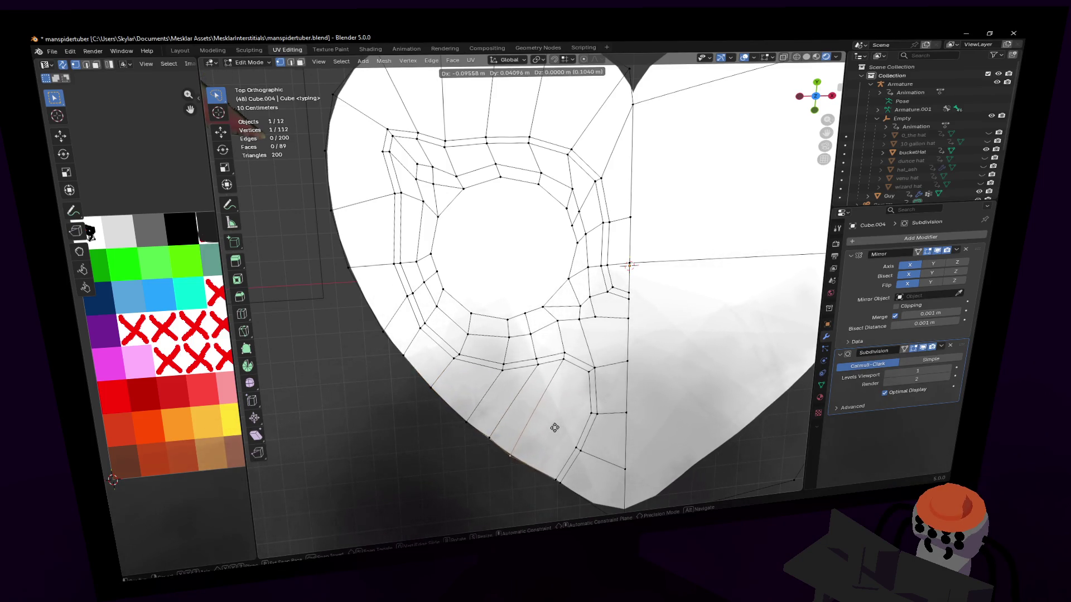
click(535, 462)
mouse_move(542, 402)
shift+middle_down()
mouse_move(543, 366)
mouse_move(599, 369)
shift+middle_up()
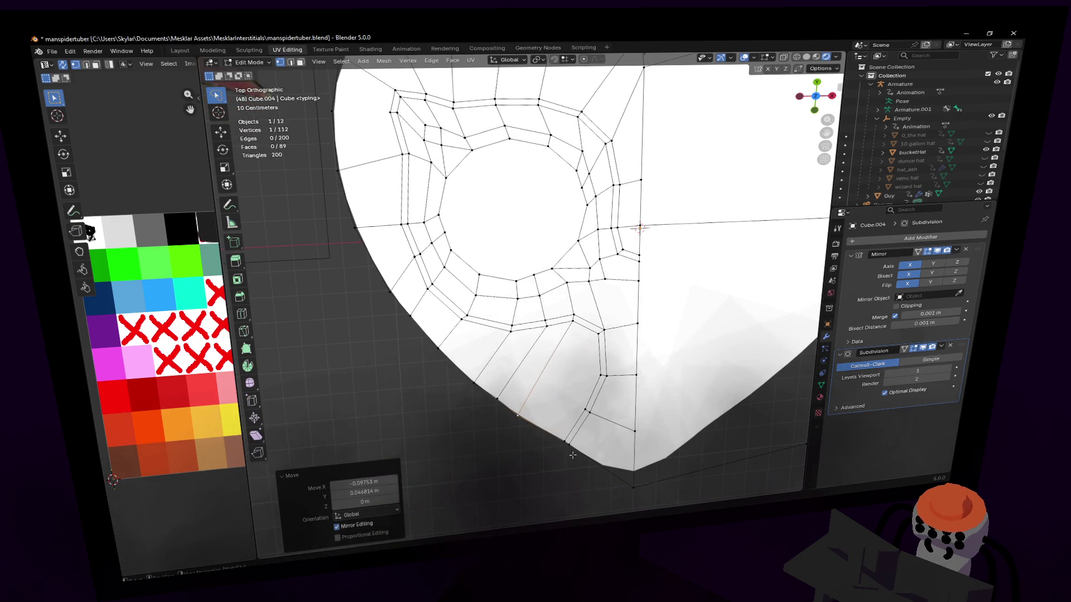
scroll(569, 442, down, 3)
scroll(571, 404, up, 1)
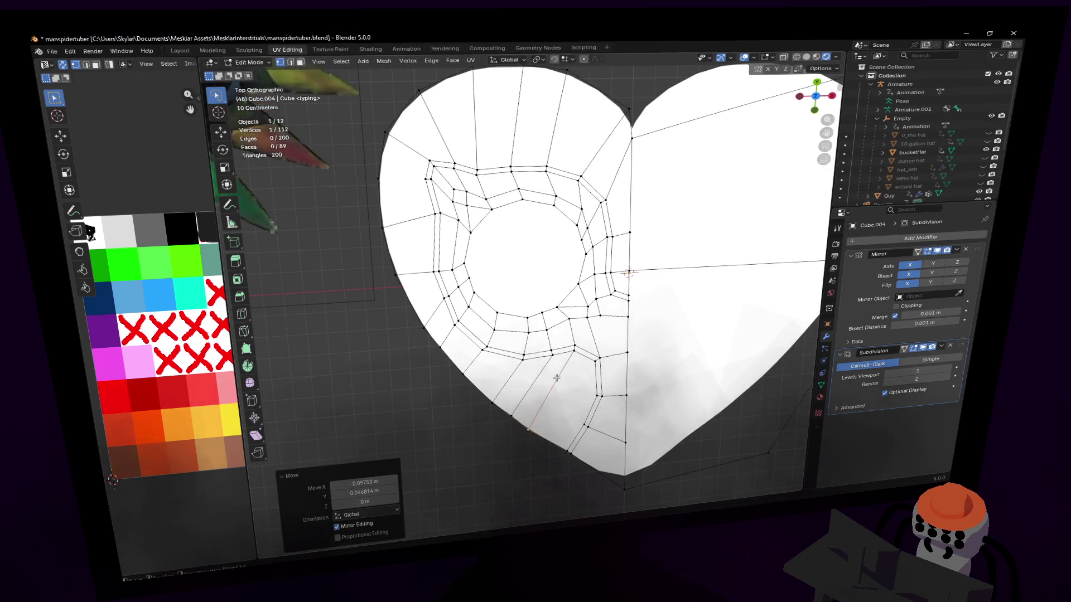
scroll(556, 378, up, 1)
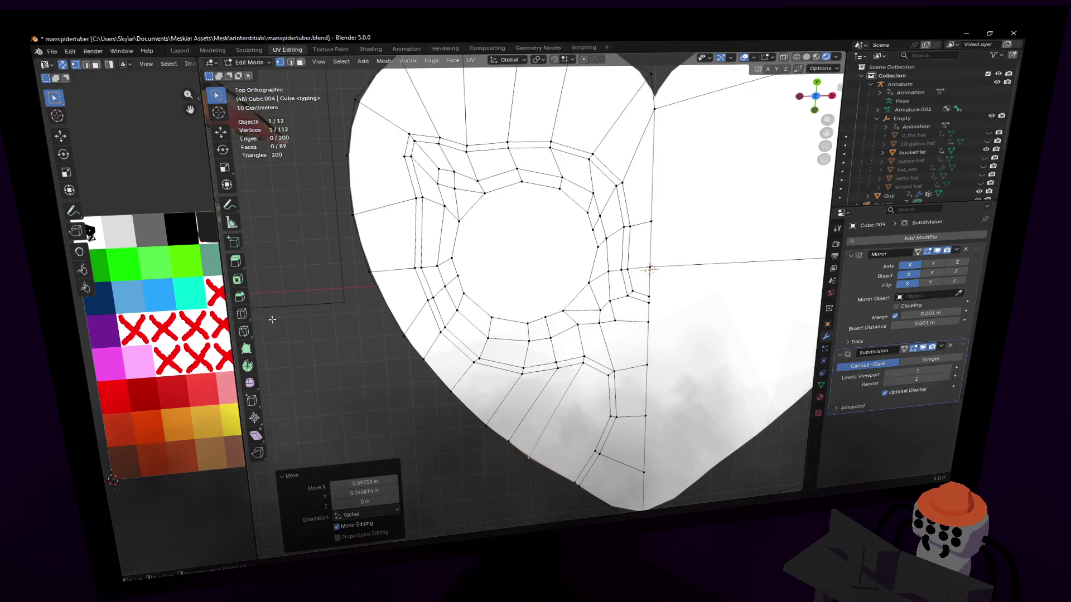
- Knife-cut an edge from an eye-ring vertex to the lower outline, then undo it
key(k)
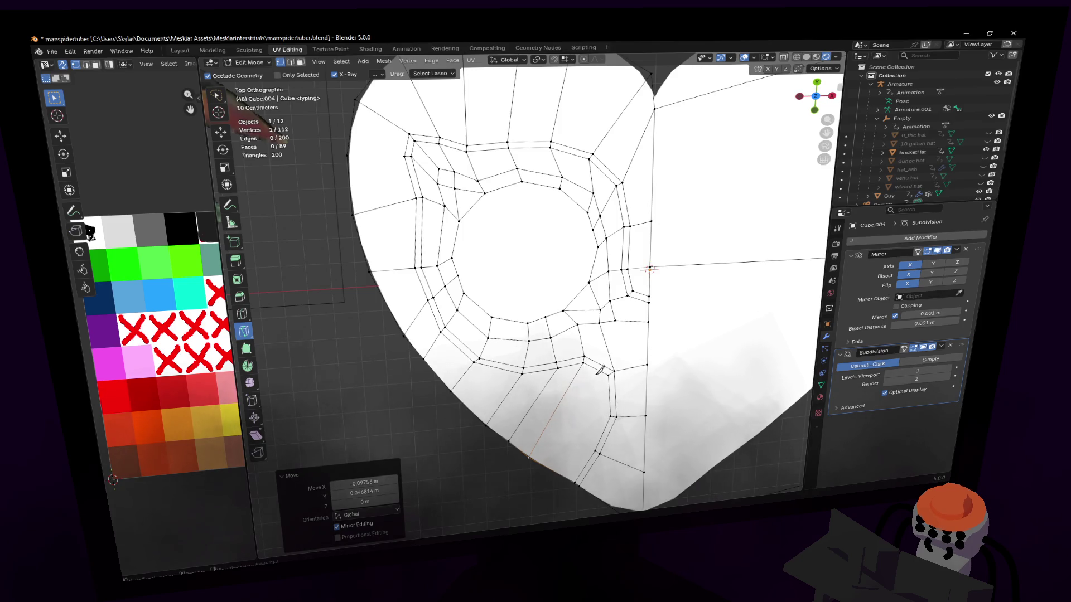
click(584, 361)
click(594, 452)
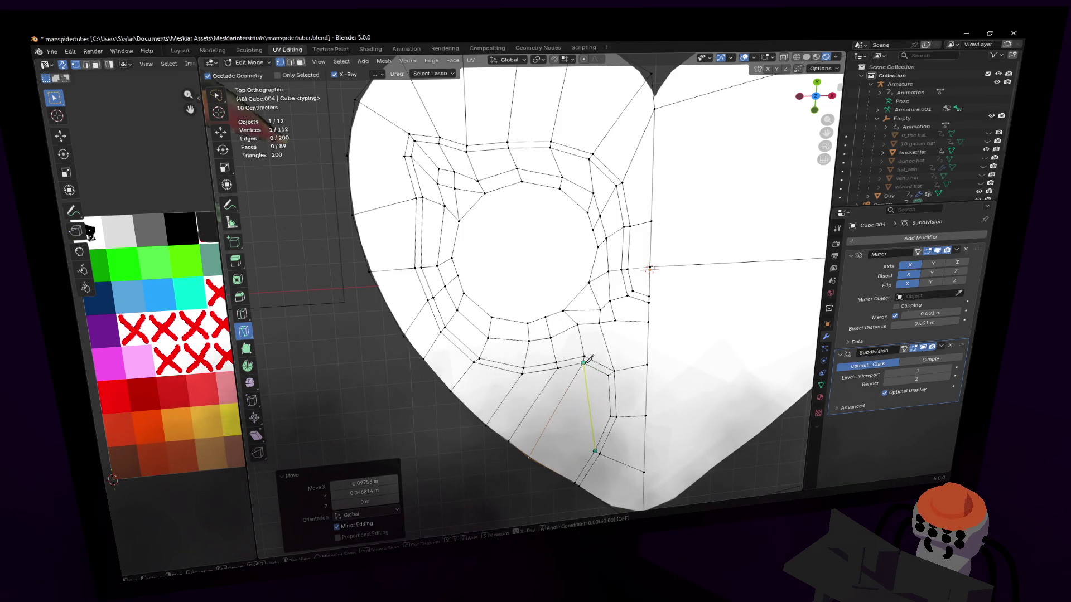
key(Return)
click(599, 450)
key(Escape)
key(ctrl+z)
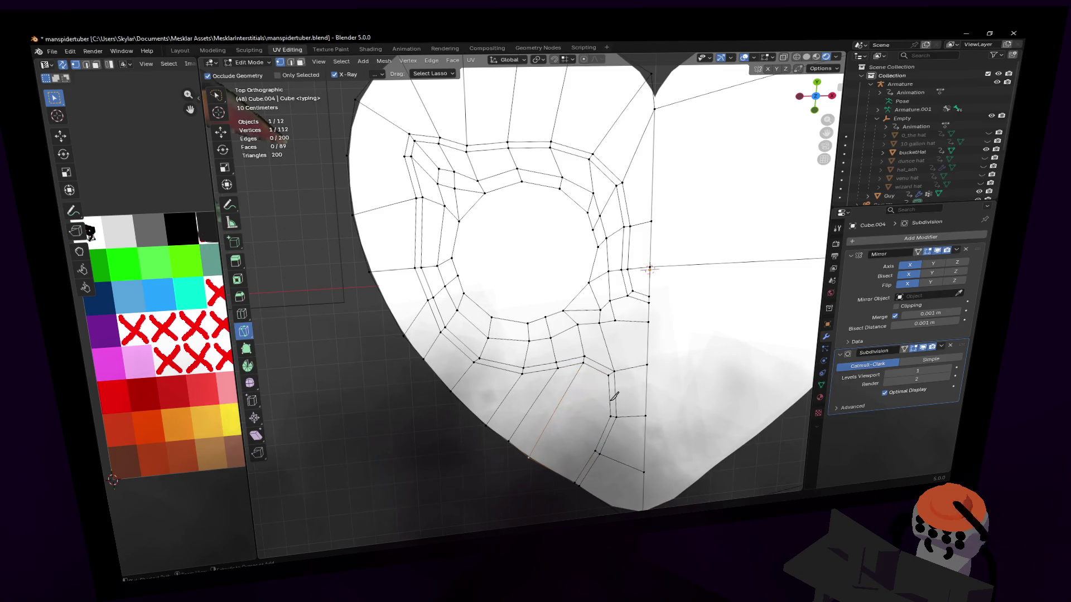
scroll(615, 395, up, 1)
- Knife-cut a new edge from the lower eye ring down to the lower-left outline
shift+middle_drag(615, 395, 629, 332)
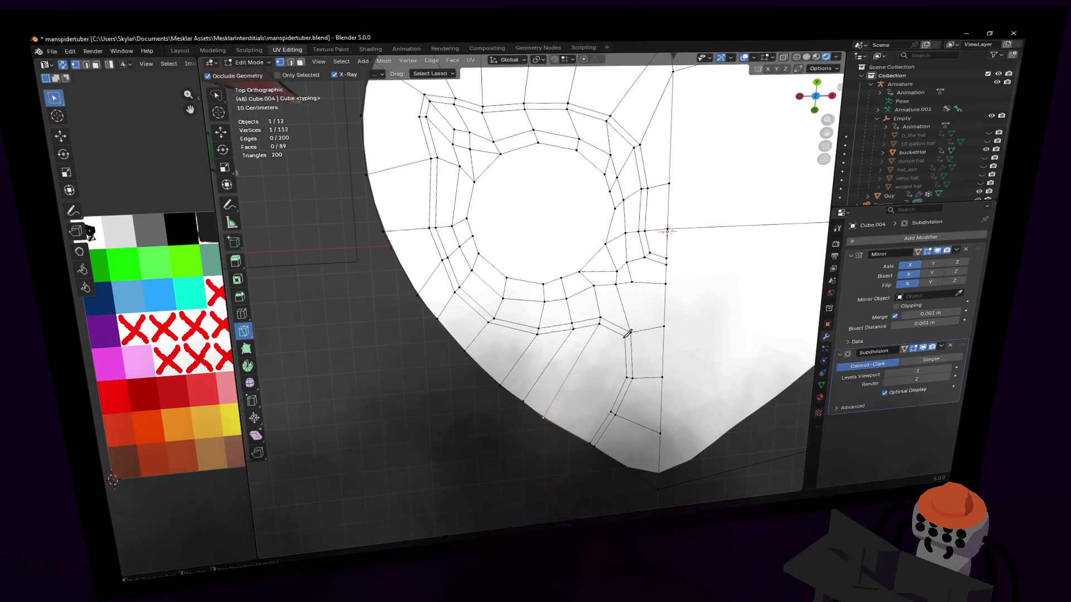
click(628, 333)
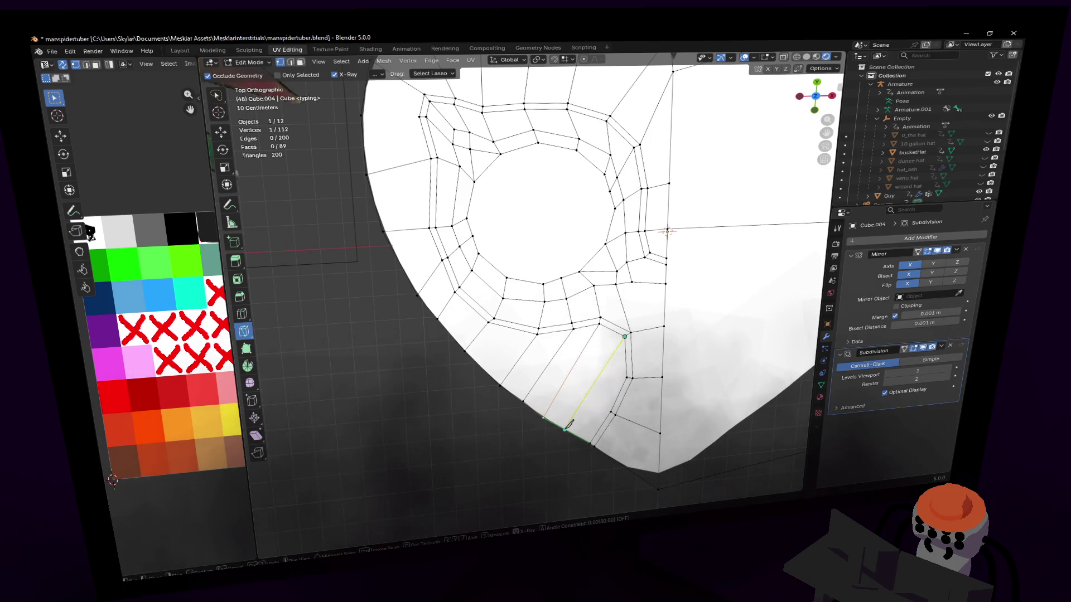
click(569, 425)
key(Return)
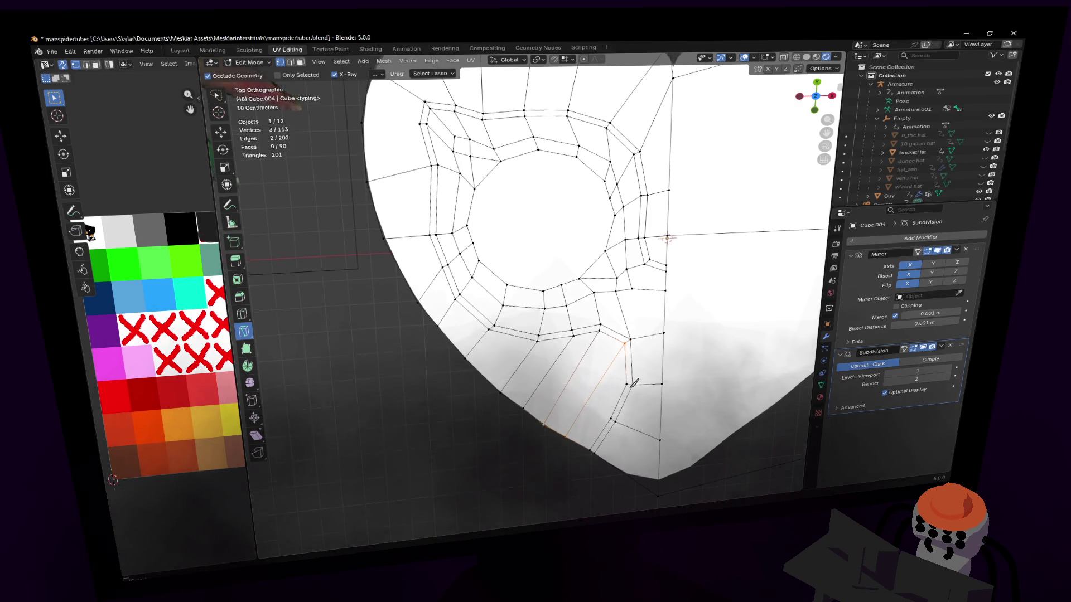
- Fill faces between the two diagonal cuts and knife-cut across the new faces
shift+middle_drag(633, 375, 633, 390)
key(f)
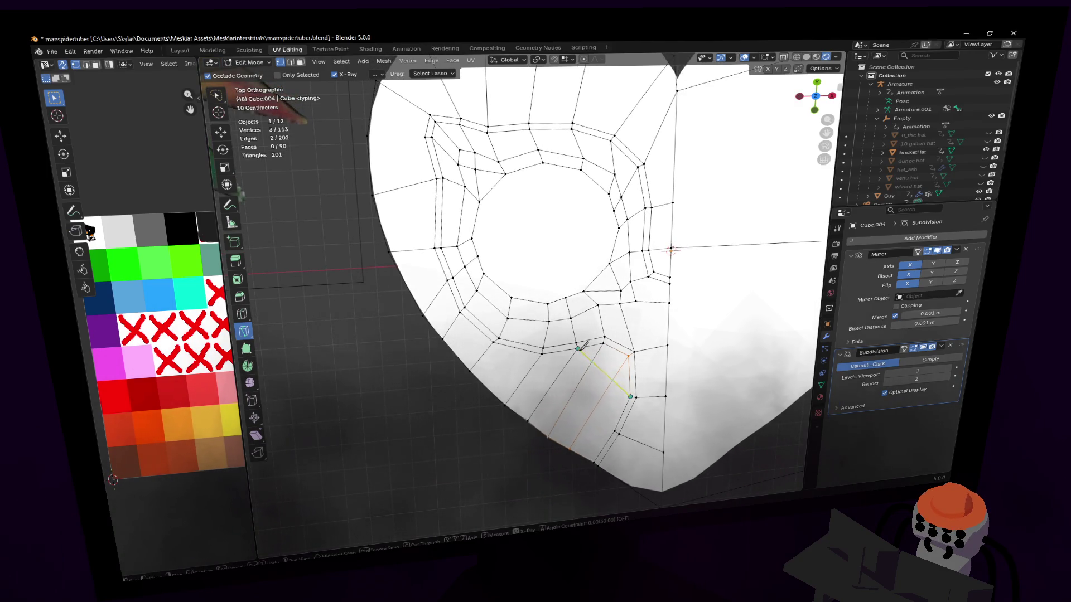
key(k)
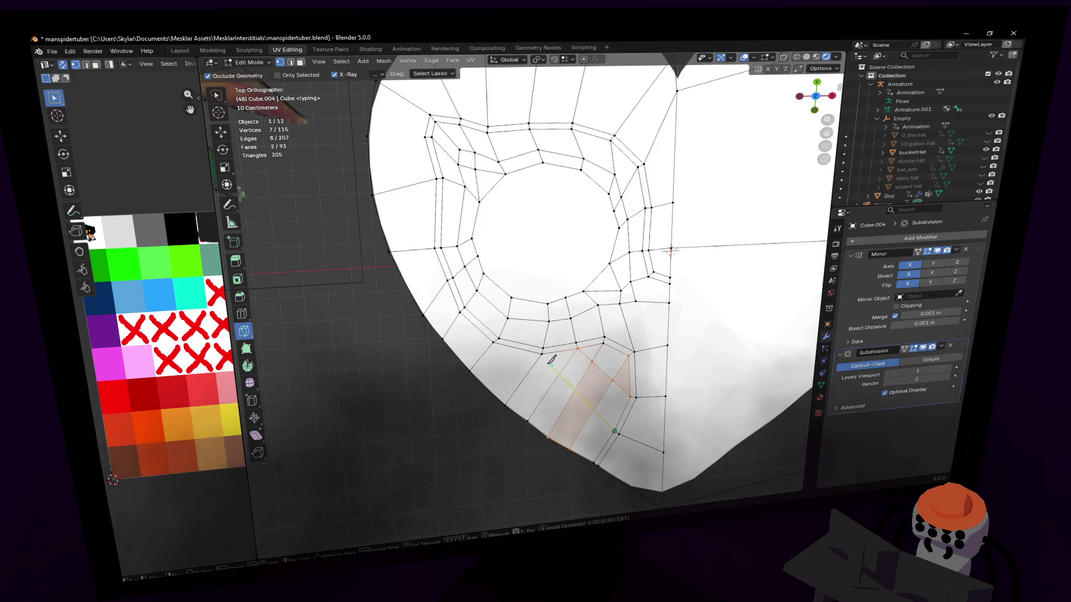
key(Return)
scroll(544, 352, down, 4)
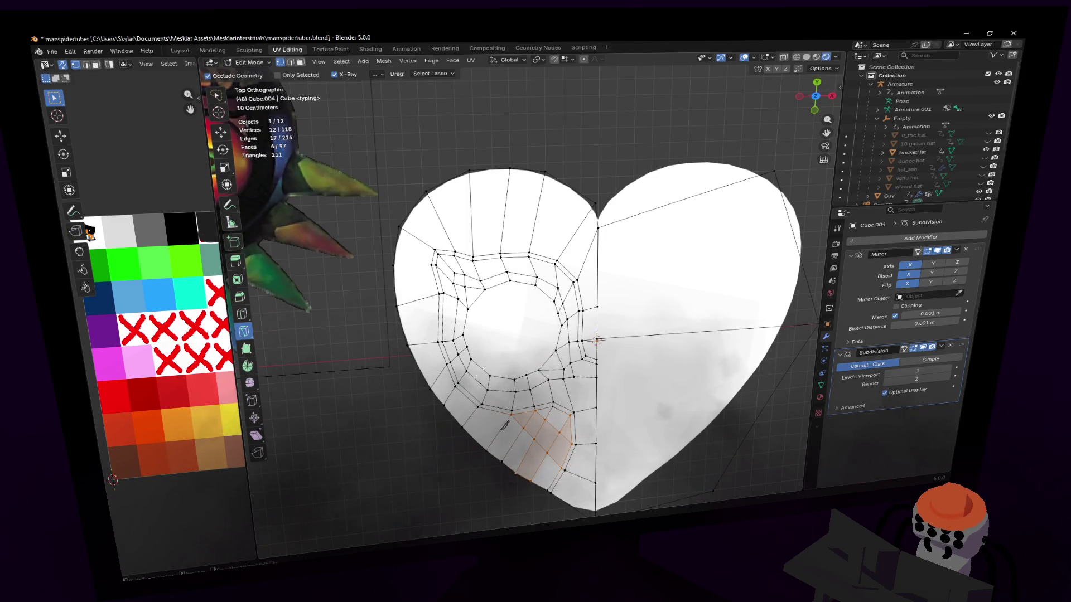
- Cancel a loop cut, knife-cut from the ring's upper-left vertex to the left outline, and start an edge loop
key(ctrl+r)
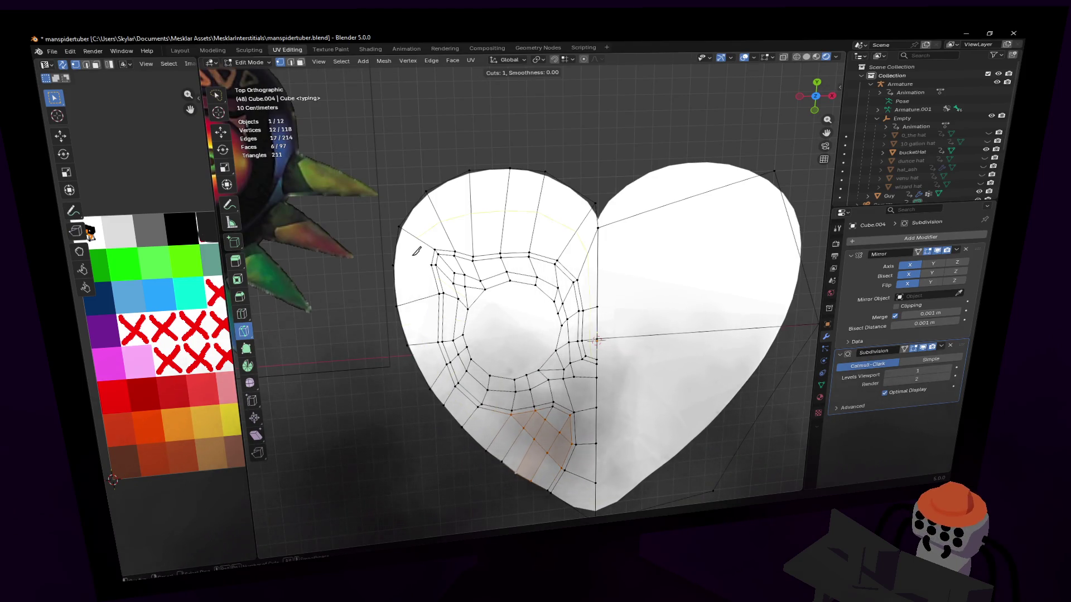
scroll(468, 334, up, 3)
key(Escape)
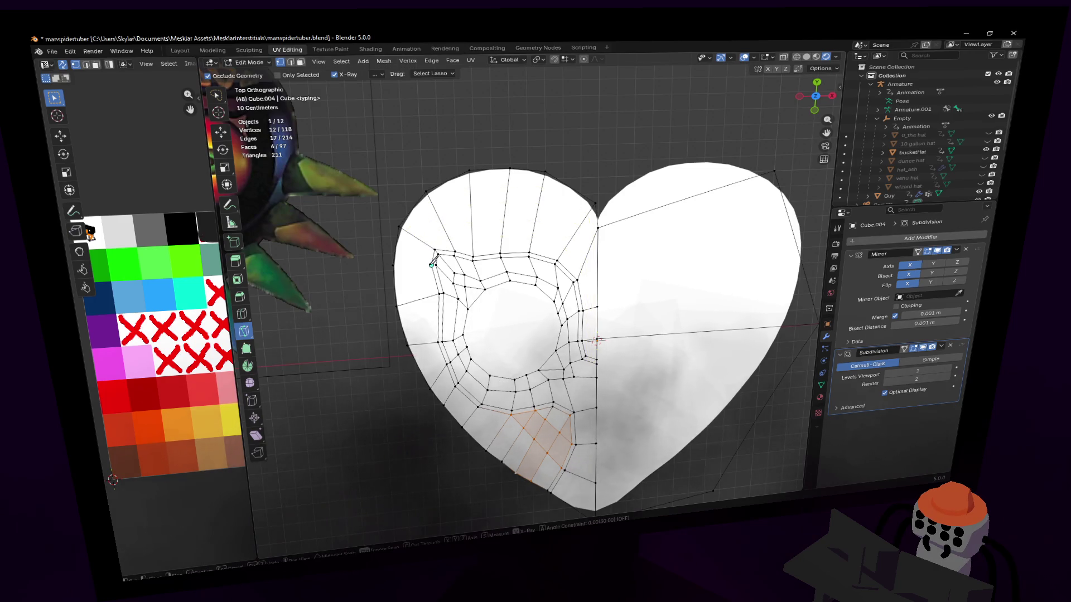
click(432, 266)
click(398, 266)
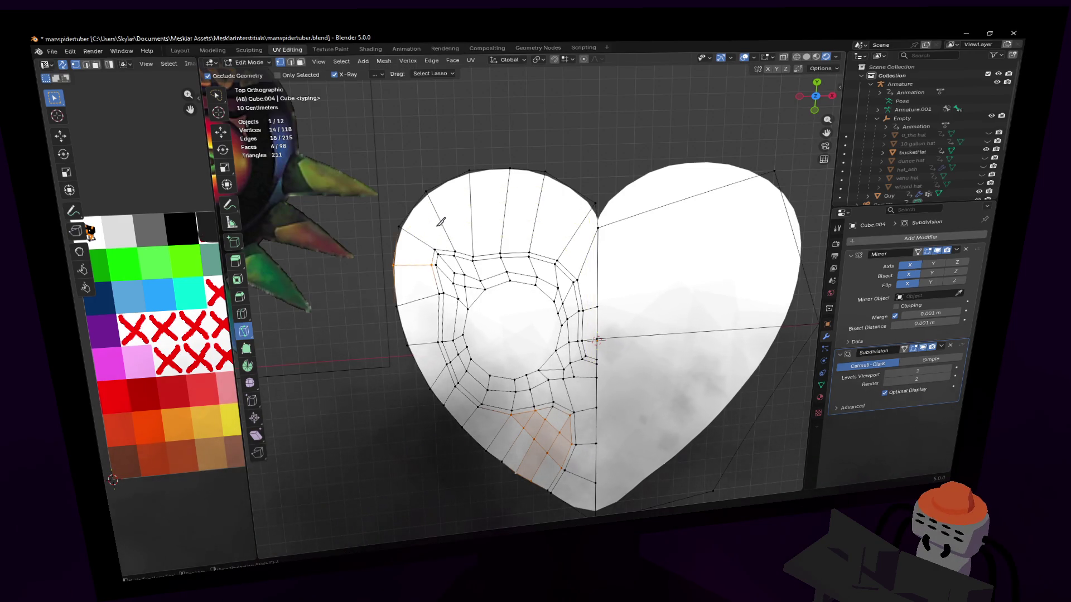
key(ctrl+r)
scroll(446, 212, up, 1)
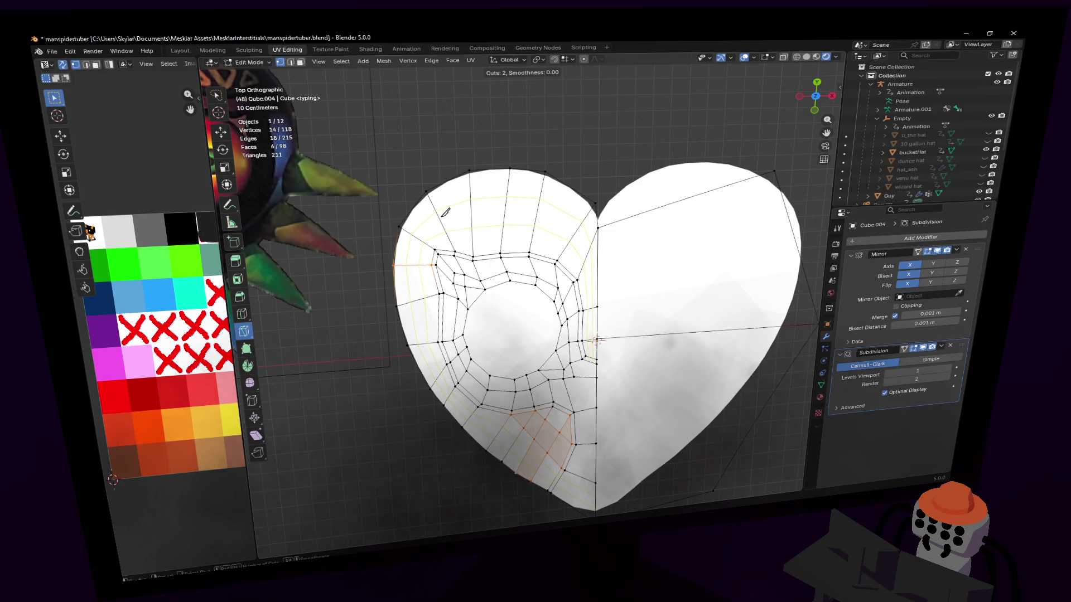
scroll(445, 212, down, 1)
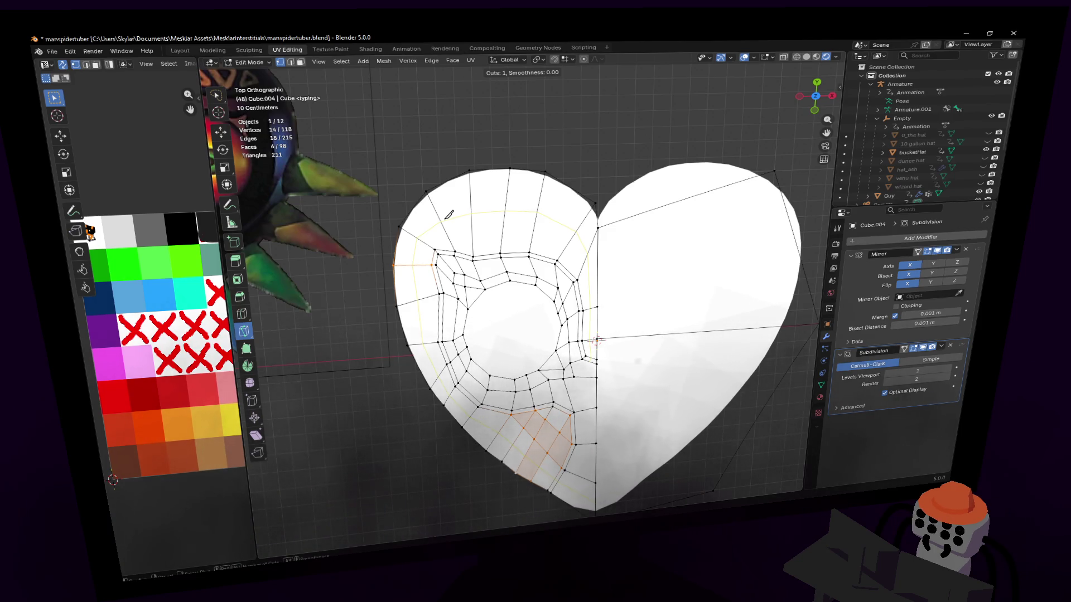
scroll(448, 215, up, 2)
scroll(503, 234, up, 1)
mouse_move(510, 218)
shift+middle_down()
mouse_move(525, 243)
mouse_move(519, 273)
shift+middle_up()
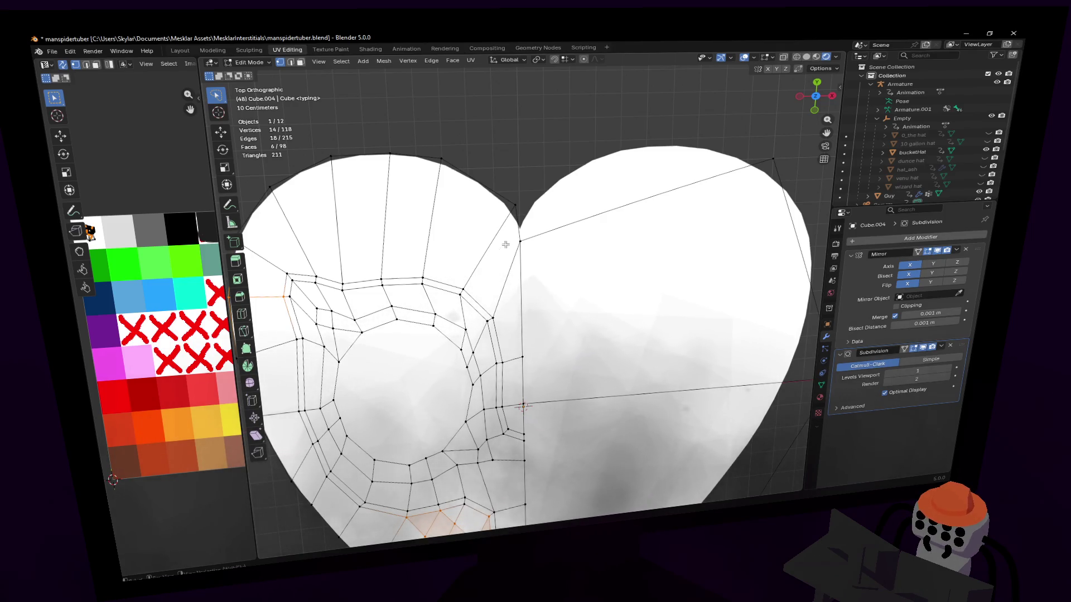
shift+middle_drag(499, 195, 522, 220)
key(w)
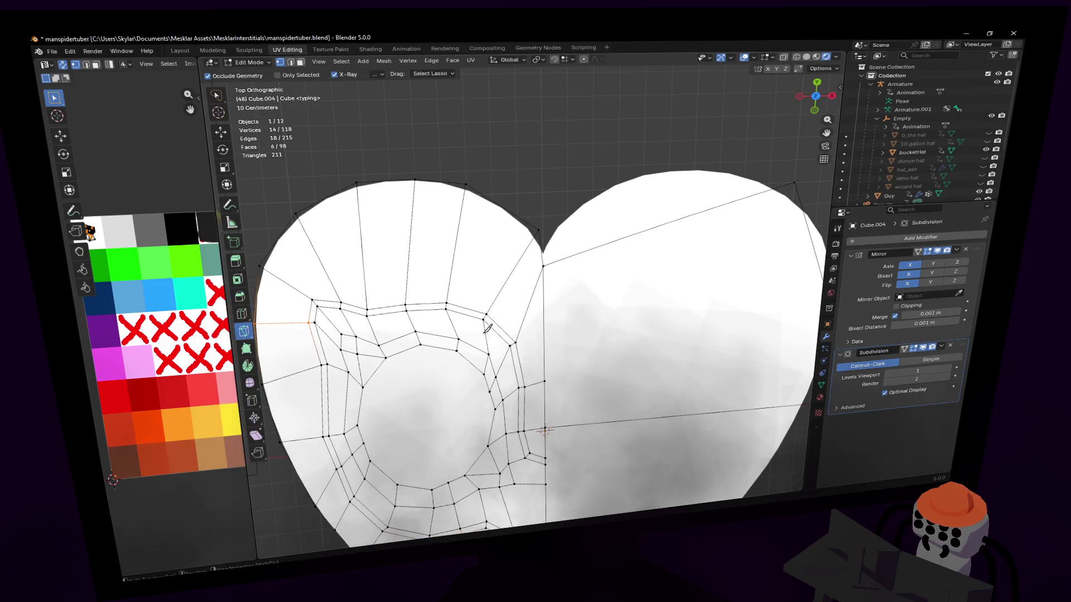
key(k)
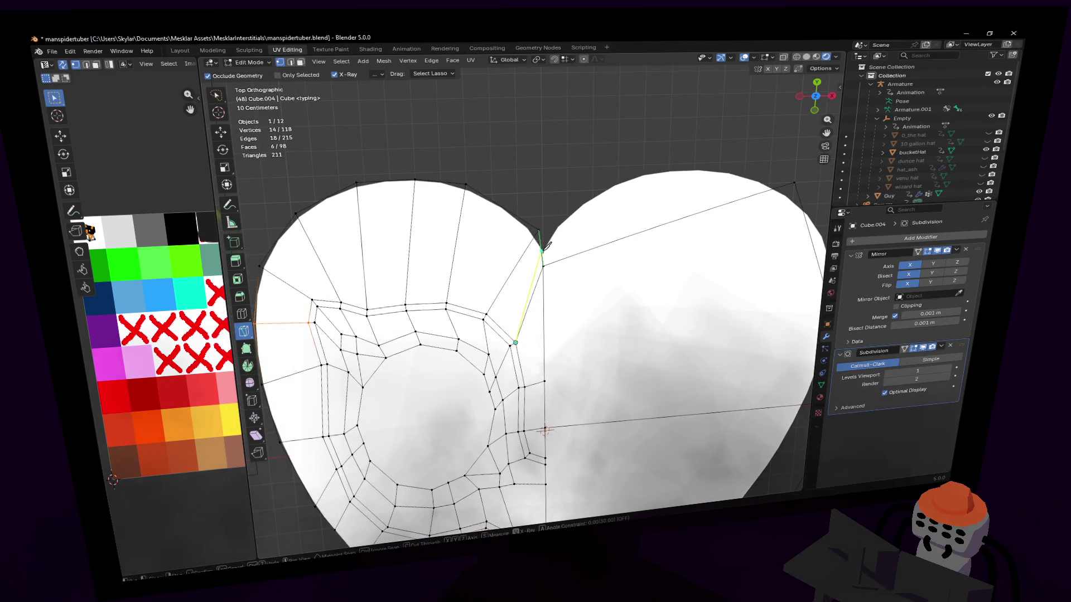
click(544, 247)
key(Return)
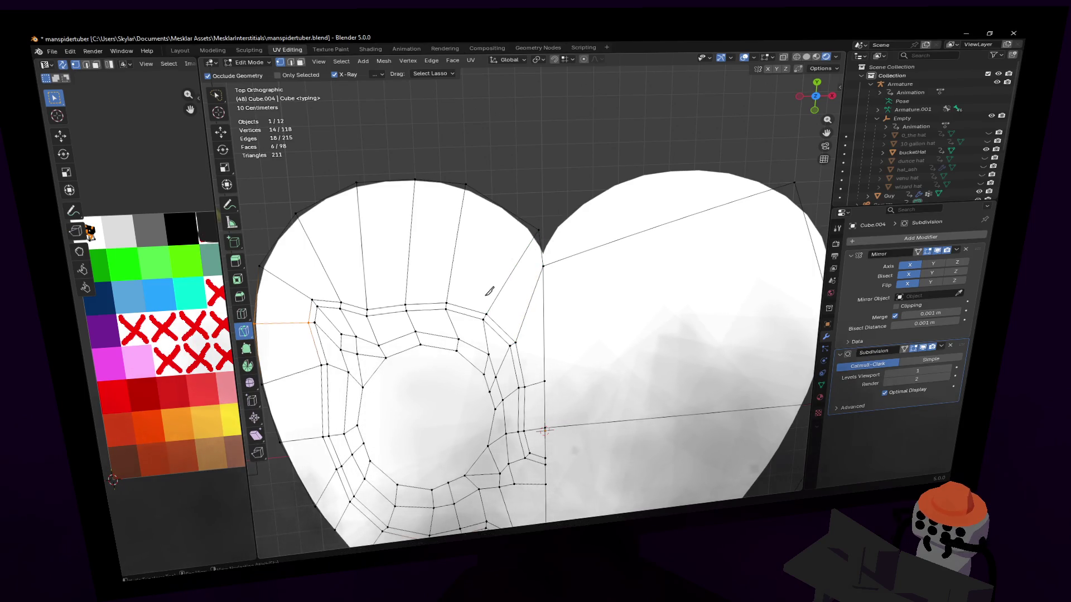
shift+middle_drag(536, 352, 527, 275)
scroll(527, 277, down, 2)
scroll(502, 276, down, 1)
key(ctrl+r)
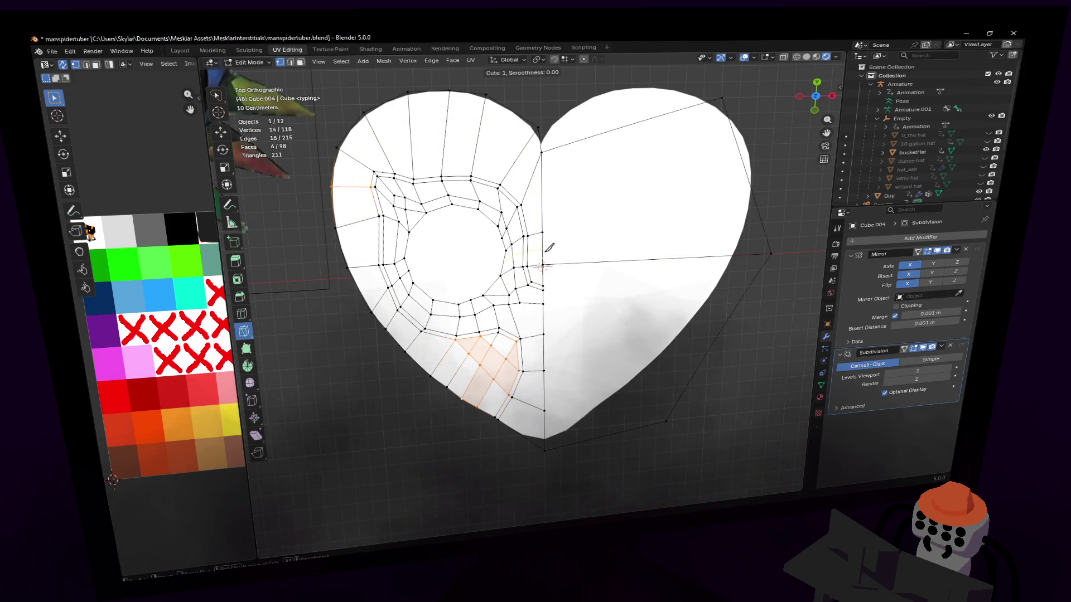
scroll(549, 248, up, 2)
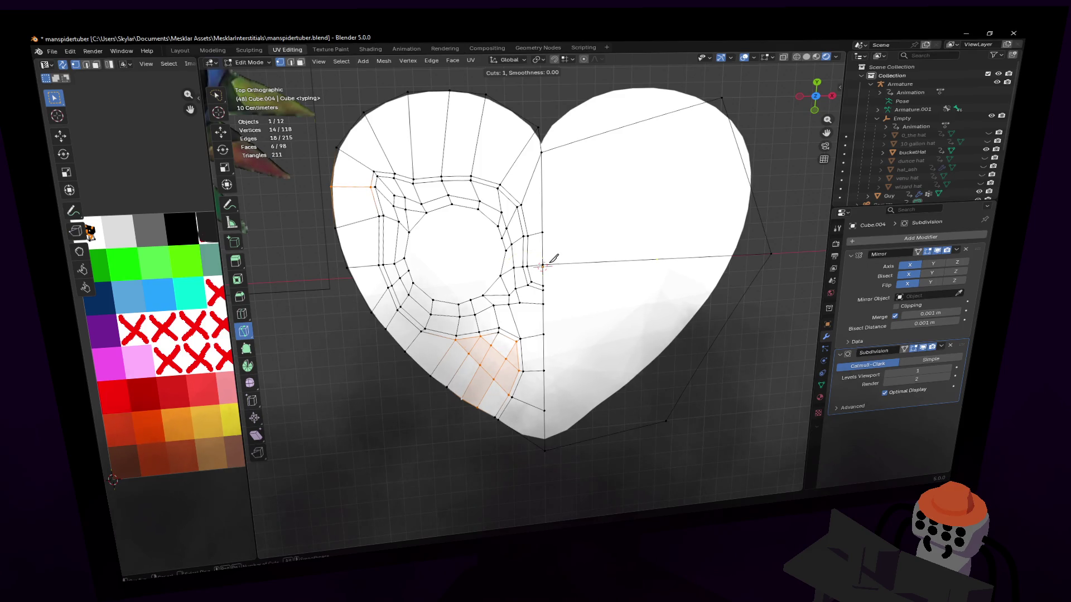
- Confirm the new edge loops and bring the centre seam area into view for cutting
click(563, 239)
scroll(562, 240, up, 5)
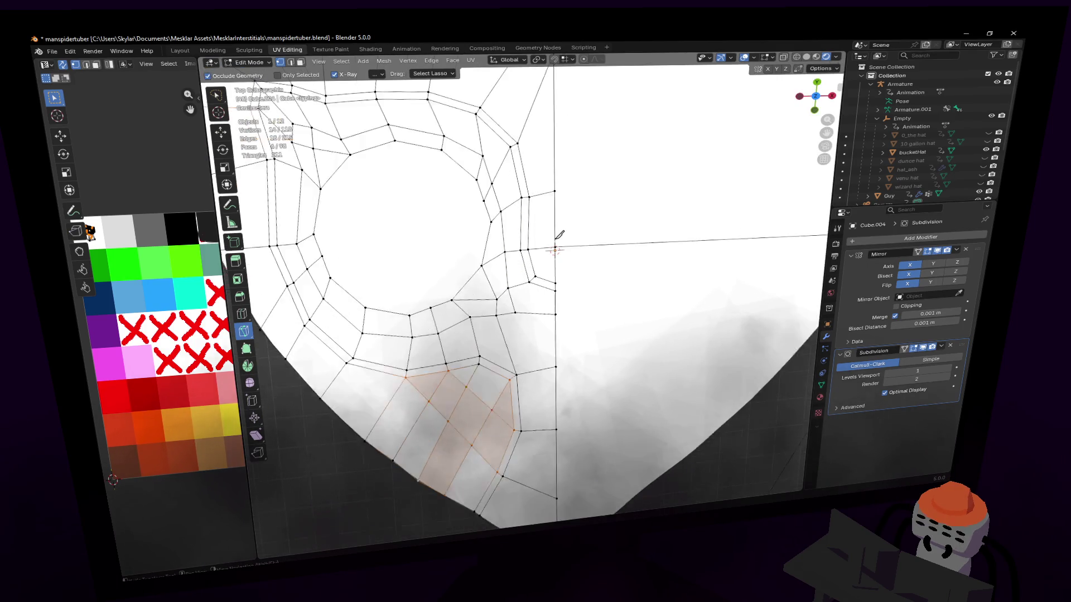
scroll(558, 289, up, 1)
scroll(553, 291, up, 1)
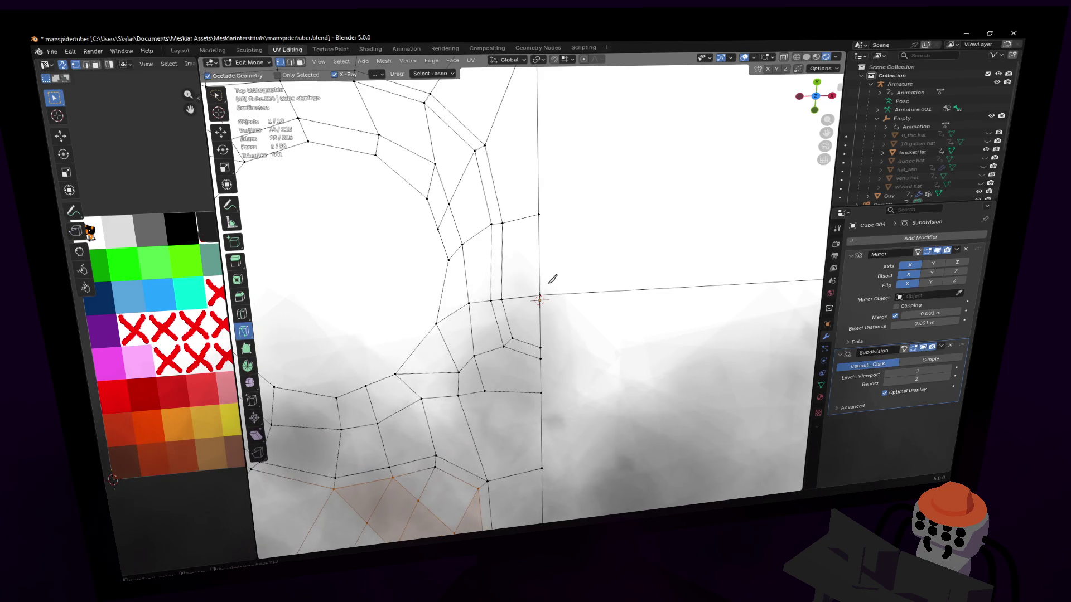
scroll(549, 293, up, 1)
key(k)
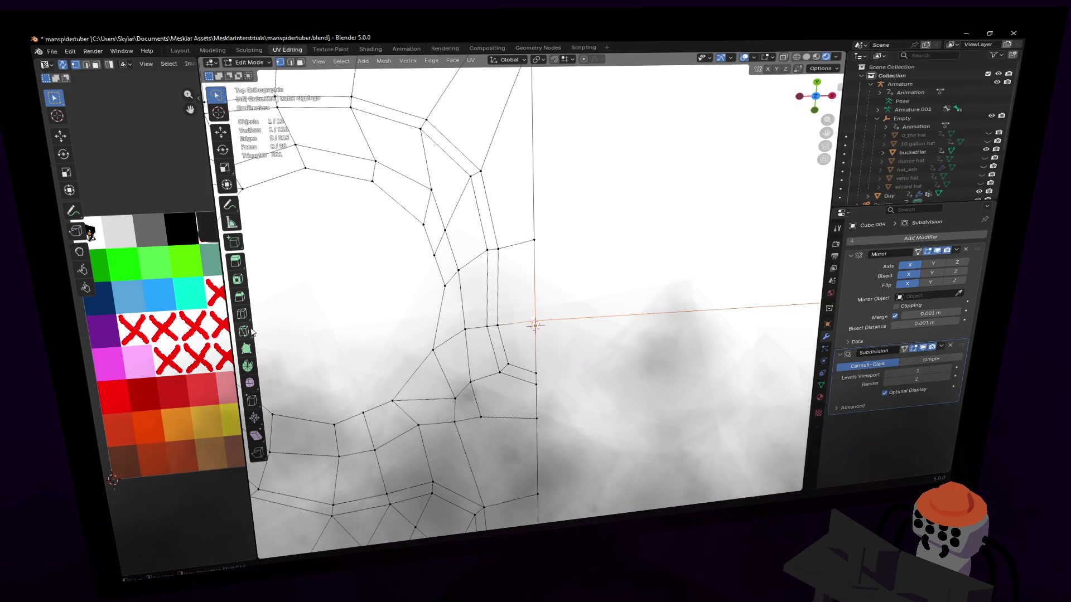
shift+middle_drag(514, 353, 531, 370)
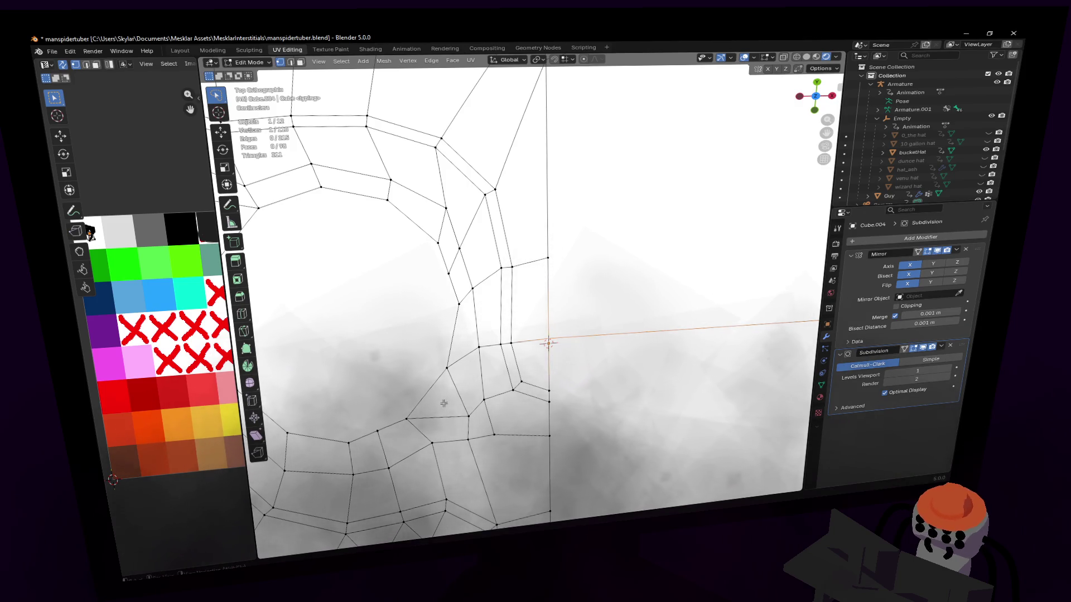
shift+middle_drag(569, 351, 562, 330)
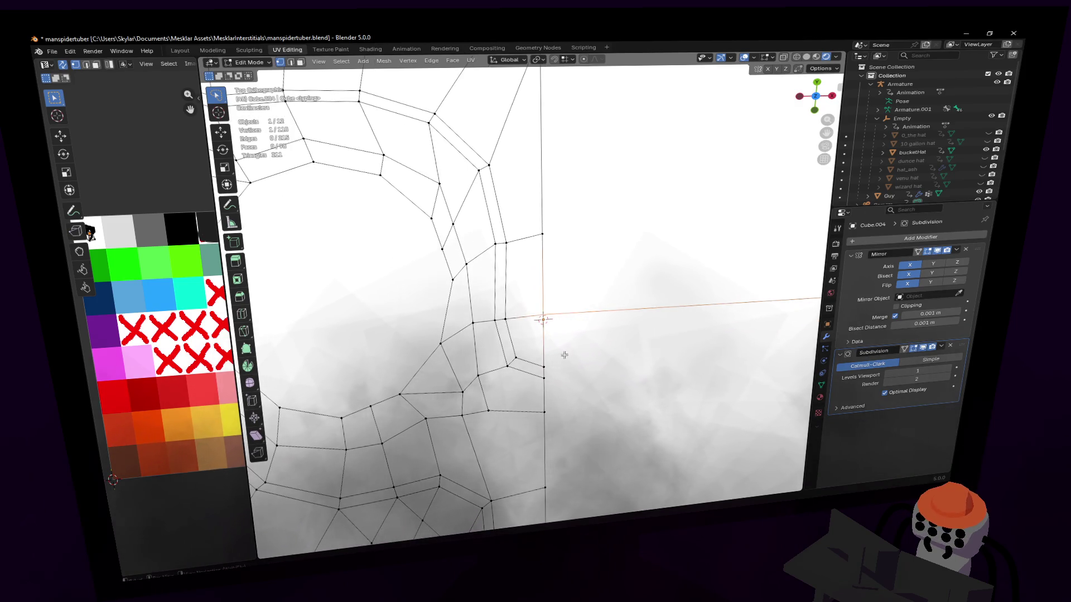
- Start a knife cut from the vertex beside the seam, then cancel it
key(k)
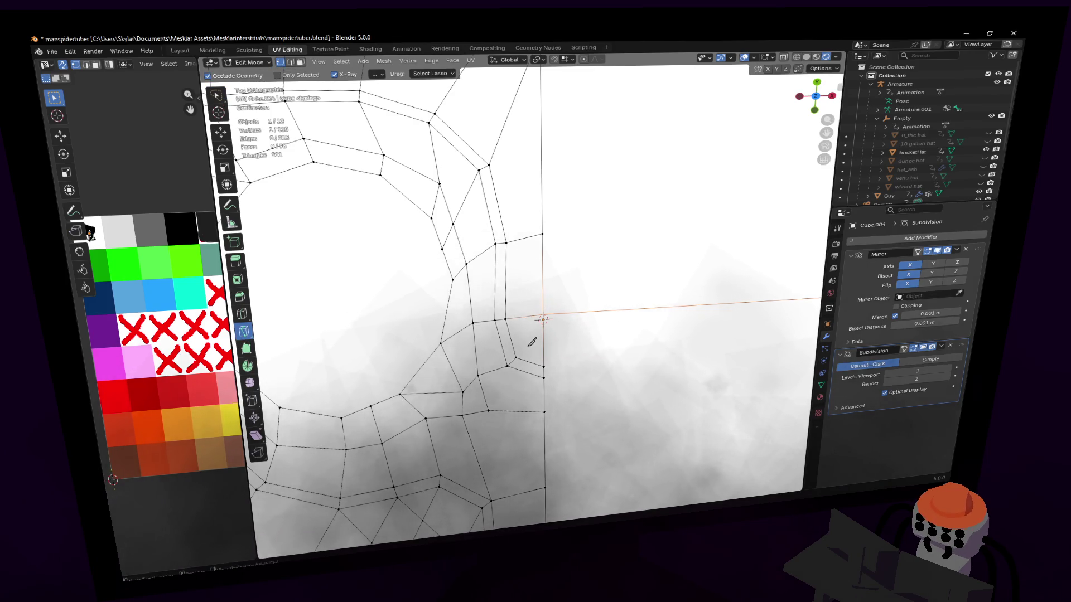
click(516, 359)
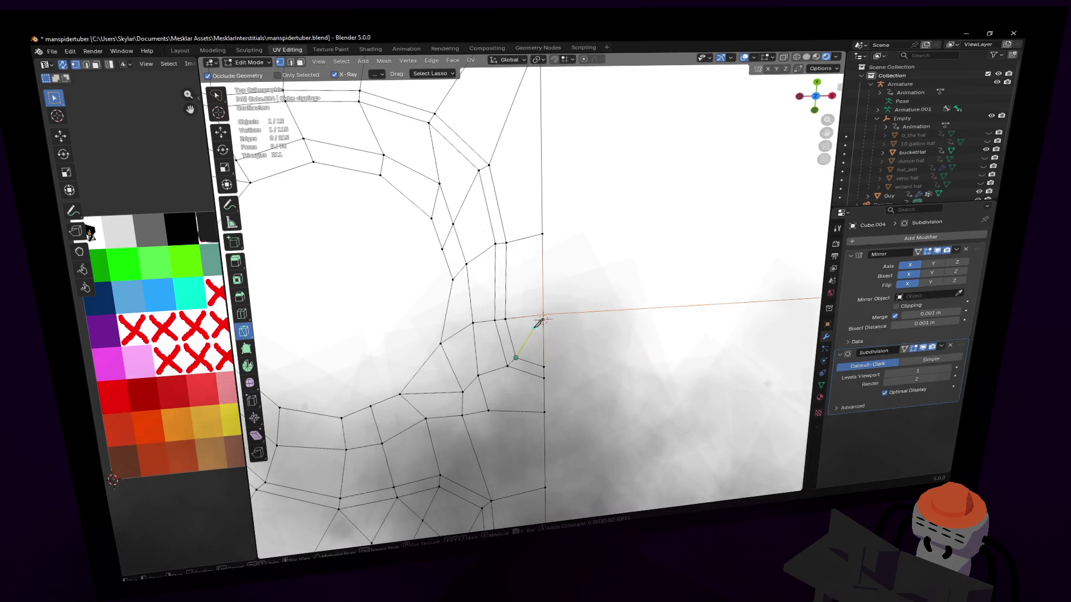
right_click(544, 322)
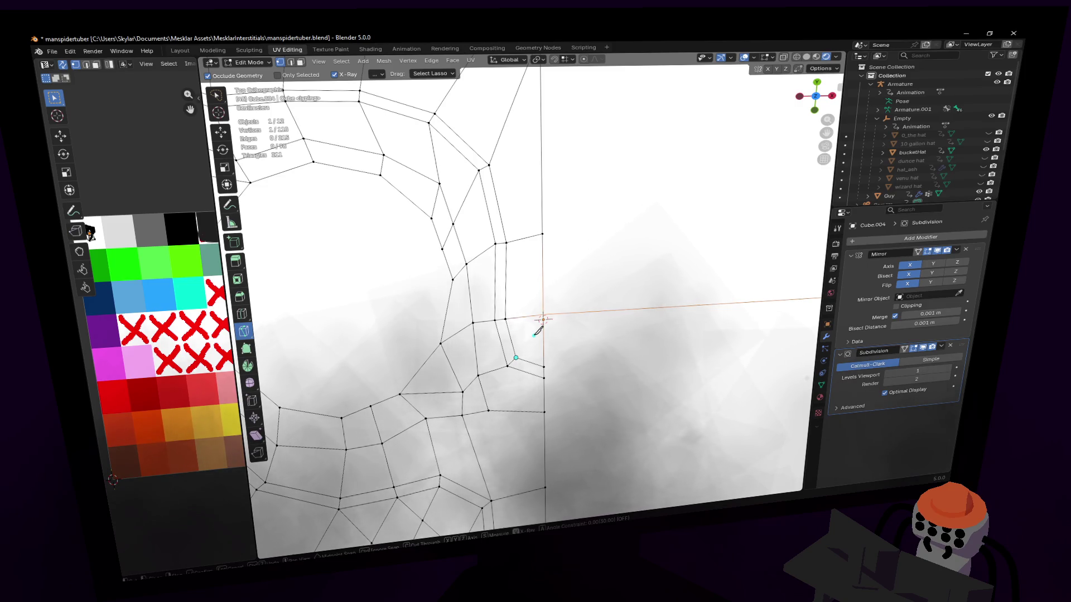
- Knife-cut across the face beside the centre seam and bring up the delete options
click(536, 330)
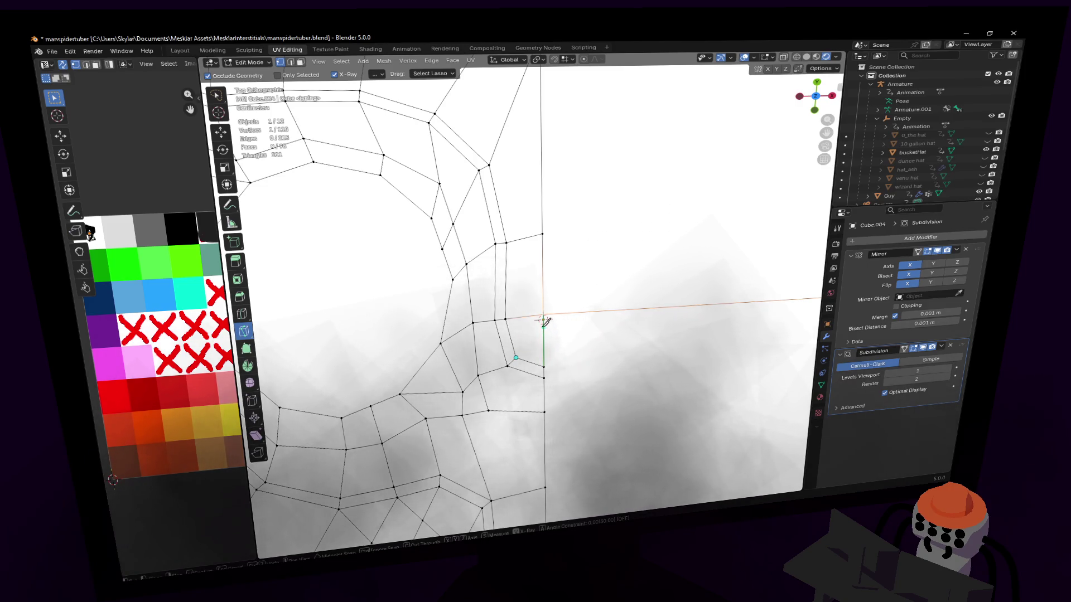
click(538, 320)
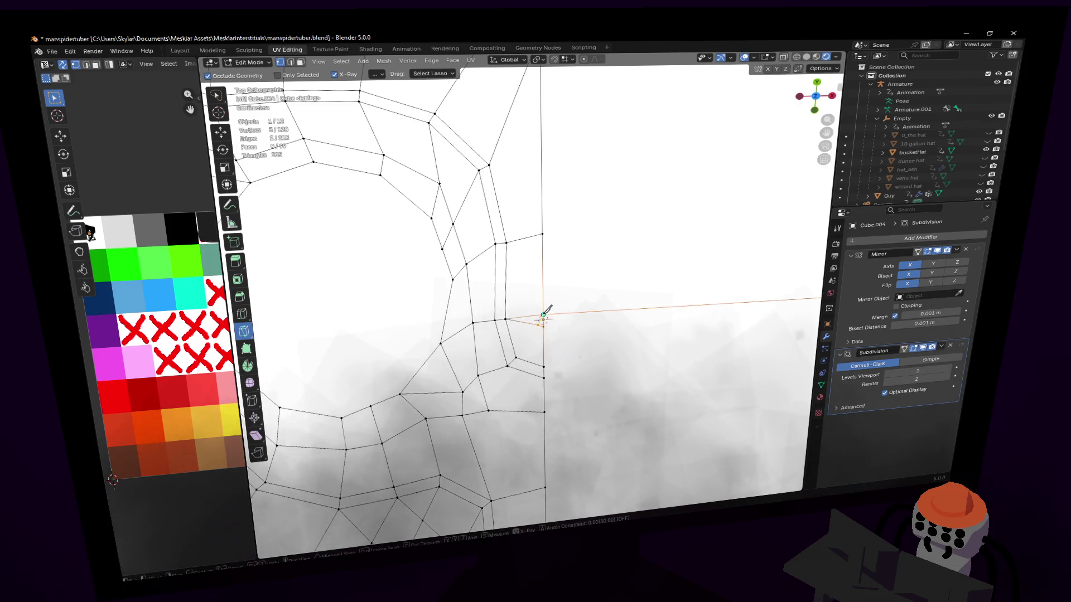
key(Return)
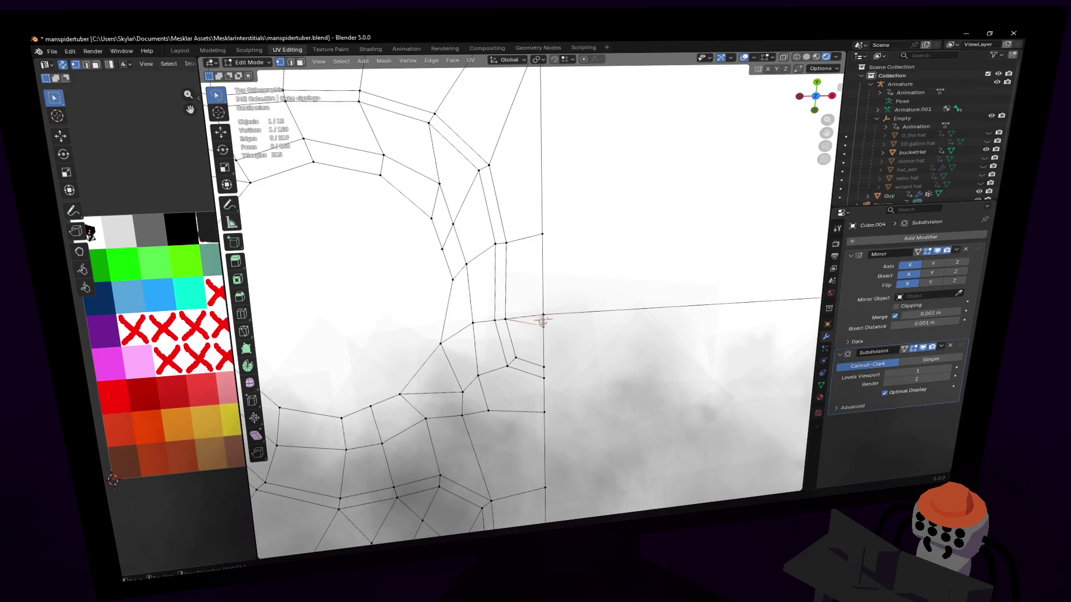
key(x)
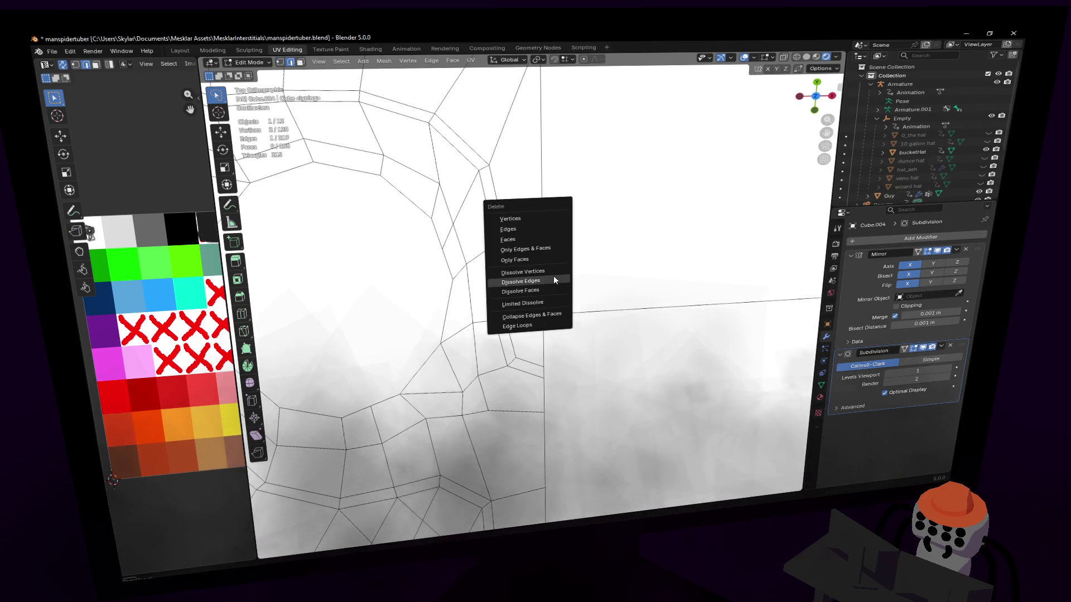
- Dissolve the stray edges and knife-cut from the seam corner to the vertex above
click(553, 281)
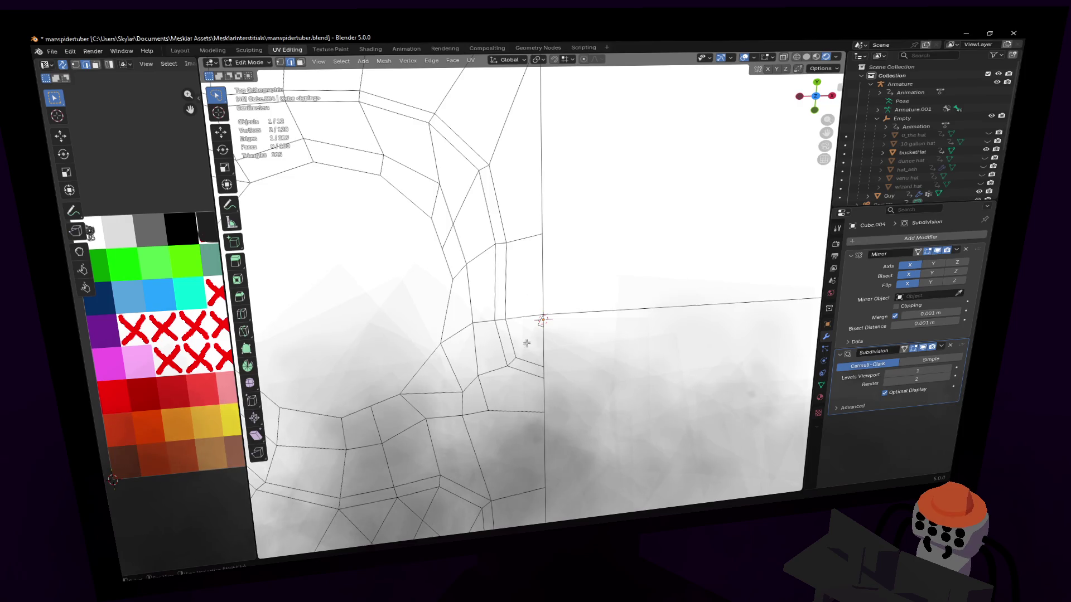
key(k)
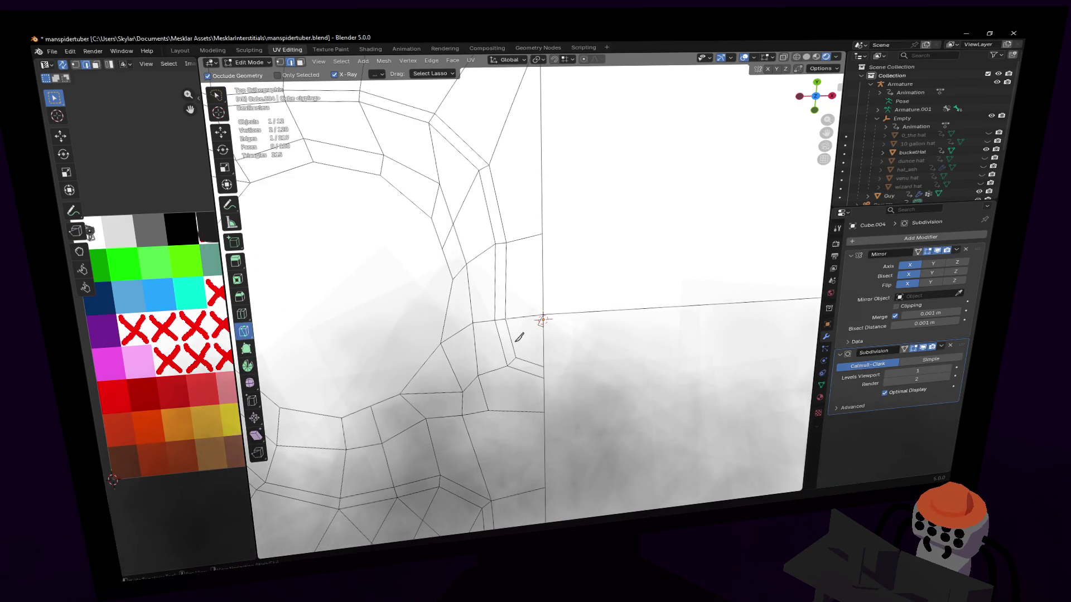
click(514, 353)
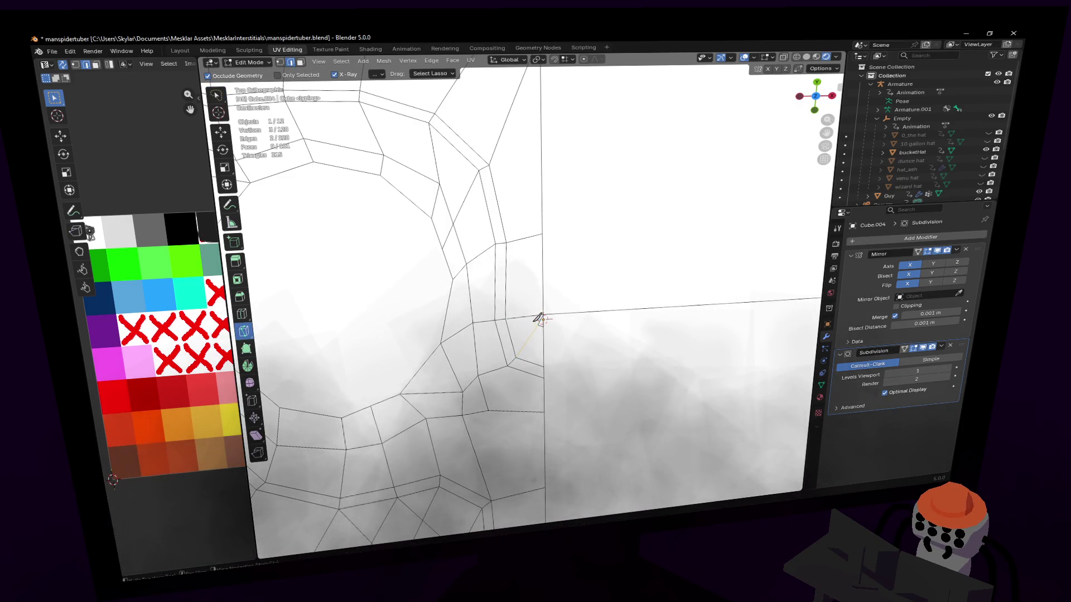
click(539, 320)
key(Return)
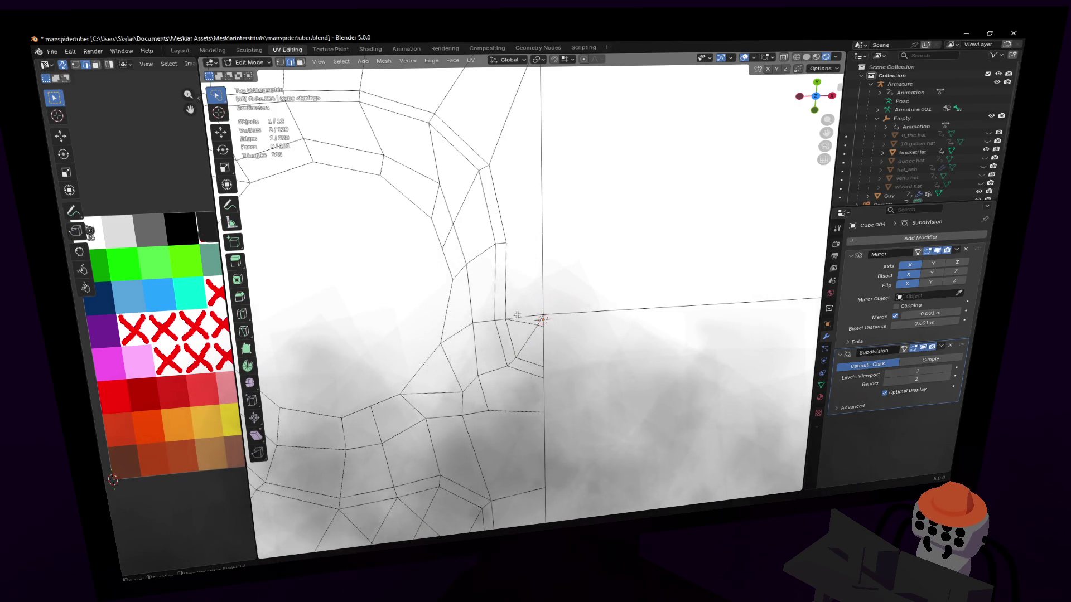
- Dissolve the leftover vertex and start adding edge loops
key(x)
click(546, 243)
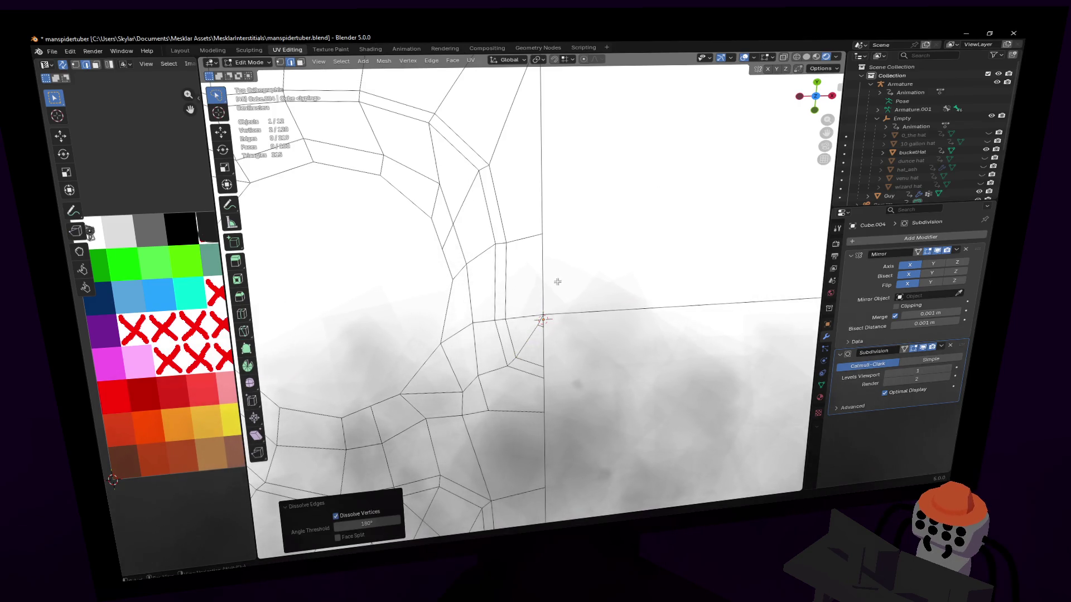
key(ctrl+r)
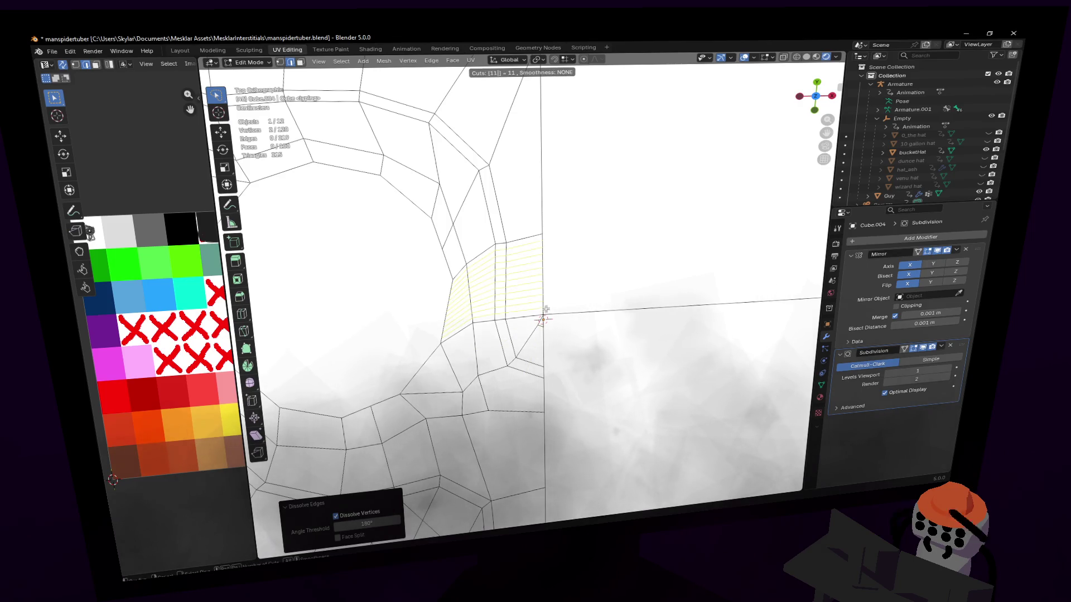
- Set the loop-cut count and confirm the new loops along the heart's left outline
key(1)
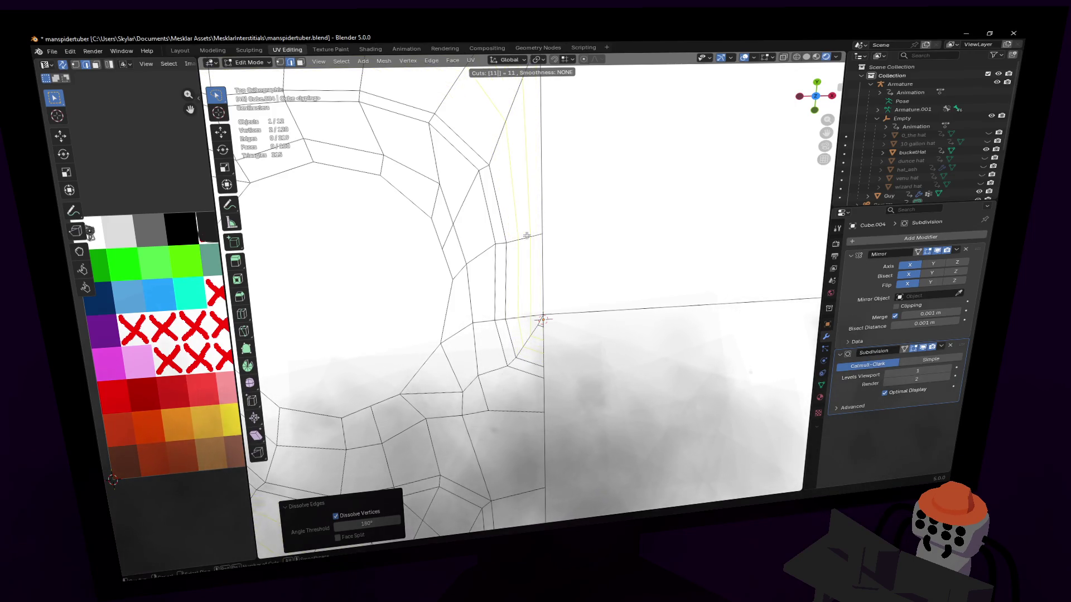
key(Return)
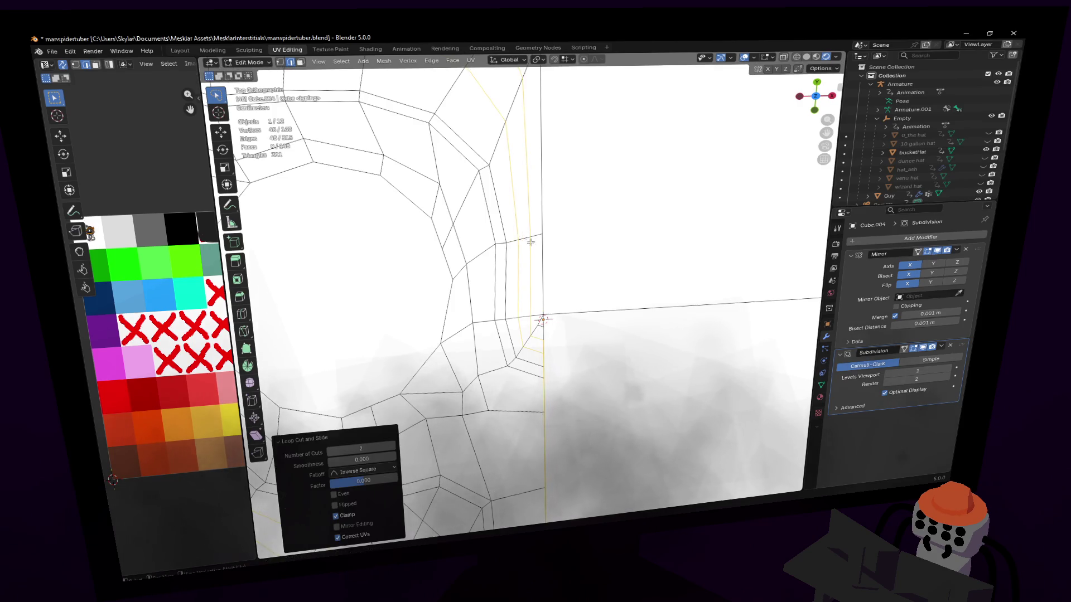
scroll(530, 242, down, 4)
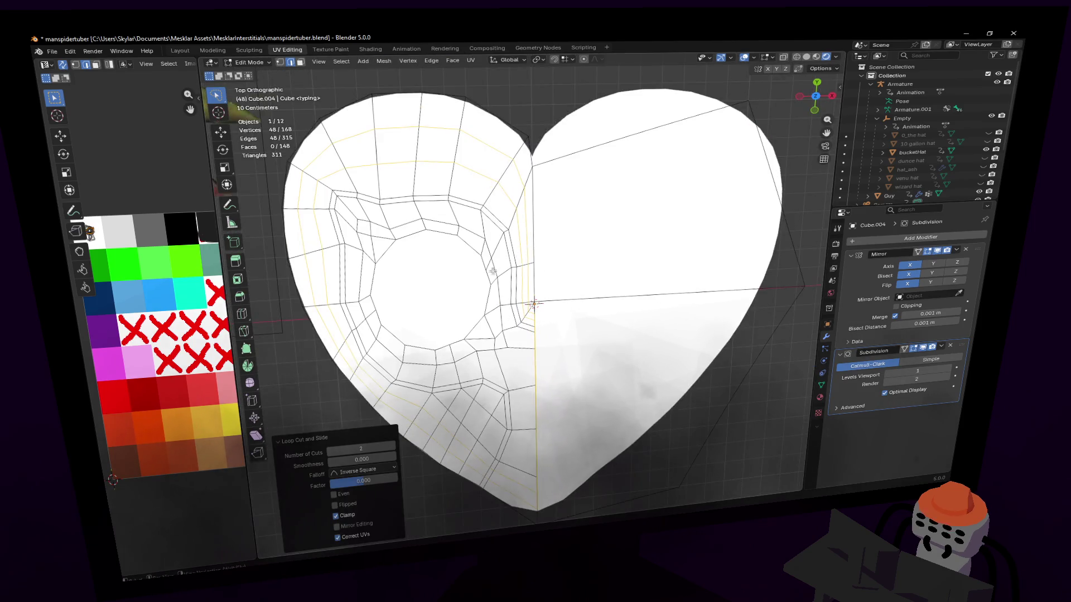
scroll(504, 284, up, 1)
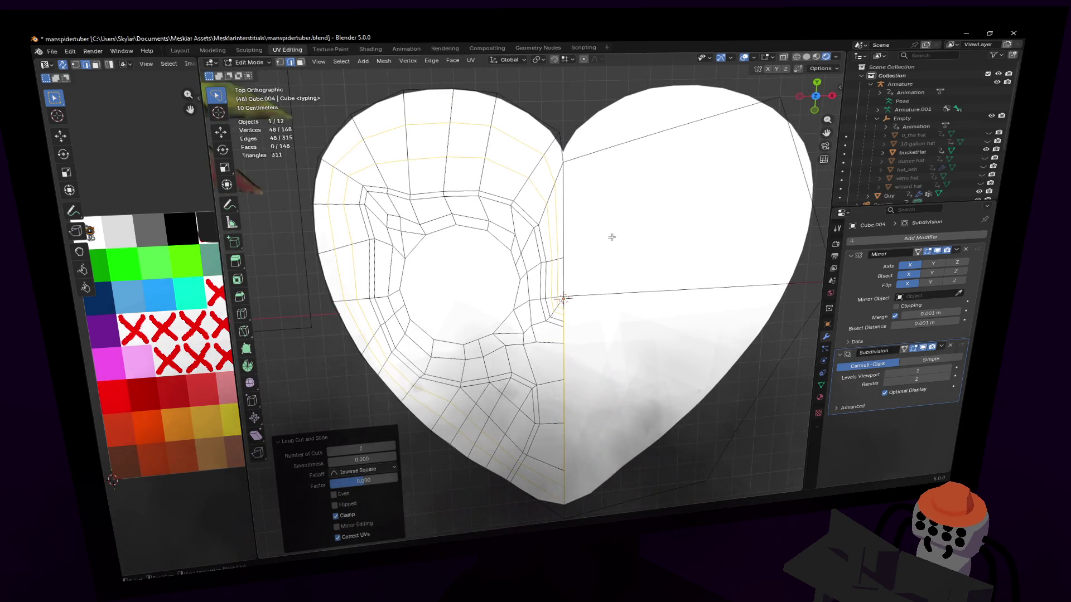
scroll(614, 272, up, 2)
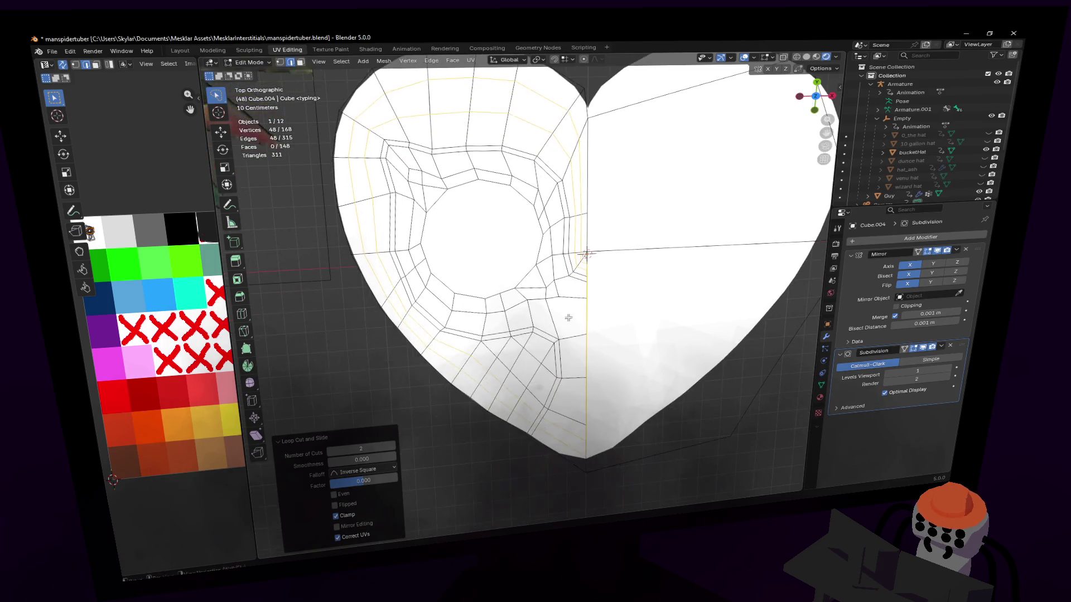
- Move the bottom-tip edge and a nearby vertex downward to clean the point
click(530, 434)
key(g)
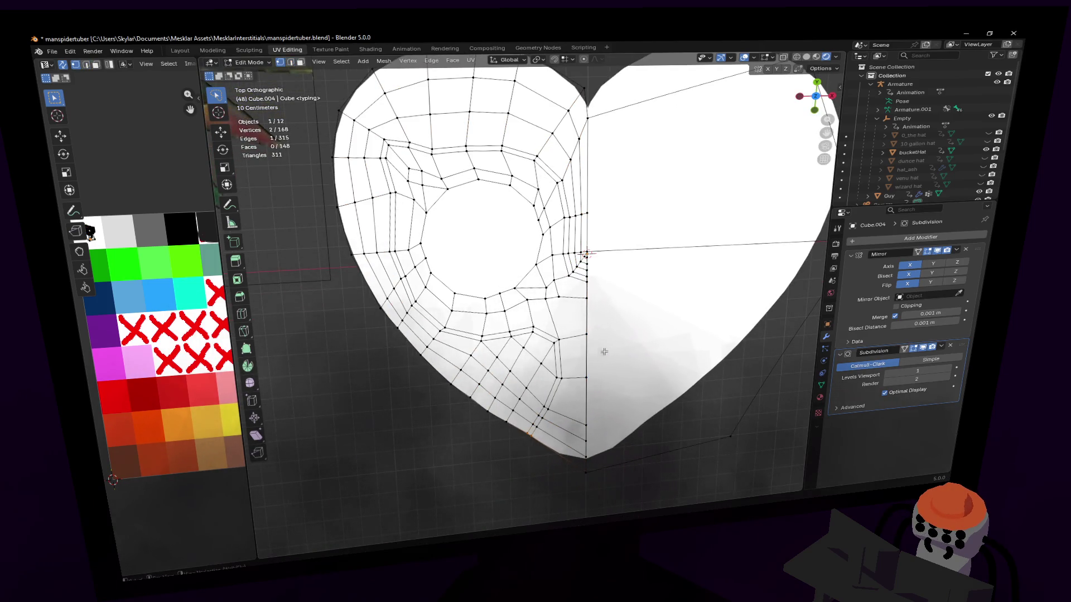
click(598, 334)
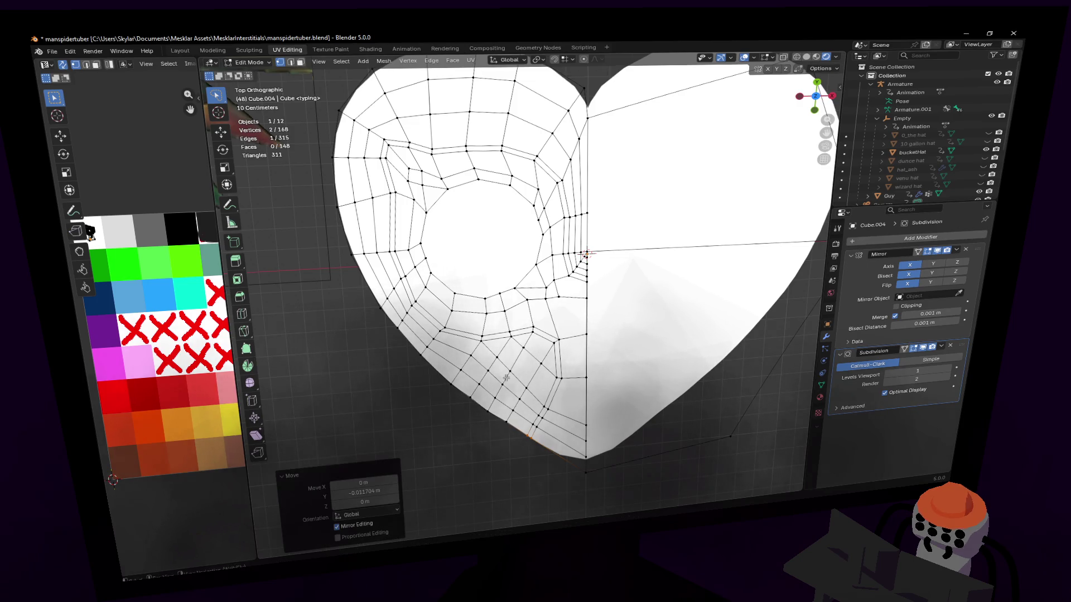
click(505, 424)
key(g)
click(571, 381)
- Check the shape in Object Mode, nudge the vertex again, and compare against the reference mask
key(Tab)
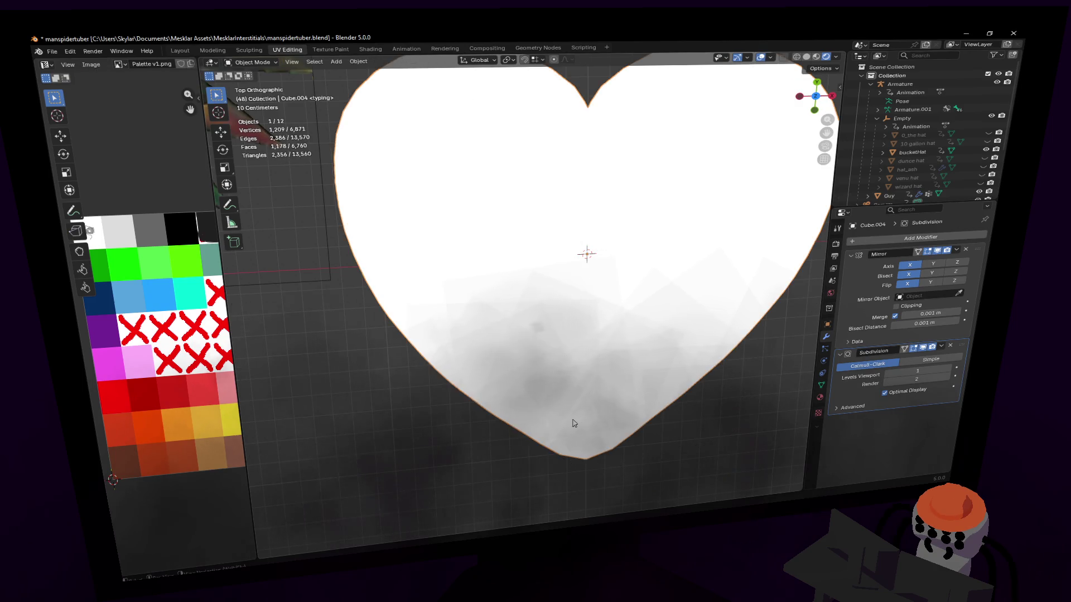
key(Tab)
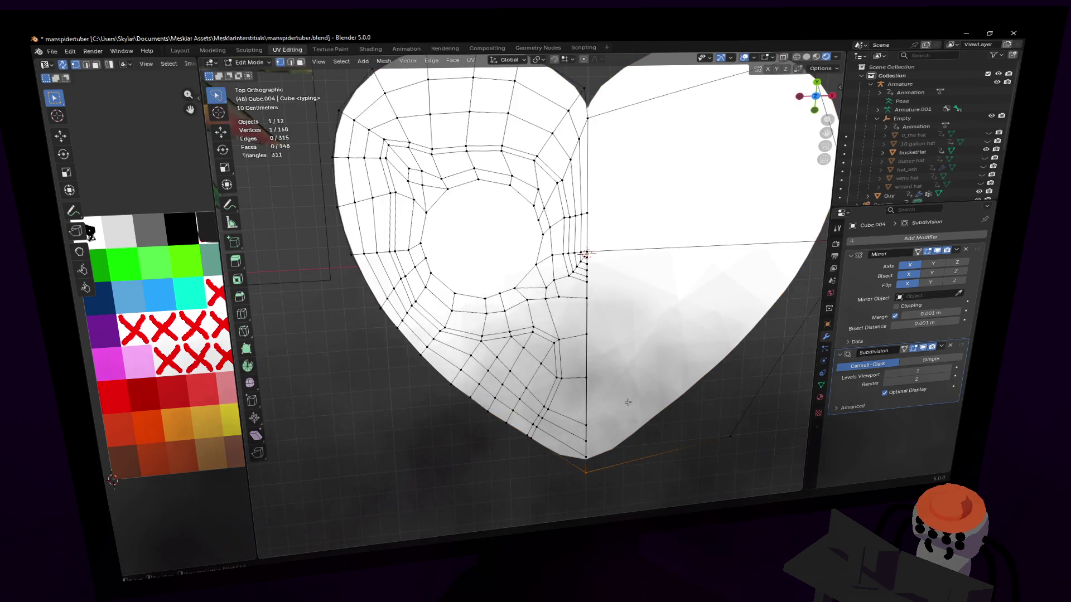
key(g)
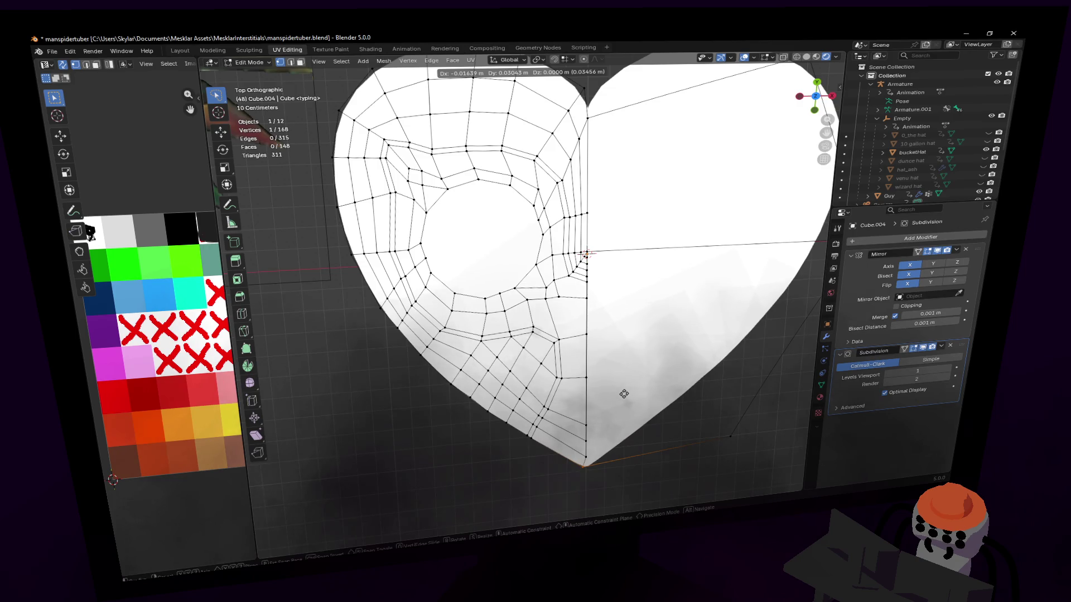
click(610, 431)
scroll(597, 334, down, 2)
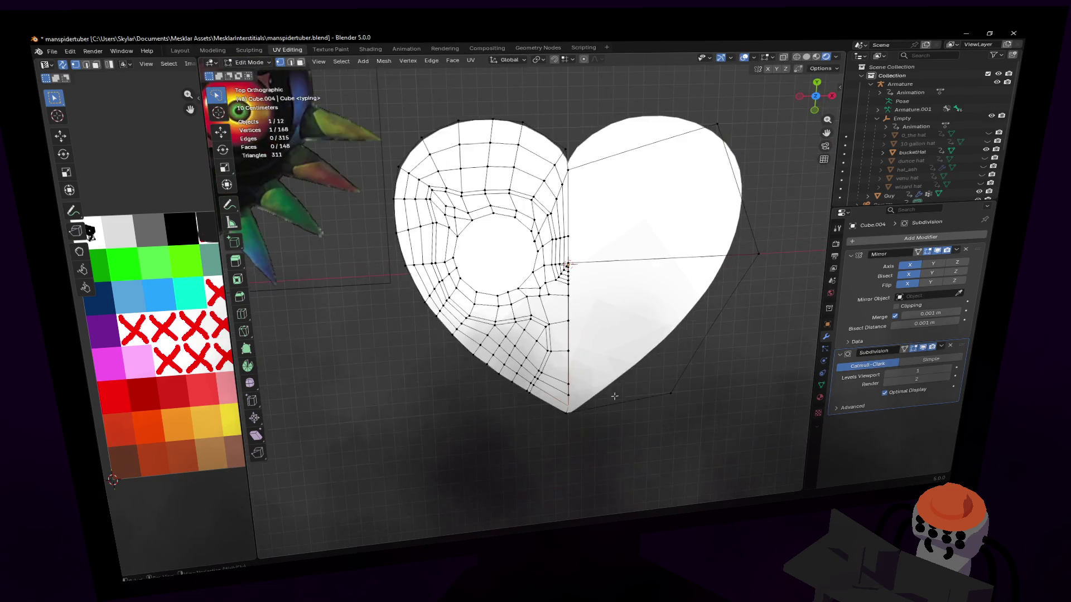
scroll(598, 301, down, 1)
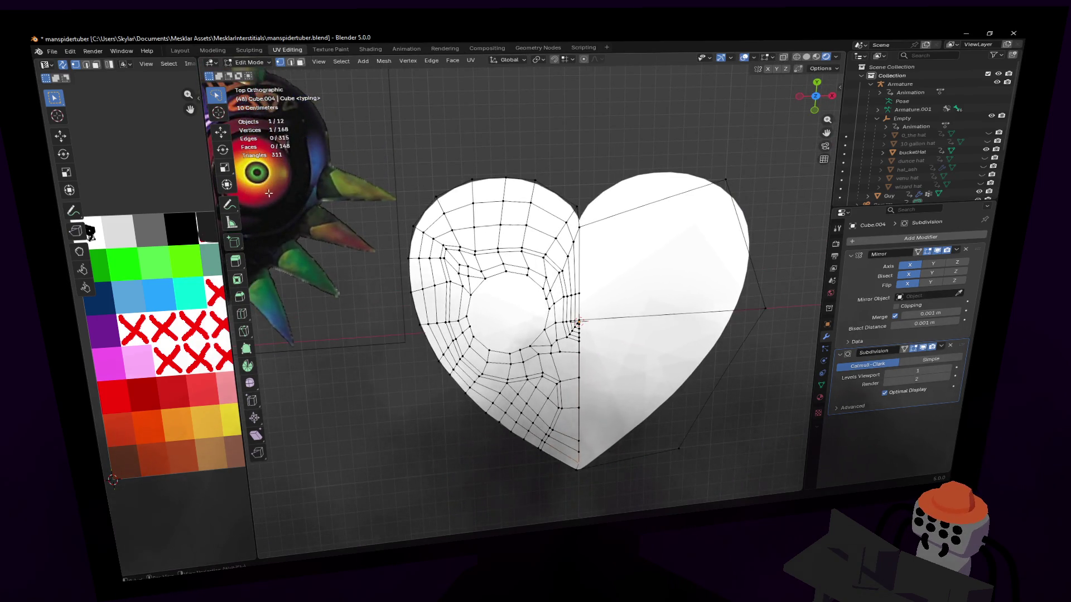
scroll(269, 192, up, 2)
shift+middle_drag(268, 192, 424, 216)
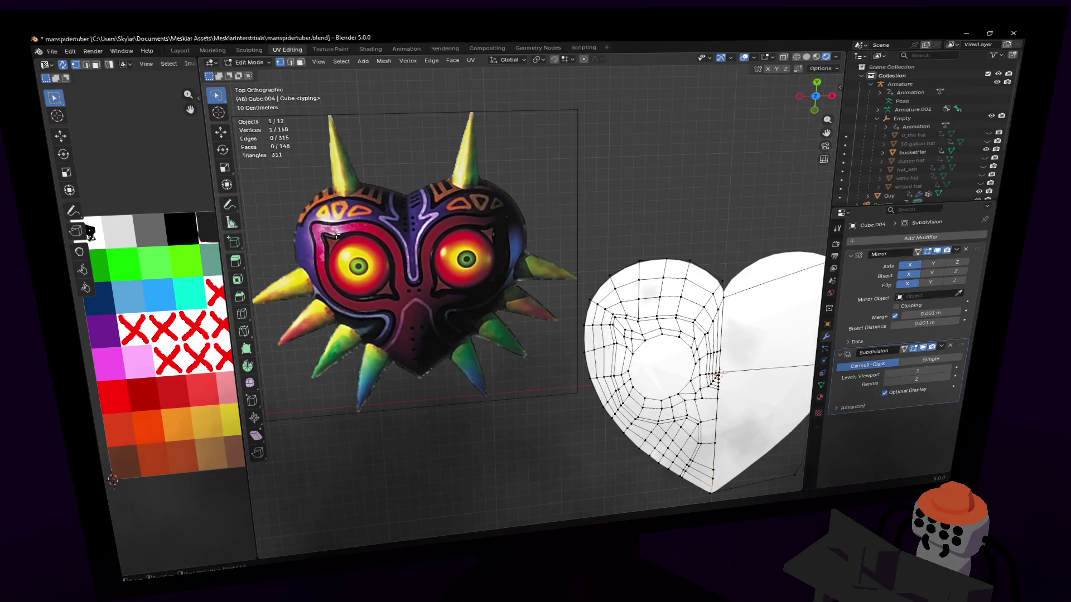
scroll(631, 254, up, 2)
scroll(632, 254, up, 2)
shift+middle_drag(585, 268, 541, 269)
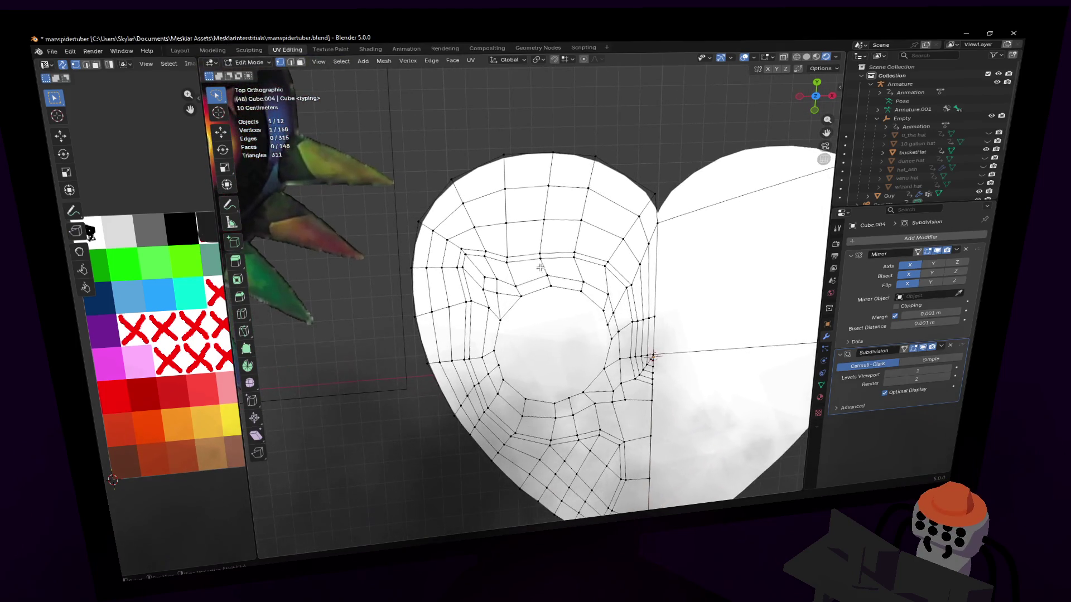
- Select the ring of faces around the eye hole and make it black
alt+click(509, 255)
alt+click(508, 260)
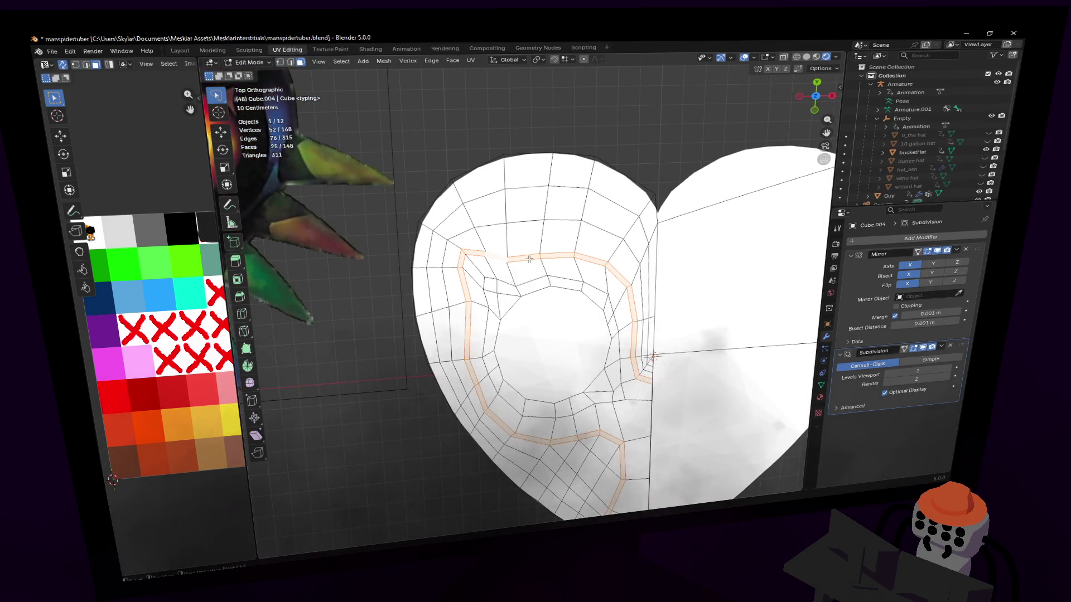
shift+middle_drag(529, 259, 528, 217)
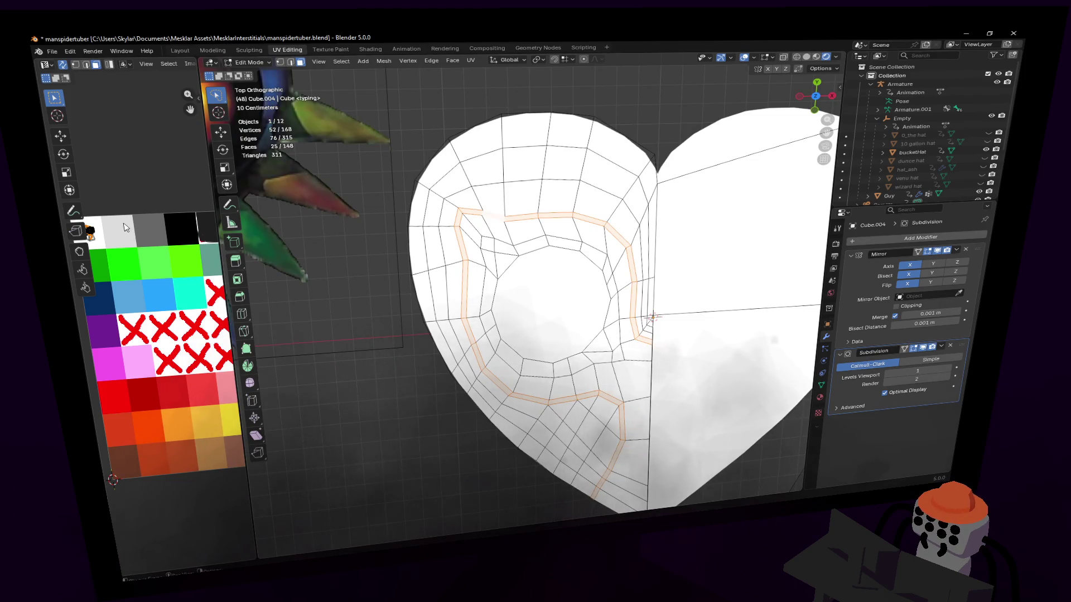
click(186, 228)
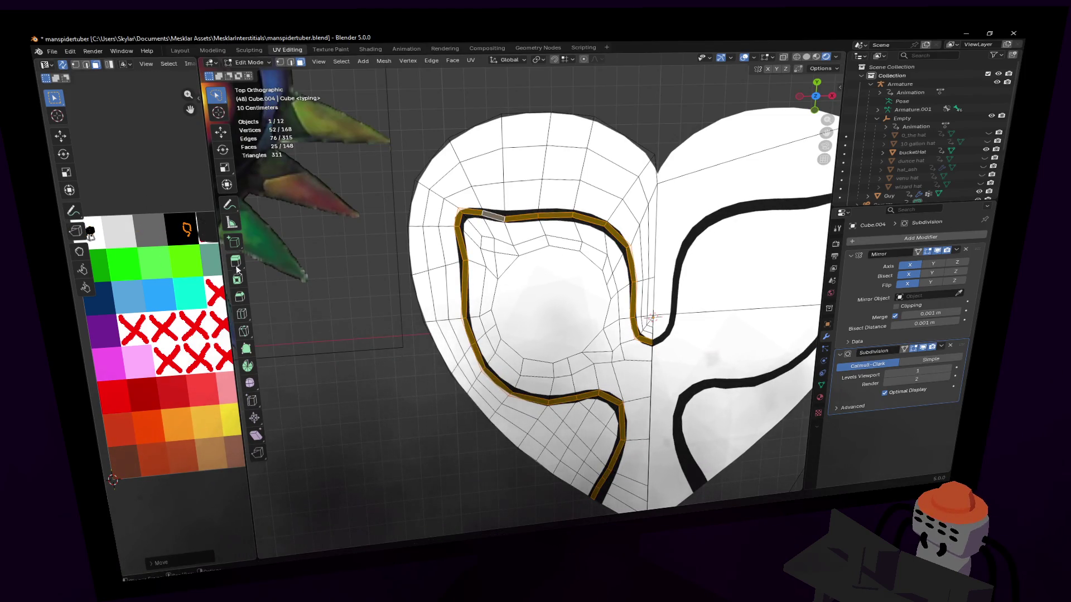
- Build a selection of the inner ring faces around the eye, trimming and adding individual faces
alt+click(604, 266)
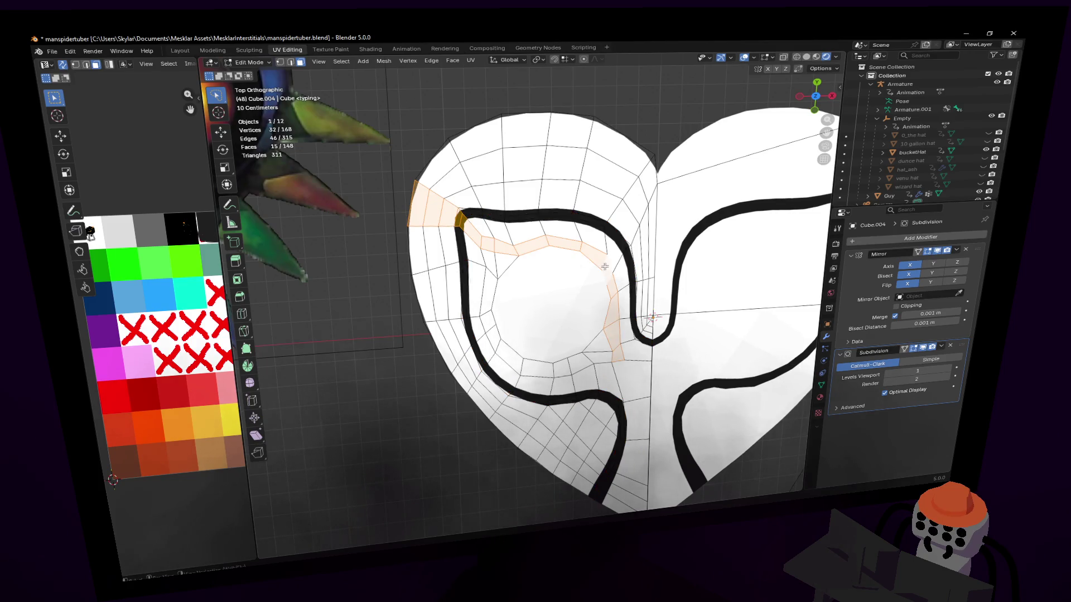
click(605, 267)
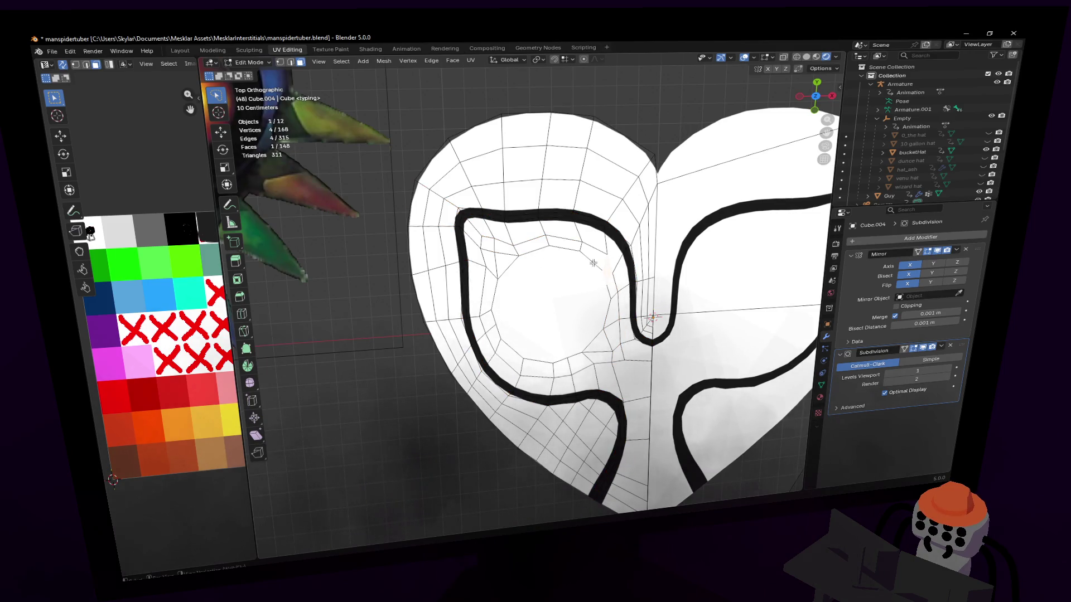
alt+click(457, 243)
ctrl+click(464, 222)
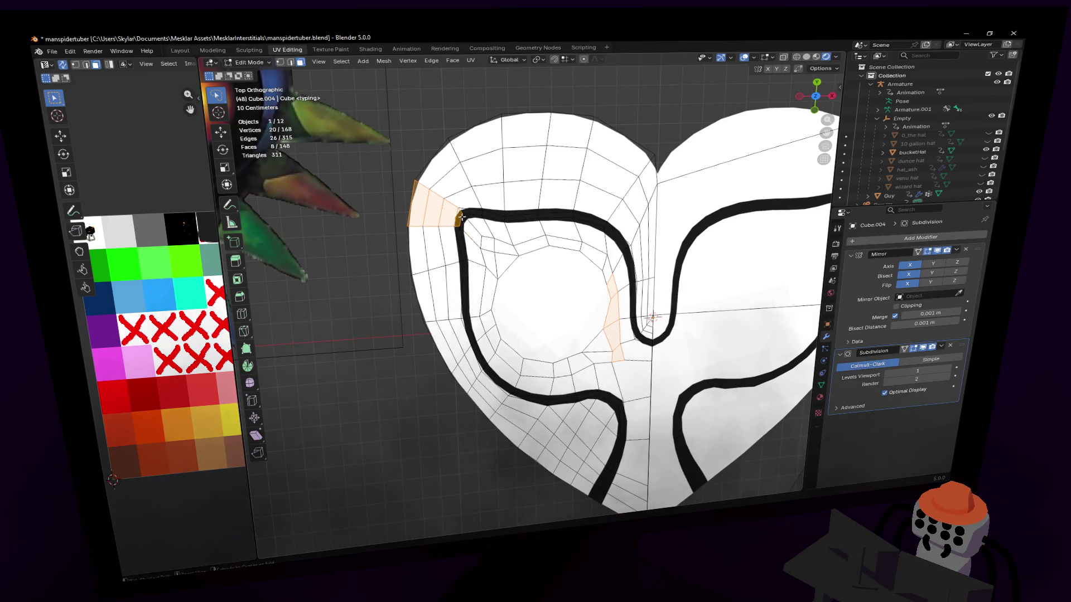
shift+click(432, 217)
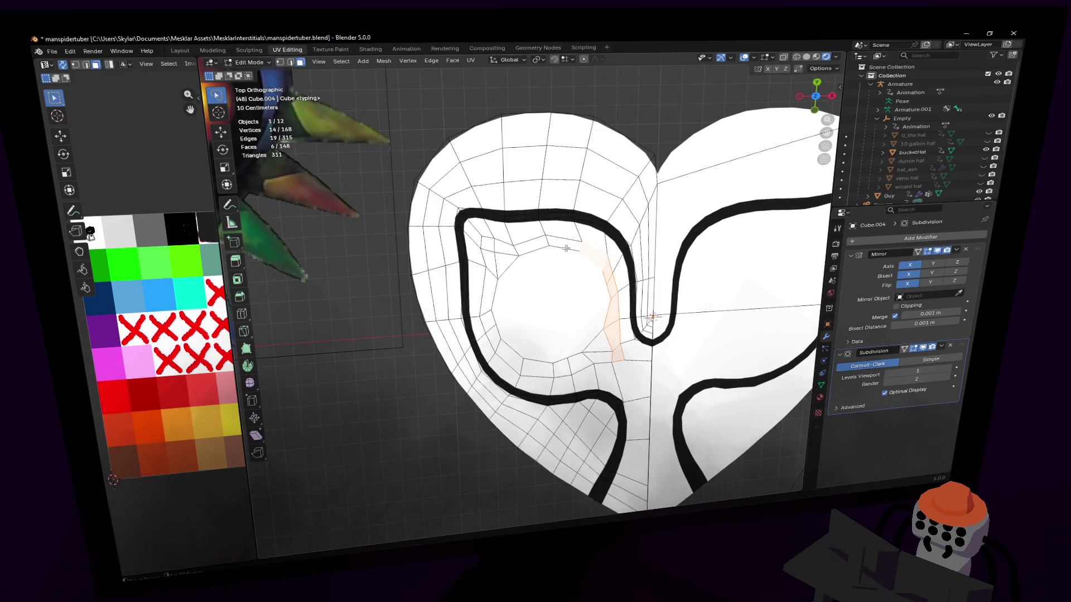
shift+click(535, 247)
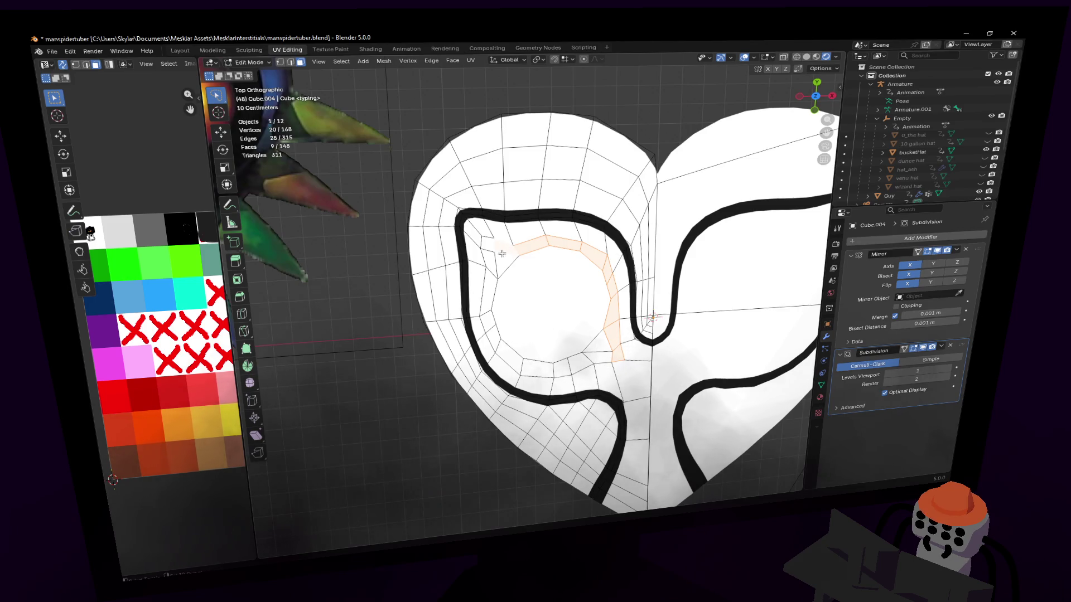
shift+click(488, 247)
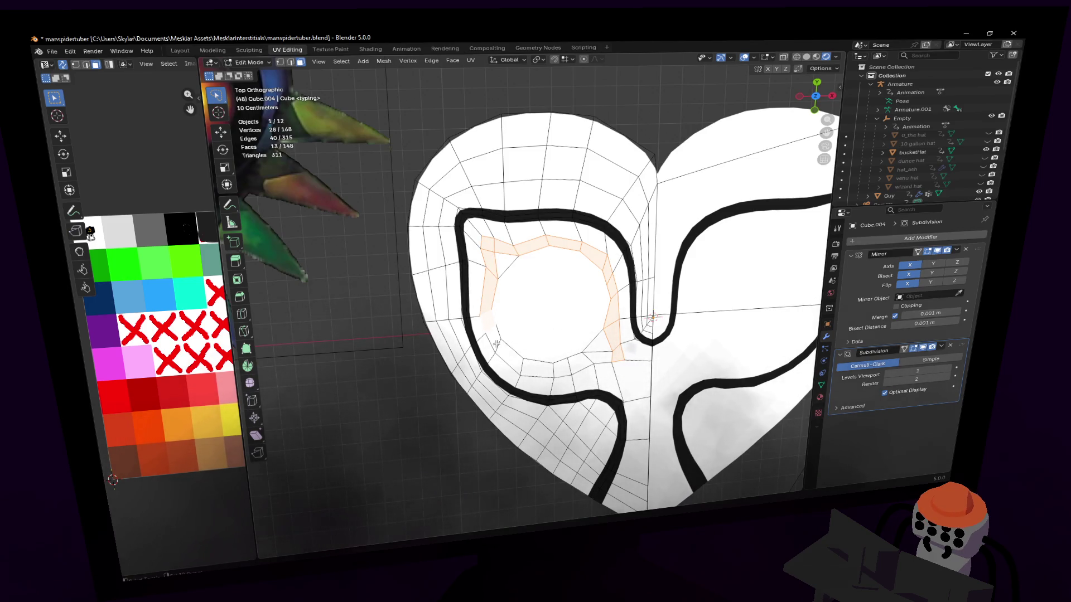
shift+click(539, 368)
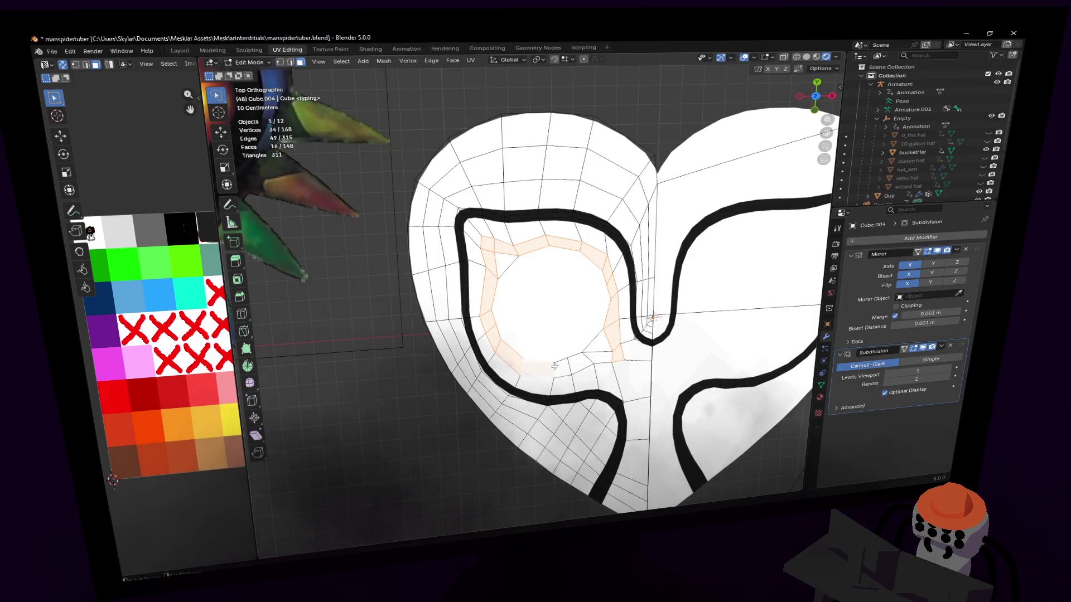
shift+click(584, 363)
shift+click(559, 370)
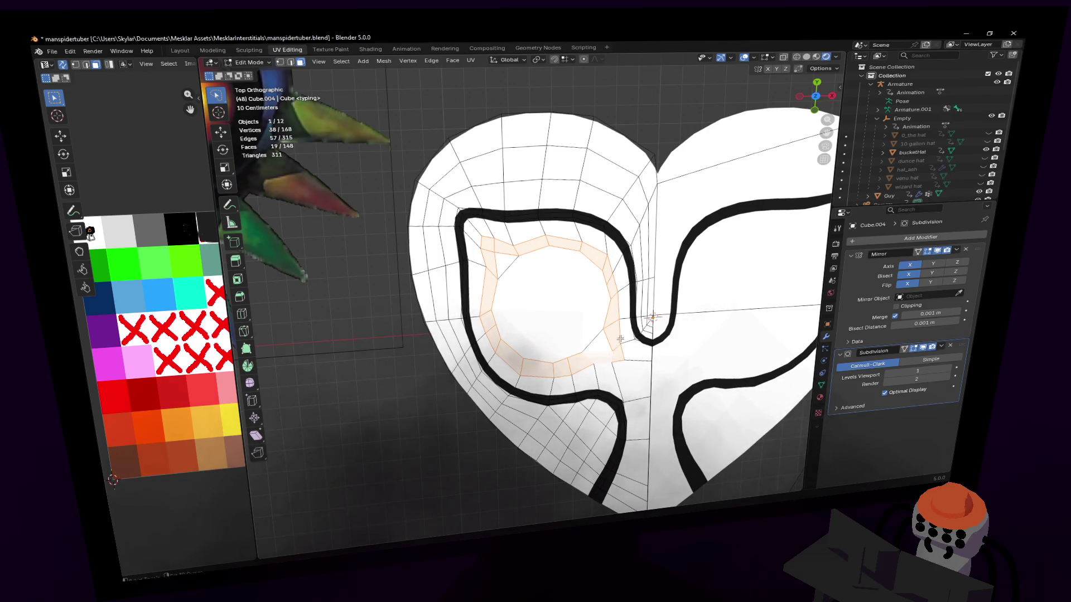
scroll(609, 298, down, 3)
- Unwrap the inner ring and shrink its UV island onto the black swatch, then select the eye's centre face
key(u)
click(588, 255)
key(s)
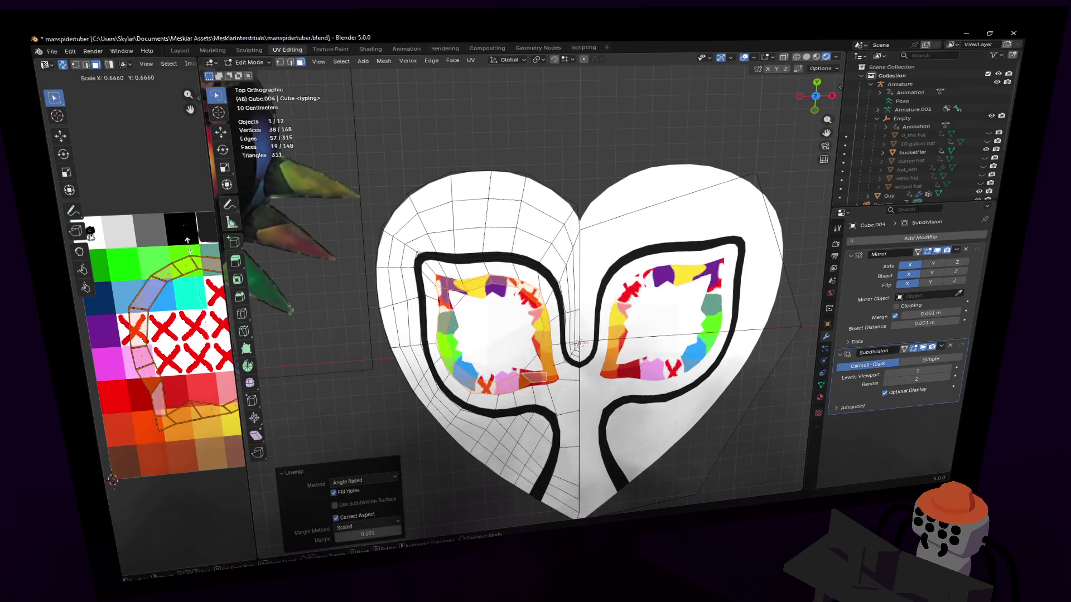
click(577, 344)
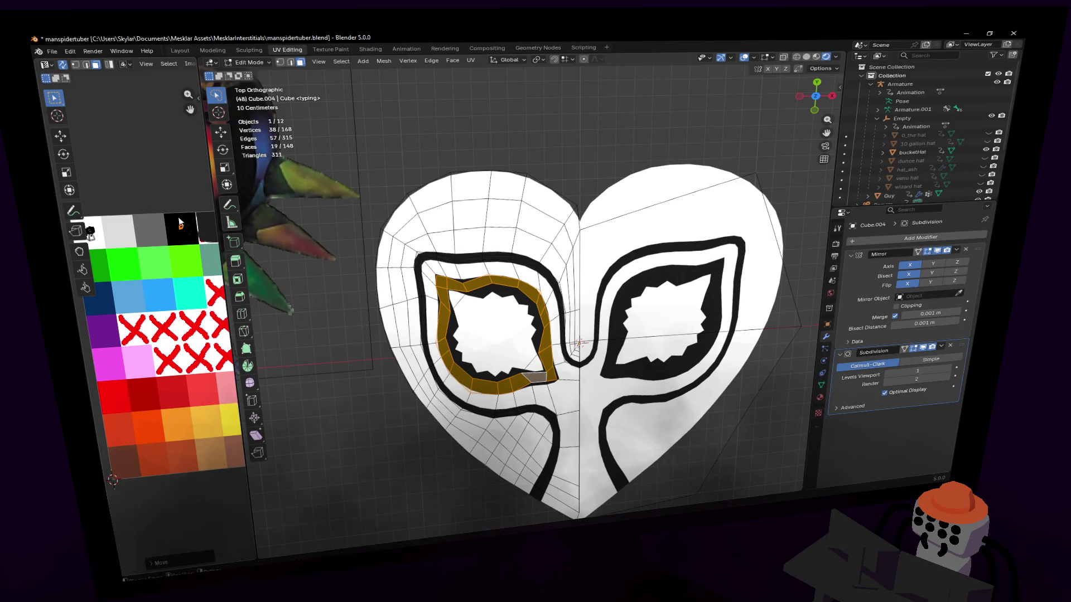
scroll(577, 335, down, 3)
scroll(583, 312, up, 4)
click(566, 295)
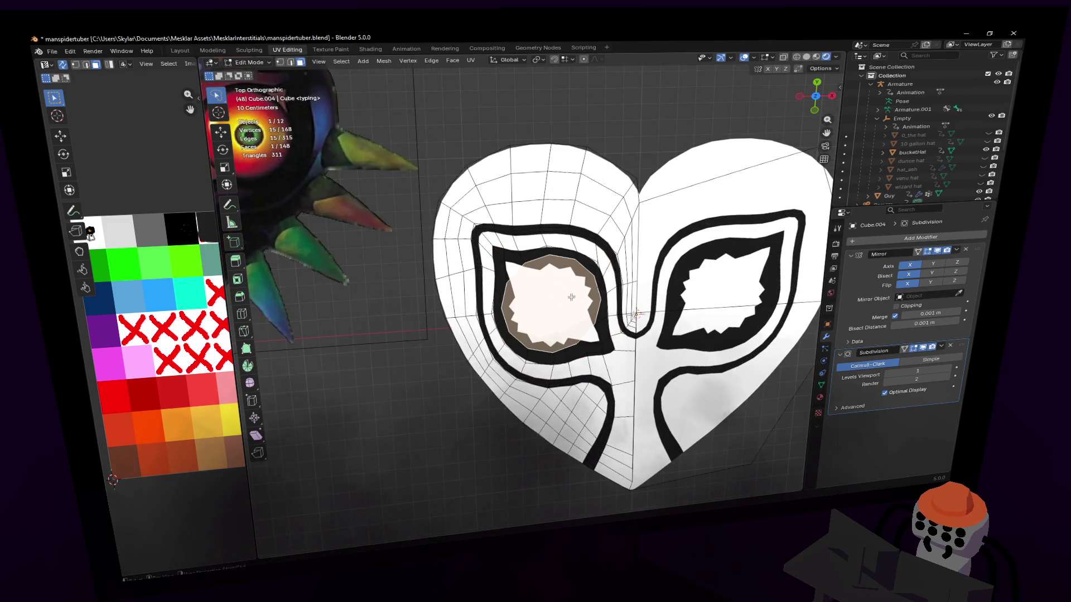
- Poke the eye's circular face into a triangle fan, check in Object Mode, and start a bevel
click(453, 60)
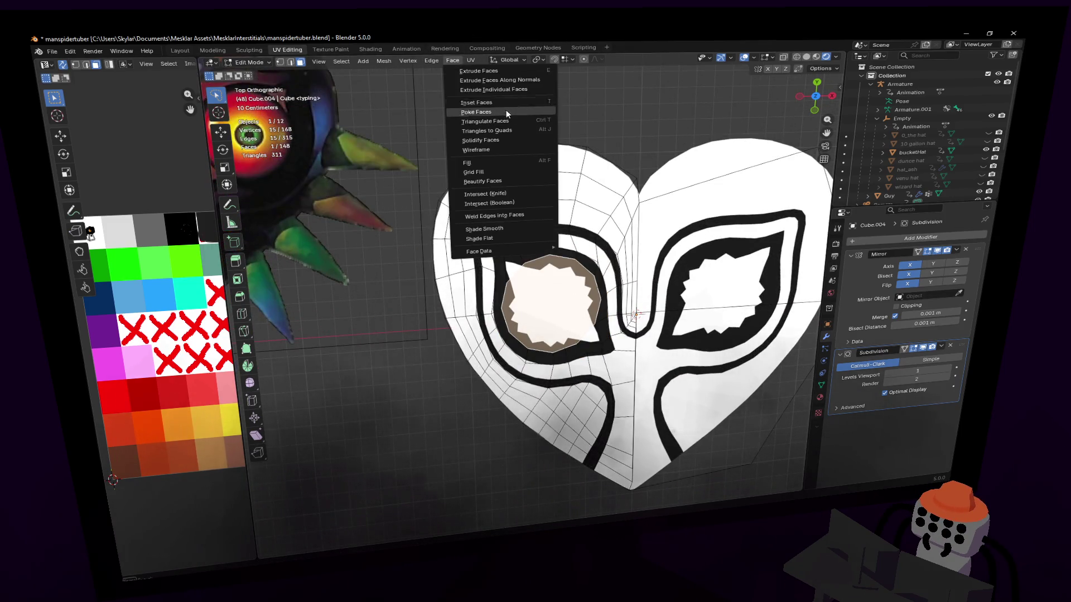
click(476, 111)
scroll(577, 301, down, 2)
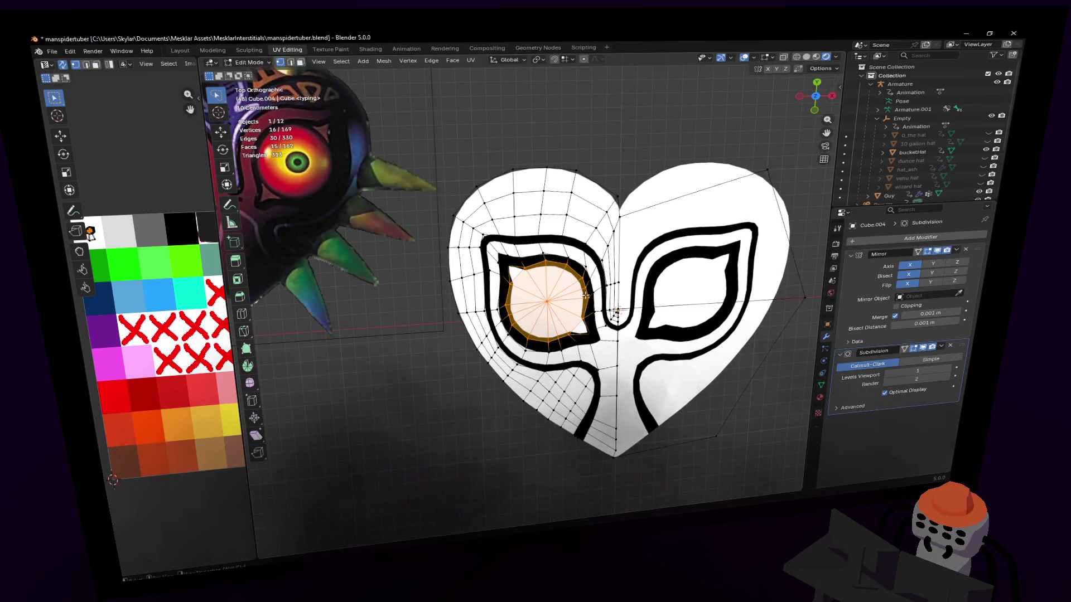
key(Tab)
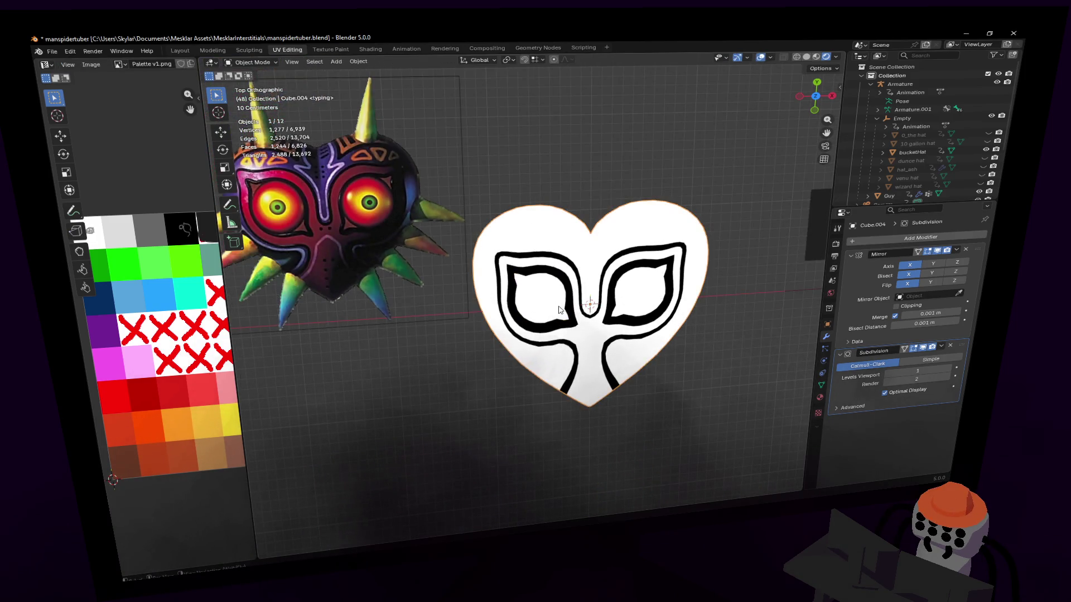
scroll(586, 301, up, 3)
key(Tab)
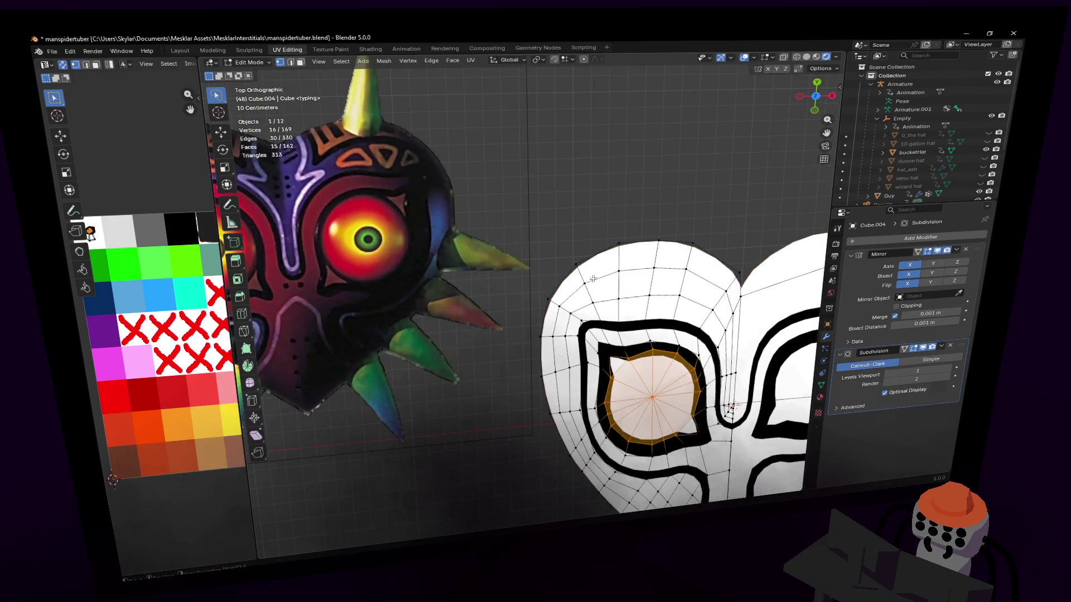
scroll(603, 301, down, 1)
scroll(586, 301, down, 3)
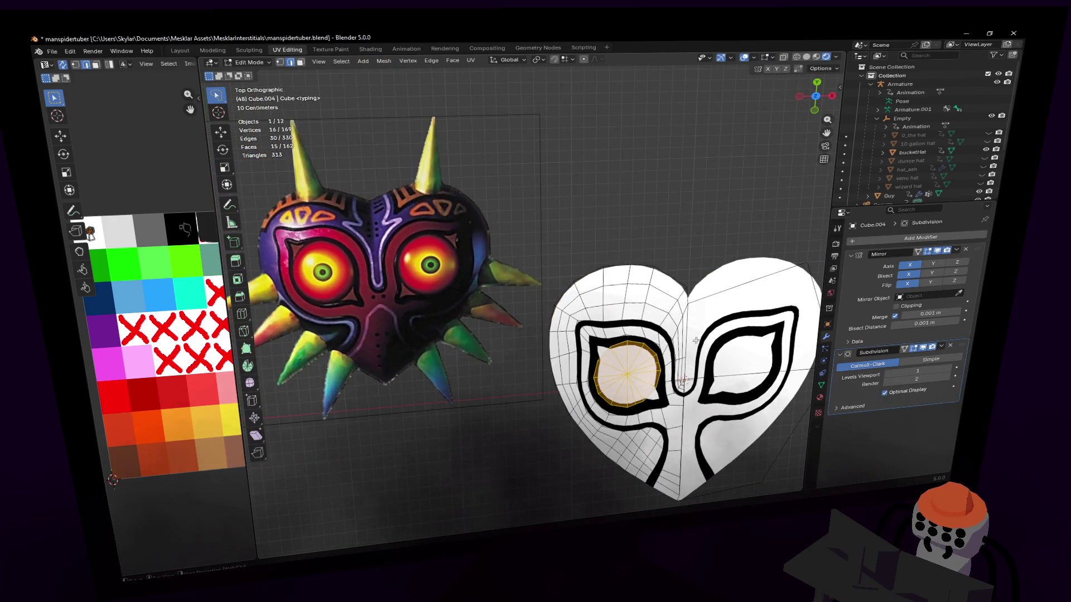
click(569, 304)
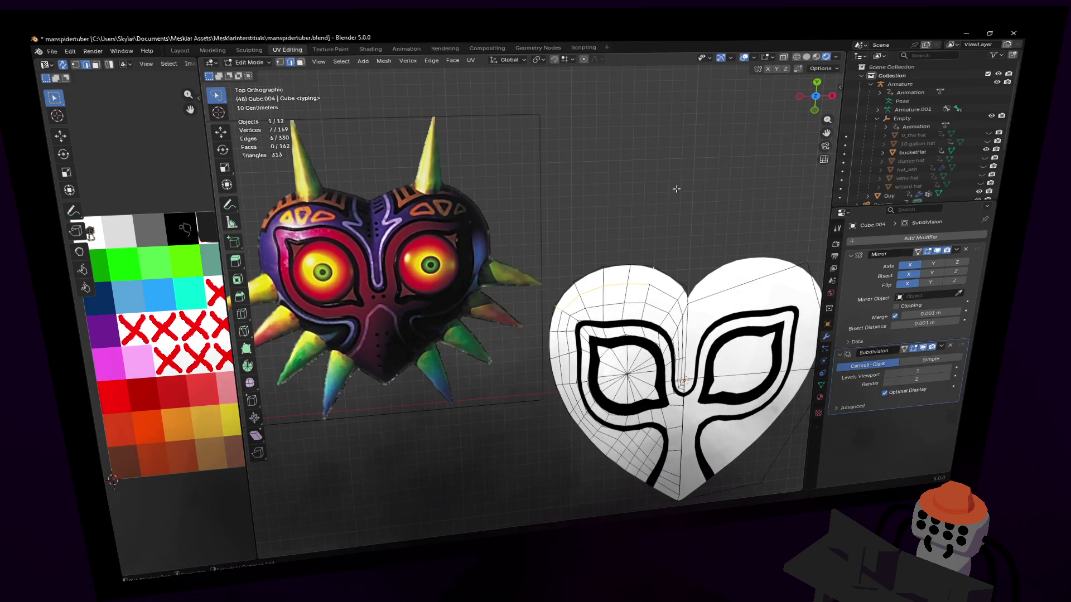
key(ctrl+b)
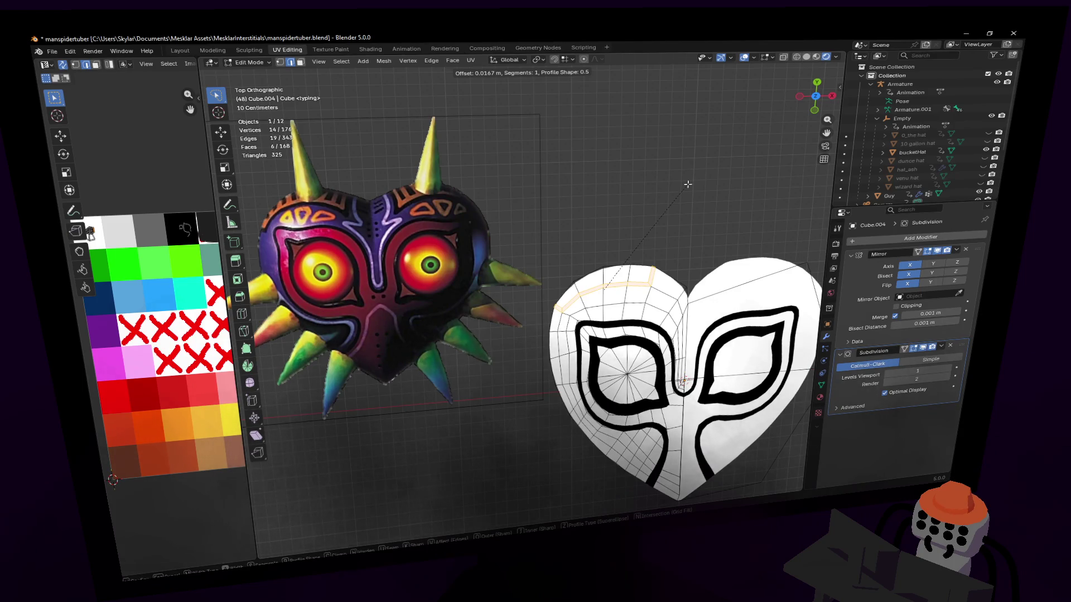
- Confirm the bevel on the top lobe edges, unwrap the new strips and shrink their UV island onto black
click(688, 185)
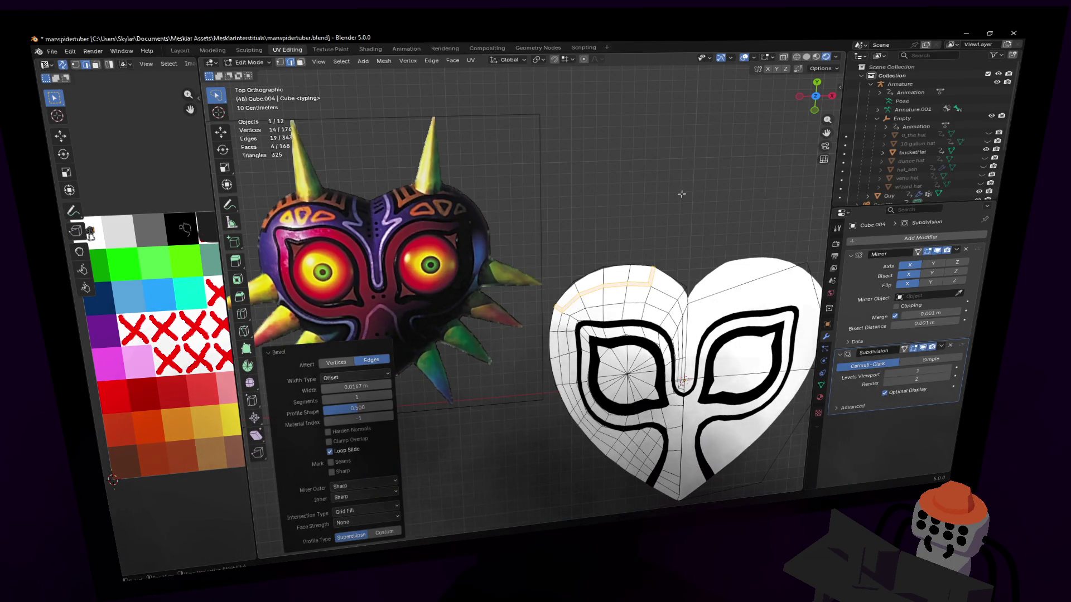
key(u)
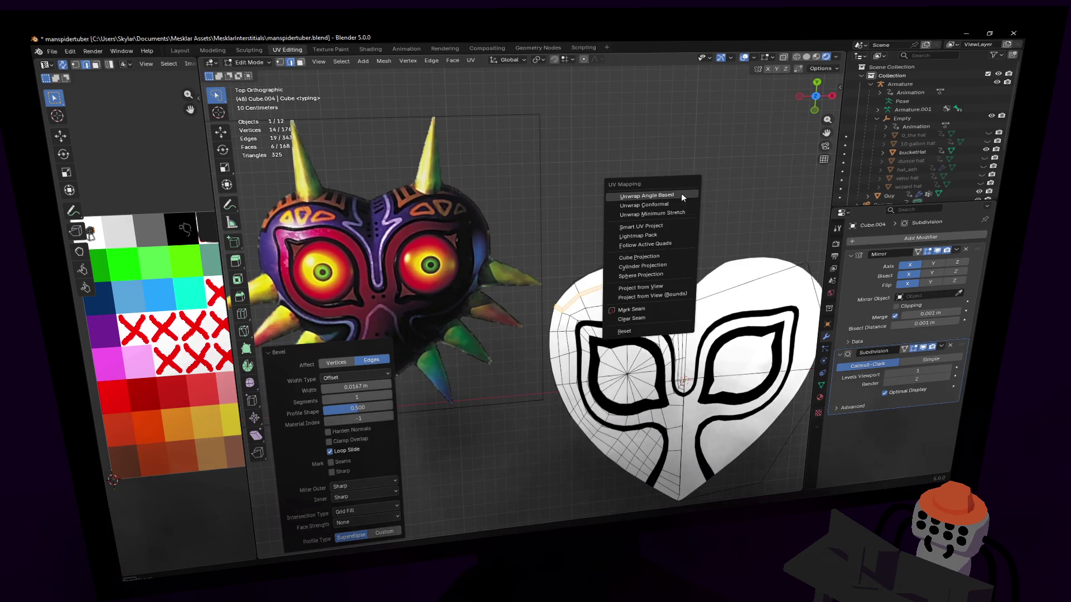
click(681, 197)
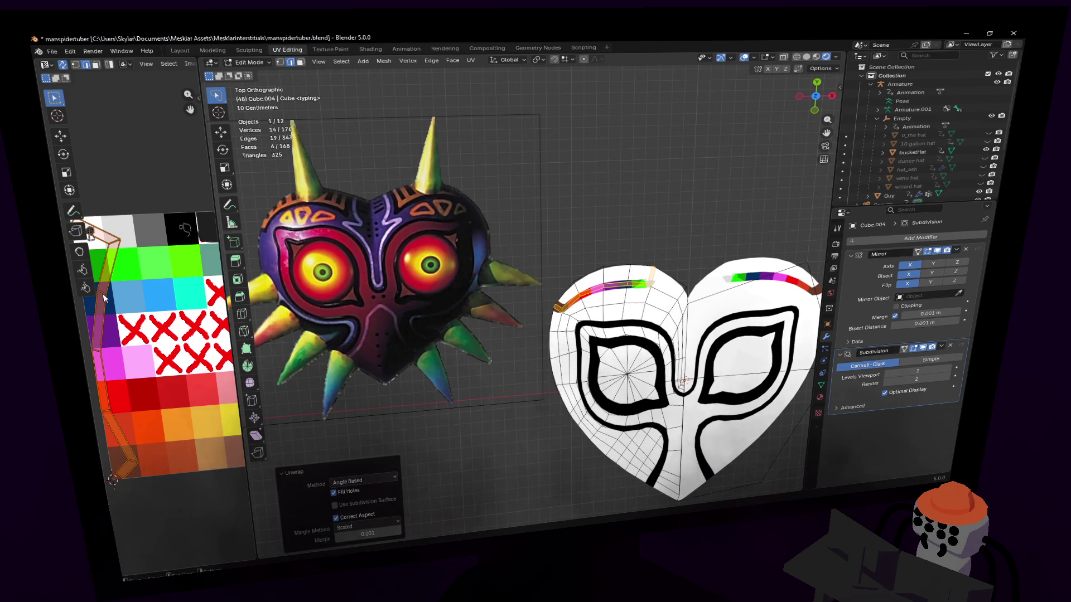
click(603, 288)
key(ctrl+l)
key(s)
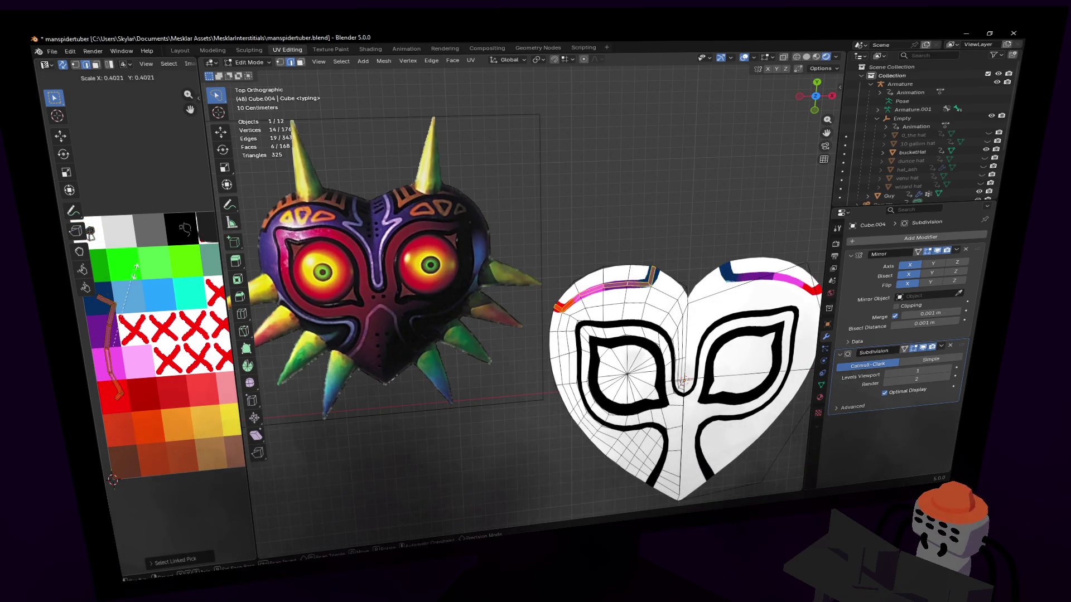
click(118, 338)
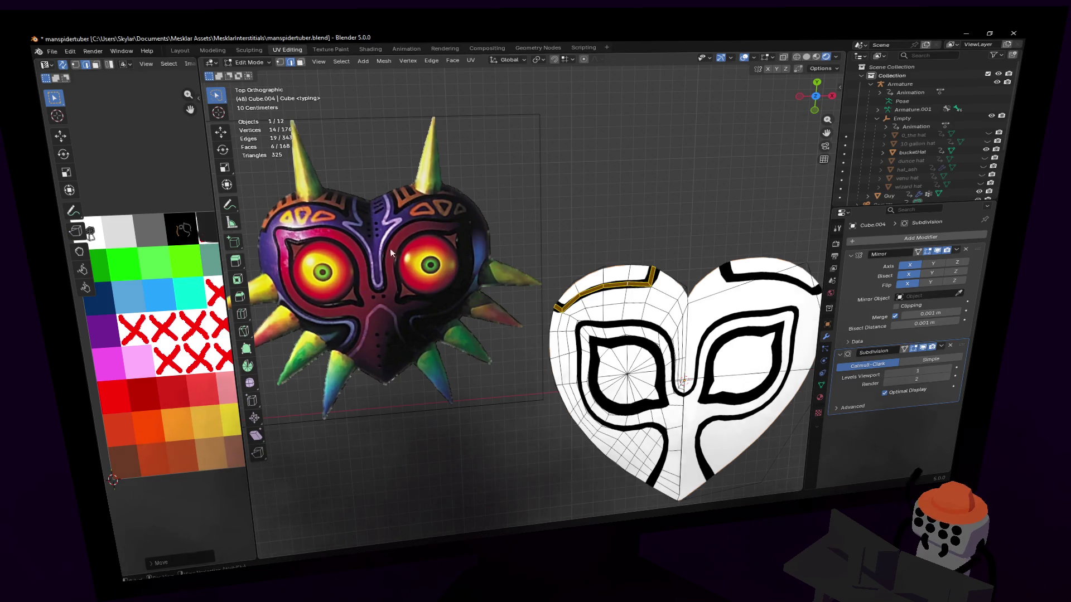
- Check the black bands in Object Mode, return to Edit Mode and clear the selection
key(Tab)
scroll(632, 262, down, 2)
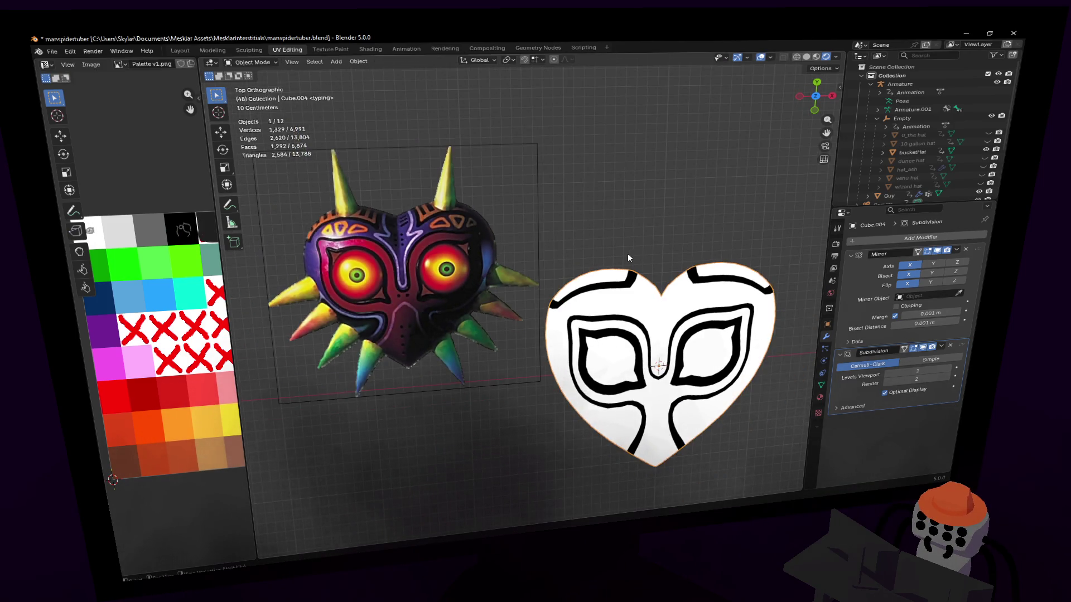
scroll(627, 254, up, 2)
scroll(623, 277, up, 2)
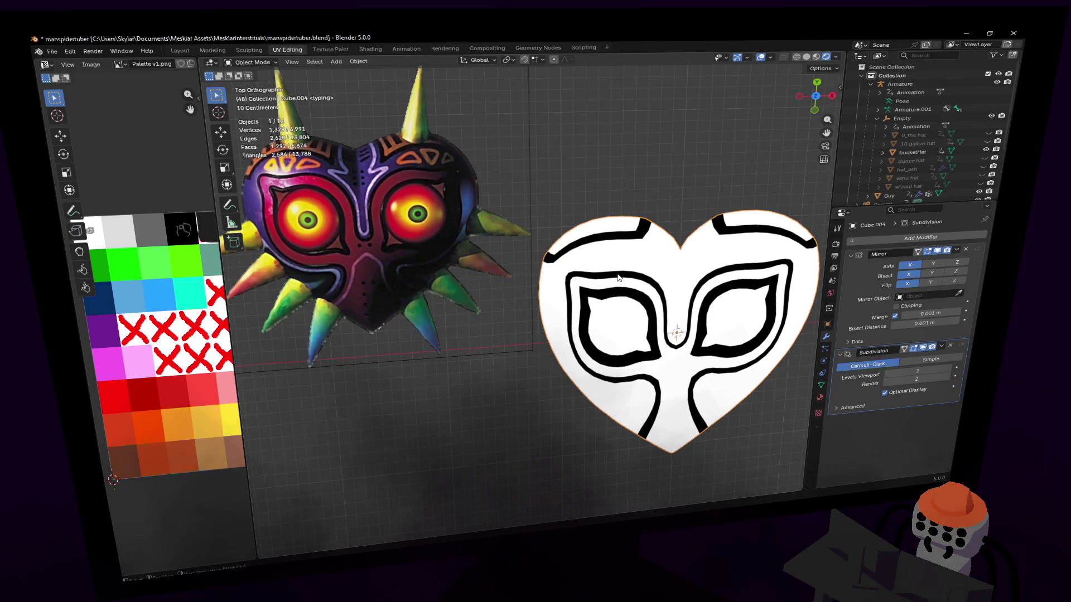
shift+middle_drag(625, 305, 628, 263)
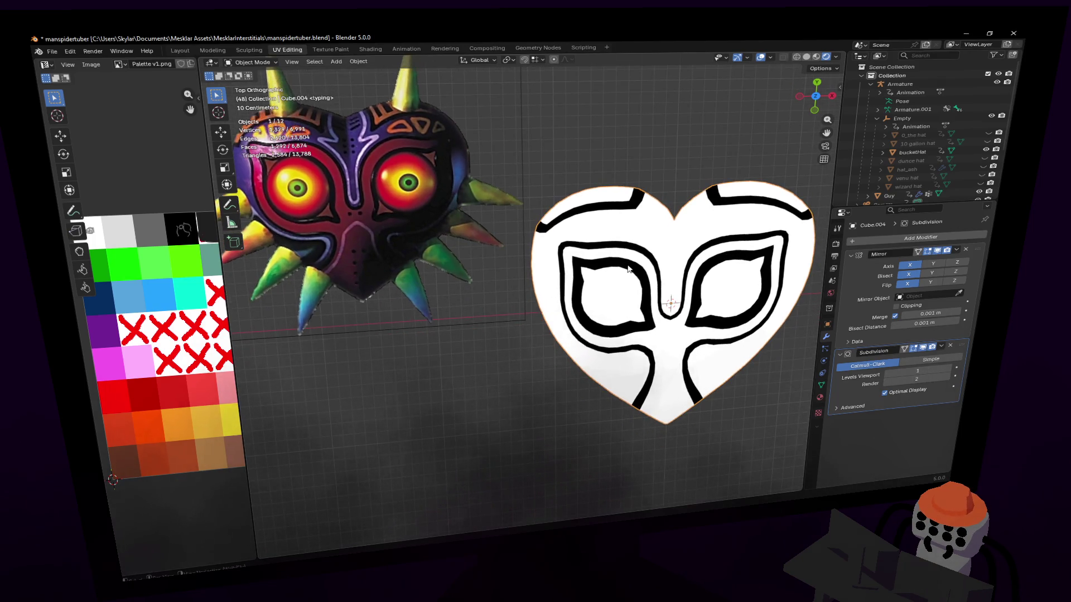
key(Tab)
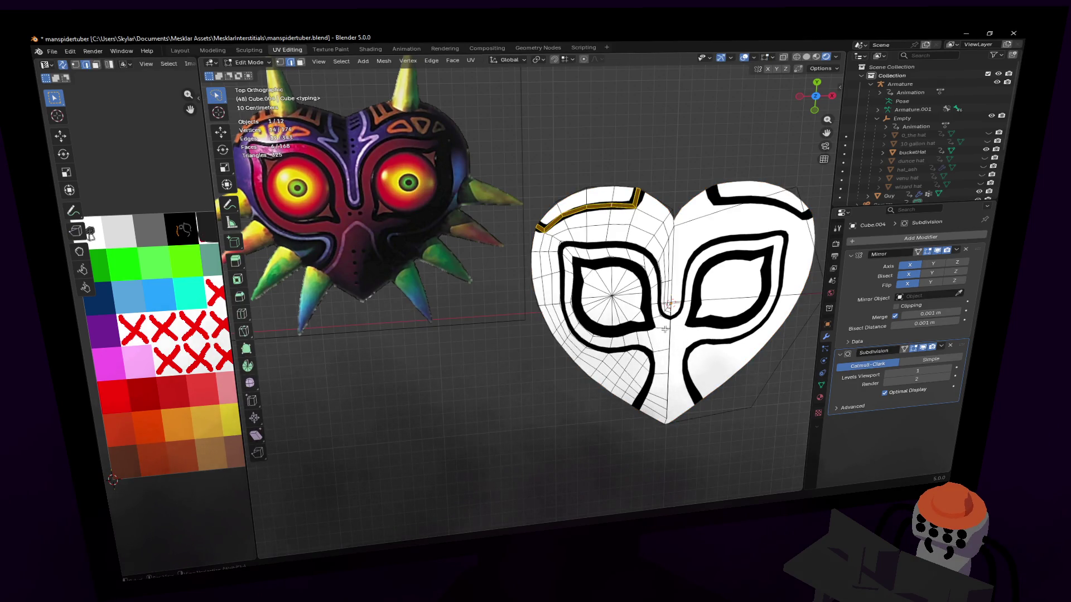
key(alt+a)
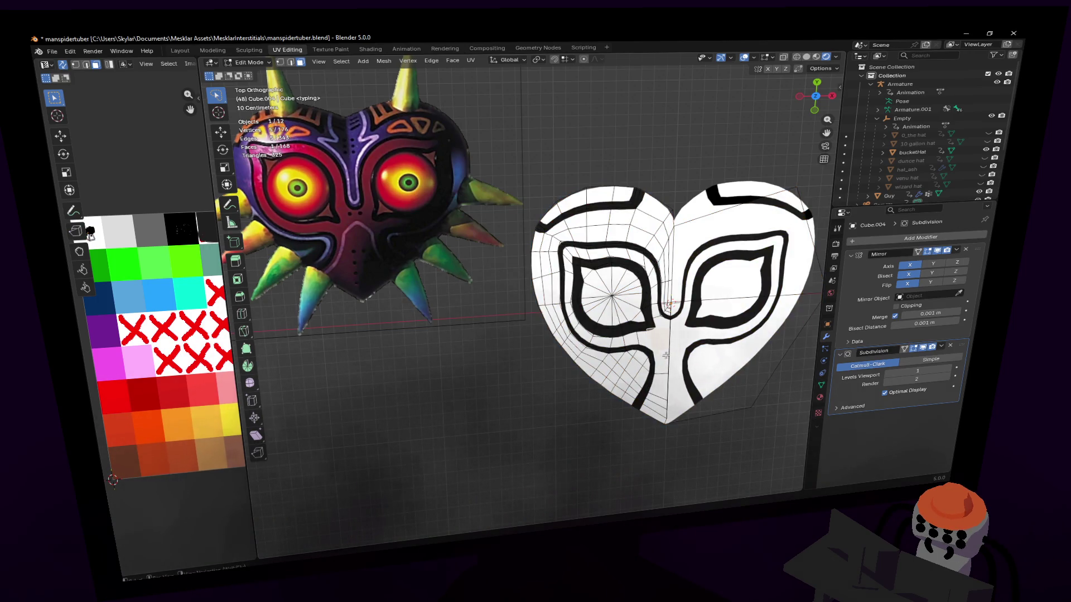
scroll(665, 356, up, 3)
- Circle-select faces along the central strip and the left eye band, orbiting to follow the ring
key(c)
drag(628, 460, 585, 468)
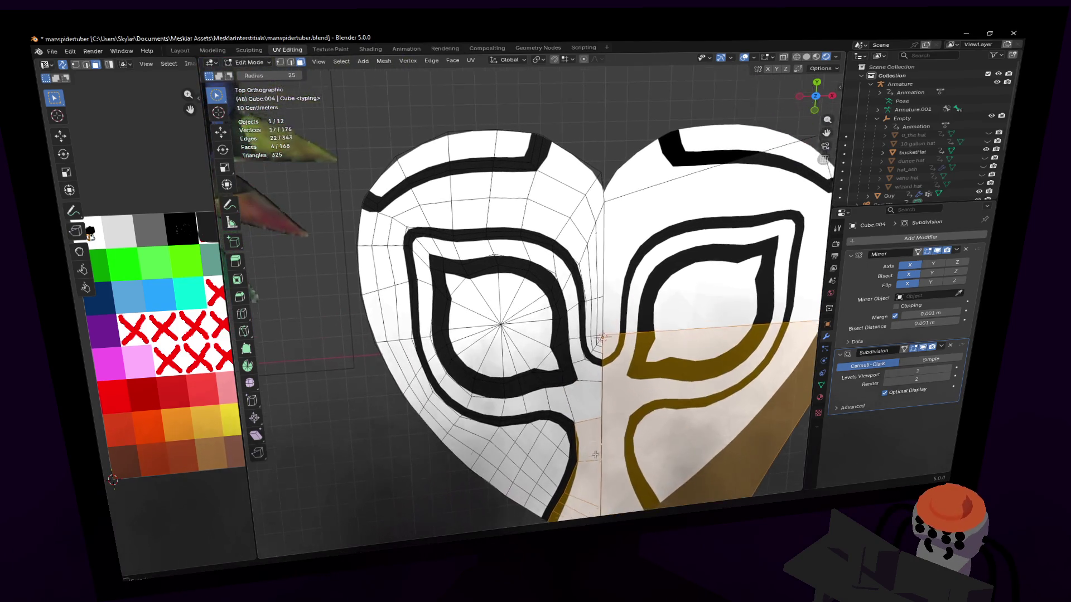
click(594, 455)
scroll(577, 376, up, 3)
scroll(553, 318, up, 3)
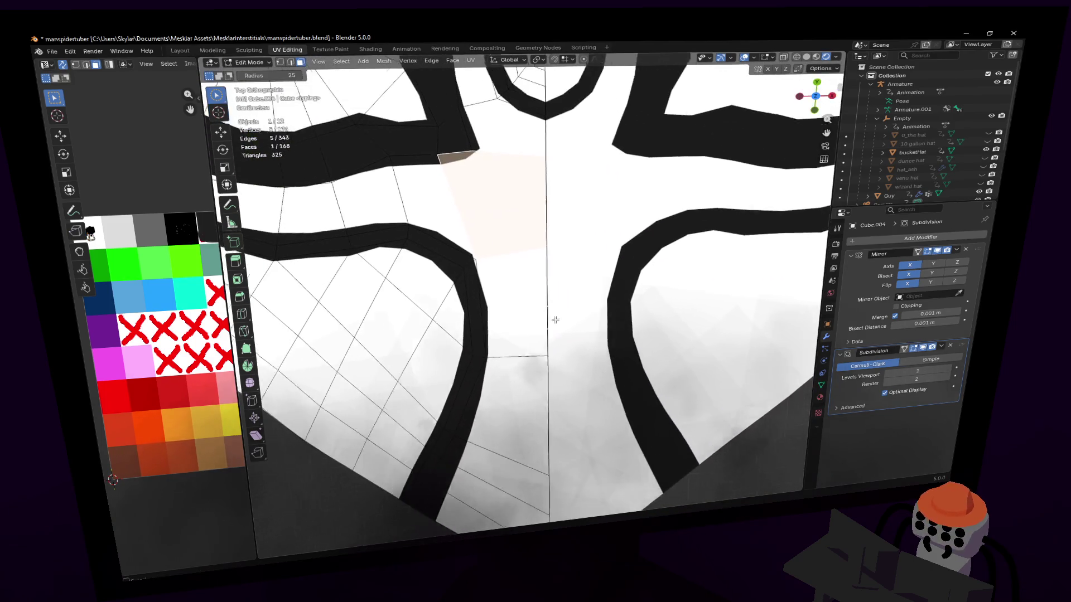
drag(518, 293, 502, 502)
mouse_move(552, 377)
middle_down()
mouse_move(596, 332)
mouse_move(616, 344)
middle_up()
drag(535, 318, 318, 327)
middle_drag(435, 451, 503, 251)
drag(453, 419, 478, 323)
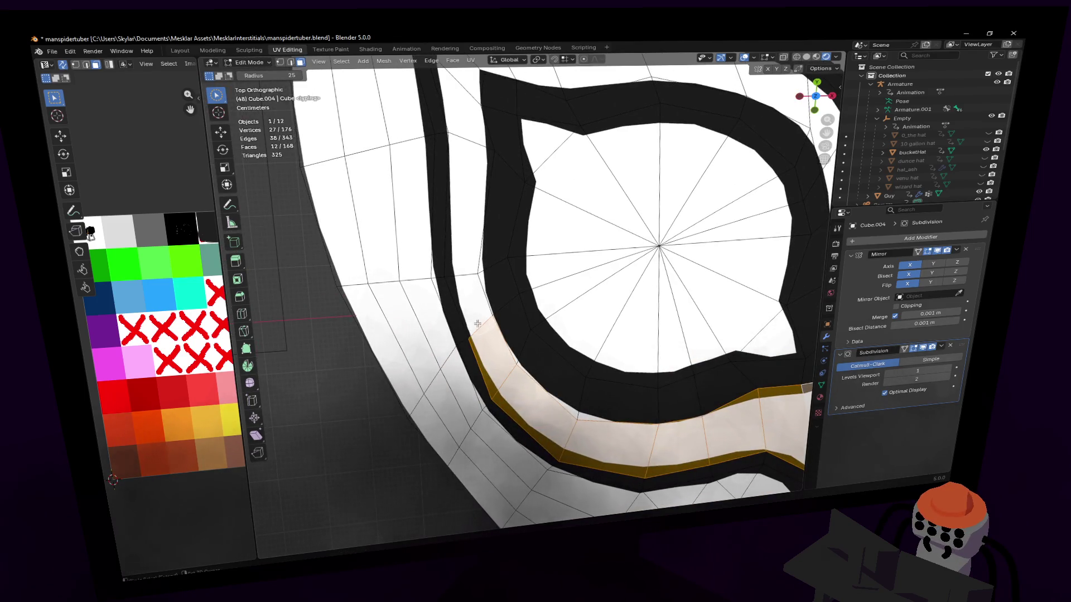
middle_drag(478, 323, 502, 209)
mouse_move(485, 334)
mouse_down()
mouse_move(483, 217)
mouse_move(502, 202)
mouse_up()
- Extend the selection around the rest of the eye band and down the curved strip, then view it top-down
middle_drag(501, 251, 586, 352)
drag(352, 251, 536, 251)
middle_drag(535, 267, 468, 352)
drag(502, 218, 560, 392)
middle_drag(561, 391, 560, 318)
drag(518, 226, 535, 368)
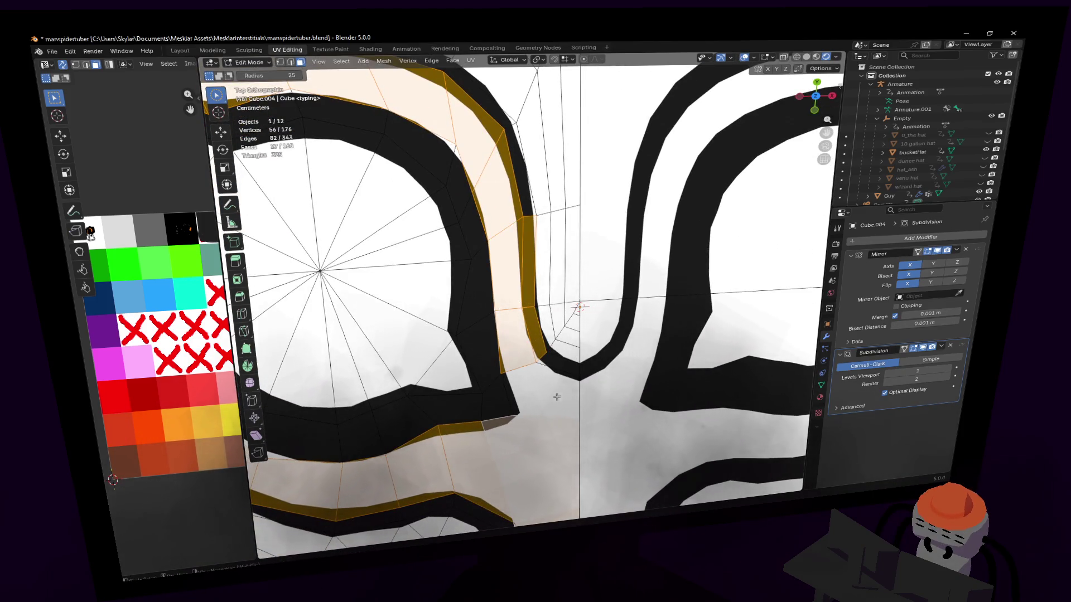
key(KP_7)
scroll(555, 327, down, 3)
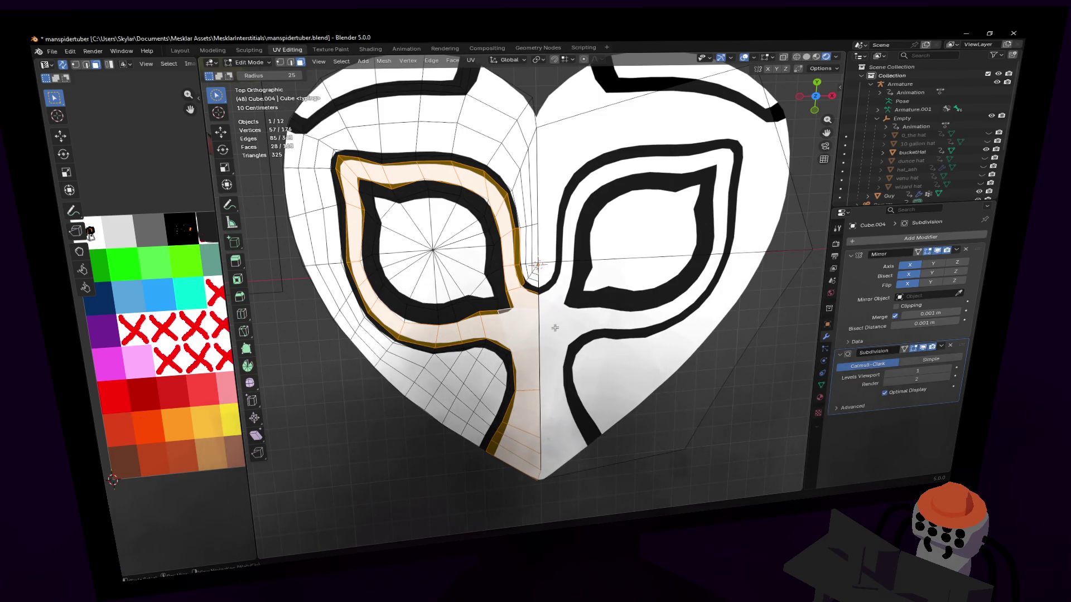
scroll(555, 328, down, 1)
scroll(554, 328, down, 1)
scroll(531, 310, down, 1)
mouse_move(469, 309)
shift+middle_down()
mouse_move(536, 318)
mouse_move(546, 283)
mouse_move(578, 295)
mouse_move(653, 289)
shift+middle_up()
scroll(546, 283, down, 1)
scroll(679, 316, up, 2)
scroll(586, 309, up, 1)
scroll(586, 309, down, 2)
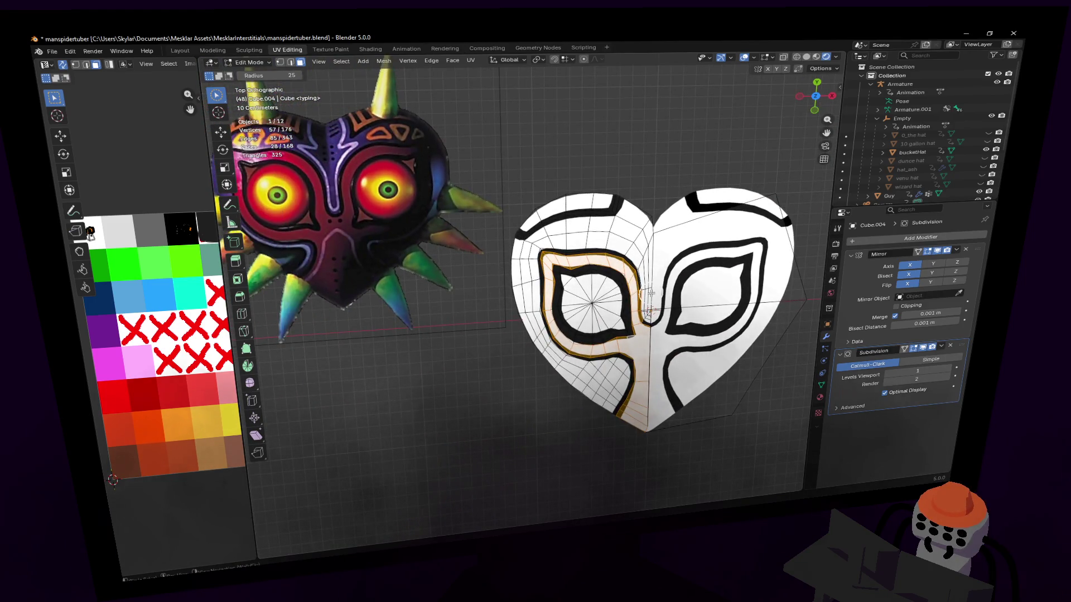
middle_drag(652, 286, 654, 280)
- Unwrap the eye band faces, shrink their UV island and move it onto the red palette cell
key(u)
click(654, 281)
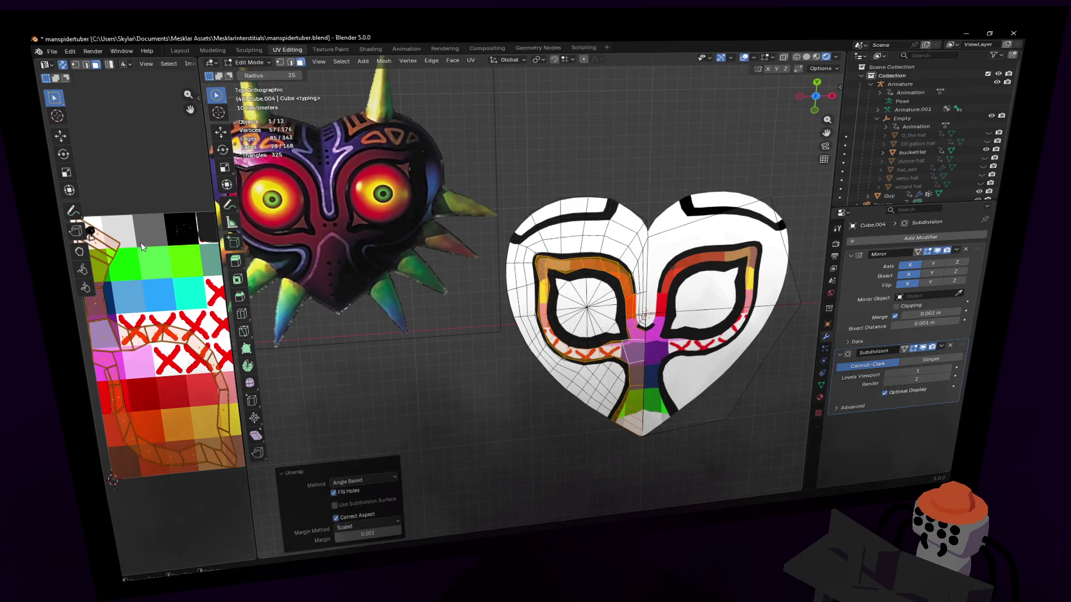
key(g)
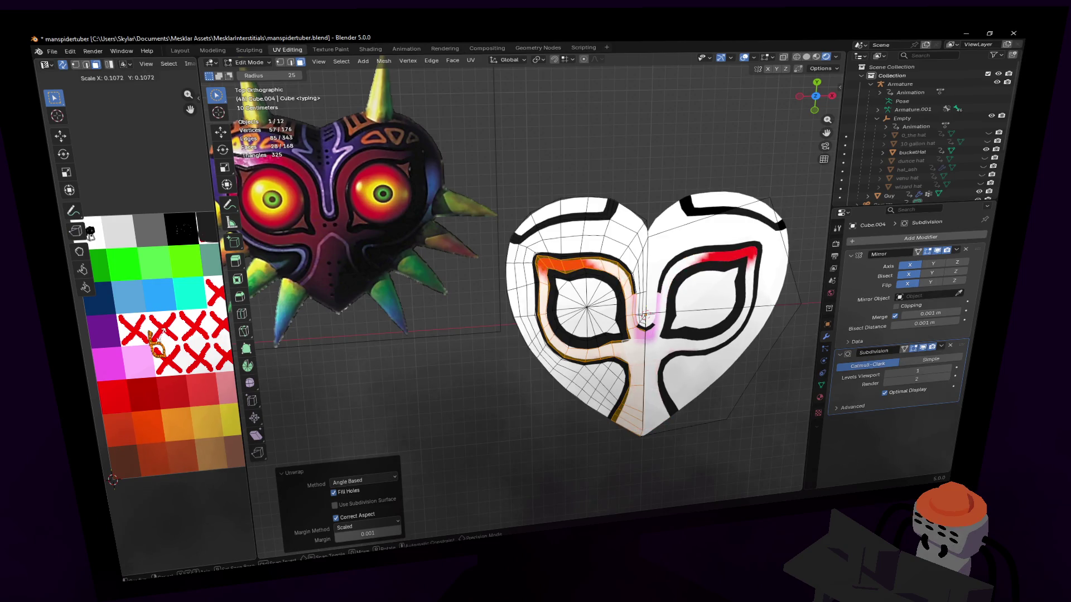
click(151, 345)
middle_drag(157, 343, 139, 351)
key(g)
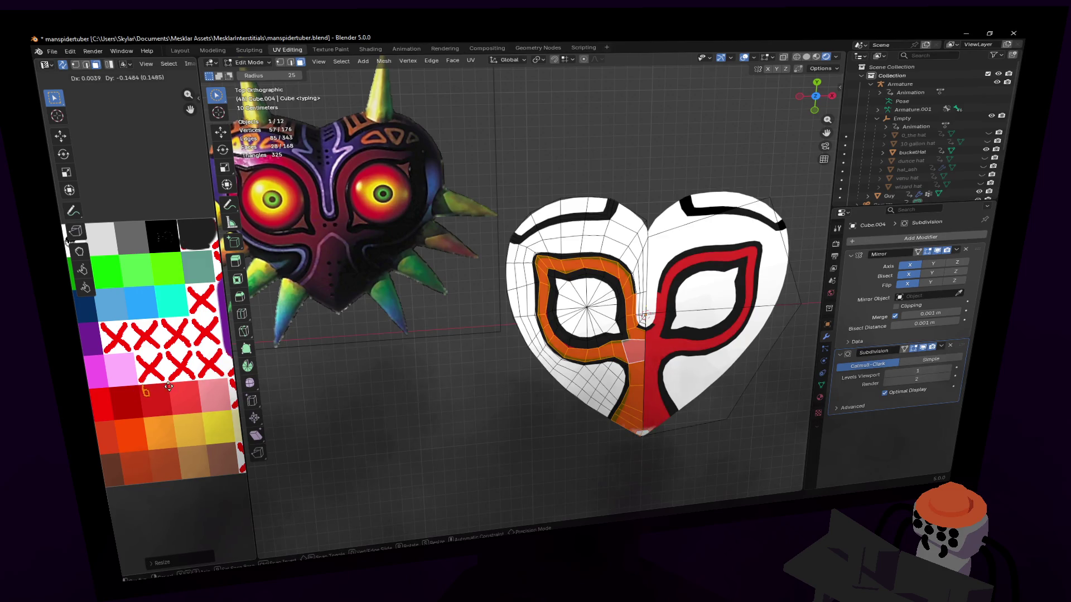
click(154, 403)
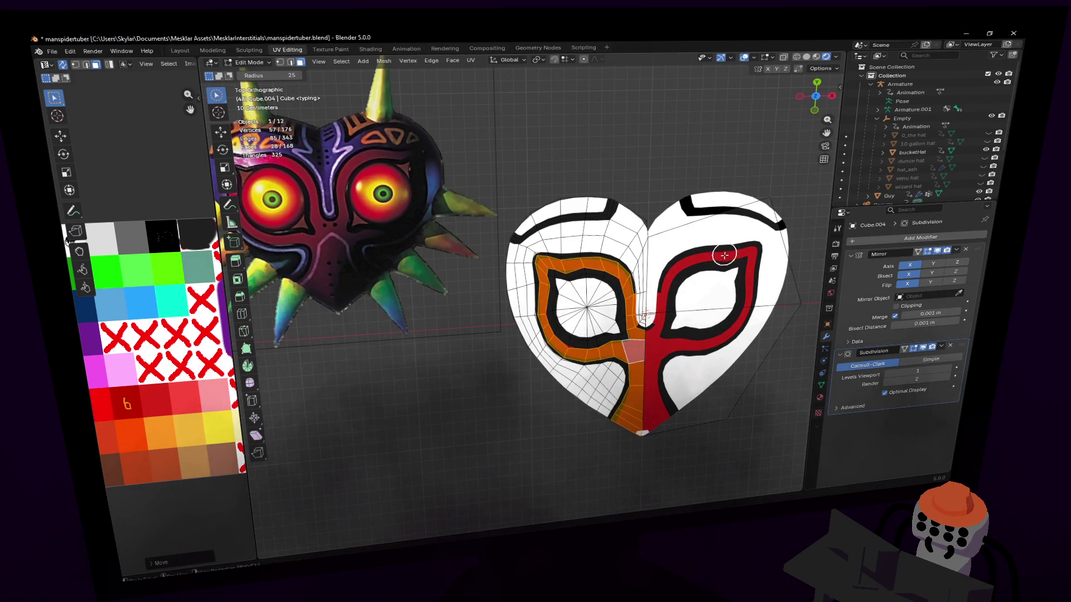
scroll(670, 289, up, 8)
scroll(652, 302, up, 6)
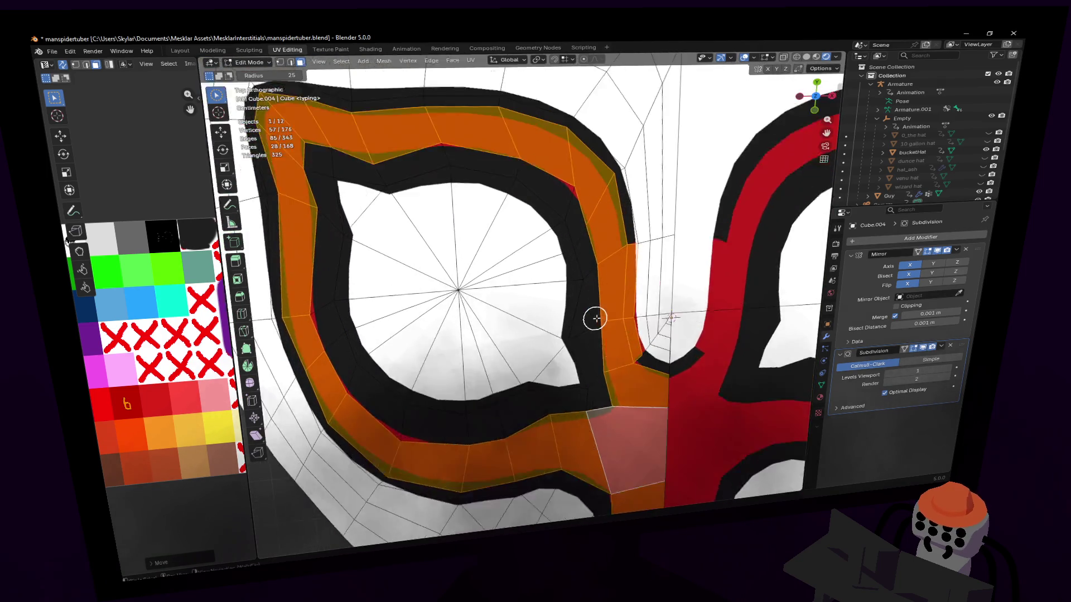
drag(644, 242, 665, 326)
scroll(645, 272, down, 8)
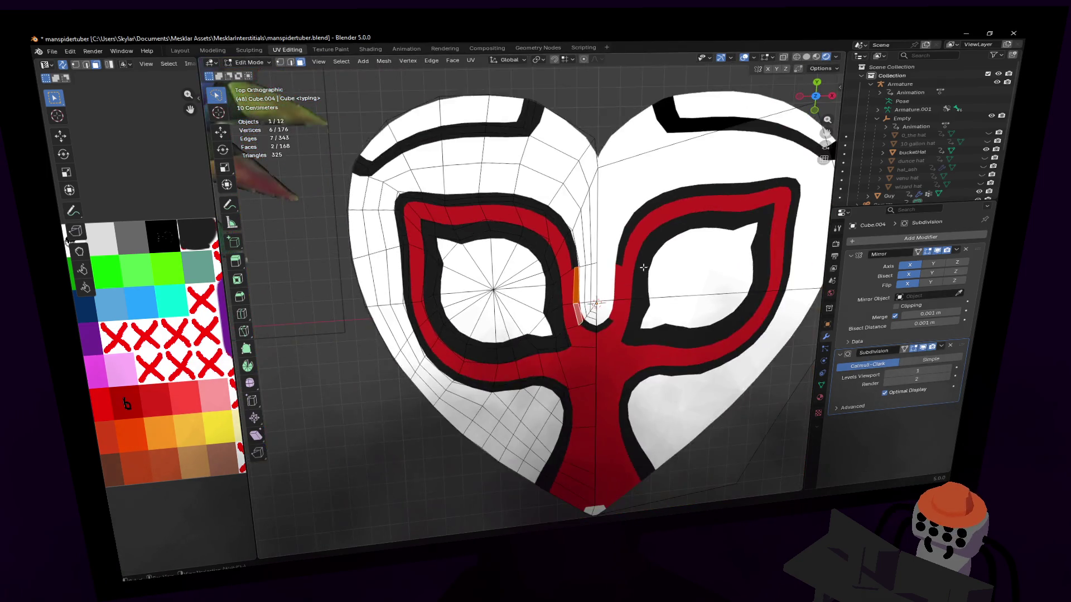
scroll(645, 271, down, 5)
- Unwrap the two centre faces between the eyes and place their UVs on red, checking in Object Mode
shift+middle_drag(645, 272, 686, 295)
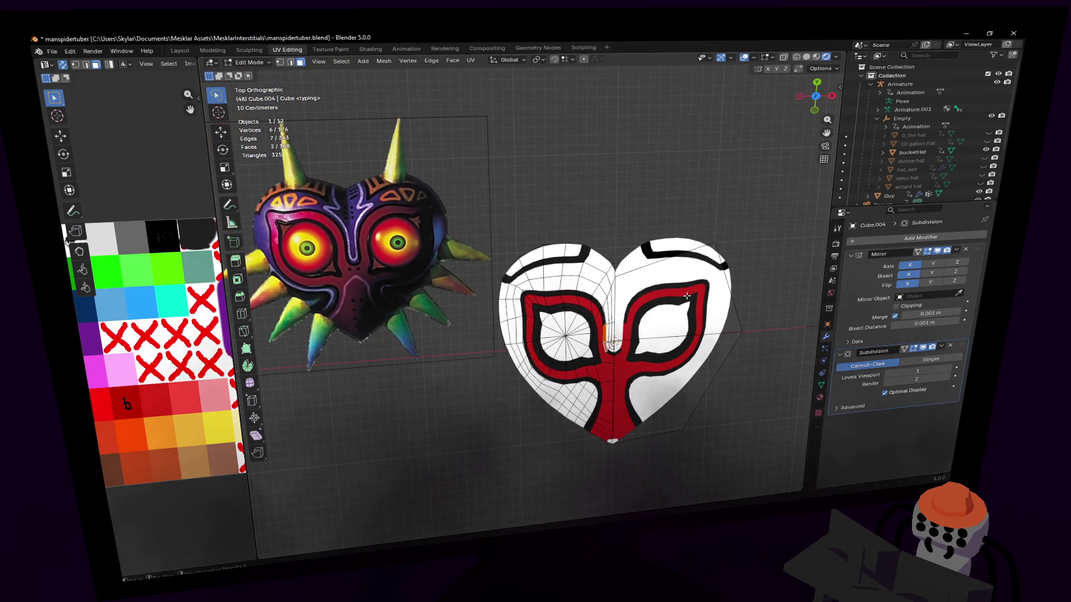
key(u)
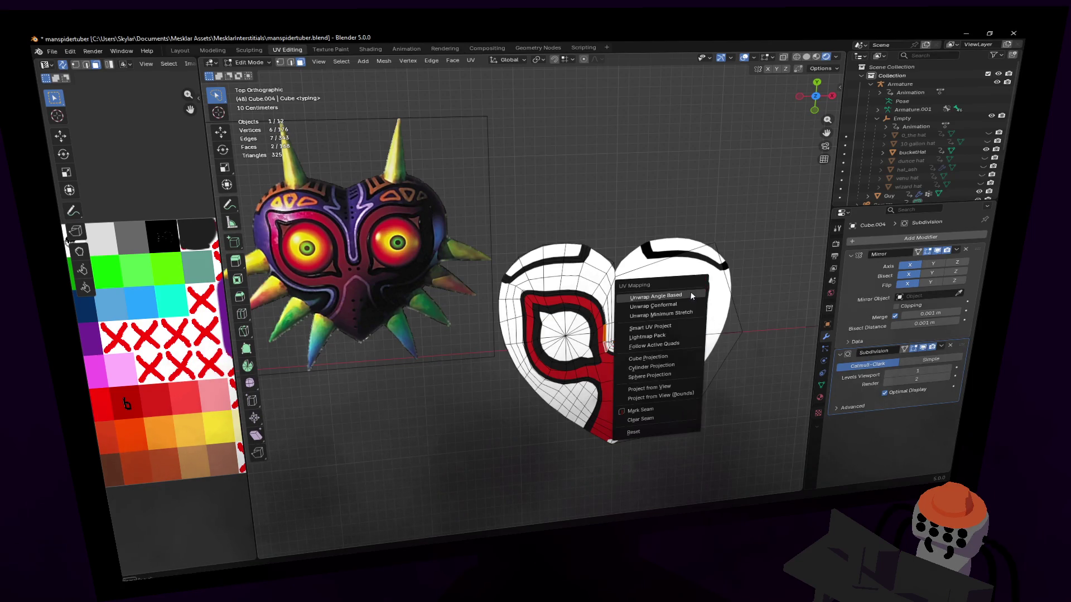
click(661, 277)
key(g)
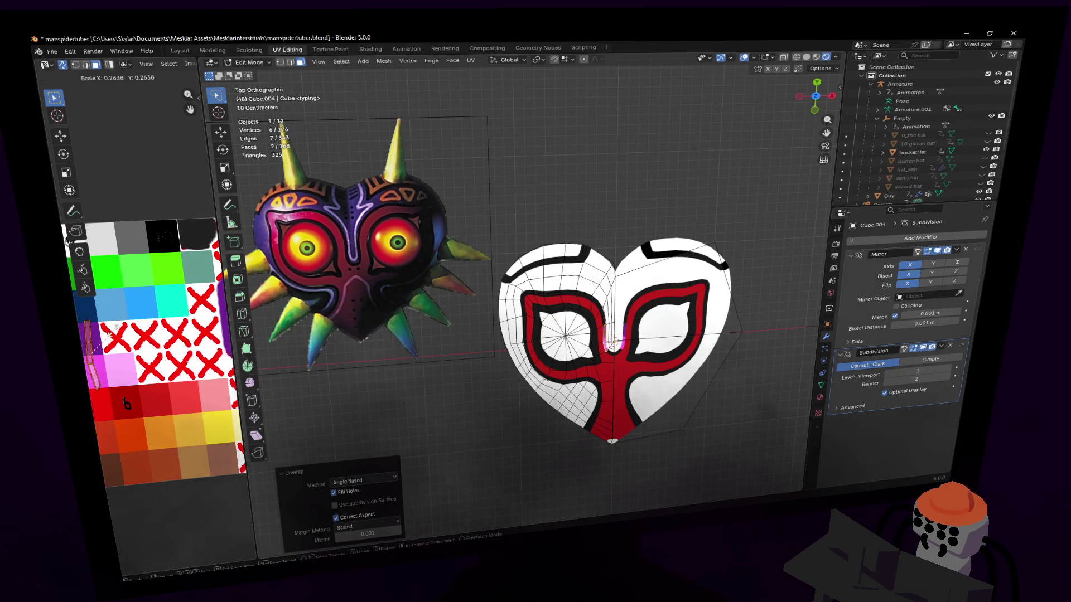
click(124, 405)
key(Tab)
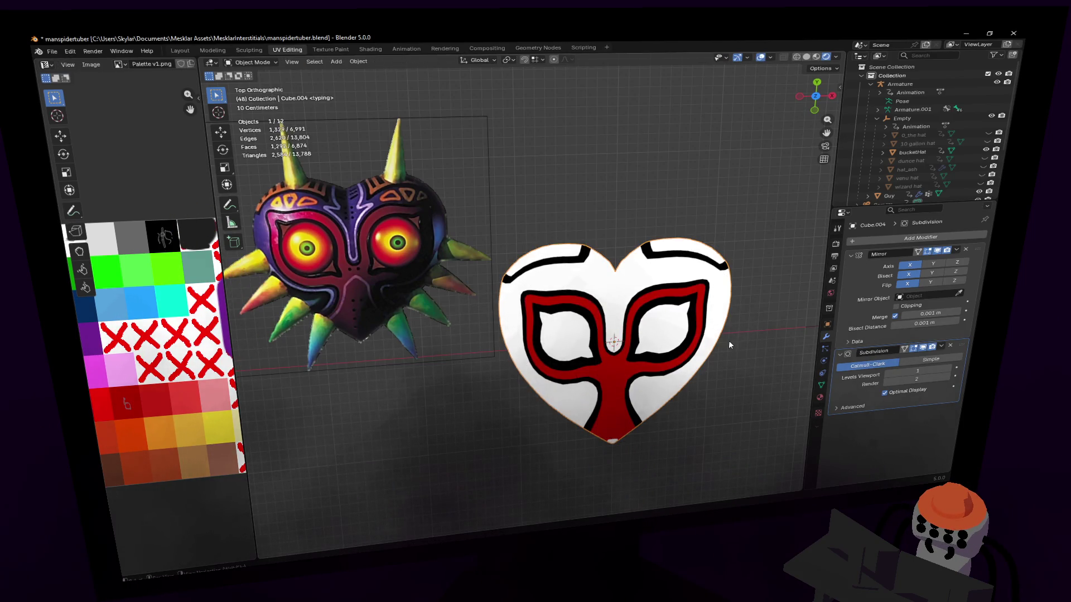
key(Tab)
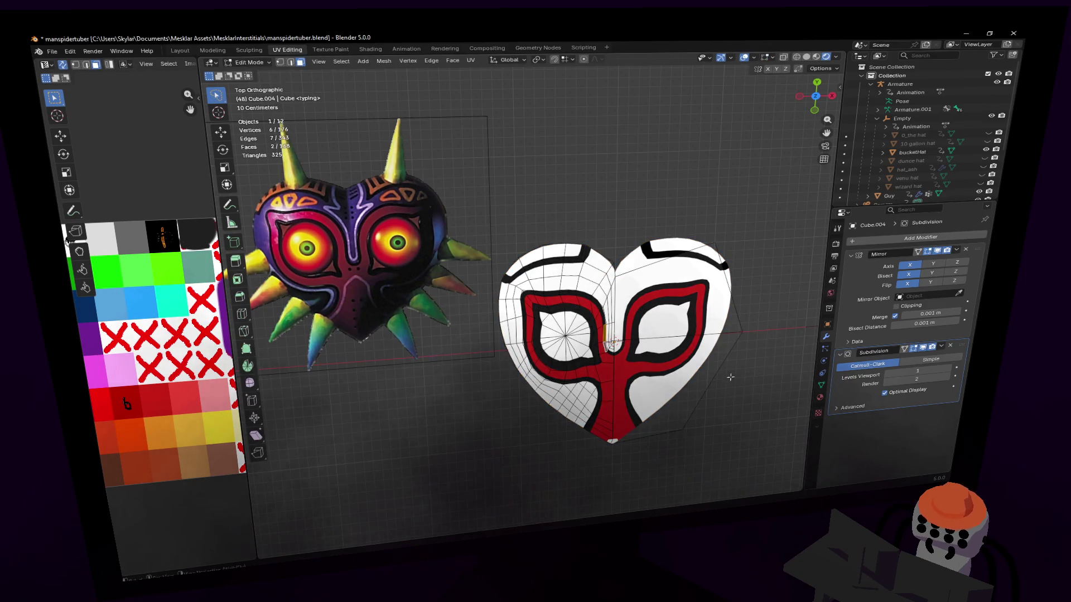
scroll(612, 352, up, 3)
scroll(544, 361, up, 3)
scroll(511, 377, up, 2)
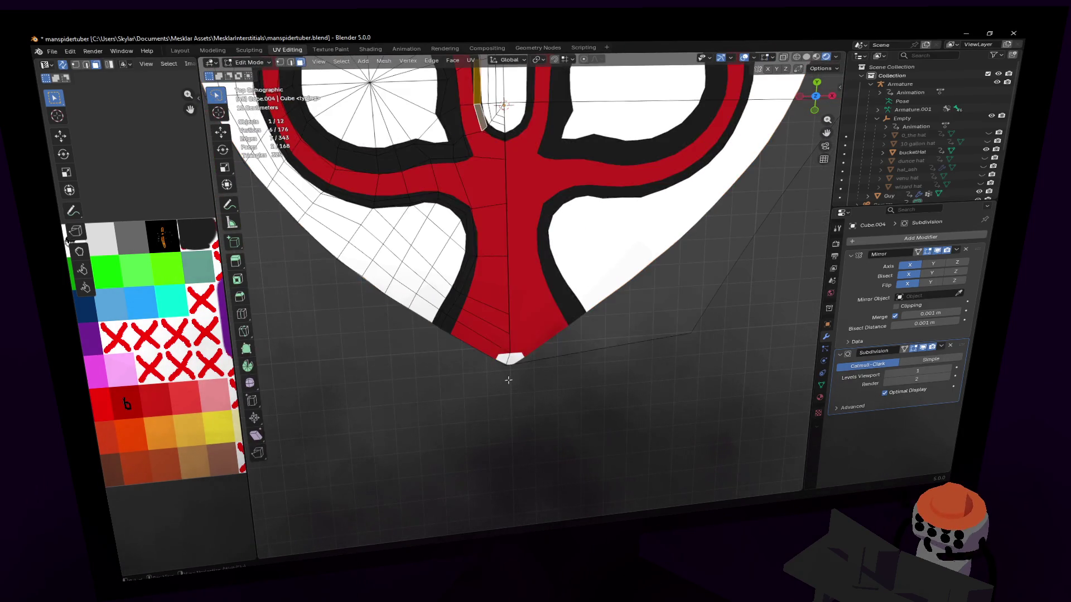
- In vertex mode select the bottom tip vertex, reposition its UV, and start sliding it along its edge
key(1)
click(511, 358)
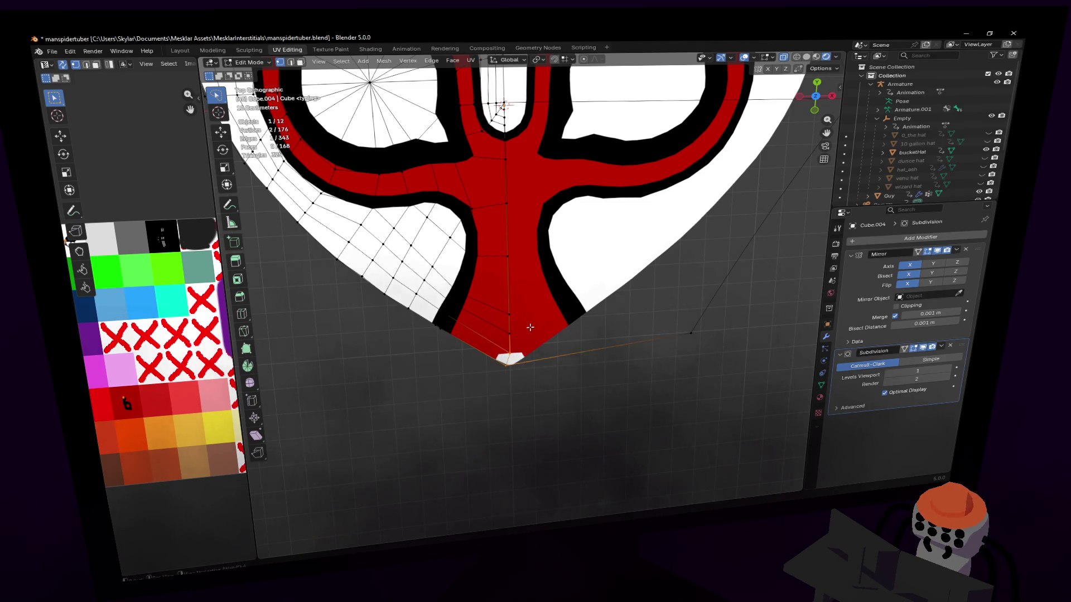
scroll(529, 327, down, 5)
key(g)
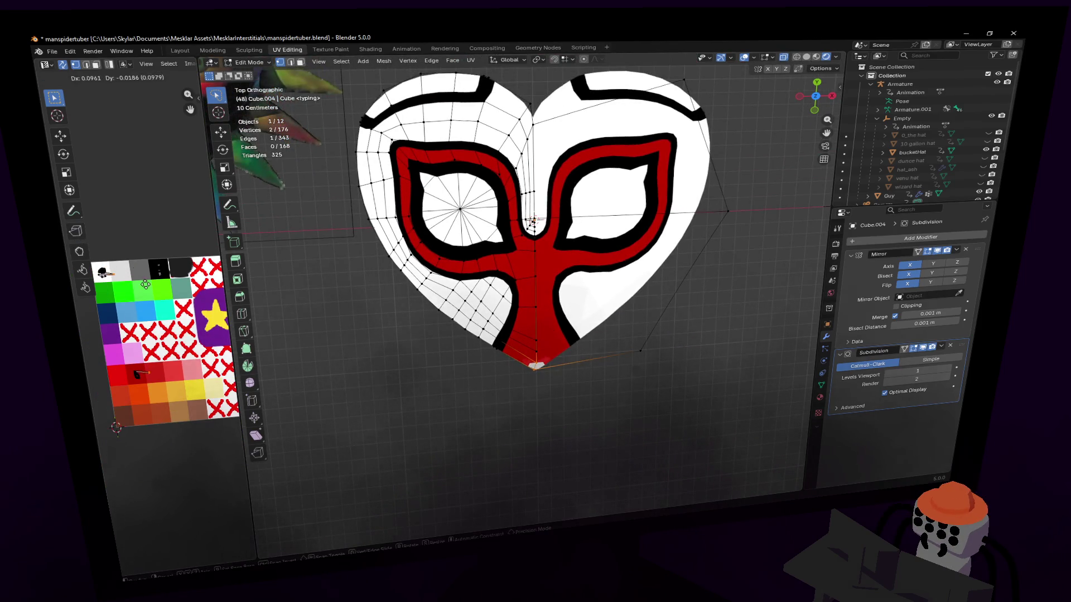
click(143, 289)
scroll(555, 374, up, 2)
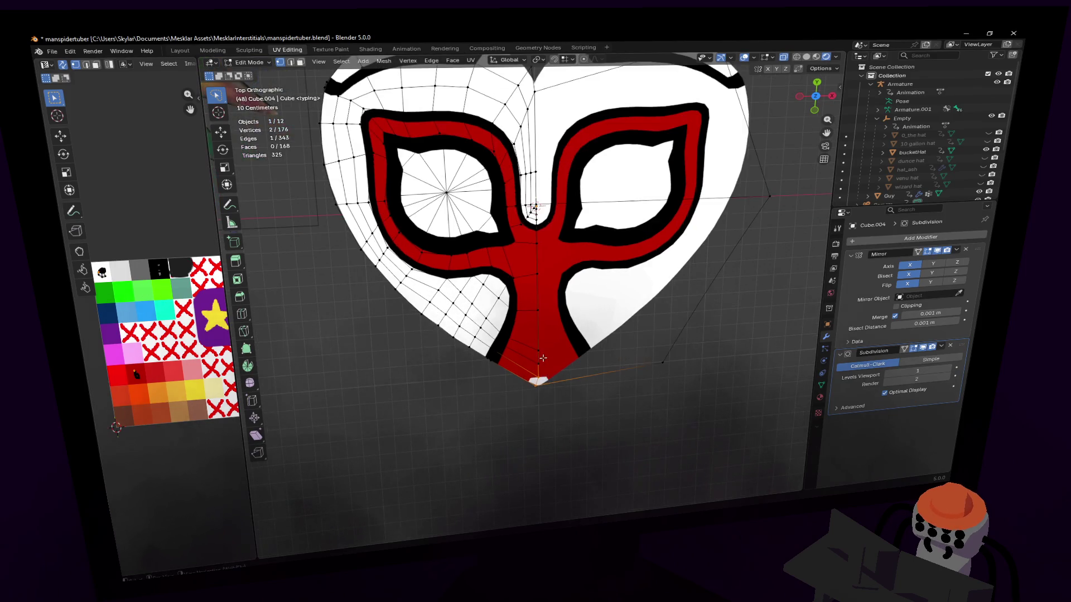
scroll(567, 362, down, 1)
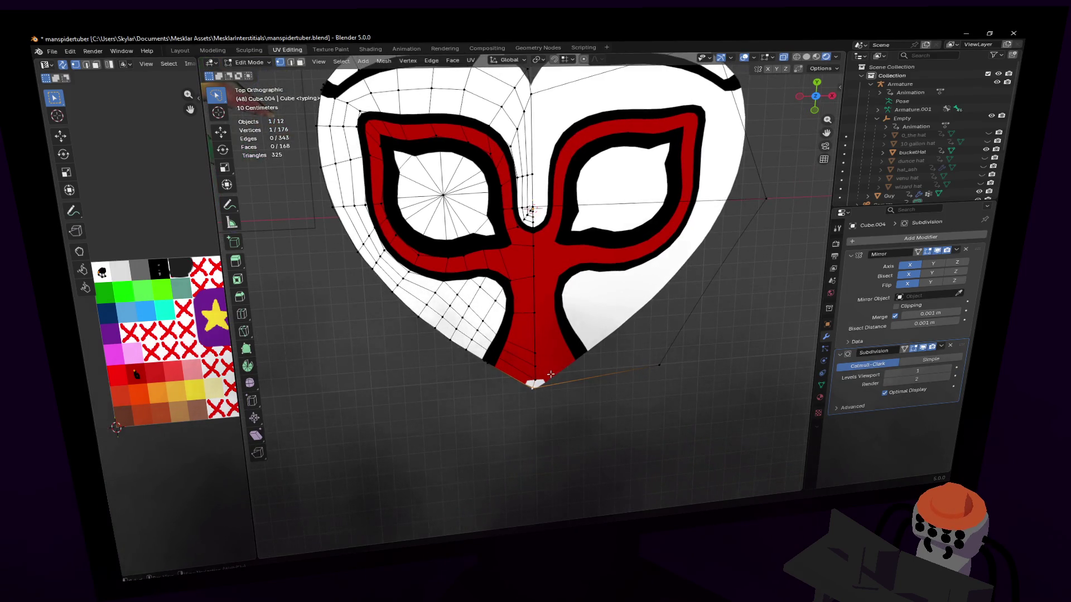
scroll(551, 376, up, 1)
scroll(544, 423, up, 2)
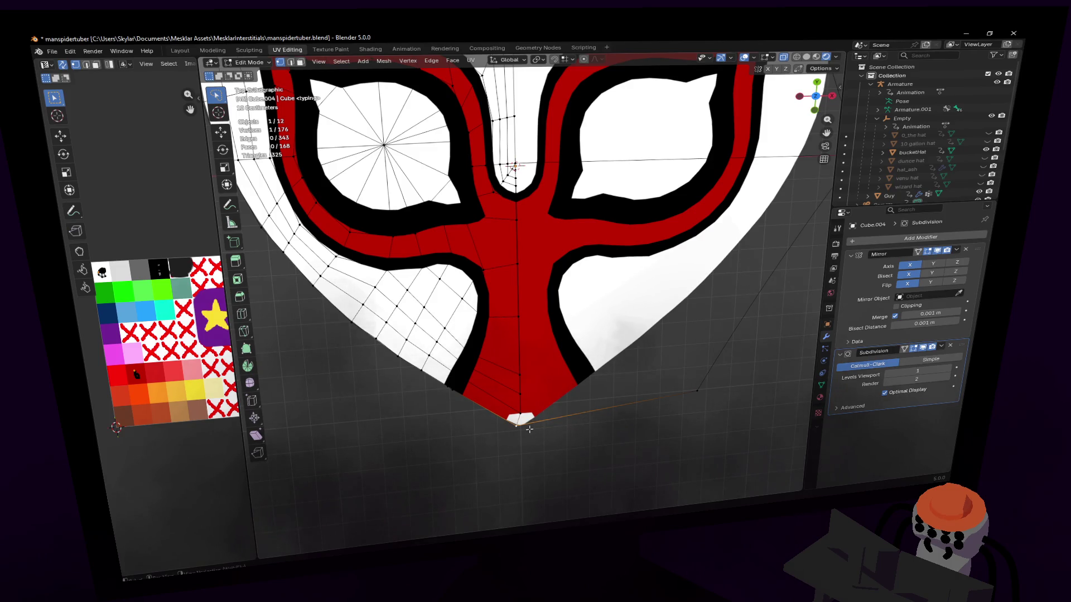
key(g)
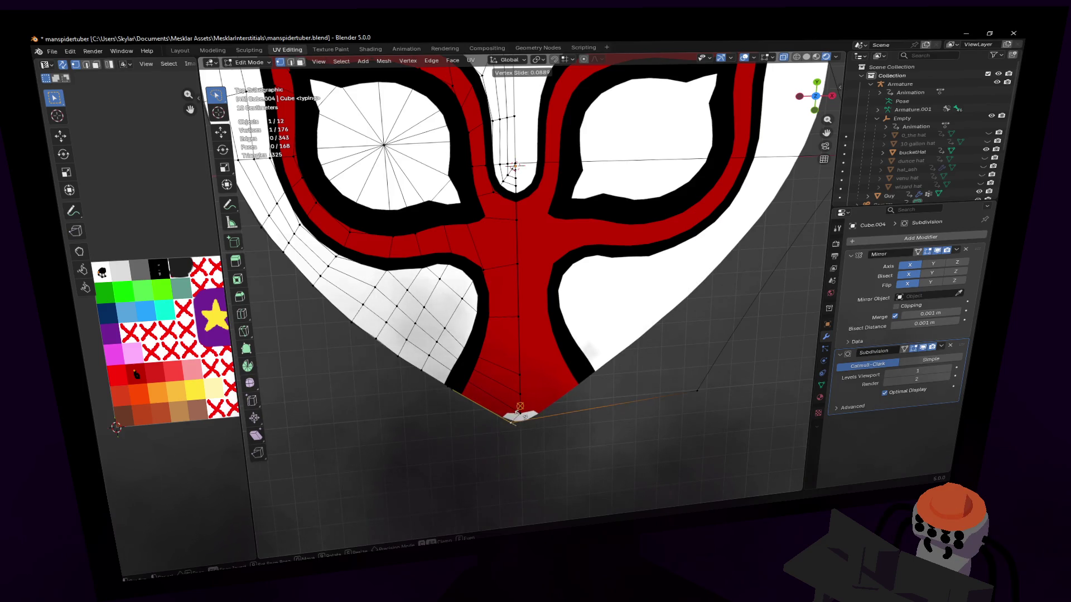
- Confirm the slide, set the pivot point to 3D Cursor and snapping target to Vertex
click(529, 418)
click(543, 61)
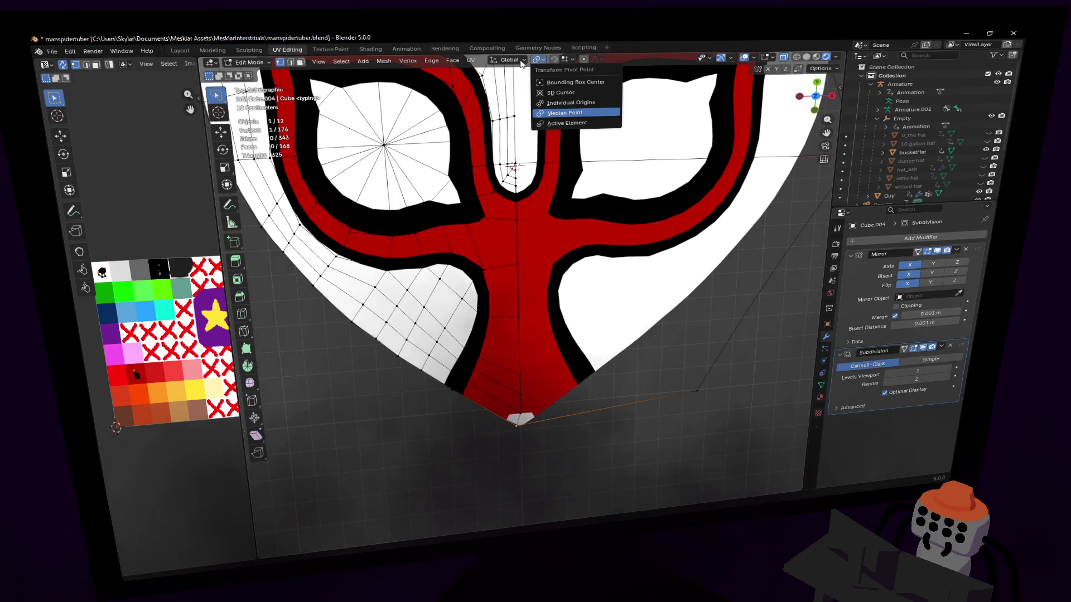
click(538, 60)
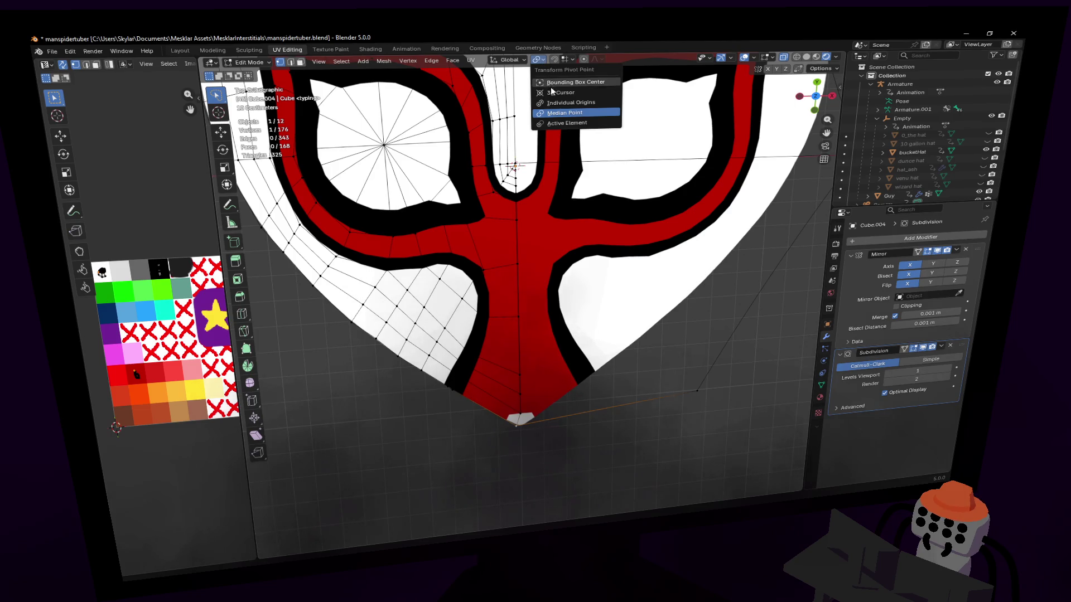
click(570, 61)
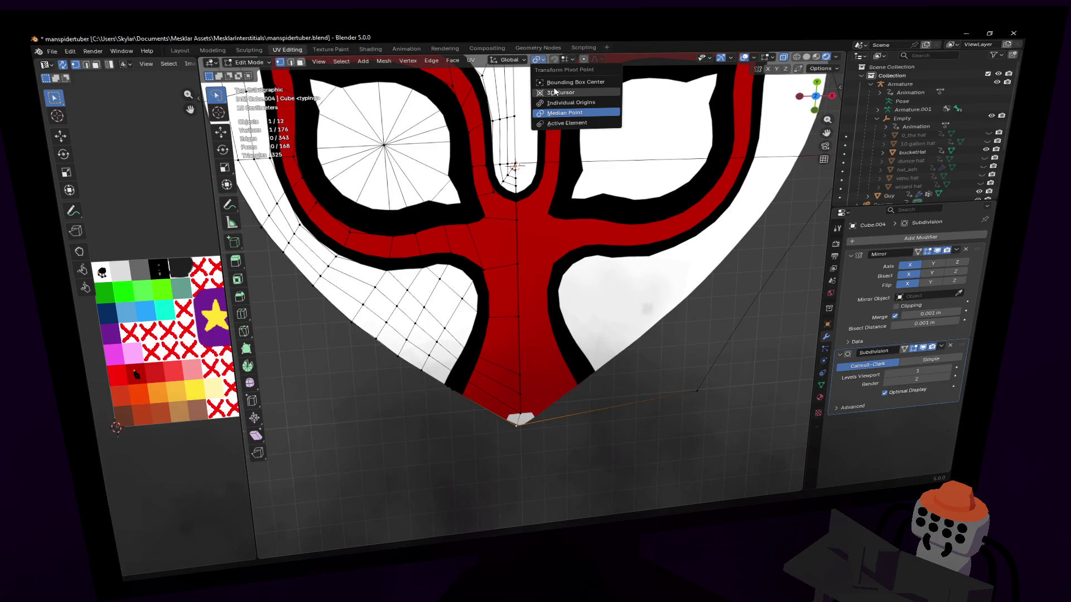
click(554, 92)
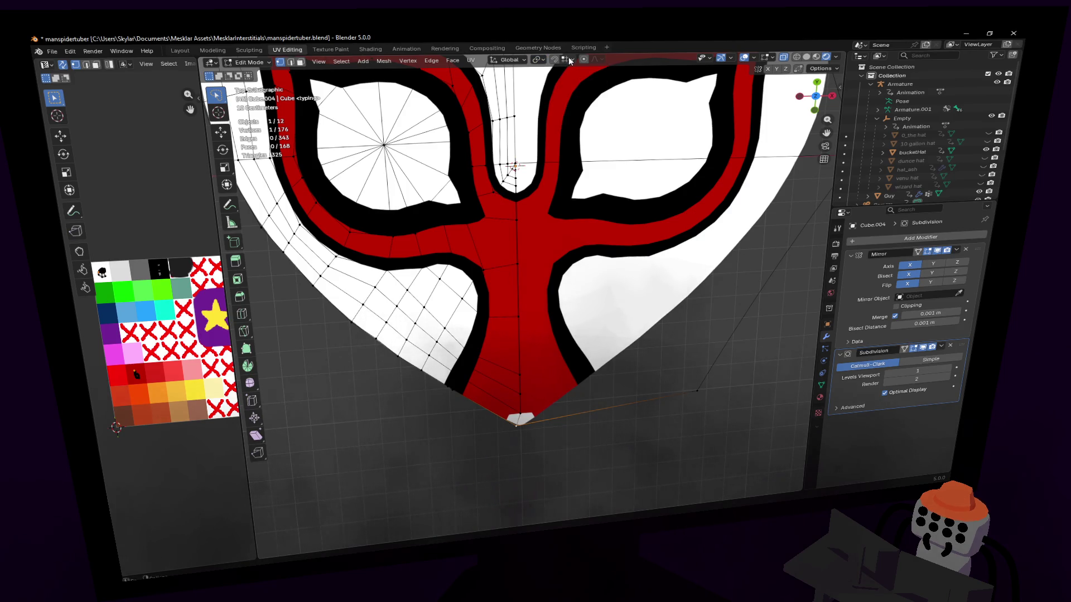
click(571, 62)
click(542, 126)
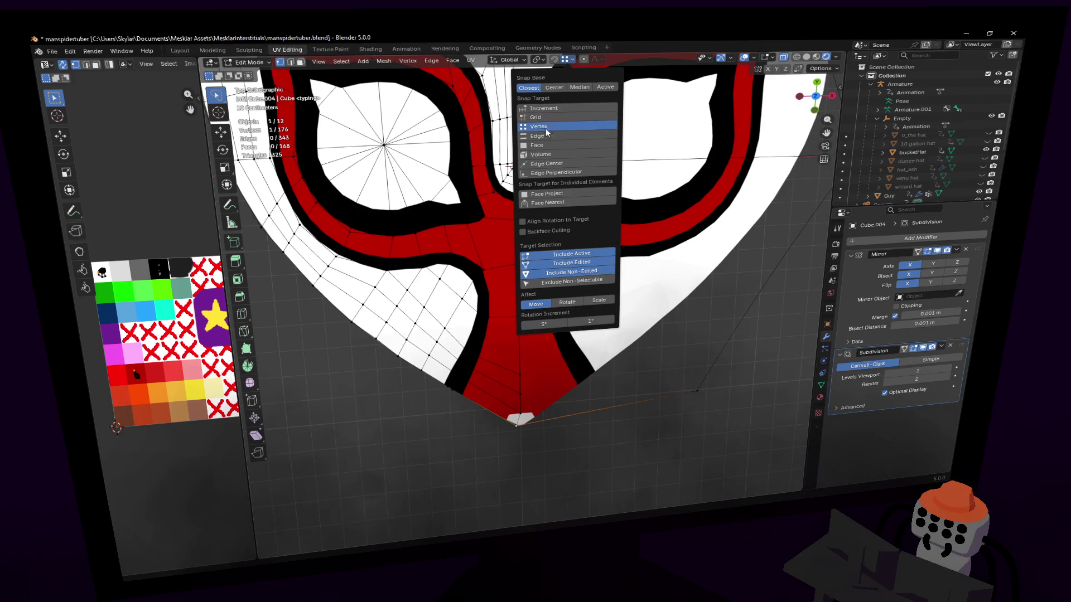
- Move the bottom tip vertex along X onto the point so red reaches the tip
key(g)
key(x)
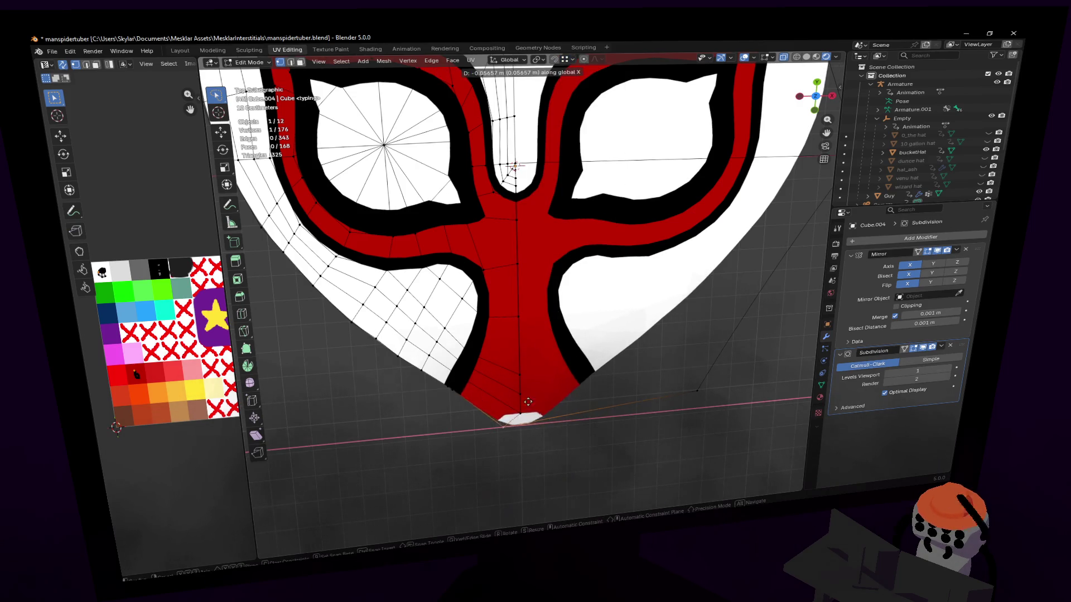
click(519, 413)
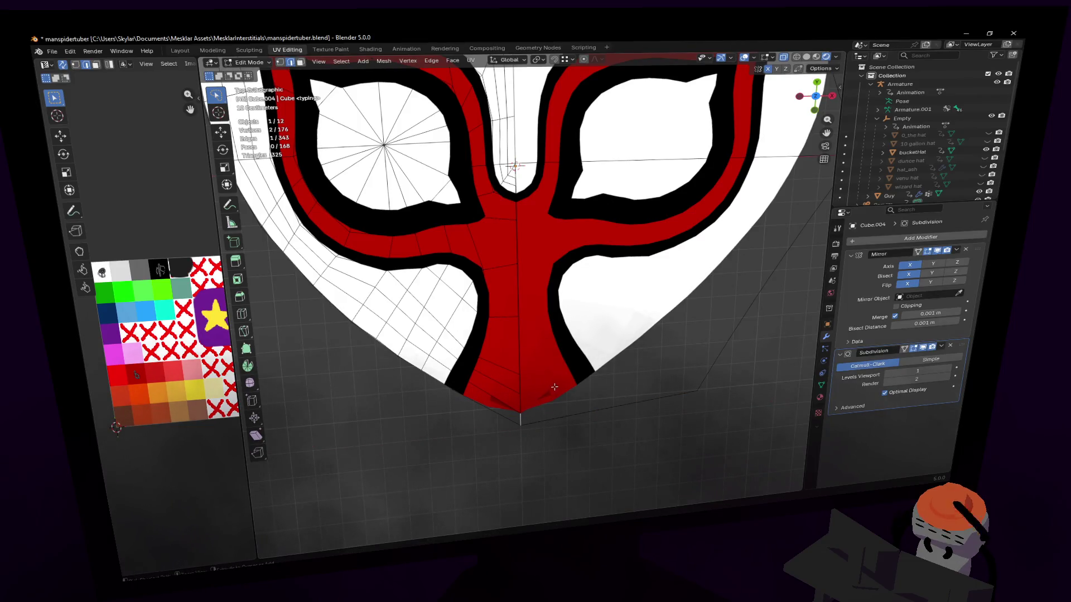
- Bevel the bottom tip edge, unwrap the new faces and shrink their UV island onto red
key(ctrl+b)
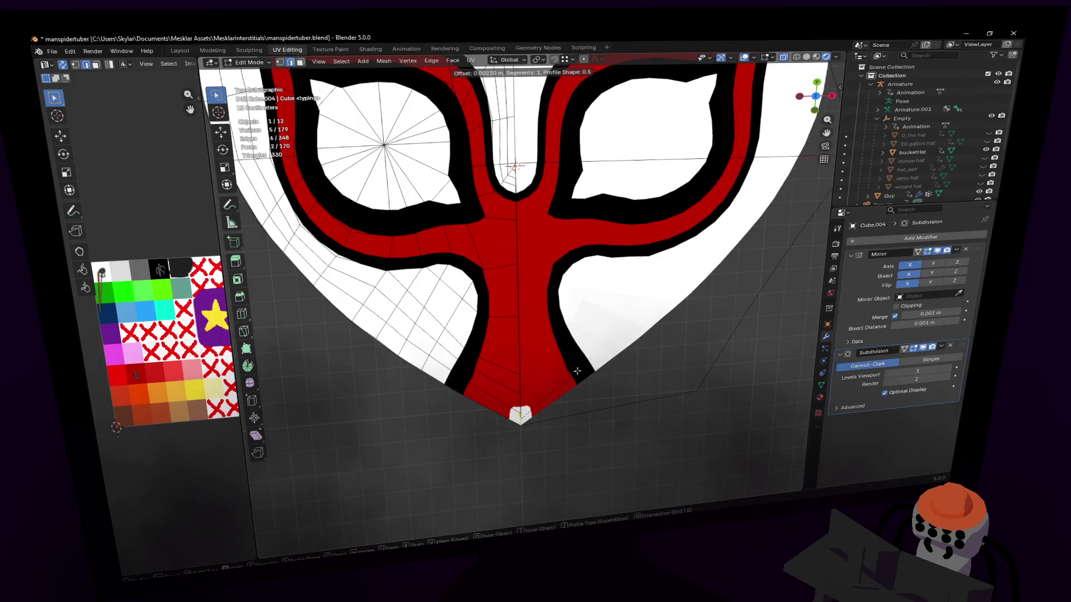
click(576, 371)
shift+middle_drag(549, 399, 577, 384)
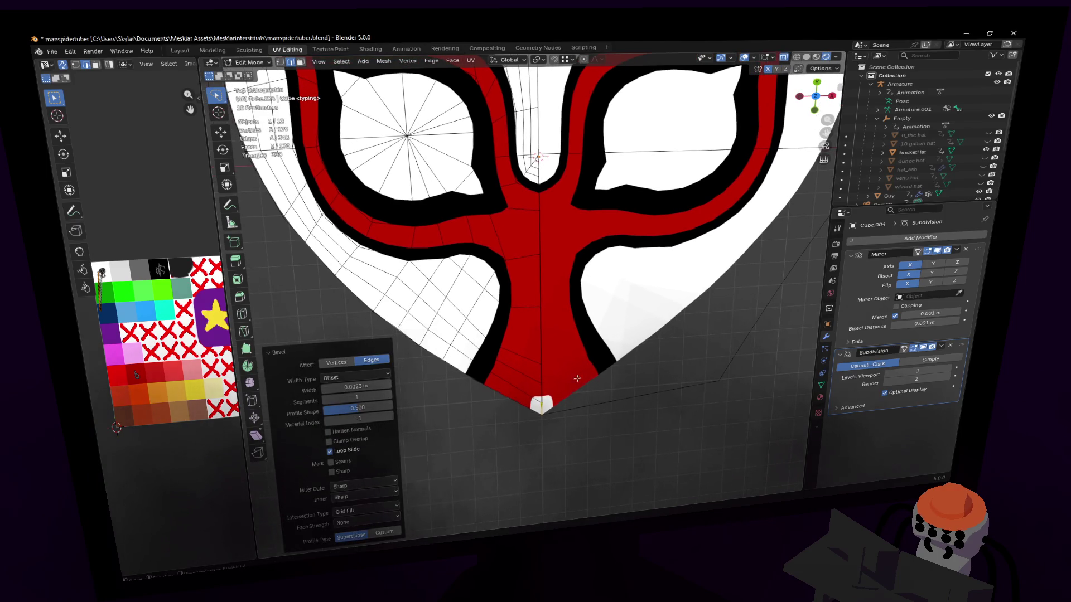
key(u)
click(582, 266)
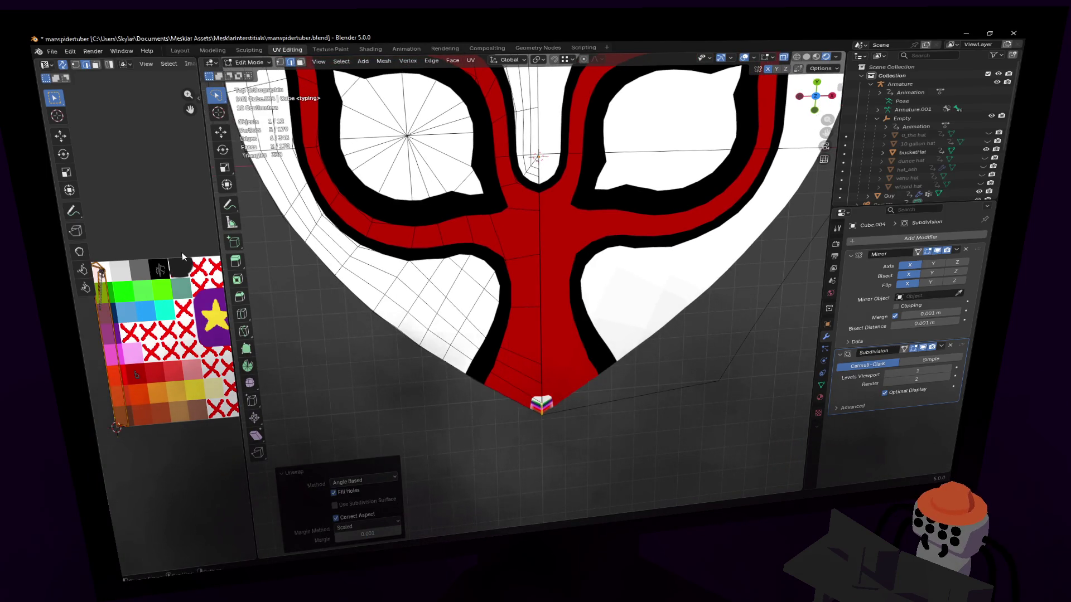
click(116, 332)
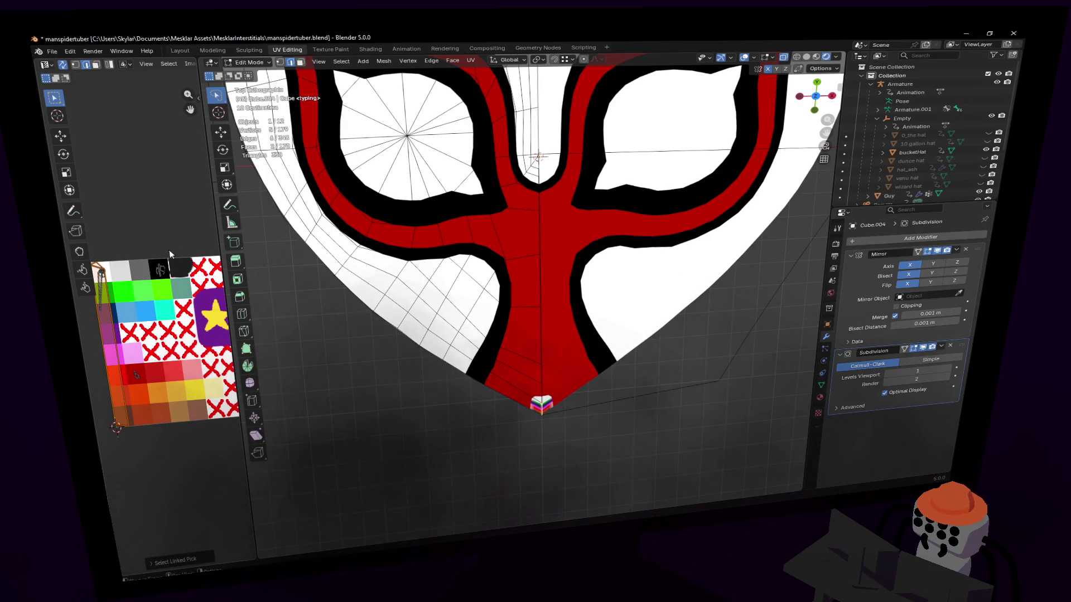
key(s)
click(118, 347)
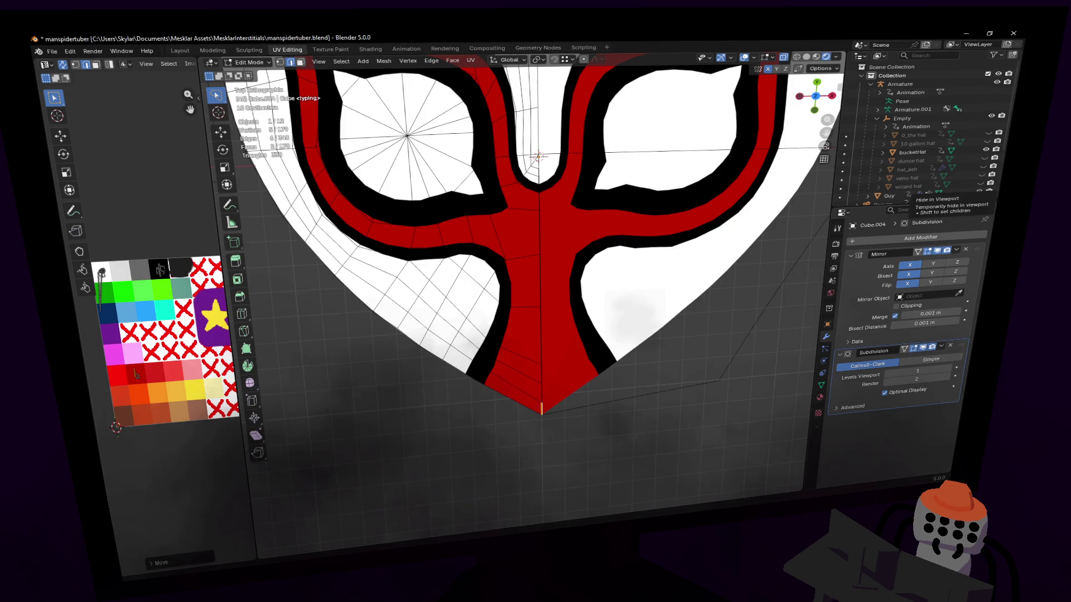
scroll(521, 328, up, 8)
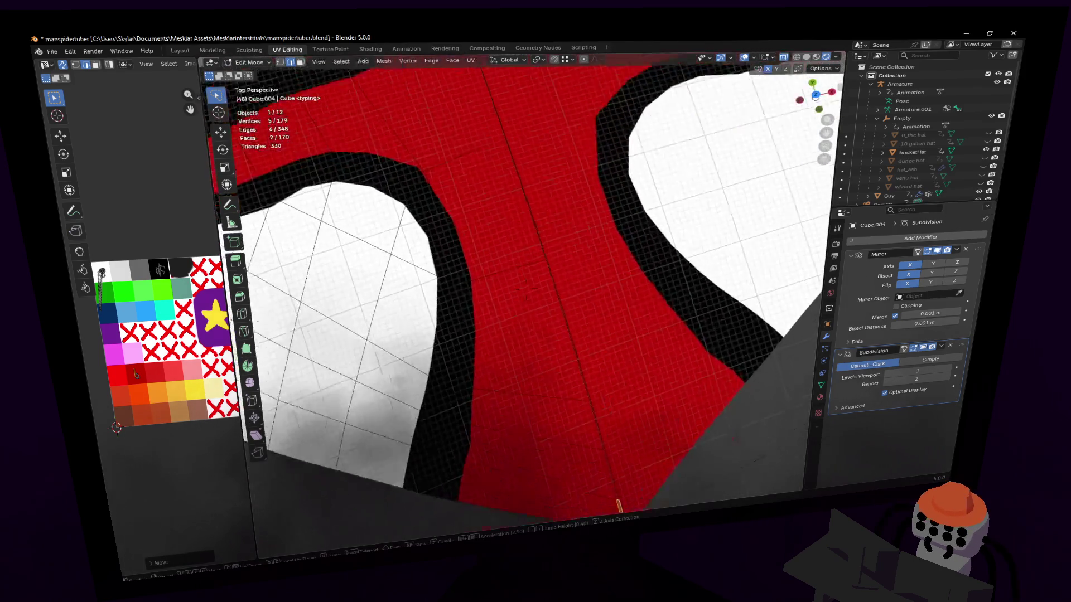
key(KP_7)
scroll(542, 293, up, 6)
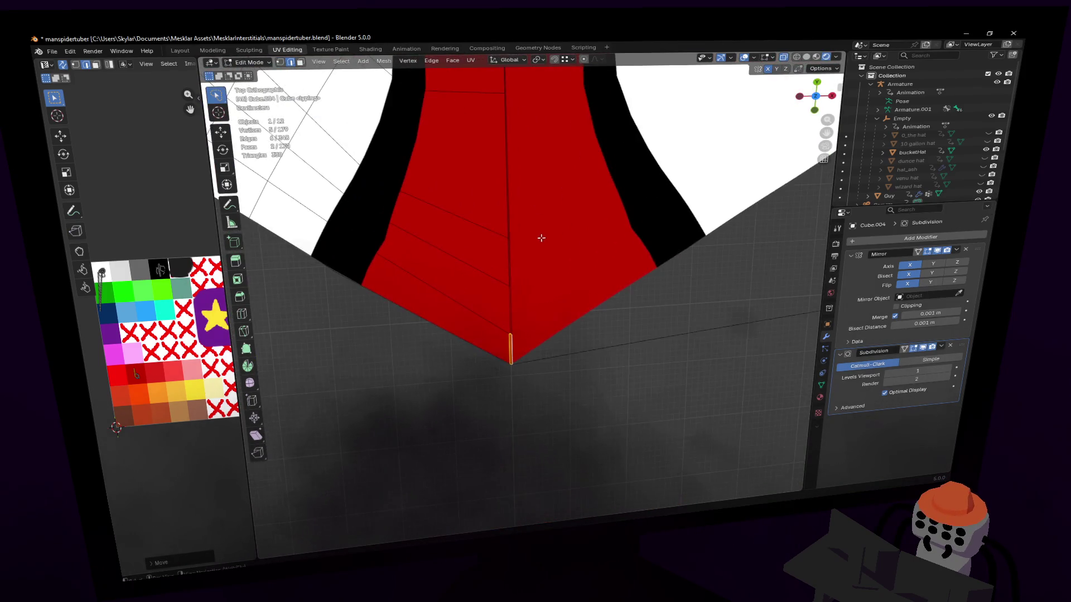
click(519, 335)
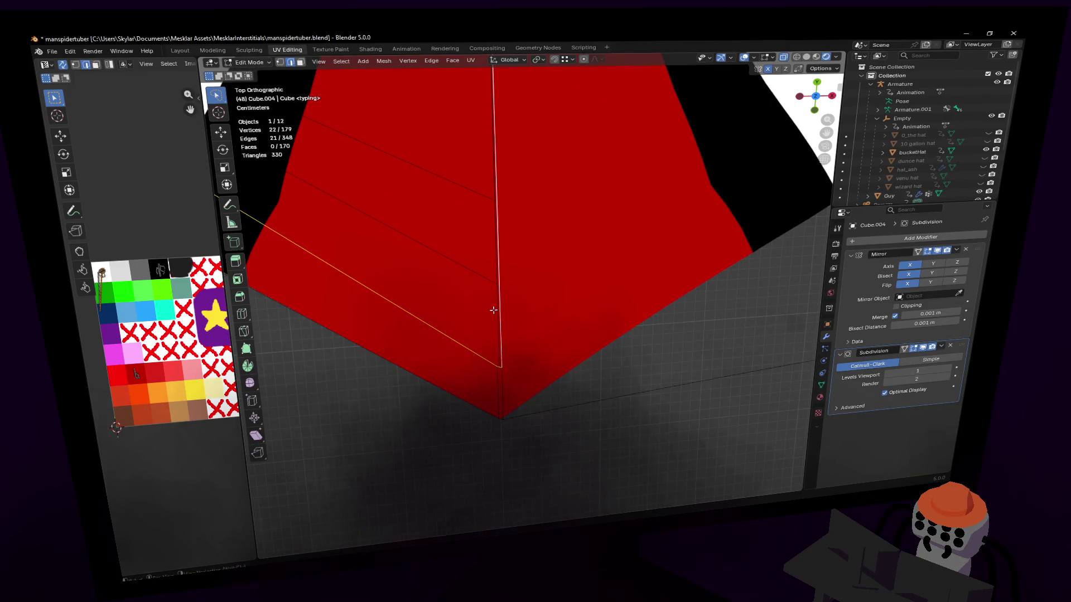
scroll(502, 302, down, 8)
scroll(519, 191, down, 4)
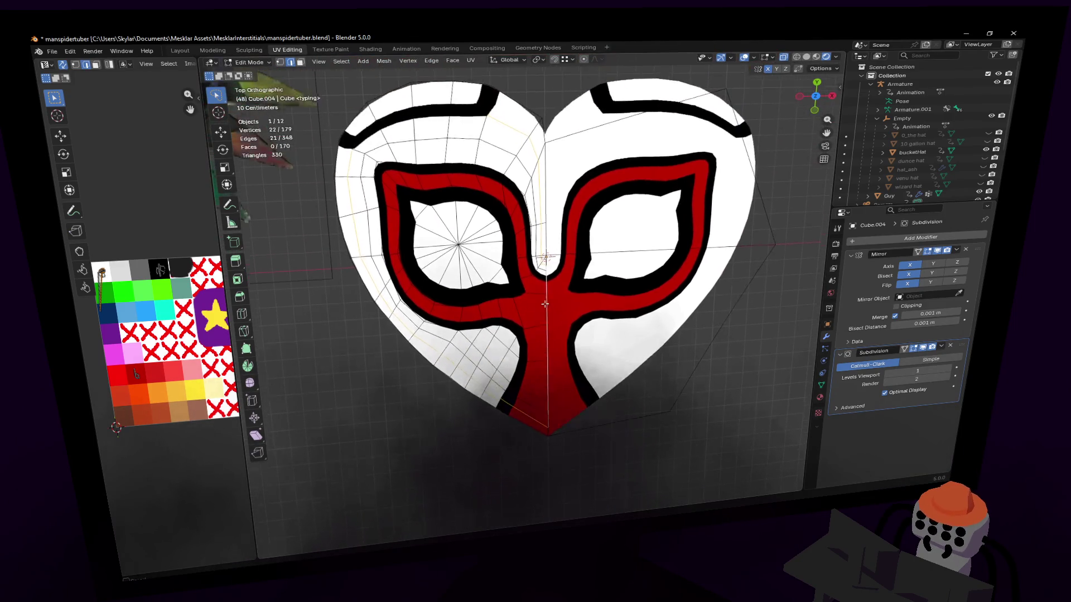
scroll(568, 322, up, 4)
scroll(568, 323, up, 5)
scroll(568, 323, up, 3)
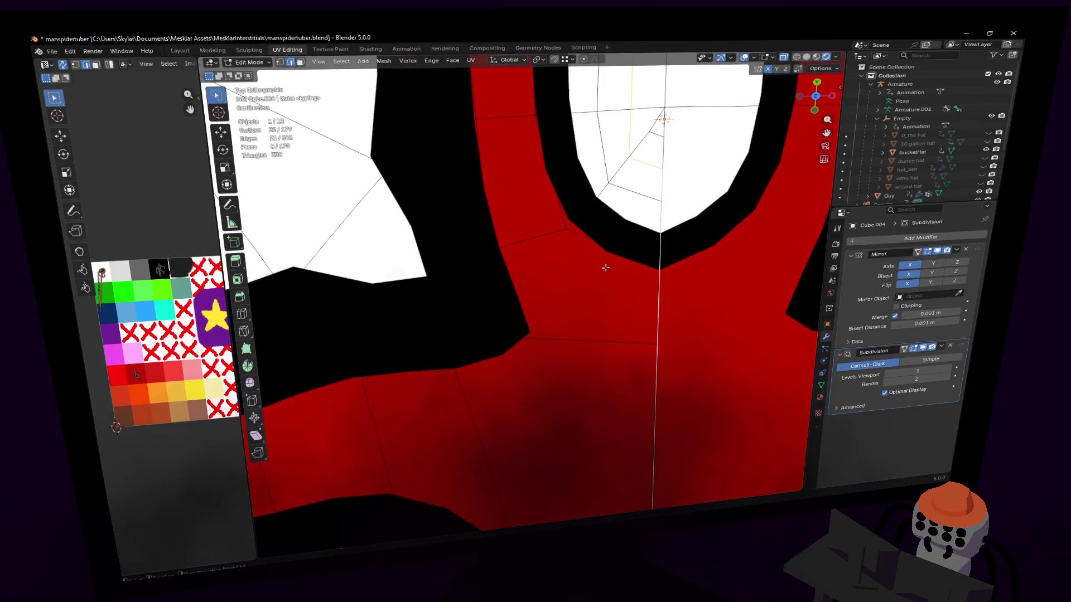
scroll(603, 268, up, 3)
scroll(627, 257, up, 3)
scroll(627, 236, up, 3)
scroll(627, 237, down, 3)
click(556, 210)
mouse_move(520, 348)
shift+middle_down()
mouse_move(519, 167)
mouse_move(538, 302)
shift+middle_up()
scroll(538, 303, up, 2)
scroll(535, 393, up, 2)
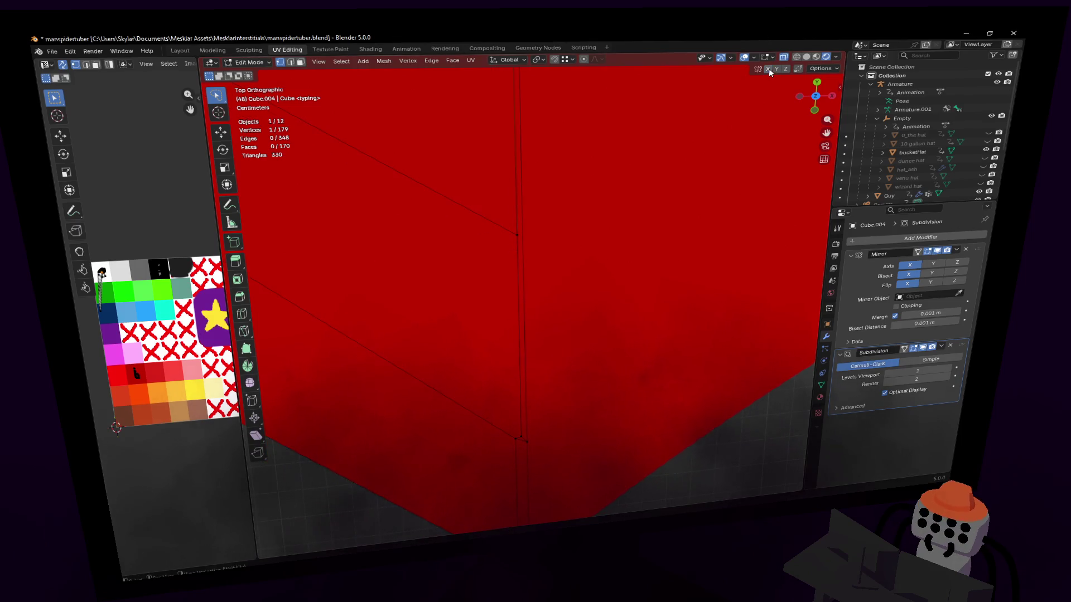
shift+middle_drag(492, 483, 477, 371)
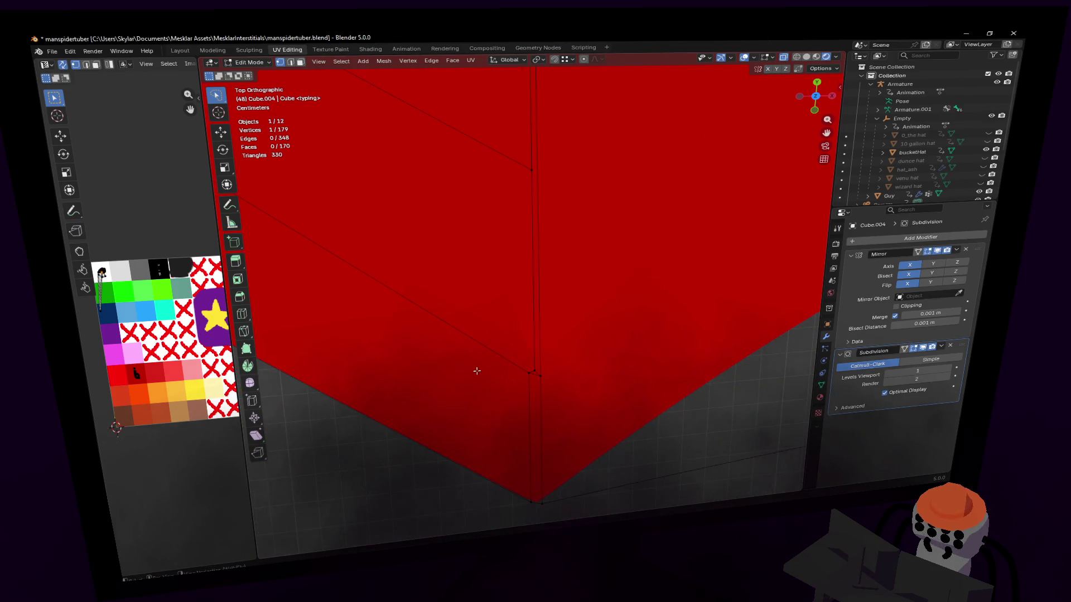
click(532, 361)
key(g)
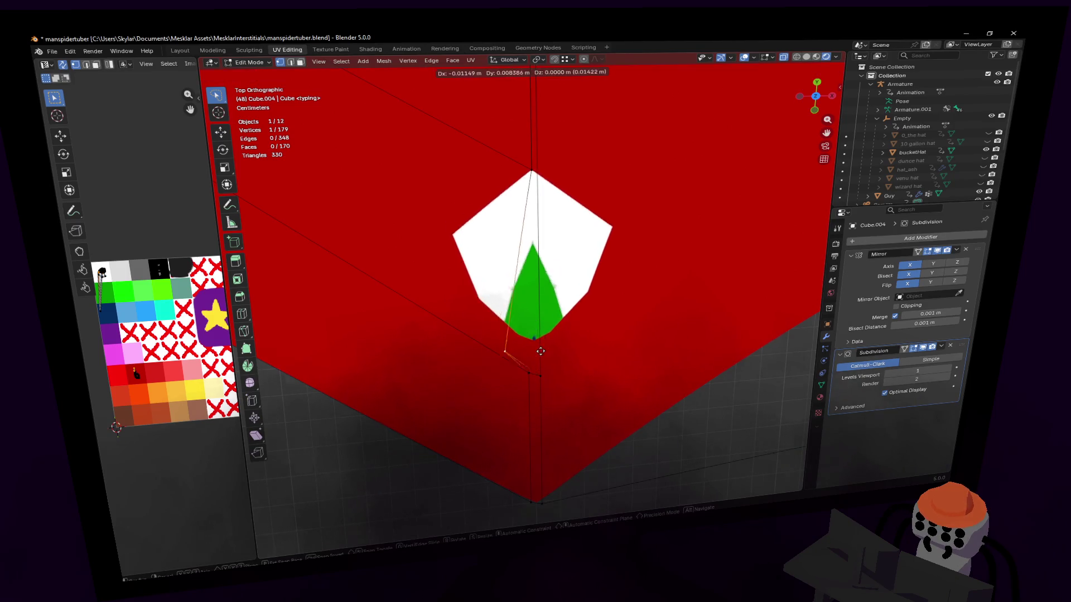
right_click(546, 354)
scroll(554, 383, down, 3)
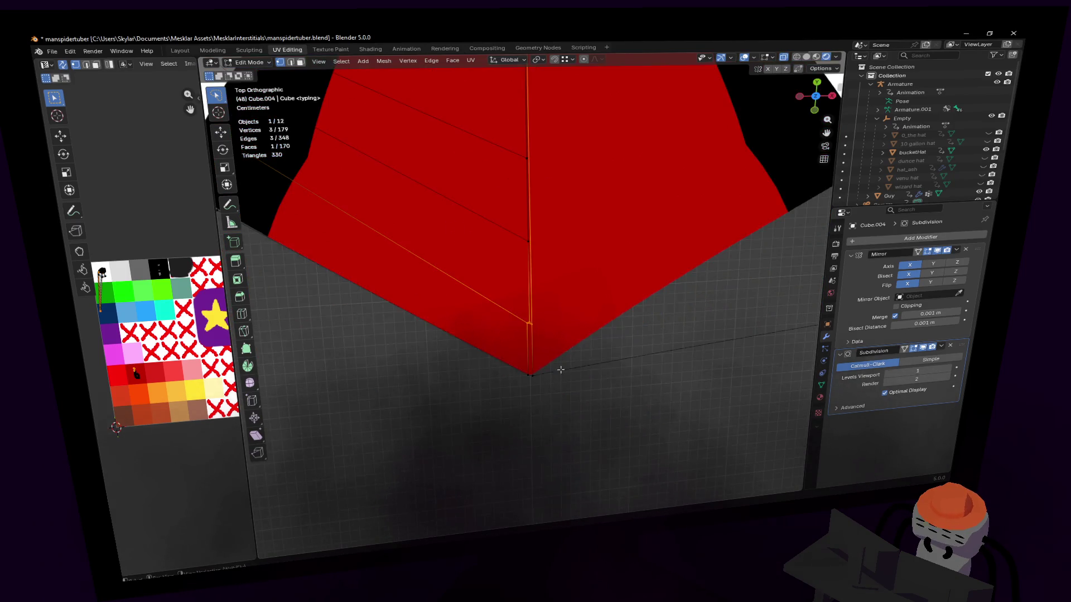
scroll(561, 334, down, 3)
scroll(564, 285, down, 3)
scroll(571, 237, down, 2)
scroll(572, 236, up, 3)
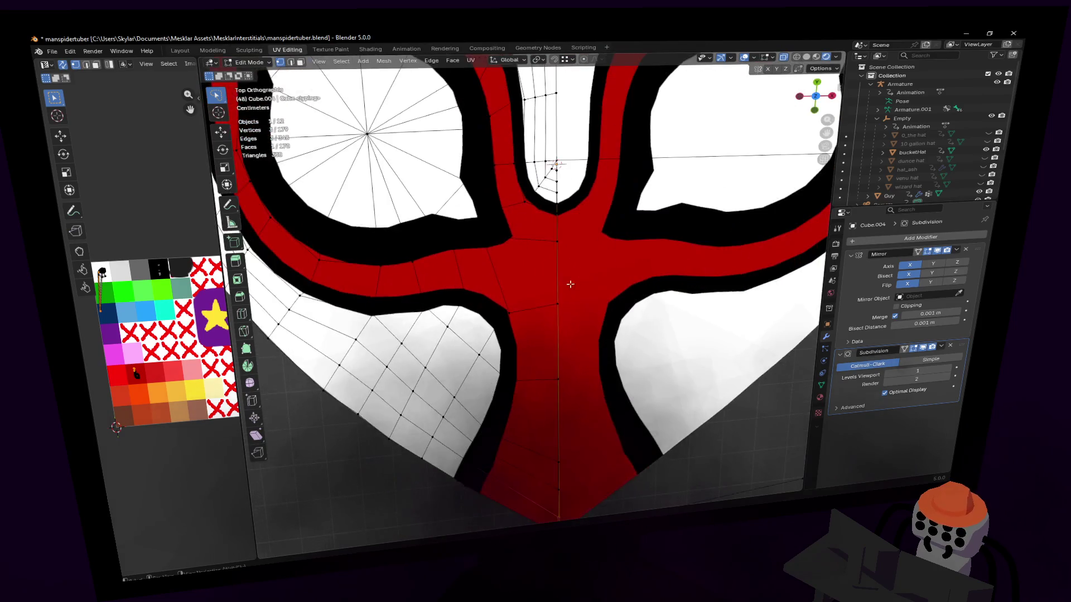
scroll(560, 252, up, 3)
scroll(544, 263, up, 3)
scroll(528, 278, up, 1)
key(g)
key(Escape)
scroll(528, 277, down, 4)
scroll(519, 284, up, 3)
scroll(520, 284, down, 4)
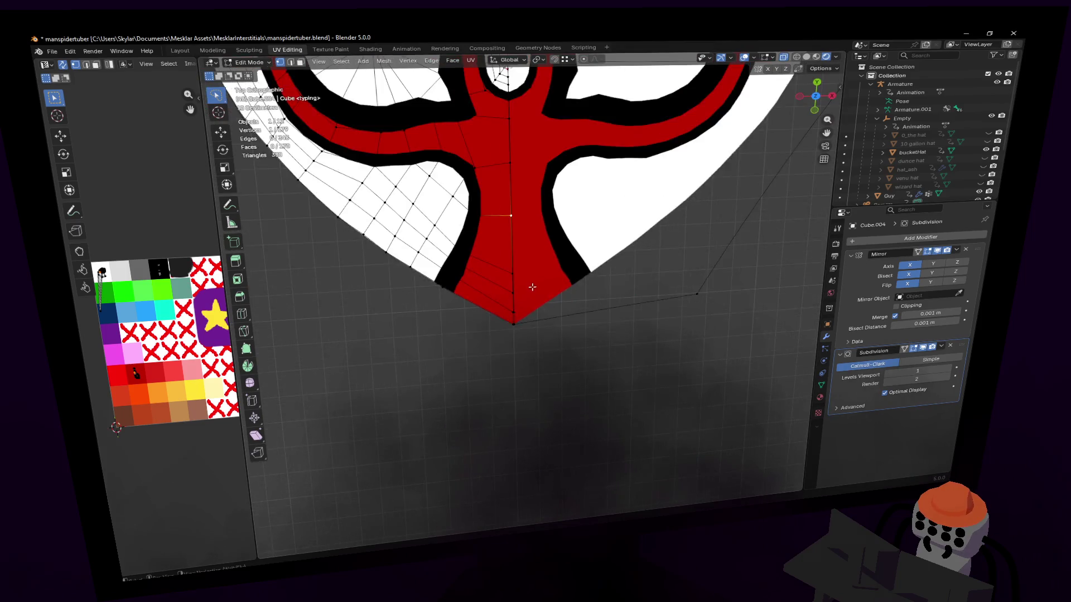
scroll(523, 251, down, 4)
scroll(531, 168, down, 2)
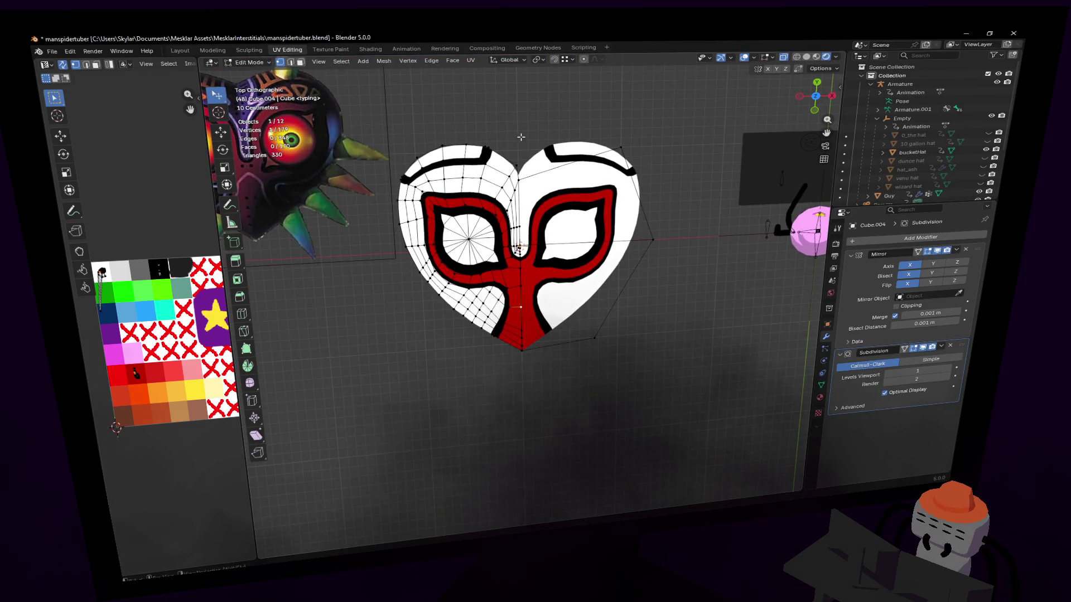
- Box-select the centre-line vertices and shift them 0.003371 m along X
drag(551, 128, 523, 418)
scroll(527, 360, up, 5)
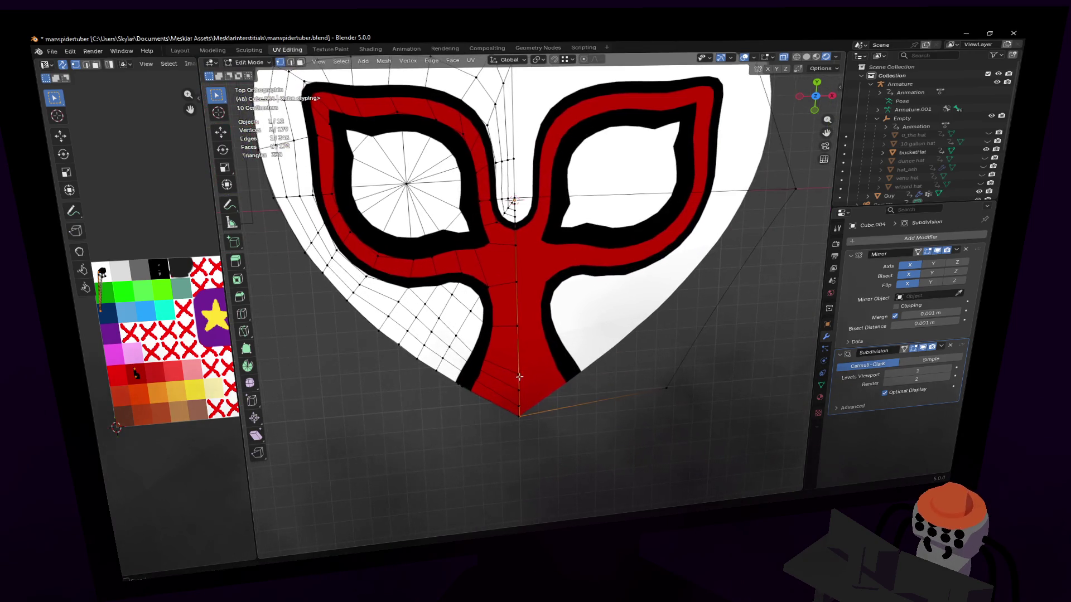
scroll(530, 435, up, 2)
scroll(530, 419, down, 2)
scroll(529, 377, down, 2)
scroll(536, 293, down, 2)
mouse_move(558, 494)
mouse_down()
mouse_move(548, 222)
mouse_move(536, 184)
mouse_up()
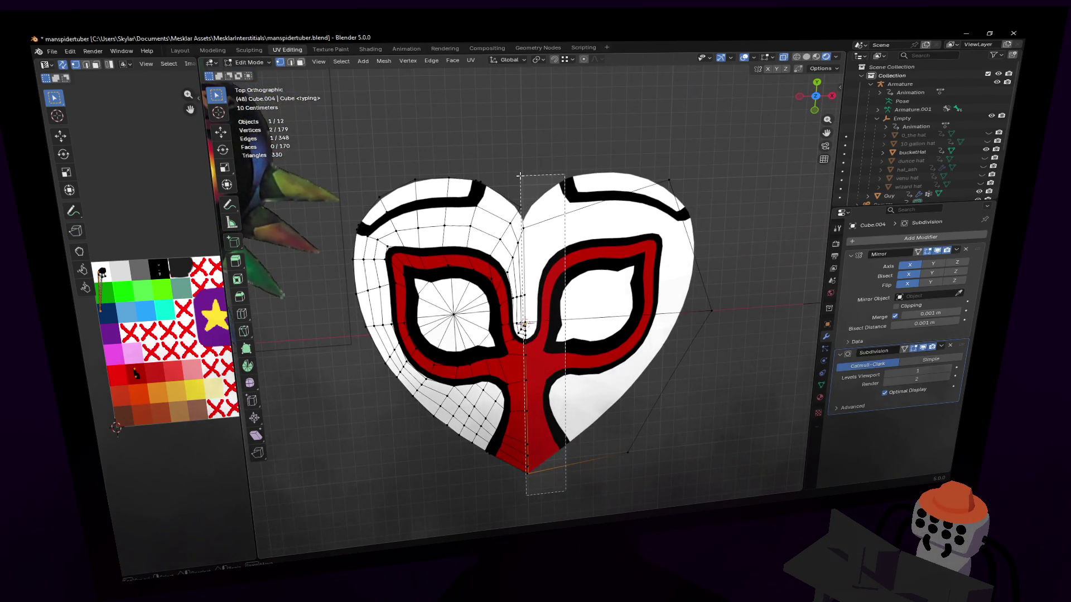
key(g)
key(x)
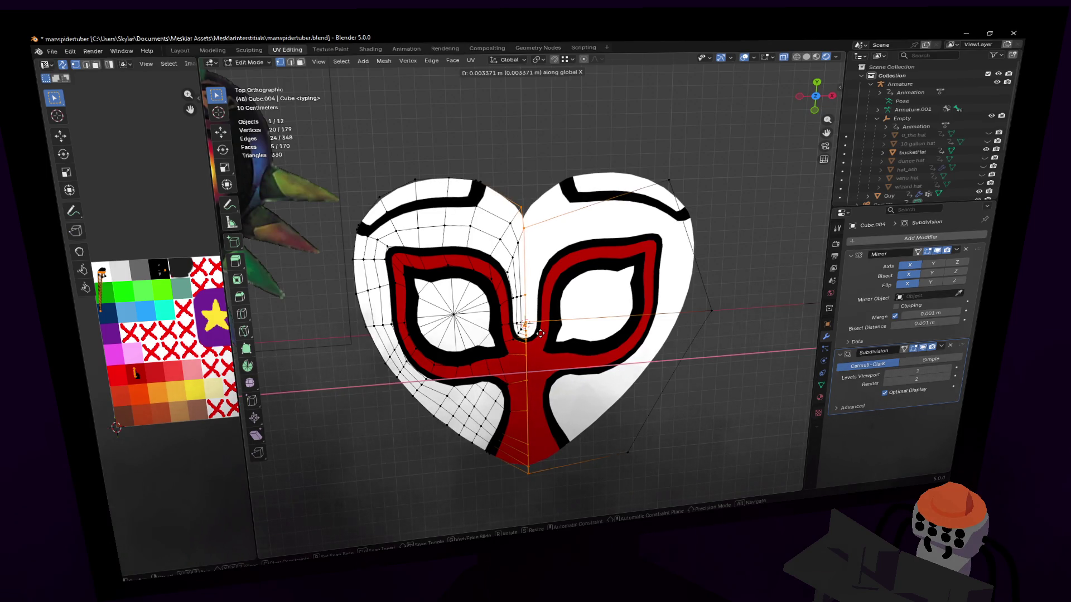
click(540, 331)
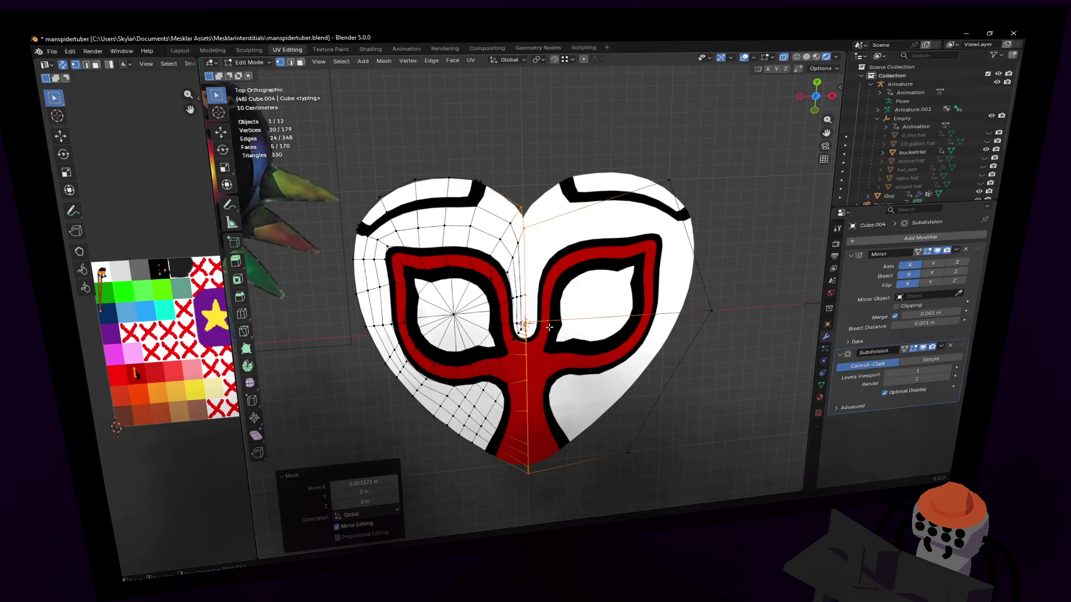
scroll(549, 327, up, 2)
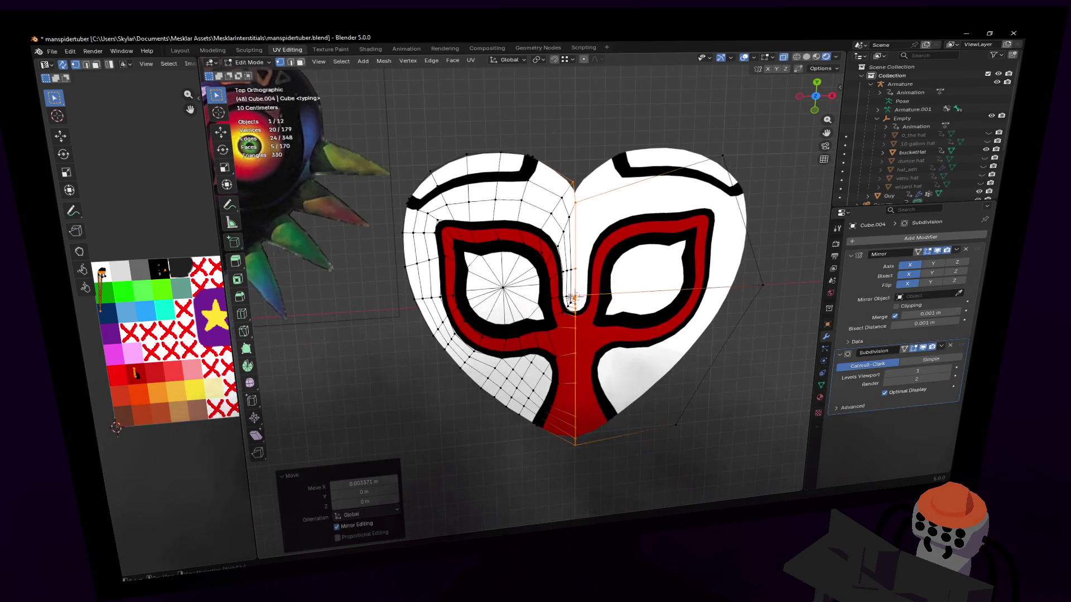
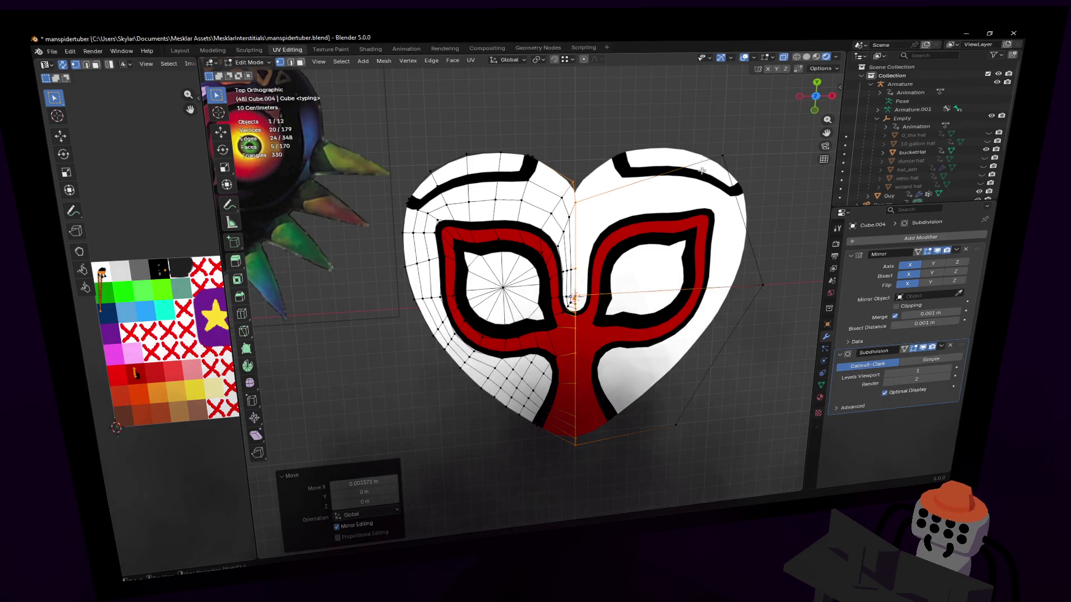
scroll(575, 297, up, 2)
scroll(577, 293, up, 2)
scroll(585, 285, up, 1)
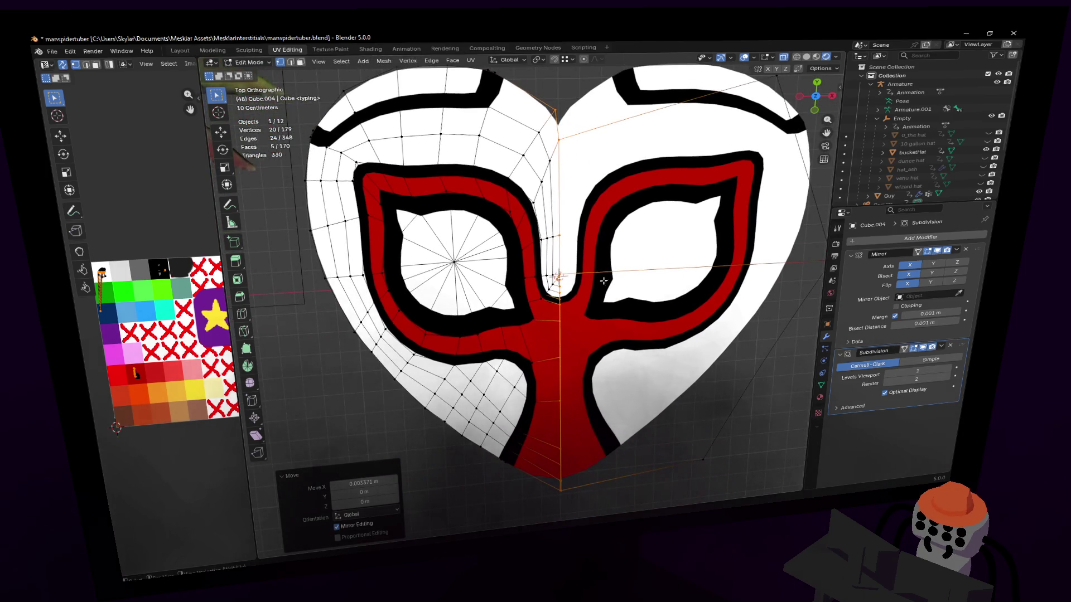
- Slide the heart's bottom tip vertices sideways along X to reshape the mirrored point
shift+middle_drag(602, 279, 603, 238)
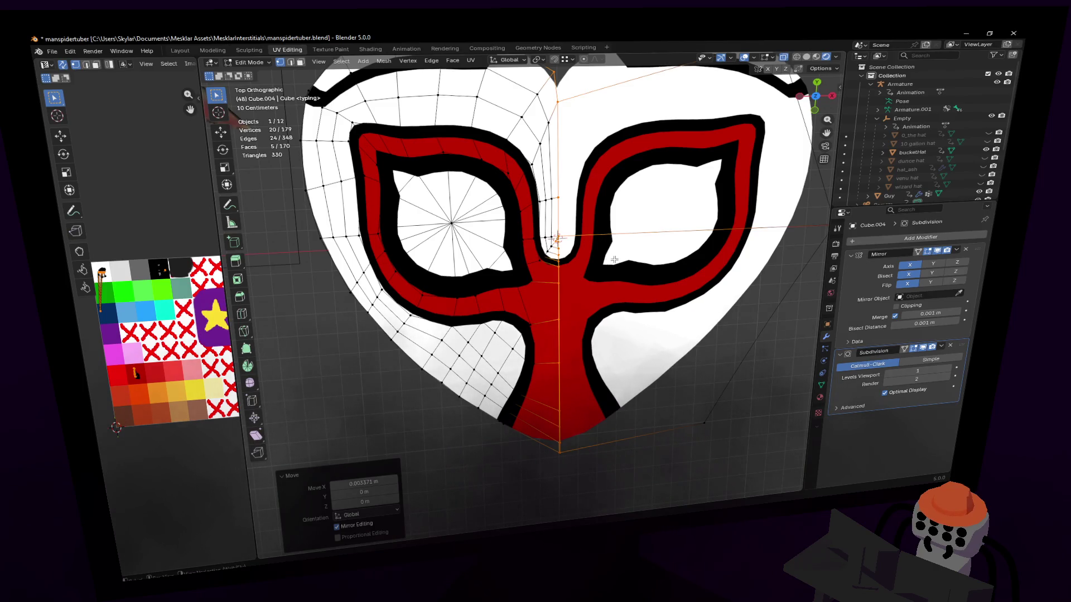
scroll(582, 257, down, 2)
scroll(566, 311, up, 3)
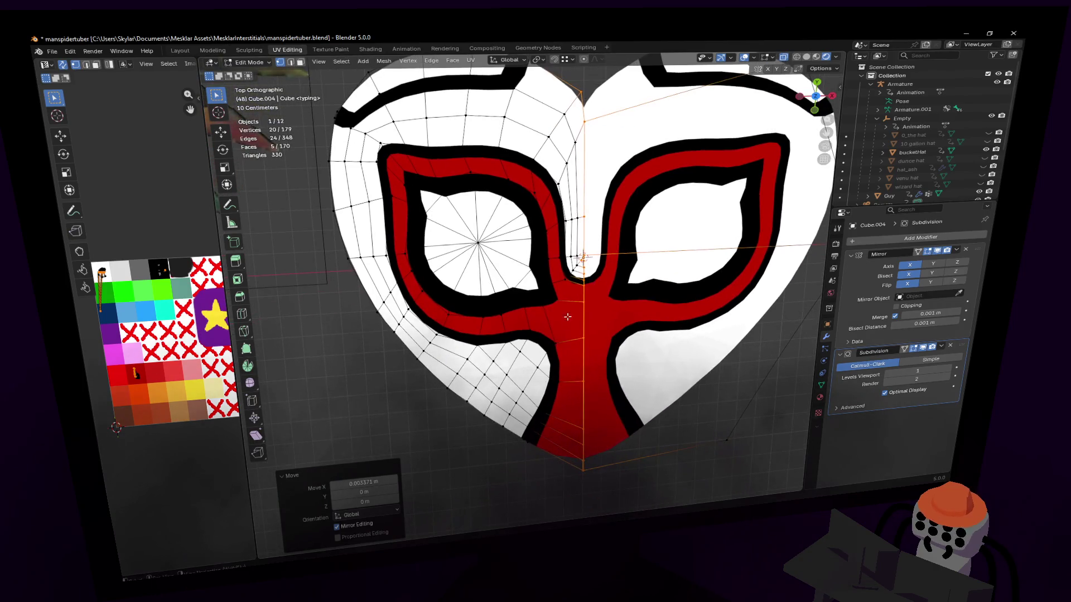
shift+middle_drag(586, 332, 595, 334)
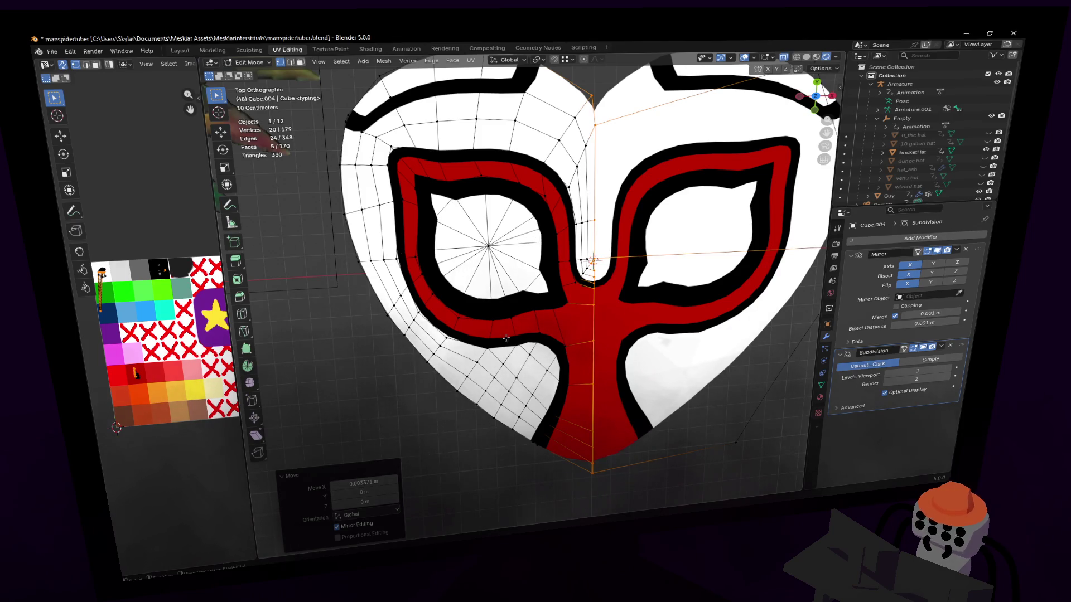
click(117, 303)
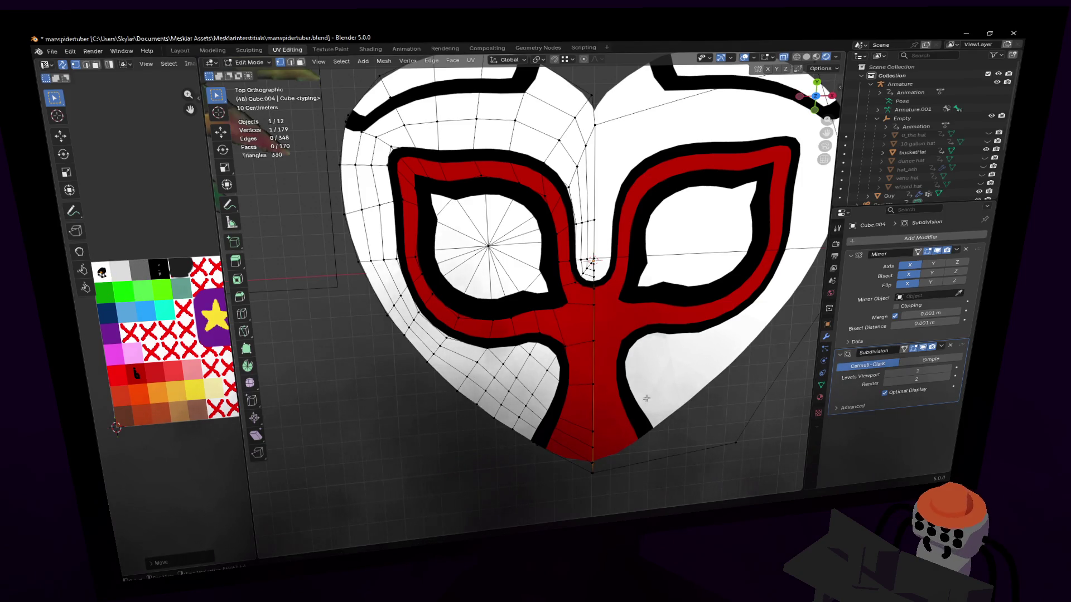
shift+middle_drag(585, 394, 580, 319)
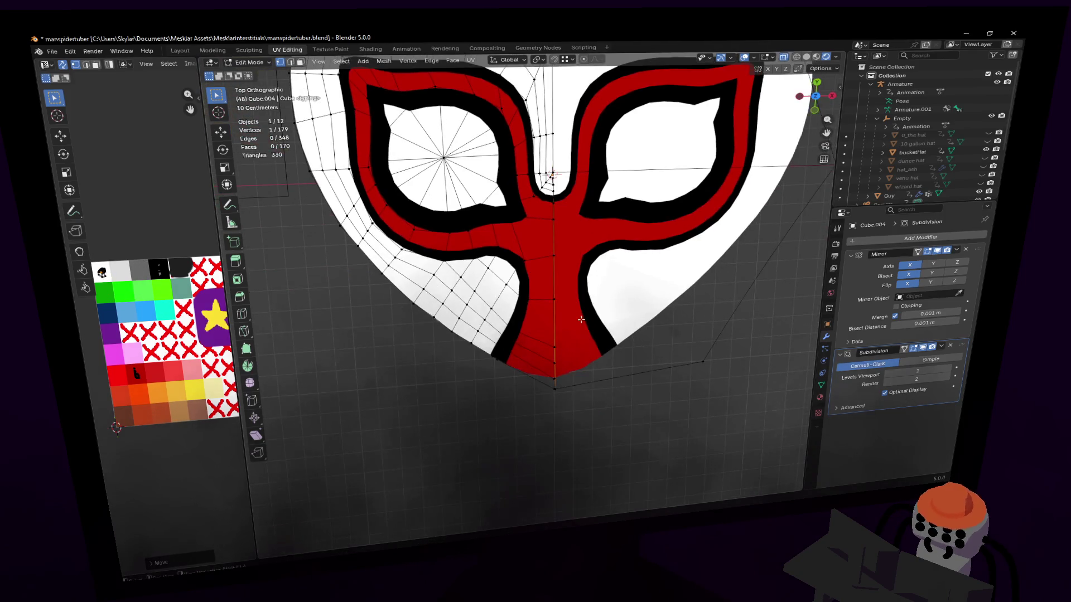
click(553, 386)
key(g)
key(x)
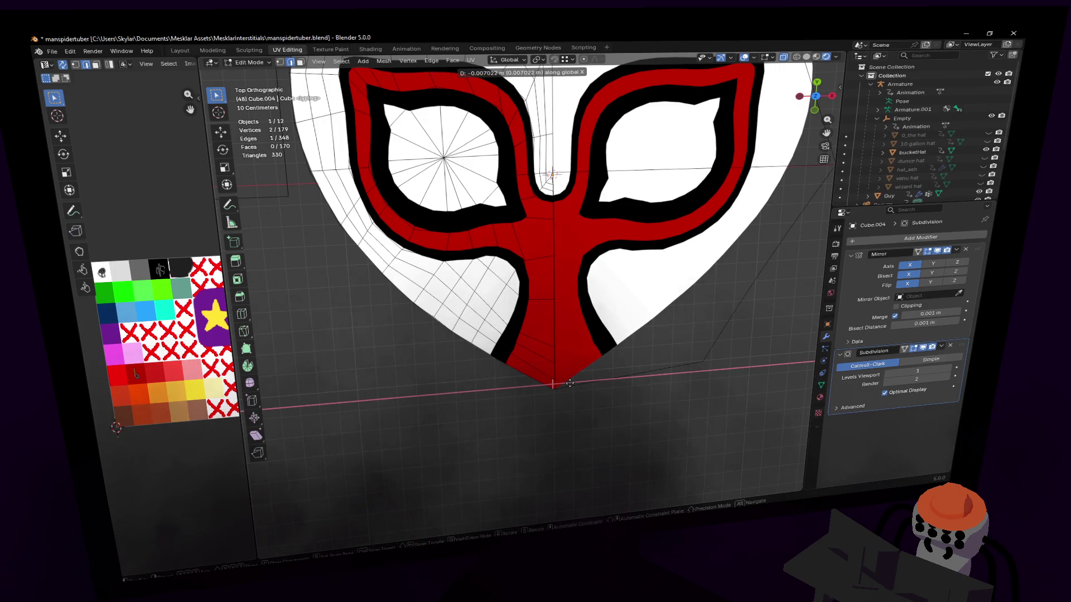
click(568, 383)
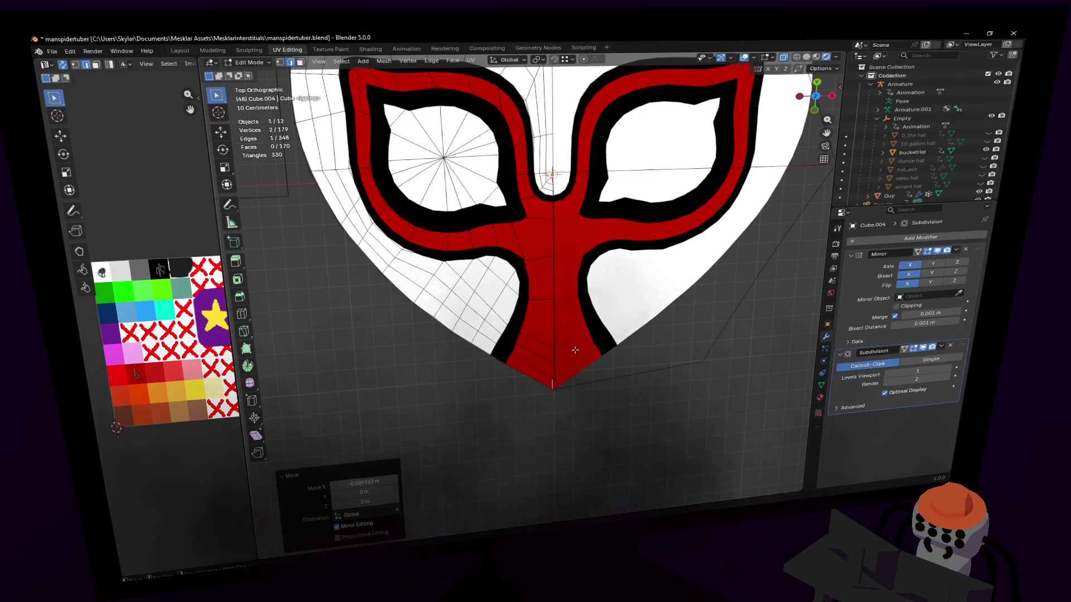
- Preview the shape in Object Mode, then nudge the tip vertex further along X
key(Tab)
key(Tab)
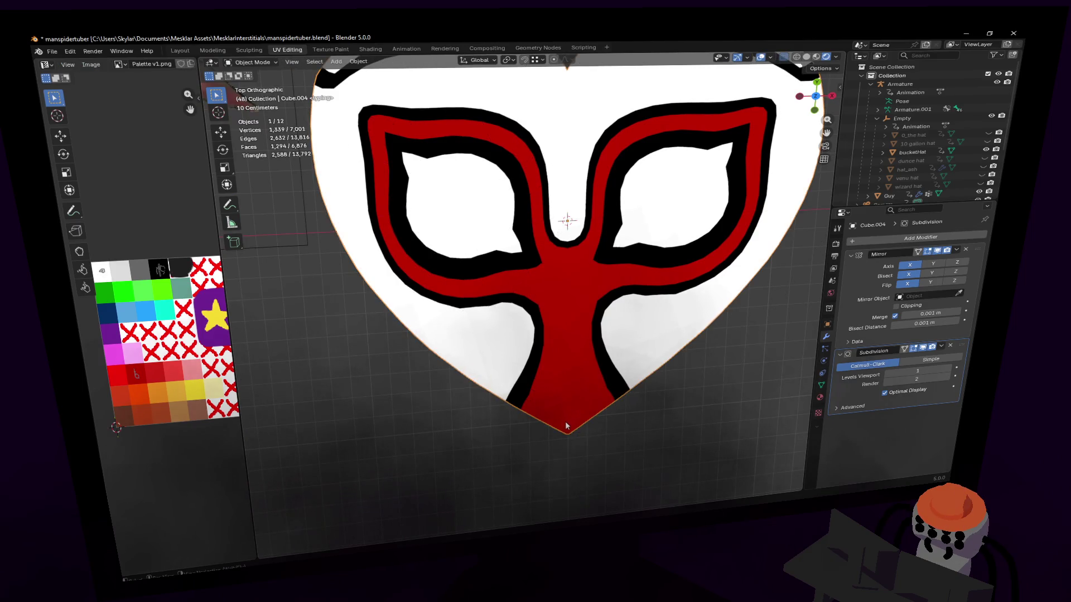
key(Tab)
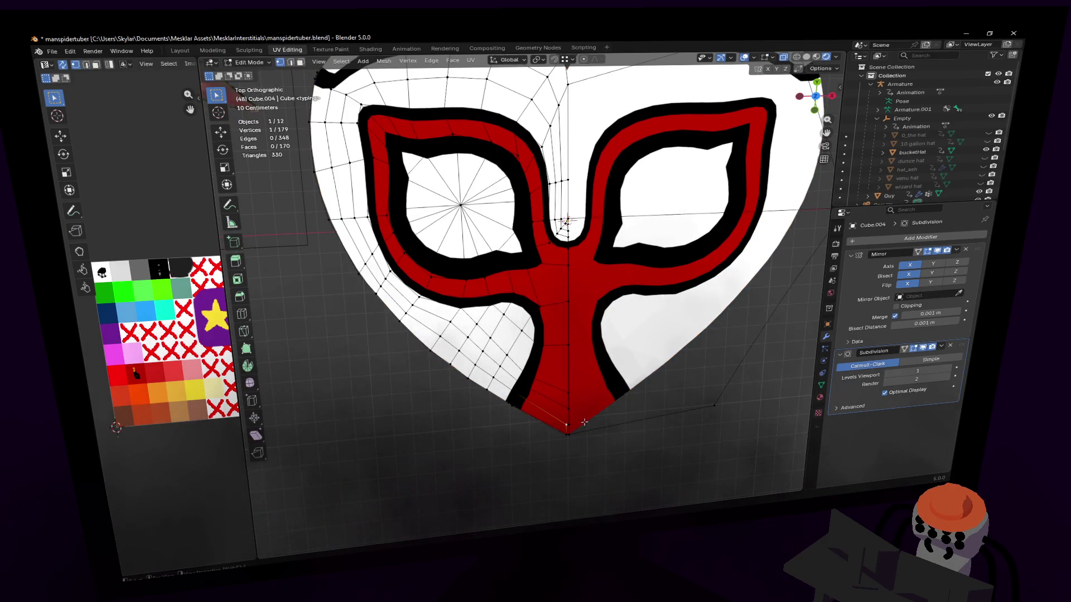
shift+middle_drag(583, 423, 558, 390)
key(g)
key(x)
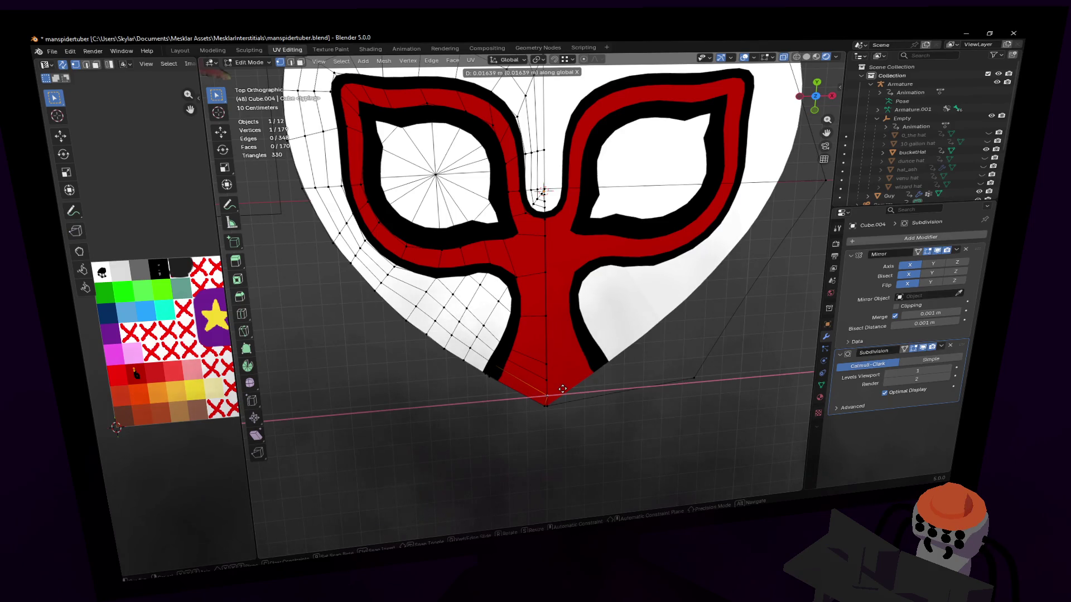
click(563, 390)
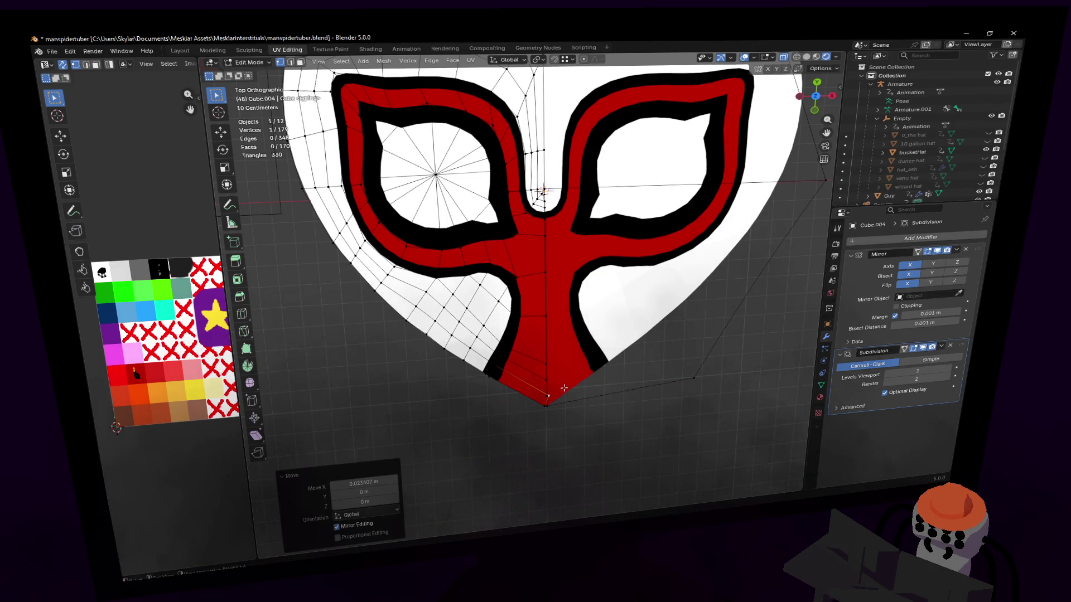
scroll(563, 418, up, 2)
scroll(564, 418, down, 2)
scroll(564, 402, down, 1)
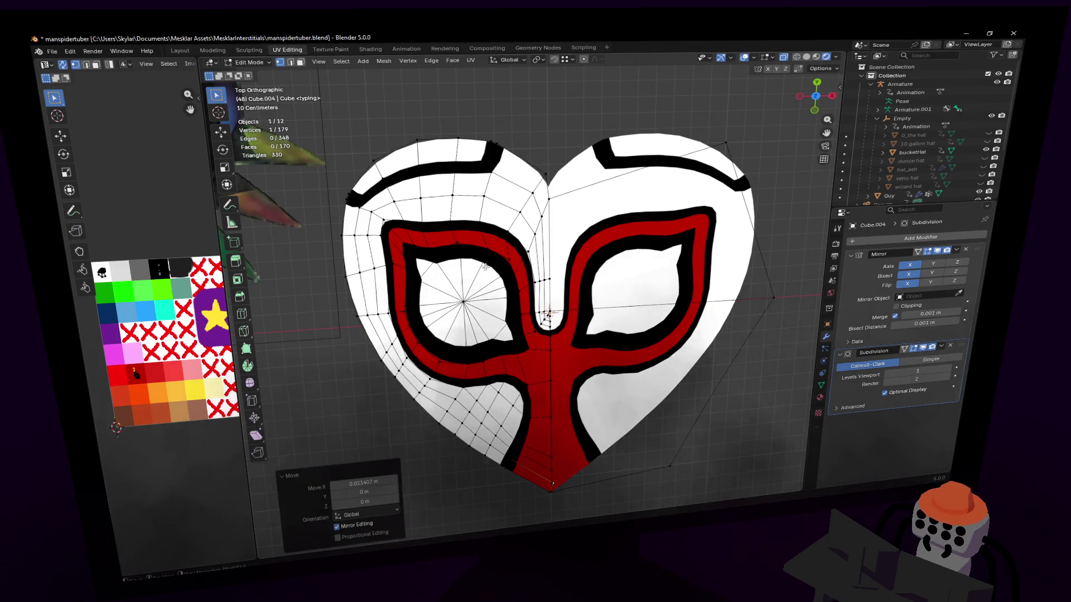
- Reframe the whole heart in view and switch to face selection
shift+middle_drag(641, 90, 650, 210)
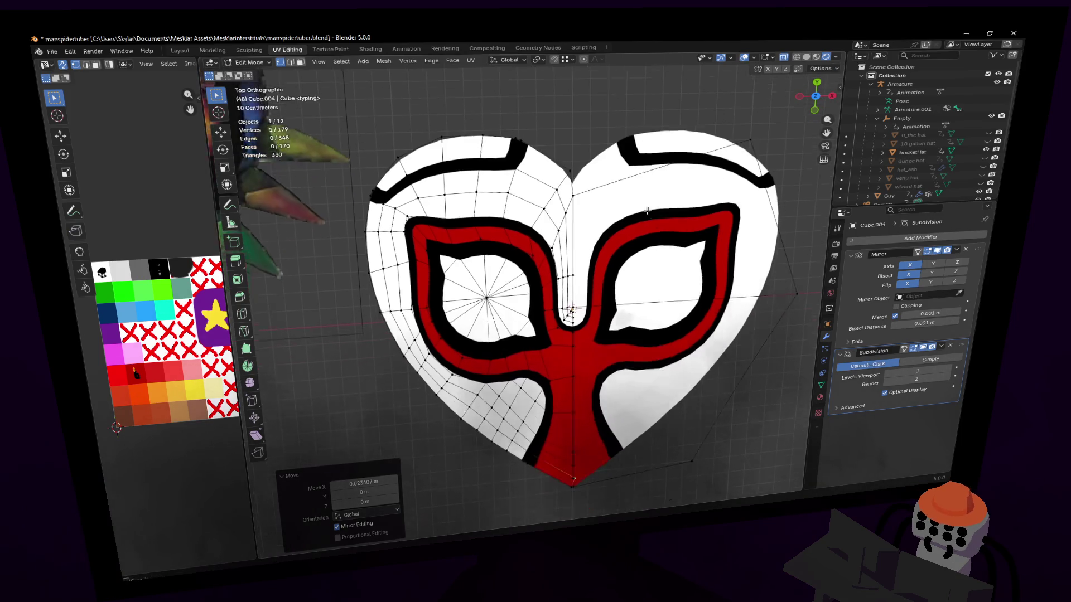
shift+middle_drag(643, 206, 653, 239)
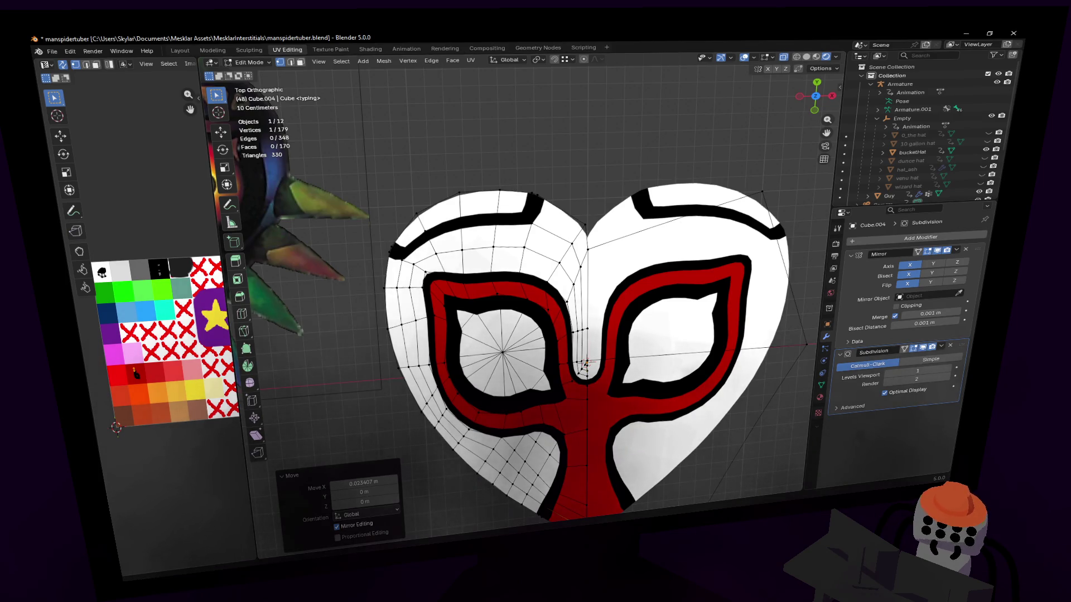
shift+middle_drag(586, 351, 573, 301)
key(3)
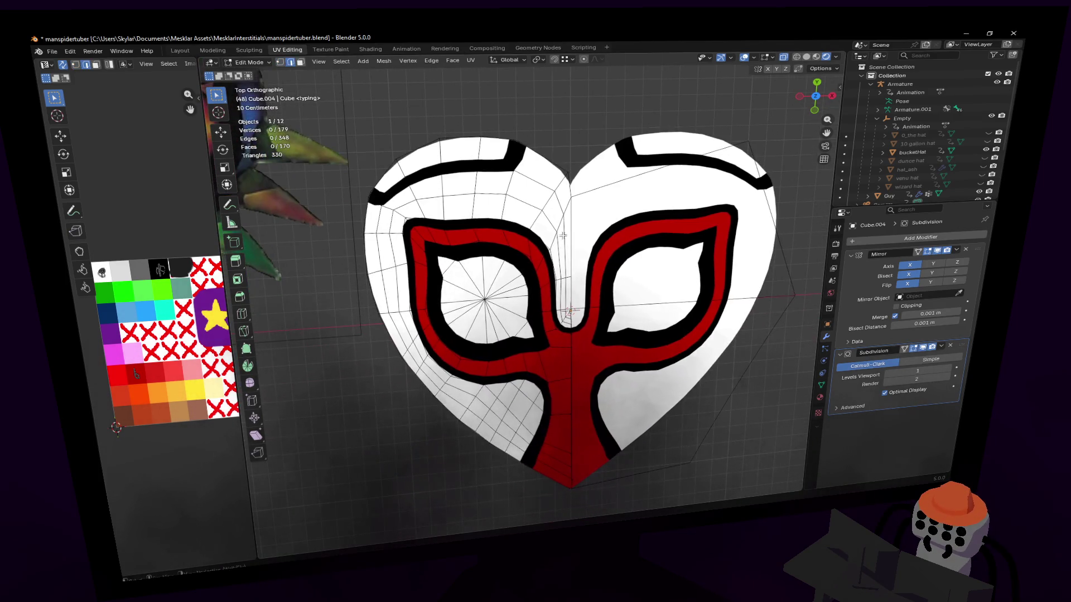
scroll(588, 197, up, 3)
scroll(588, 197, down, 2)
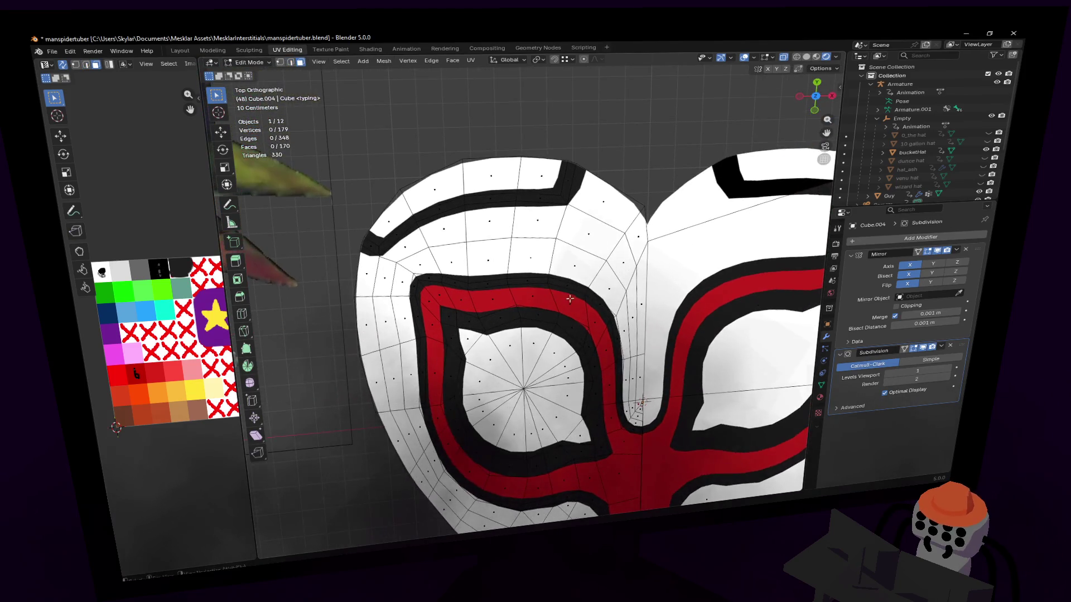
- Select the white faces along the top rim and down the centre column of the heart
middle_drag(587, 252, 587, 197)
click(585, 193)
mouse_move(585, 193)
shift+mouse_down()
mouse_move(477, 209)
mouse_move(425, 234)
shift+mouse_up()
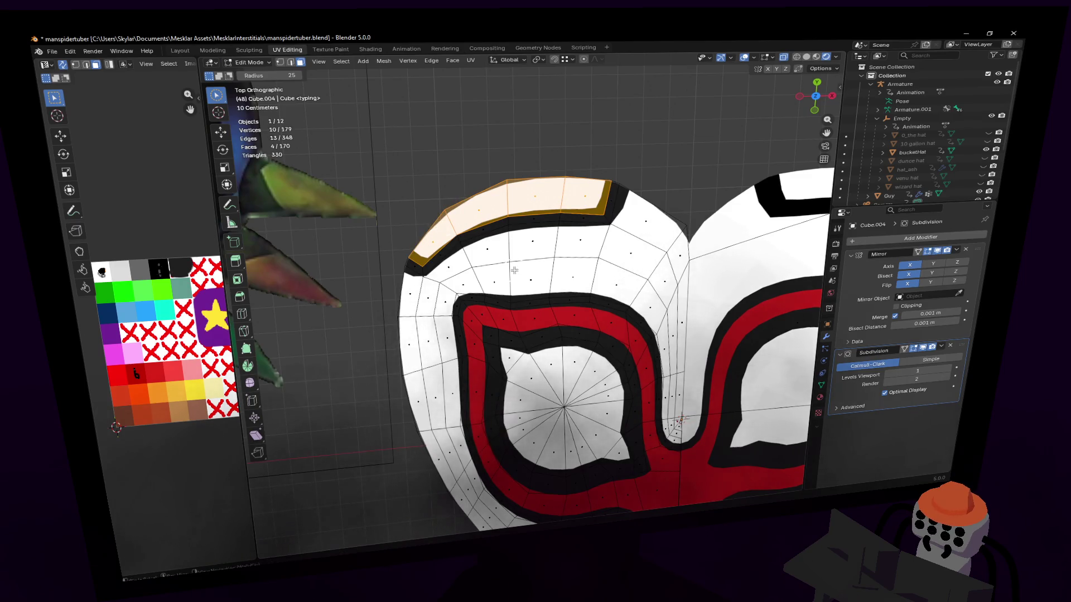
scroll(425, 233, down, 1)
middle_drag(544, 235, 589, 210)
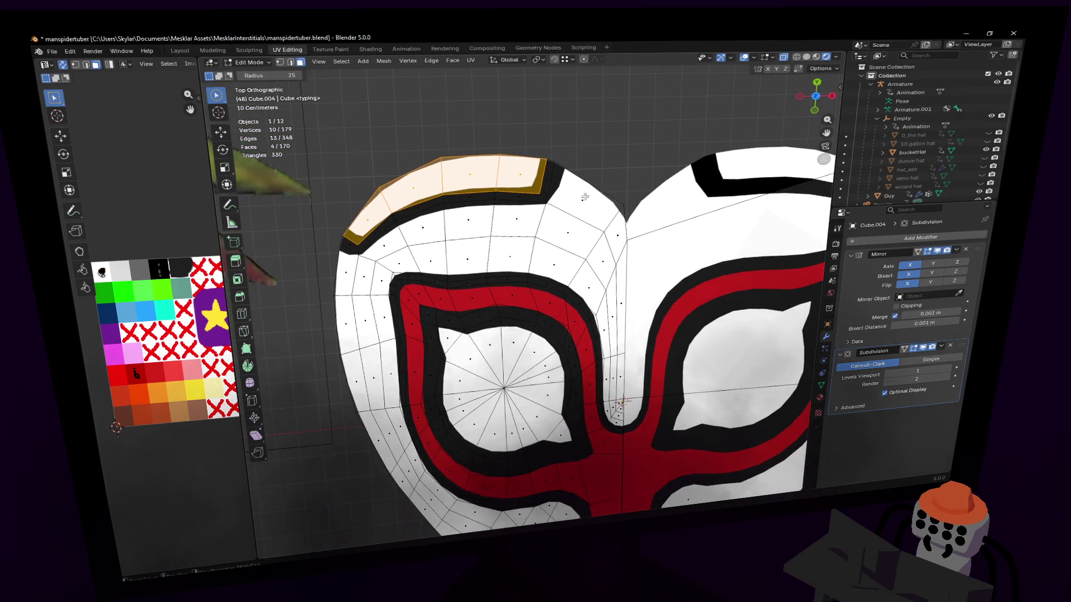
mouse_move(584, 198)
shift+mouse_down()
mouse_move(611, 234)
mouse_move(617, 311)
shift+mouse_up()
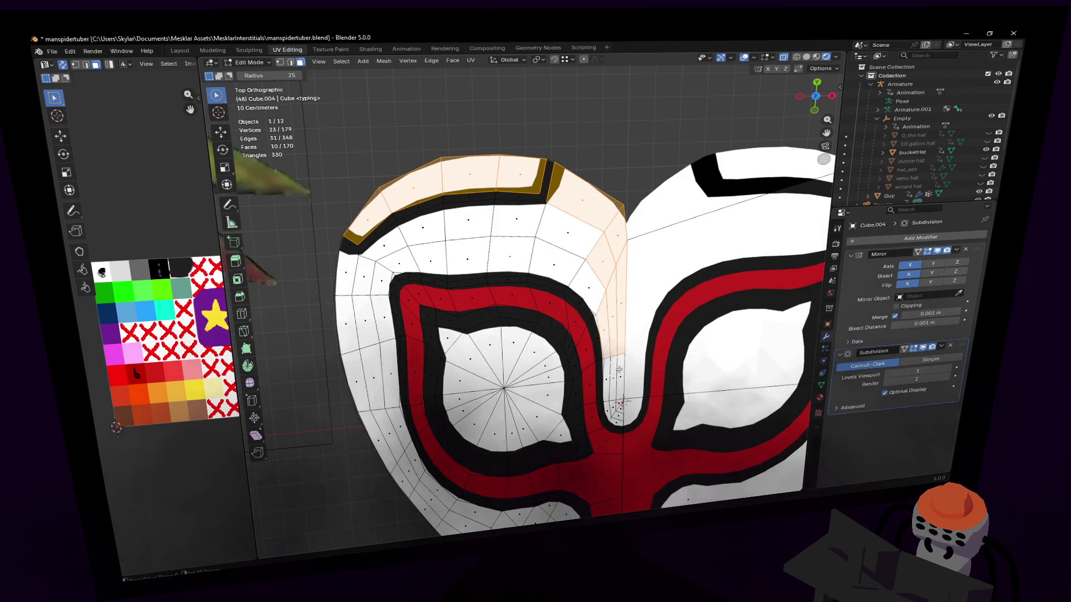
shift+click(615, 380)
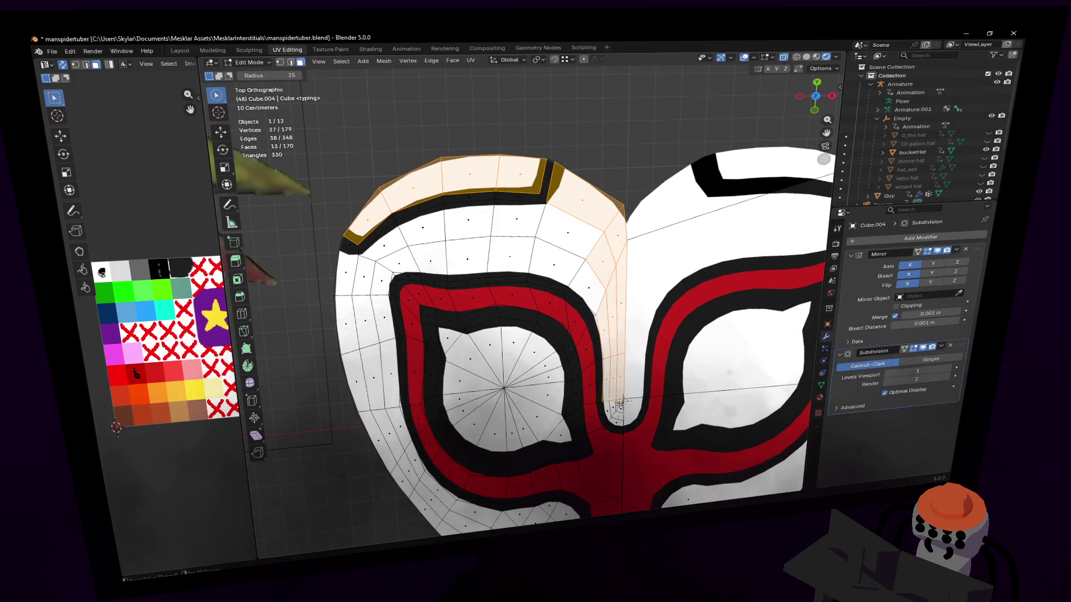
shift+click(619, 405)
scroll(578, 198, up, 1)
shift+click(607, 314)
shift+click(587, 292)
shift+click(593, 261)
- Extend the selection across the upper row and down the left side to the lower white faces
mouse_move(553, 262)
mouse_down()
mouse_move(425, 276)
mouse_move(535, 285)
mouse_up()
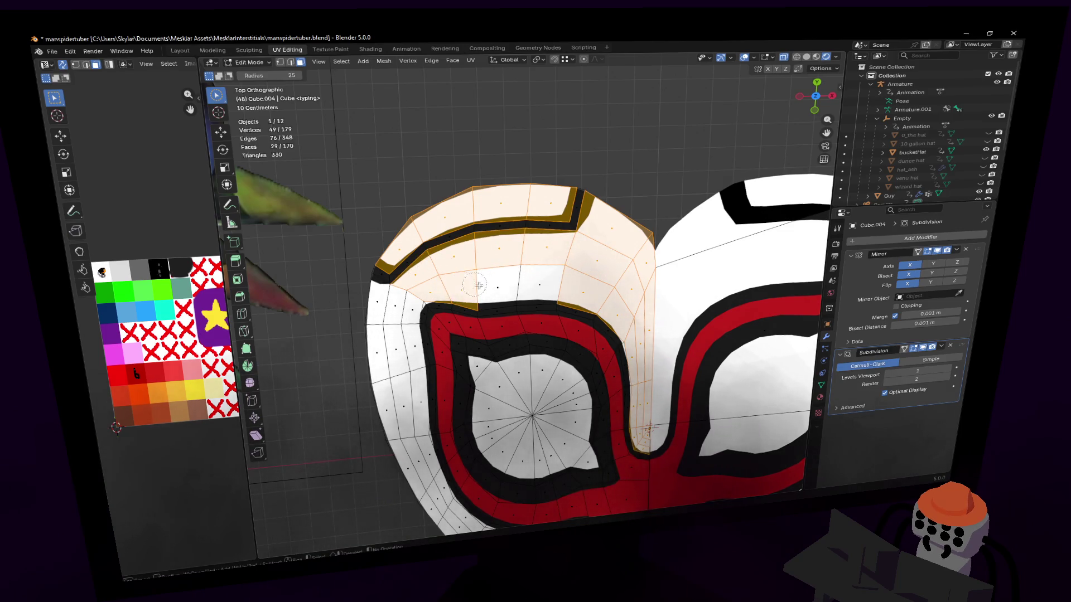
middle_drag(535, 285, 470, 270)
mouse_move(470, 270)
mouse_down()
mouse_move(435, 289)
mouse_move(469, 355)
mouse_move(451, 394)
mouse_up()
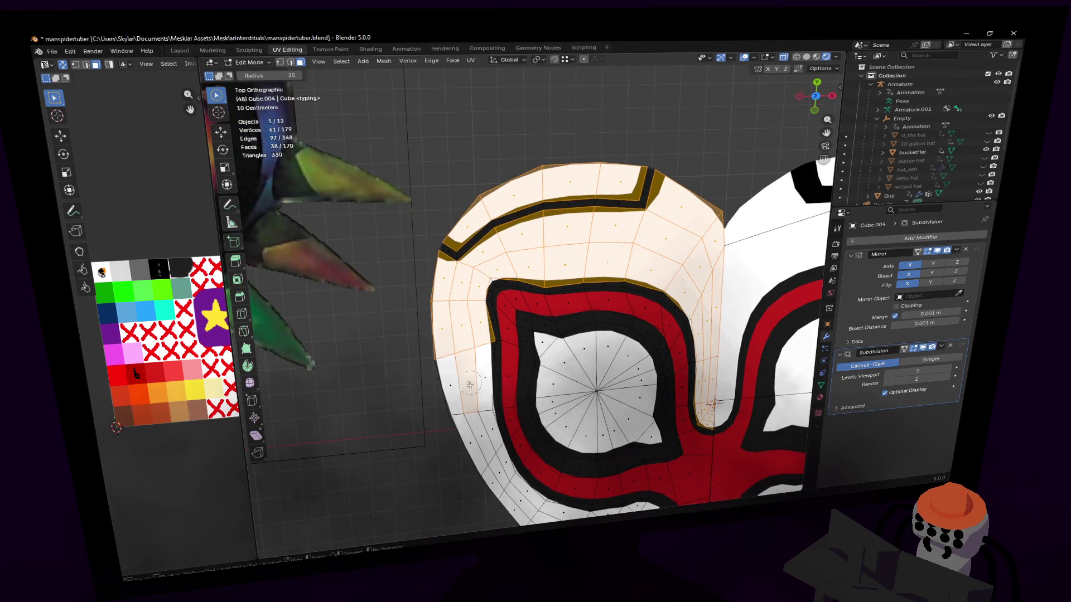
middle_drag(468, 385, 350, 299)
mouse_move(350, 300)
mouse_down()
mouse_move(395, 363)
mouse_move(382, 331)
mouse_move(435, 393)
mouse_move(422, 414)
mouse_move(505, 404)
mouse_up()
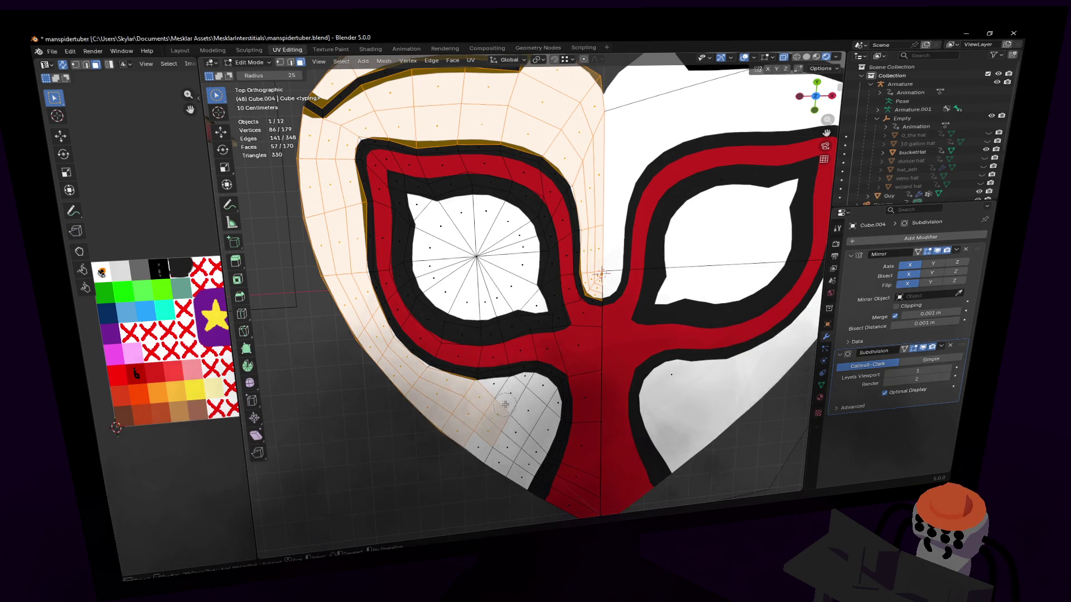
mouse_move(492, 458)
mouse_down()
mouse_move(519, 410)
mouse_move(528, 481)
mouse_move(540, 452)
mouse_move(523, 386)
mouse_move(495, 396)
mouse_up()
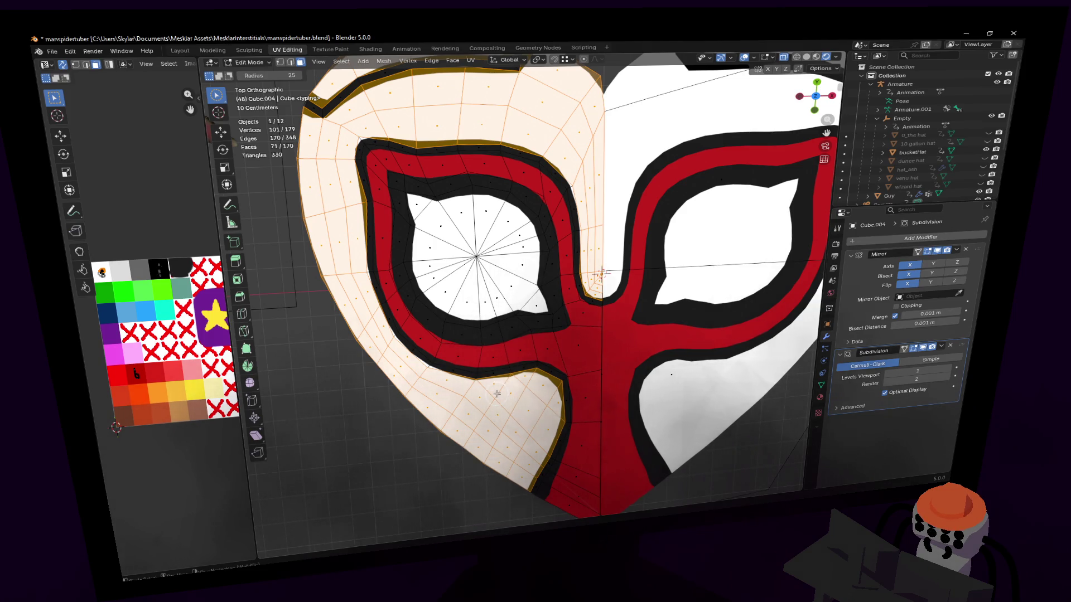
scroll(552, 226, down, 1)
scroll(558, 214, down, 1)
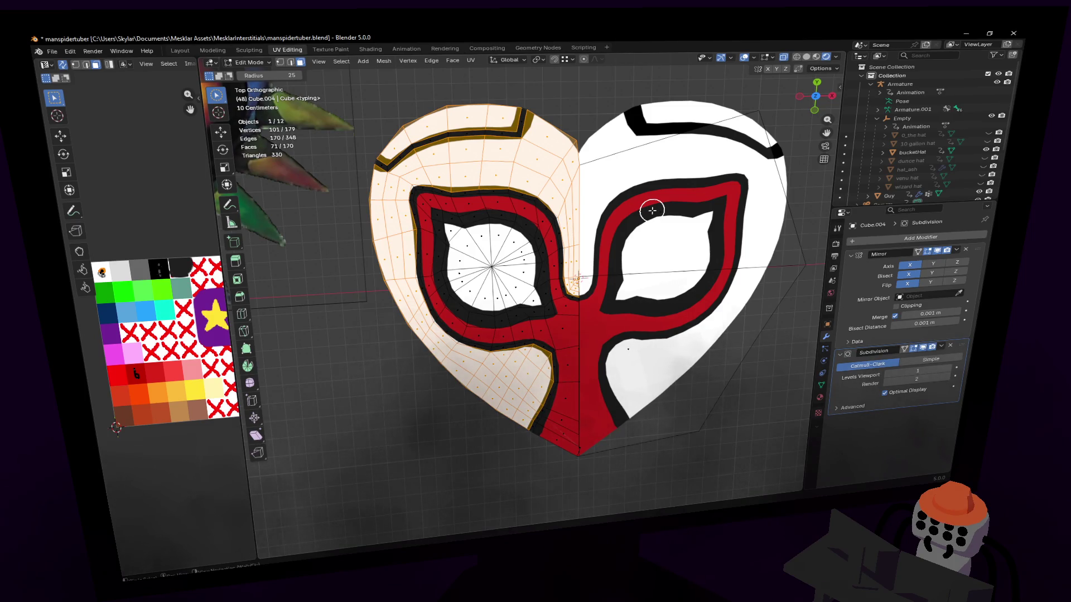
shift+middle_drag(654, 215, 657, 251)
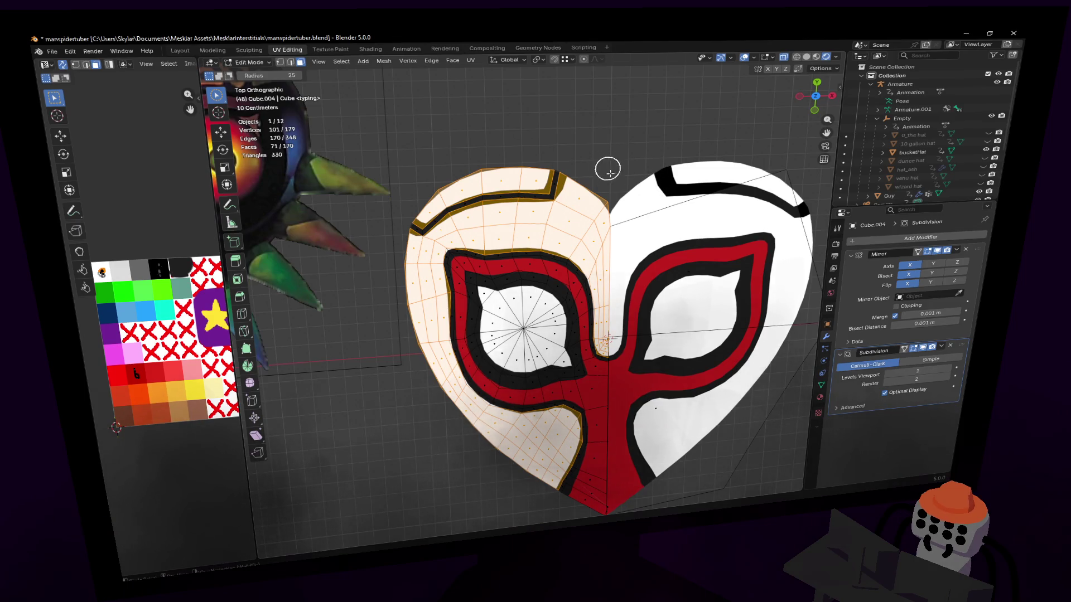
scroll(463, 179, down, 2)
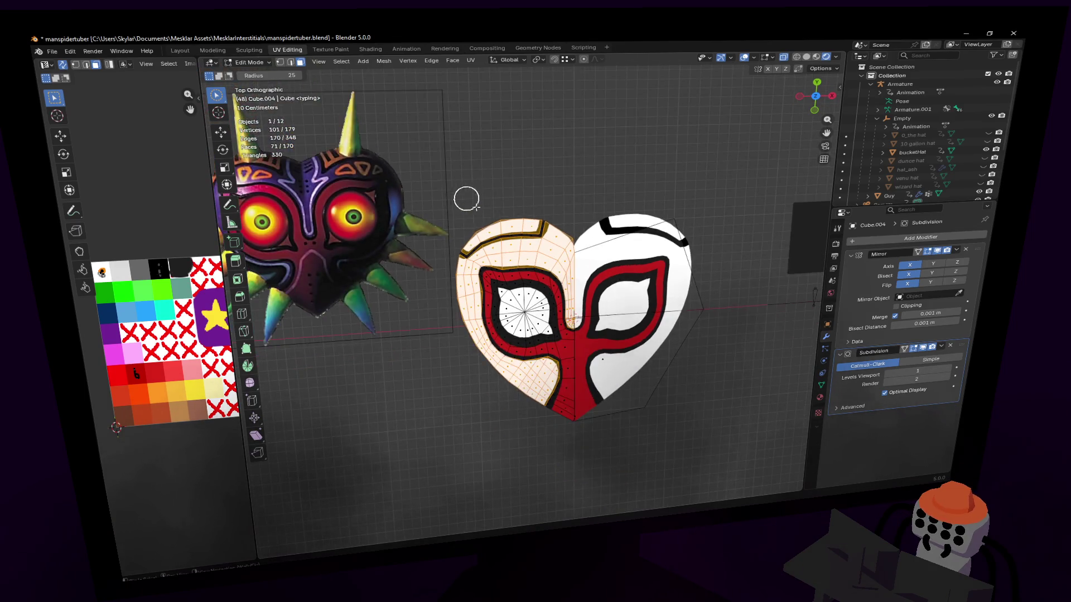
scroll(502, 209, down, 1)
scroll(586, 251, down, 1)
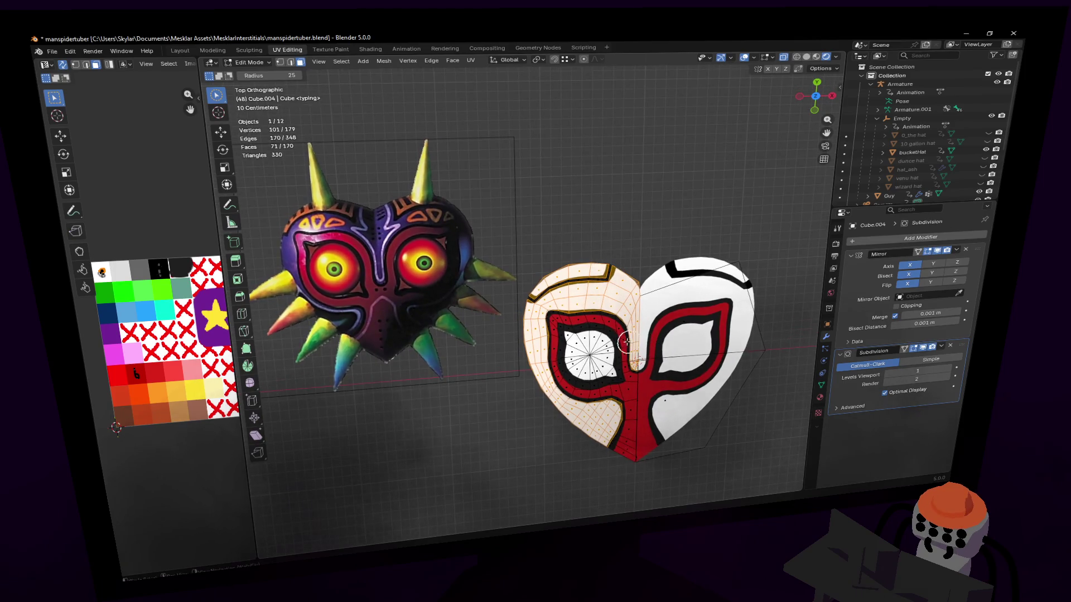
scroll(626, 341, up, 1)
scroll(640, 345, up, 1)
scroll(657, 324, up, 1)
- Unwrap the selected outer faces angle-based and move their UVs onto a palette colour square
shift+middle_drag(619, 291, 599, 276)
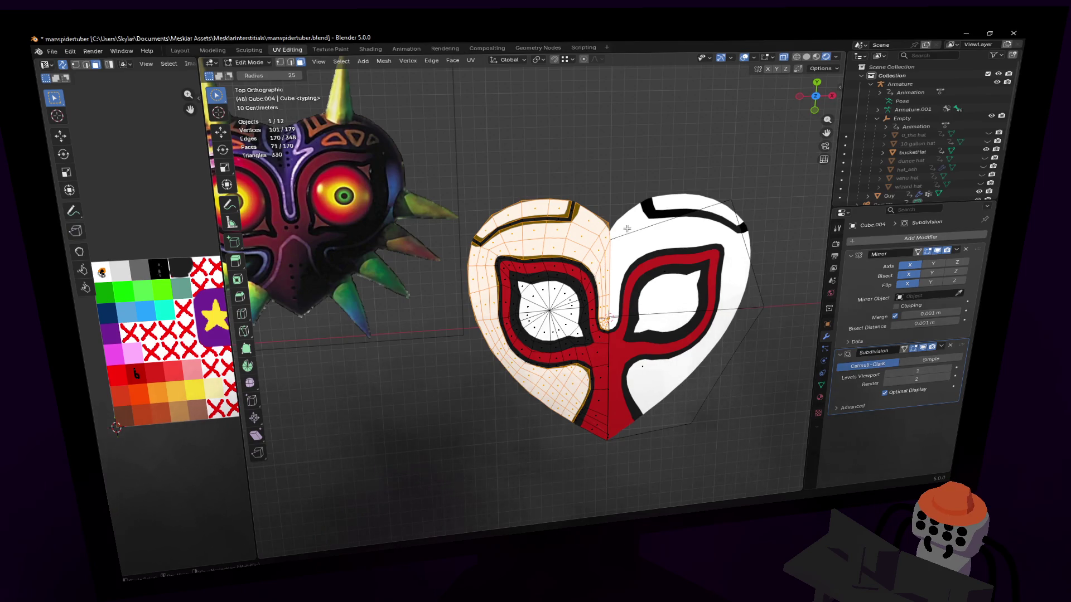
key(u)
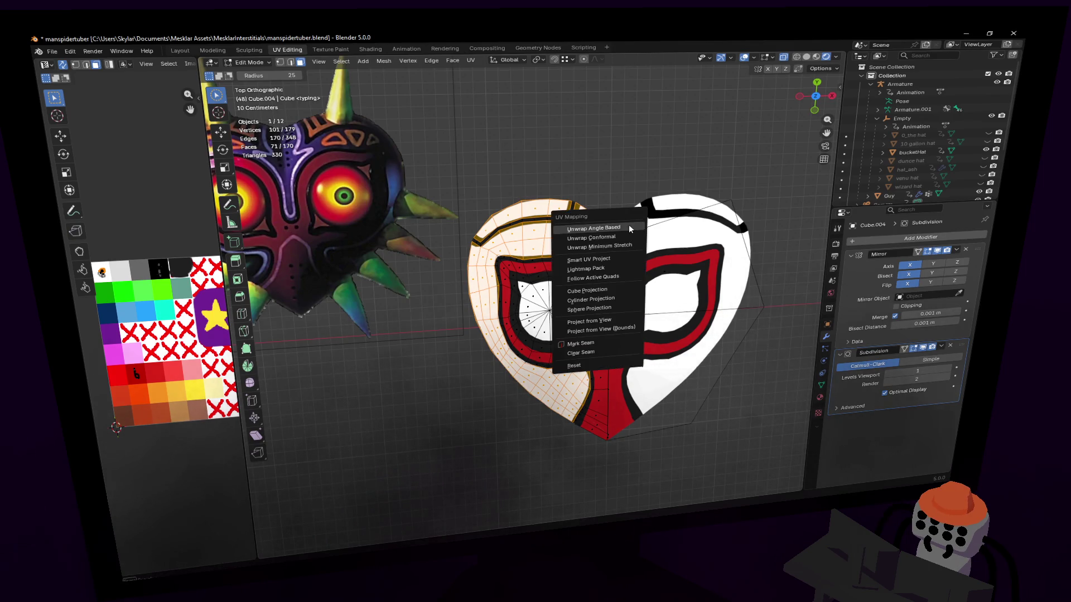
click(629, 224)
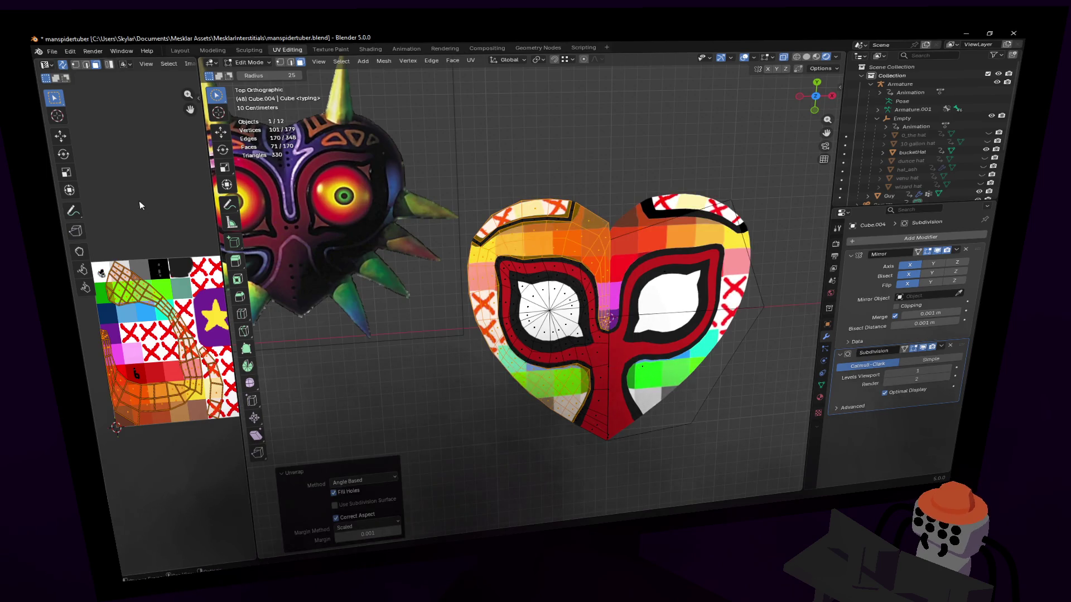
mouse_move(134, 334)
mouse_down()
mouse_move(149, 312)
mouse_move(114, 314)
mouse_move(109, 335)
mouse_up()
- Move and rotate a few lower-left edge faces with proportional falloff to reshape the outline
shift+middle_drag(447, 292, 632, 293)
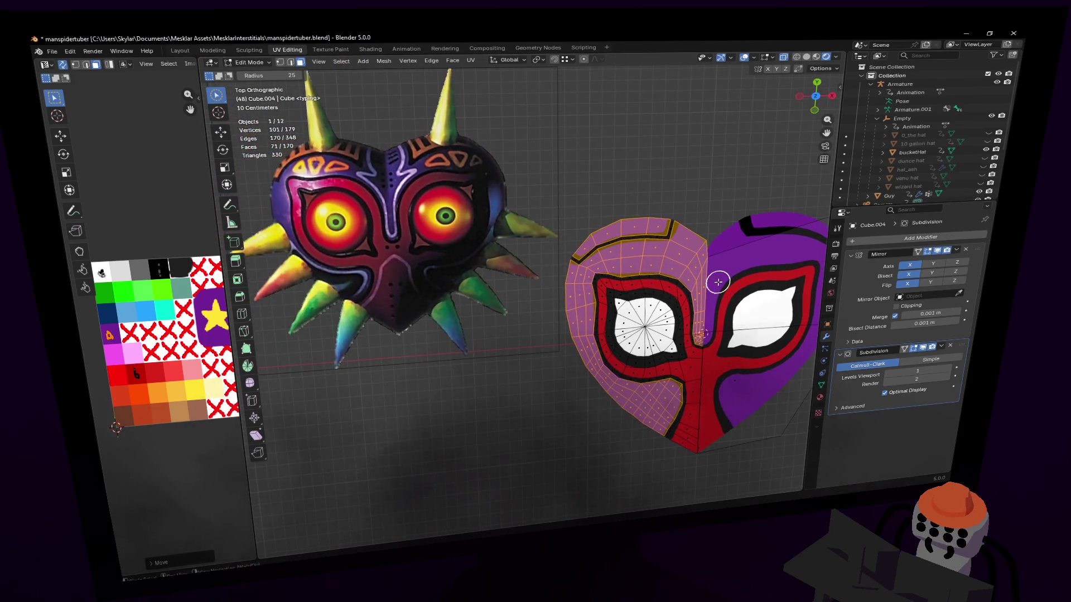
scroll(718, 283, up, 2)
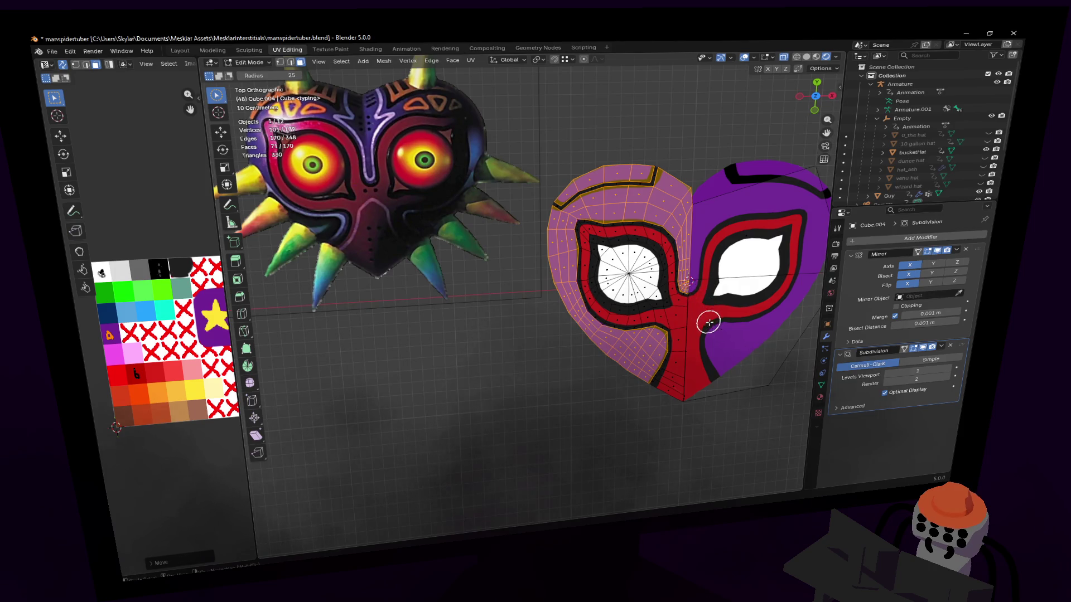
scroll(708, 321, up, 2)
scroll(652, 283, up, 2)
scroll(661, 282, up, 2)
shift+middle_drag(659, 289, 653, 301)
scroll(603, 310, up, 2)
mouse_move(577, 368)
mouse_down()
mouse_move(584, 318)
mouse_move(511, 381)
mouse_up()
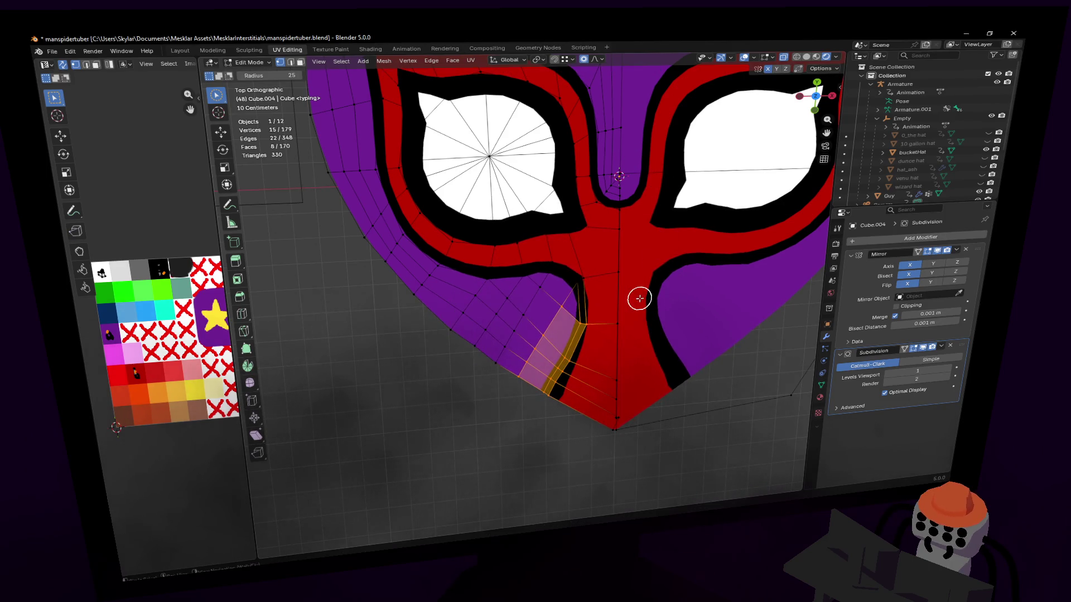
key(g)
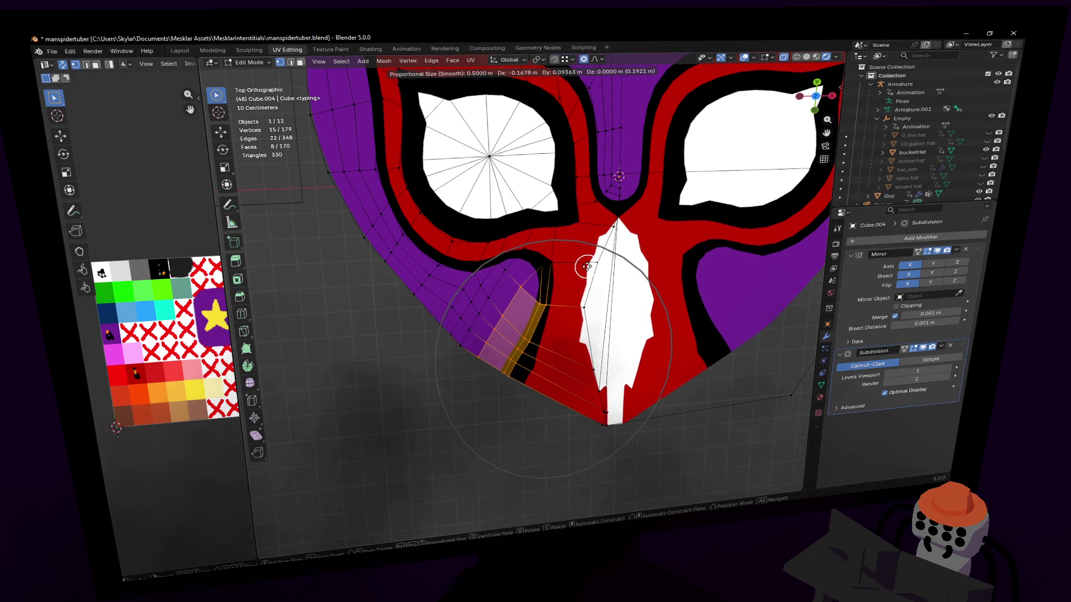
click(526, 356)
key(g)
click(515, 376)
key(r)
click(589, 309)
- In front view turn off proportional editing and start sliding the nose vertices along X
key(1)
click(553, 289)
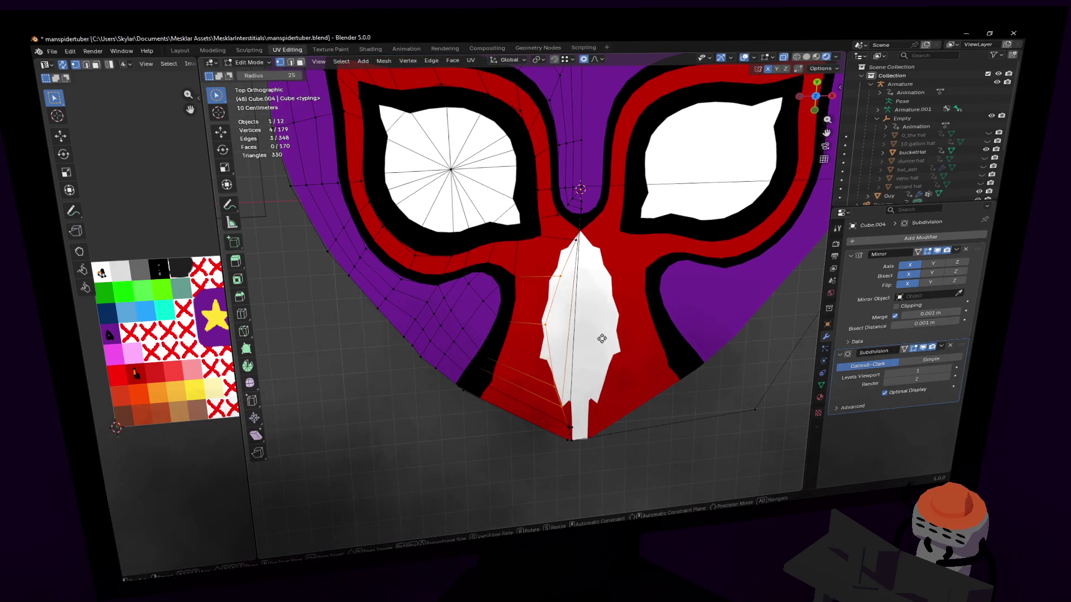
key(g)
right_click(604, 251)
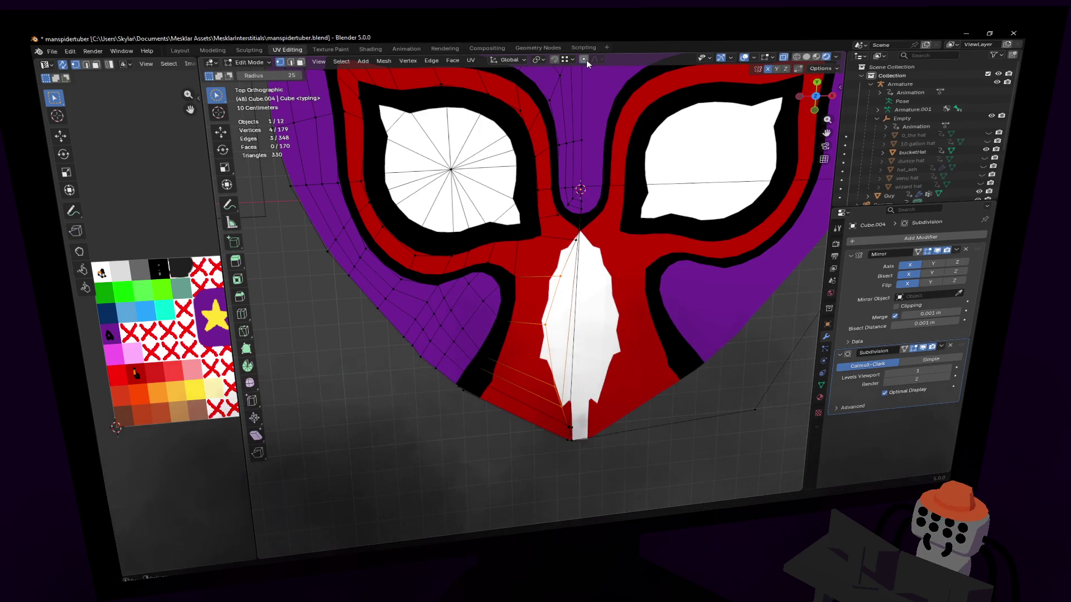
click(587, 60)
click(578, 221)
key(g)
key(x)
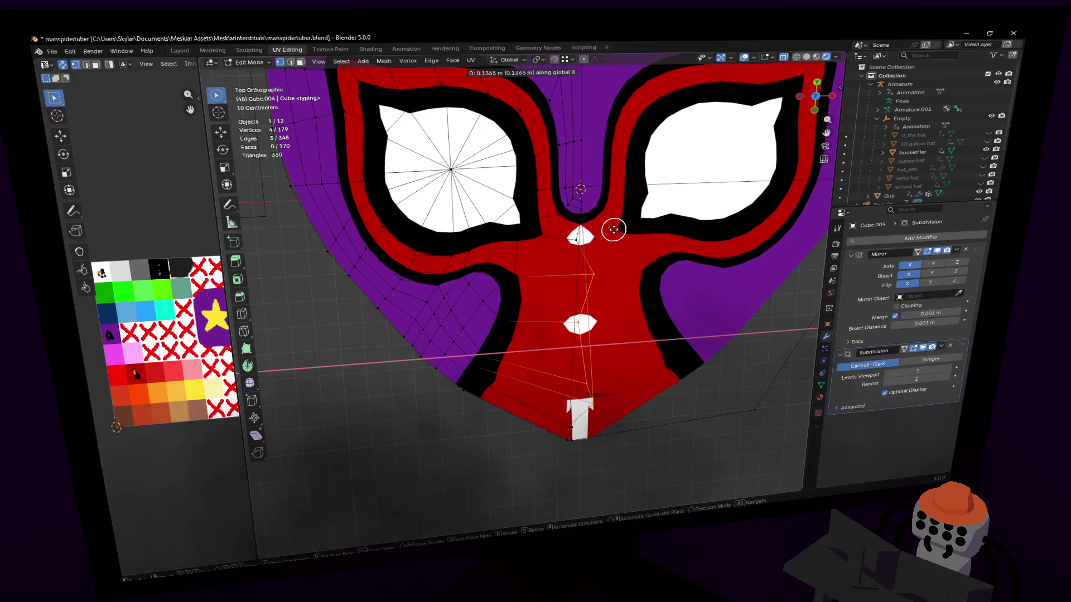
- Scale and move the centre vertices along X to close the white gap in the red lower face
click(614, 229)
shift+click(579, 437)
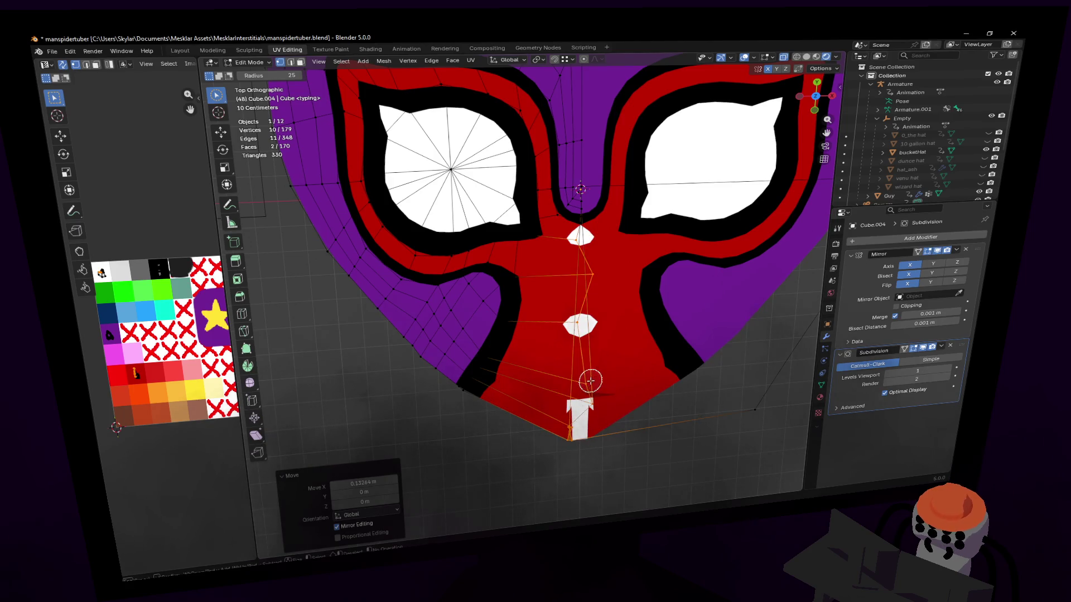
key(s)
key(x)
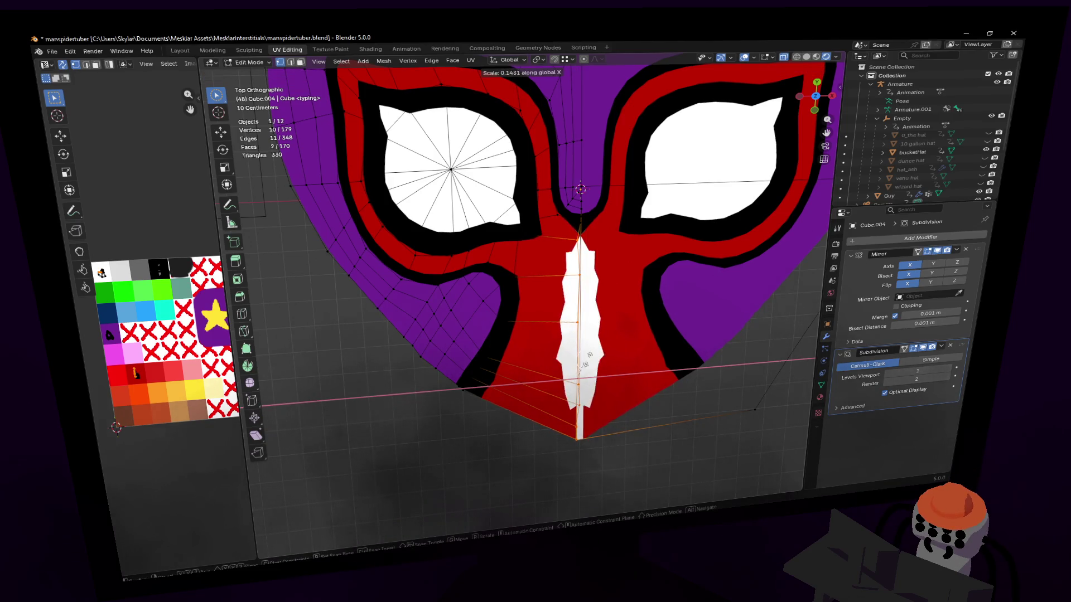
click(614, 362)
key(g)
key(x)
click(622, 363)
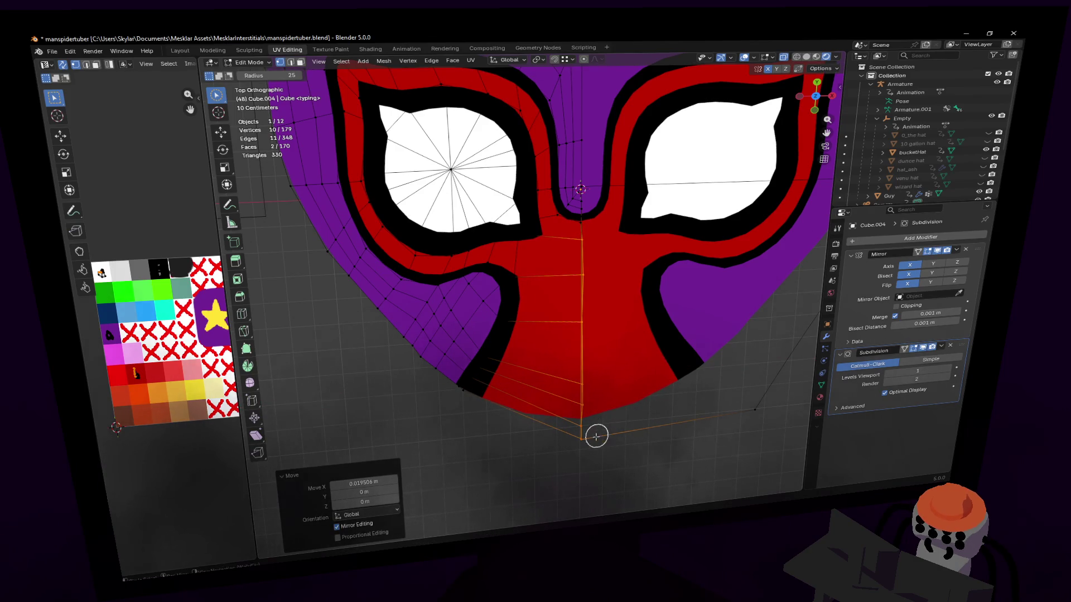
- Reposition the bottom chin vertex so the point sits neatly under the red face
click(574, 429)
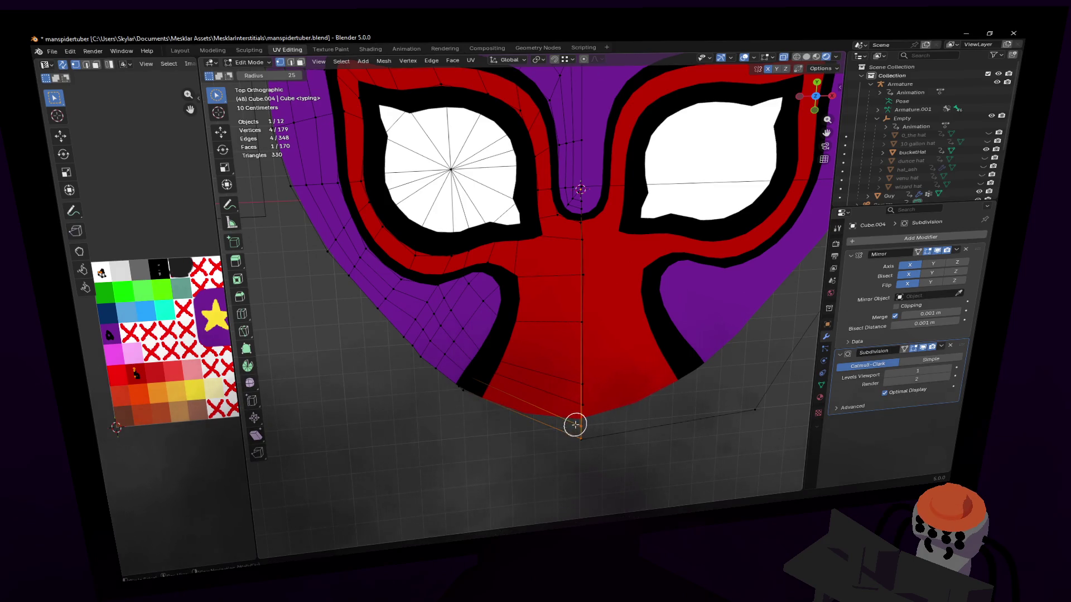
key(g)
key(Escape)
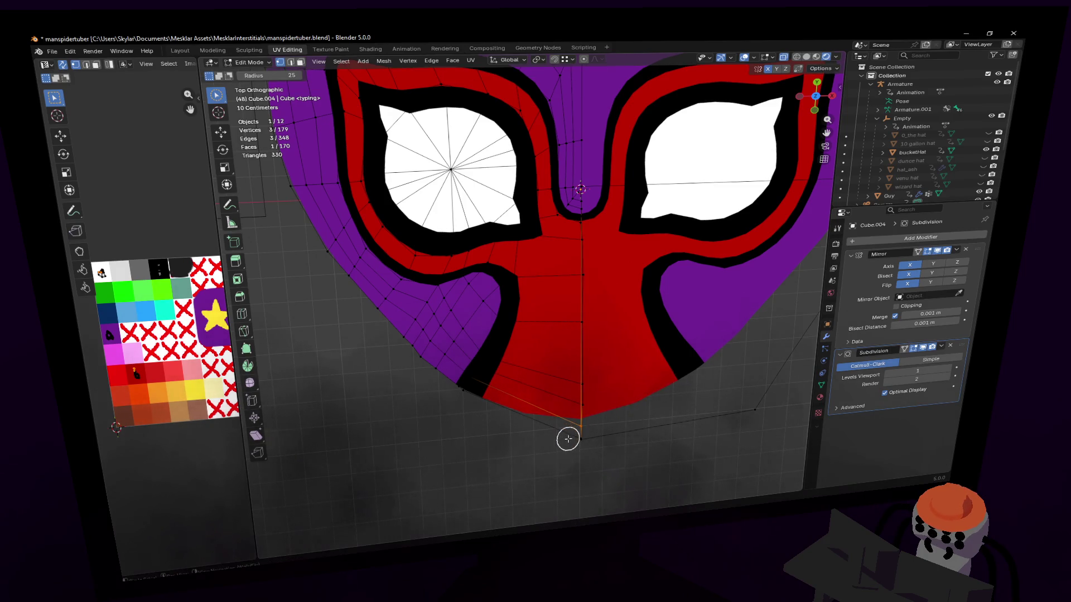
scroll(584, 431, up, 4)
scroll(502, 402, up, 3)
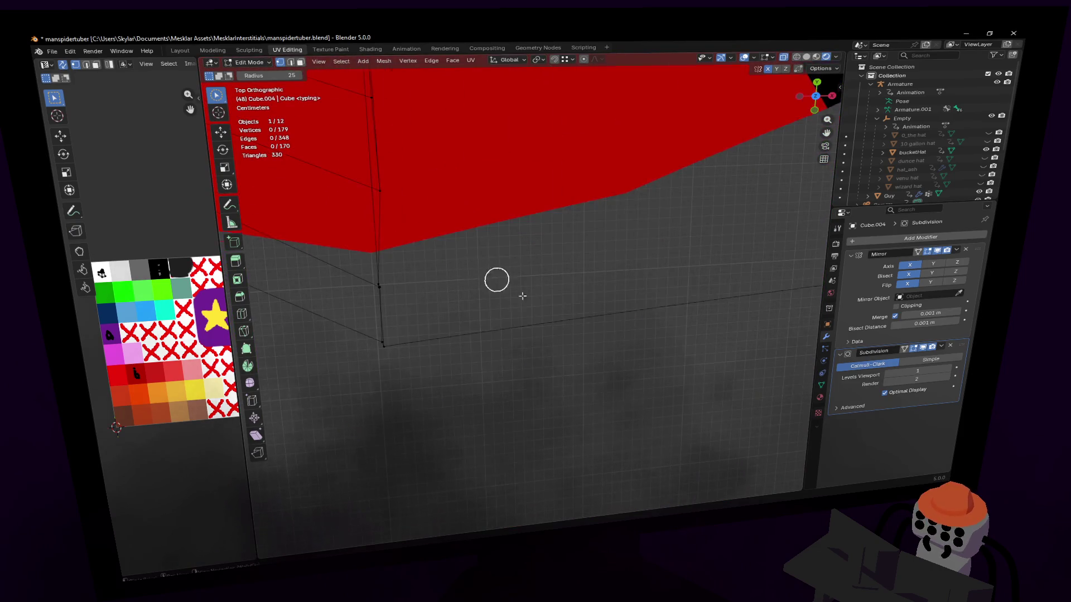
scroll(486, 276, up, 2)
key(1)
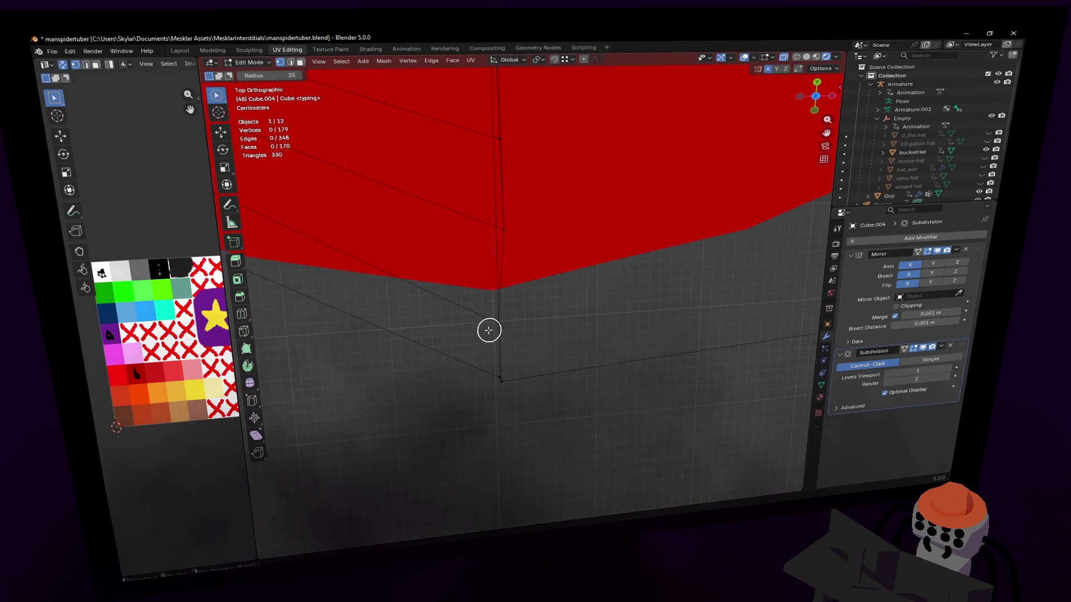
click(505, 318)
key(g)
click(529, 297)
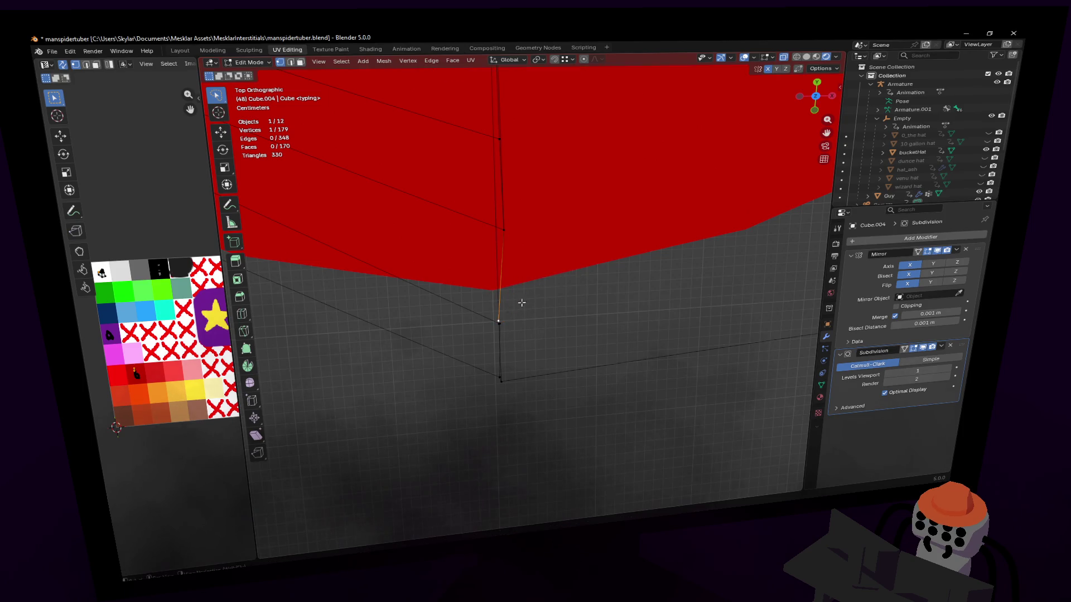
key(g)
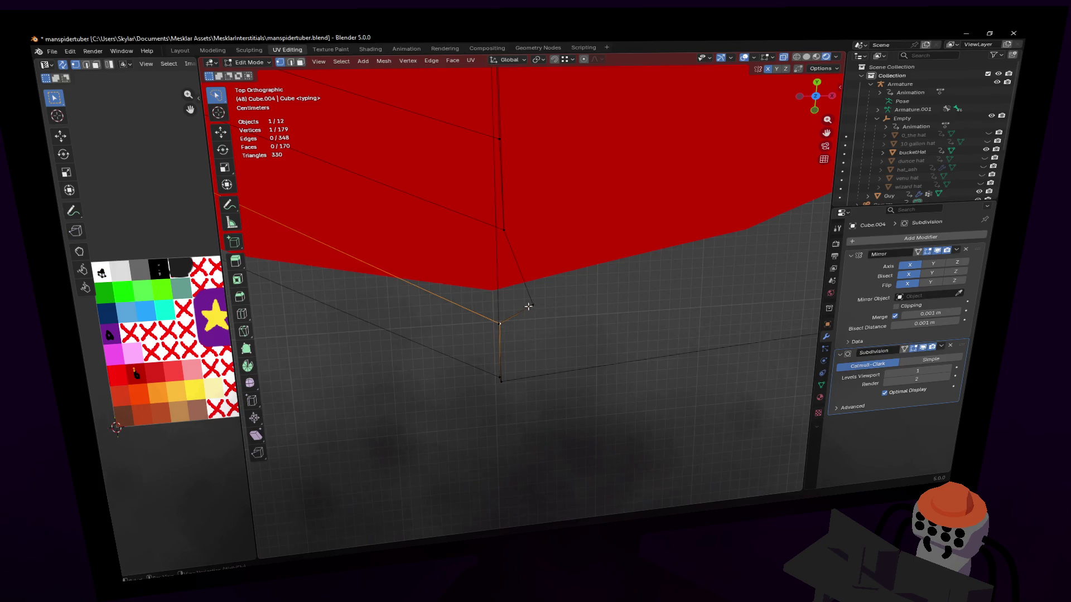
click(505, 310)
key(g)
click(523, 337)
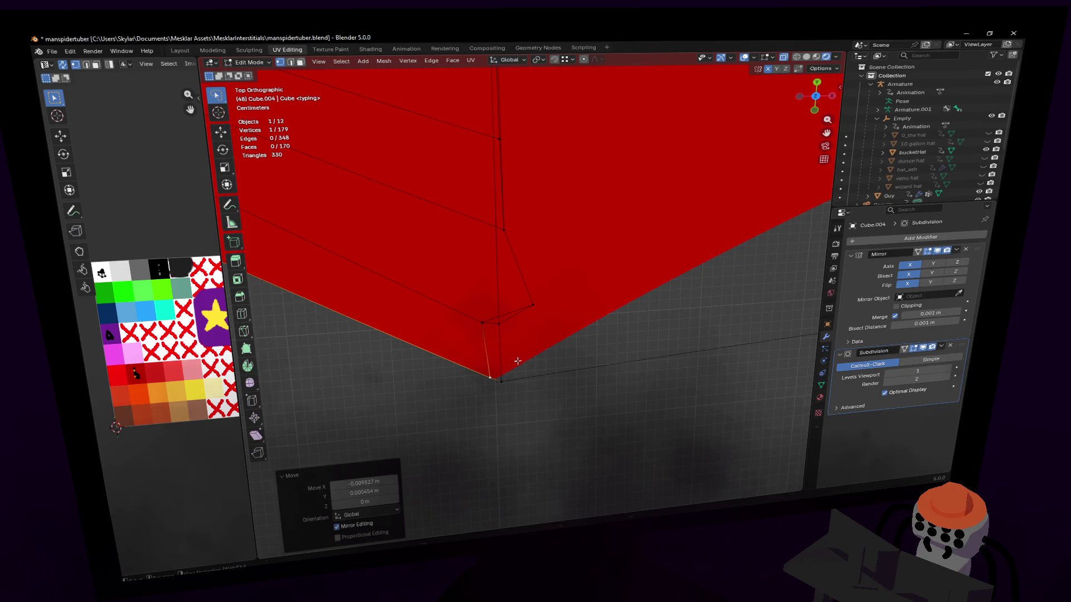
- Apply the Mirror modifier in Object Mode and return to editing the full mesh from the top view
middle_drag(517, 362, 524, 130)
scroll(523, 167, down, 3)
scroll(510, 318, up, 8)
scroll(520, 318, down, 8)
scroll(518, 318, down, 2)
scroll(519, 319, up, 3)
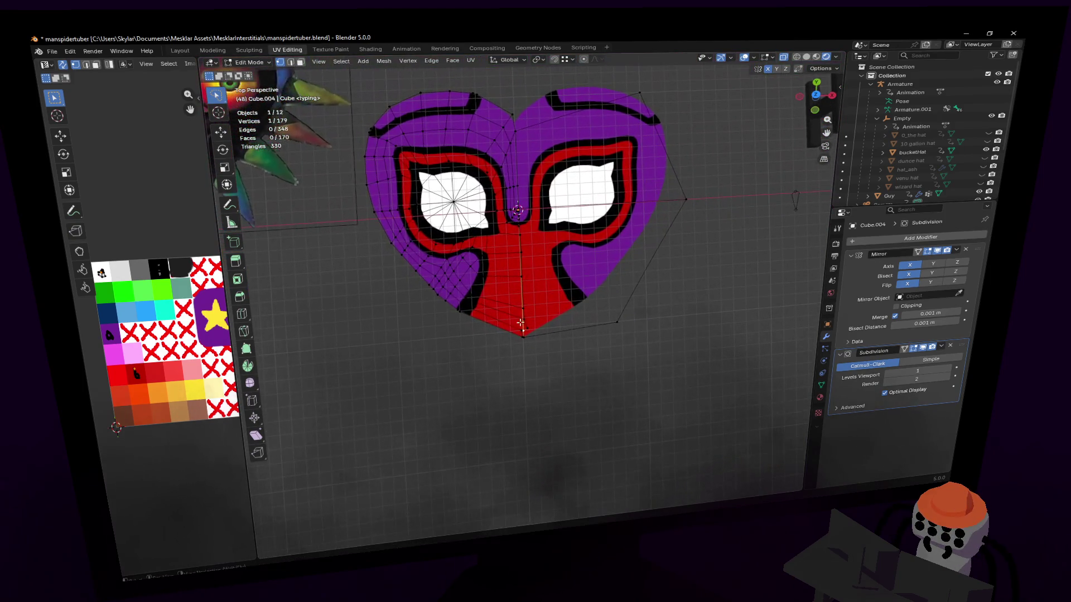
click(954, 251)
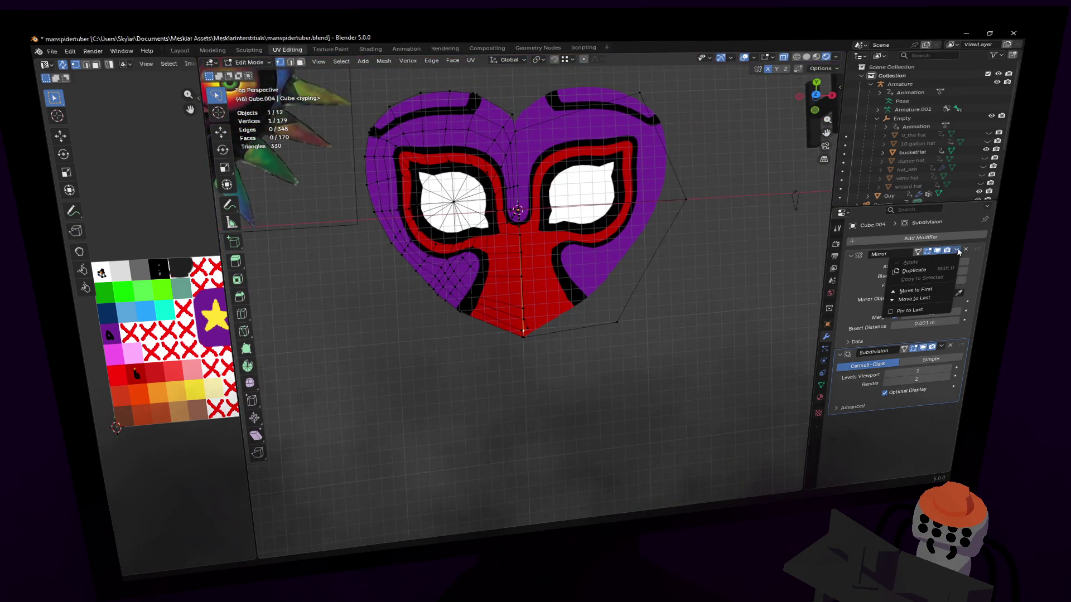
click(917, 262)
key(Tab)
click(957, 252)
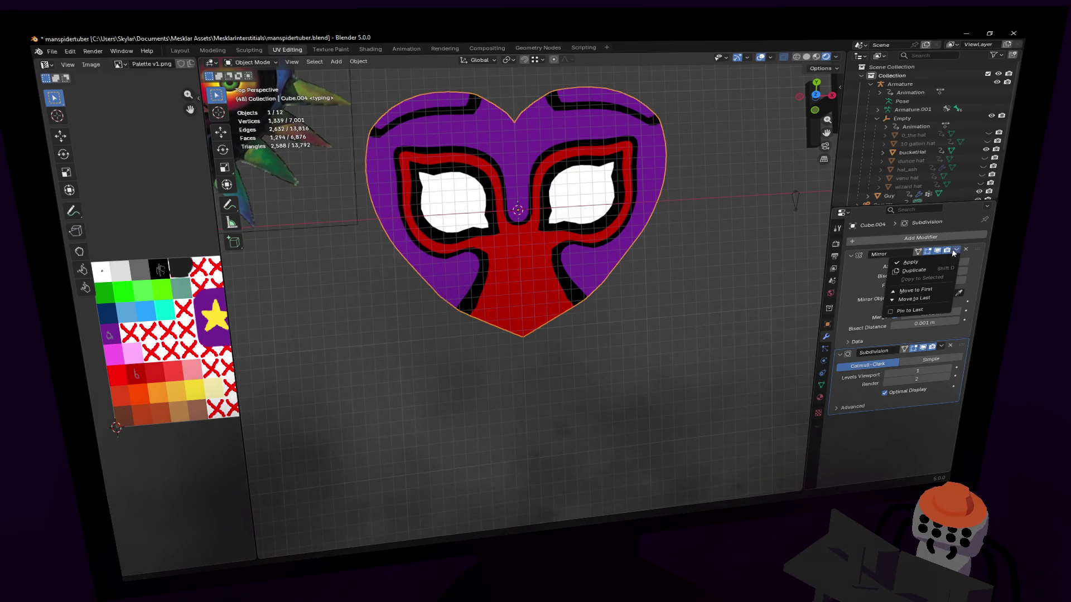
click(914, 263)
key(Tab)
scroll(536, 276, down, 2)
scroll(567, 238, up, 3)
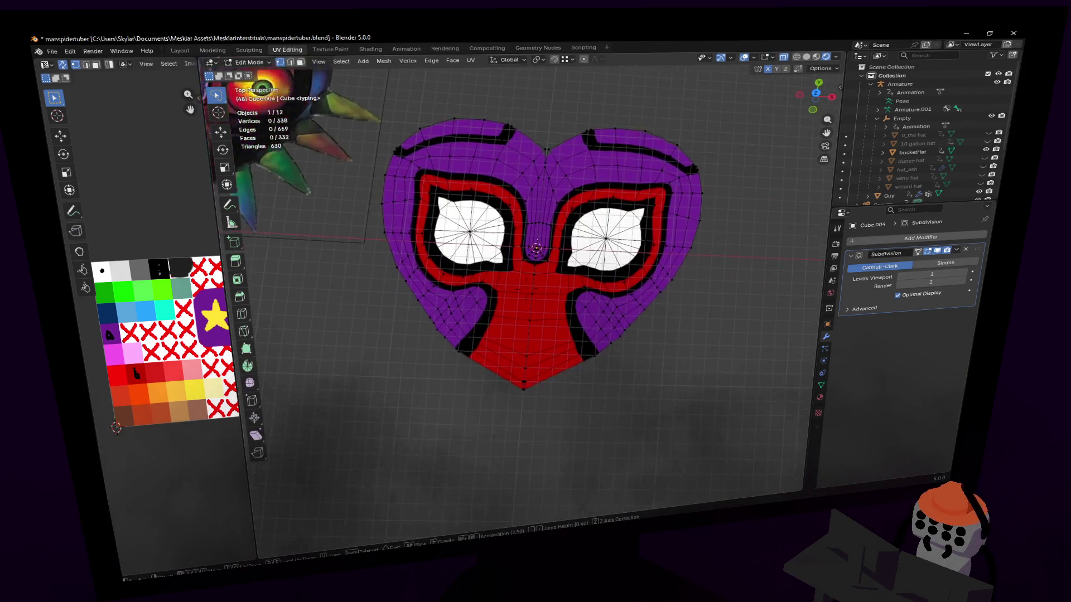
scroll(568, 237, up, 3)
click(817, 94)
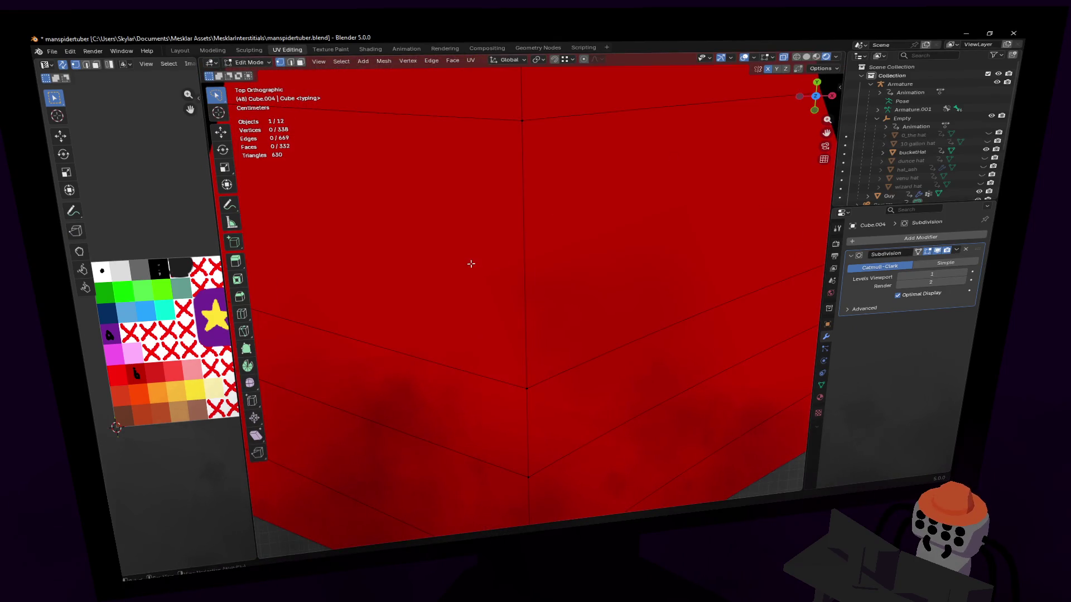
scroll(535, 276, down, 3)
scroll(536, 276, down, 2)
- Nudge and tighten vertices along the lower-left purple and black border into a smoother curve
shift+middle_drag(377, 321, 446, 272)
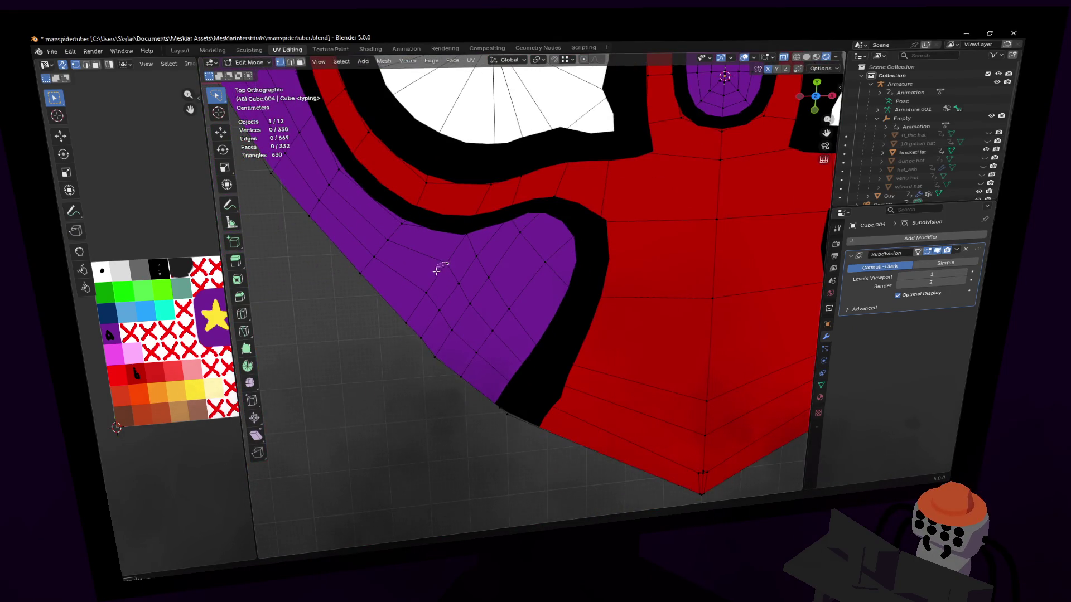
key(g)
click(449, 285)
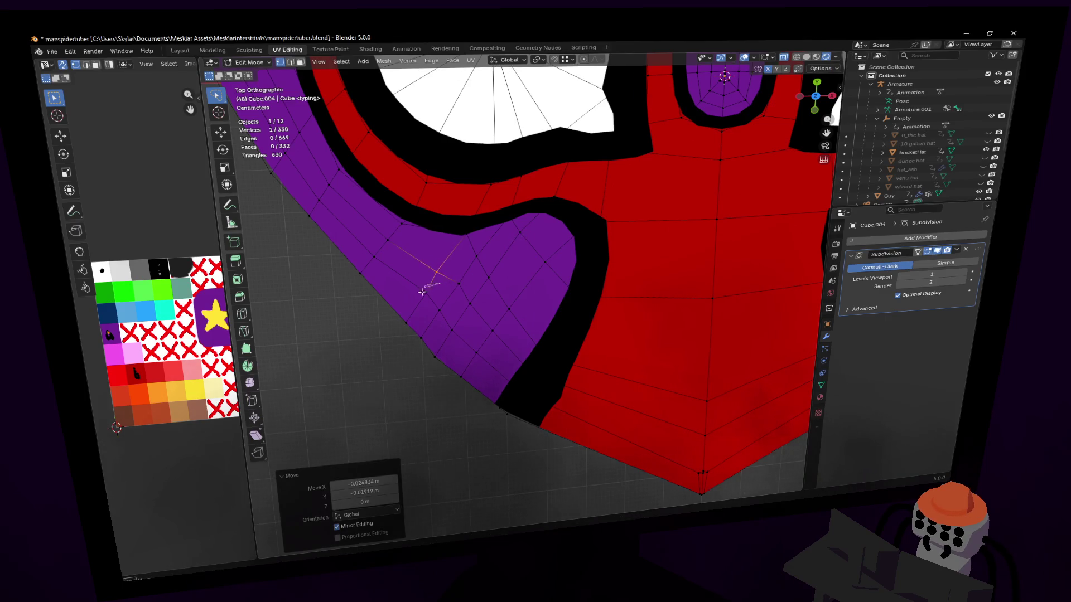
key(g)
click(425, 289)
key(g)
click(450, 279)
click(437, 306)
key(g)
click(452, 289)
key(s)
click(489, 284)
key(g)
click(468, 301)
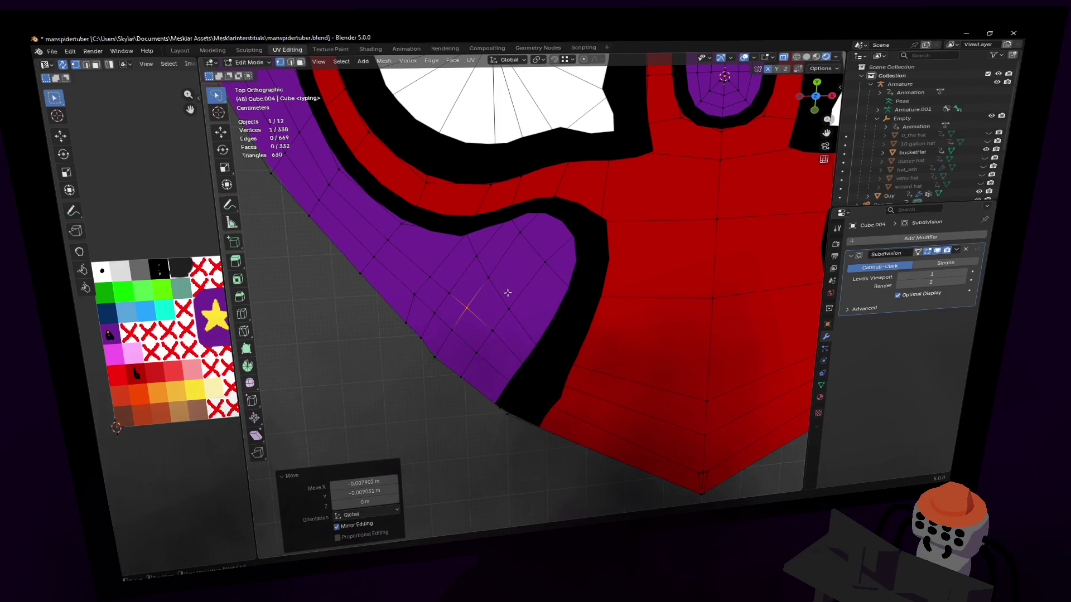
- Continue adjusting vertices one by one along the lower purple edge of the outline
shift+middle_drag(425, 354, 448, 362)
click(460, 368)
key(g)
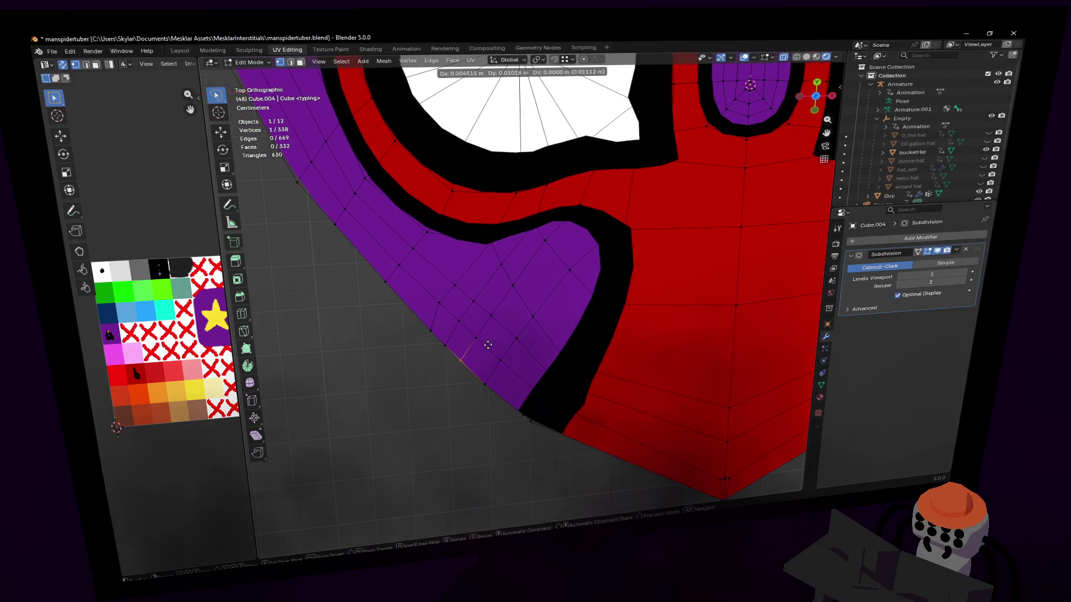
click(456, 360)
click(428, 329)
key(g)
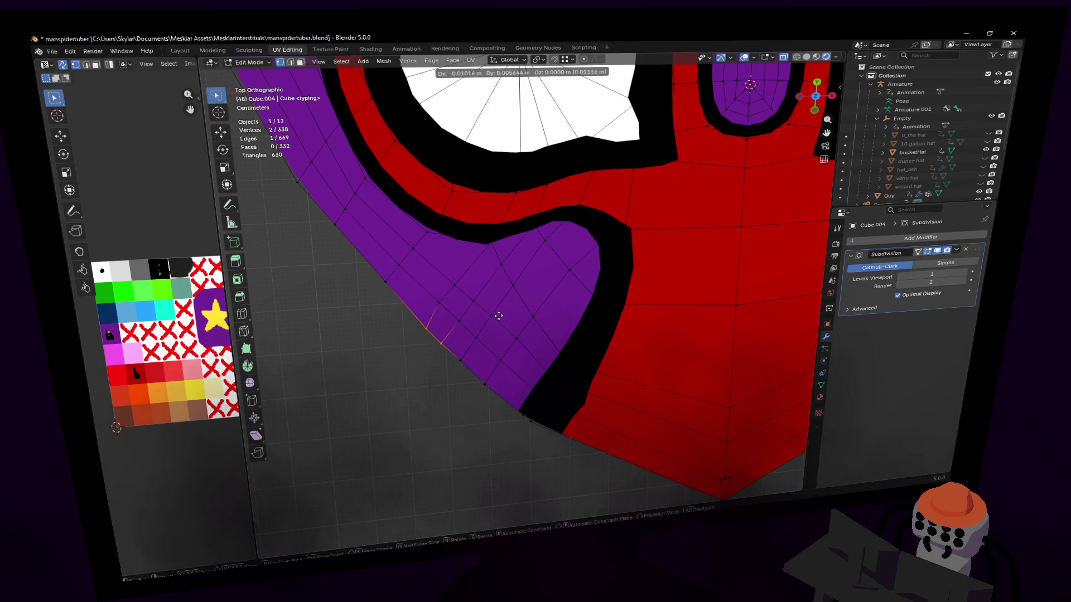
click(446, 319)
click(427, 327)
key(g)
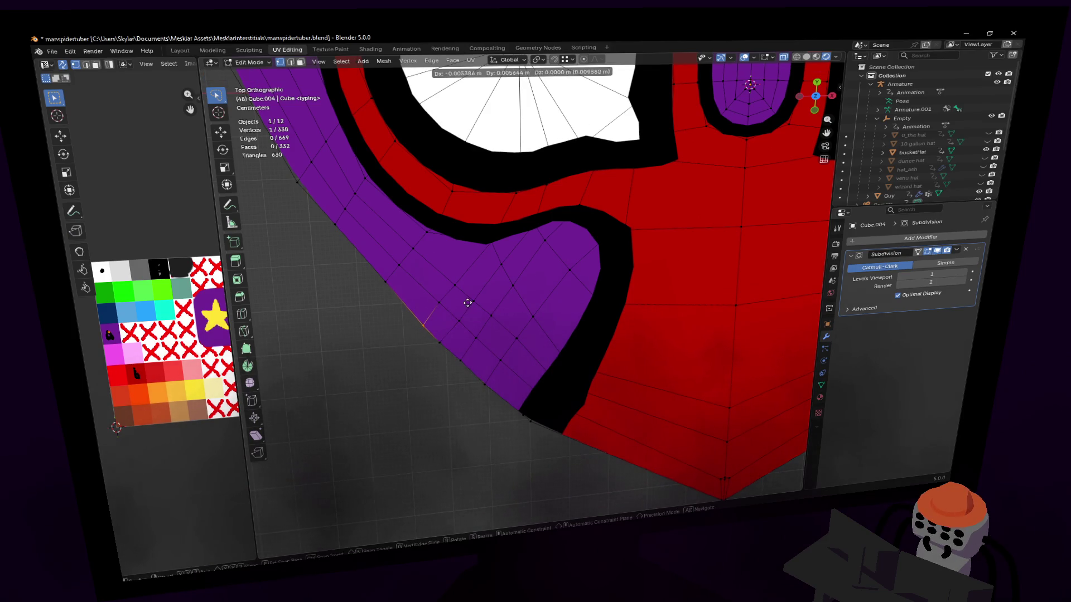
click(467, 301)
shift+middle_drag(467, 302, 419, 251)
click(421, 347)
key(g)
click(443, 348)
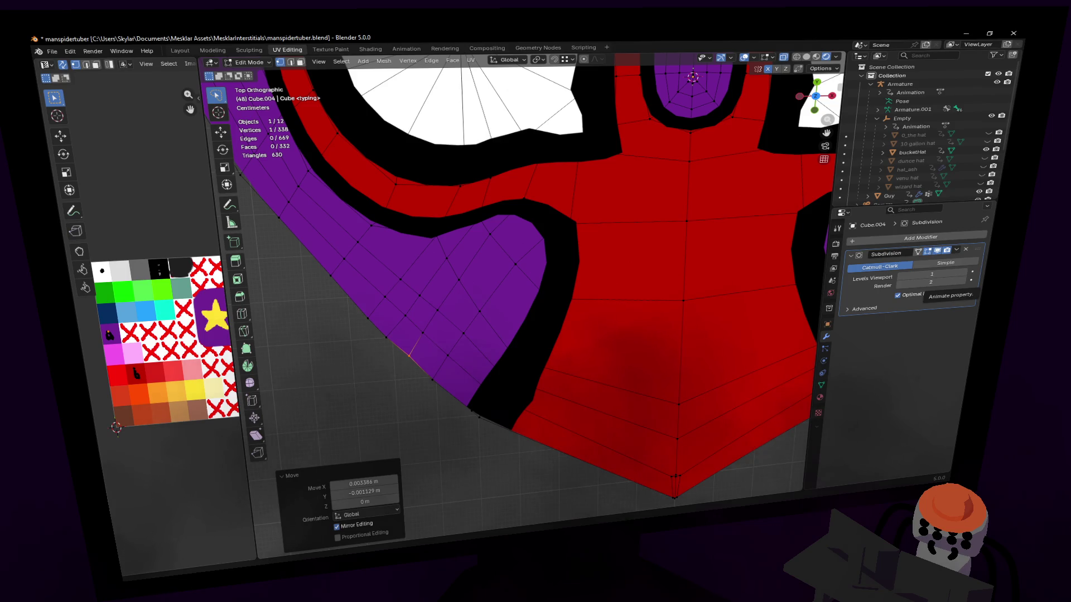
scroll(580, 229, down, 2)
scroll(579, 229, down, 2)
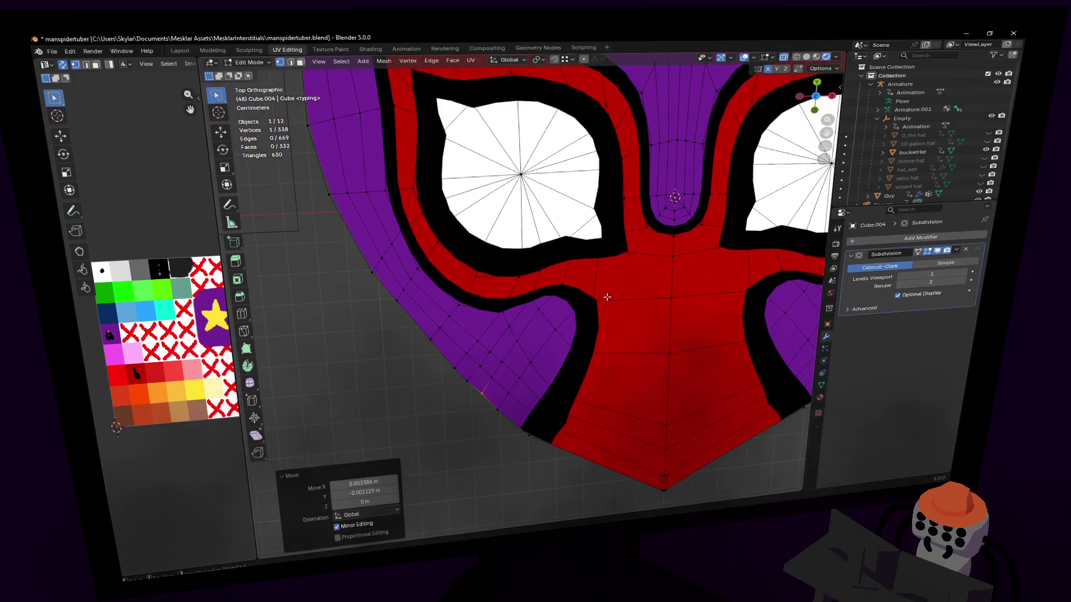
scroll(544, 276, down, 1)
shift+middle_drag(544, 276, 511, 327)
scroll(483, 341, down, 3)
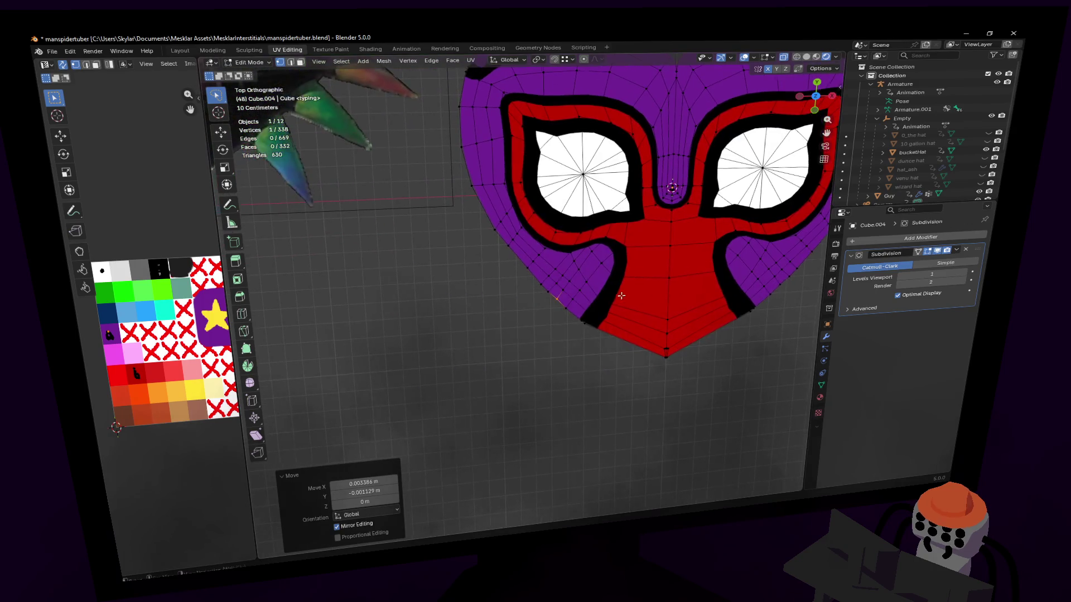
scroll(519, 277, down, 1)
shift+middle_drag(519, 276, 527, 271)
scroll(527, 270, down, 2)
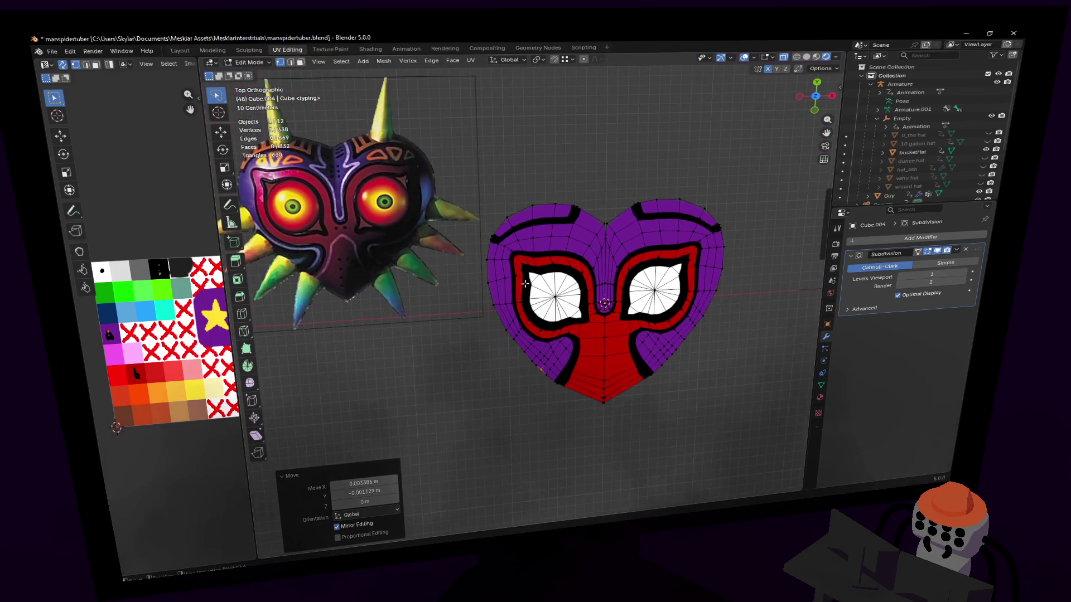
scroll(608, 305, up, 1)
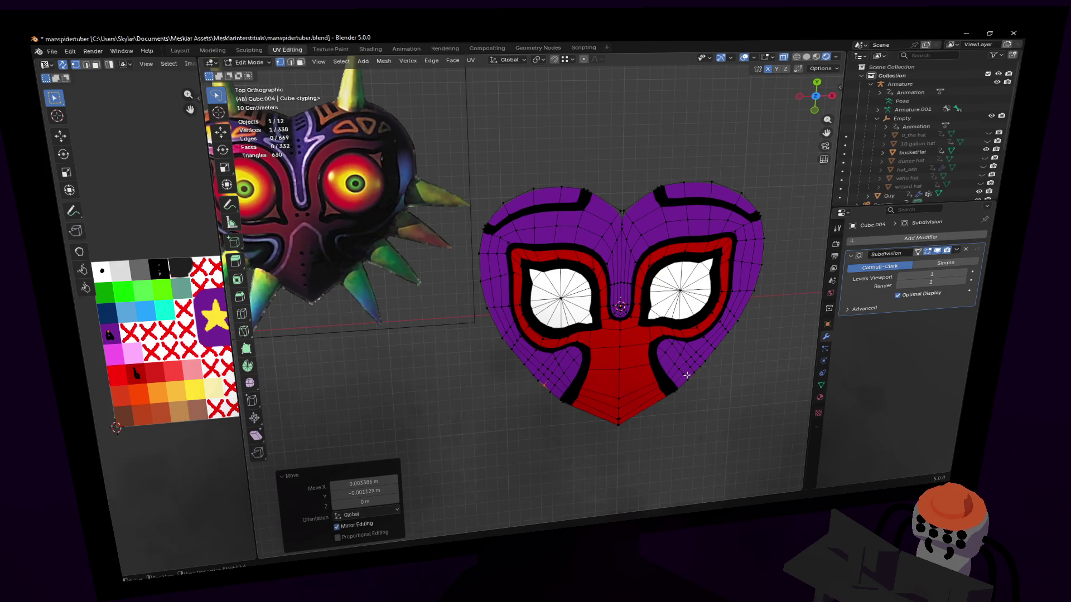
scroll(634, 334, up, 1)
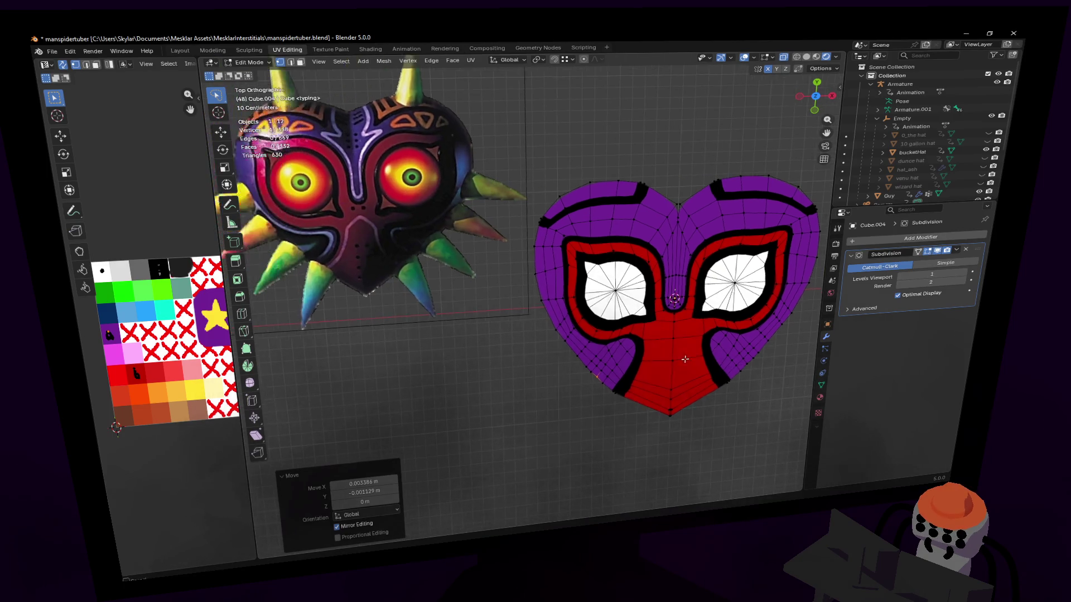
scroll(634, 360, up, 1)
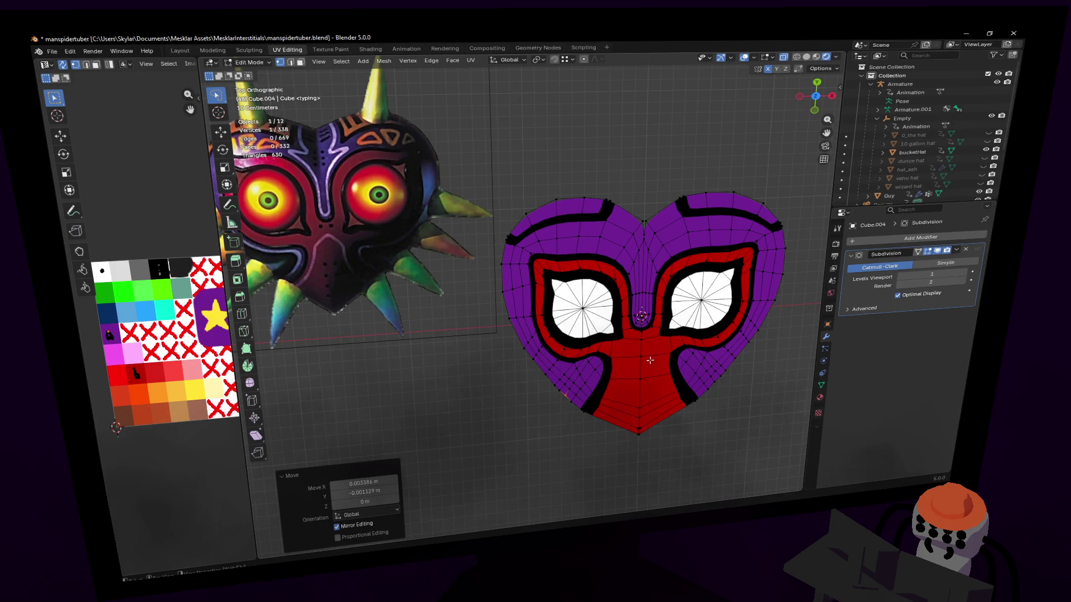
key(ctrl+r)
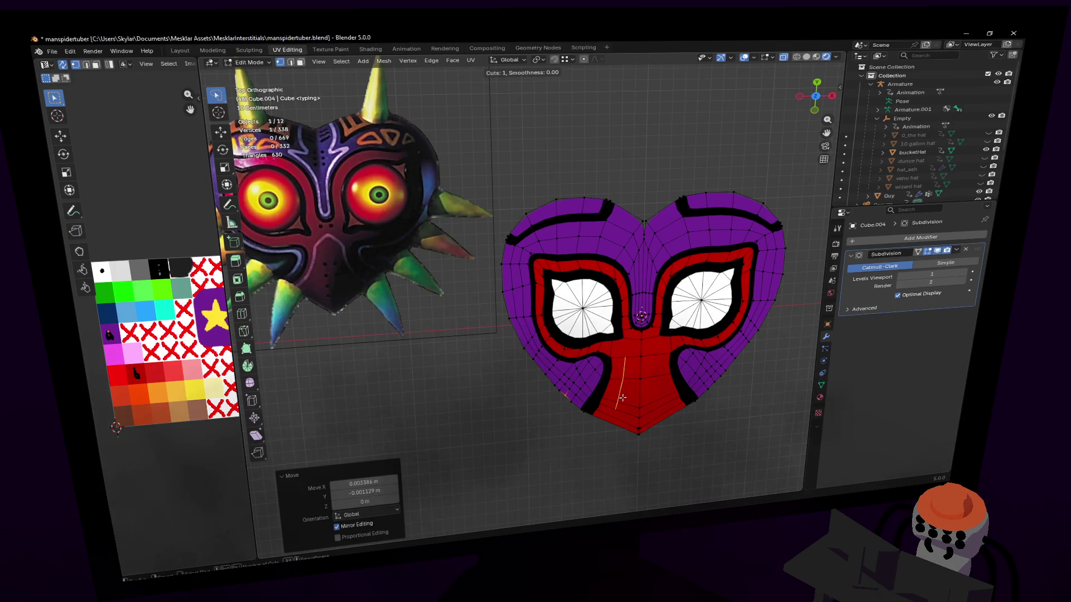
- Add an edge loop across the red lower face and slide it further left
click(622, 399)
scroll(622, 398, up, 3)
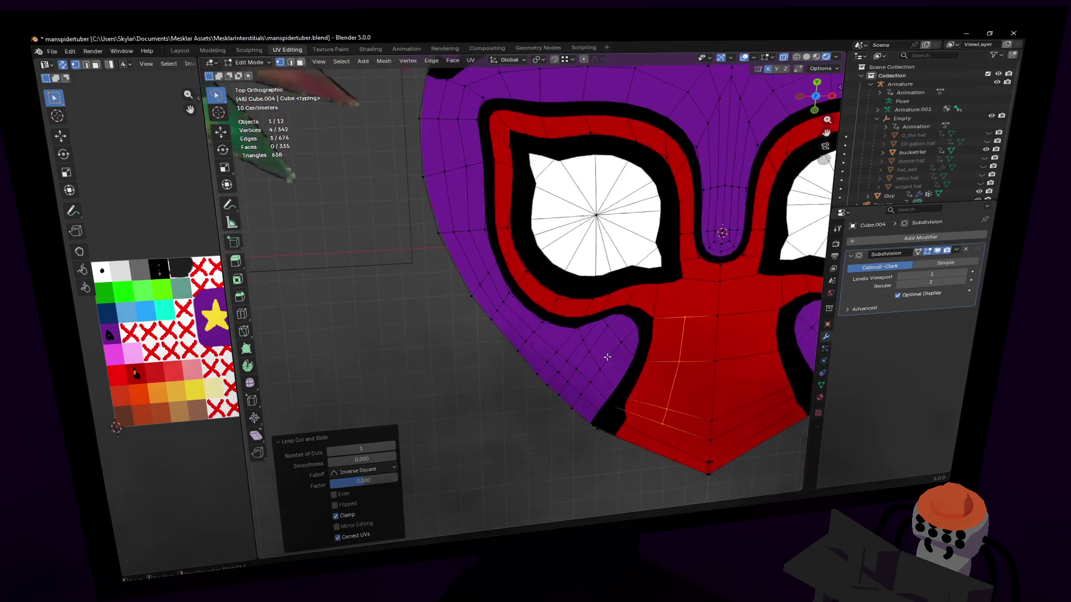
scroll(606, 358, up, 2)
shift+middle_drag(606, 357, 586, 334)
key(g)
key(g)
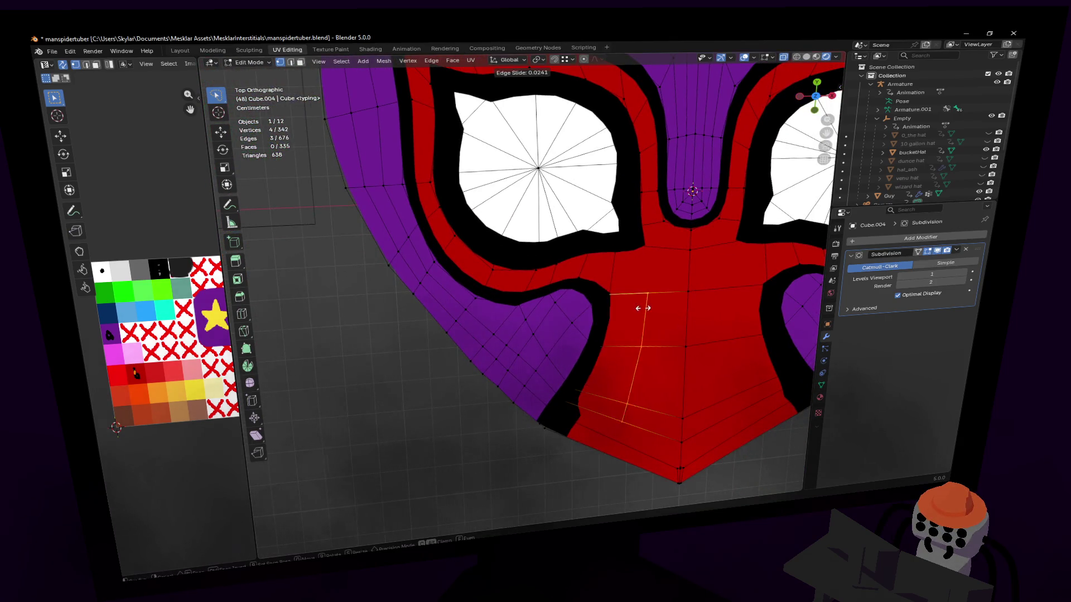
click(628, 308)
shift+middle_drag(628, 318, 595, 276)
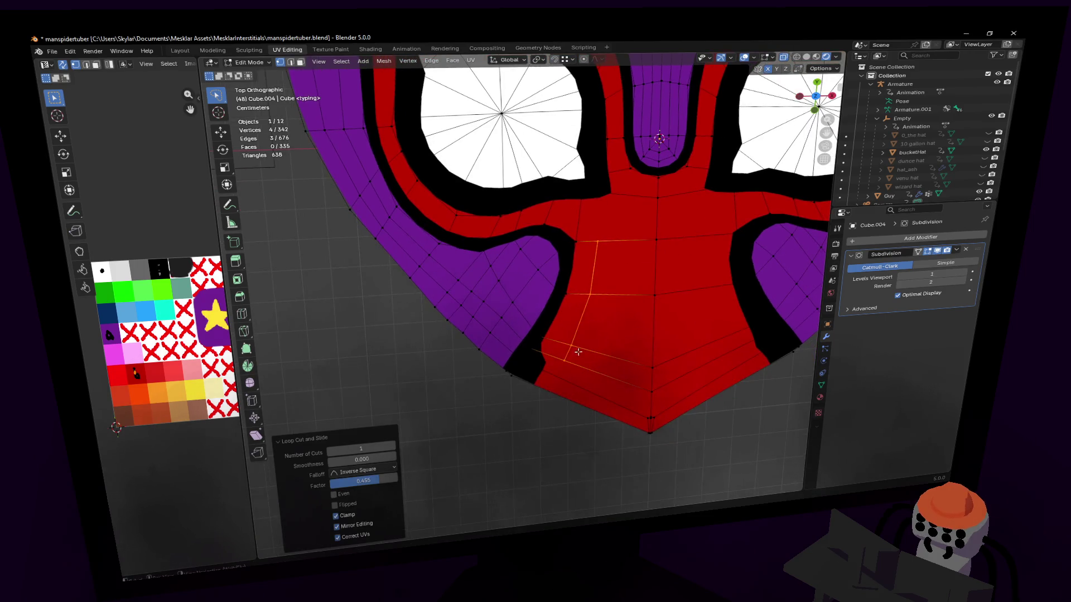
scroll(579, 348, up, 2)
scroll(501, 343, up, 2)
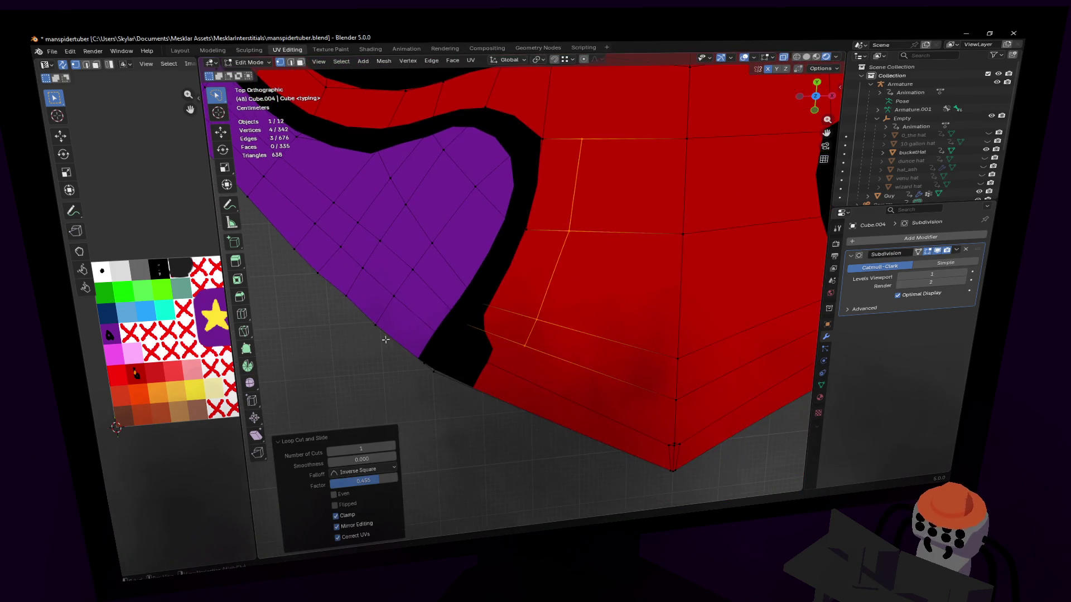
- Knife-cut new edges from the black border down the red face to the bottom edge
click(243, 332)
click(525, 345)
click(486, 393)
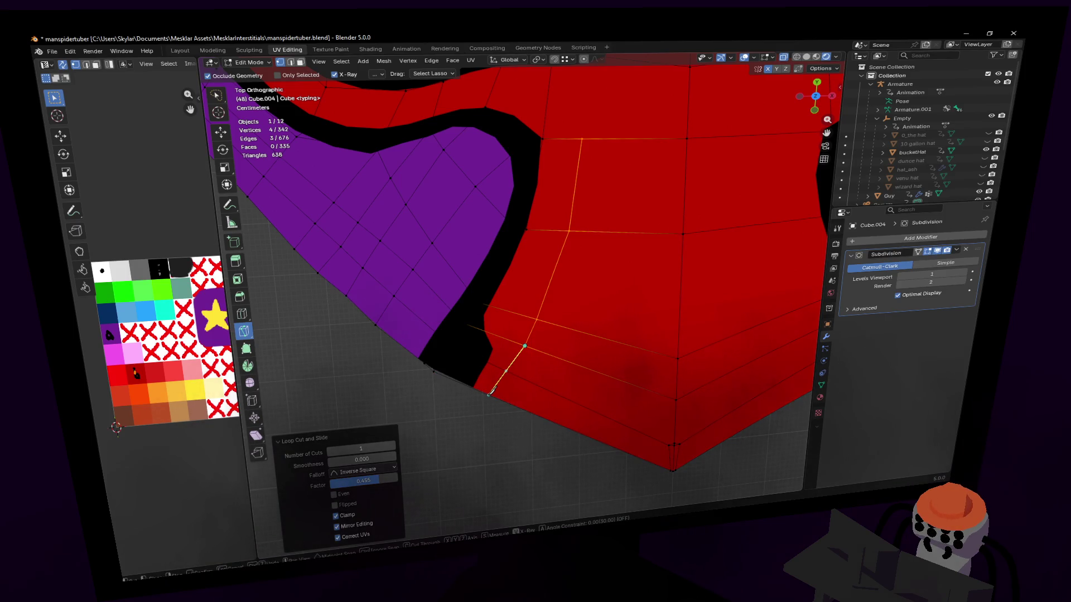
key(Return)
scroll(647, 315, down, 4)
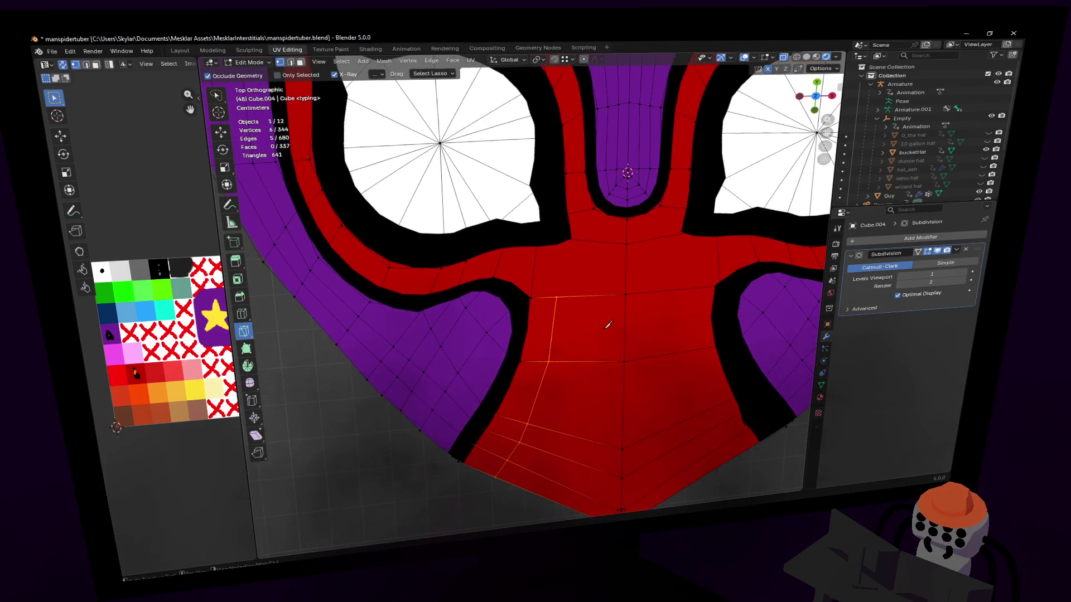
scroll(646, 315, down, 4)
scroll(647, 314, down, 3)
scroll(647, 315, down, 3)
scroll(636, 331, up, 3)
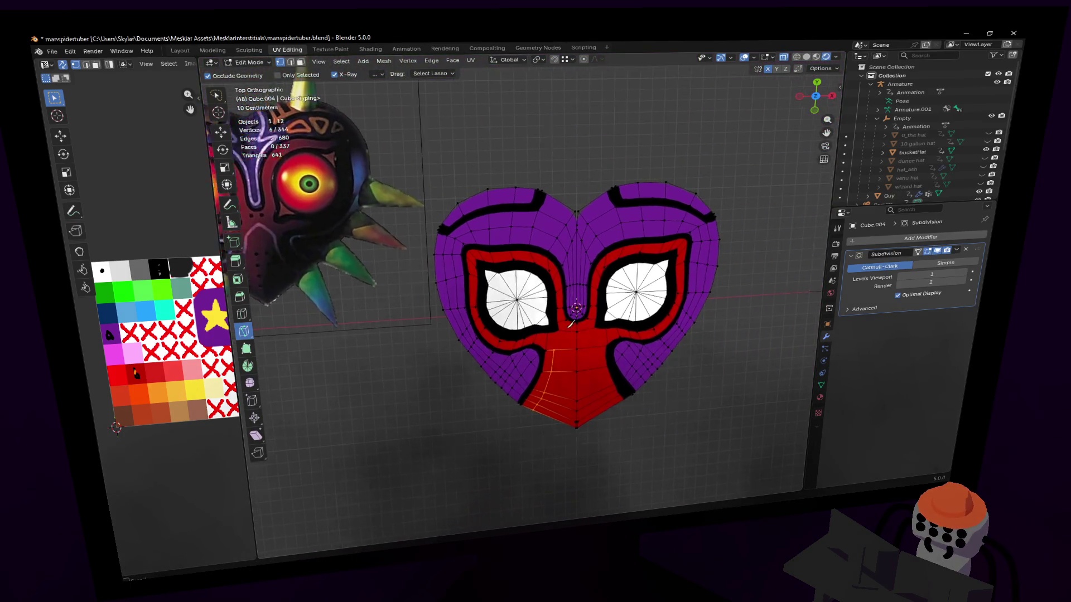
scroll(633, 333, up, 5)
scroll(633, 332, up, 3)
shift+middle_drag(585, 377, 570, 318)
click(502, 347)
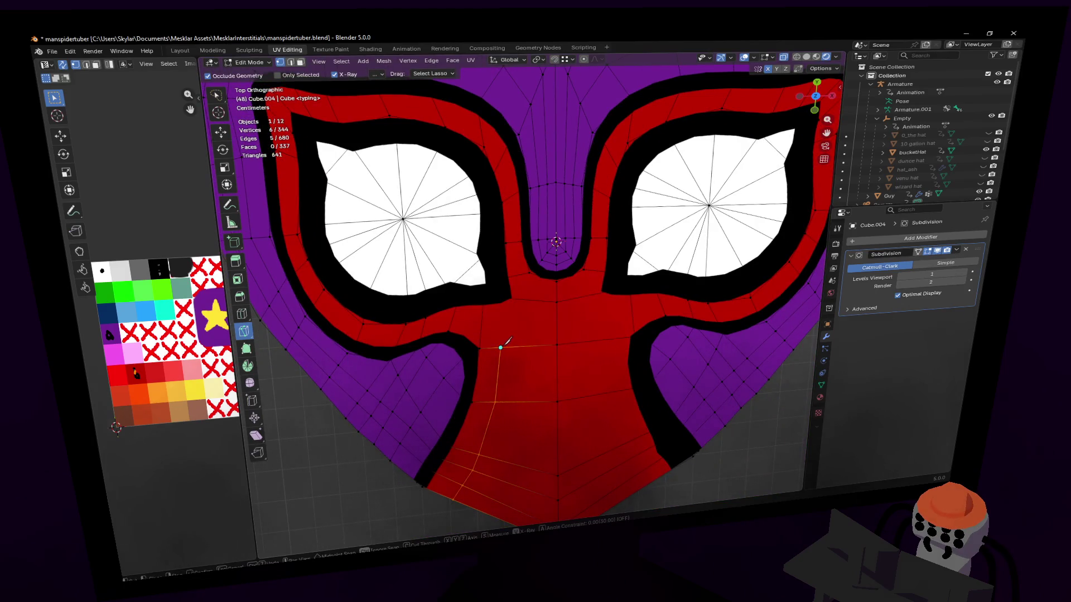
click(559, 318)
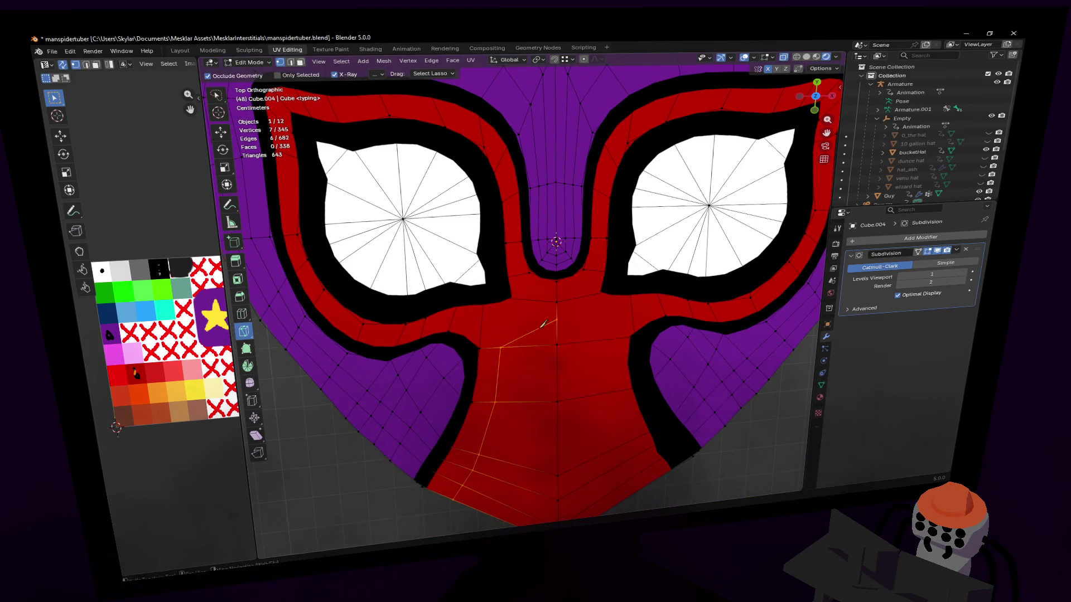
shift+middle_drag(536, 335, 578, 301)
key(w)
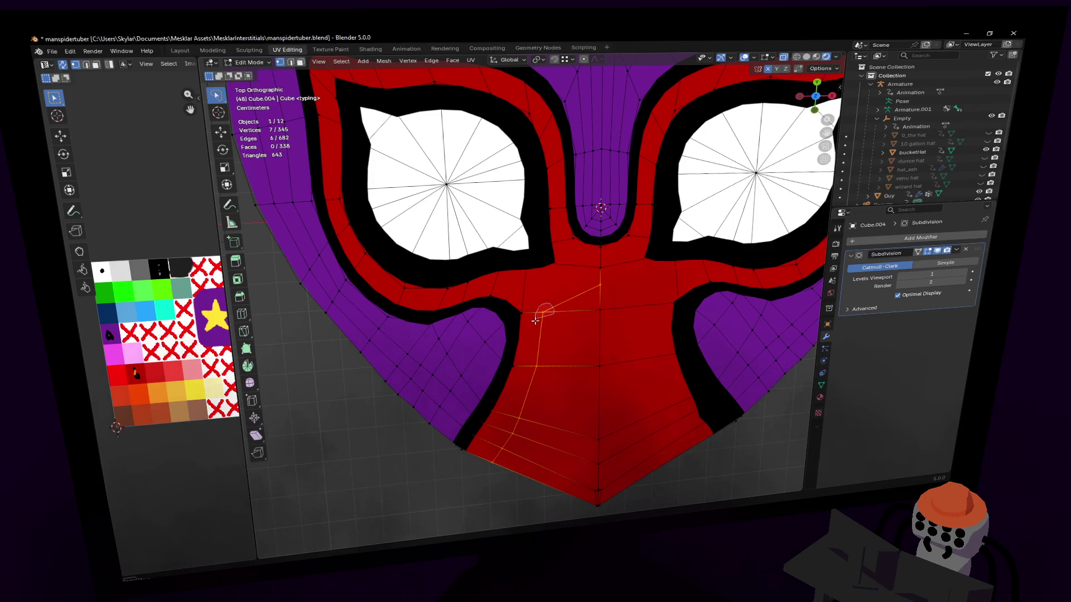
- Nudge the new cut vertices slightly into place on the red face
key(g)
click(581, 319)
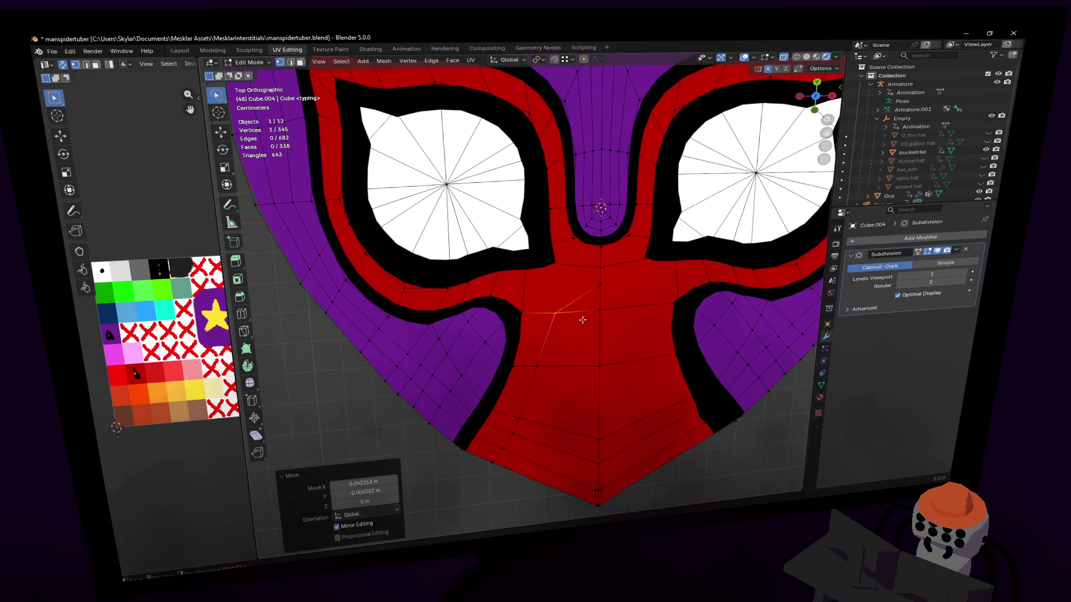
shift+middle_drag(591, 300, 592, 331)
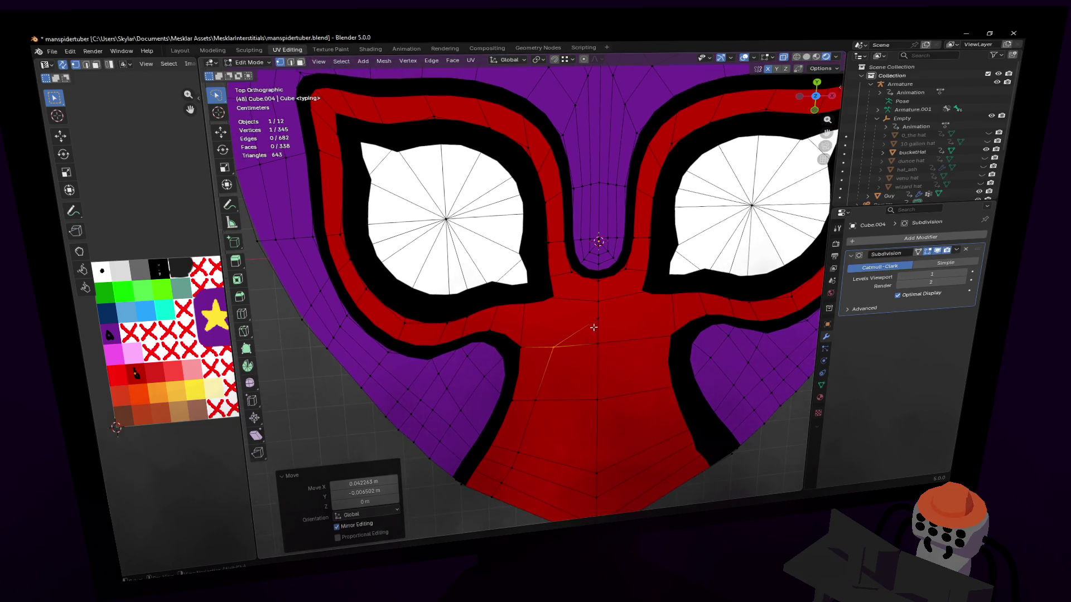
click(581, 317)
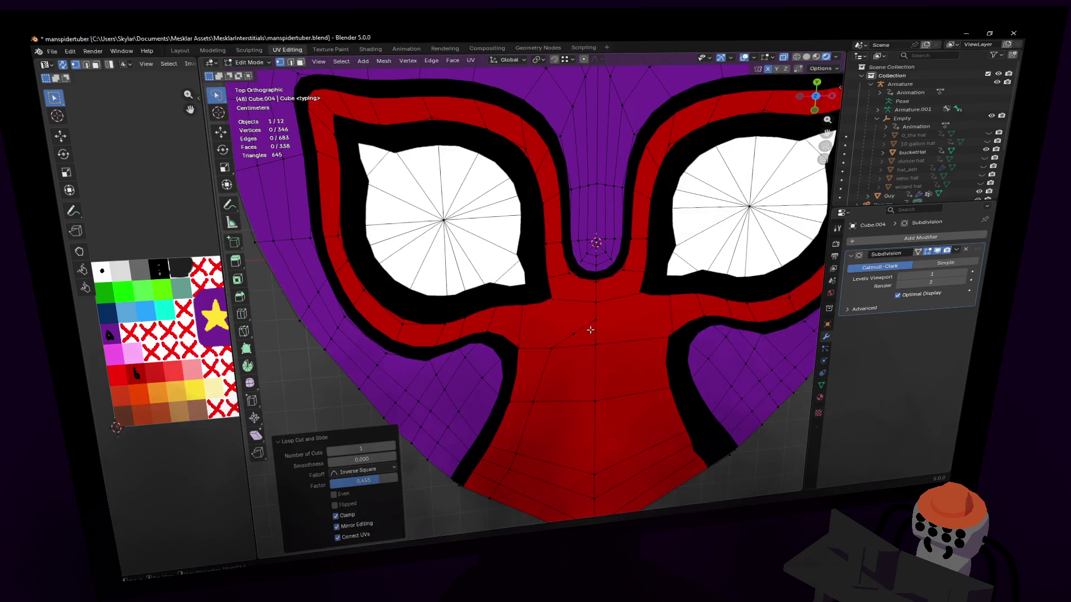
key(g)
click(576, 334)
scroll(602, 327, down, 3)
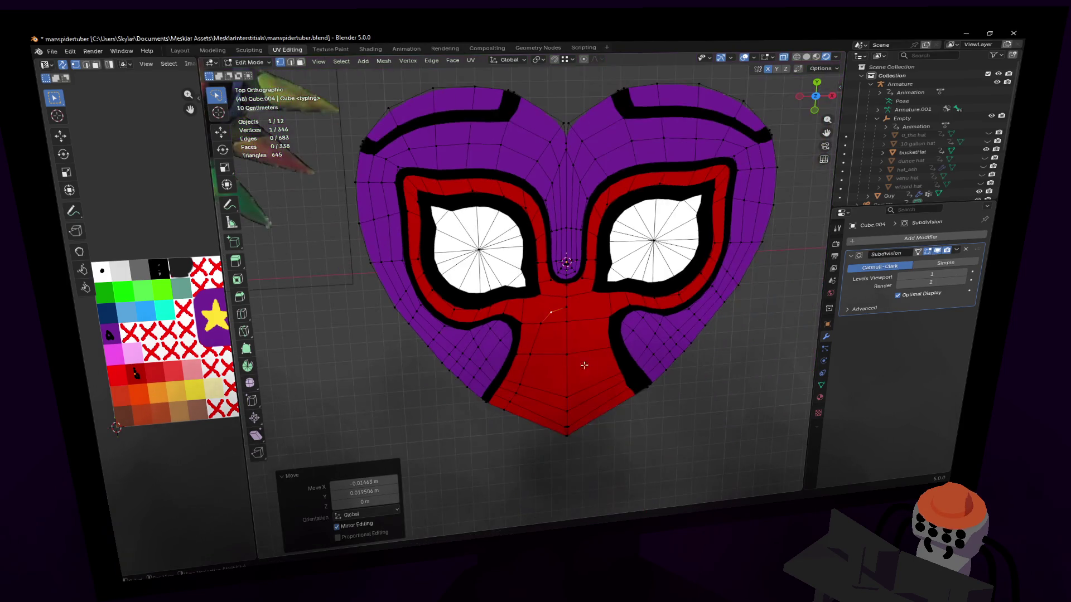
scroll(603, 323, down, 1)
- Move a vertex near the nose along Y into line with its neighbours
click(582, 303)
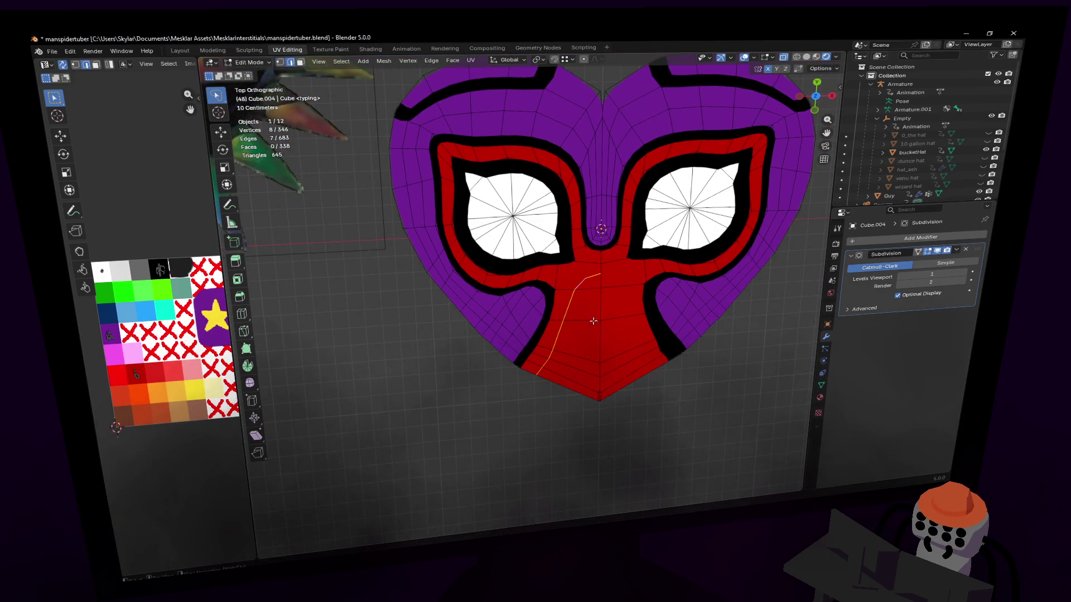
scroll(593, 317, down, 2)
scroll(602, 311, down, 2)
scroll(661, 270, up, 1)
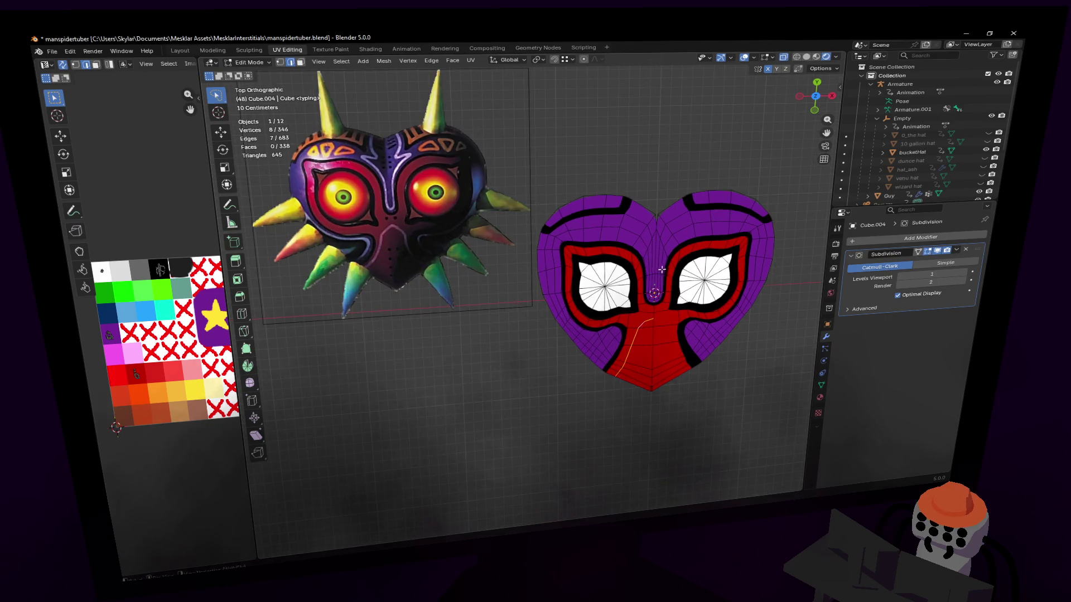
scroll(661, 270, up, 2)
scroll(661, 270, down, 2)
scroll(662, 276, up, 2)
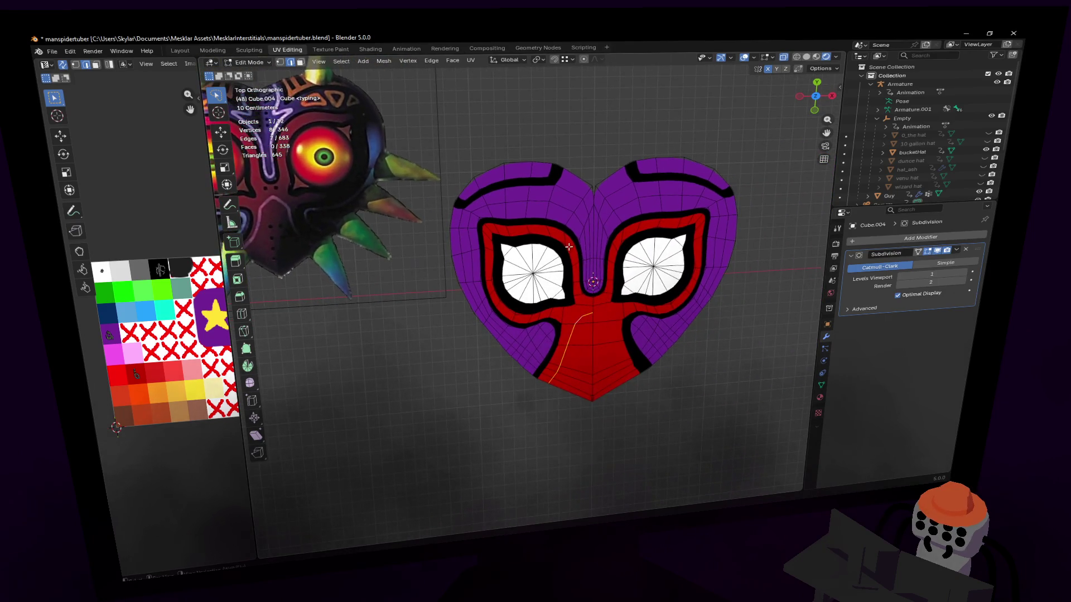
scroll(593, 290, up, 3)
click(642, 334)
scroll(644, 330, up, 2)
key(g)
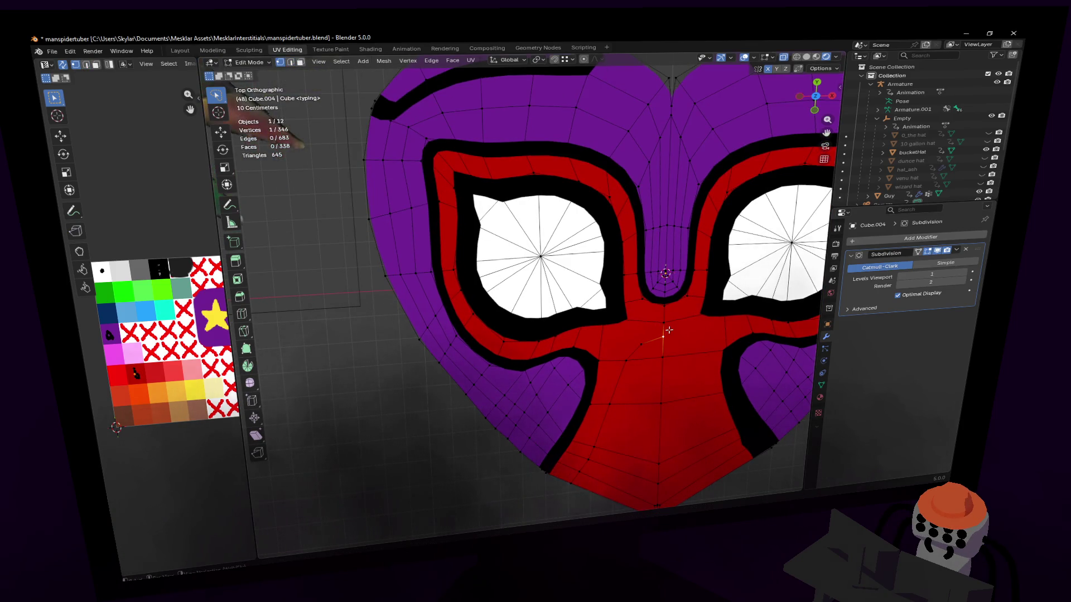
key(y)
click(671, 327)
- Delete the row of faces across the nose and fill the gap with new faces
key(3)
click(649, 348)
click(663, 326)
key(ctrl+z)
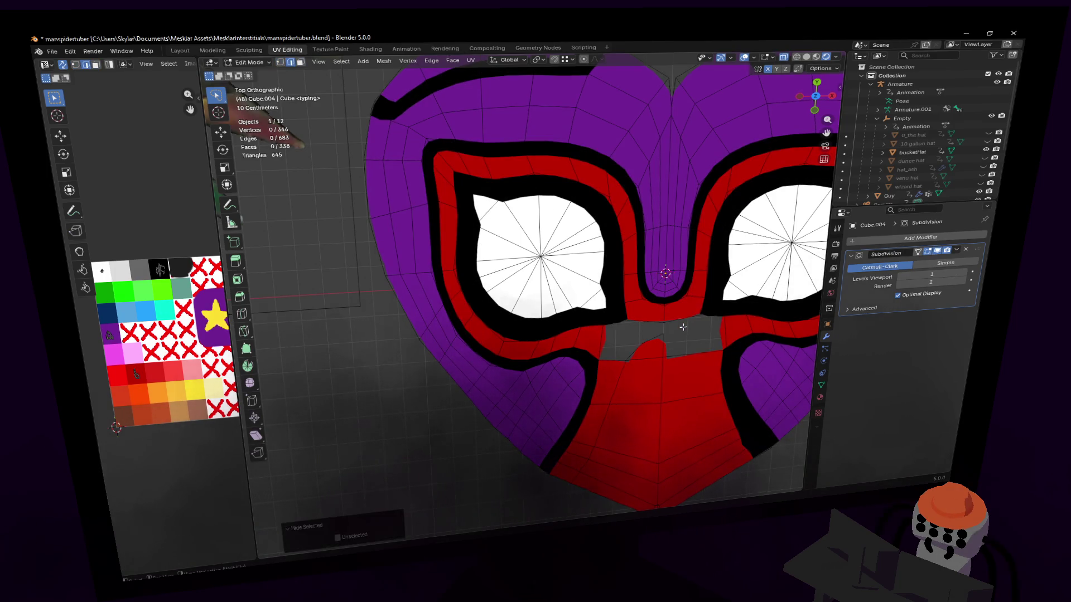
key(ctrl+shift+z)
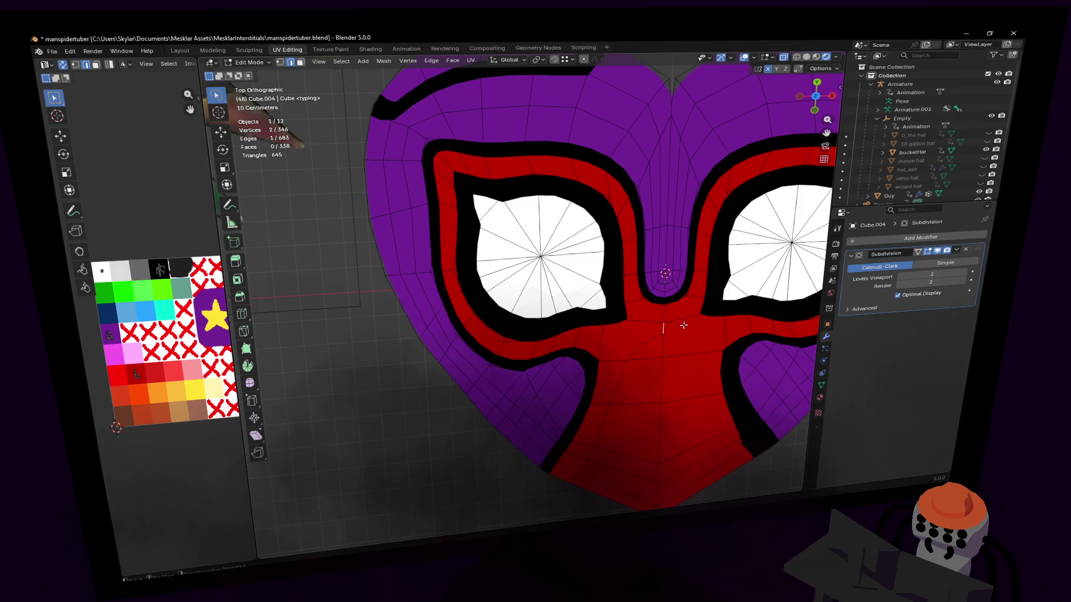
- Shift the new nose edge along Y and select the edge path from nose to bottom point
key(g)
key(y)
click(688, 322)
click(650, 337)
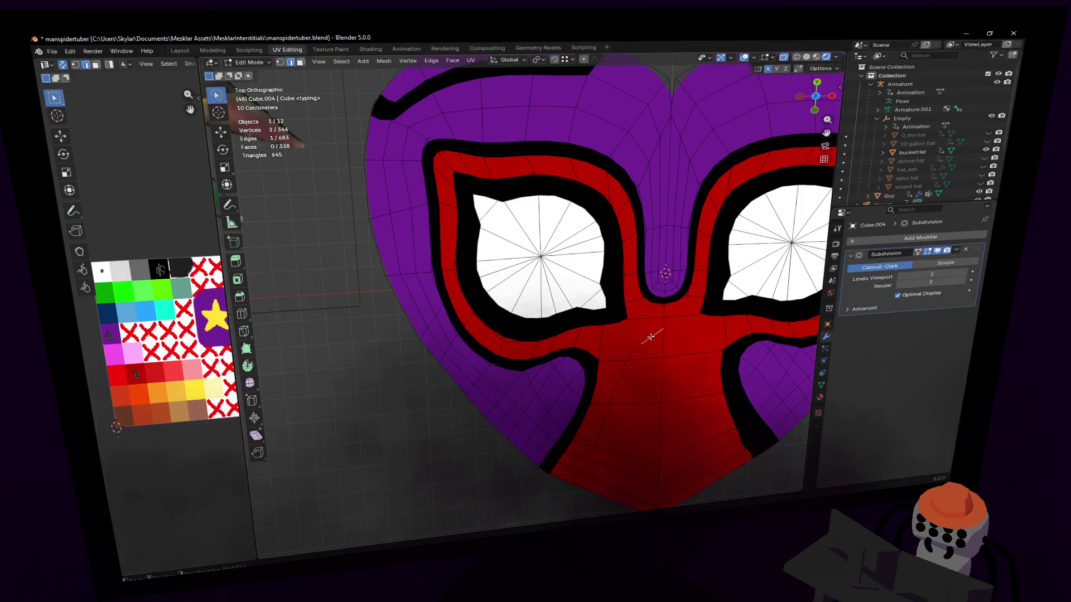
ctrl+click(634, 350)
scroll(634, 350, down, 5)
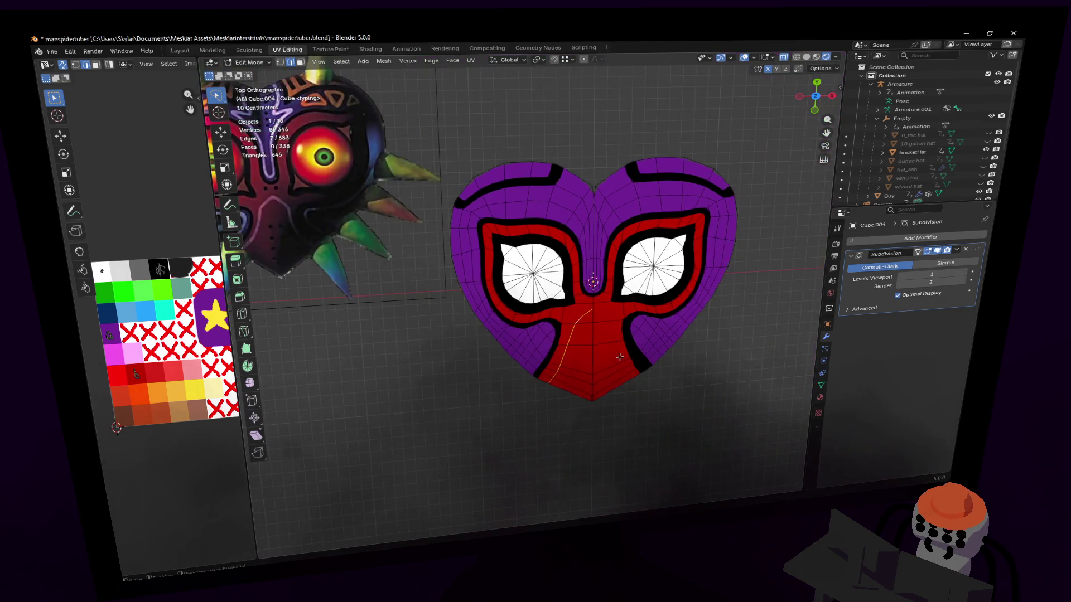
scroll(668, 365, down, 3)
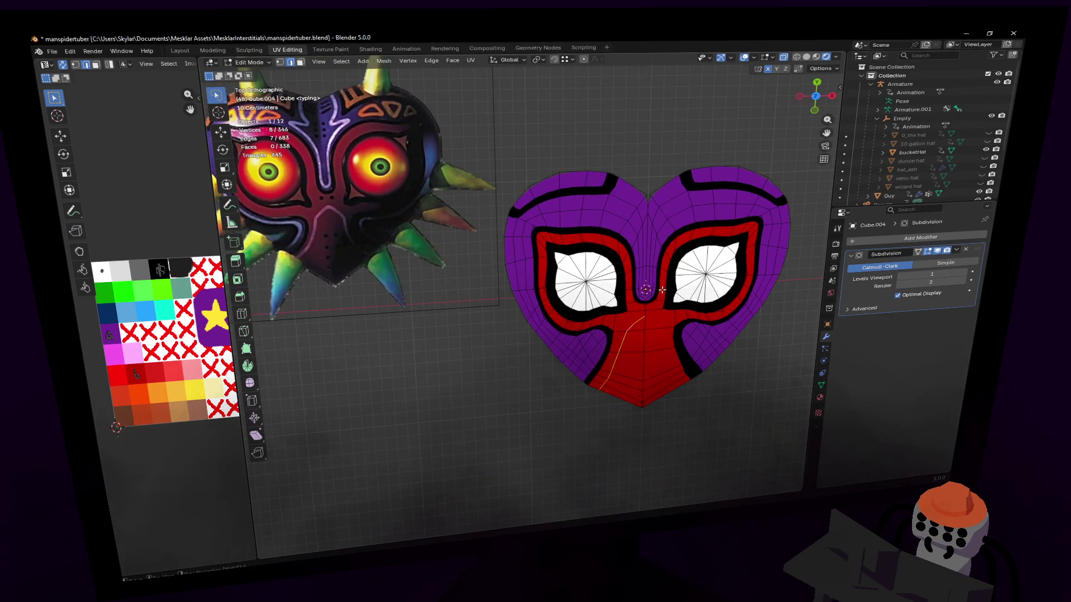
scroll(646, 305, up, 1)
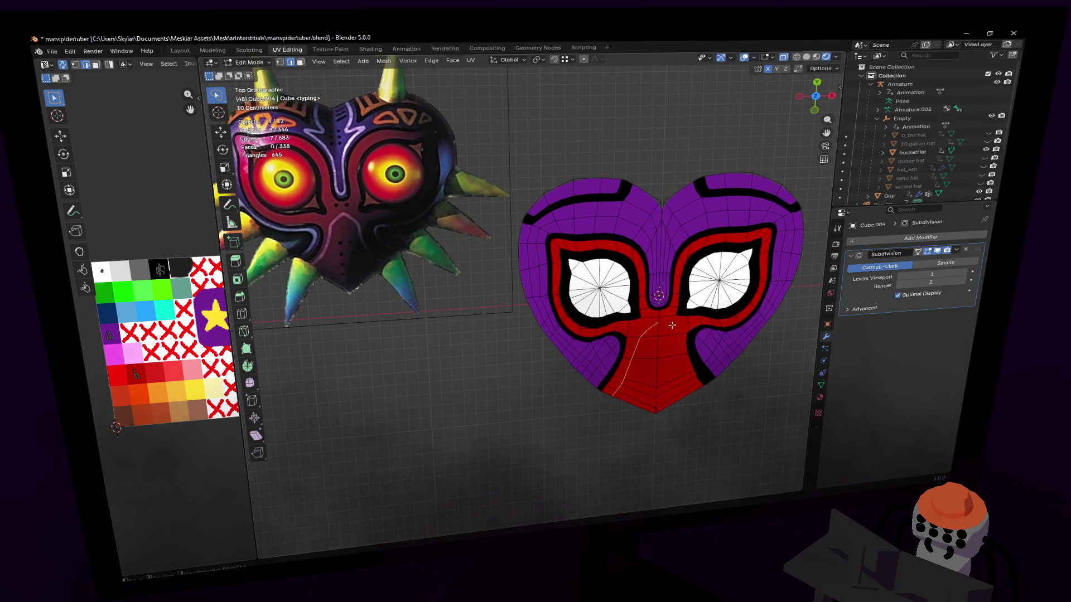
- Bevel the edge path into a thin face strip and unwrap it angle-based
key(ctrl+b)
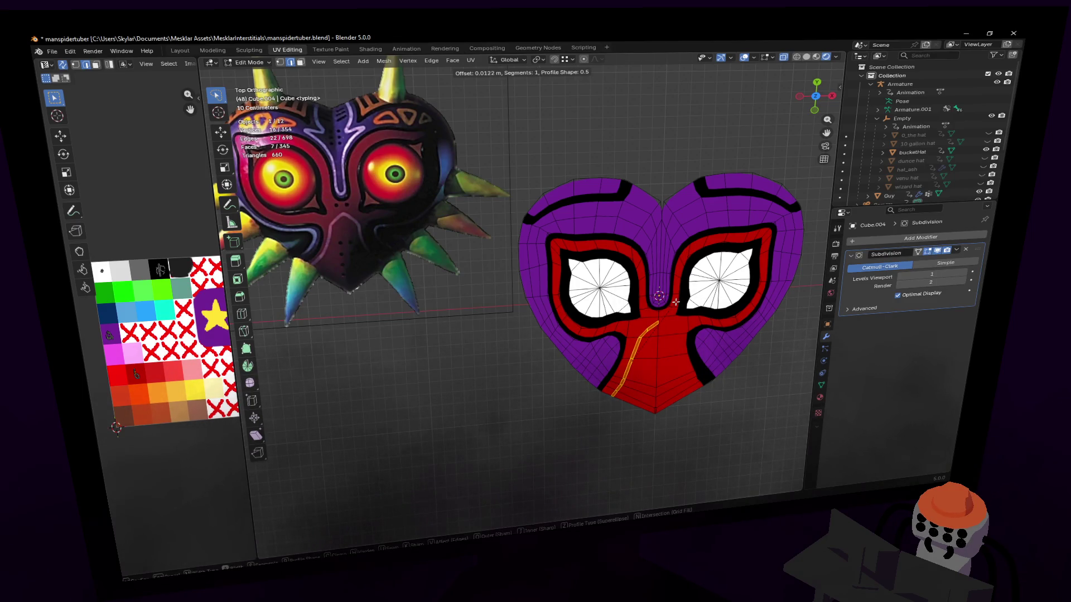
click(674, 303)
key(u)
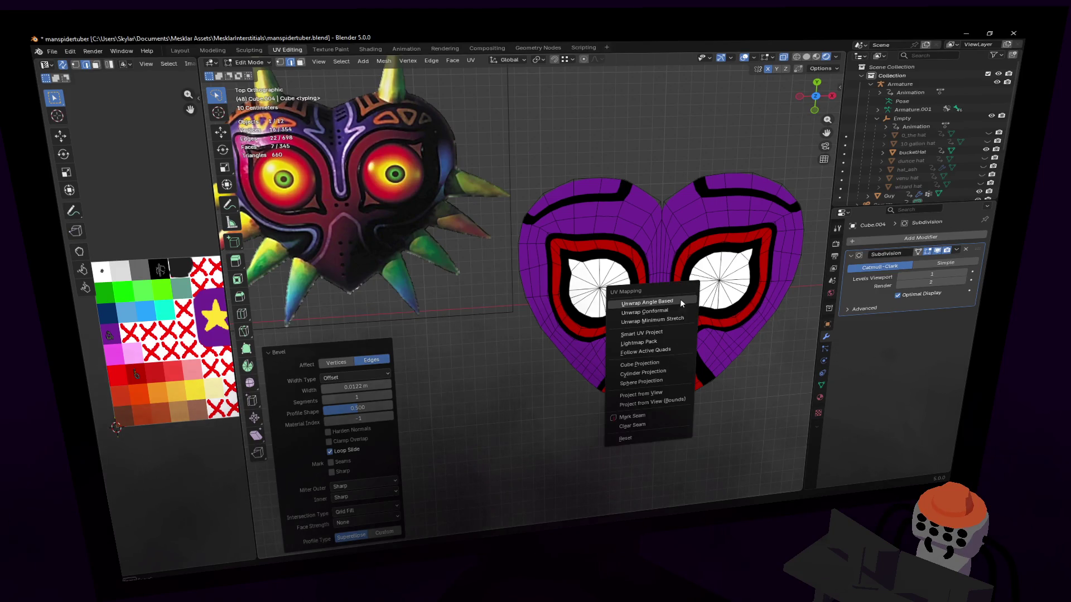
click(702, 306)
- Shrink the stripe's UV island onto the white palette swatch
key(s)
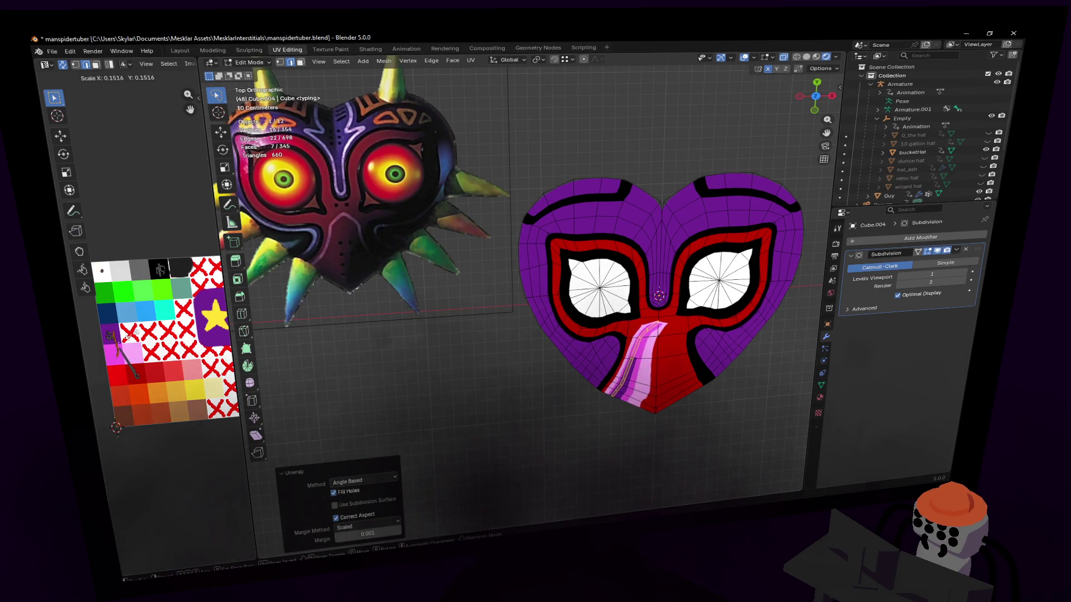
right_click(135, 220)
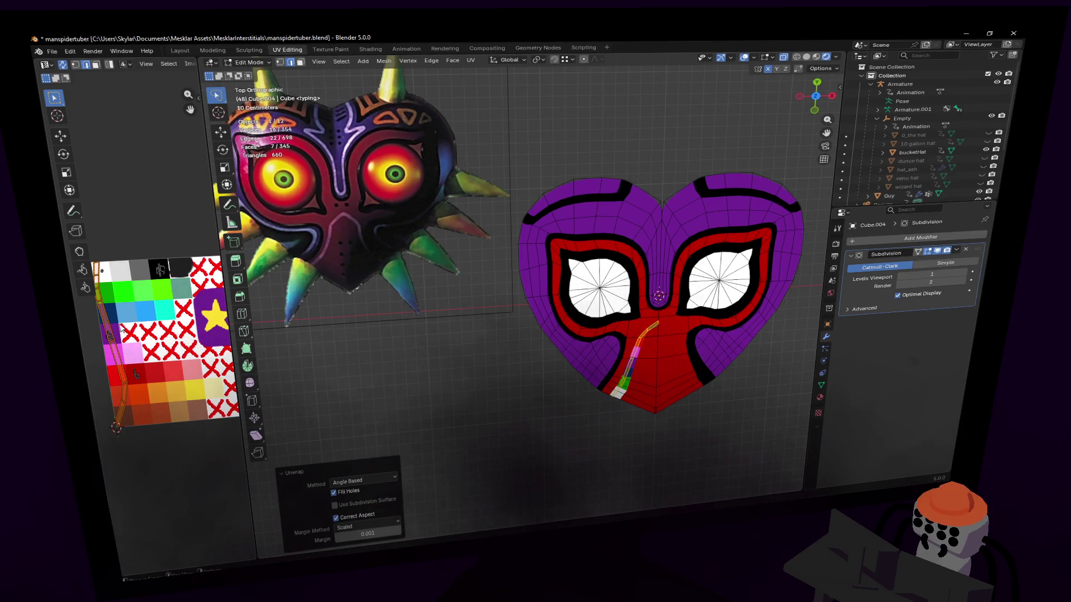
click(123, 407)
key(s)
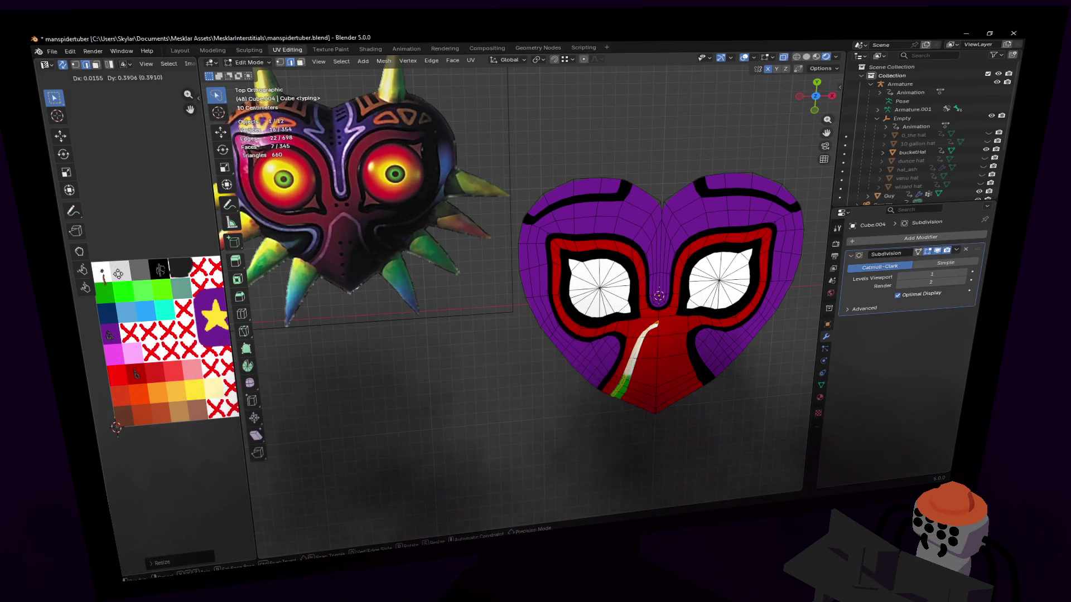
click(128, 224)
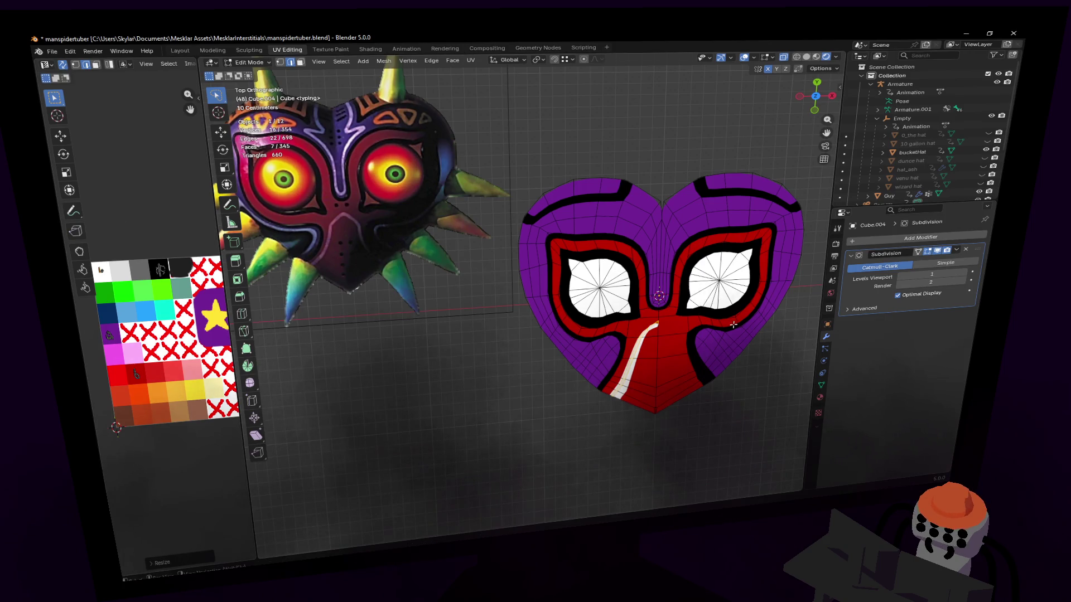
scroll(643, 390, up, 1)
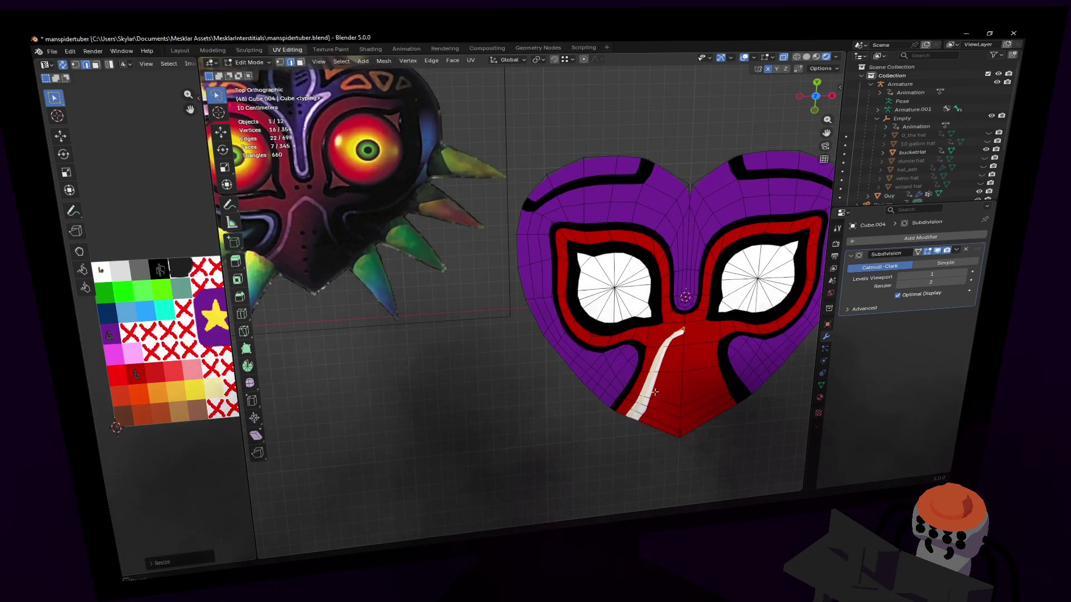
scroll(655, 394, up, 1)
- Slide the stripe edge loop and knife-cut a new edge near the stripe's bottom
key(g)
key(g)
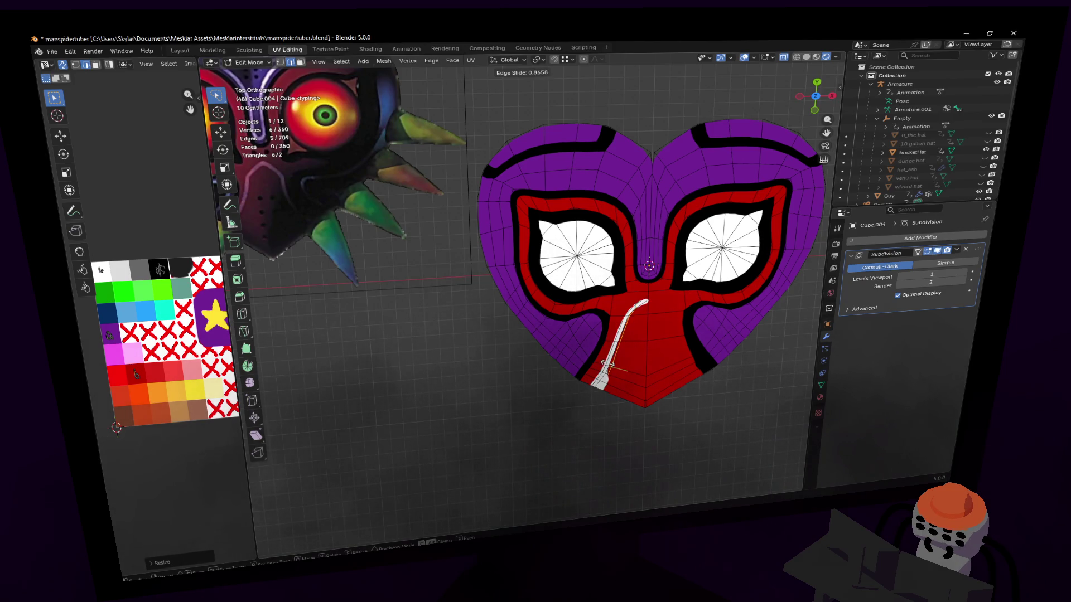
click(611, 365)
scroll(544, 293, up, 3)
scroll(466, 244, down, 1)
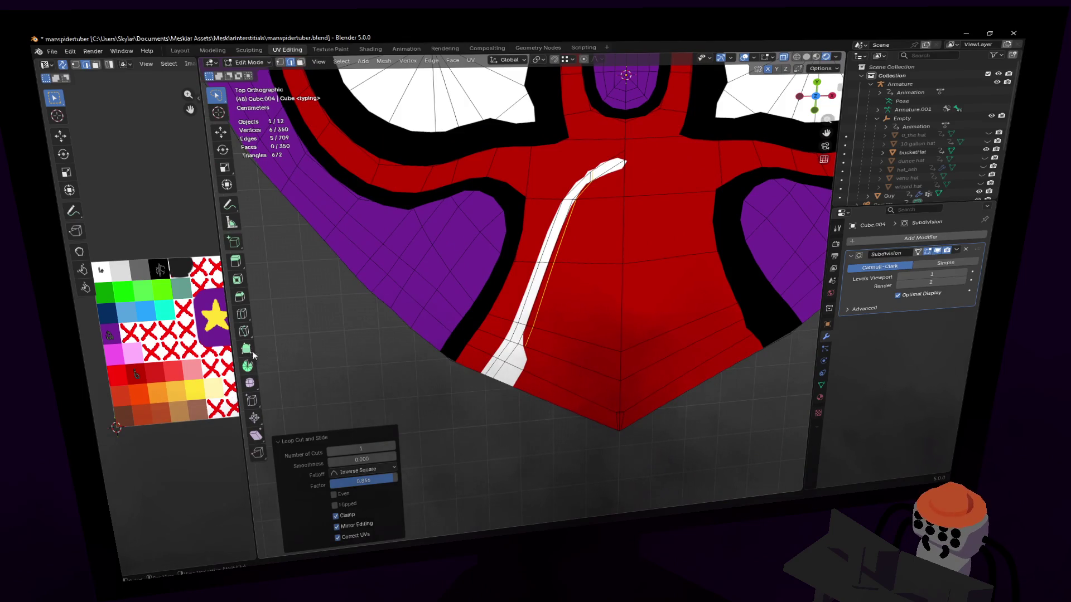
click(244, 330)
key(k)
click(507, 383)
key(Return)
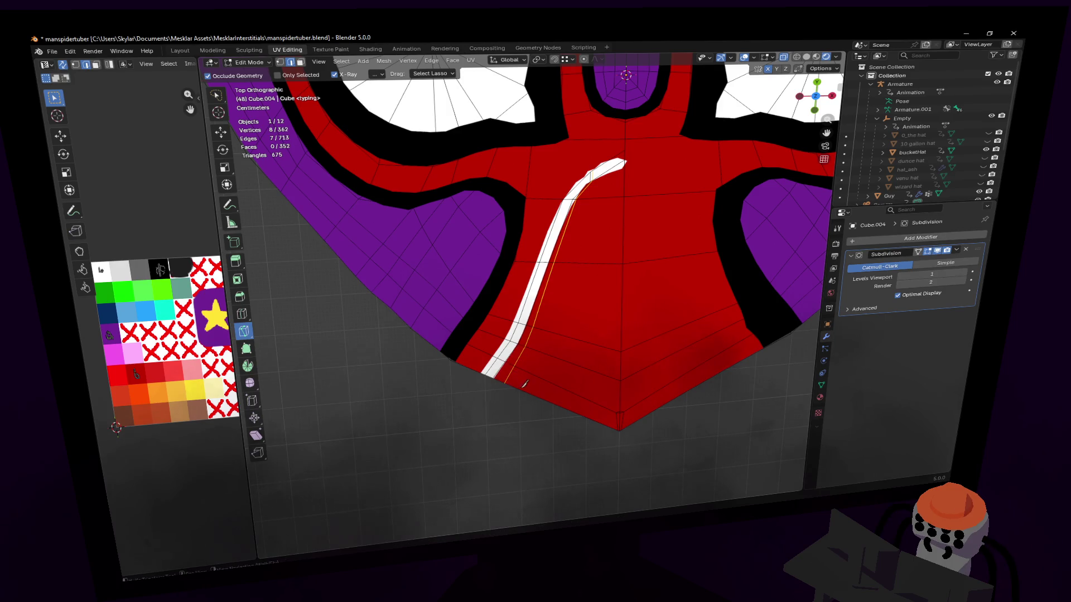
- Rotate the stripe's lower-end vertices slightly to refine its curve
click(498, 373)
key(g)
click(551, 355)
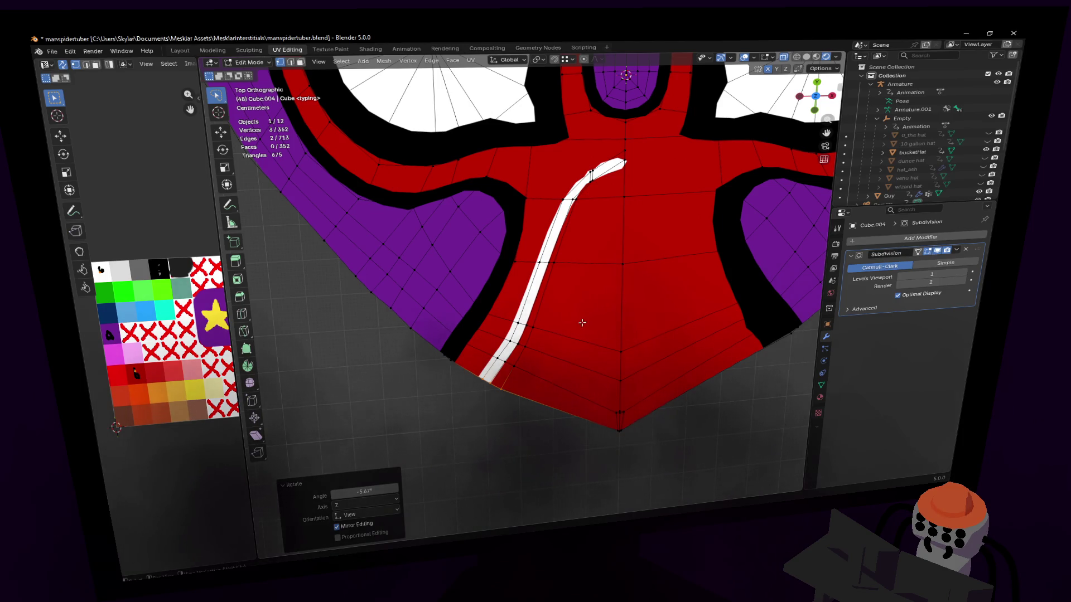
scroll(573, 296, down, 3)
scroll(573, 297, up, 8)
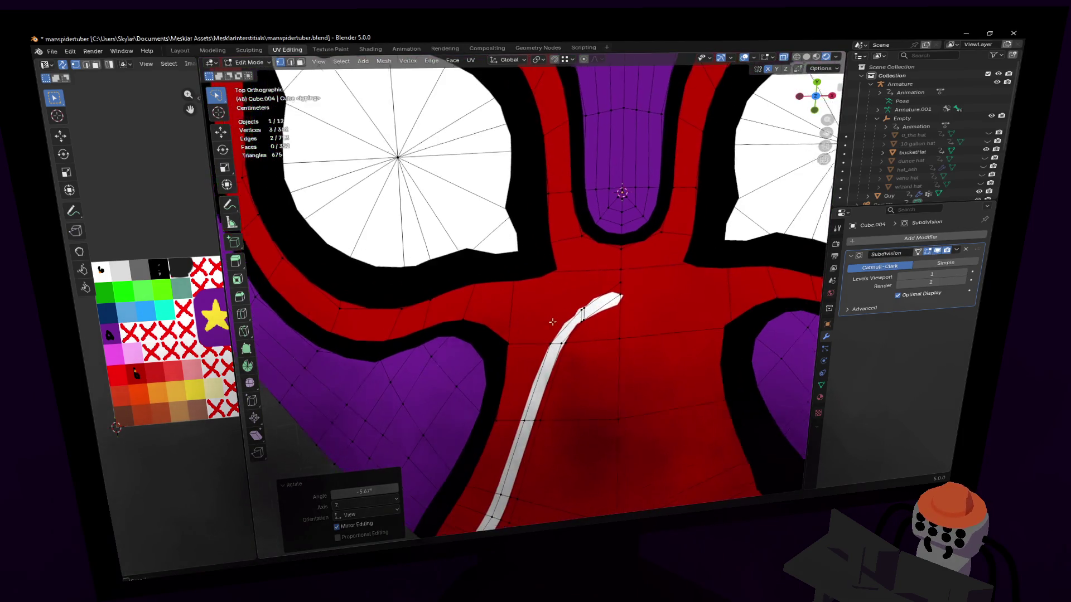
scroll(552, 284, up, 1)
- Move the vertices at the stripe's upper end so it curves smoothly into the tip
key(g)
click(577, 278)
key(g)
click(572, 298)
key(g)
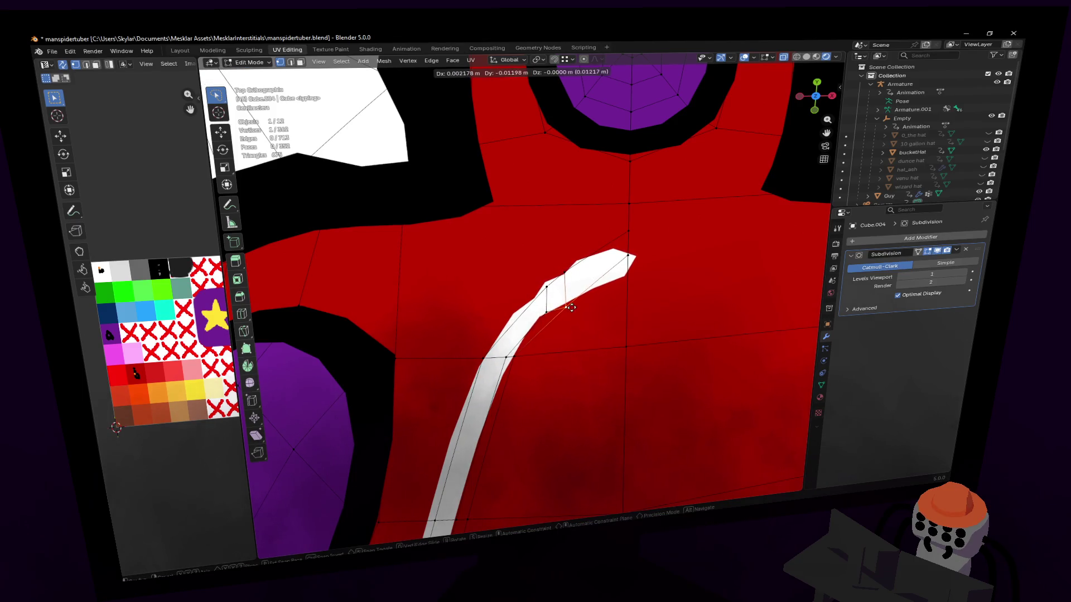
click(572, 308)
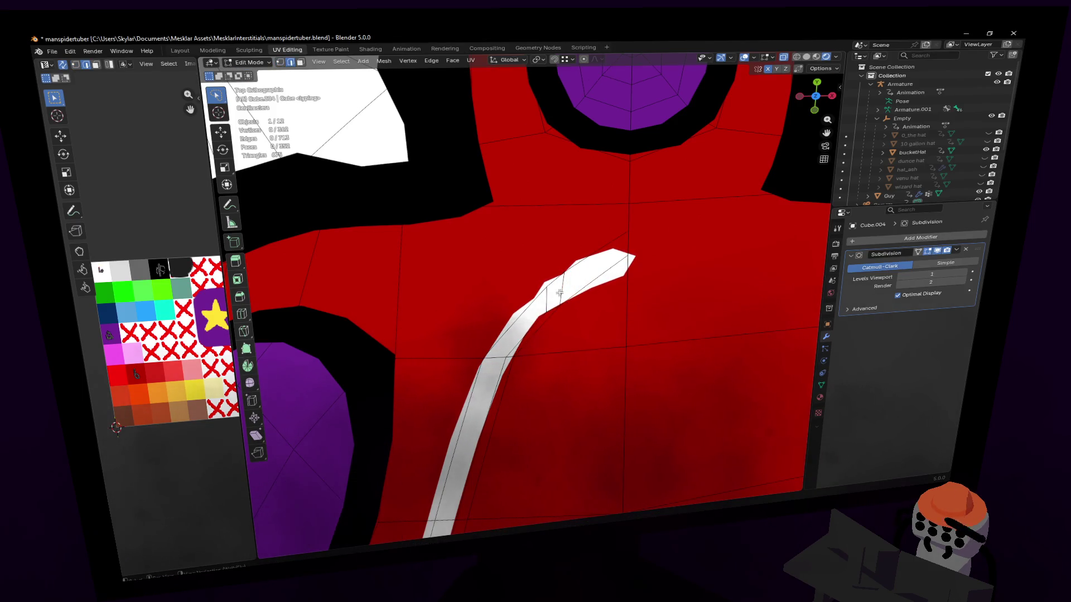
scroll(560, 326, up, 1)
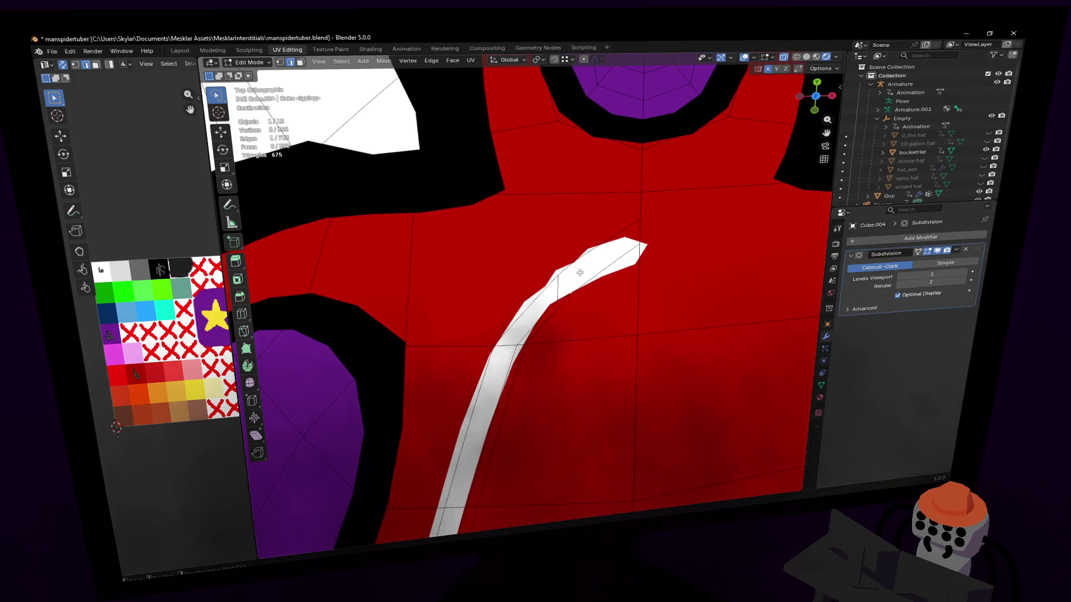
- Pan the view down over the stripe and ready the Knife tool
shift+middle_drag(599, 253, 582, 283)
scroll(575, 270, up, 1)
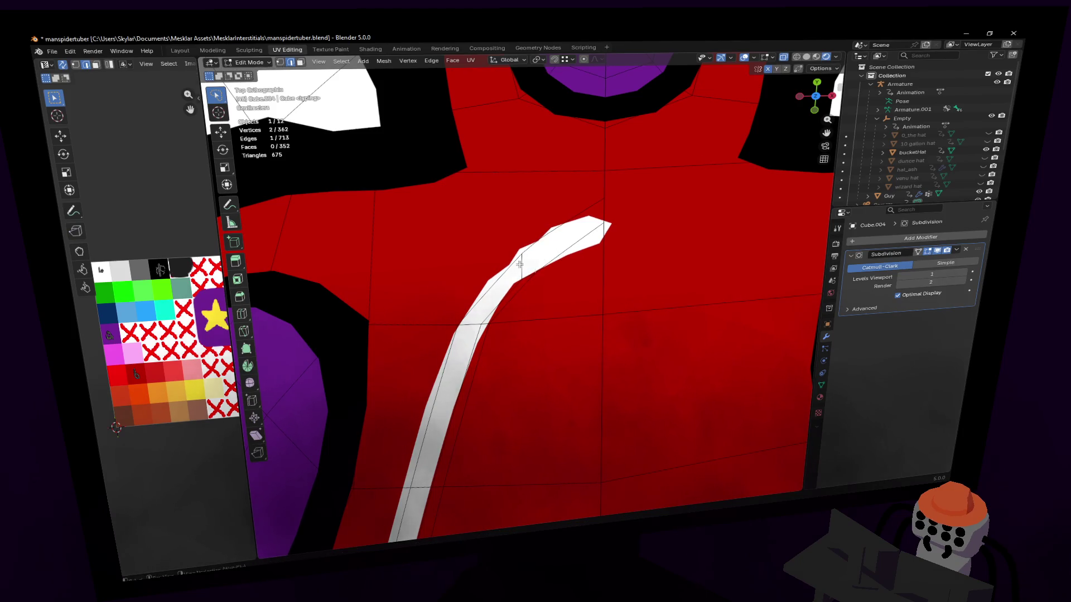
shift+middle_drag(526, 284, 529, 306)
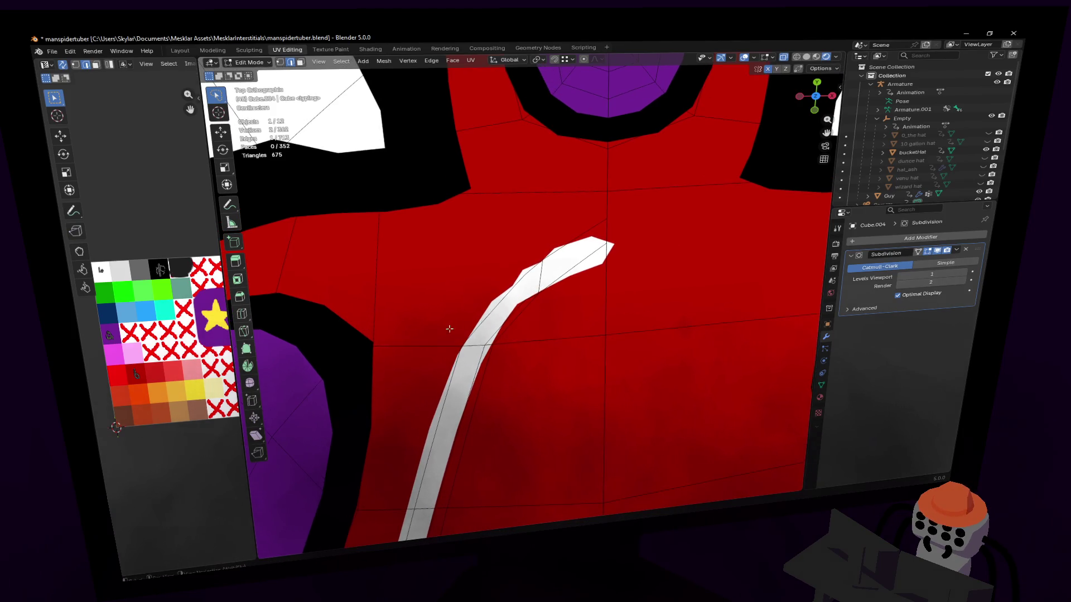
click(242, 331)
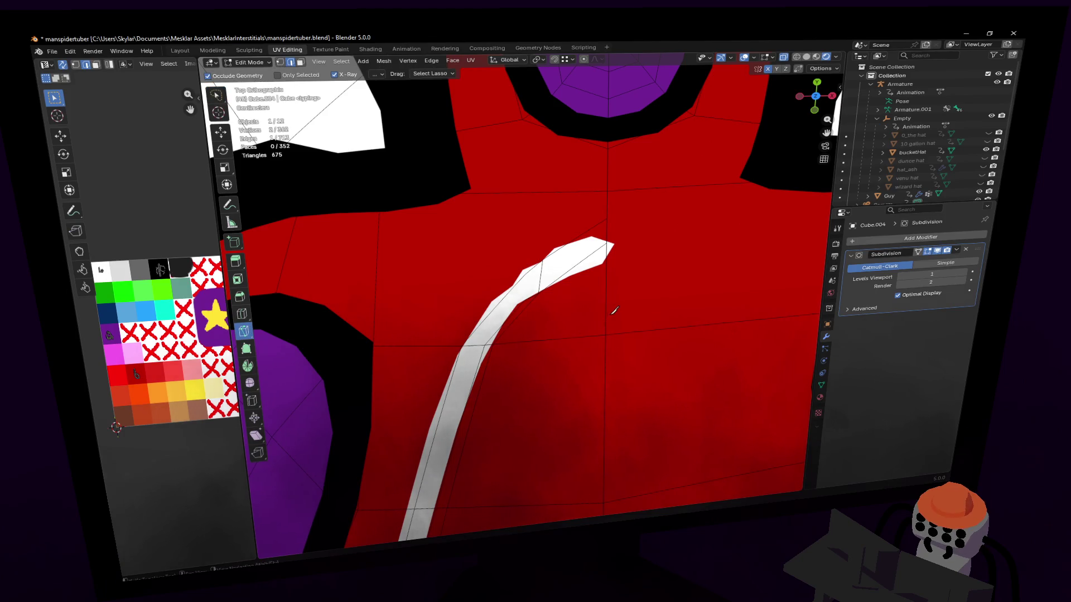
- Knife-cut from the red face to the stripe tip and dissolve the leftover edge beside it
click(492, 345)
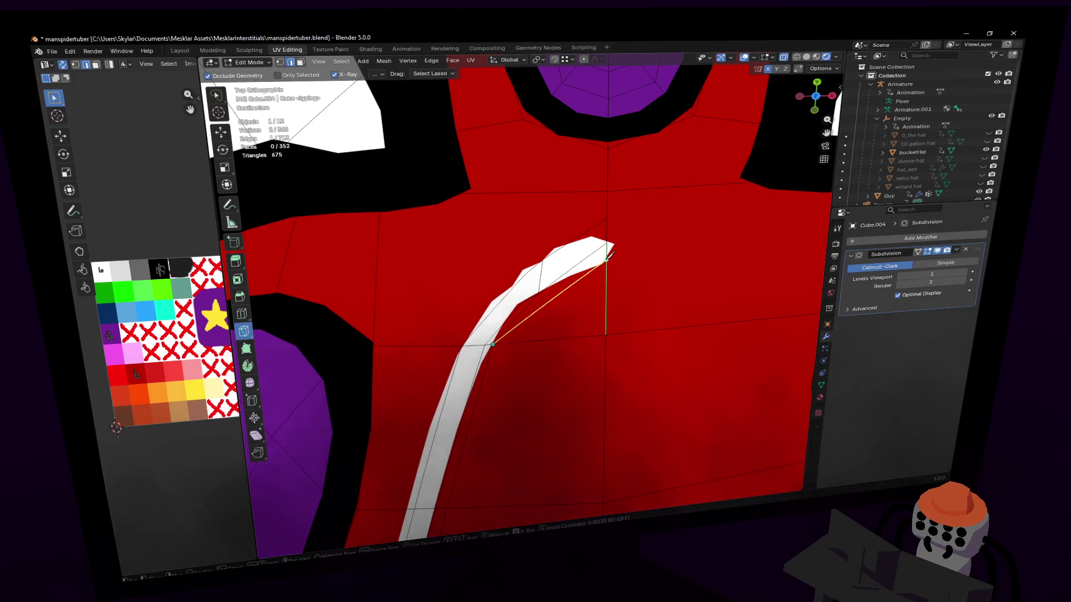
click(610, 248)
key(Return)
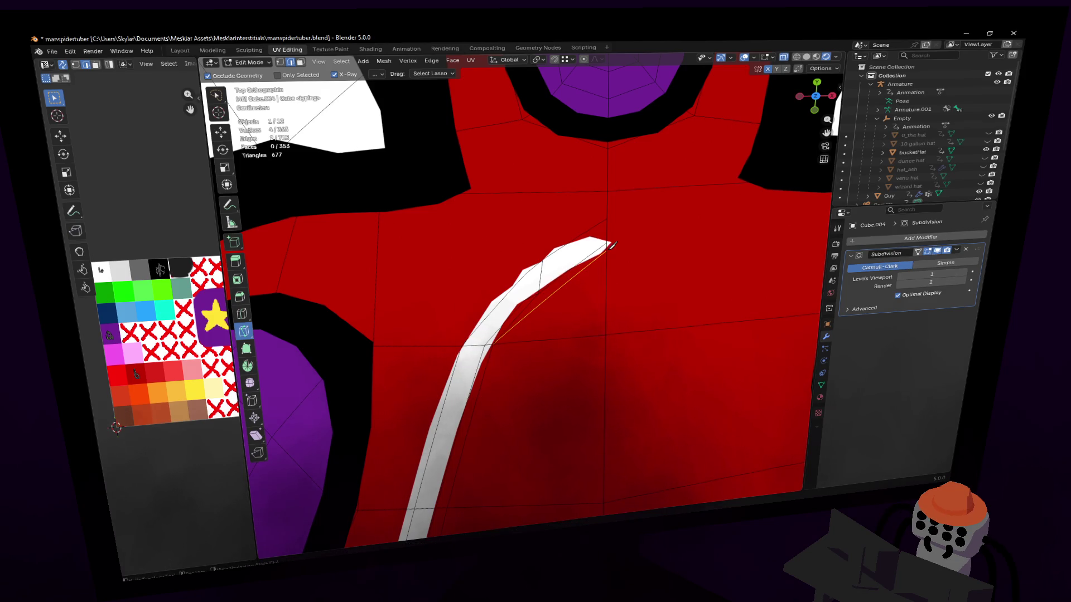
key(w)
click(525, 307)
key(x)
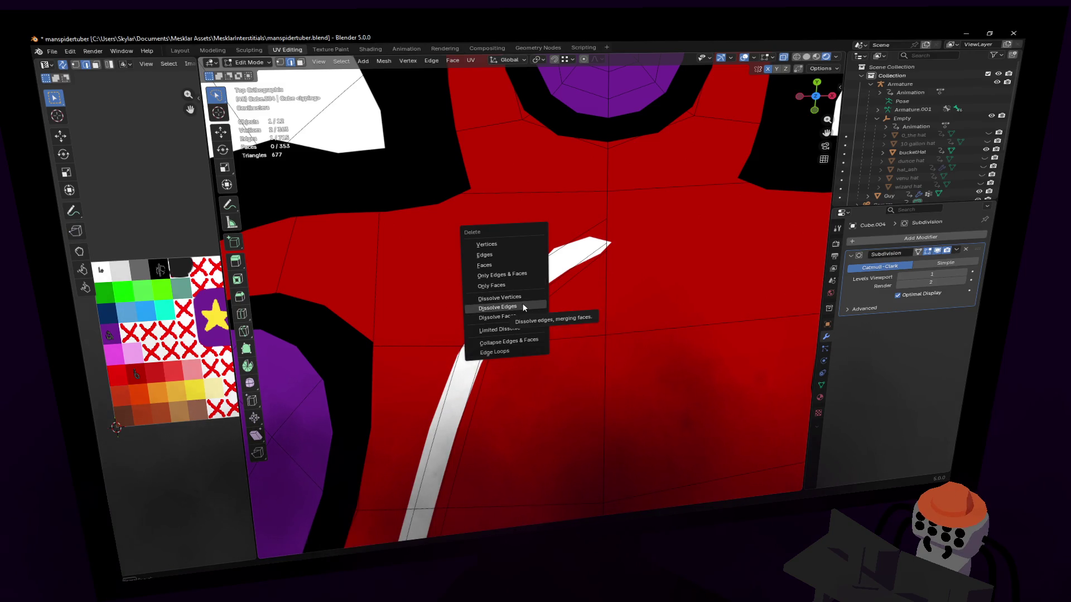
click(523, 304)
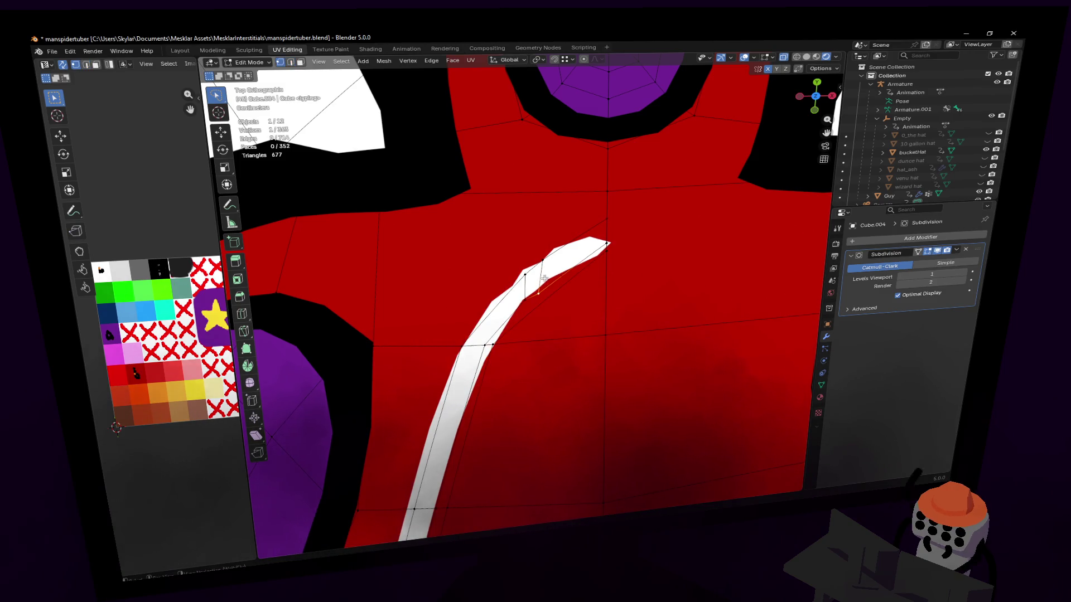
- Move and rotate the stripe-tip vertices so the hooked tip reaches the centre seam
click(543, 279)
key(g)
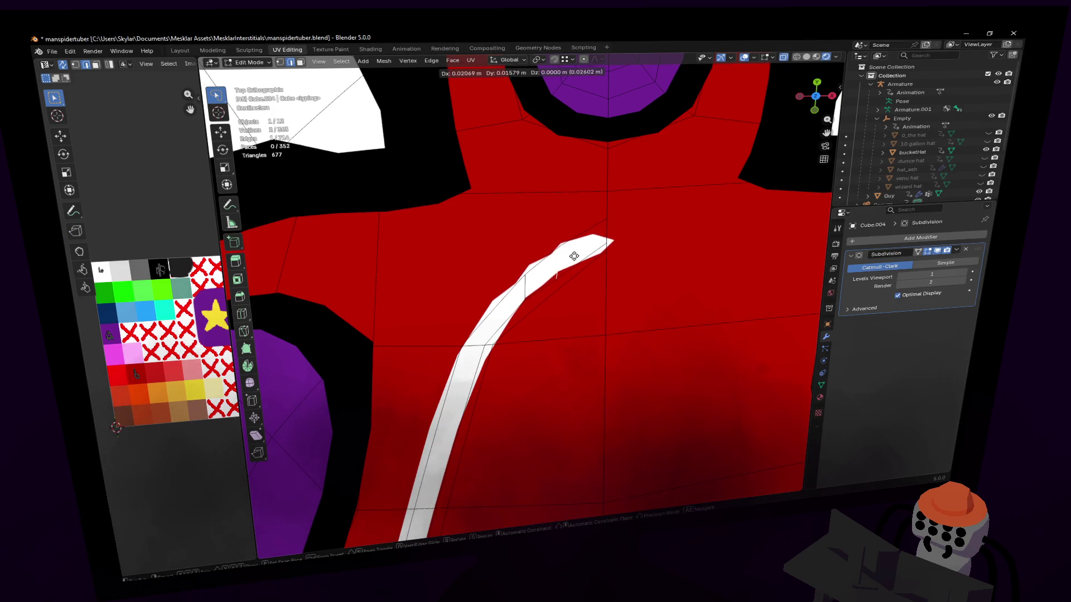
click(596, 241)
key(r)
click(596, 231)
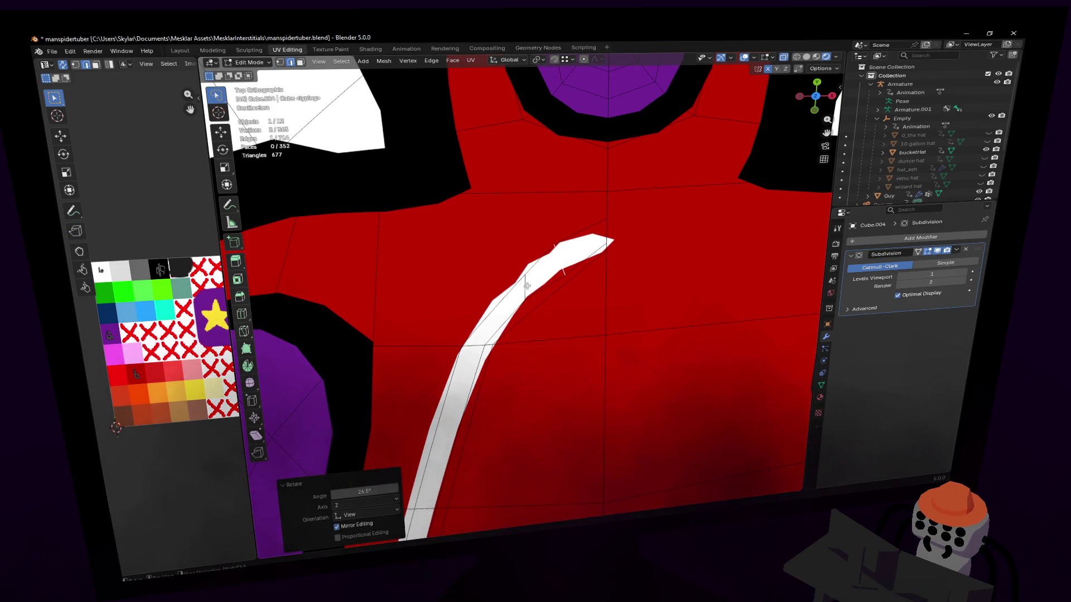
key(g)
click(586, 242)
key(r)
click(580, 224)
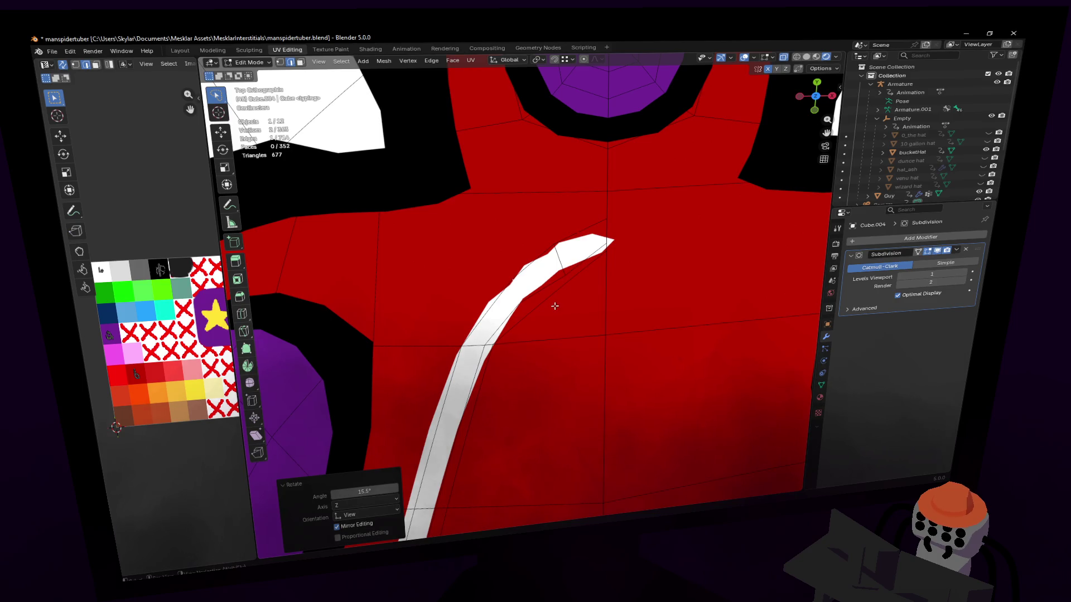
- Nudge the remaining tip vertices into place and turn off X-mirror editing
middle_drag(556, 309, 554, 318)
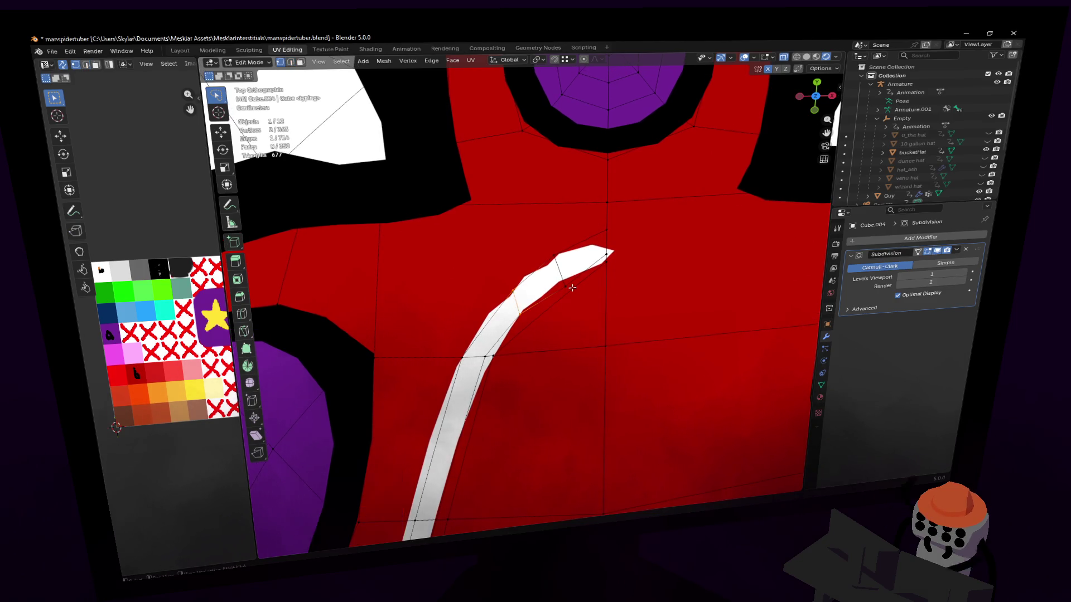
key(g)
click(558, 291)
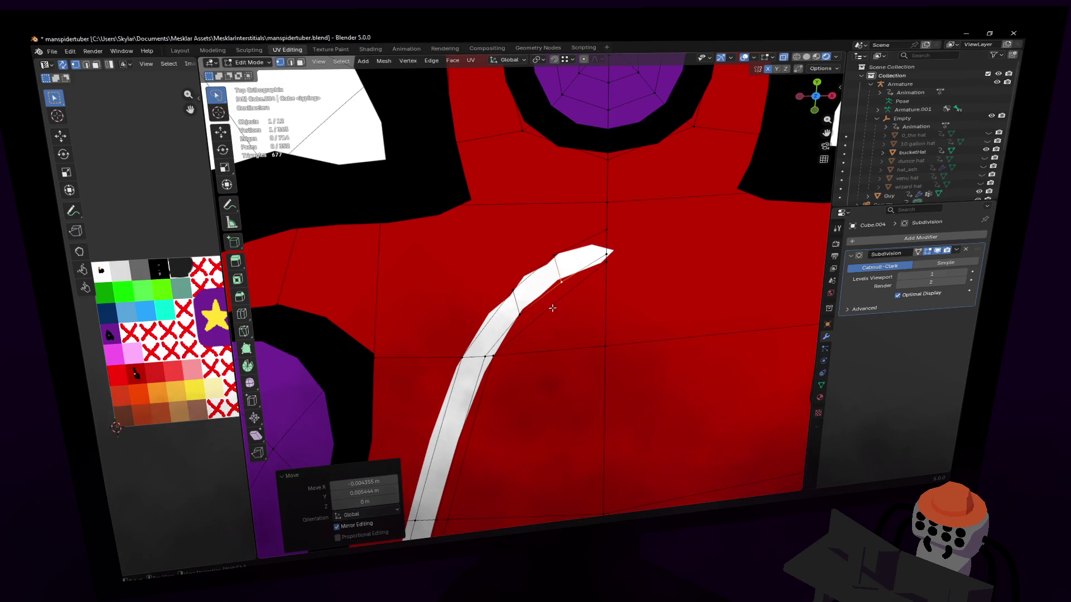
click(606, 263)
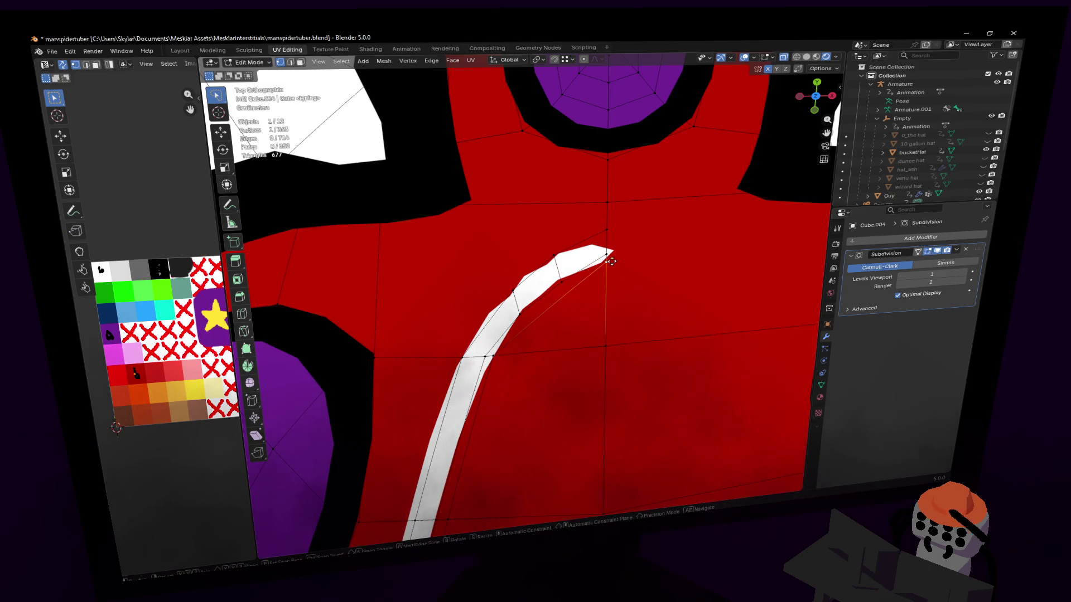
key(g)
click(617, 278)
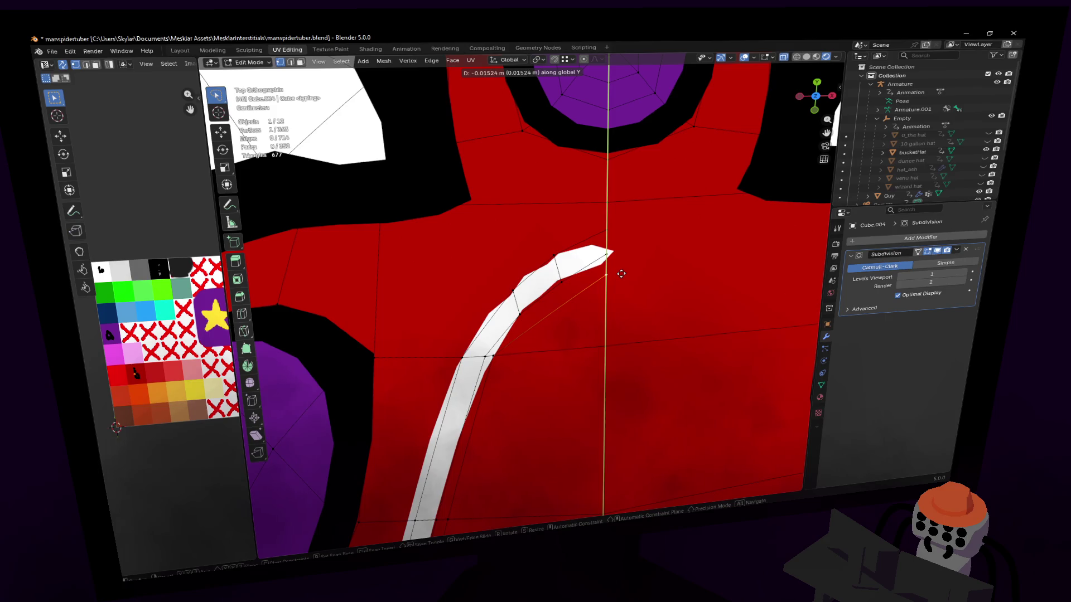
middle_drag(606, 247, 602, 258)
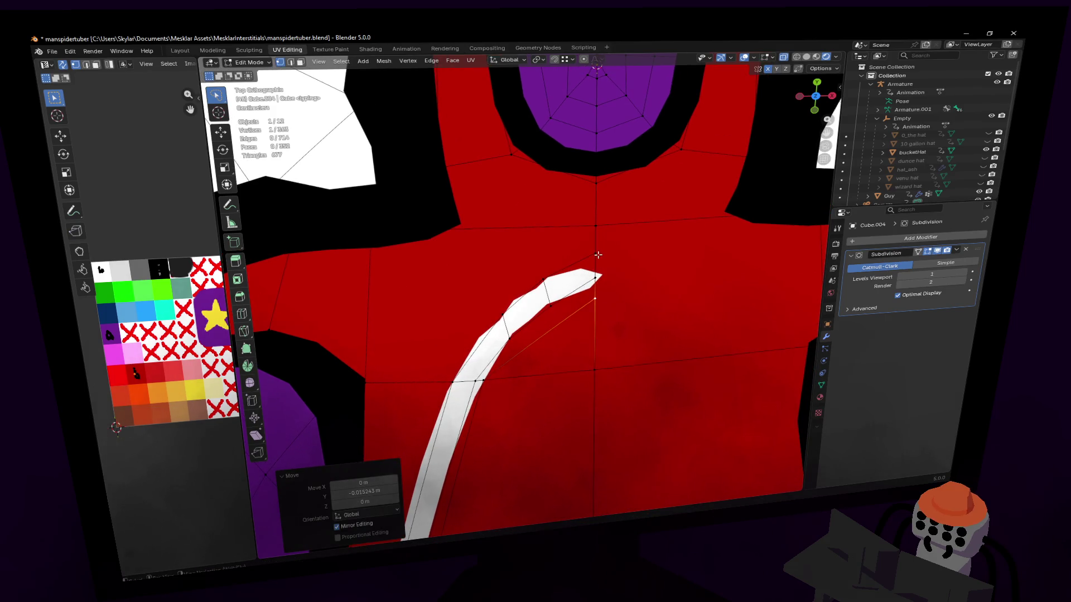
click(599, 254)
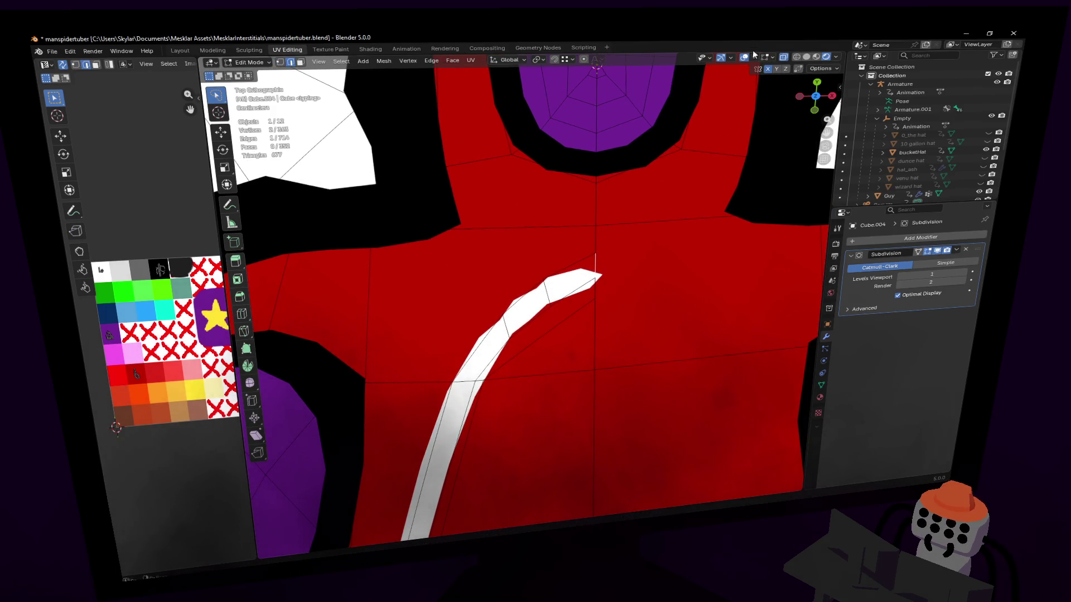
click(766, 71)
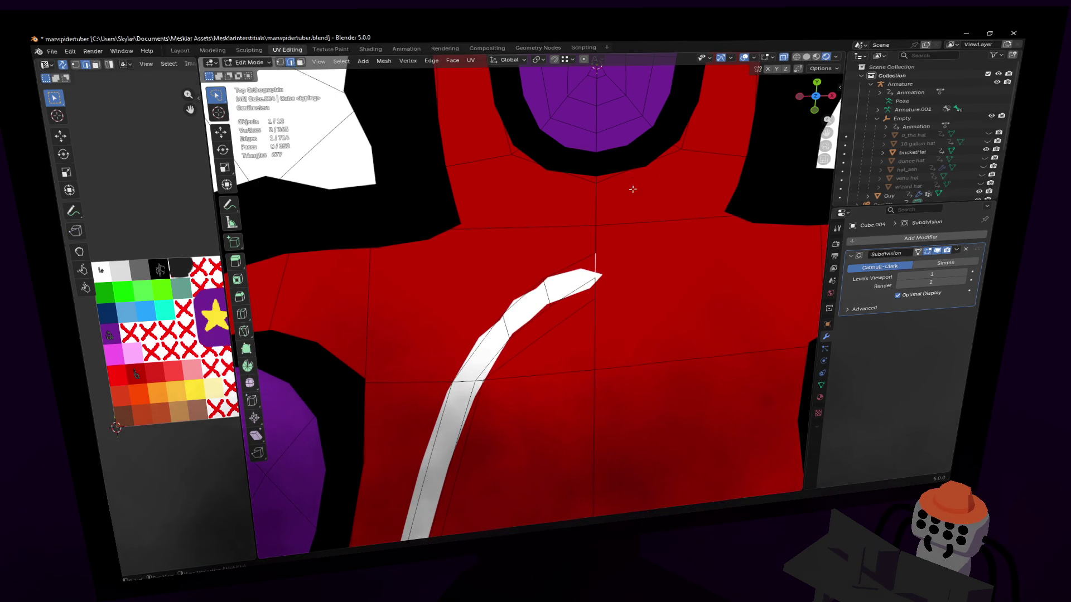
scroll(572, 255, down, 4)
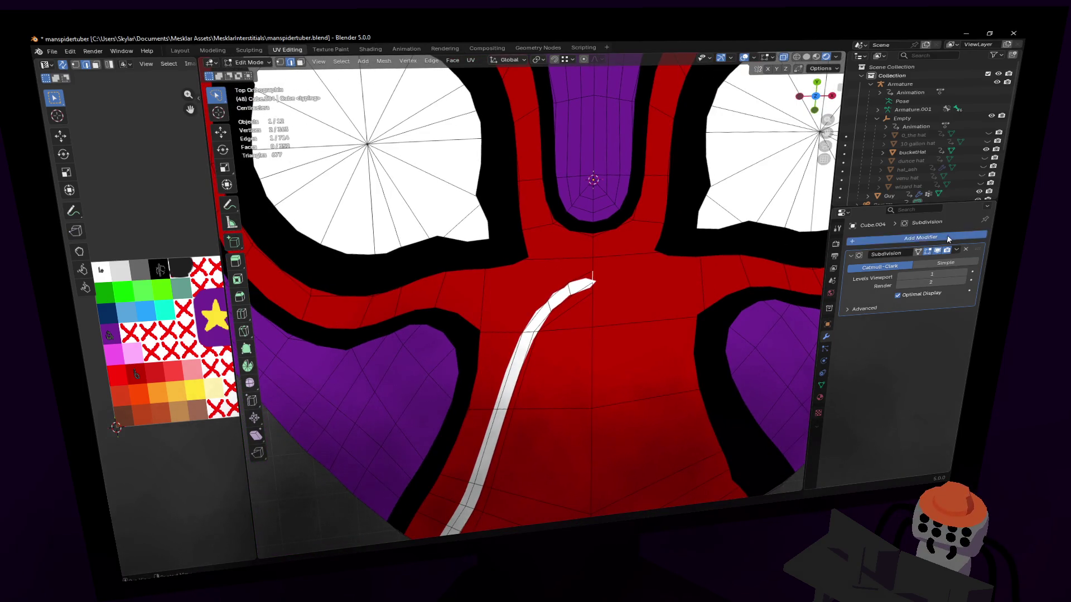
- Add a Mirror modifier so the stripe arches across both sides, then grab the centre vertices into place
click(921, 238)
text(m)
key(Return)
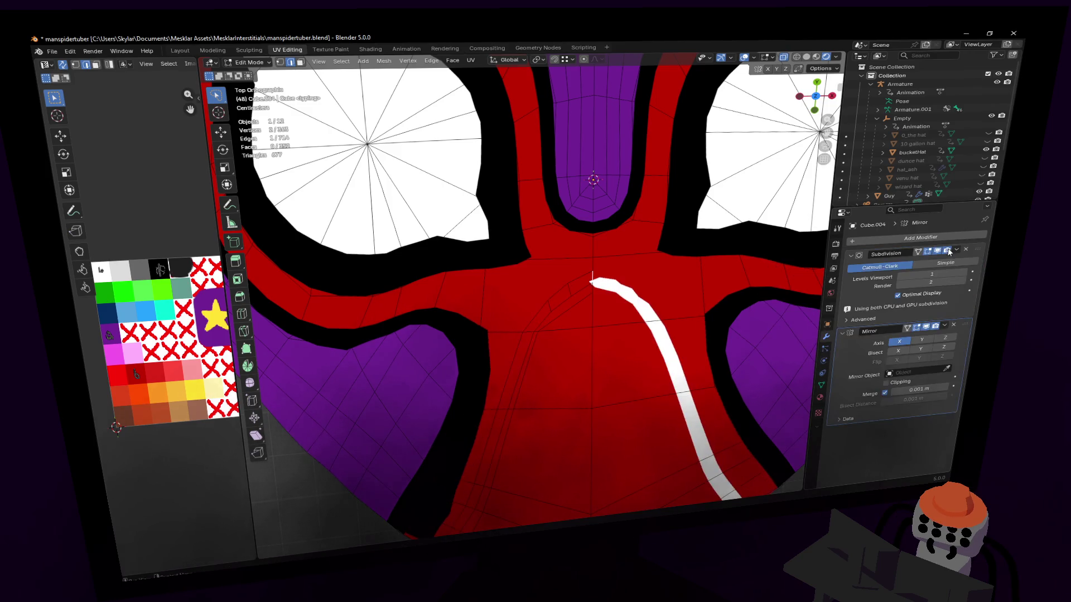
click(902, 352)
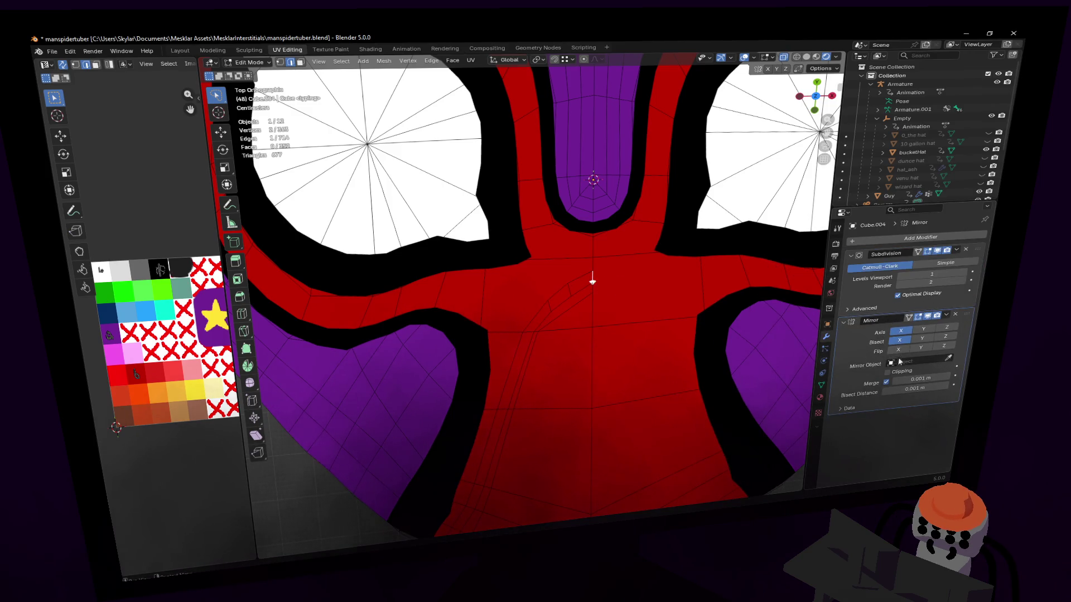
scroll(586, 297, up, 3)
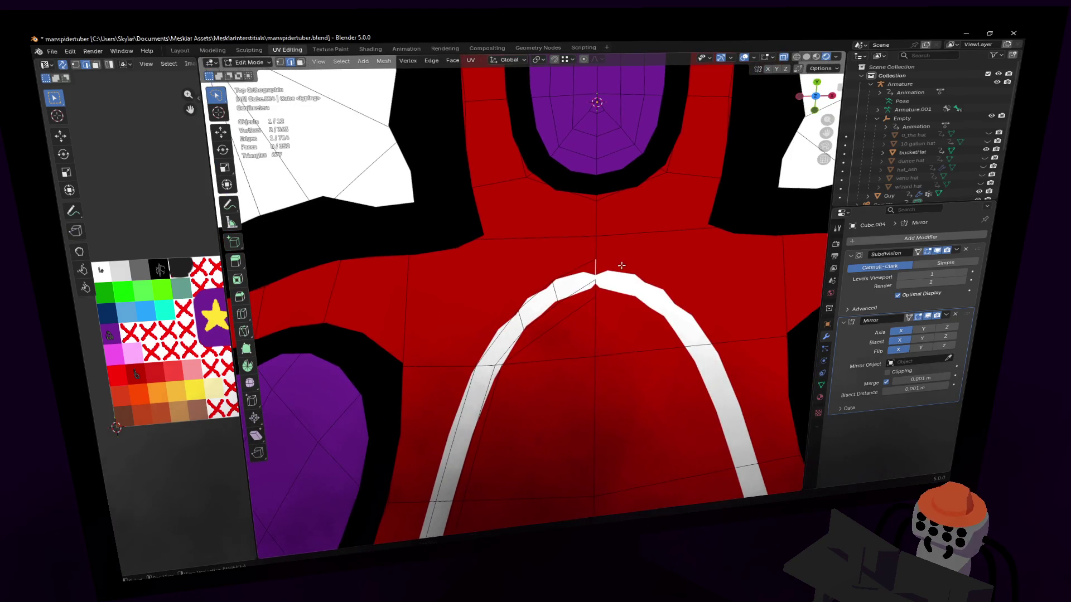
key(g)
click(658, 262)
scroll(585, 298, up, 2)
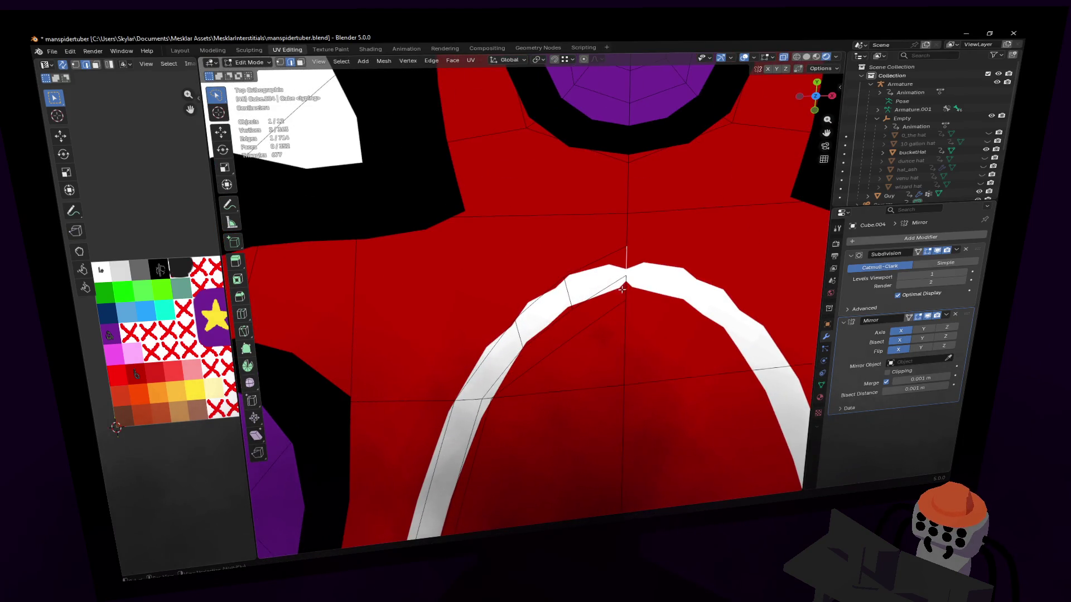
scroll(581, 303, up, 1)
scroll(581, 303, up, 1)
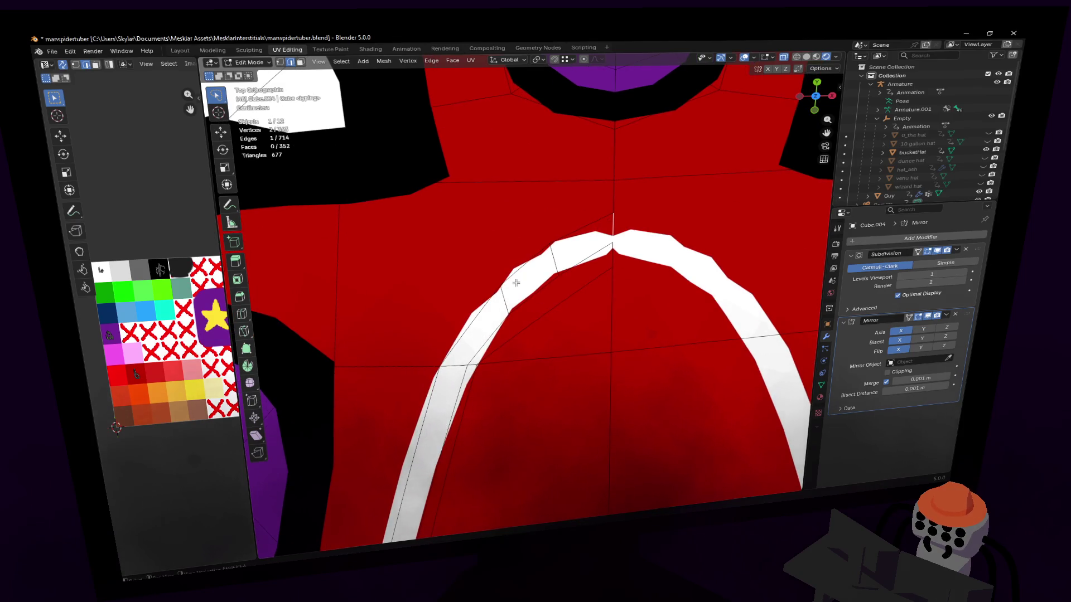
scroll(517, 284, down, 2)
key(x)
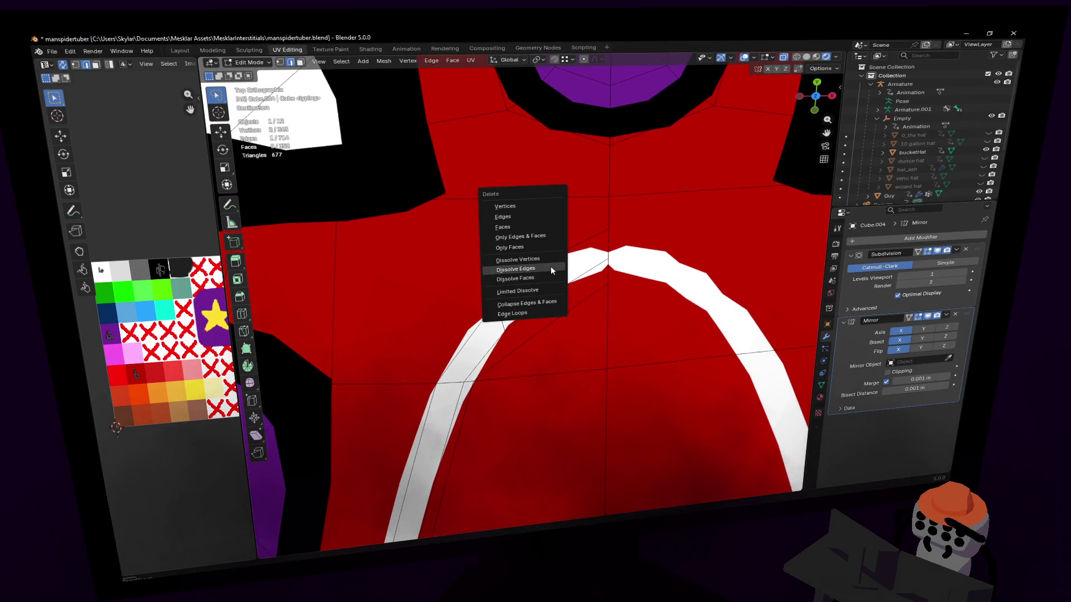
- Dissolve the selected stripe edges and reposition the left-half stripe vertices
click(550, 266)
key(g)
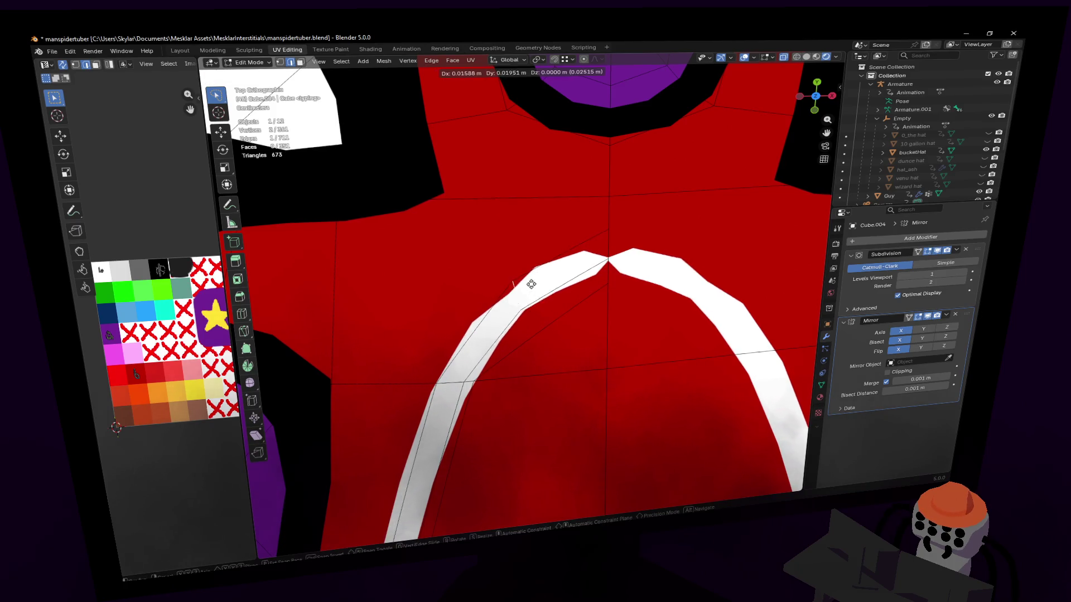
click(592, 322)
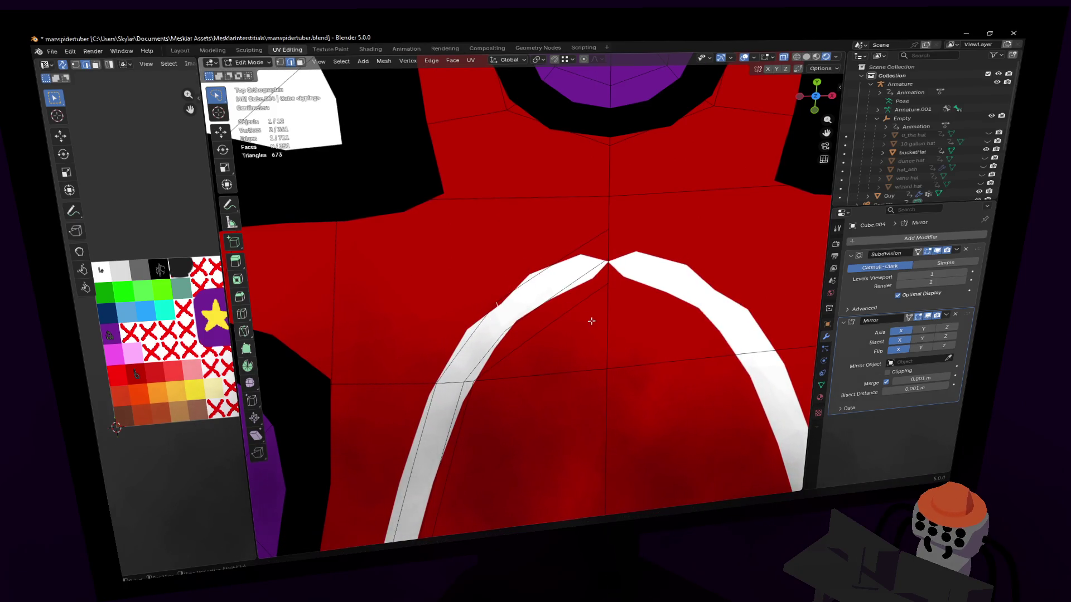
key(g)
click(529, 336)
key(g)
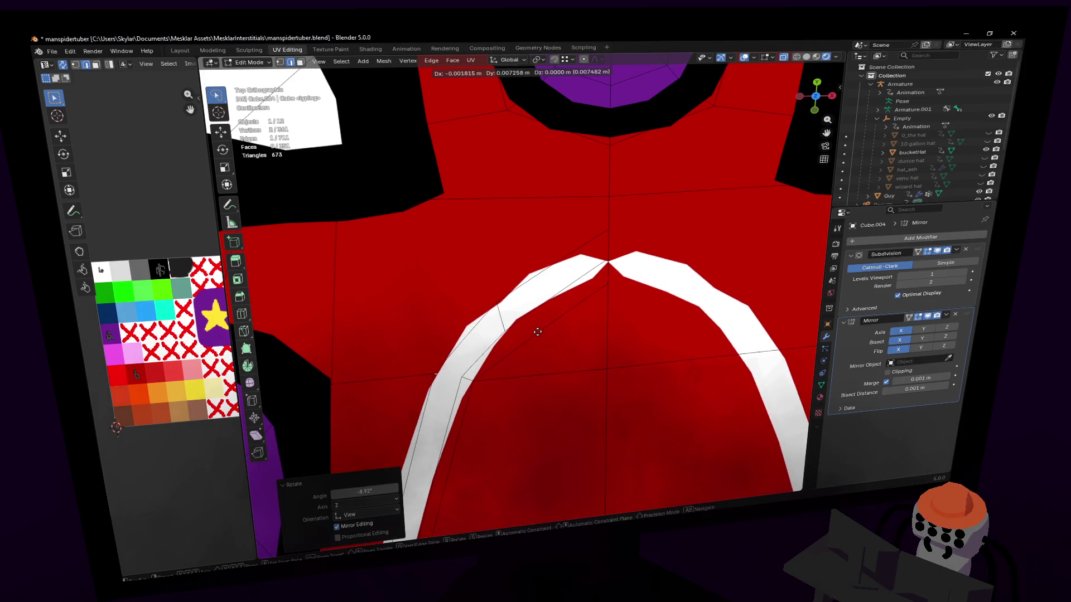
click(539, 333)
- Rotate and nudge the arch vertices, sliding along X, so both halves meet at a rounded peak
key(r)
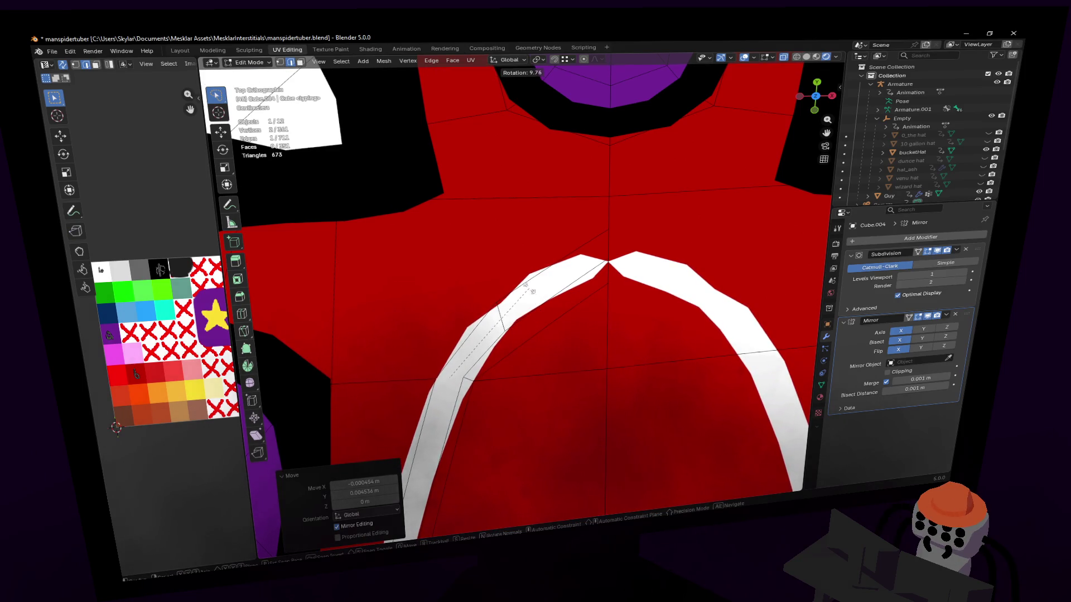
click(533, 294)
key(g)
click(546, 285)
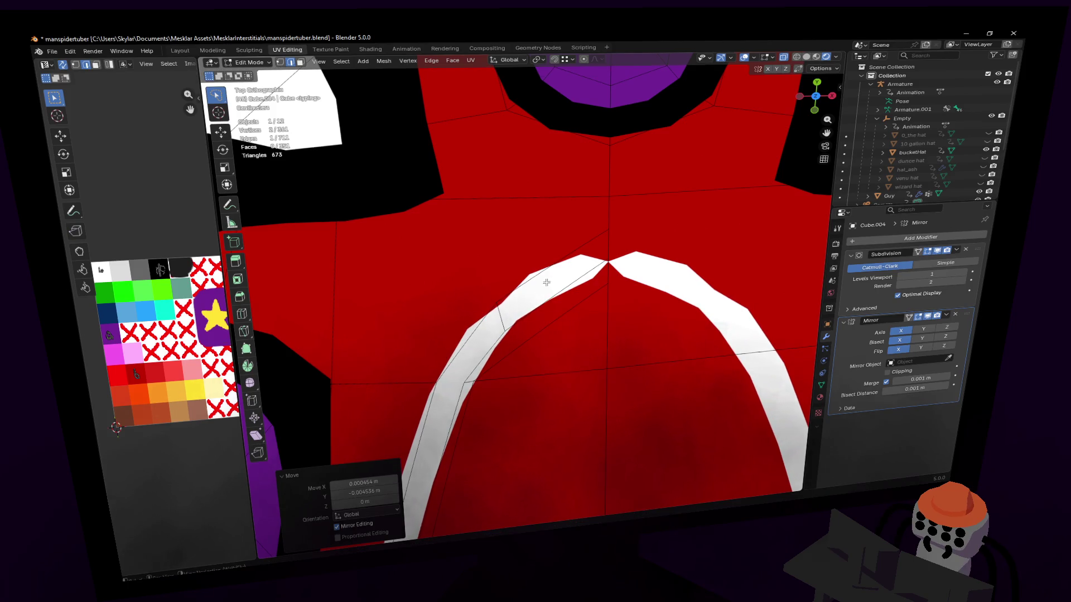
key(g)
click(605, 244)
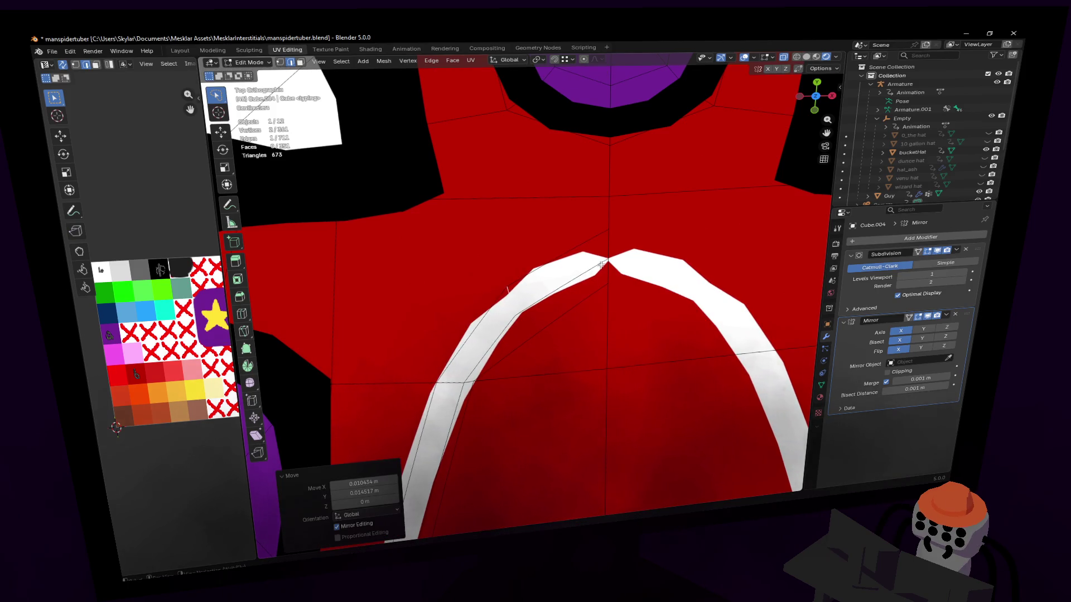
key(g)
click(623, 258)
scroll(623, 258, down, 3)
key(g)
key(x)
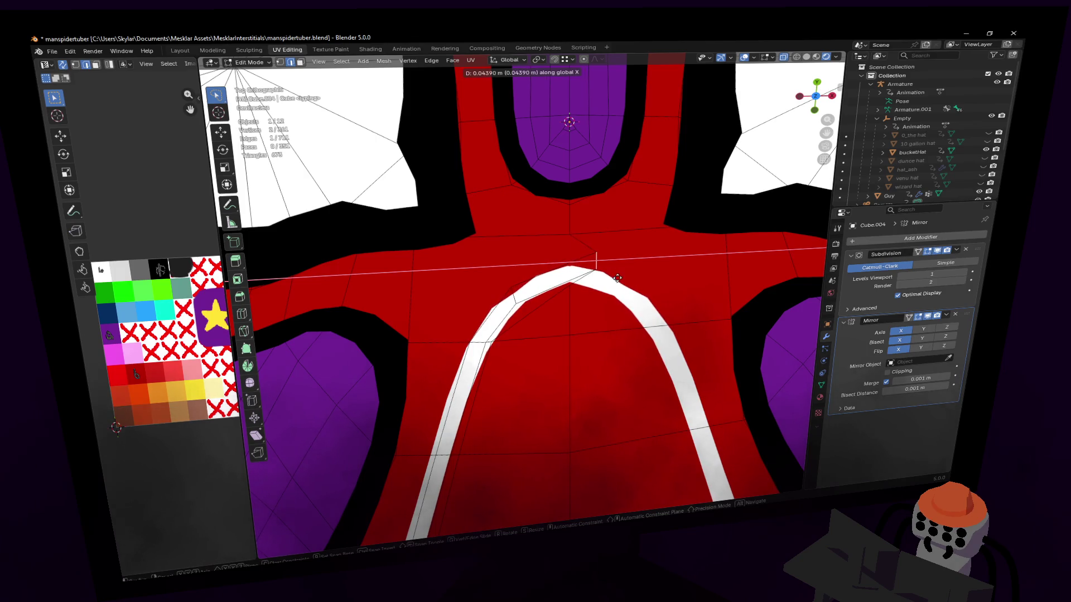
- Frame the whole mask, widen the palette Image Editor, and bring the reference beside the mask
click(610, 279)
scroll(551, 321, down, 3)
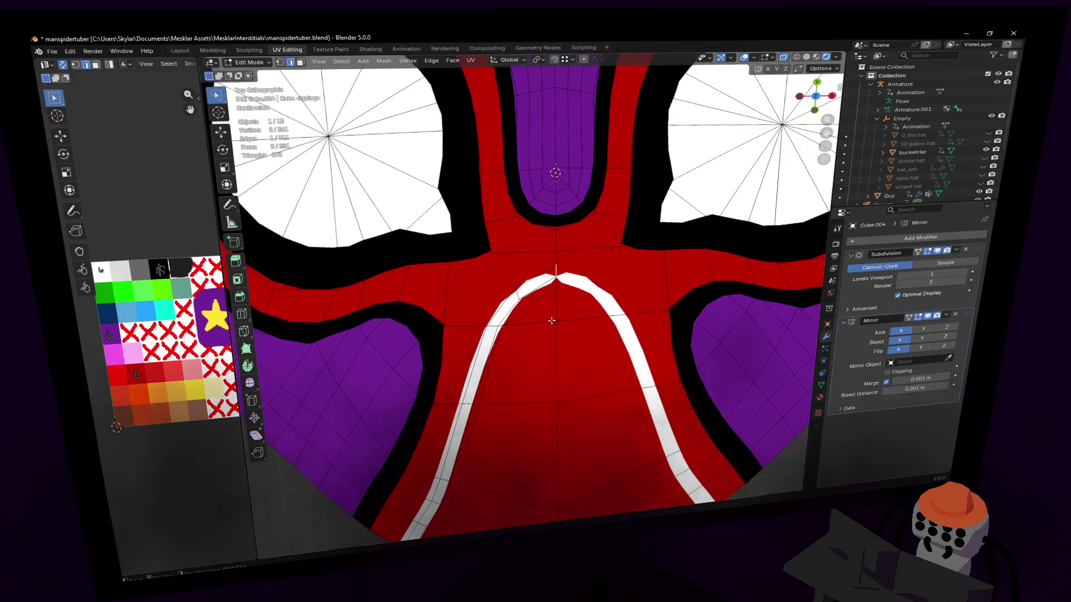
middle_drag(552, 321, 552, 320)
scroll(552, 320, down, 2)
scroll(587, 303, up, 2)
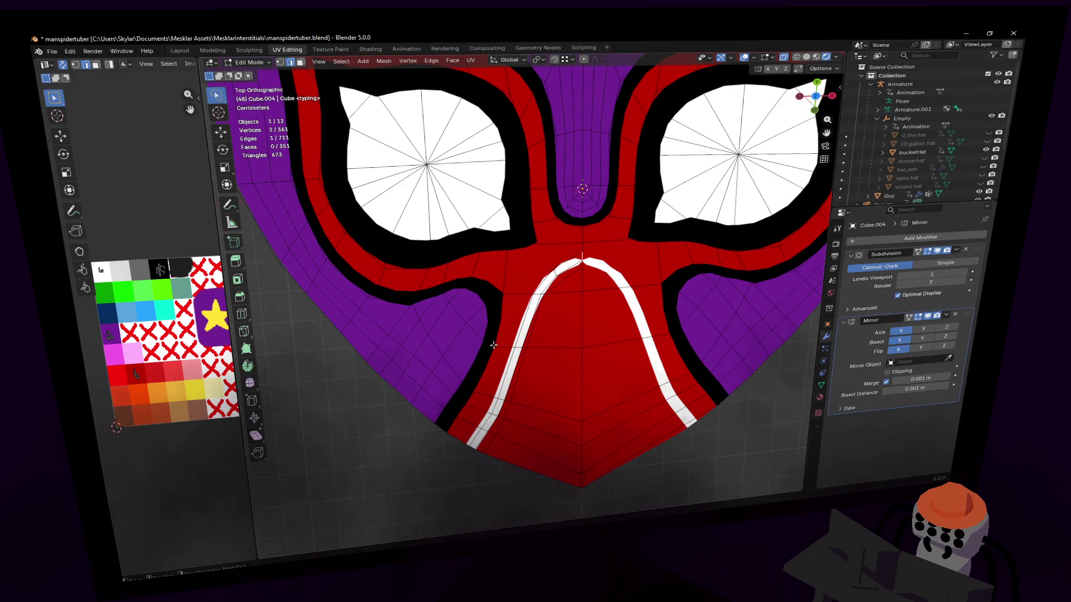
scroll(500, 311, down, 3)
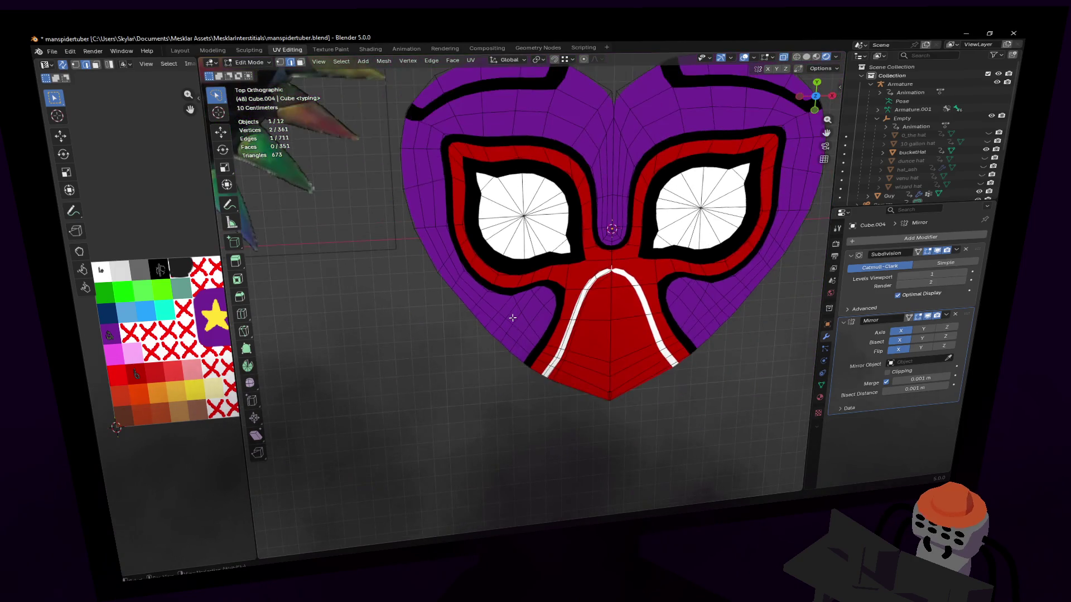
scroll(501, 312, up, 3)
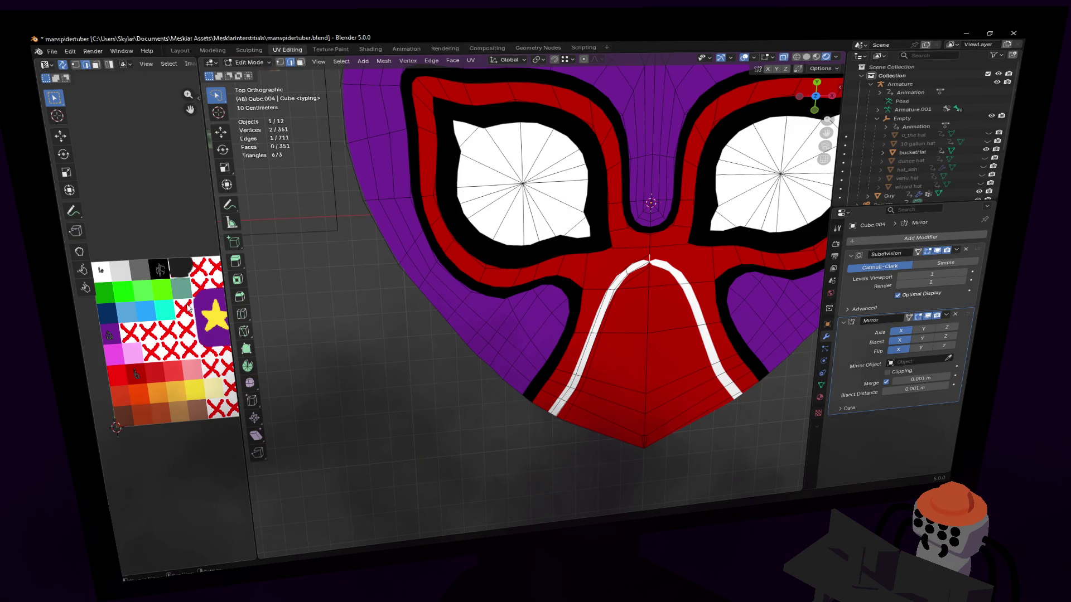
scroll(189, 310, down, 2)
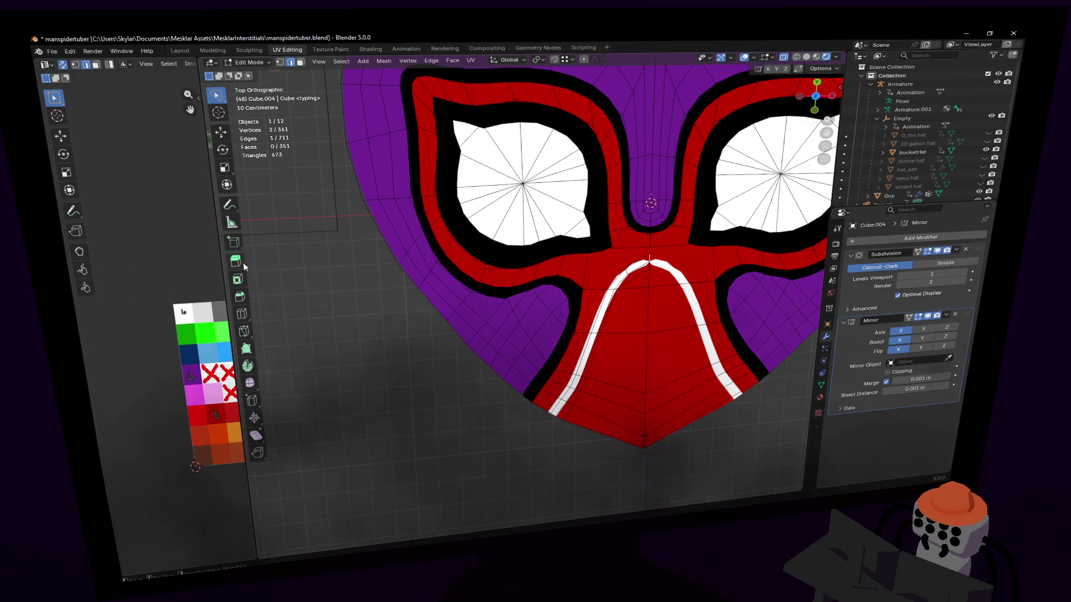
drag(218, 242, 335, 241)
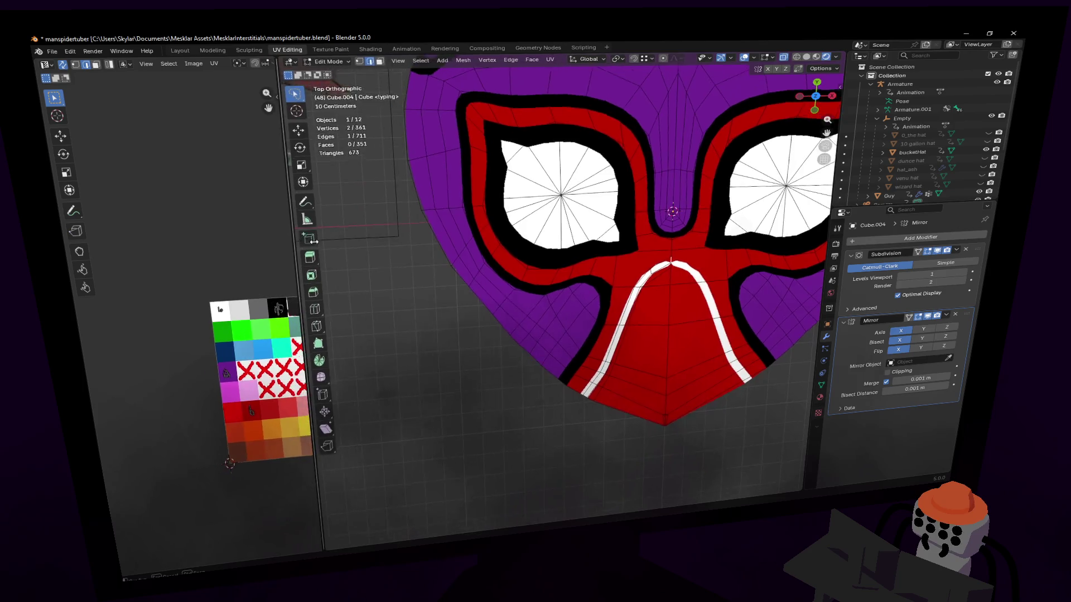
scroll(174, 262, up, 2)
scroll(183, 262, up, 1)
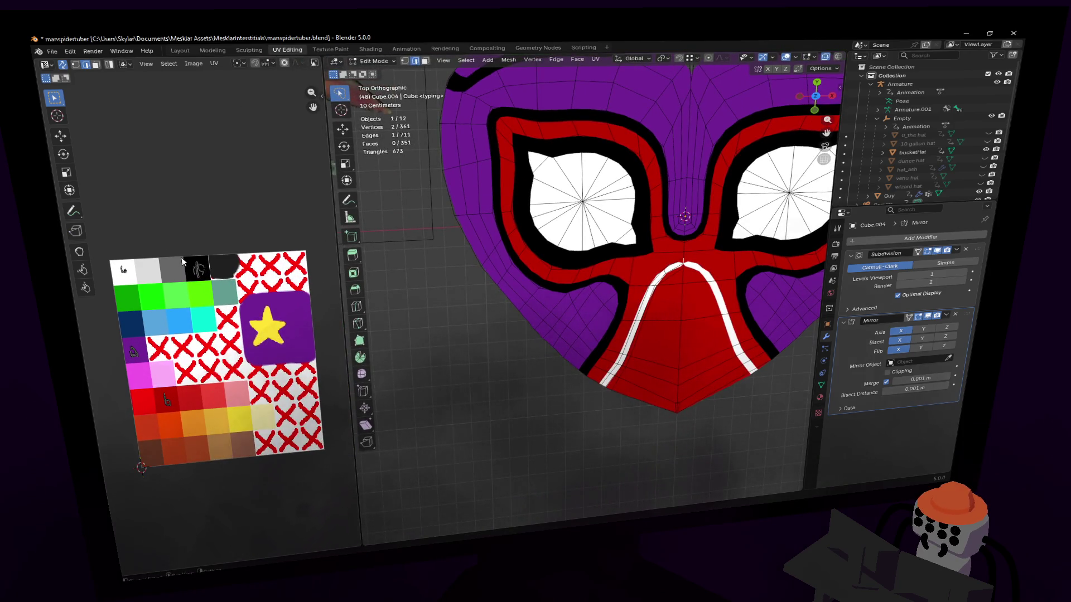
scroll(184, 266, up, 1)
scroll(178, 281, up, 1)
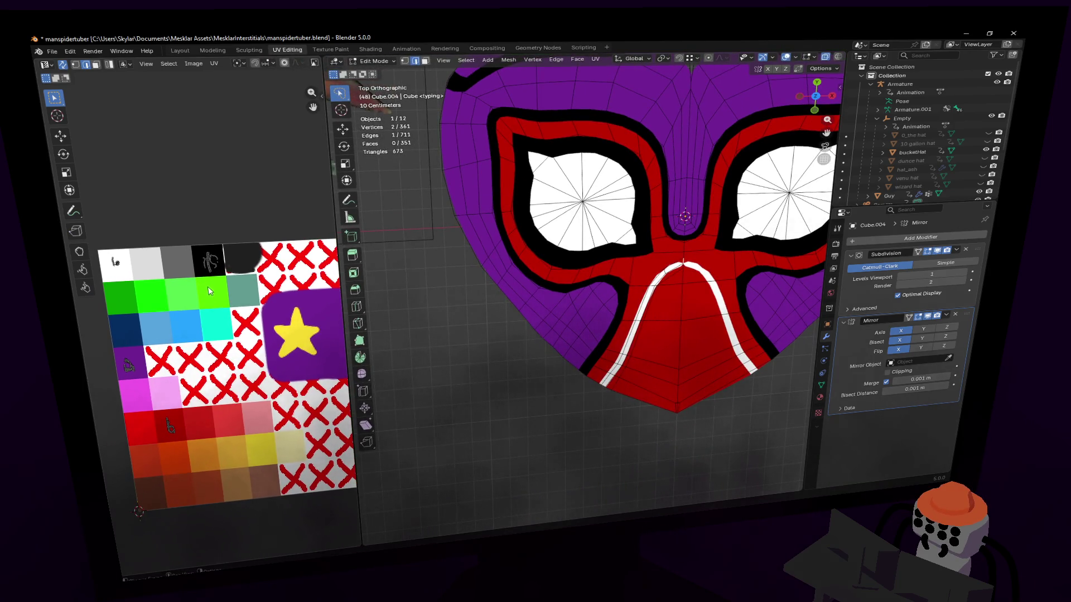
scroll(610, 223, up, 2)
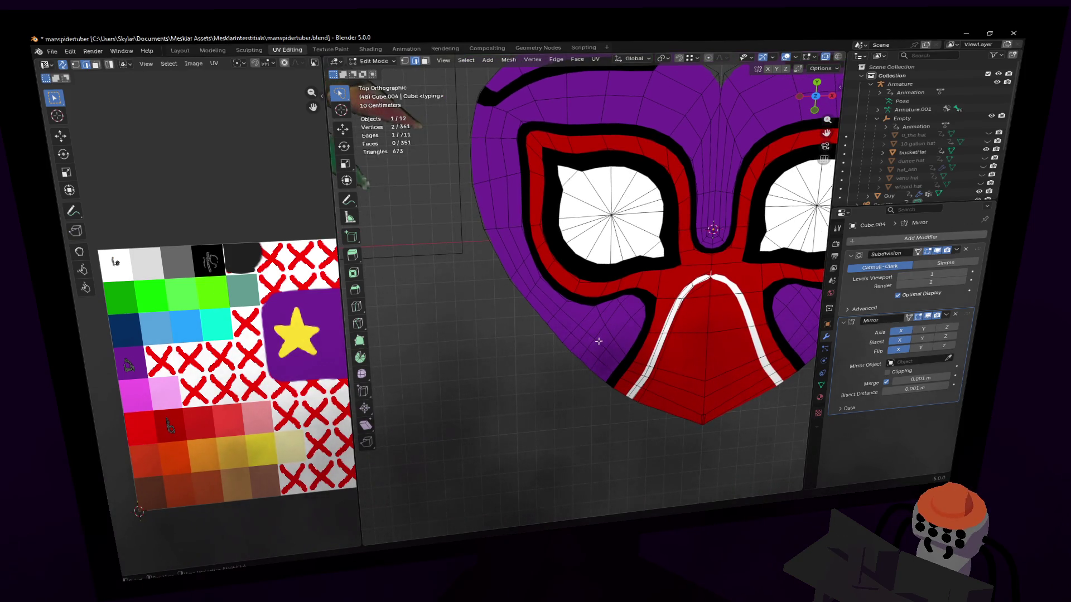
scroll(597, 342, down, 2)
scroll(601, 359, down, 1)
scroll(602, 373, up, 1)
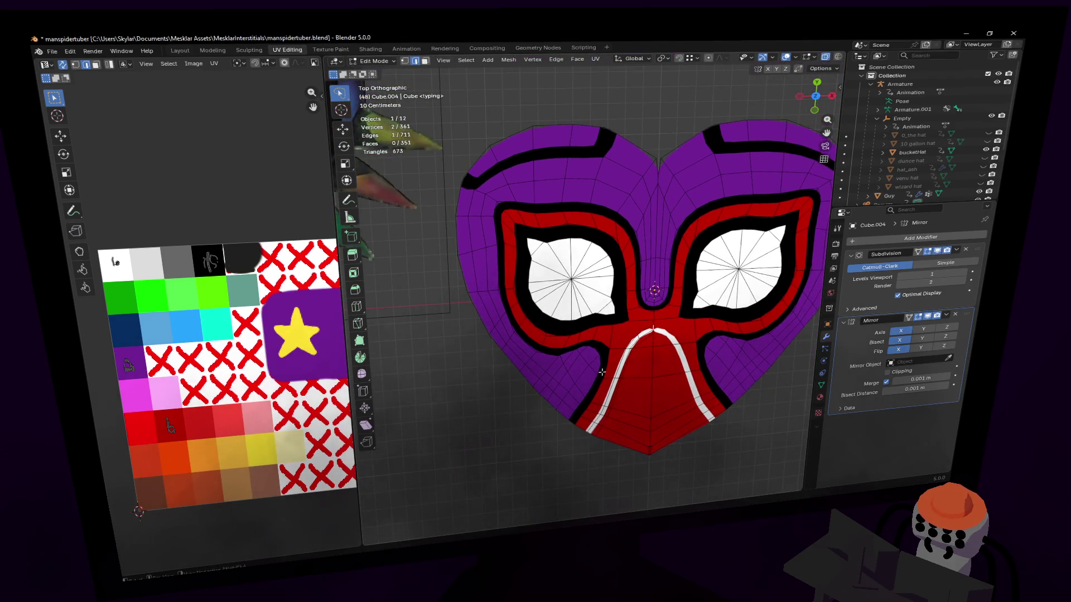
scroll(603, 372, up, 2)
scroll(602, 360, up, 2)
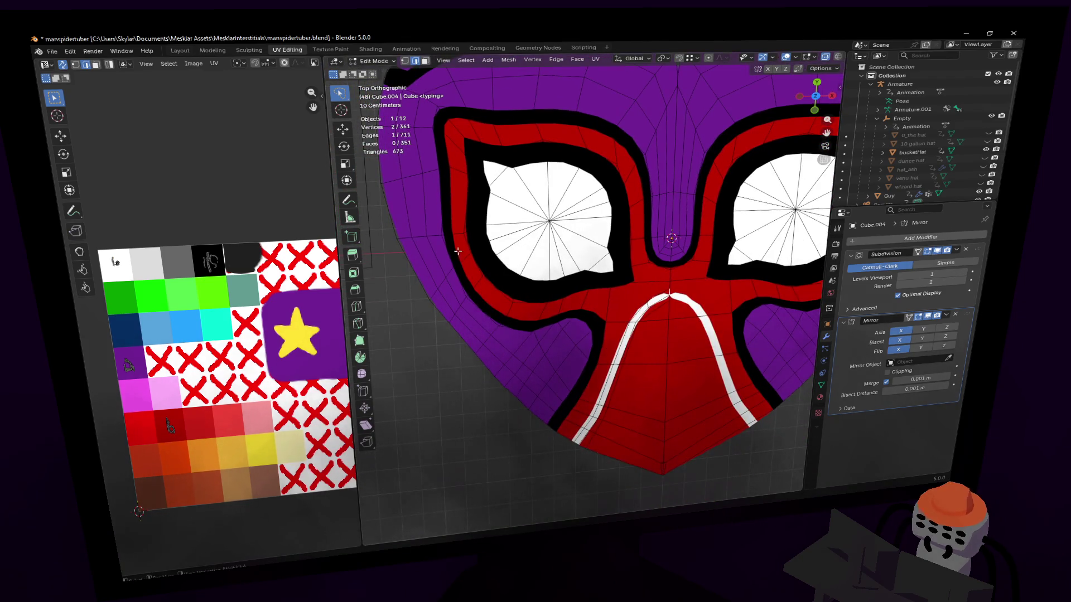
scroll(588, 334, up, 1)
scroll(588, 334, down, 4)
shift+middle_drag(588, 334, 693, 333)
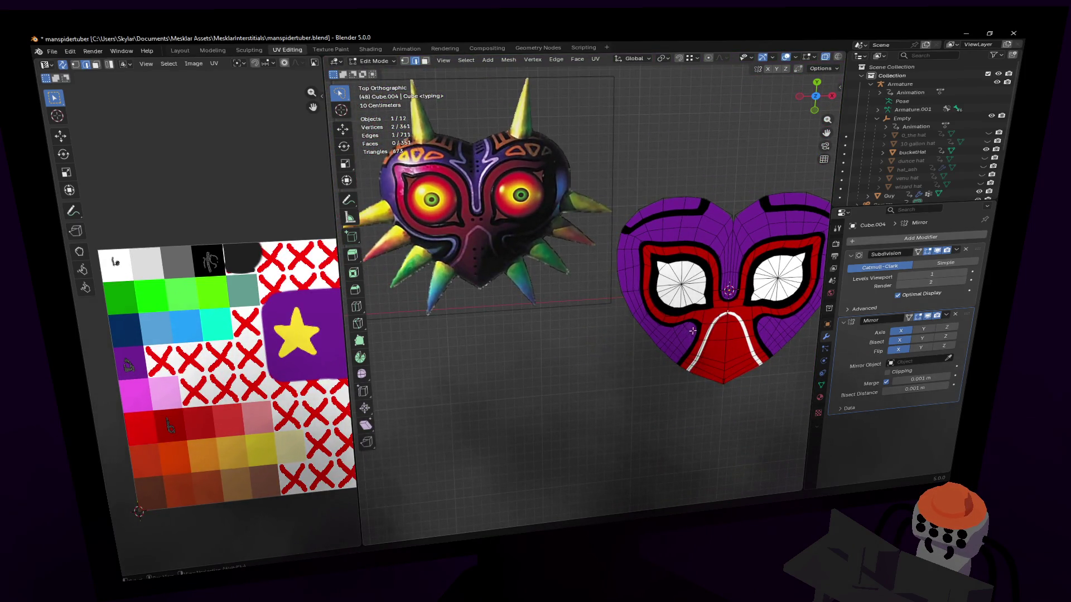
scroll(705, 326, up, 2)
scroll(667, 323, up, 2)
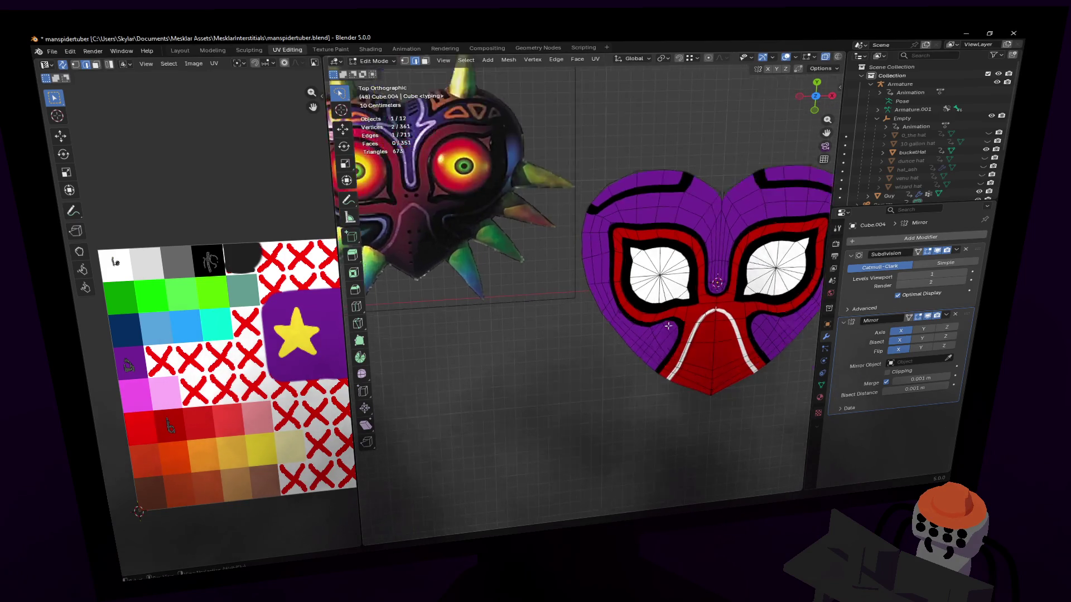
scroll(667, 327, up, 1)
scroll(668, 327, up, 2)
scroll(572, 304, up, 2)
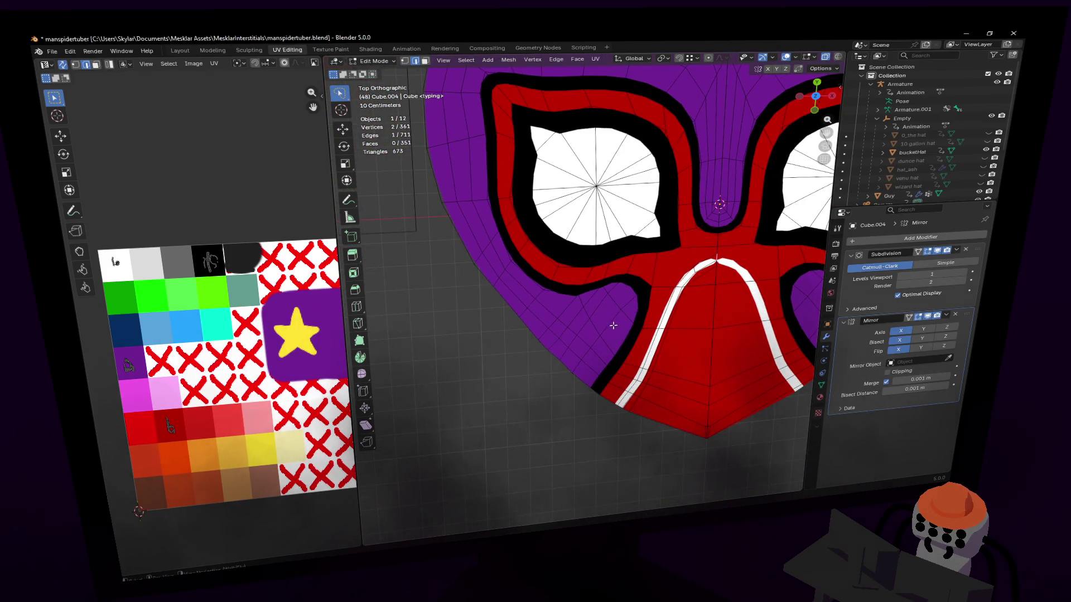
scroll(599, 357, up, 2)
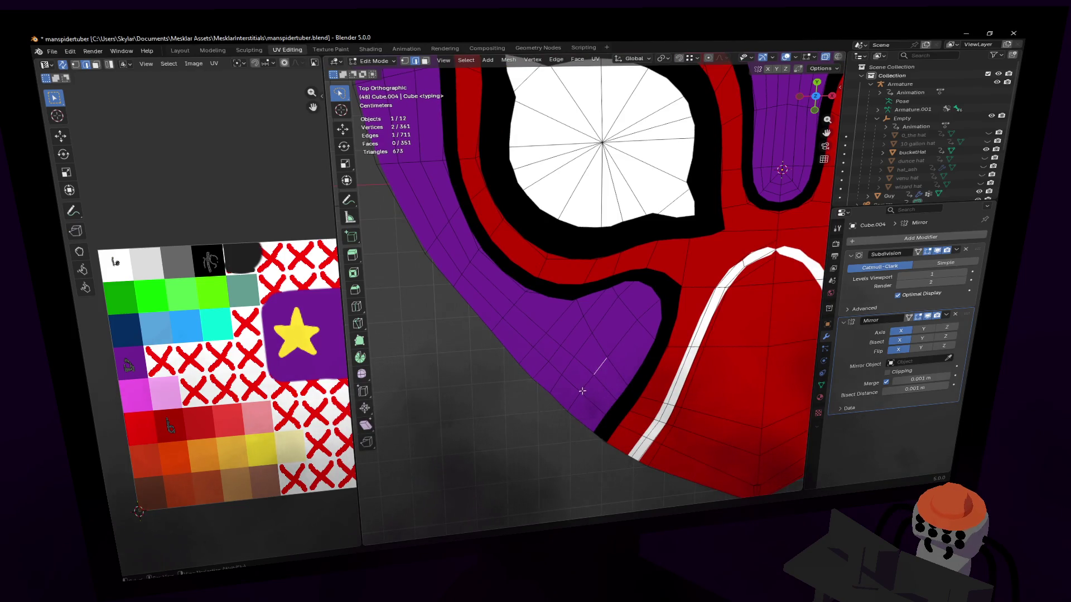